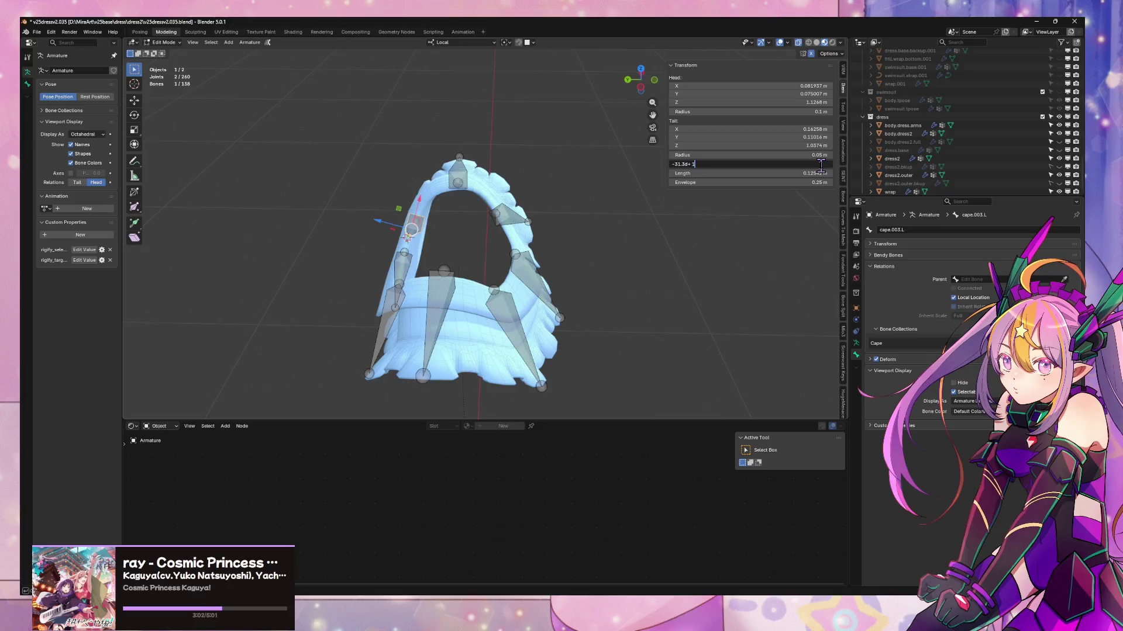
- Apply corrected roll values to the cape.002.L bone, then select cape.001.L and cape.back
key(Return)
middle_drag(432, 229, 405, 219)
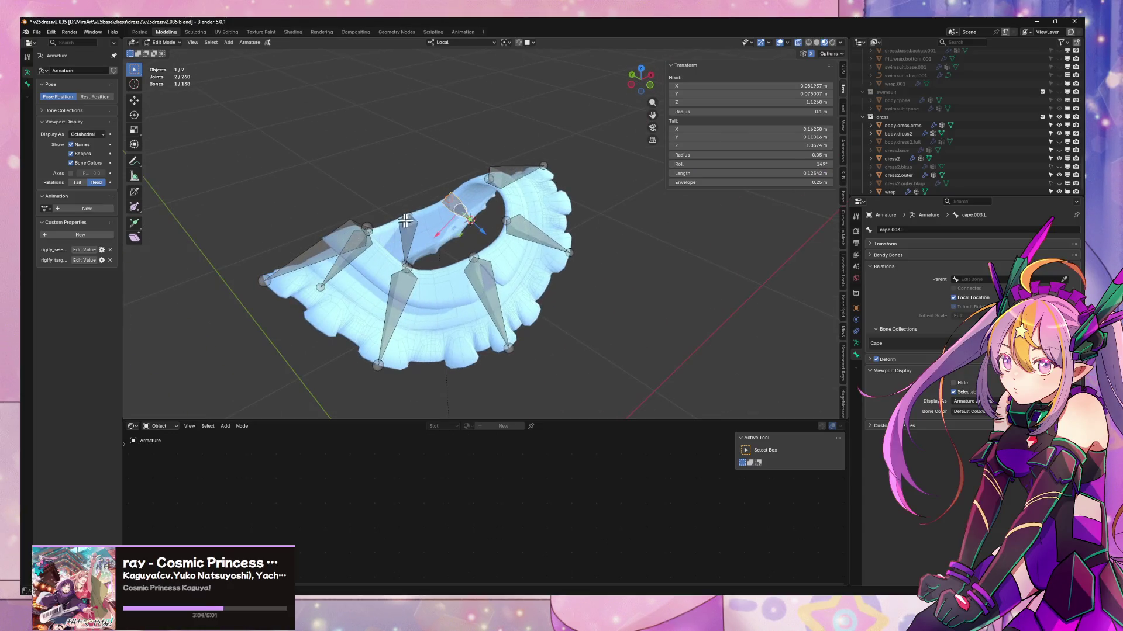
click(519, 169)
mouse_move(519, 170)
middle_down()
mouse_move(584, 158)
mouse_move(566, 168)
middle_up()
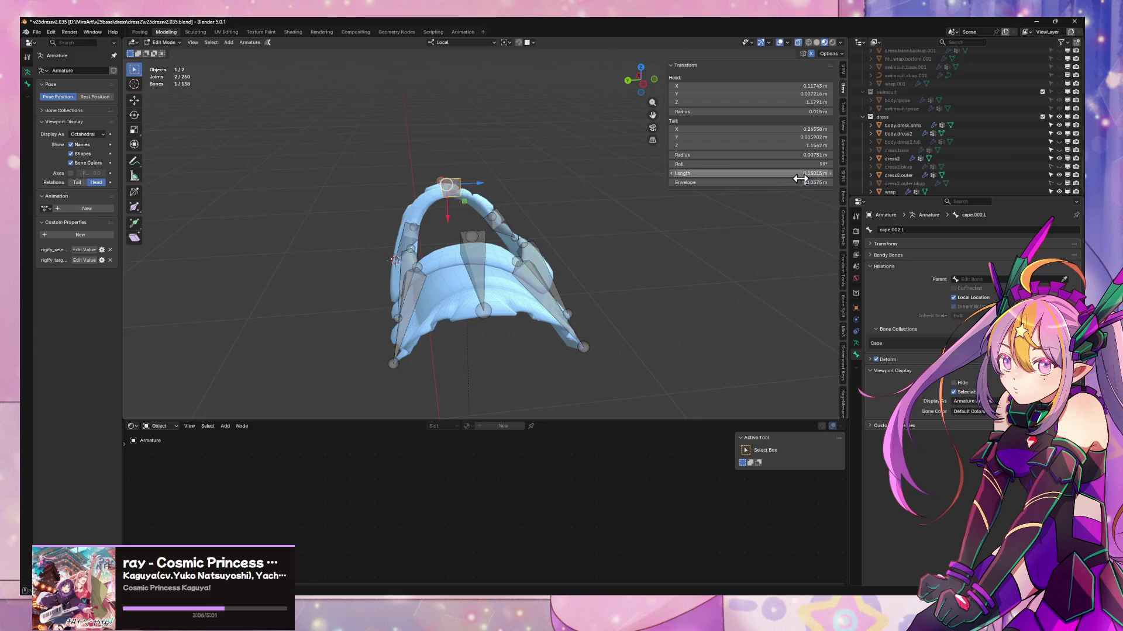
key(Escape)
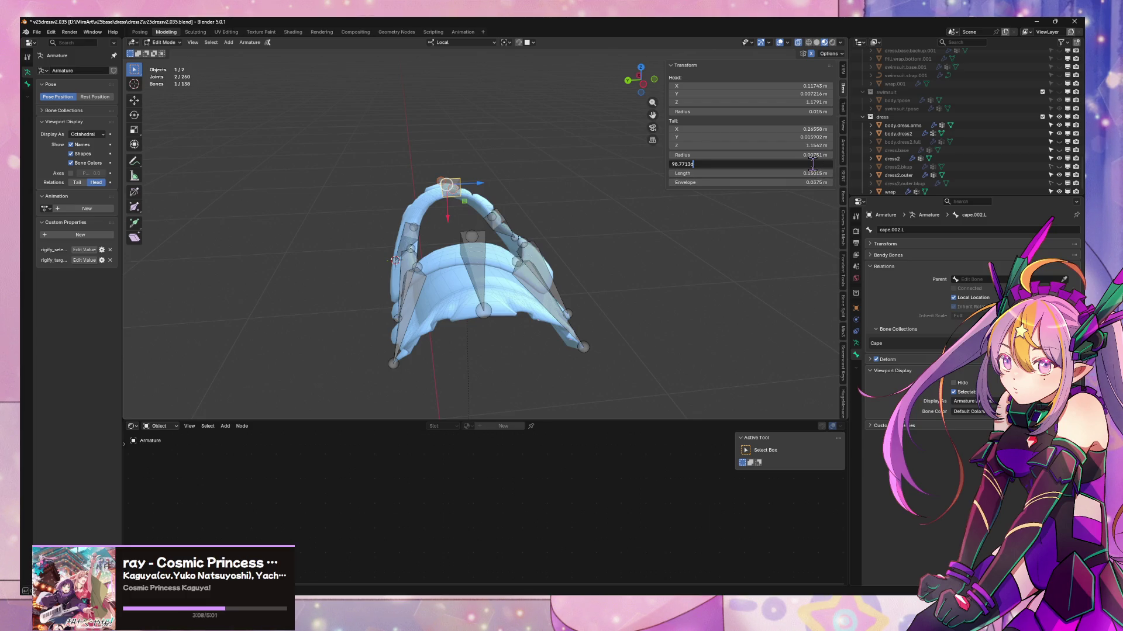
key(Return)
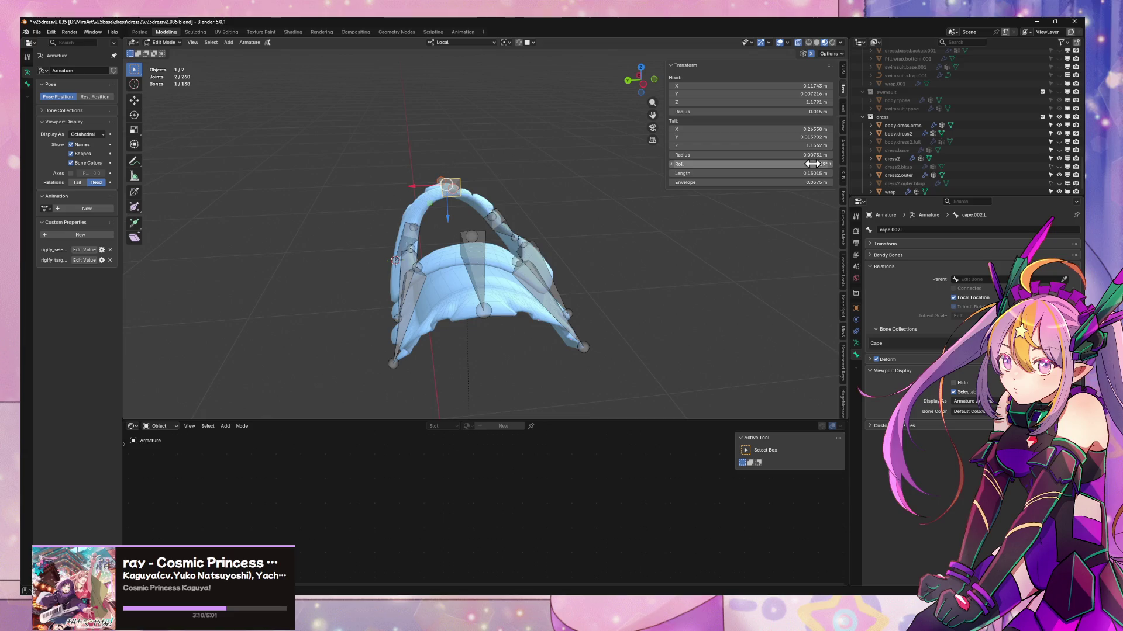
middle_drag(484, 175, 503, 232)
click(525, 224)
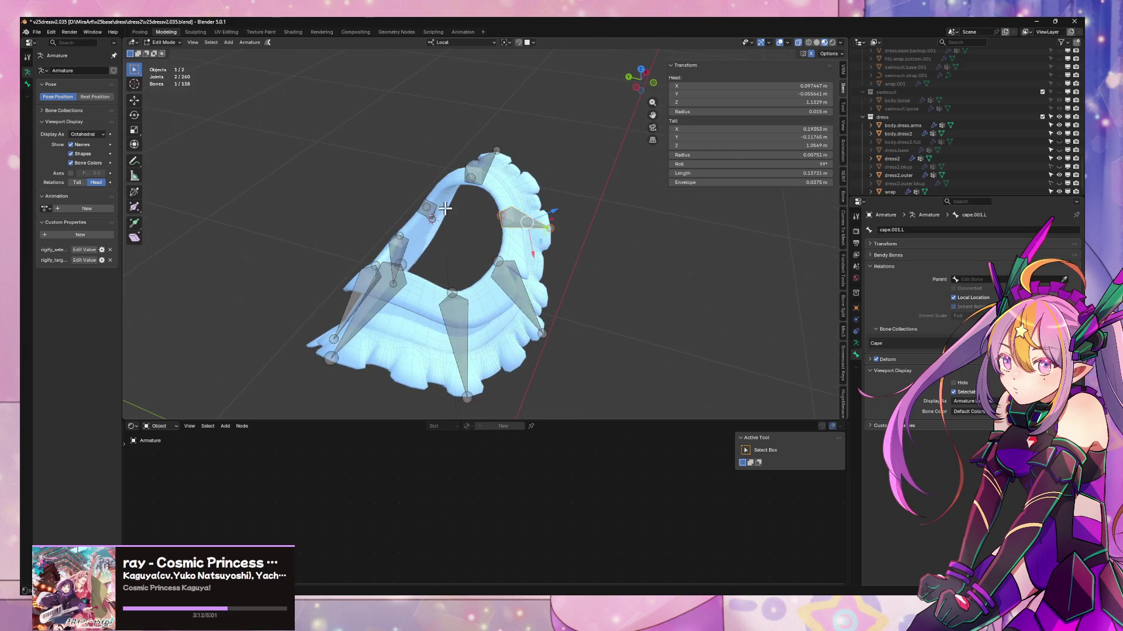
click(404, 248)
middle_drag(404, 247, 617, 223)
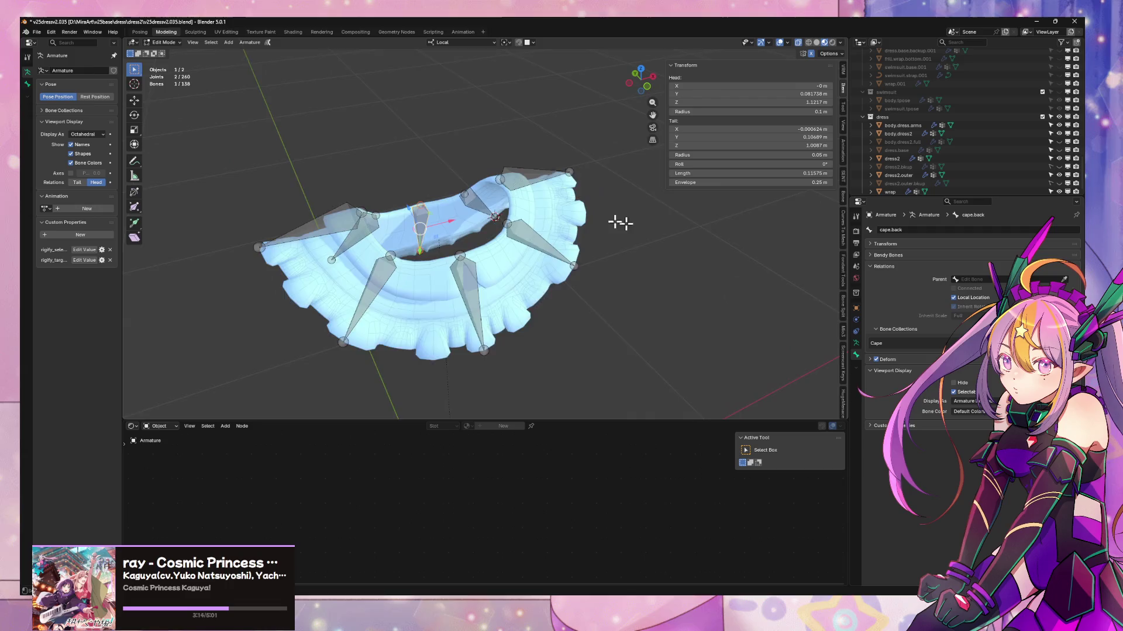
scroll(617, 223, up, 4)
middle_drag(538, 208, 572, 209)
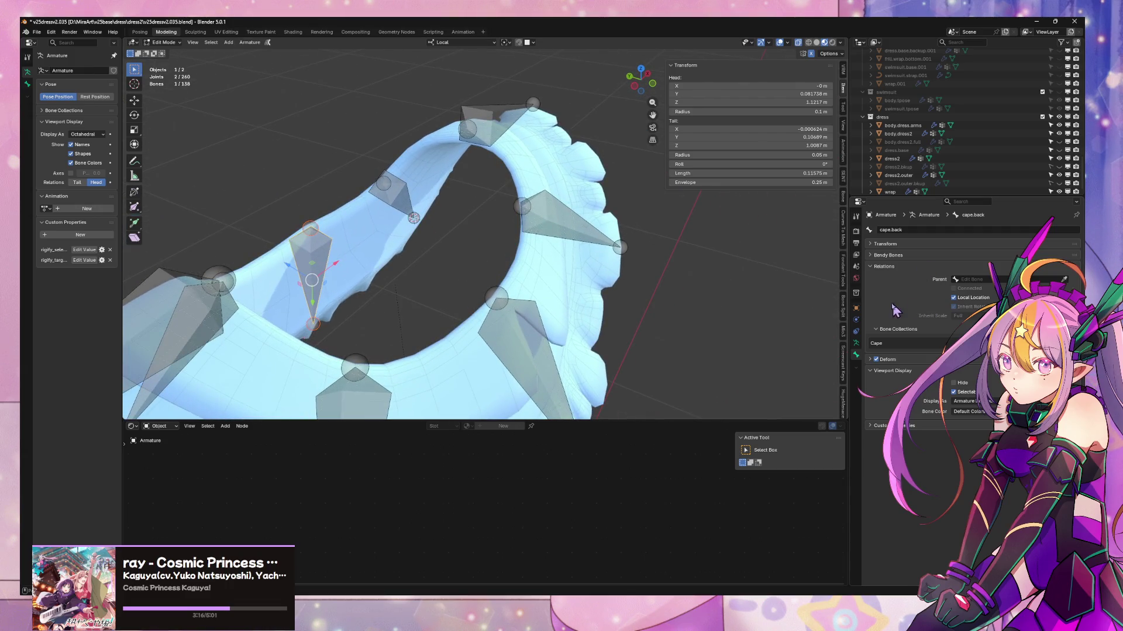
- Turn on Axes display for the armature's bones in the viewport
click(856, 343)
scroll(913, 351, down, 3)
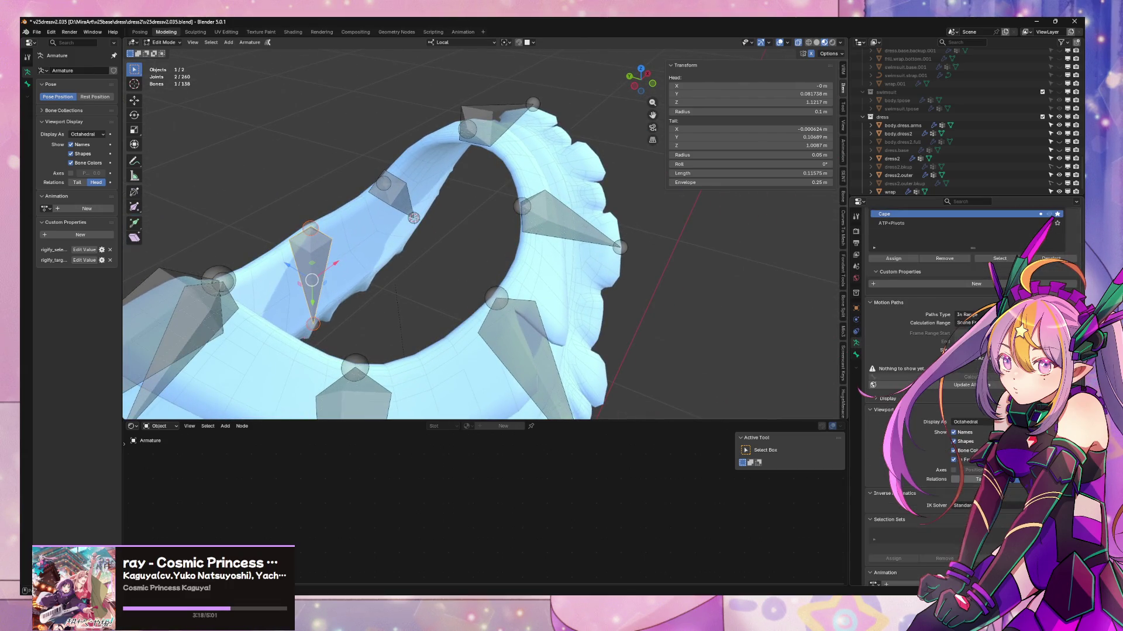
click(954, 471)
mouse_move(543, 314)
middle_down()
mouse_move(599, 314)
mouse_move(459, 355)
mouse_move(601, 300)
mouse_move(631, 318)
mouse_move(610, 316)
middle_up()
- Set the small neighbouring cape bone's roll to 0°, then to -90°
click(570, 264)
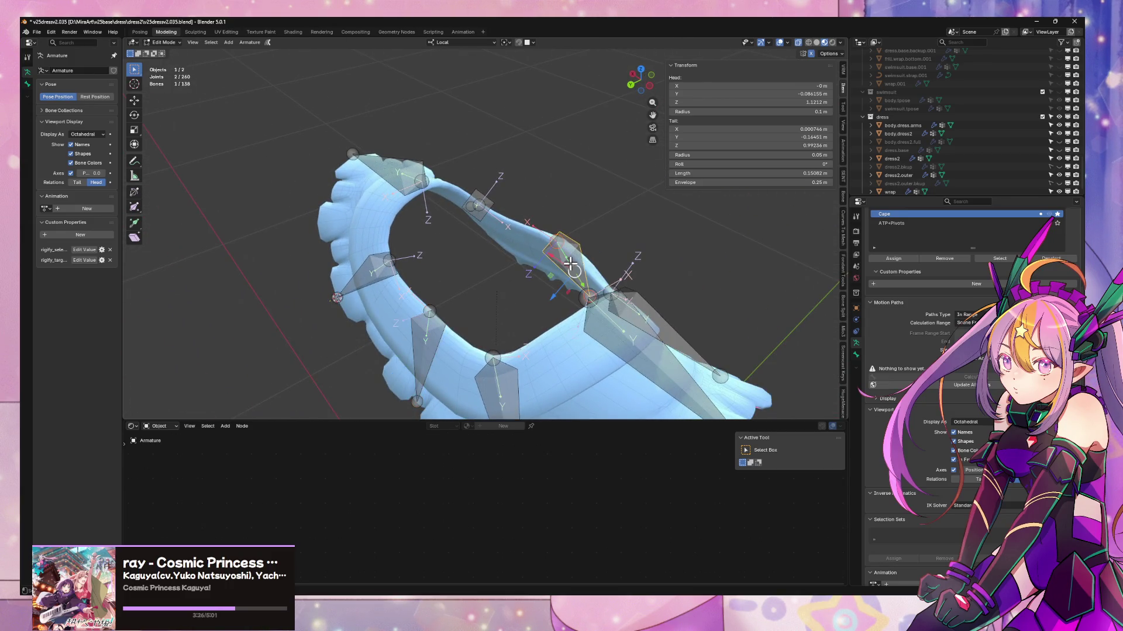
click(486, 201)
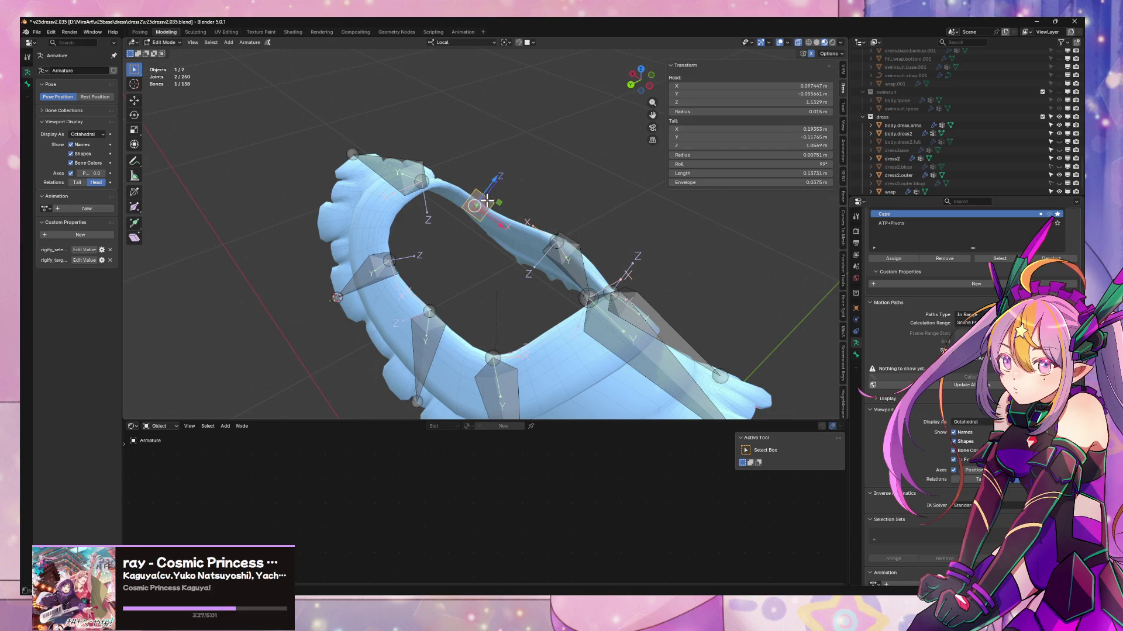
click(809, 164)
text(0)
key(Return)
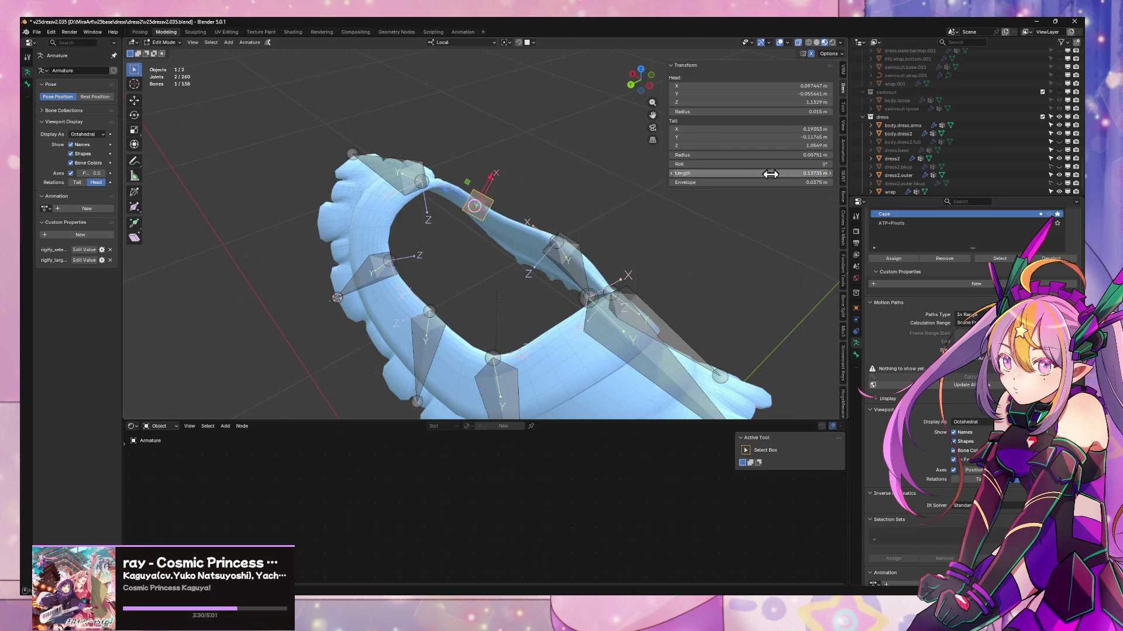
click(818, 163)
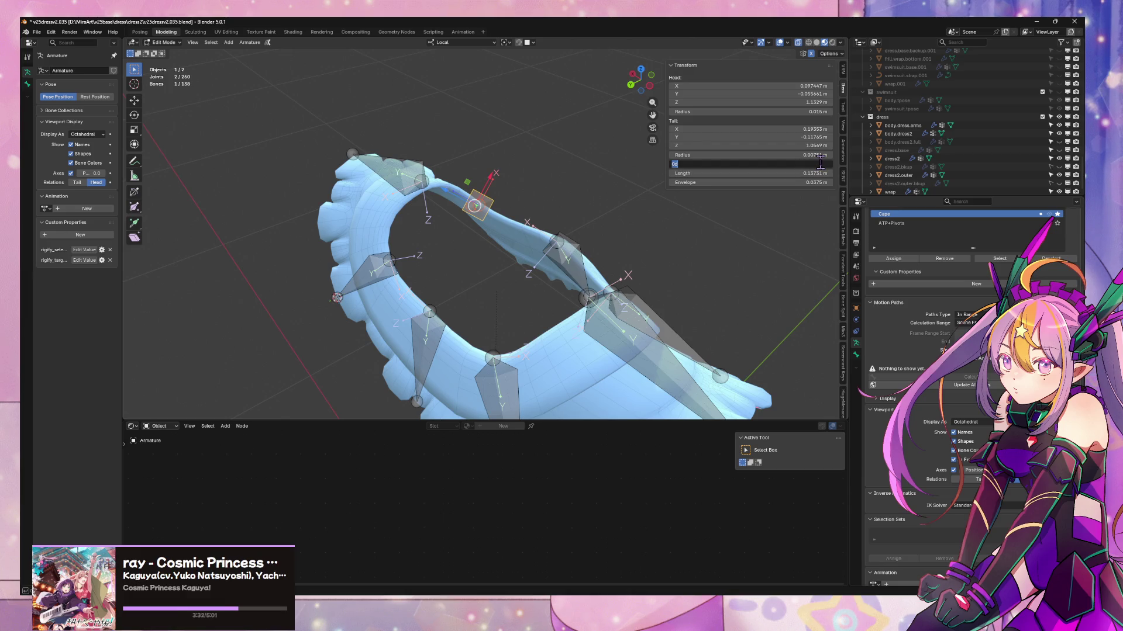
text(-90)
key(Return)
- Set the next cape bone's roll to 180°
middle_drag(564, 201, 376, 241)
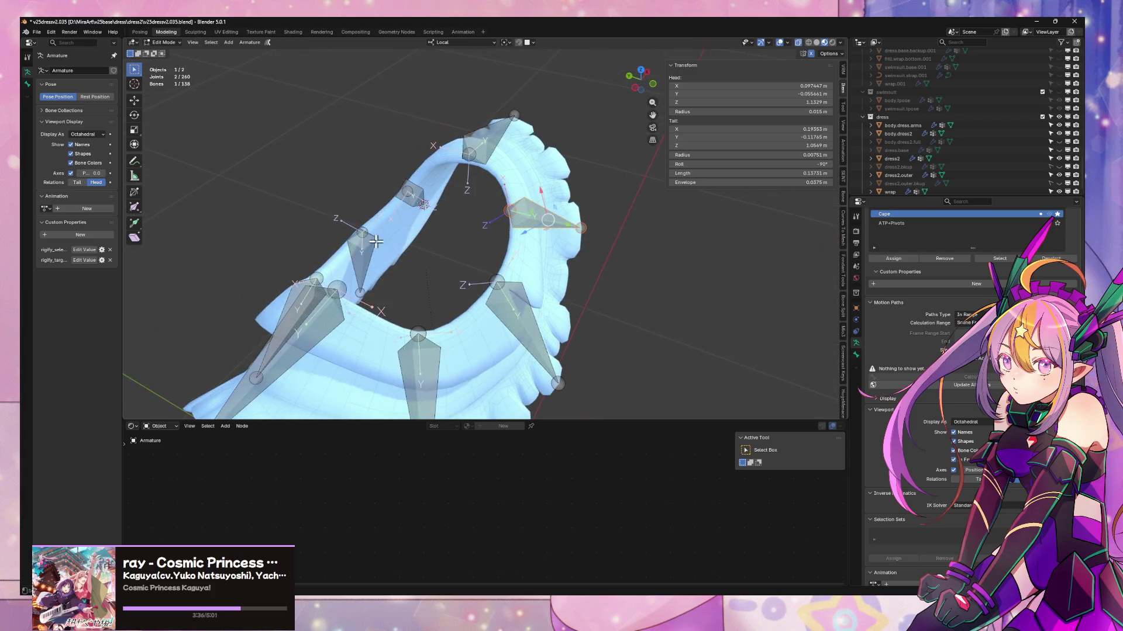
click(360, 262)
click(820, 164)
text(180)
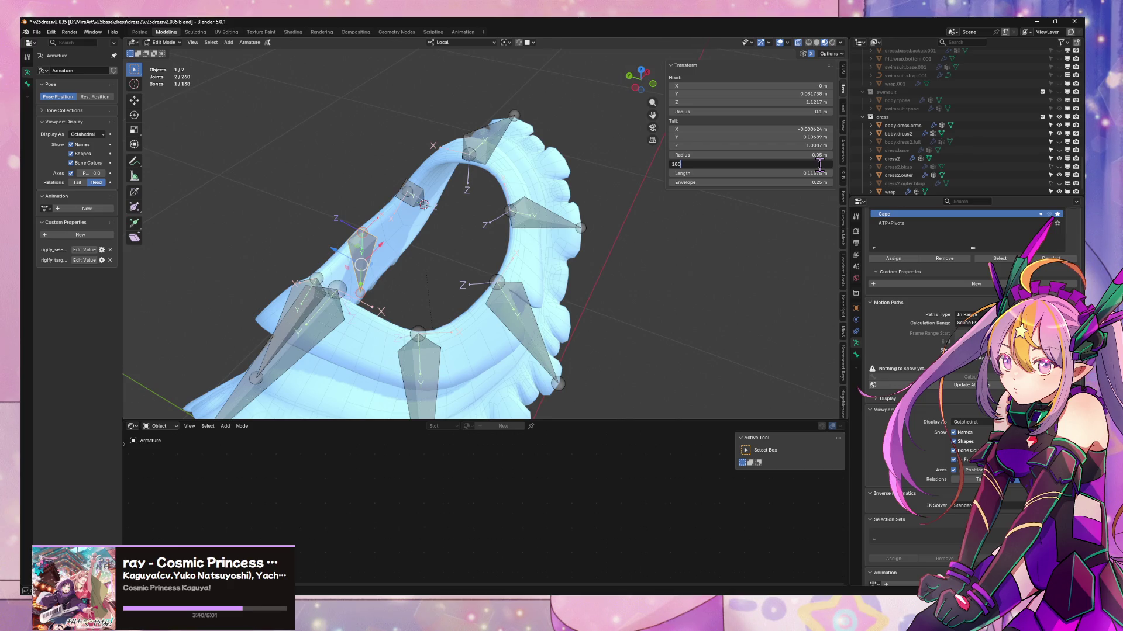
key(Return)
mouse_move(579, 288)
middle_down()
mouse_move(506, 224)
mouse_move(471, 310)
mouse_move(500, 280)
mouse_move(514, 308)
middle_up()
- Nudge a front cape joint slightly along its own Y axis
click(471, 310)
key(g)
key(shift+x)
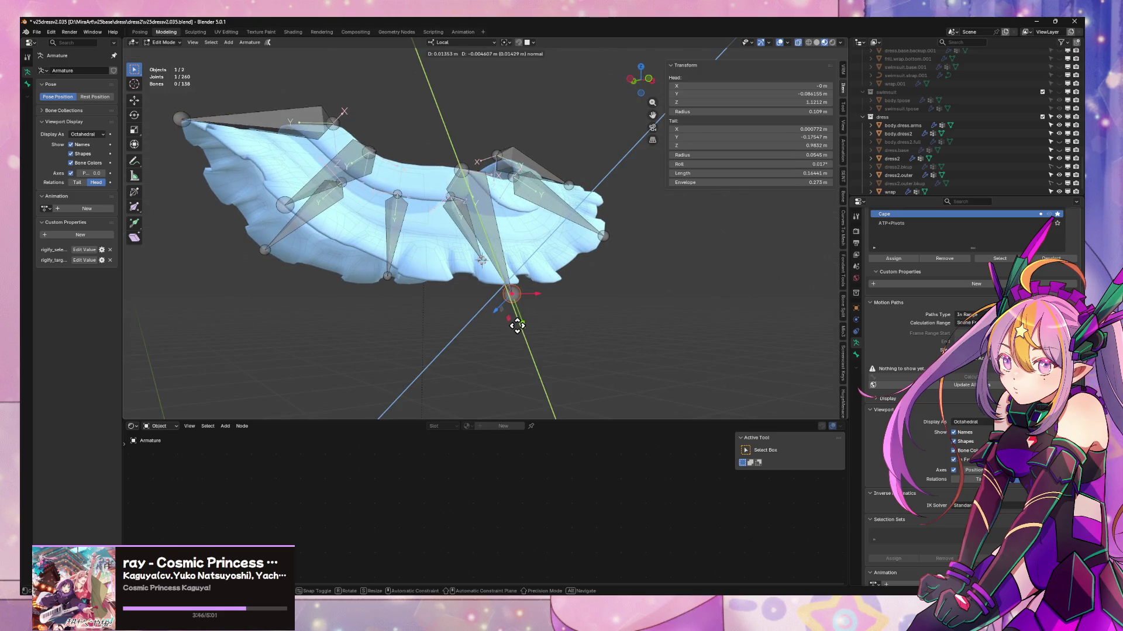
key(Escape)
key(g)
key(y)
key(y)
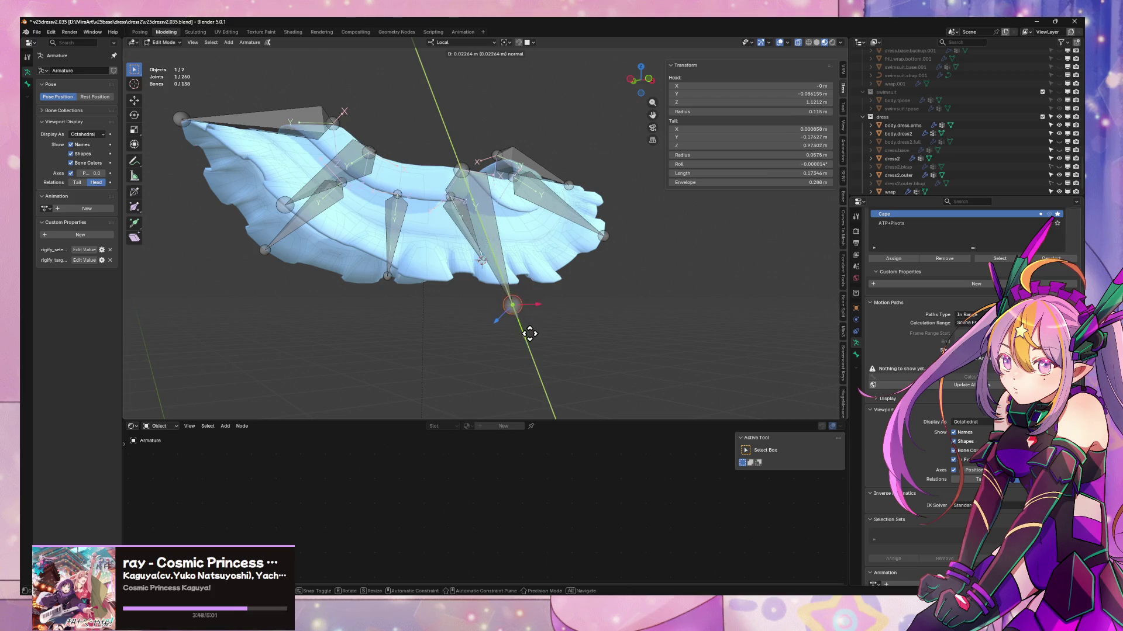
click(509, 334)
mouse_move(509, 334)
middle_down()
mouse_move(416, 306)
mouse_move(526, 289)
middle_up()
key(ctrl+KP_1)
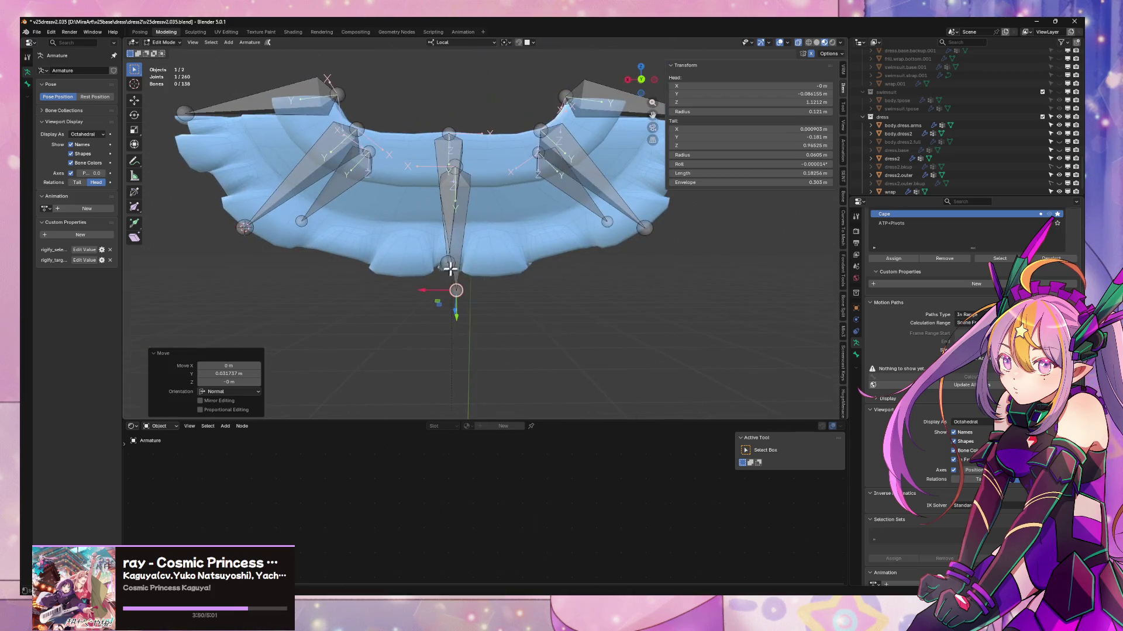
- Move the centre cape joint slightly along normal Y twice
click(448, 270)
key(g)
key(y)
key(y)
click(450, 308)
mouse_move(450, 308)
middle_down()
mouse_move(494, 283)
mouse_move(464, 270)
mouse_move(321, 291)
middle_up()
key(g)
key(y)
key(y)
click(325, 302)
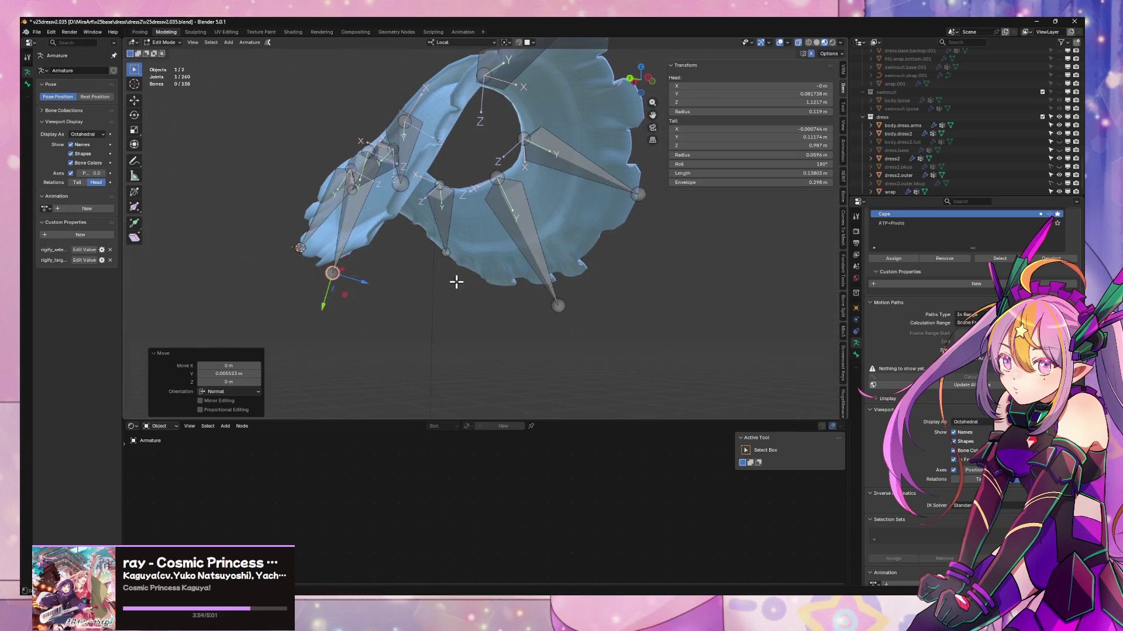
mouse_move(457, 282)
middle_down()
mouse_move(402, 284)
mouse_move(512, 273)
middle_up()
- Select the outer right and upper right bones and set the pivot to Individual Origins
click(533, 244)
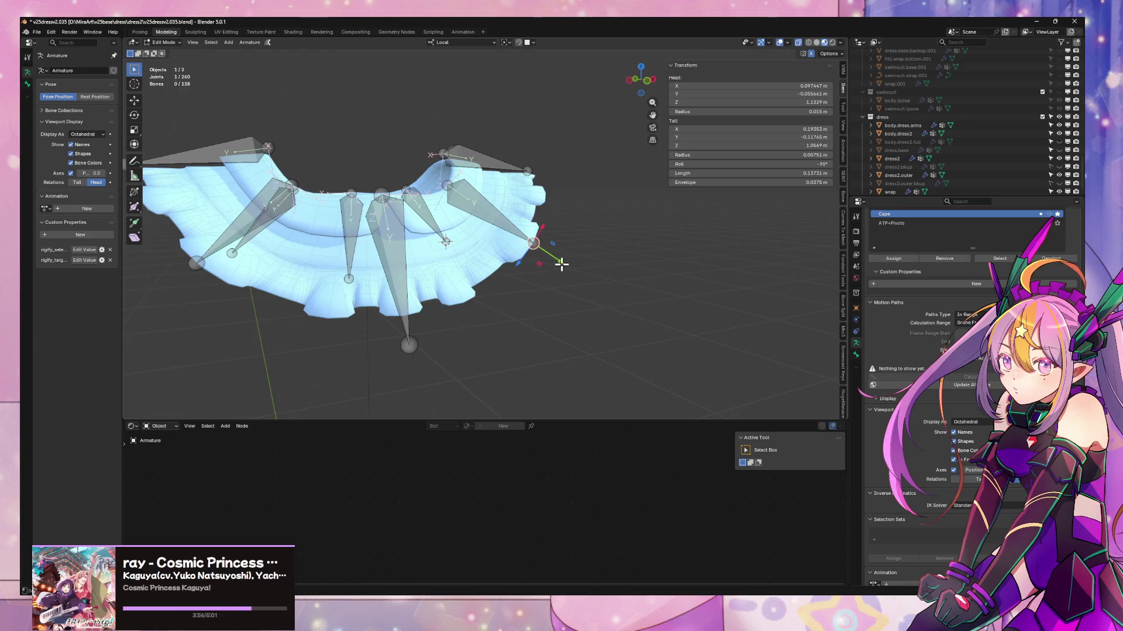
key(g)
key(y)
key(y)
key(Escape)
mouse_move(577, 266)
middle_down()
mouse_move(581, 125)
mouse_move(585, 228)
middle_up()
click(581, 126)
click(504, 42)
click(517, 83)
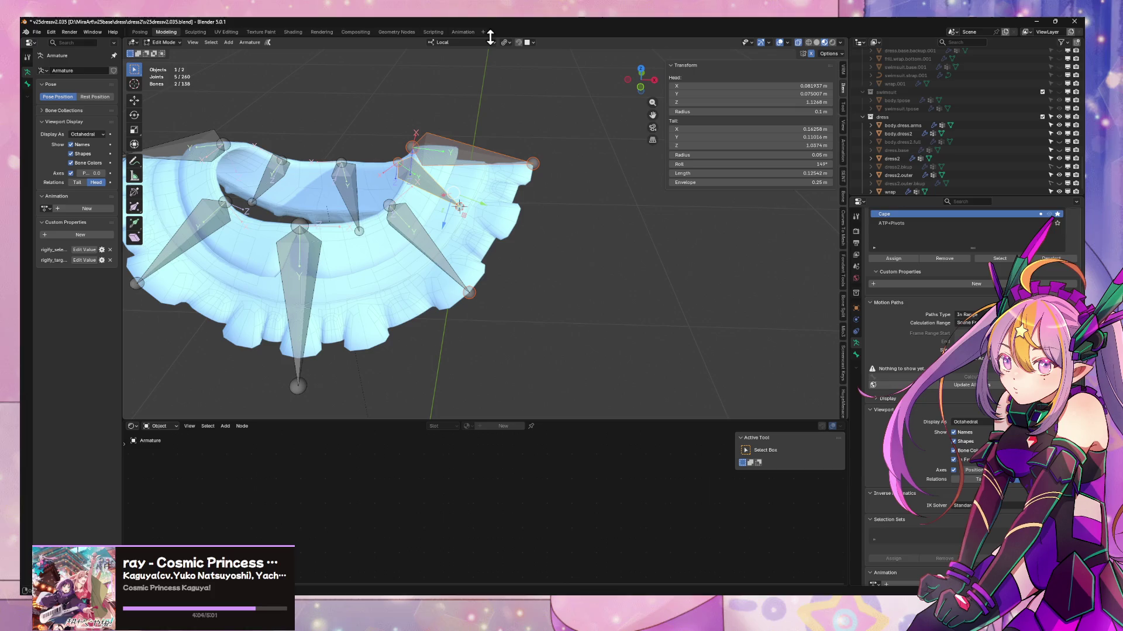
- Use Normal orientation and scale the selected bones to 1.114 along normal Y
click(438, 42)
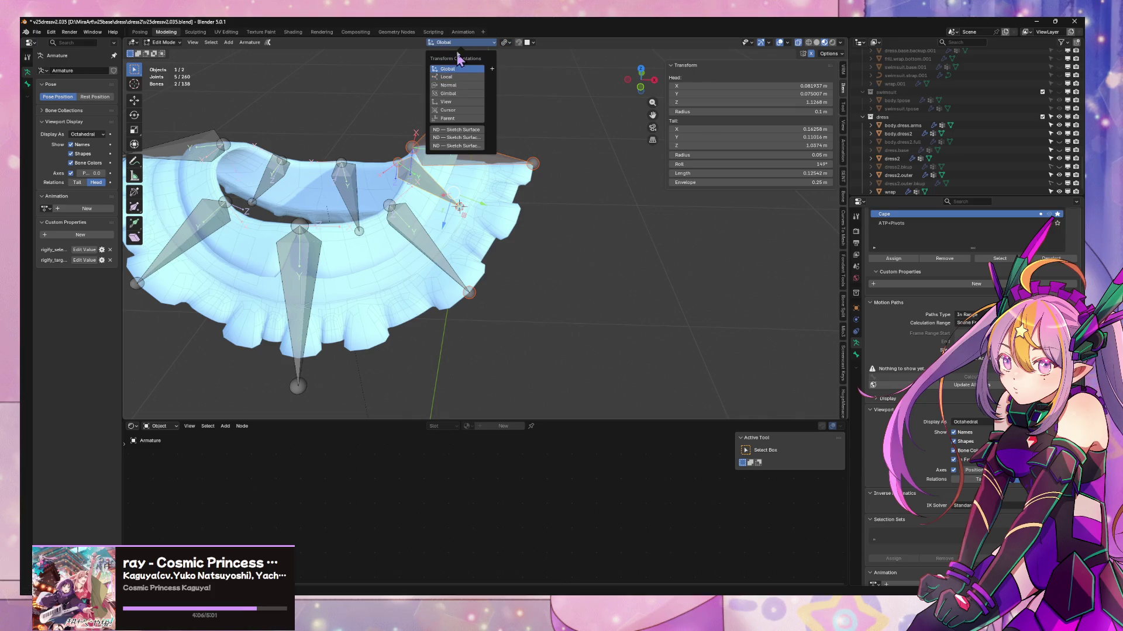
middle_drag(538, 219, 564, 188)
key(s)
key(y)
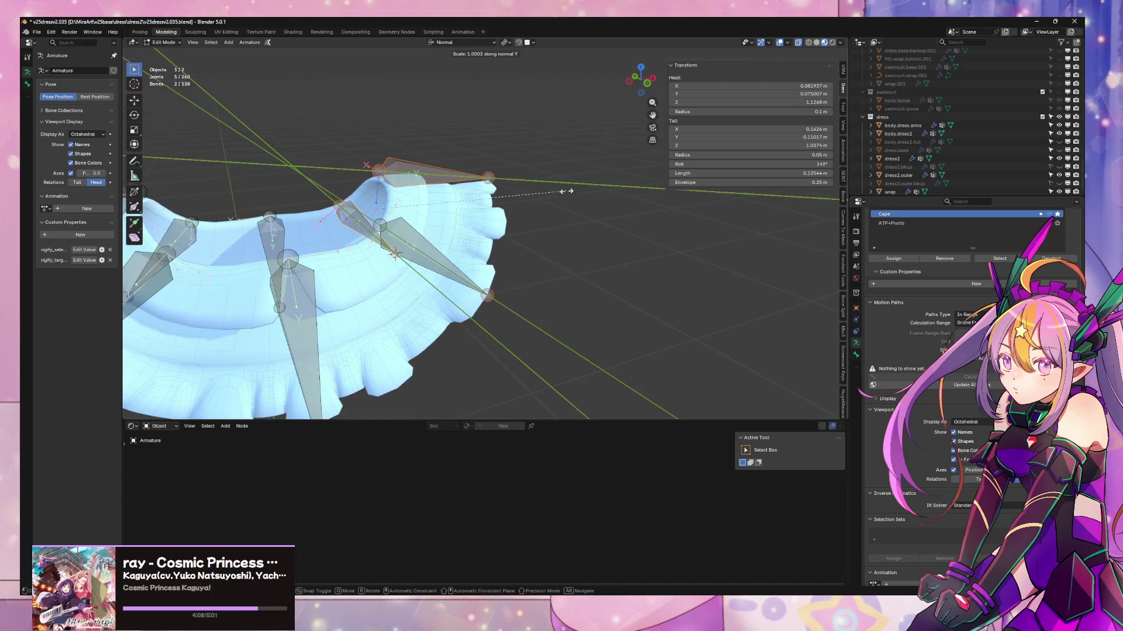
key(Escape)
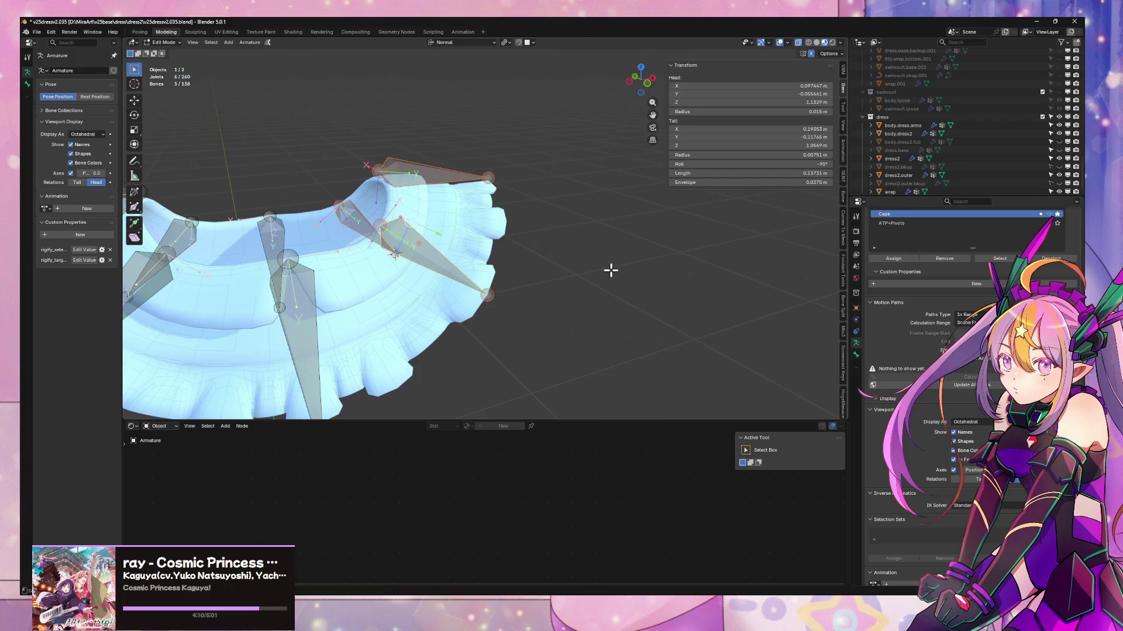
key(s)
key(y)
click(560, 245)
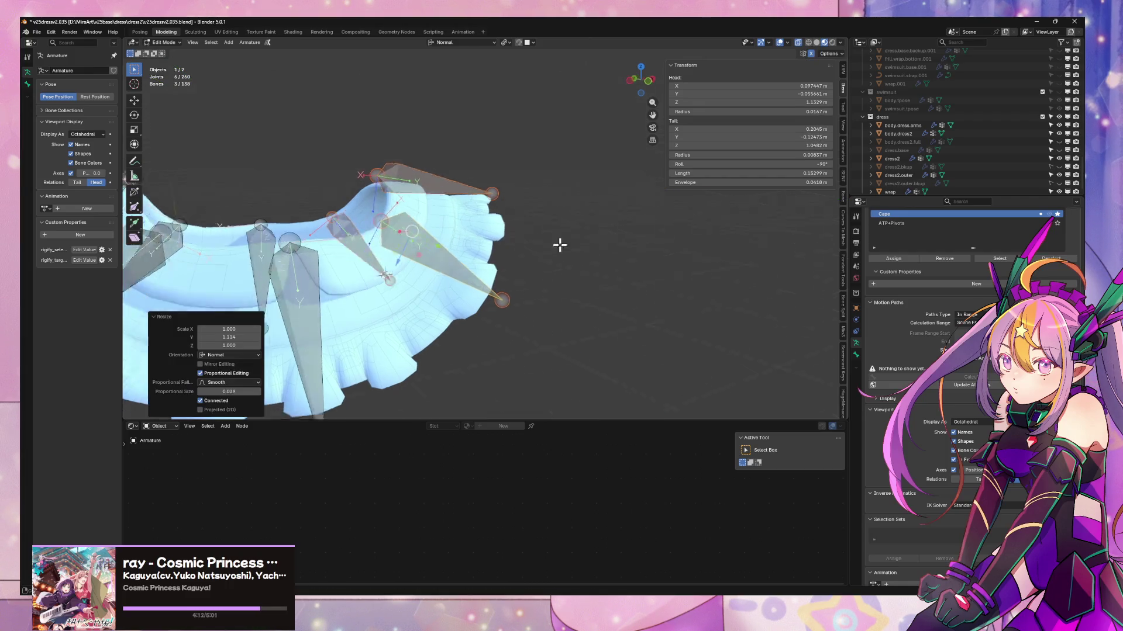
mouse_move(560, 245)
middle_down()
mouse_move(607, 211)
mouse_move(610, 228)
middle_up()
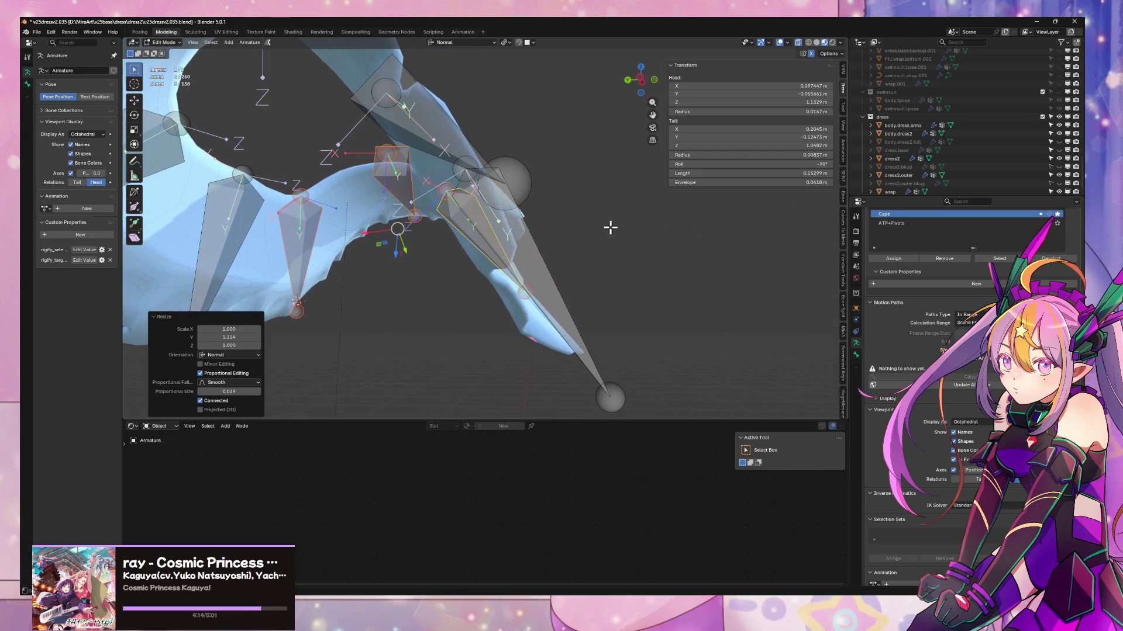
- Lift the bones about 0.0208 m along normal Z and return to Object Mode
mouse_move(528, 232)
middle_down()
mouse_move(559, 213)
mouse_move(518, 245)
mouse_move(527, 188)
mouse_move(552, 153)
middle_up()
key(g)
key(z)
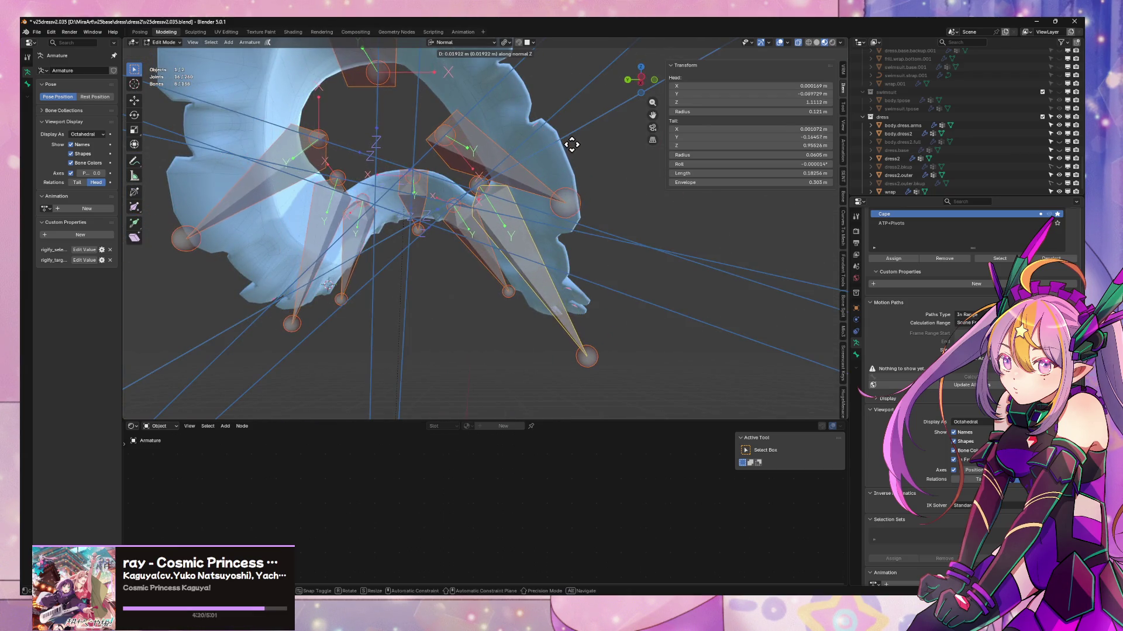
click(571, 144)
mouse_move(571, 144)
middle_down()
mouse_move(571, 238)
mouse_move(573, 212)
mouse_move(522, 170)
mouse_move(639, 171)
mouse_move(594, 177)
mouse_move(684, 155)
mouse_move(671, 110)
mouse_move(556, 186)
mouse_move(559, 213)
mouse_move(491, 195)
mouse_move(589, 216)
mouse_move(549, 245)
mouse_move(534, 196)
middle_up()
key(Tab)
key(Tab)
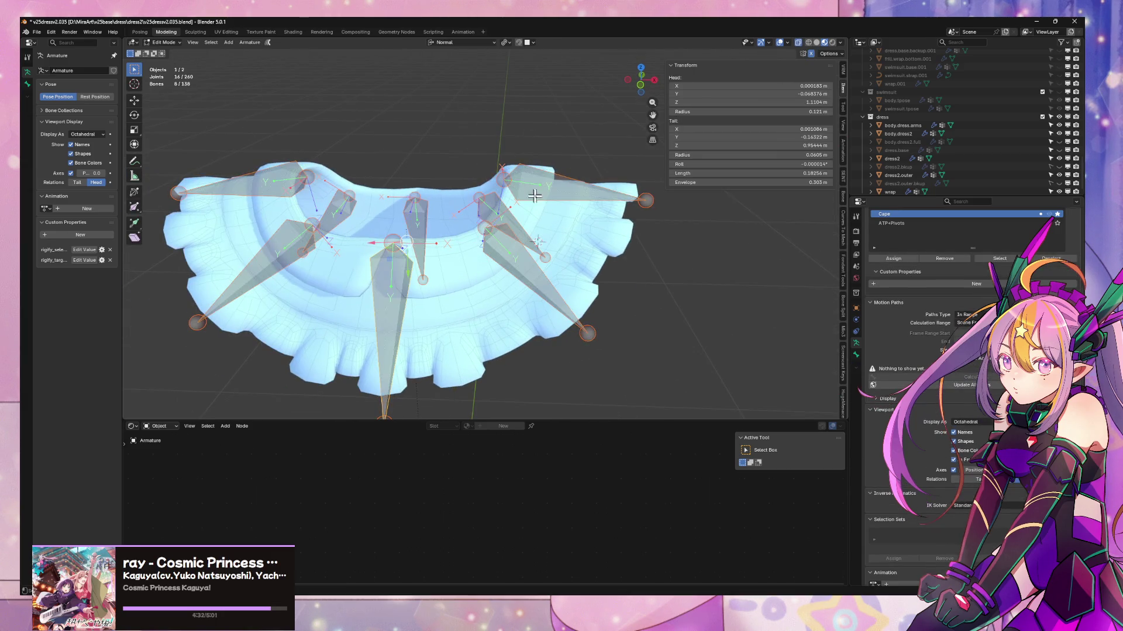
- Deselect all, toggle X-ray, and box-select the 16 skirt bone joints
key(alt+a)
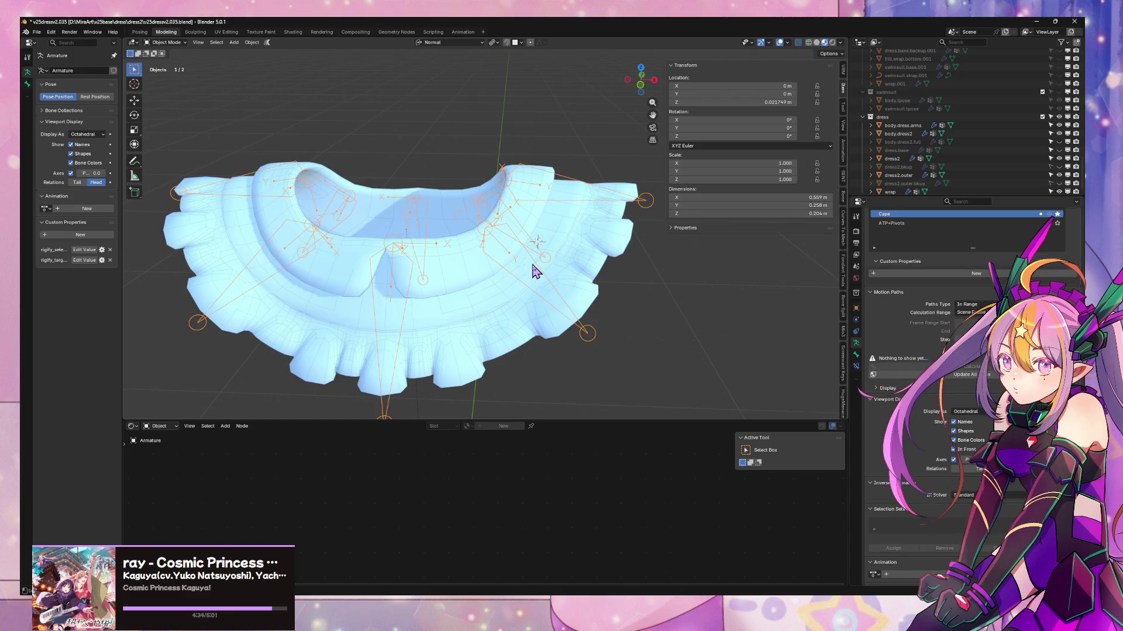
middle_drag(648, 265, 436, 265)
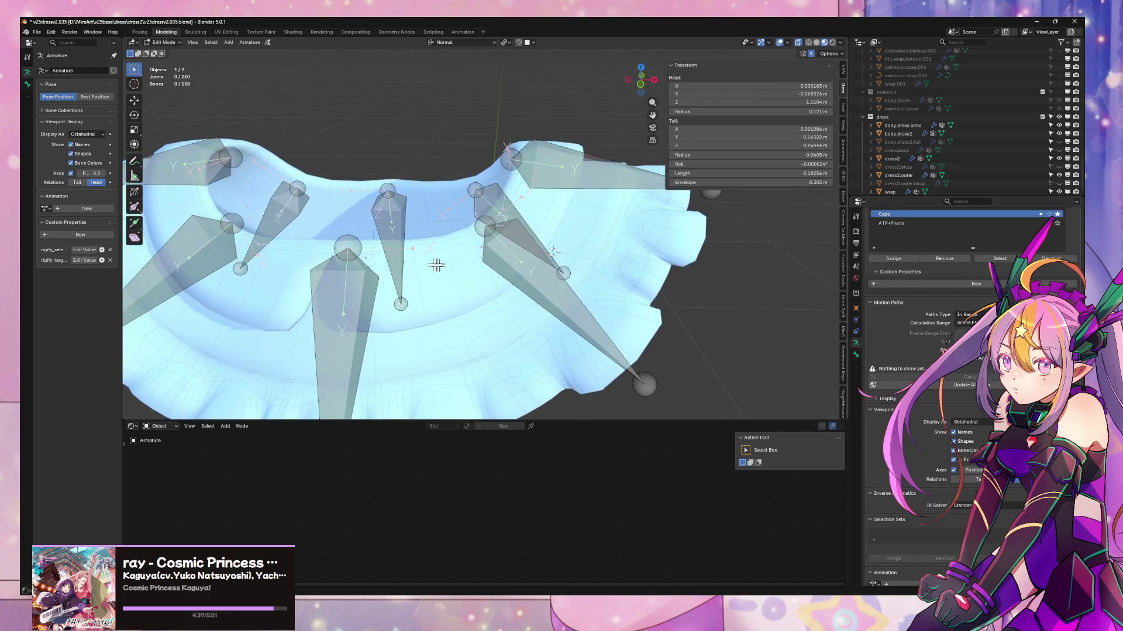
shift+click(235, 216)
key(alt+z)
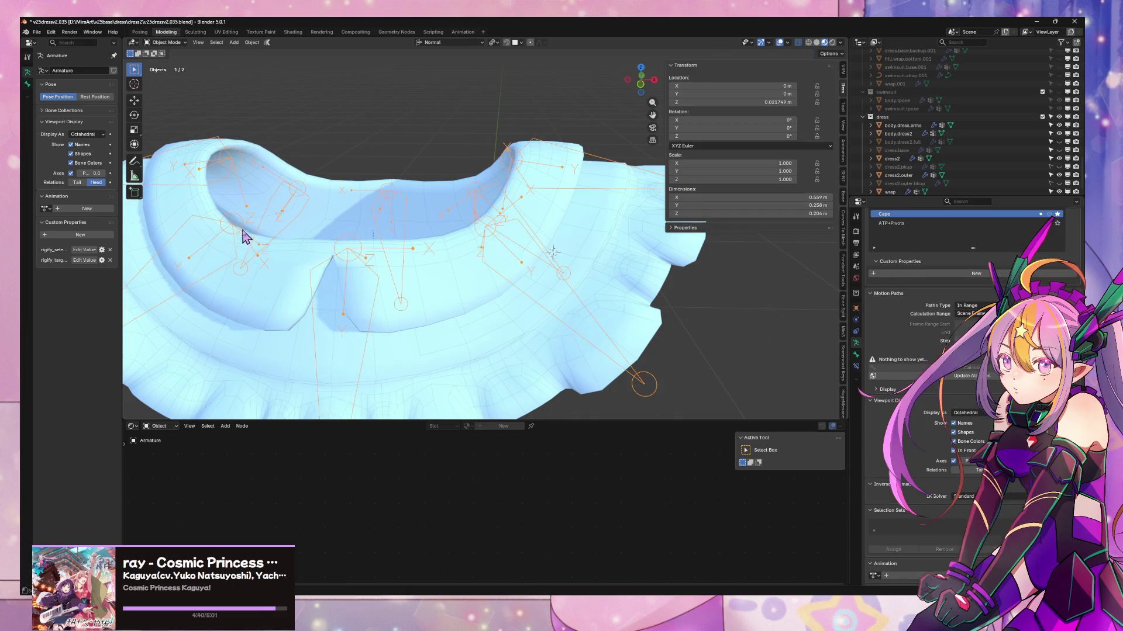
key(alt+z)
mouse_move(334, 256)
middle_down()
mouse_move(384, 167)
mouse_move(483, 193)
middle_up()
- Shift the joints along normal Y and scale them out by 1.087 along that axis
key(g)
key(y)
click(462, 193)
key(s)
key(y)
key(o)
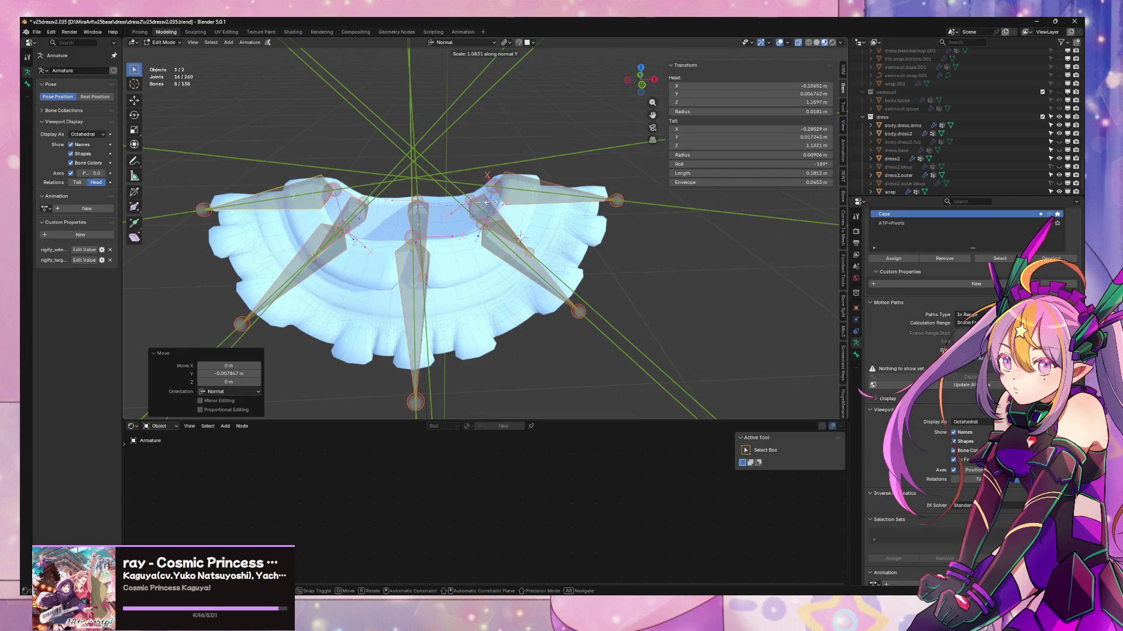
click(526, 234)
mouse_move(526, 234)
middle_down()
mouse_move(633, 224)
mouse_move(556, 222)
middle_up()
key(Tab)
key(Tab)
key(Tab)
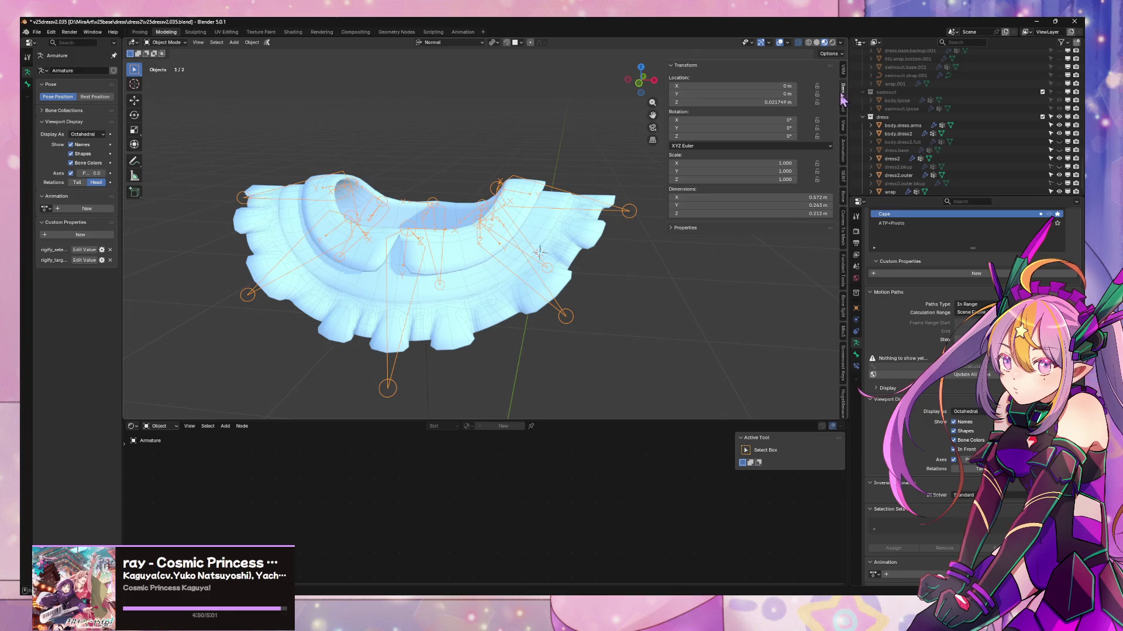
click(843, 125)
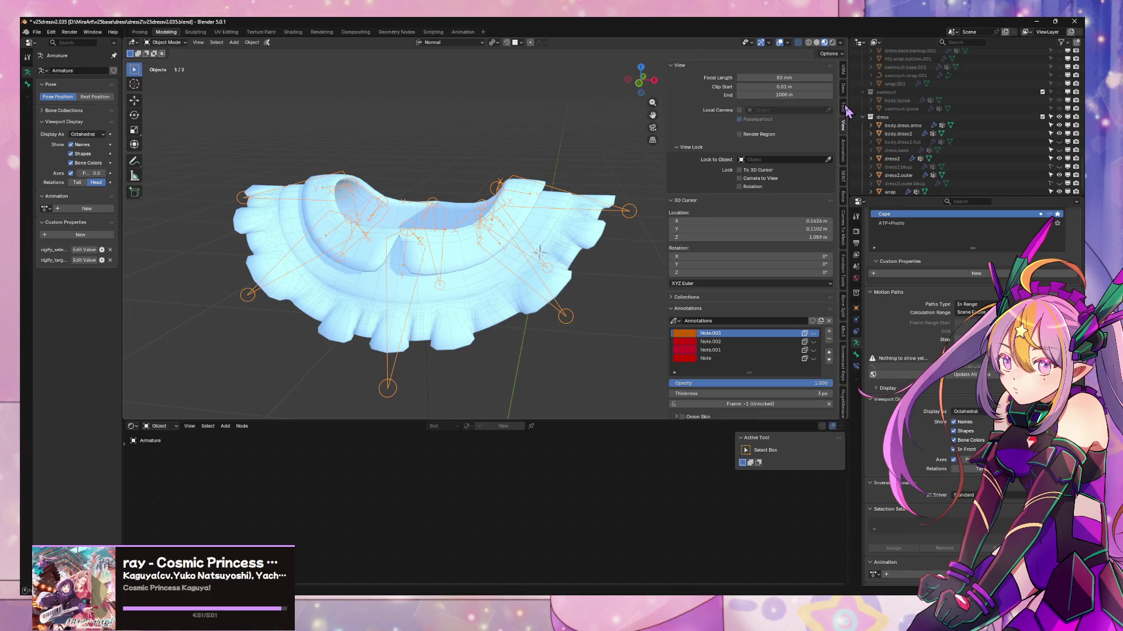
click(843, 202)
- Re-enter Edit Mode on the armature and save the file as v25dress2.035.blend
key(Tab)
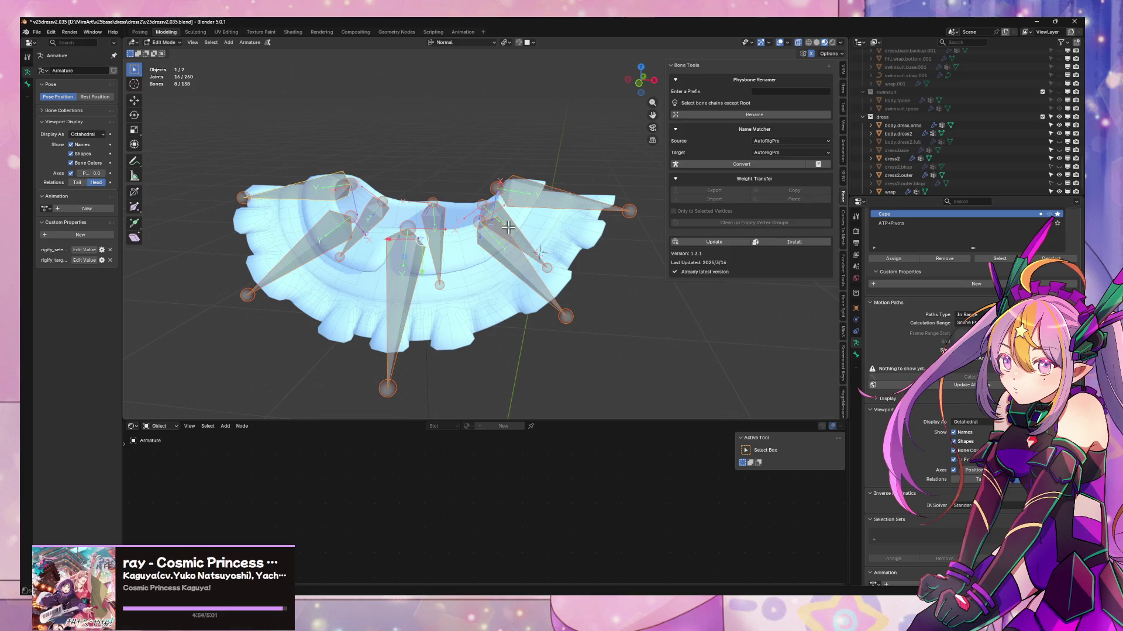
mouse_move(508, 217)
middle_down()
mouse_move(742, 145)
mouse_move(531, 97)
mouse_move(507, 109)
mouse_move(515, 117)
middle_up()
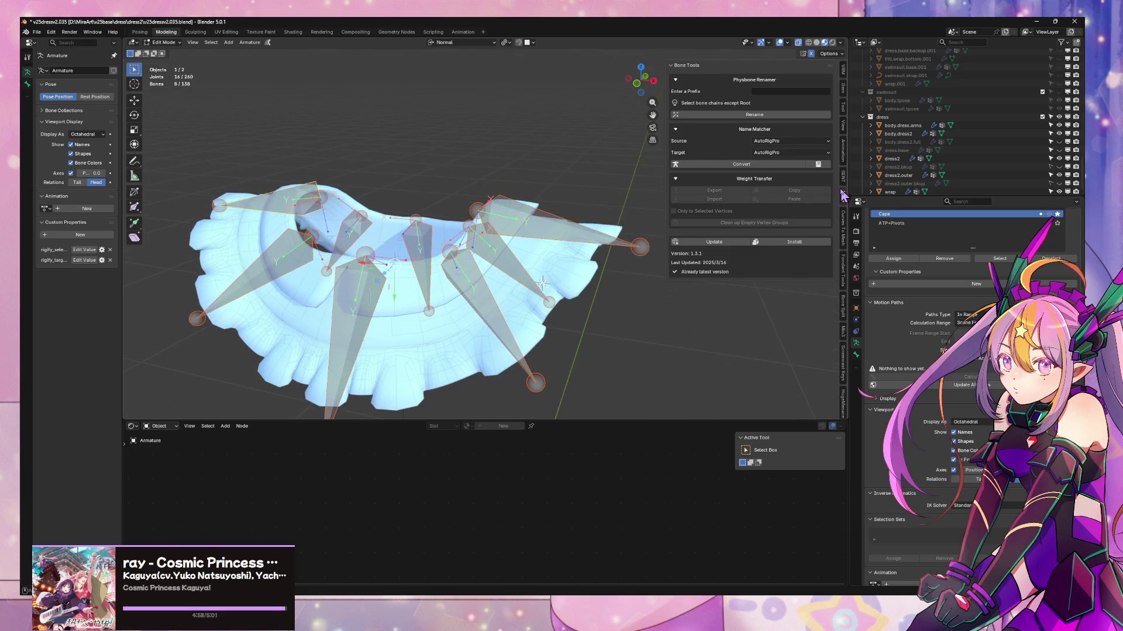
key(ctrl+s)
- Set the Bone & Weight Splitter's Split Count to 3
click(842, 306)
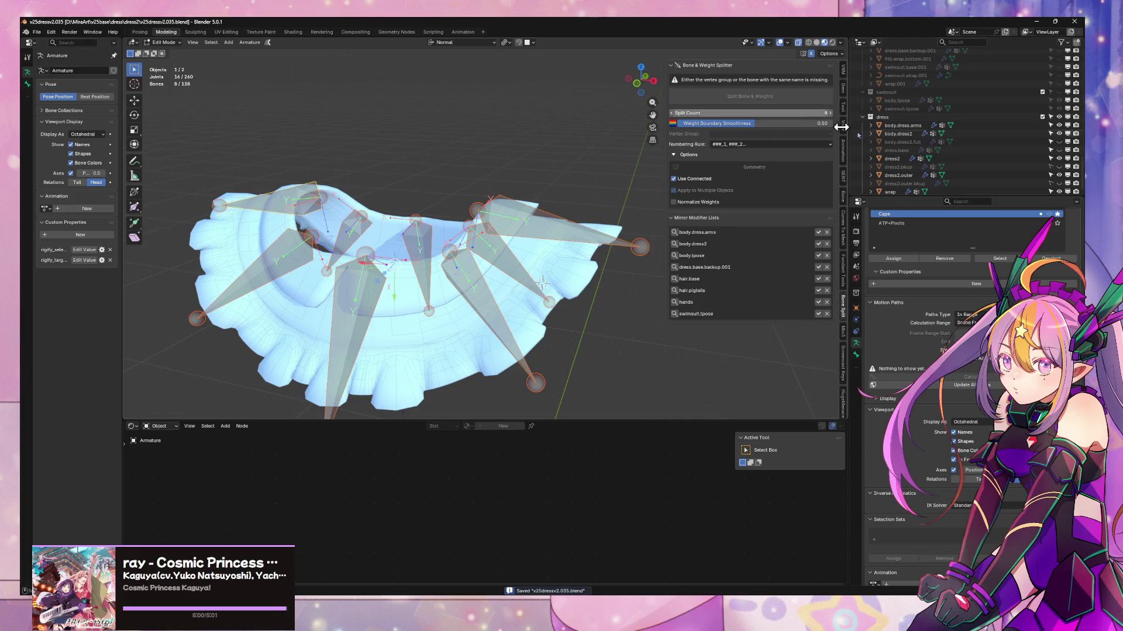
click(821, 113)
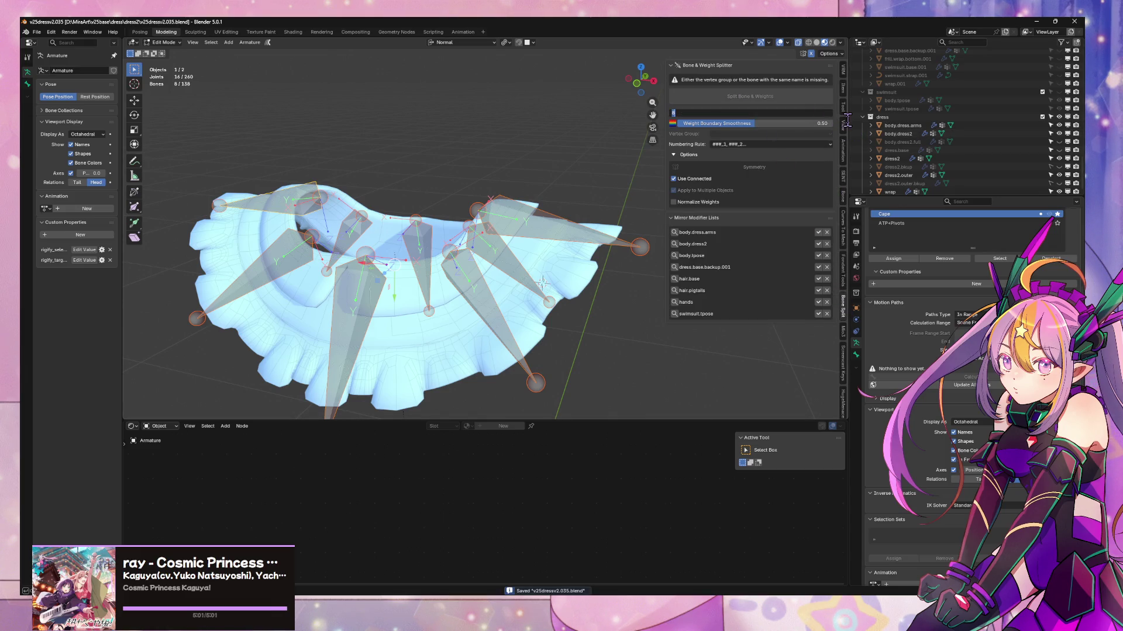
text(3)
key(Return)
middle_drag(601, 116, 594, 118)
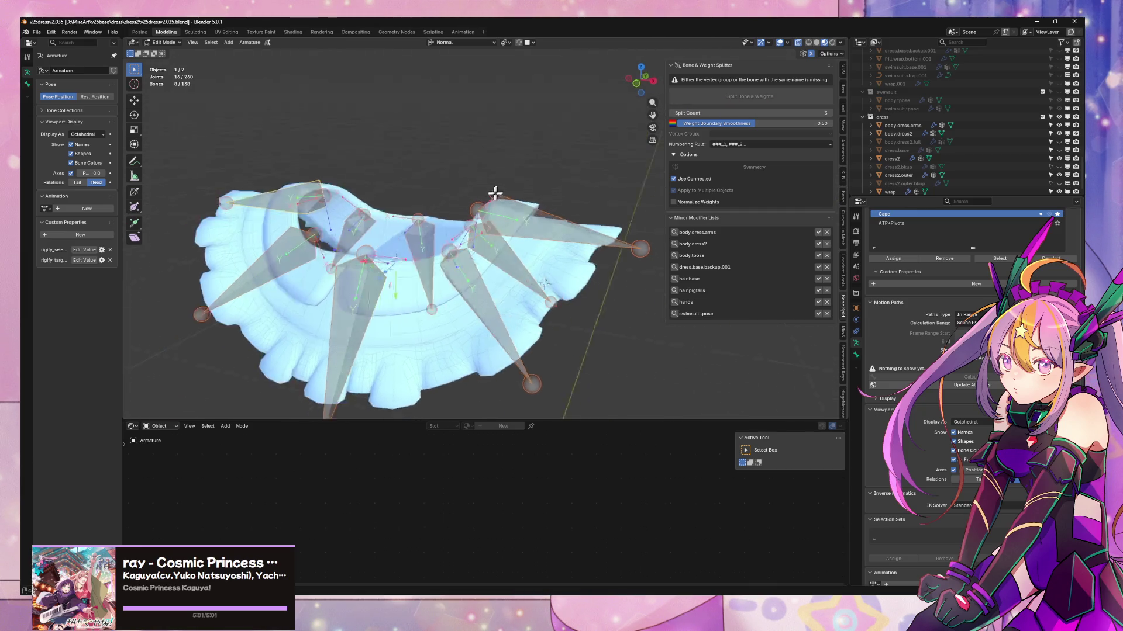
mouse_move(495, 193)
middle_down()
mouse_move(374, 208)
mouse_move(288, 195)
mouse_move(651, 158)
mouse_move(777, 158)
mouse_move(542, 191)
middle_up()
key(Tab)
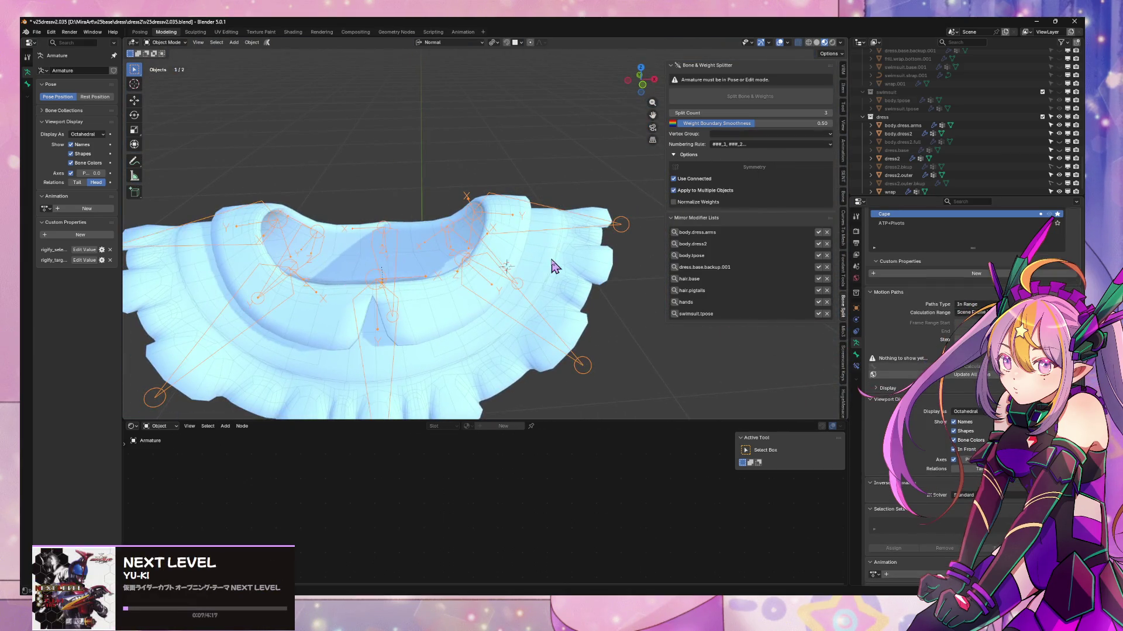
key(Tab)
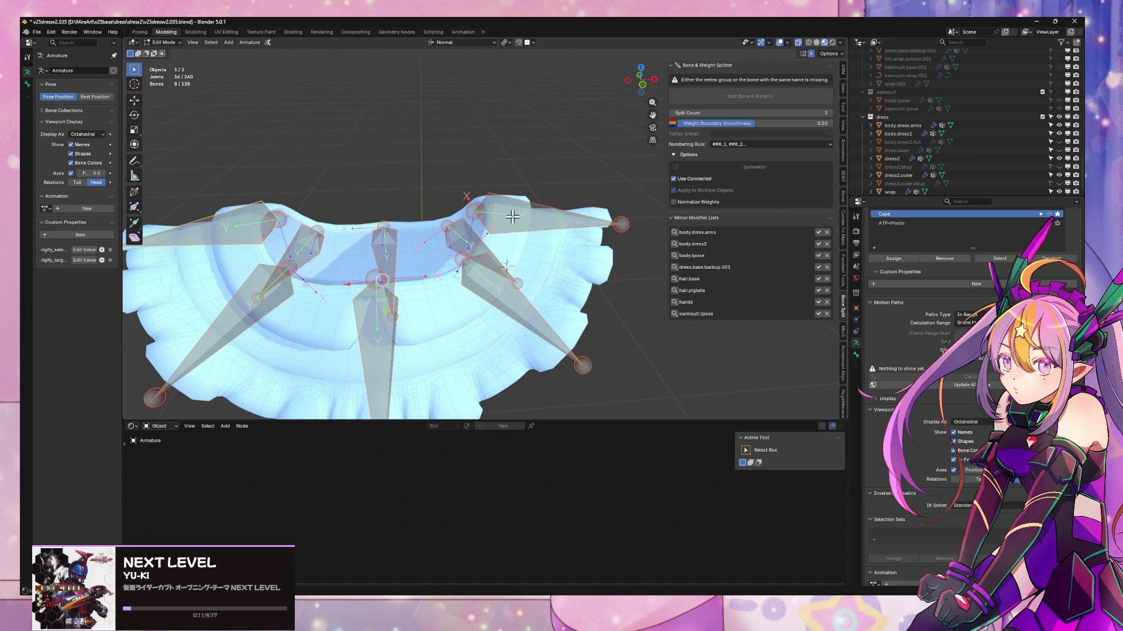
- Delete all vertex groups from the wrap mesh
key(Tab)
middle_drag(526, 227, 554, 255)
click(555, 255)
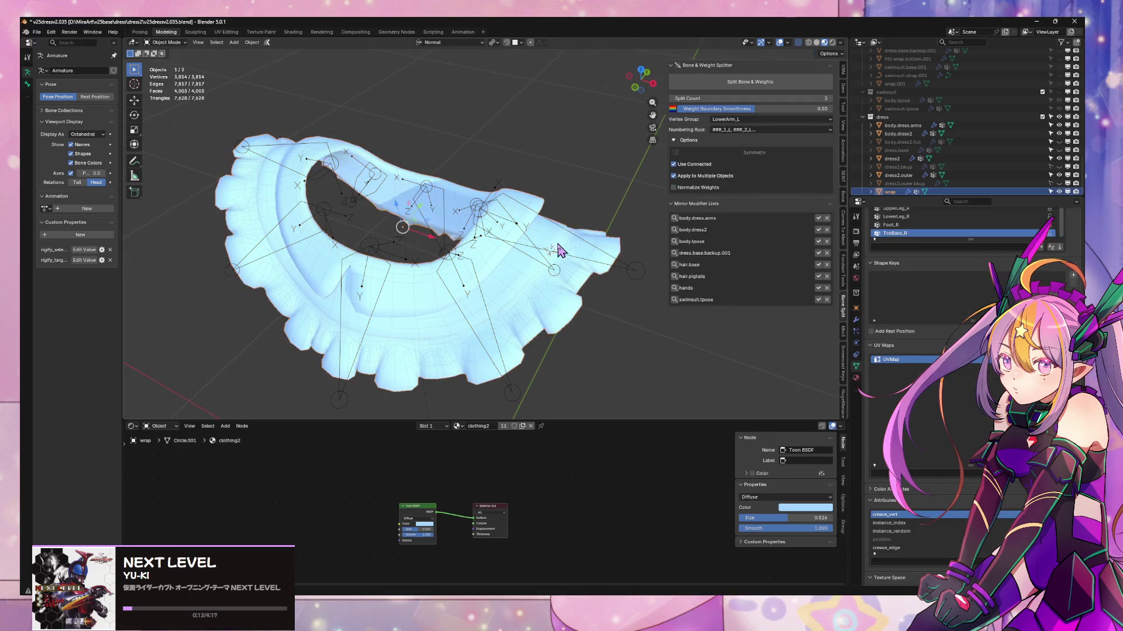
scroll(1008, 230, up, 5)
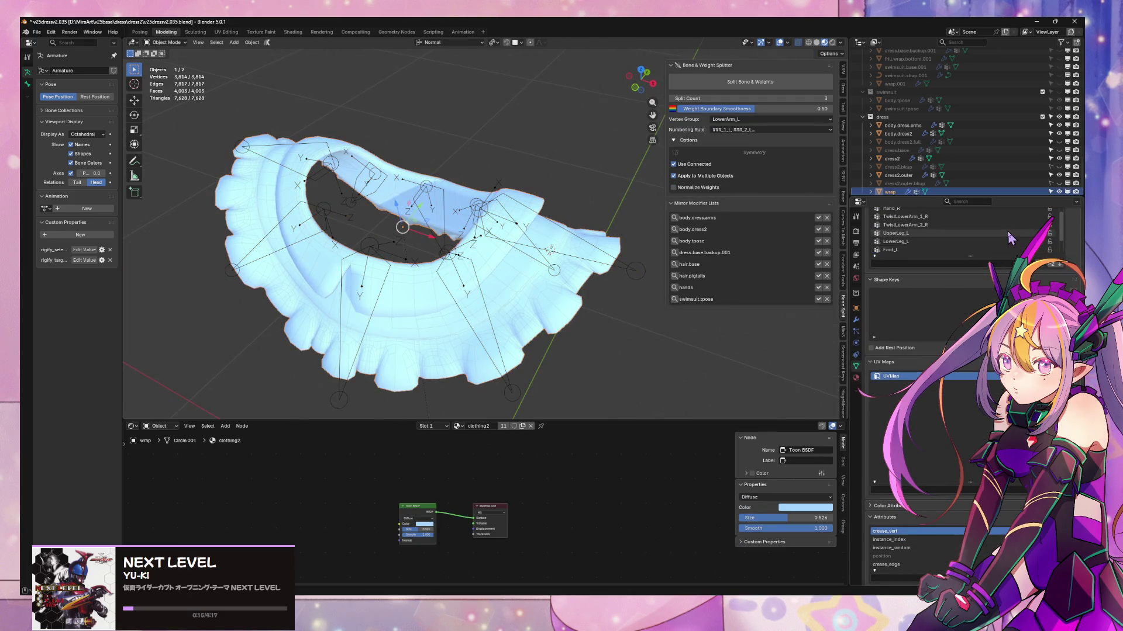
drag(970, 239, 970, 272)
scroll(1078, 249, up, 3)
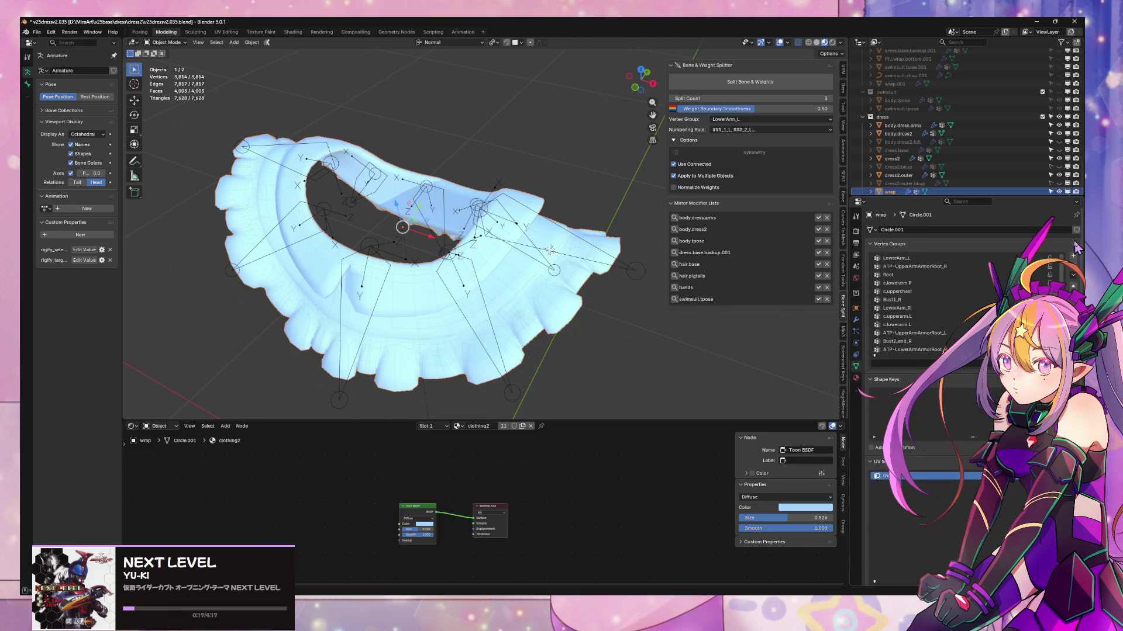
click(1074, 275)
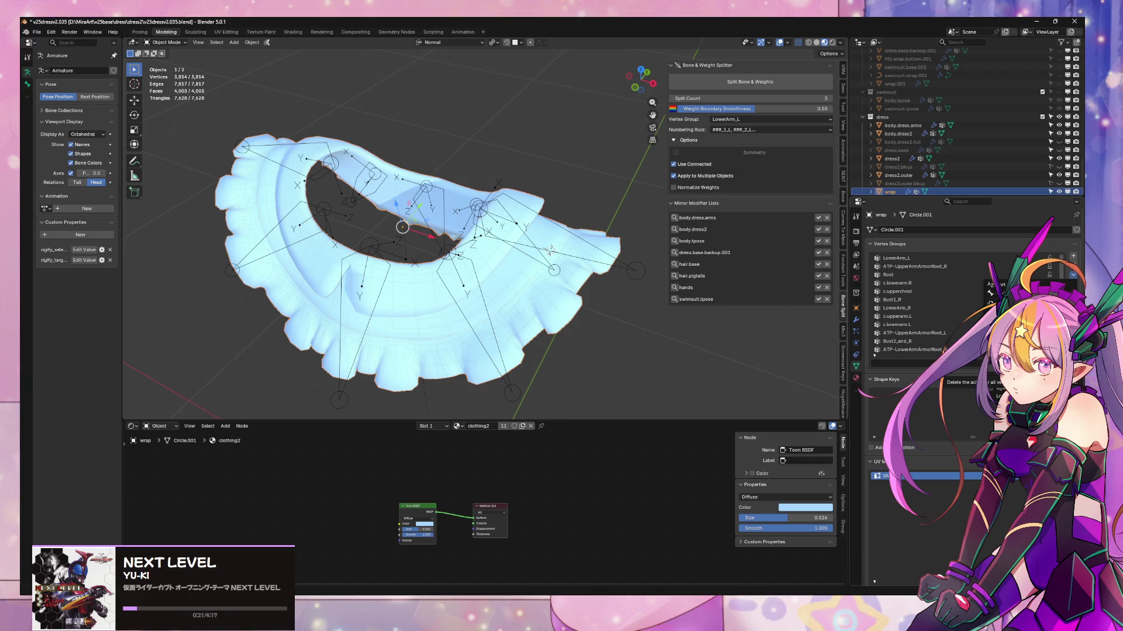
click(971, 368)
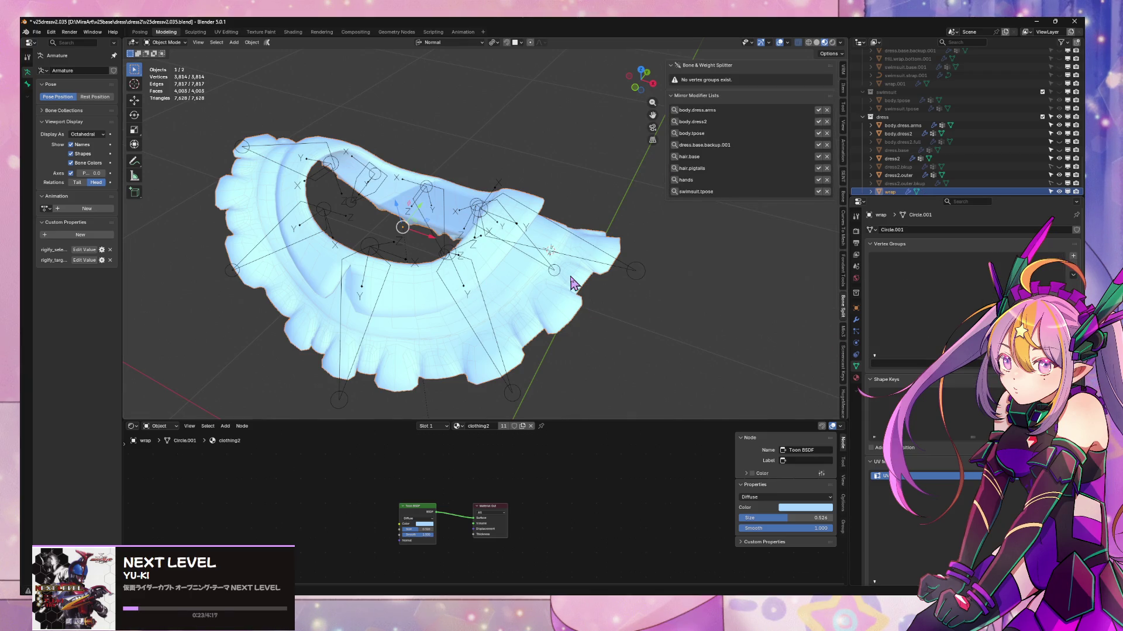
key(ctrl+z)
key(ctrl+z)
key(ctrl+shift+z)
key(ctrl+shift+z)
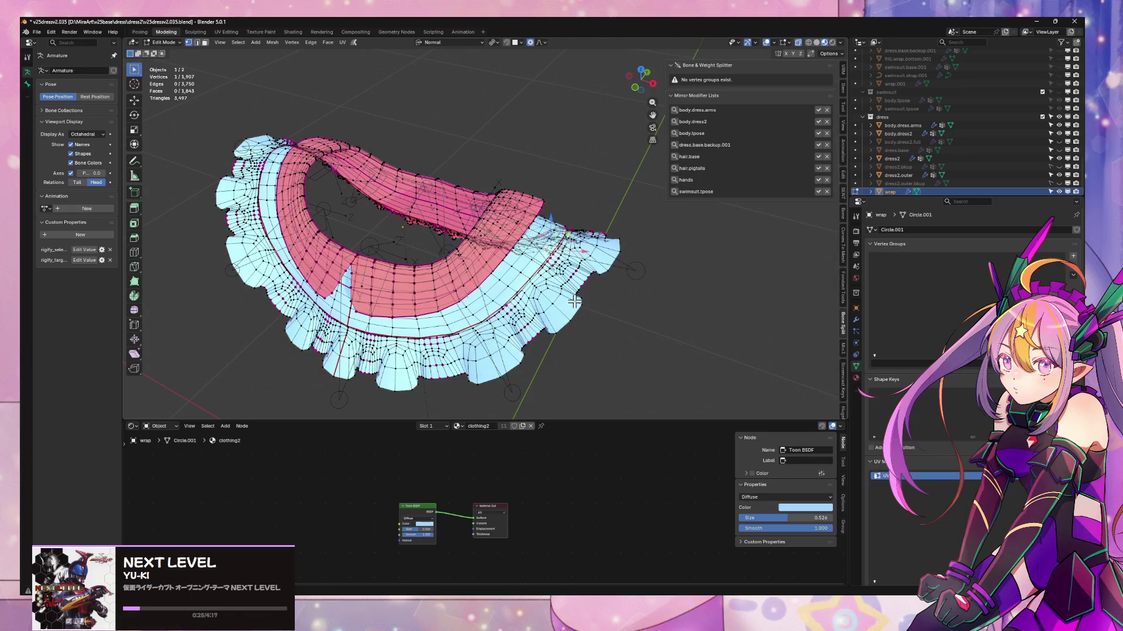
- Disable the wrap mesh's Solidify modifier in the viewport
click(667, 335)
mouse_move(579, 302)
middle_down()
mouse_move(609, 248)
mouse_move(674, 212)
mouse_move(599, 254)
middle_up()
click(504, 292)
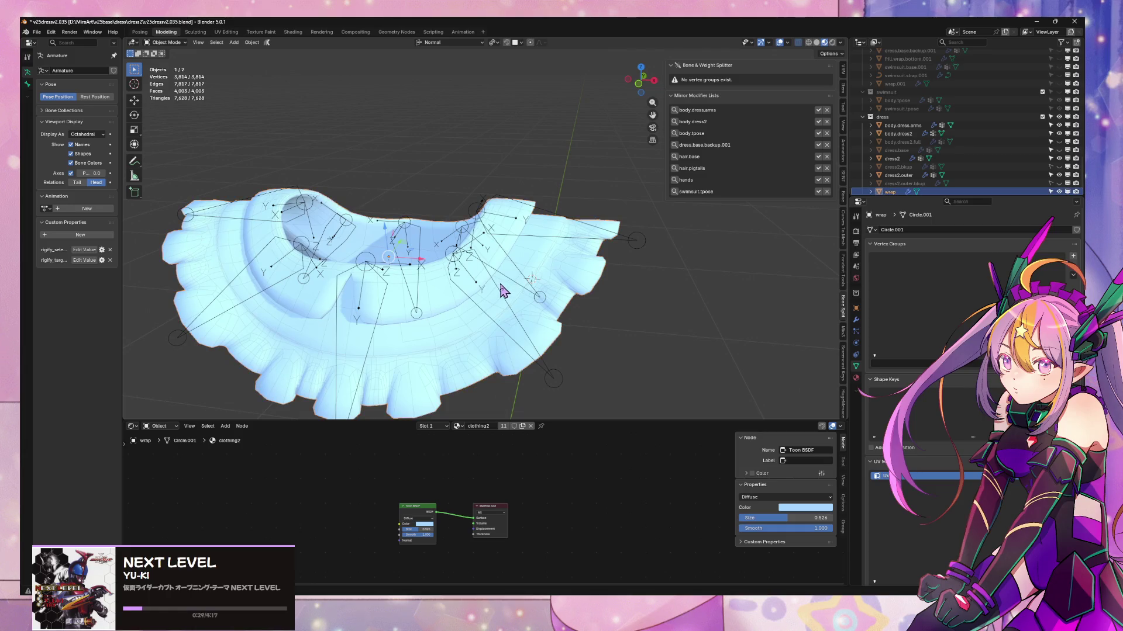
click(856, 321)
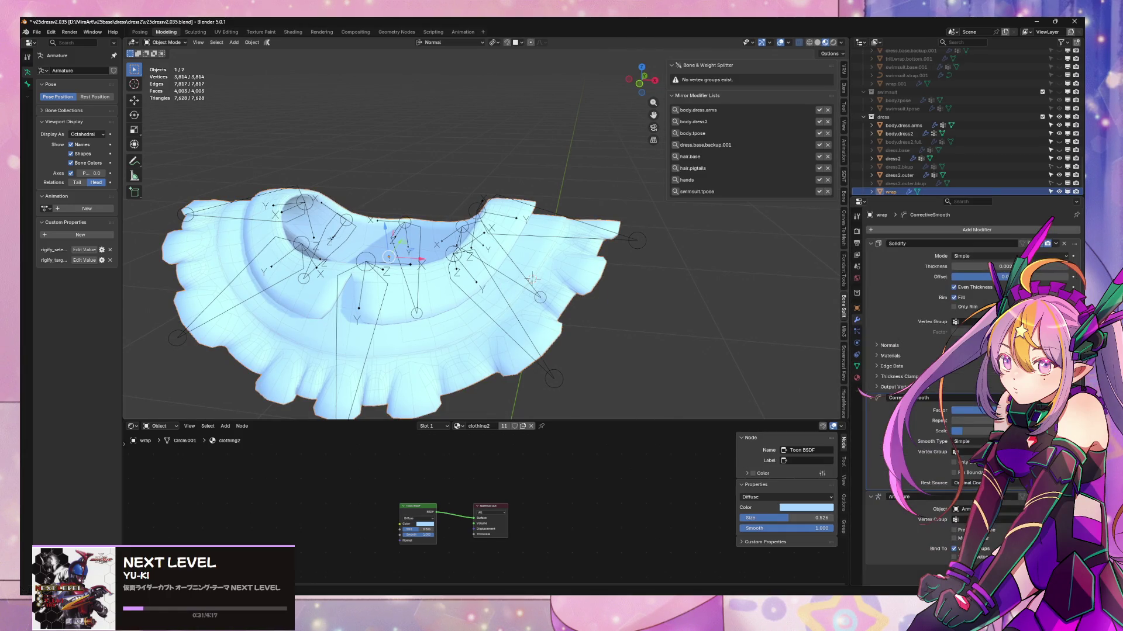
click(1047, 243)
middle_drag(561, 275, 636, 297)
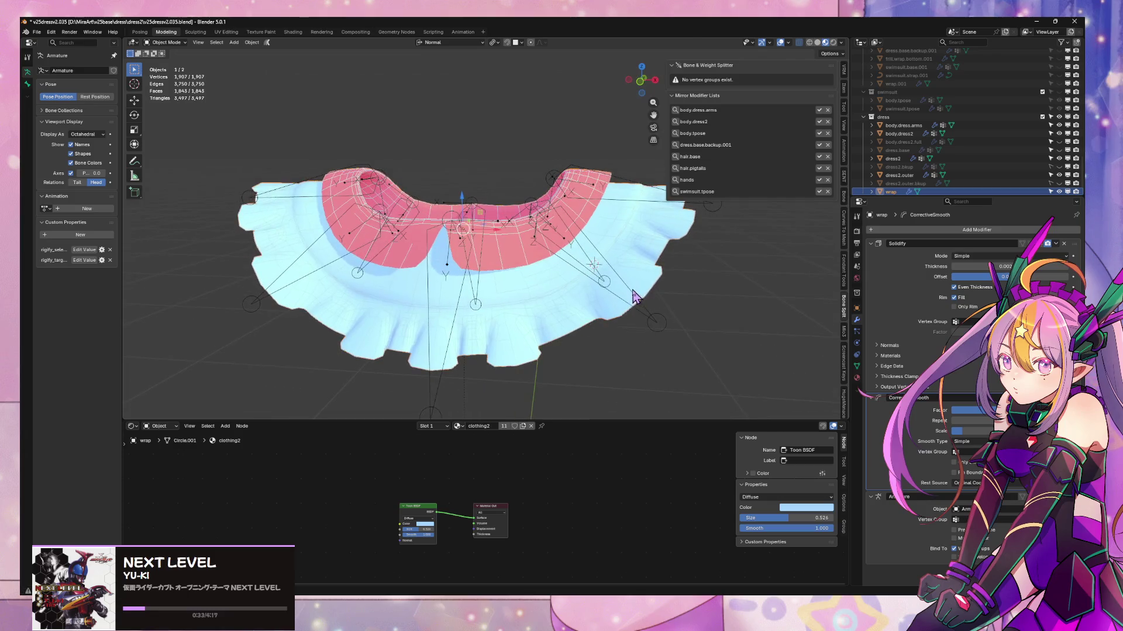
- Add the armature to the selection and bring up the heat diffuse skinning tools
shift+click(621, 283)
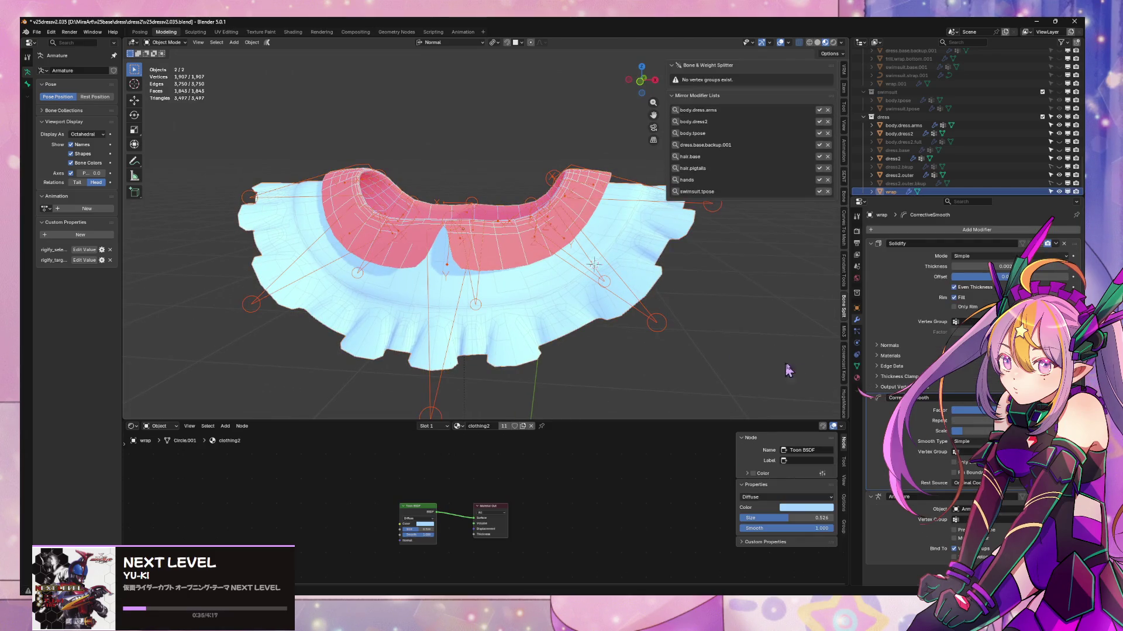
middle_drag(754, 279, 774, 287)
scroll(845, 351, down, 5)
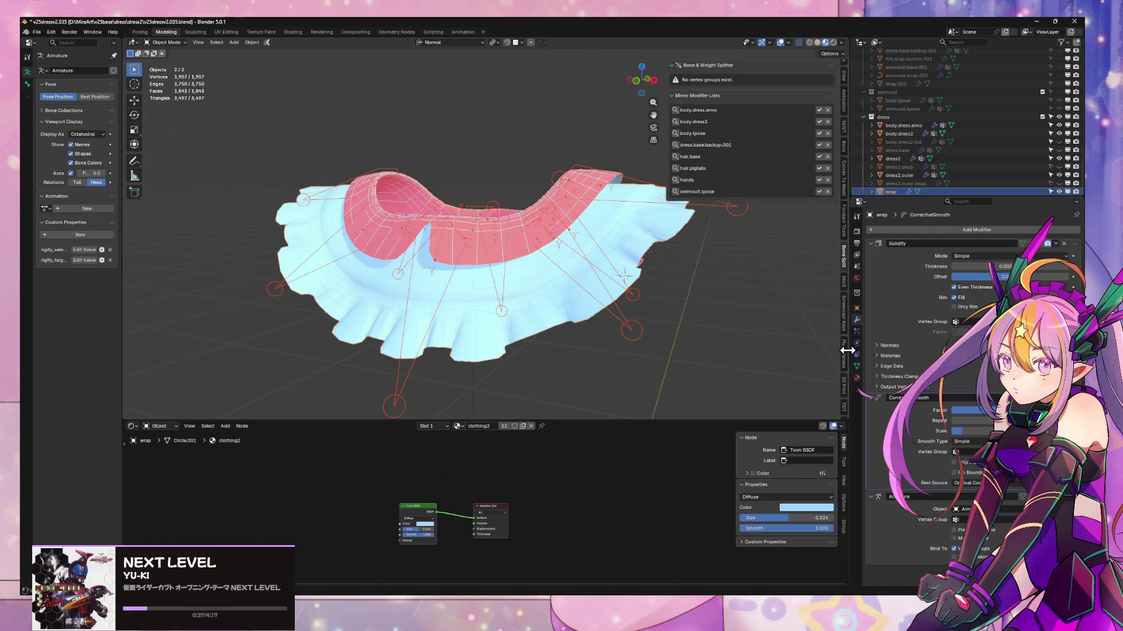
click(844, 365)
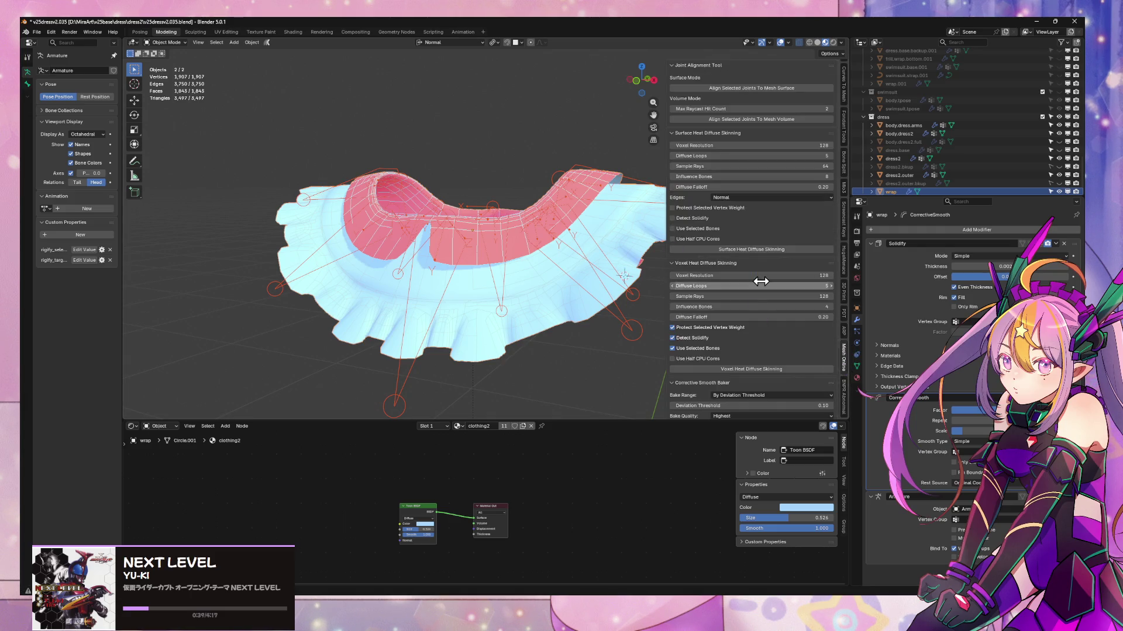
- Run Voxel Heat Diffuse Skinning, then revert via Undo History to an earlier selection step
click(767, 370)
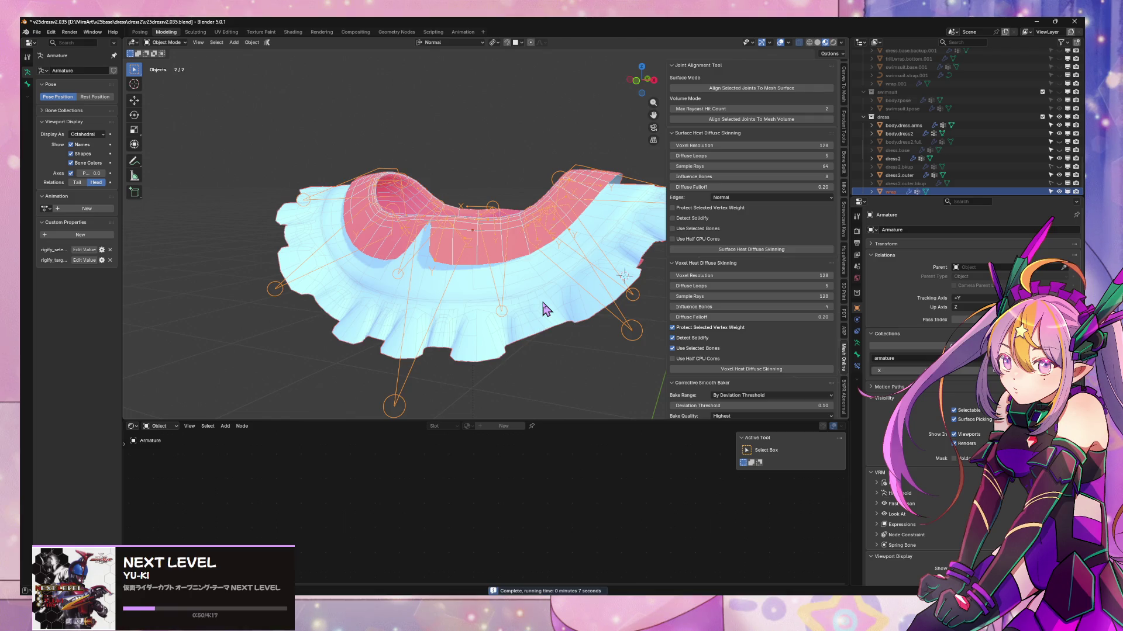
mouse_move(579, 314)
middle_down()
mouse_move(476, 346)
mouse_move(381, 316)
middle_up()
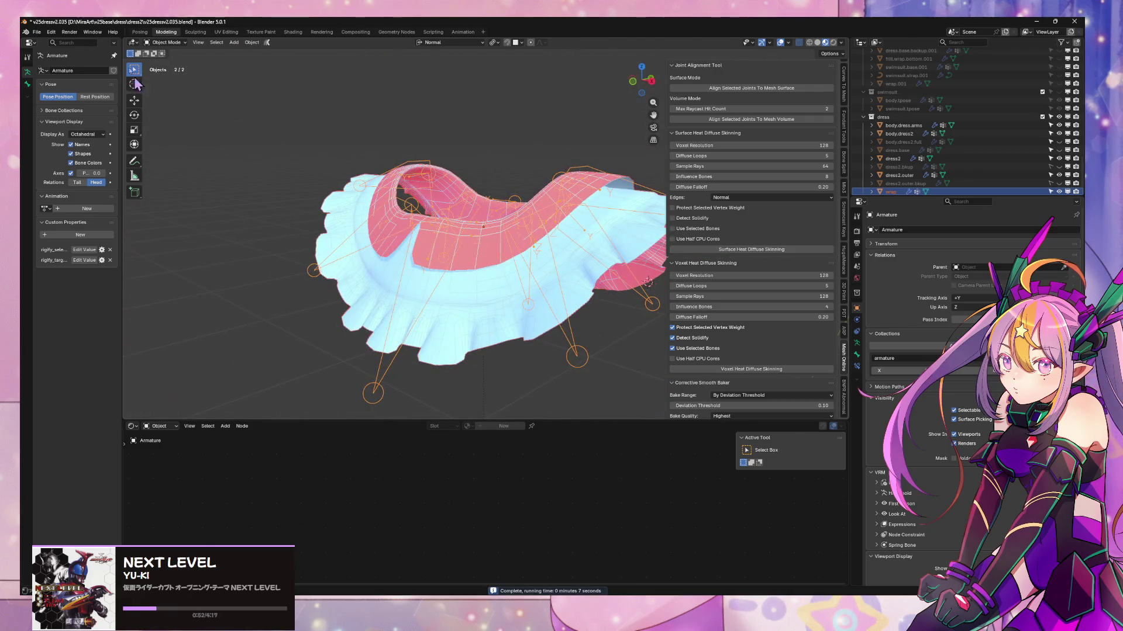
click(52, 31)
mouse_move(72, 58)
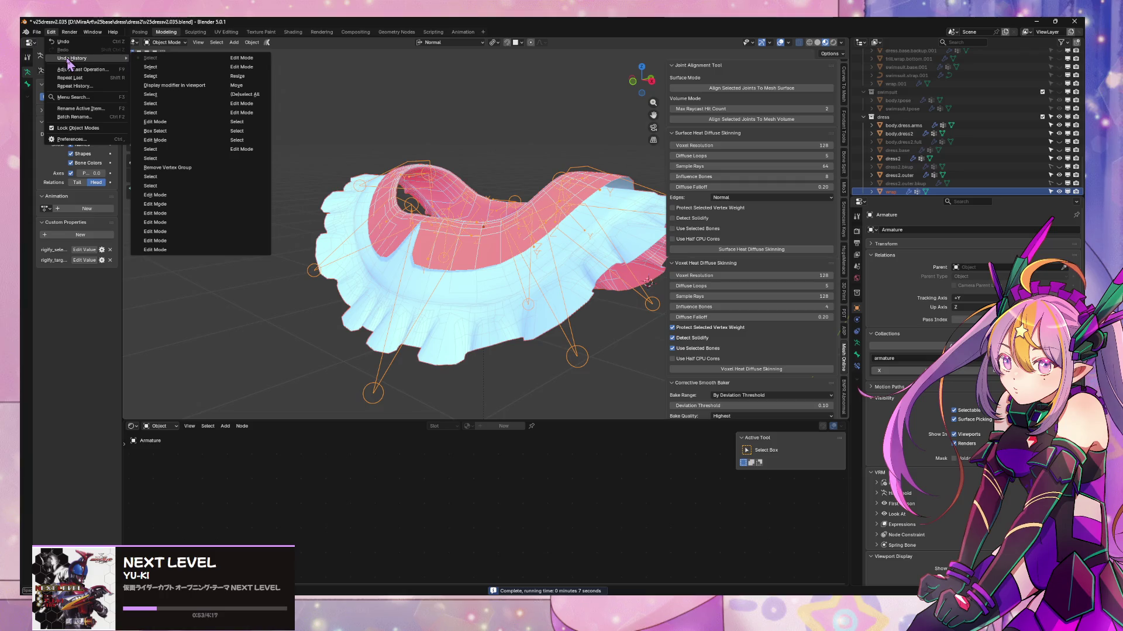
click(179, 69)
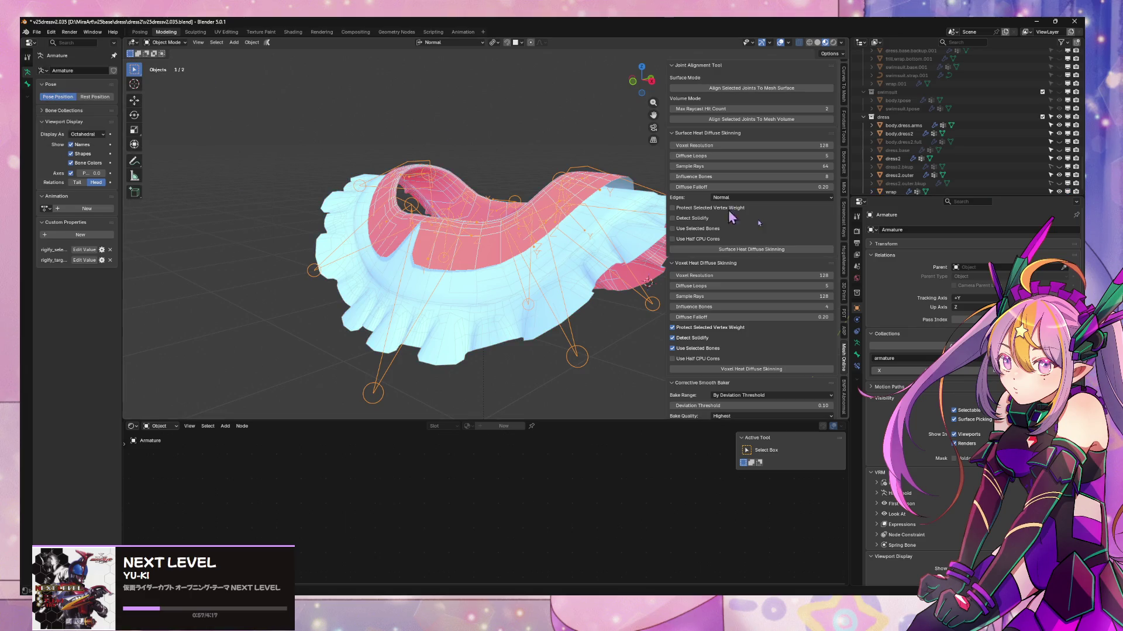
mouse_move(511, 248)
middle_down()
mouse_move(543, 283)
mouse_move(584, 272)
mouse_move(515, 206)
mouse_move(610, 198)
mouse_move(421, 269)
mouse_move(275, 392)
mouse_move(555, 289)
mouse_move(538, 228)
middle_up()
- Subdivide the eight skirt bones in Edit Mode and return to Object Mode
key(Tab)
right_click(611, 197)
click(560, 126)
key(Tab)
key(Tab)
key(Tab)
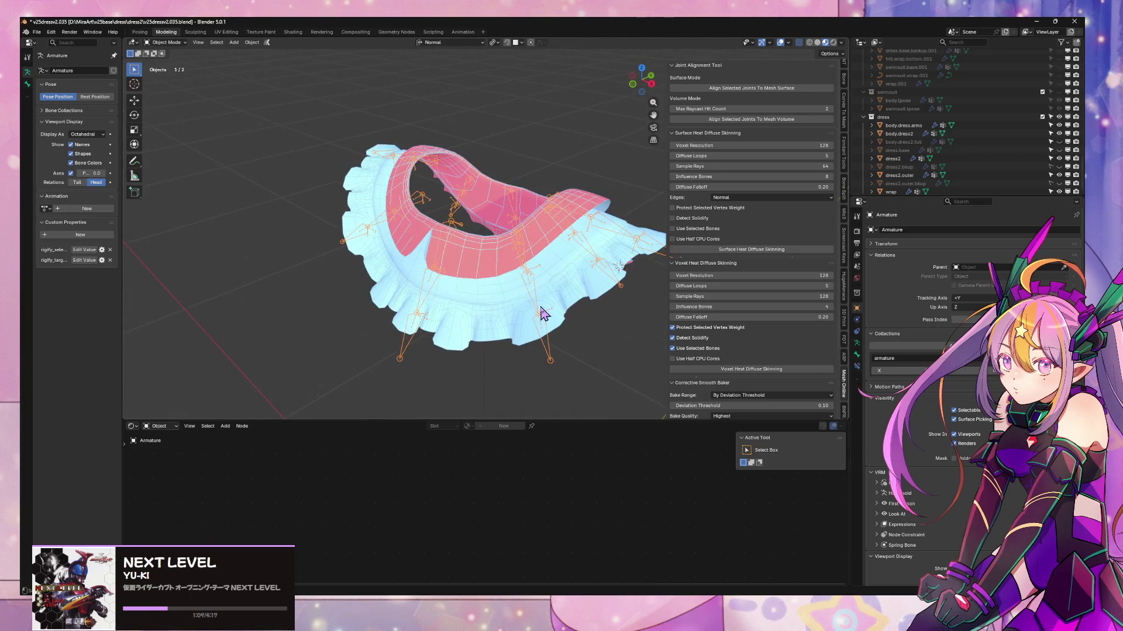
- Turn on the Text Info viewport overlay to show bone names
click(856, 342)
scroll(959, 380, down, 5)
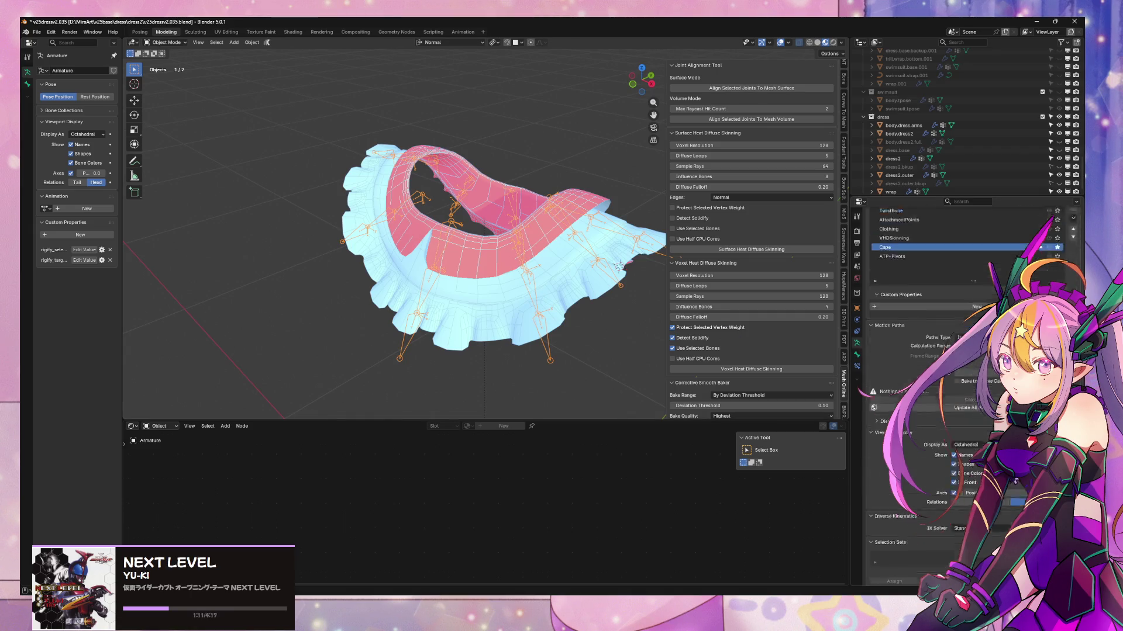
middle_drag(559, 351, 579, 345)
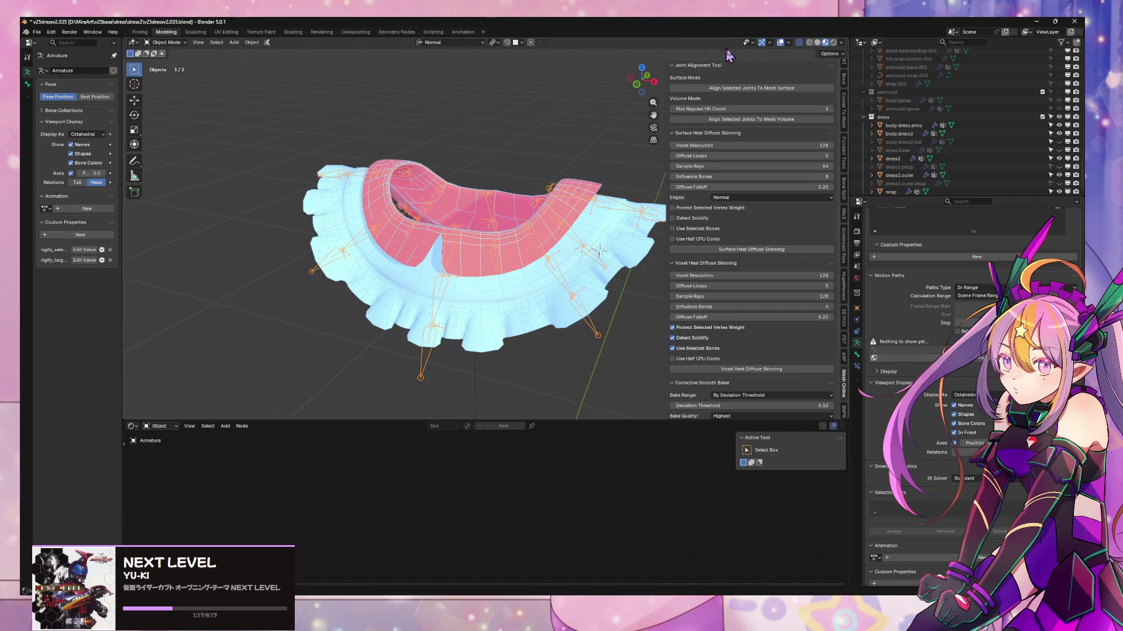
click(771, 43)
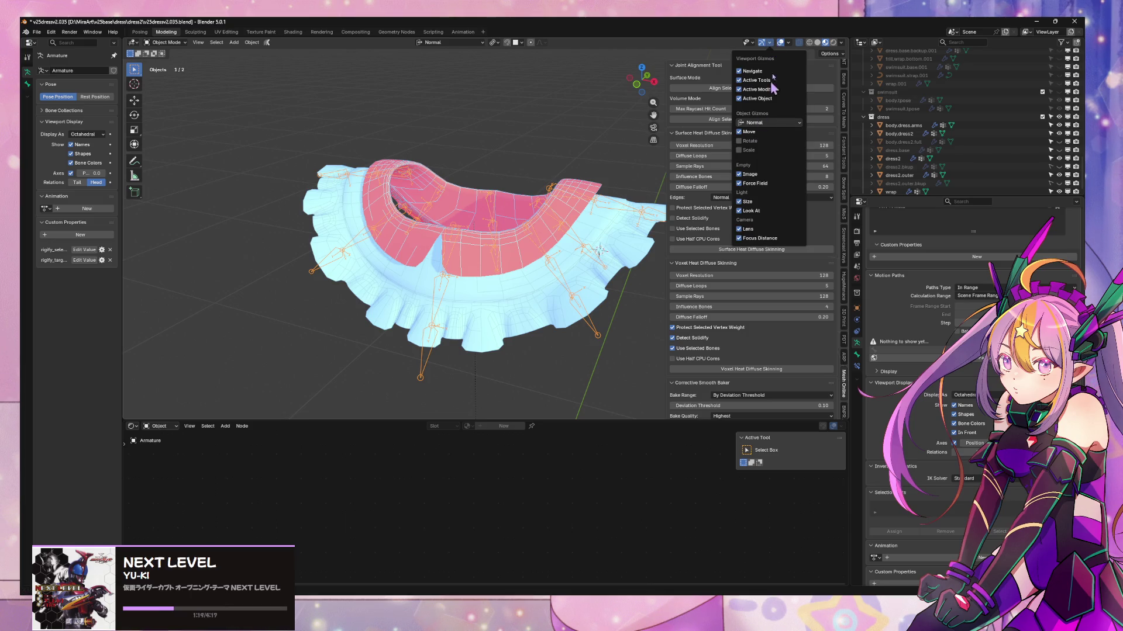
click(791, 44)
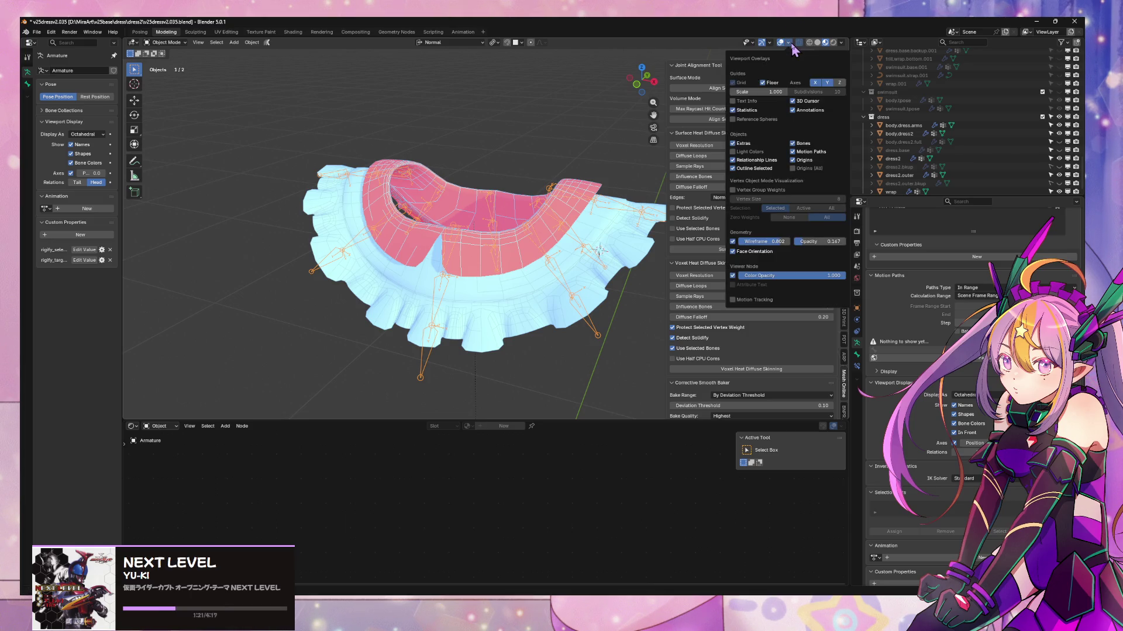
click(753, 102)
mouse_move(567, 199)
middle_down()
mouse_move(559, 230)
mouse_move(563, 200)
mouse_move(570, 213)
middle_up()
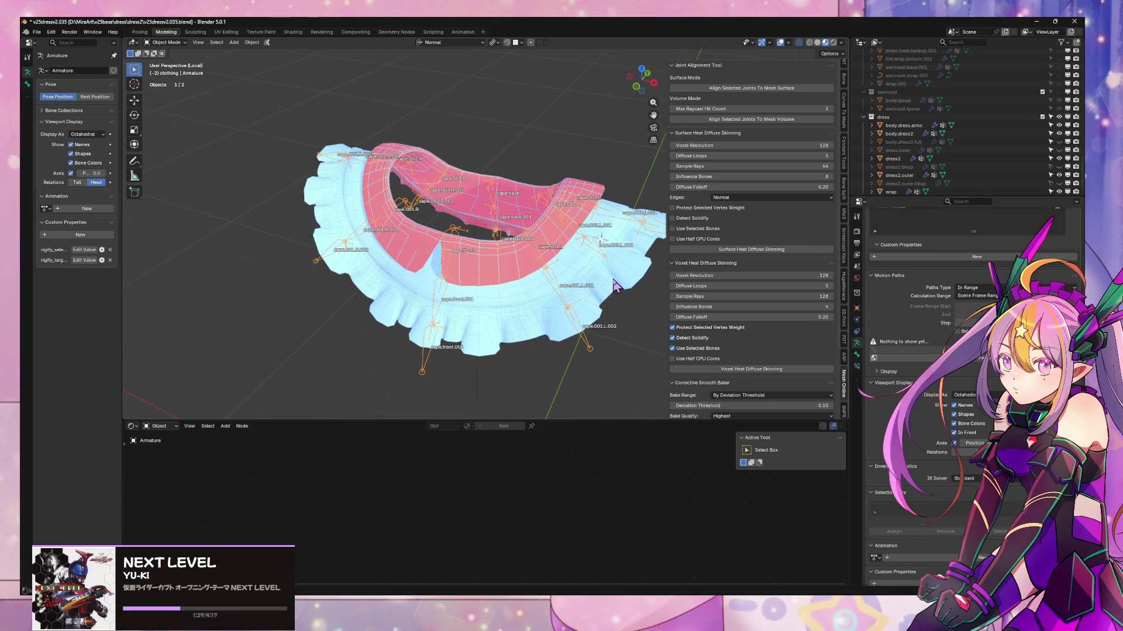
- Select the wrap mesh with the armature and save incrementally as v25dress2.036.blend
shift+click(637, 244)
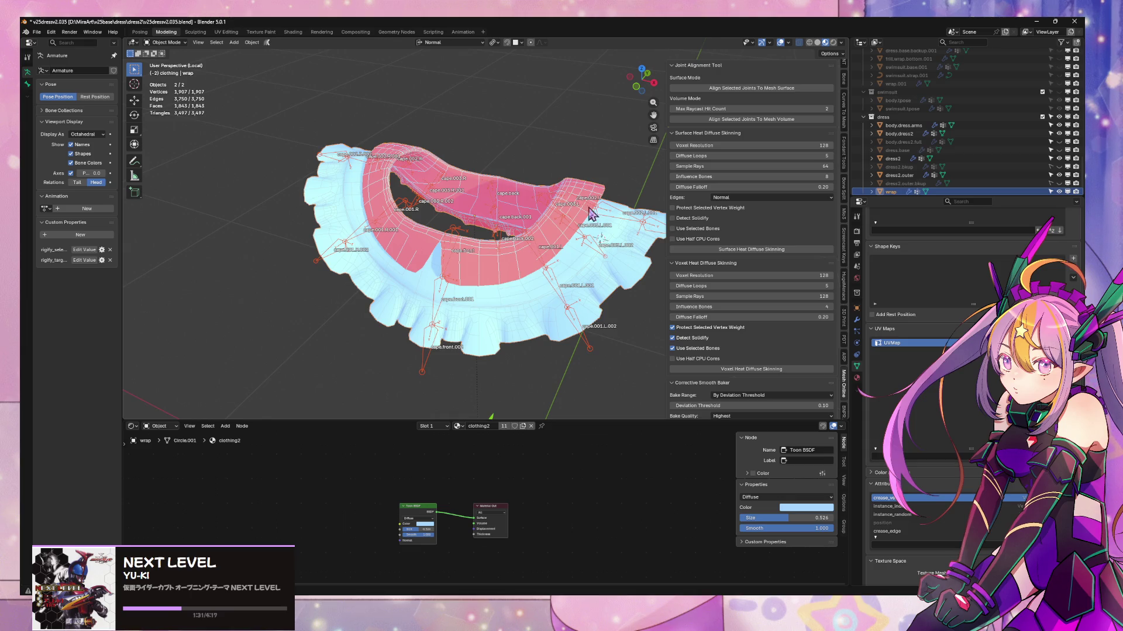
mouse_move(588, 238)
middle_down()
mouse_move(576, 231)
mouse_move(599, 217)
middle_up()
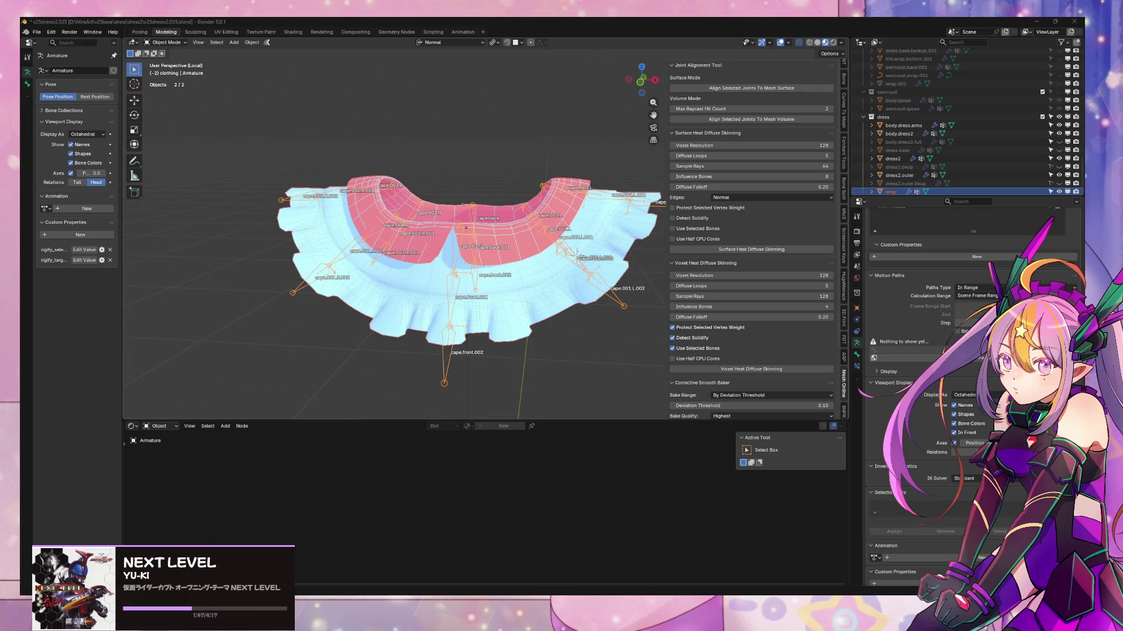
middle_drag(343, 111, 362, 151)
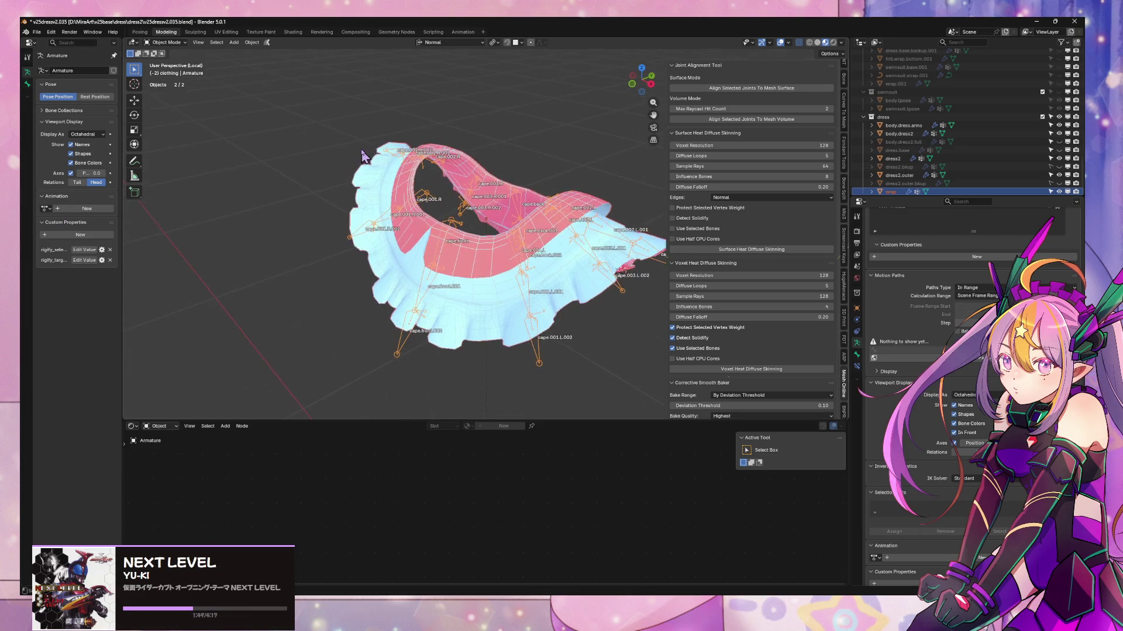
click(36, 32)
- Save an incremental copy of the file and leave local view to show the full character
click(62, 111)
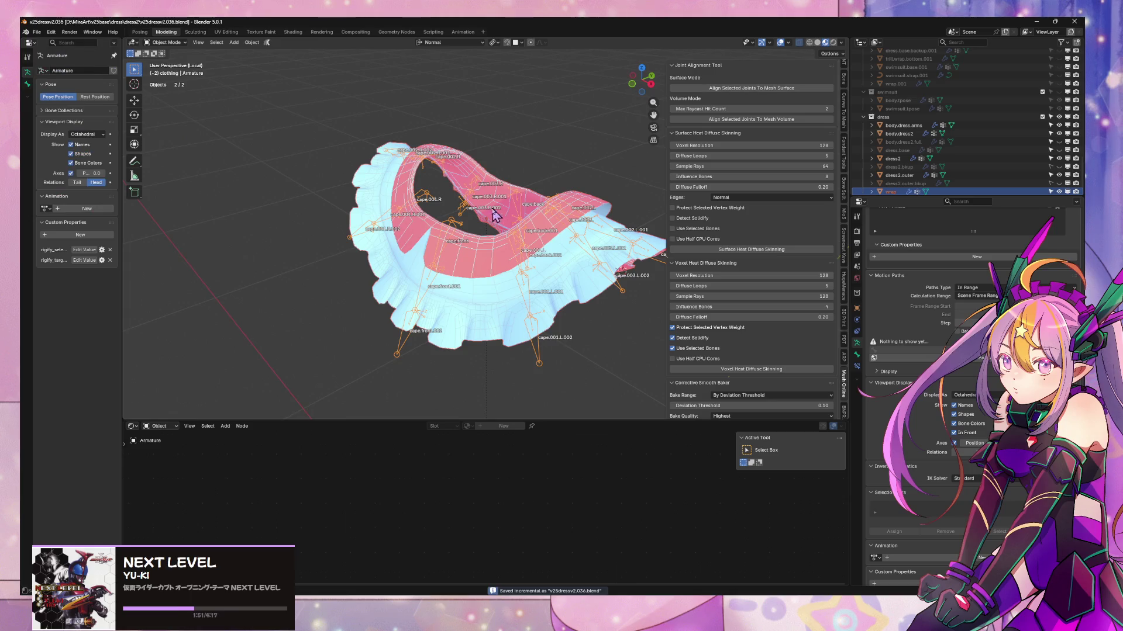
key(KP_Divide)
mouse_move(554, 199)
middle_down()
mouse_move(584, 223)
mouse_move(597, 265)
mouse_move(550, 310)
mouse_move(509, 286)
mouse_move(566, 282)
mouse_move(532, 304)
mouse_move(571, 283)
mouse_move(566, 261)
mouse_move(543, 244)
mouse_move(409, 257)
mouse_move(494, 243)
mouse_move(472, 249)
middle_up()
scroll(561, 210, down, 3)
scroll(600, 231, up, 5)
- Switch the armature to Pose Mode and rotate the cape.001.L bone around the X axis
click(472, 249)
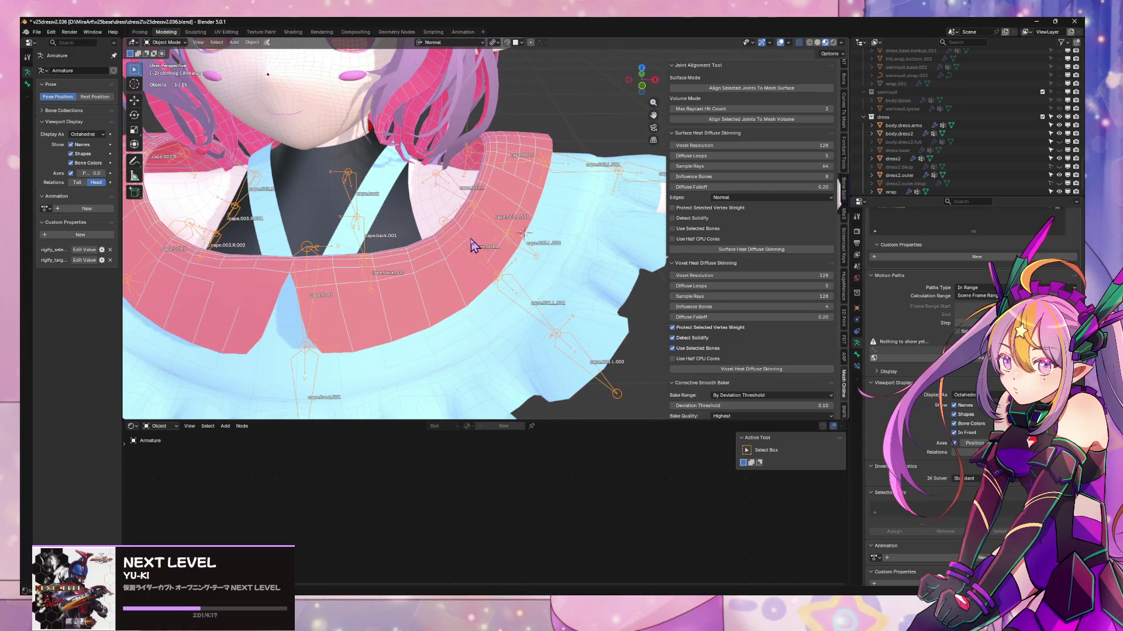
click(166, 43)
click(167, 70)
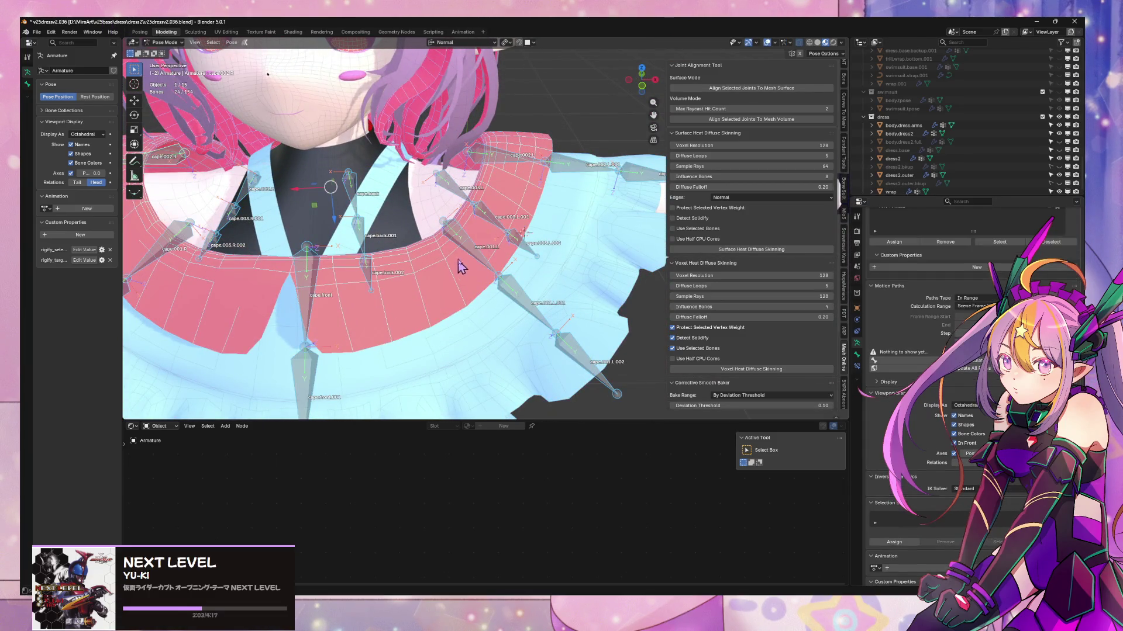
key(r)
key(x)
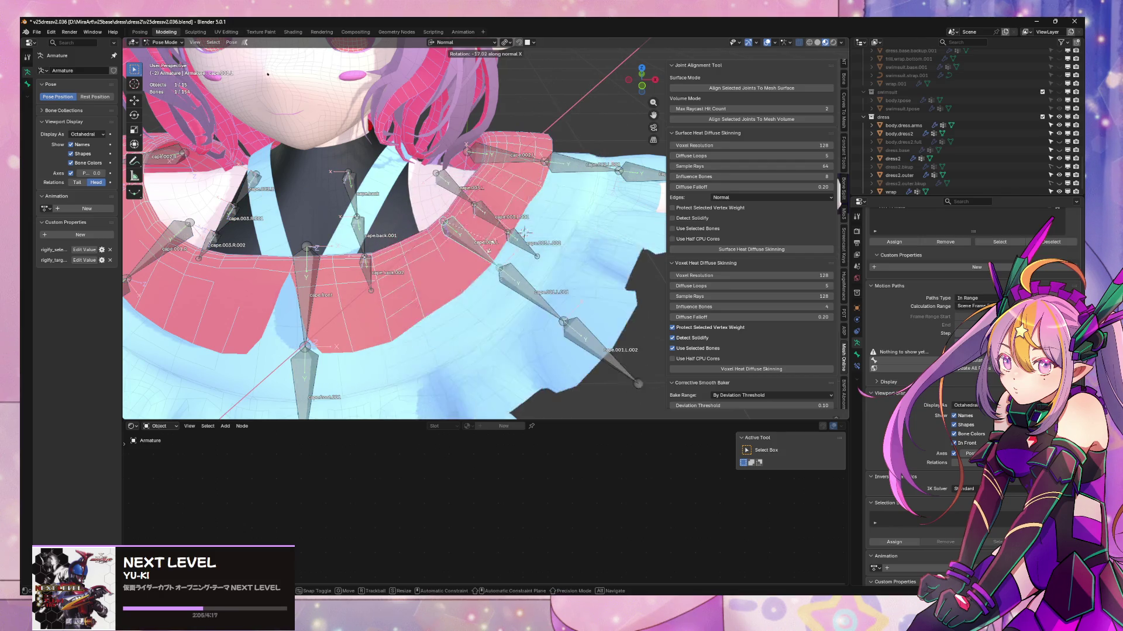
click(523, 232)
scroll(458, 233, down, 4)
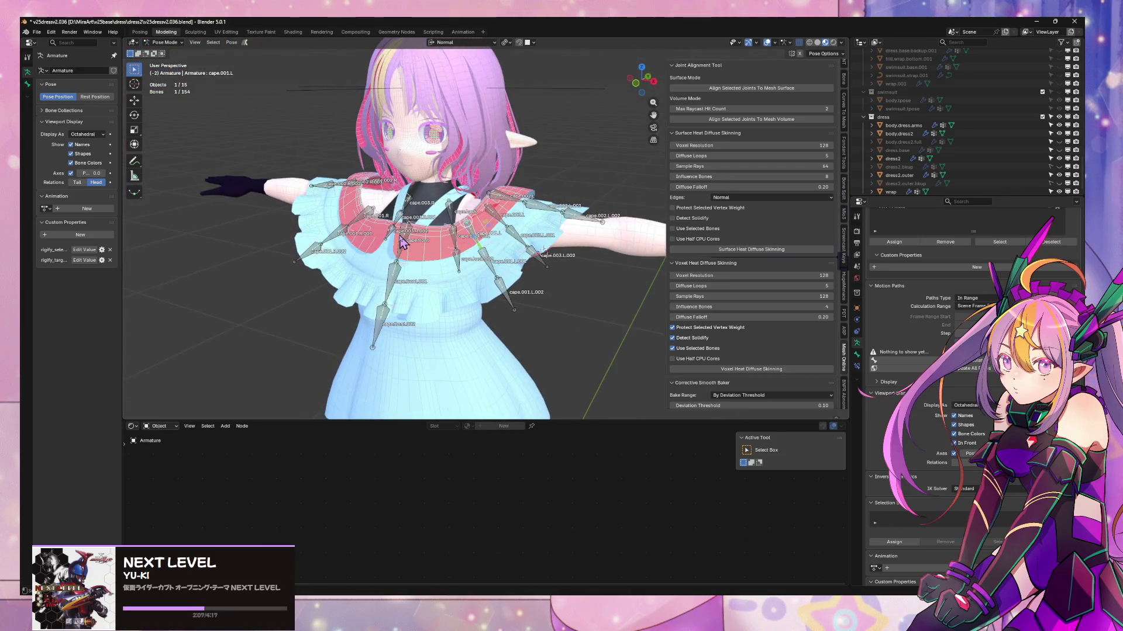
- Rotate the cape.front bone, then another cape bone around Y, checking the cape mesh deforms
click(403, 235)
key(r)
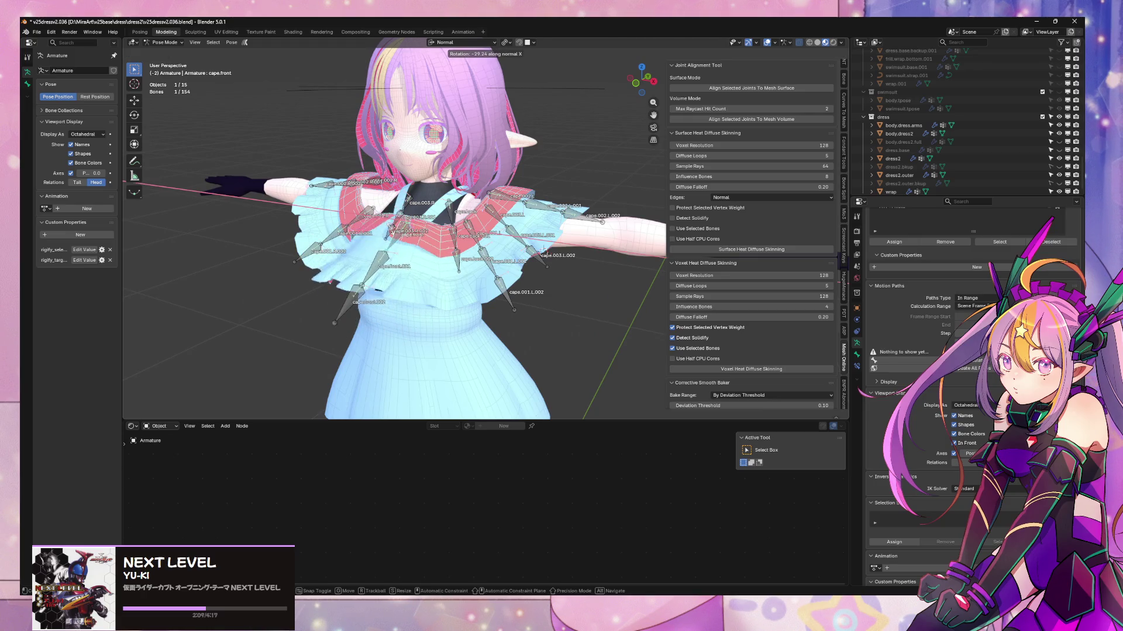
click(404, 246)
middle_drag(403, 245, 566, 229)
key(KP_1)
key(r)
key(y)
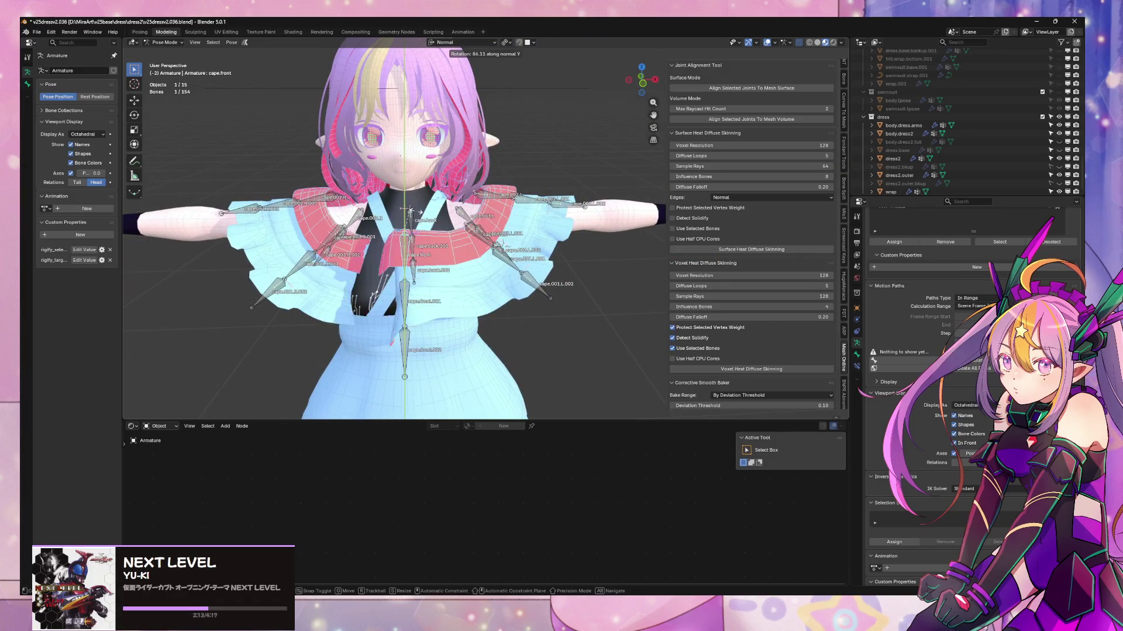
click(420, 213)
mouse_move(419, 213)
middle_down()
mouse_move(366, 193)
mouse_move(502, 212)
mouse_move(524, 251)
mouse_move(506, 237)
mouse_move(344, 270)
mouse_move(494, 258)
middle_up()
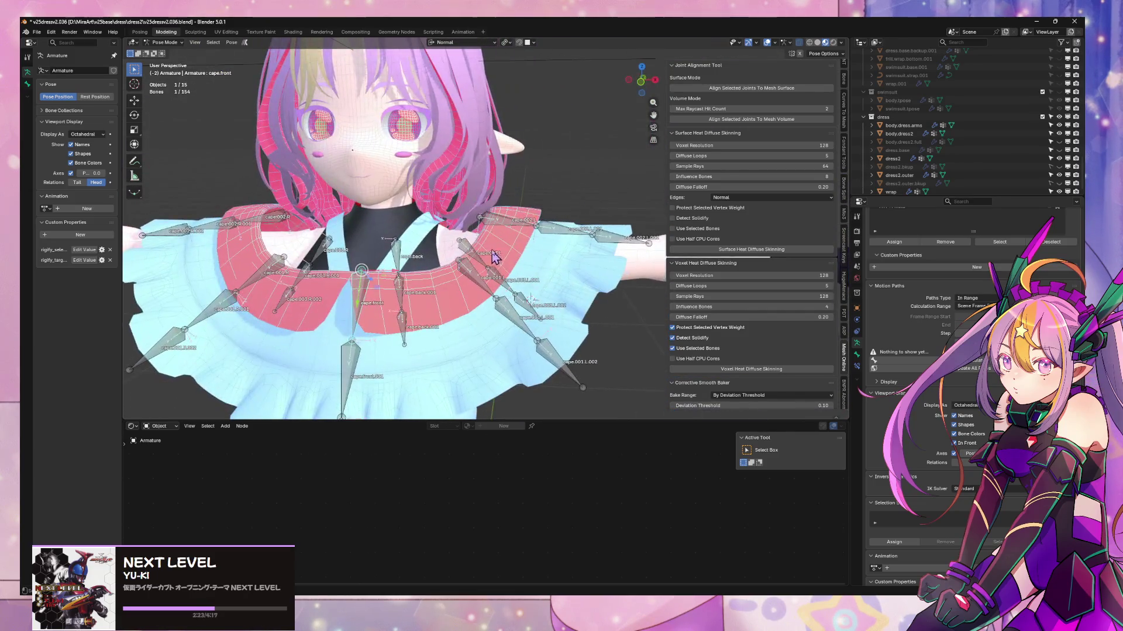
- Inspect the Cape bone and bone collections, then reveal the hidden body bones with Alt+H
click(860, 355)
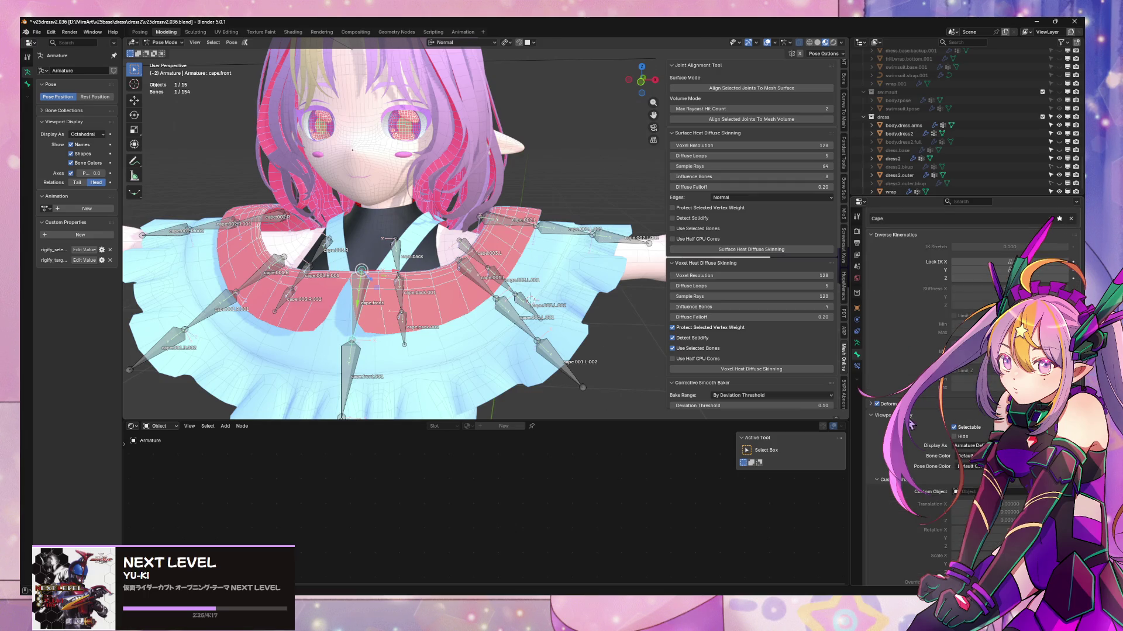
click(858, 343)
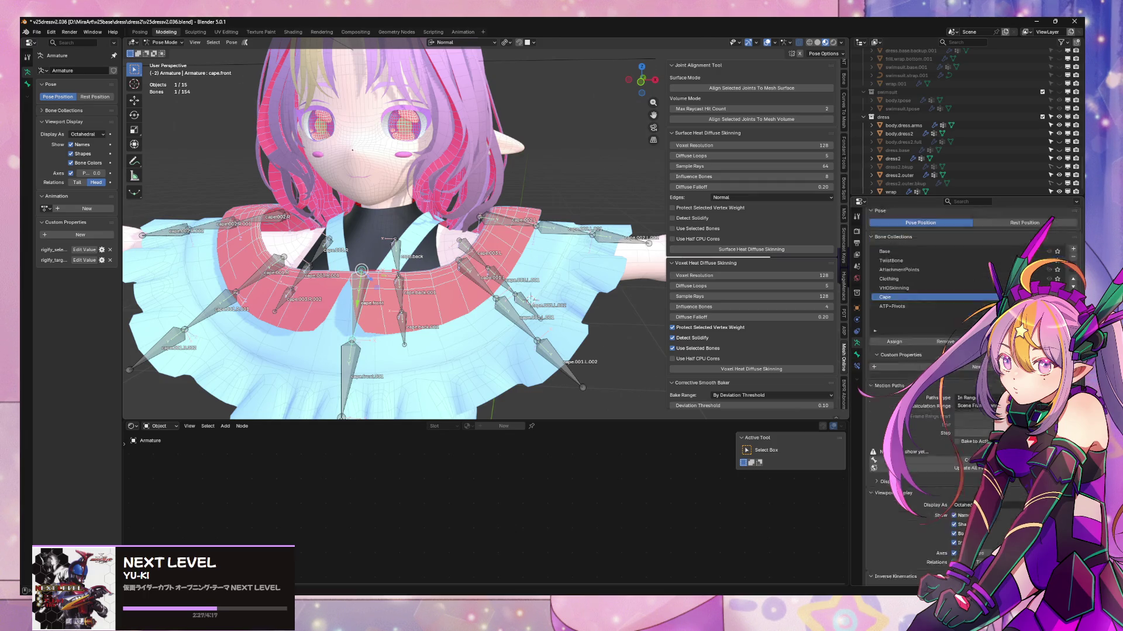
key(alt+h)
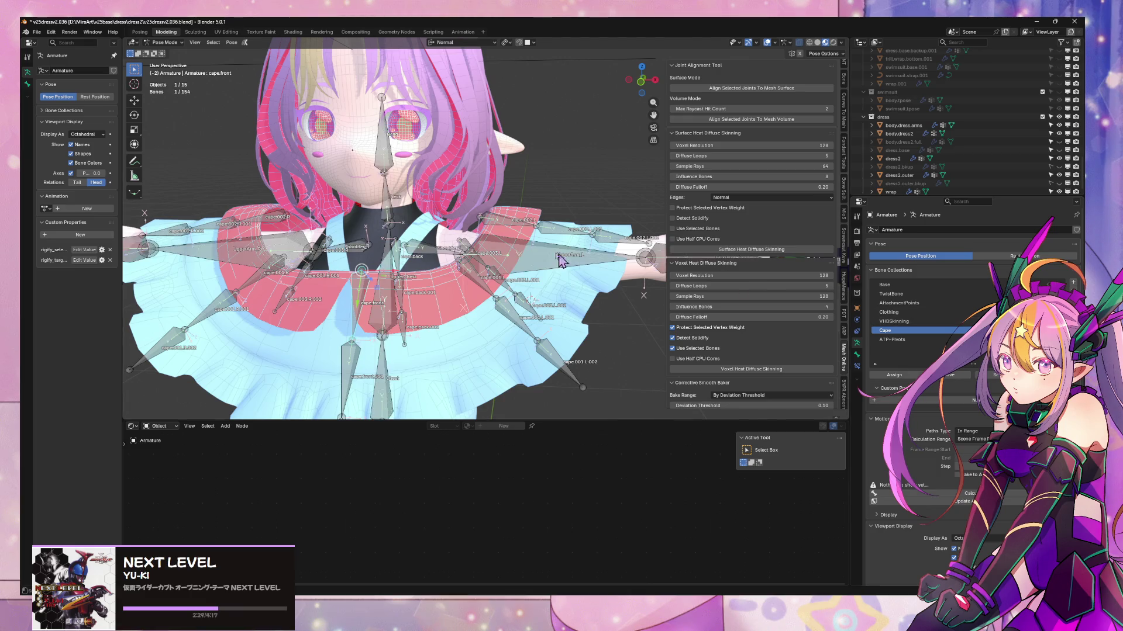
mouse_move(529, 297)
middle_down()
mouse_move(566, 257)
mouse_move(544, 268)
mouse_move(462, 260)
mouse_move(529, 258)
mouse_move(506, 237)
mouse_move(519, 247)
middle_up()
- Parent the cape bone to UpperArm_L using Bone parenting, undoing a mistaken Object parent
shift+click(519, 247)
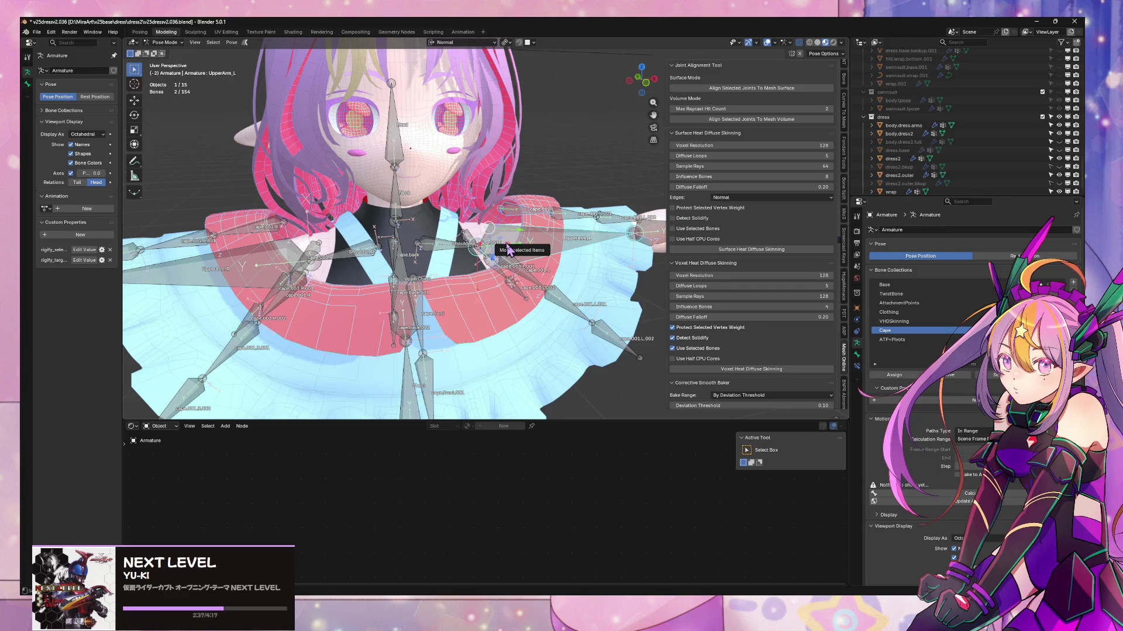
key(ctrl+p)
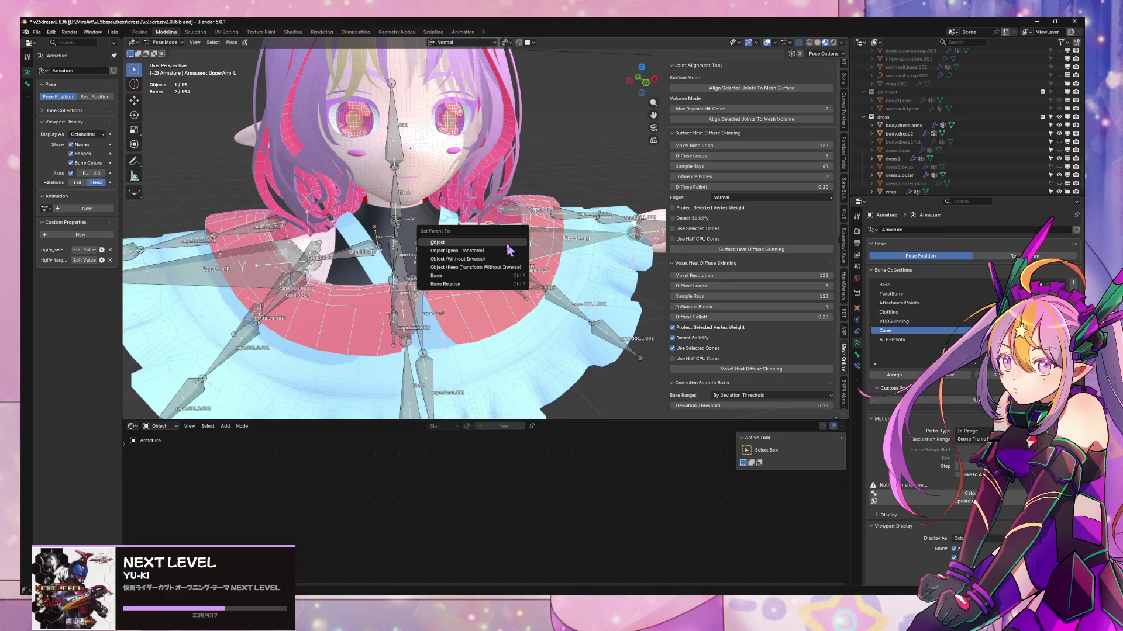
click(507, 245)
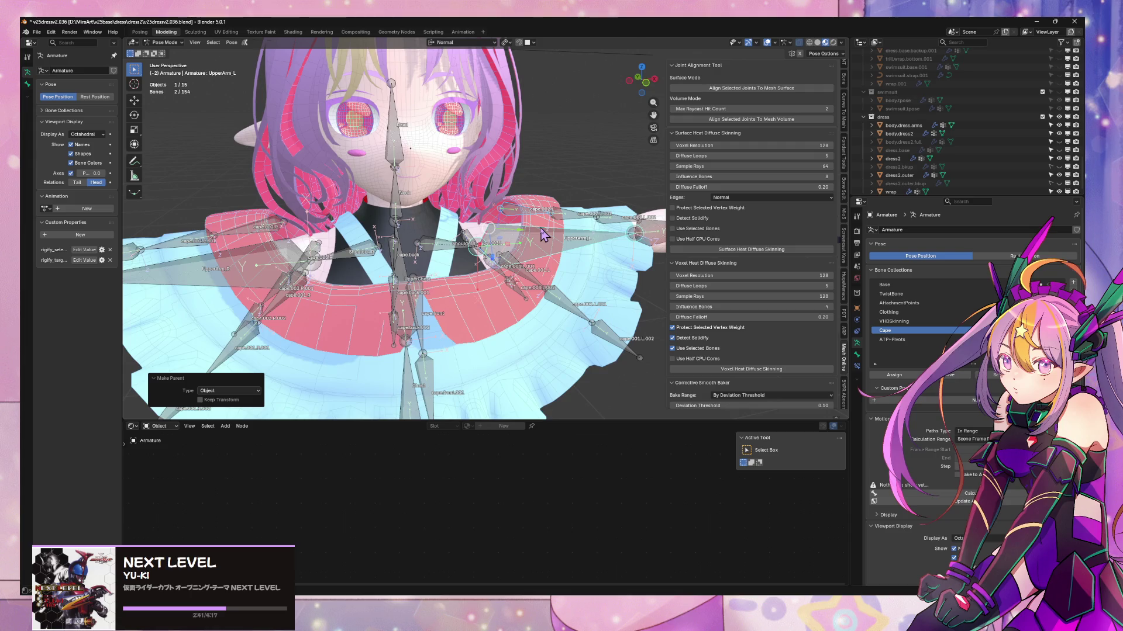
click(51, 32)
mouse_move(69, 60)
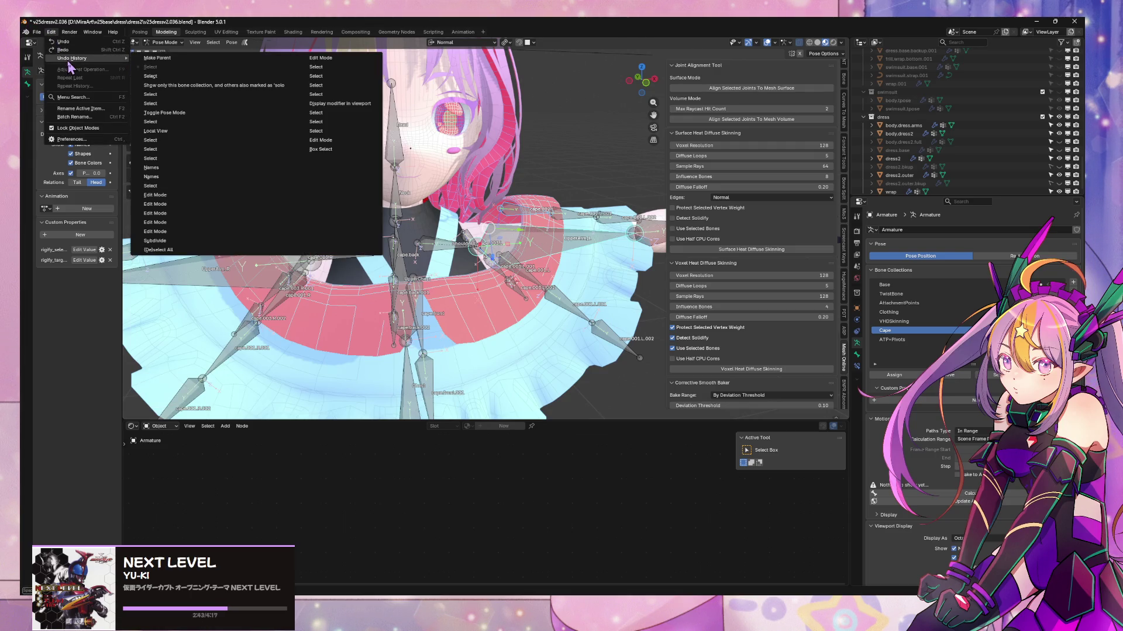
click(175, 85)
key(ctrl+p)
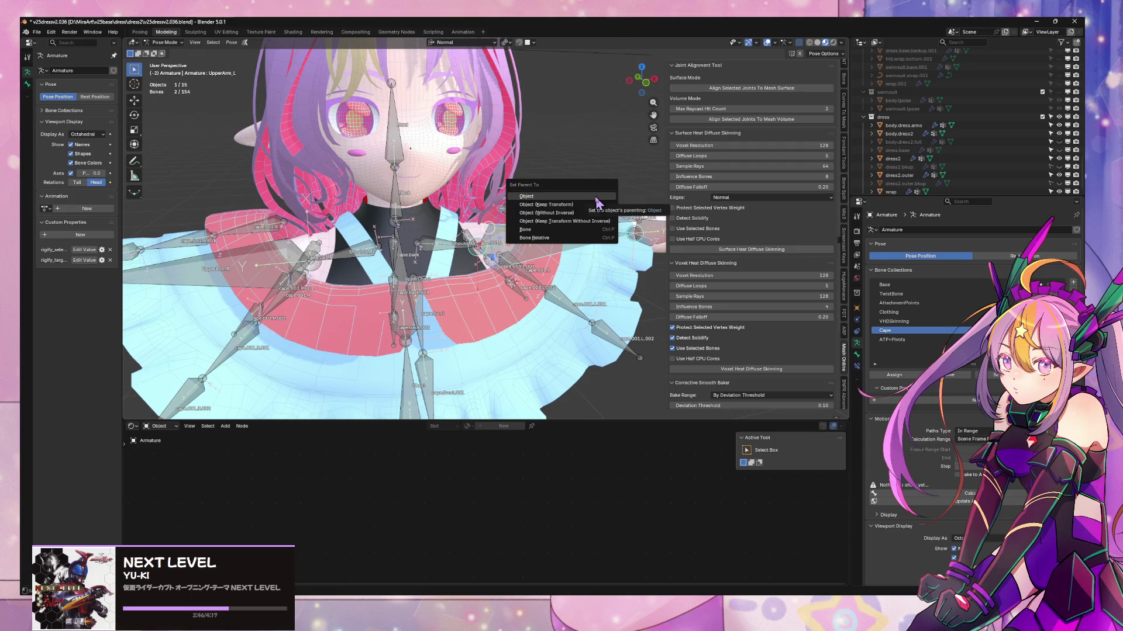
key(Down)
key(Down)
key(Down)
key(Return)
- Isolate the armature and parent cape.002.L to UpperArm_L as Bone
key(KP_Divide)
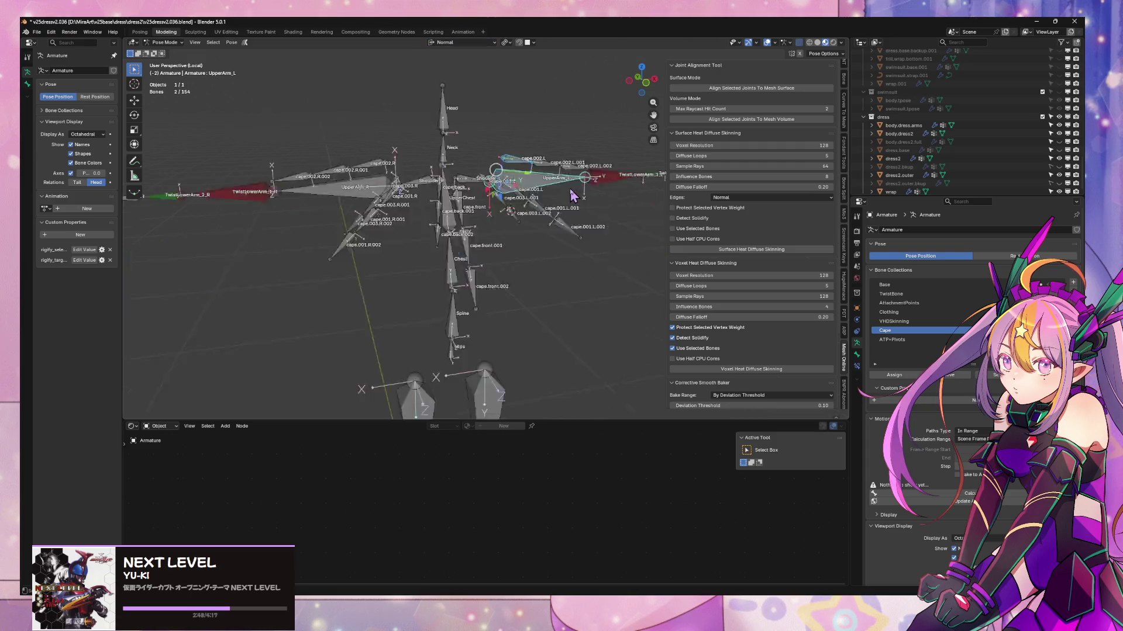
scroll(472, 278, up, 5)
mouse_move(473, 279)
middle_down()
mouse_move(581, 226)
mouse_move(484, 244)
middle_up()
scroll(526, 258, up, 3)
click(484, 244)
shift+click(495, 269)
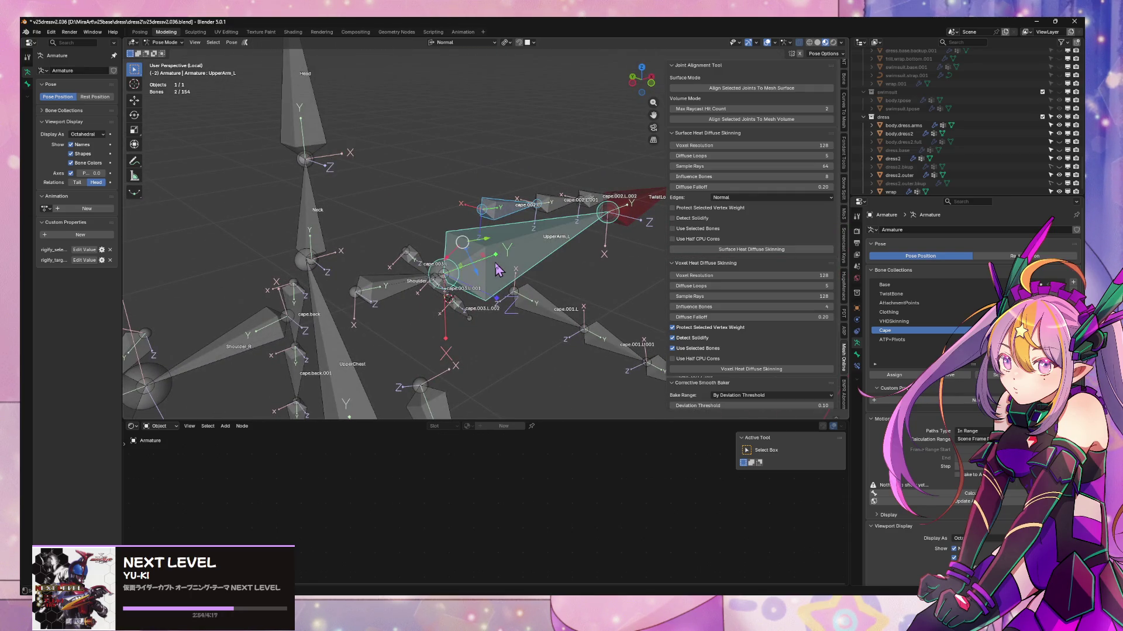
key(ctrl+p)
click(496, 264)
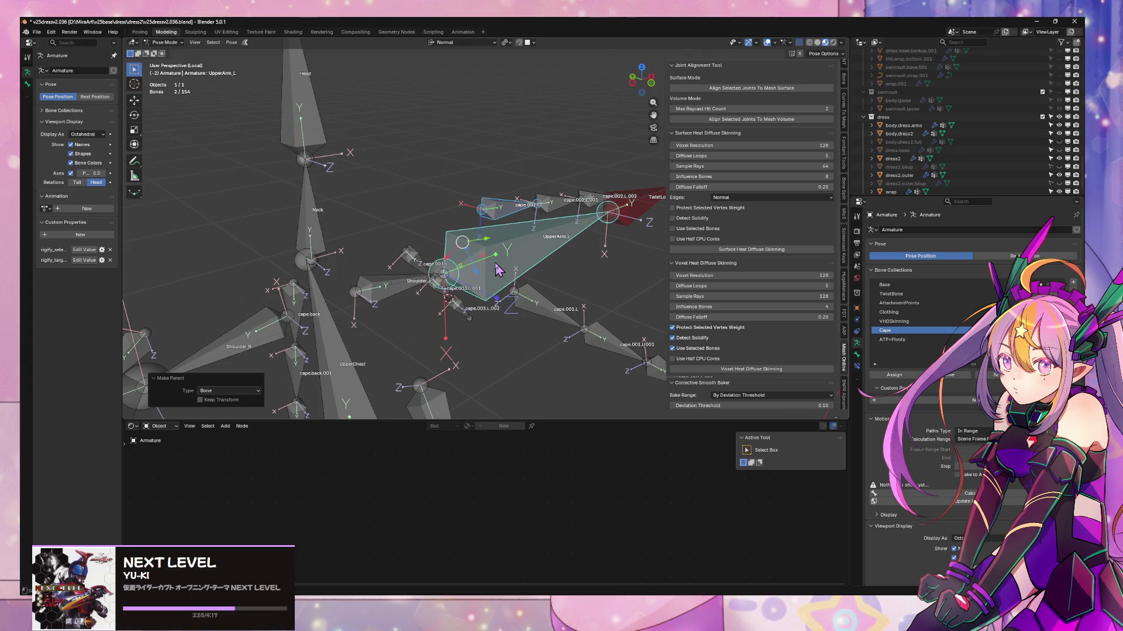
- Parent cape.001.L to UpperArm_L as Bone and check UpperArm_L's relations
click(538, 297)
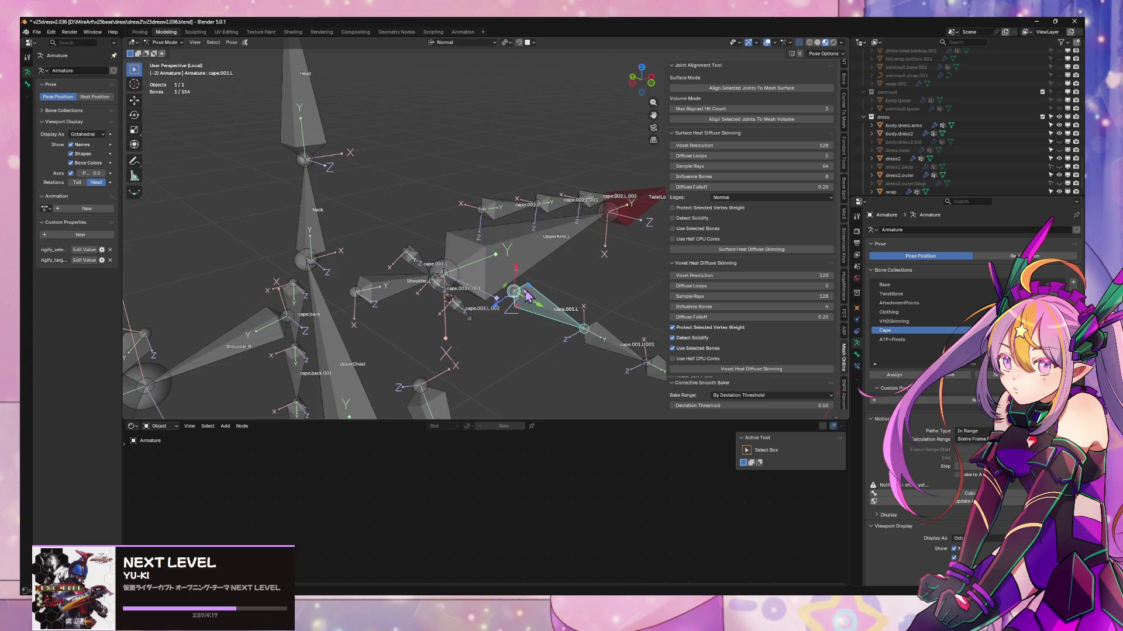
shift+click(512, 274)
key(ctrl+p)
click(515, 274)
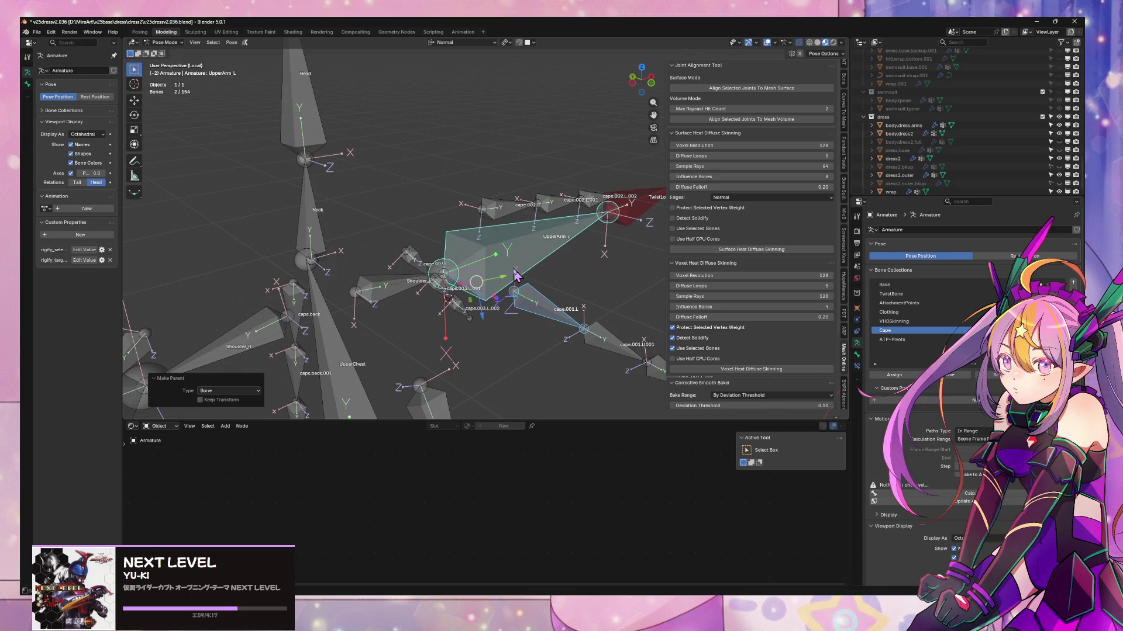
mouse_move(509, 281)
middle_down()
mouse_move(418, 313)
mouse_move(490, 263)
middle_up()
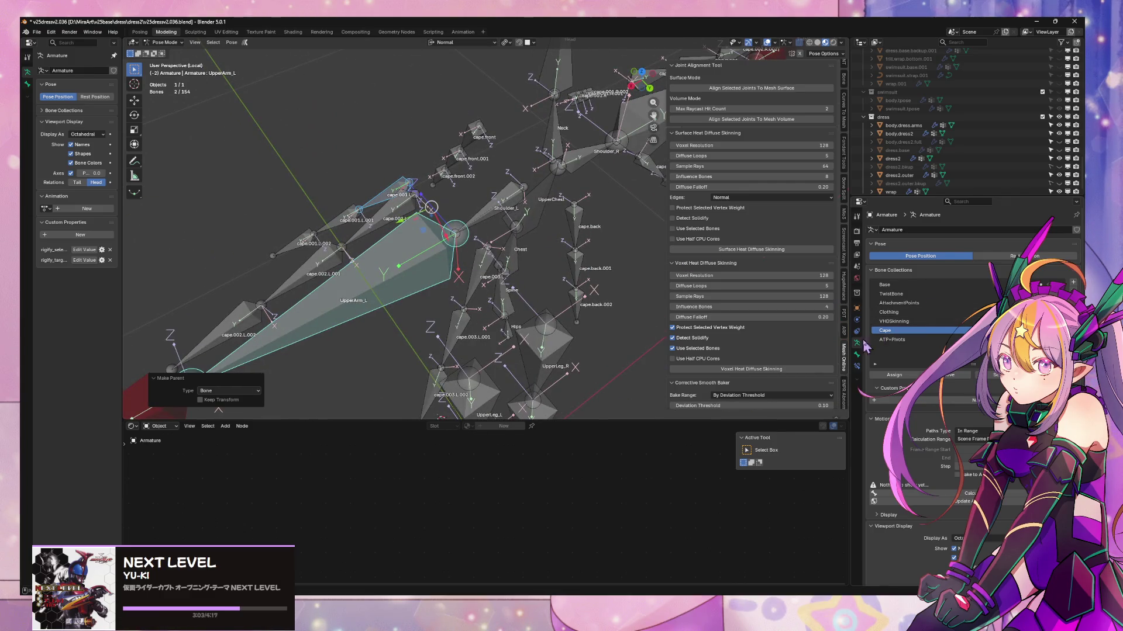
click(857, 354)
- Parent cape.003.L to UpperArm_L as Bone
mouse_move(579, 248)
middle_down()
mouse_move(539, 245)
mouse_move(546, 251)
mouse_move(508, 264)
mouse_move(543, 196)
mouse_move(523, 236)
middle_up()
click(508, 264)
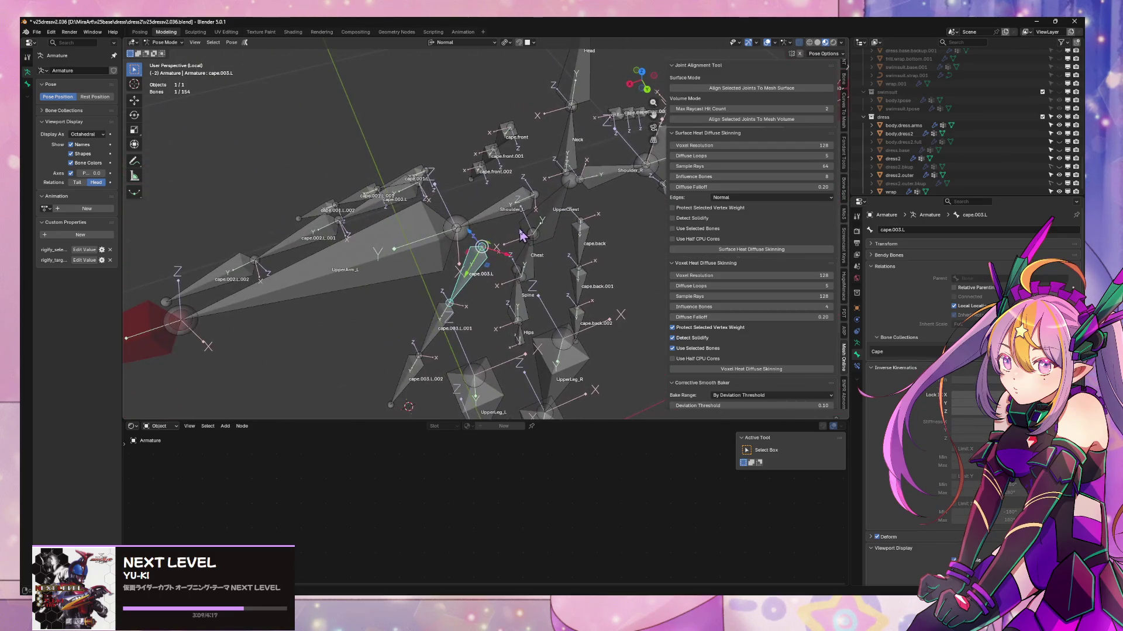
shift+click(427, 244)
key(ctrl+p)
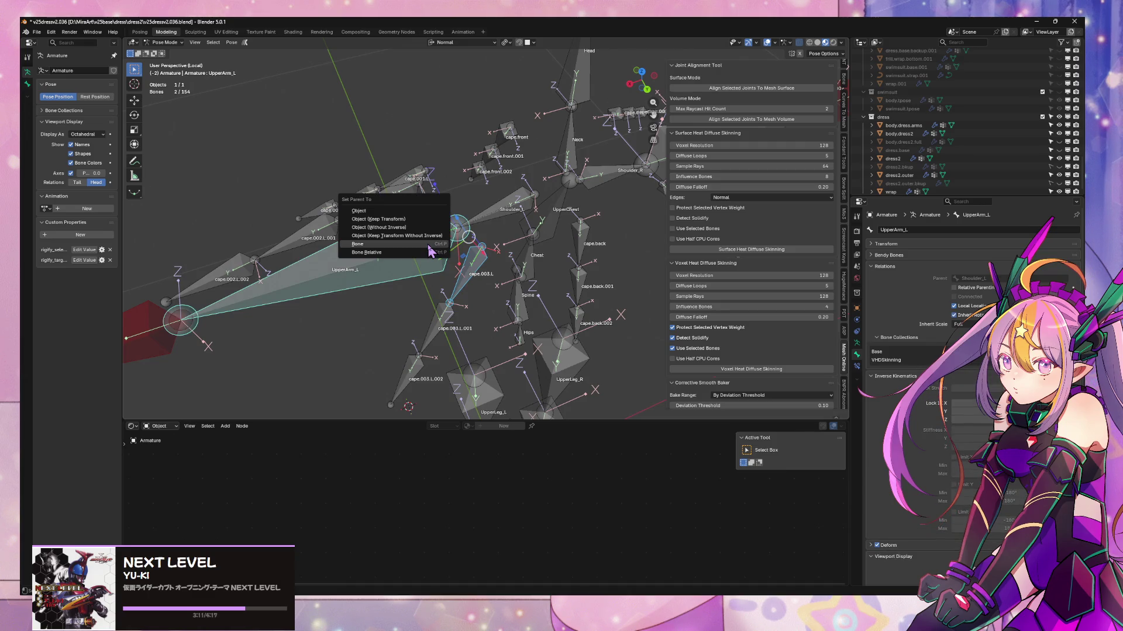
click(426, 244)
mouse_move(428, 245)
middle_down()
mouse_move(559, 211)
mouse_move(509, 325)
middle_up()
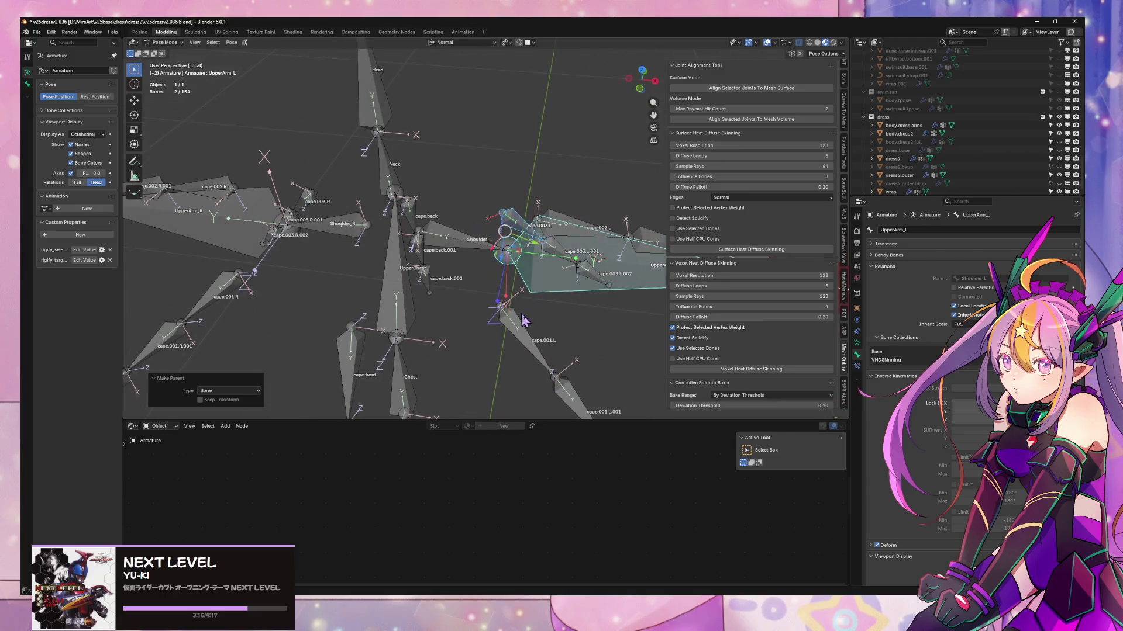
- Re-parent cape.001.L to UpperArm_L as Bone, then clear the bone selection
click(508, 329)
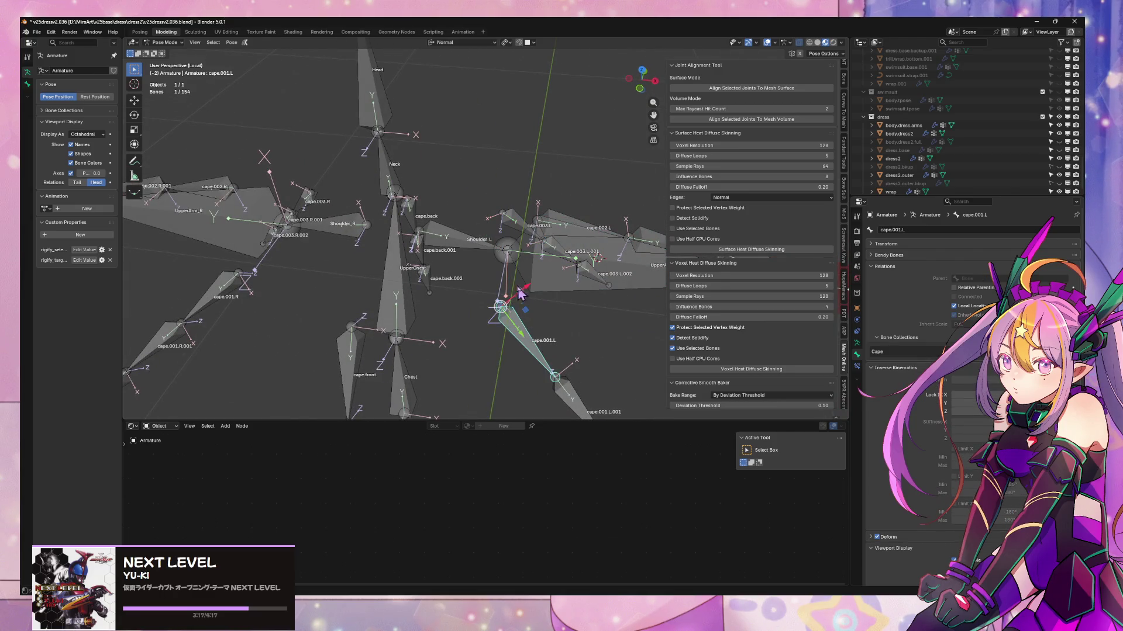
middle_drag(520, 260, 551, 253)
shift+click(551, 253)
key(ctrl+p)
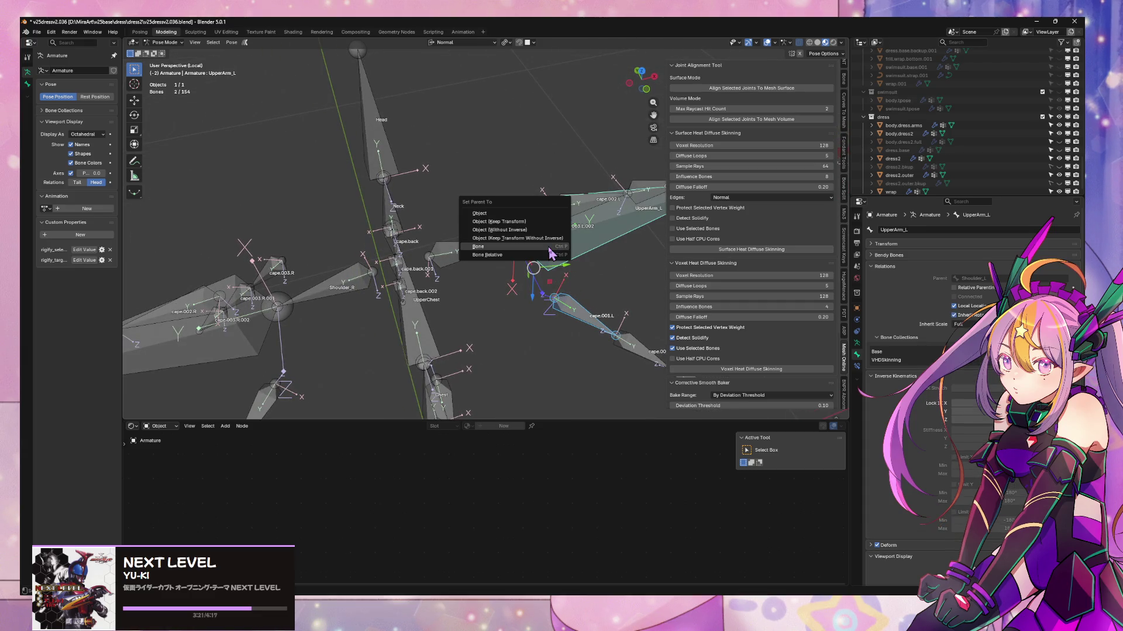
click(551, 253)
mouse_move(561, 249)
middle_down()
mouse_move(561, 314)
mouse_move(539, 260)
mouse_move(567, 283)
mouse_move(529, 251)
mouse_move(535, 240)
middle_up()
click(562, 314)
click(567, 284)
key(alt+a)
- Parent cape.002.L to UpperArm_L, then undo it to leave cape.002.L unparented
click(588, 237)
shift+click(586, 236)
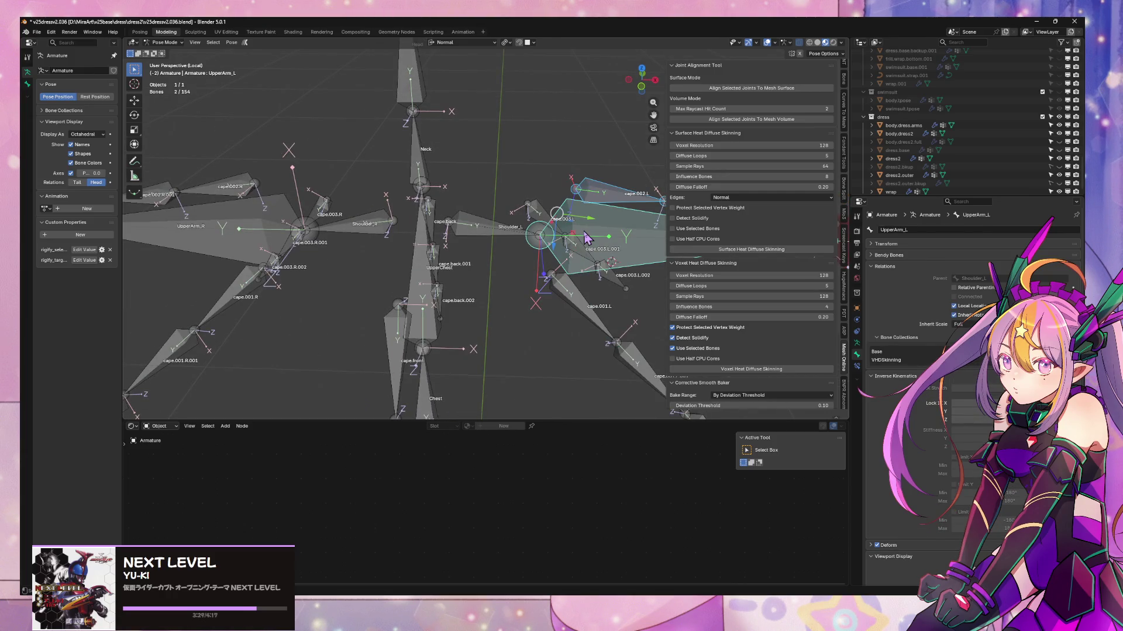
key(ctrl+p)
click(586, 237)
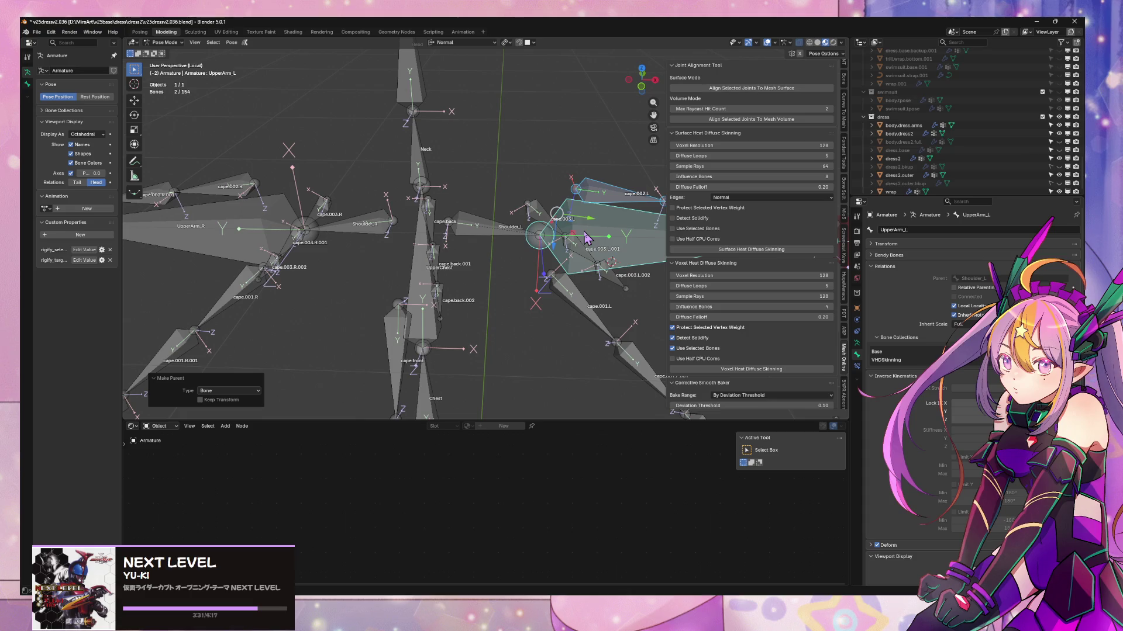
key(ctrl+z)
key(ctrl+z)
middle_drag(504, 232, 468, 235)
mouse_move(611, 201)
middle_down()
mouse_move(508, 187)
mouse_move(535, 221)
middle_up()
key(g)
right_click(526, 163)
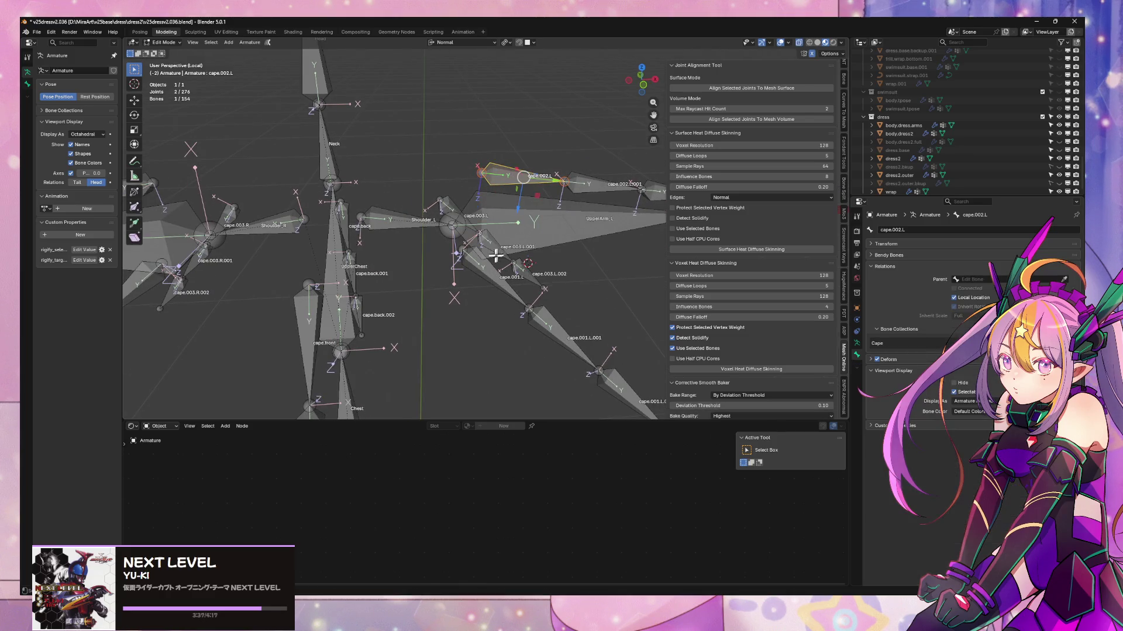
- Parent cape.front and cape.back to UpperChest as Bone
mouse_move(497, 256)
middle_down()
mouse_move(462, 266)
mouse_move(436, 254)
middle_up()
click(368, 237)
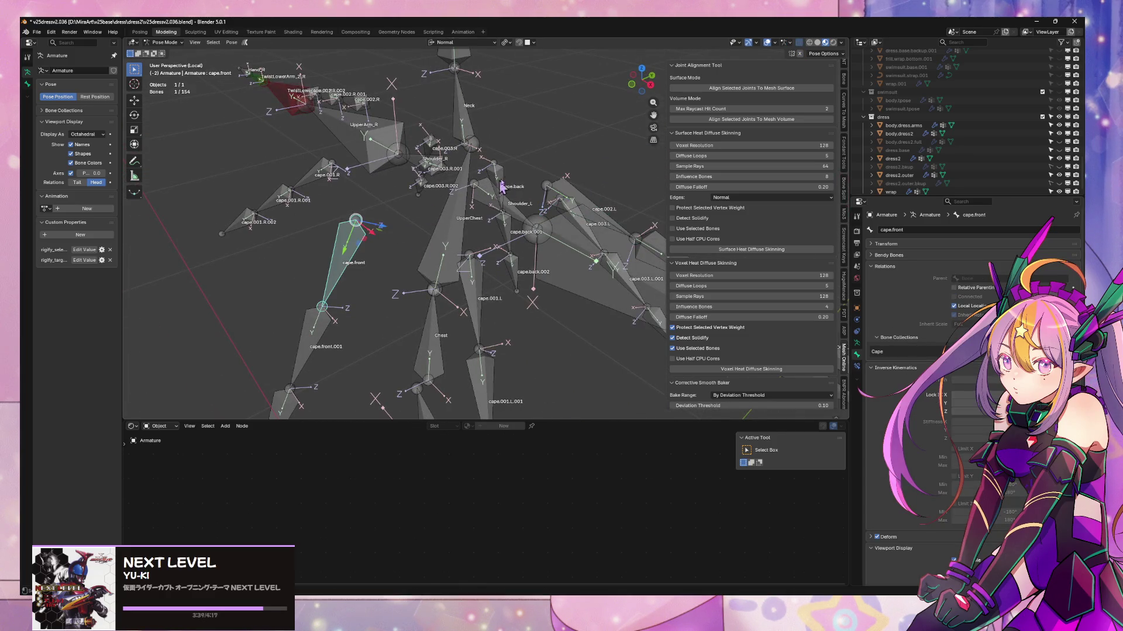
shift+click(506, 171)
shift+click(458, 204)
key(ctrl+p)
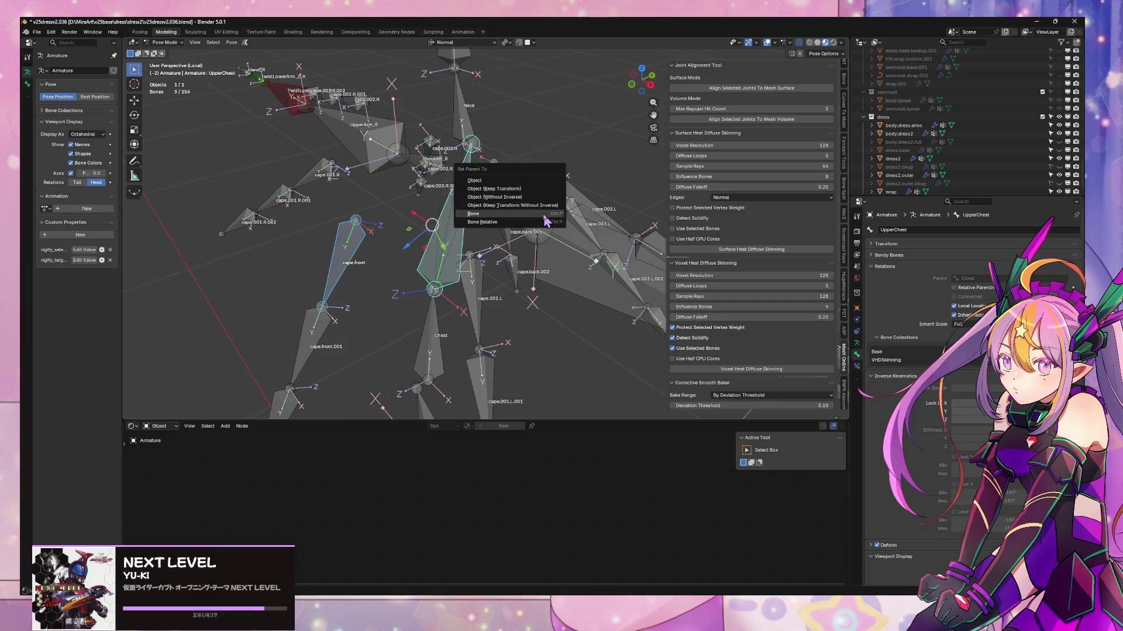
click(547, 221)
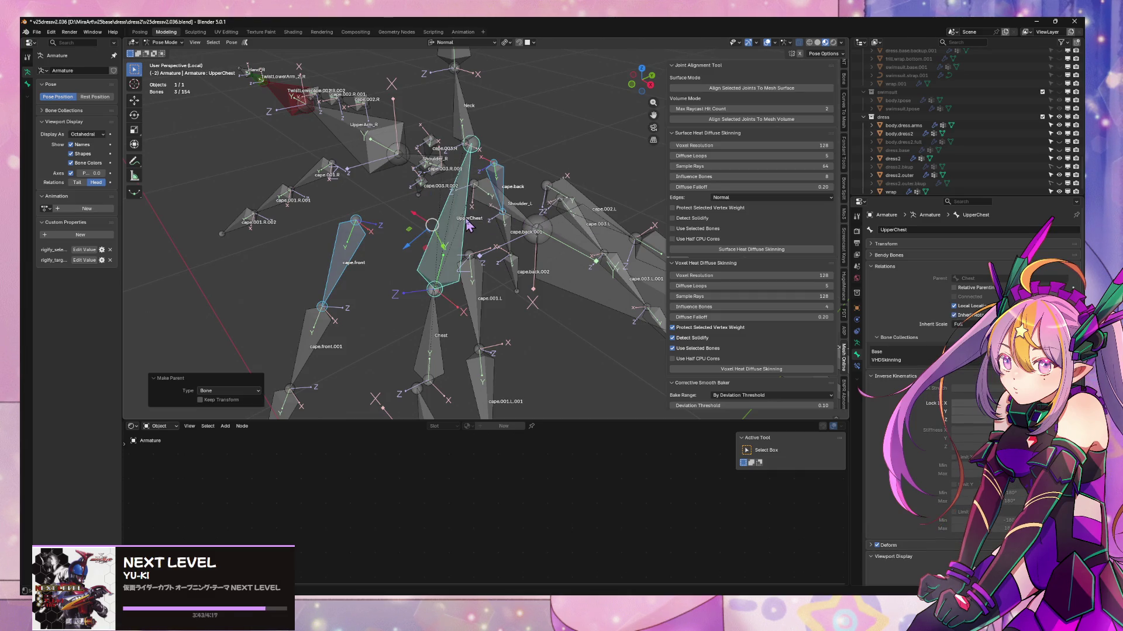
mouse_move(469, 226)
middle_down()
mouse_move(576, 210)
mouse_move(573, 222)
middle_up()
click(577, 281)
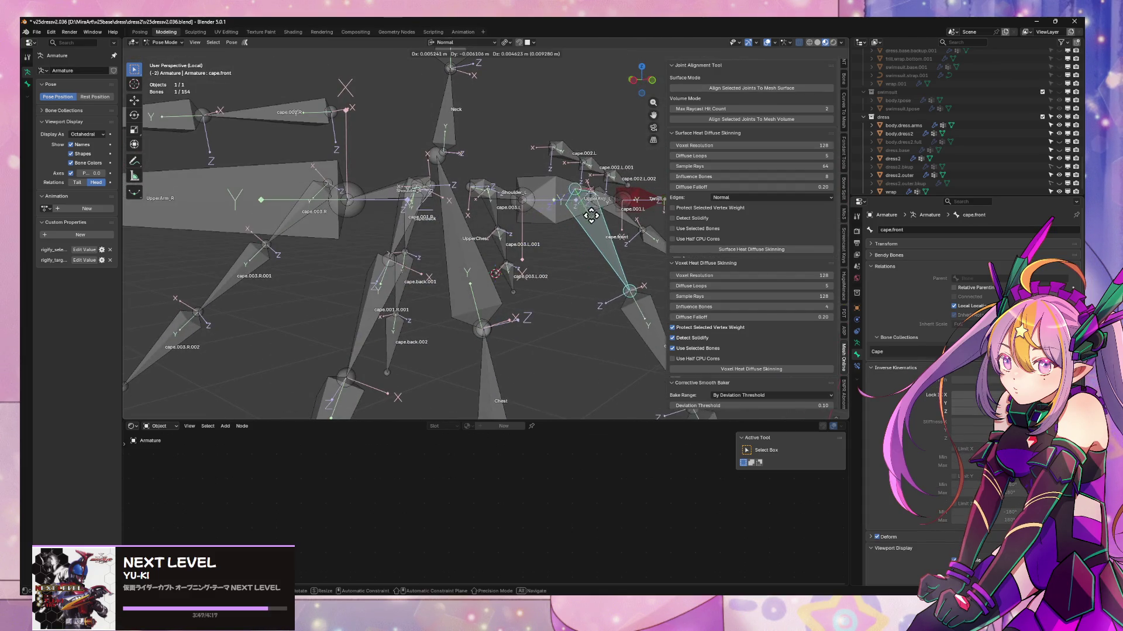
- In armature Edit Mode, parent cape.back and cape.front to UpperChest with Keep Offset
click(169, 42)
click(172, 49)
click(169, 42)
click(172, 60)
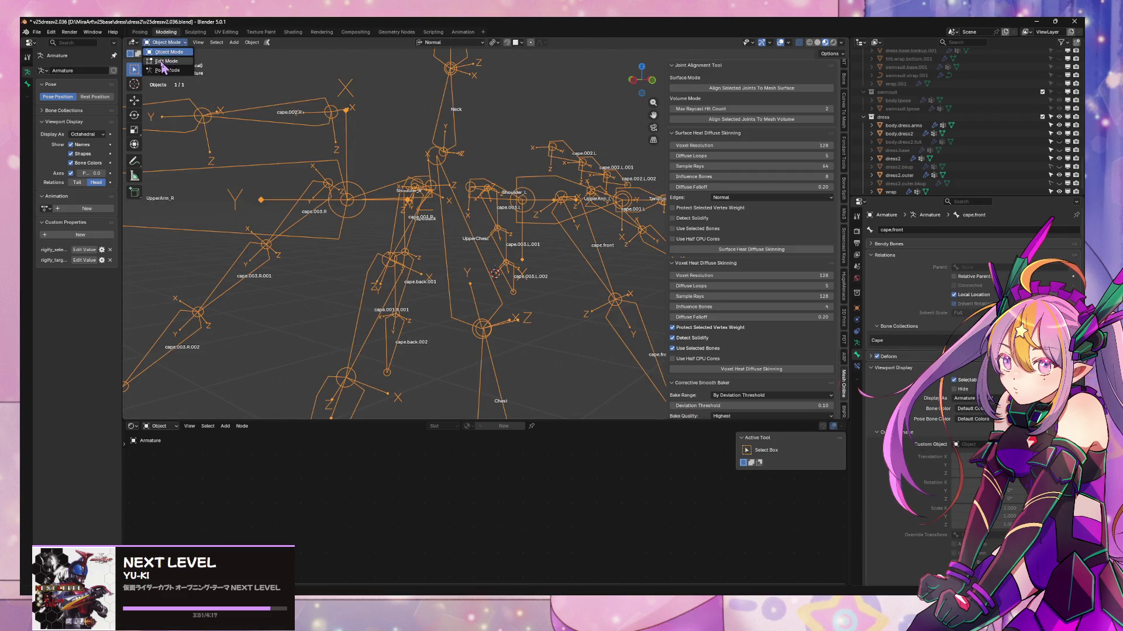
click(414, 194)
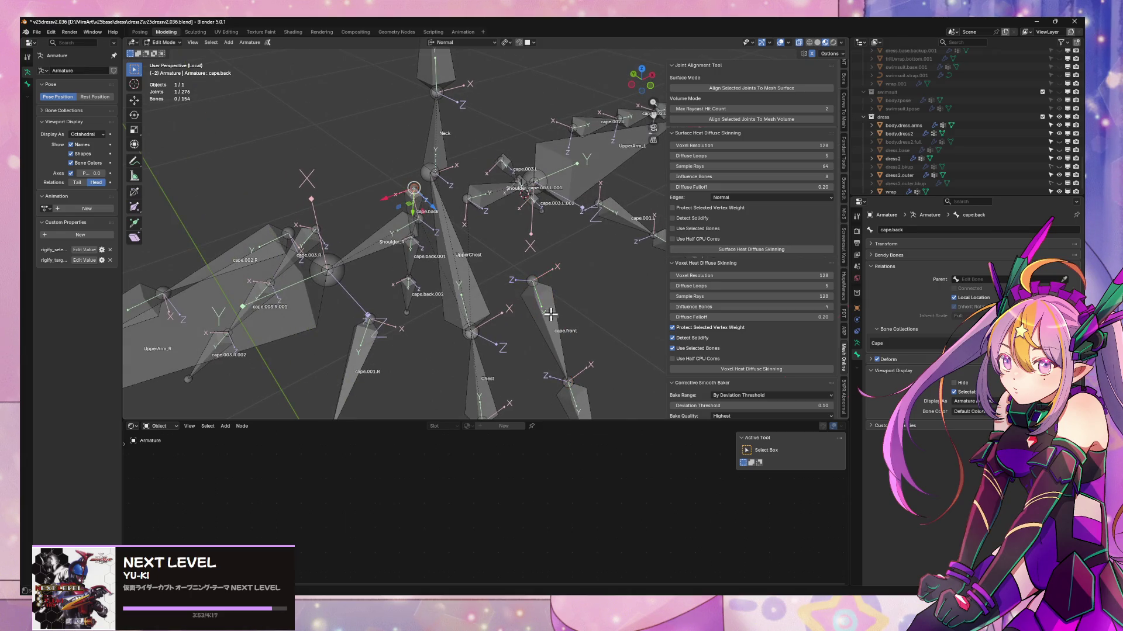
shift+click(545, 313)
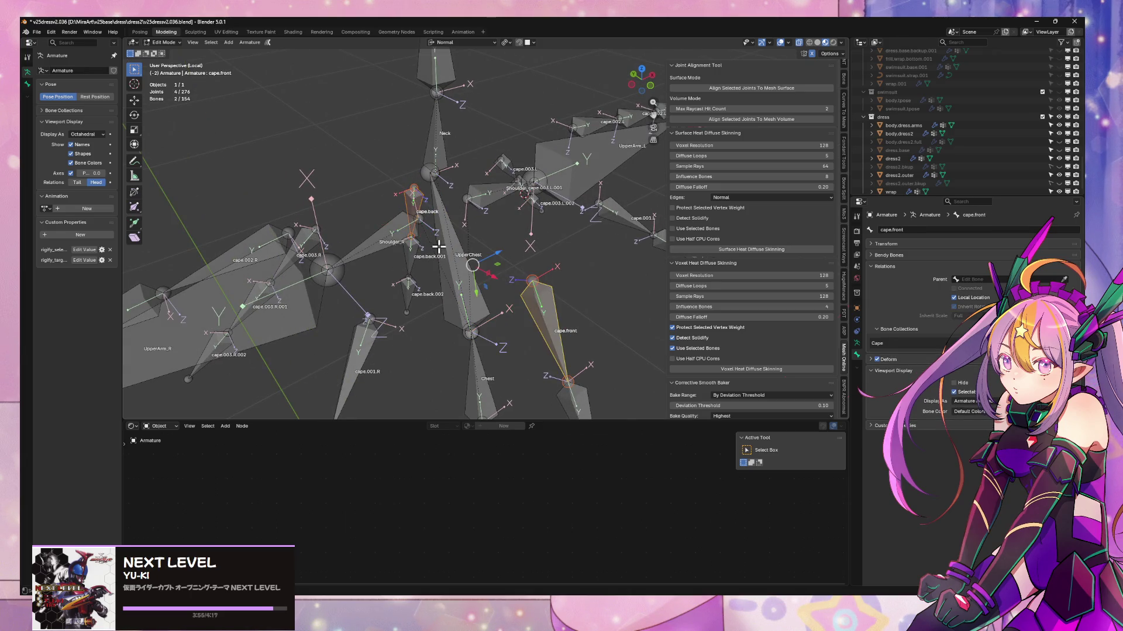
shift+click(439, 246)
key(ctrl+p)
click(439, 246)
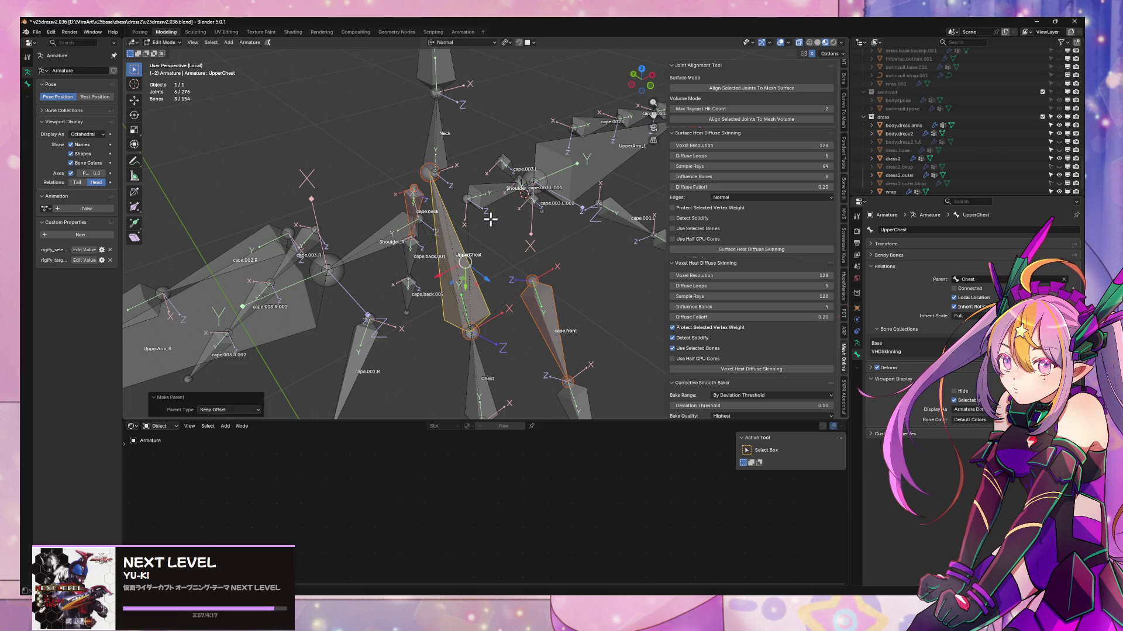
mouse_move(490, 219)
middle_down()
mouse_move(498, 187)
mouse_move(579, 215)
middle_up()
- Parent cape.003.L to UpperArm_L with Keep Offset
click(498, 187)
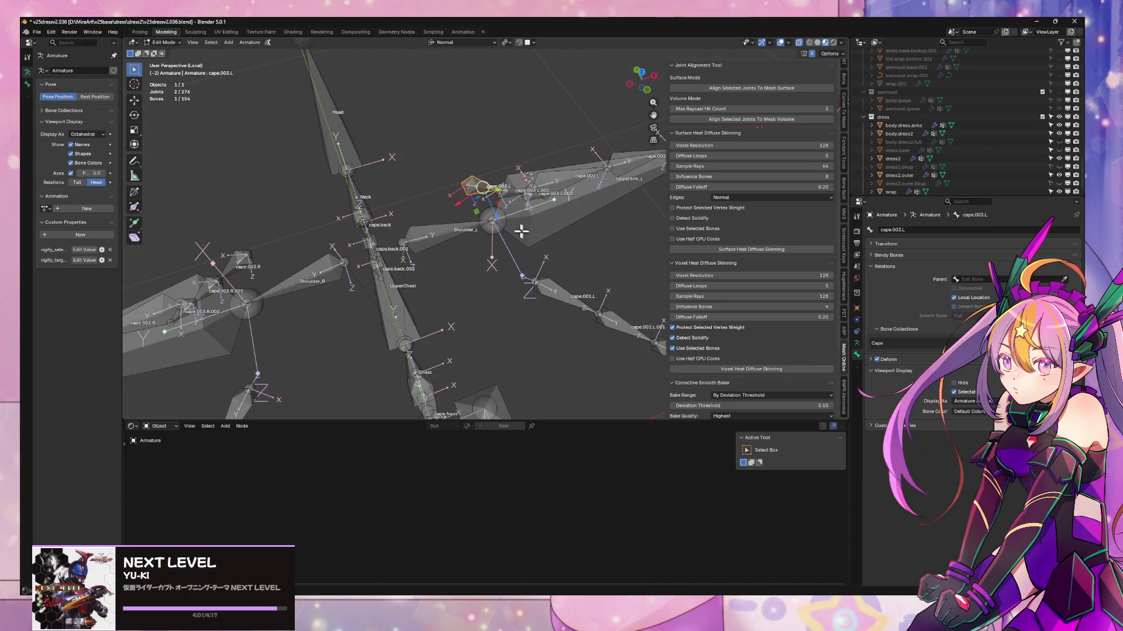
shift+click(585, 196)
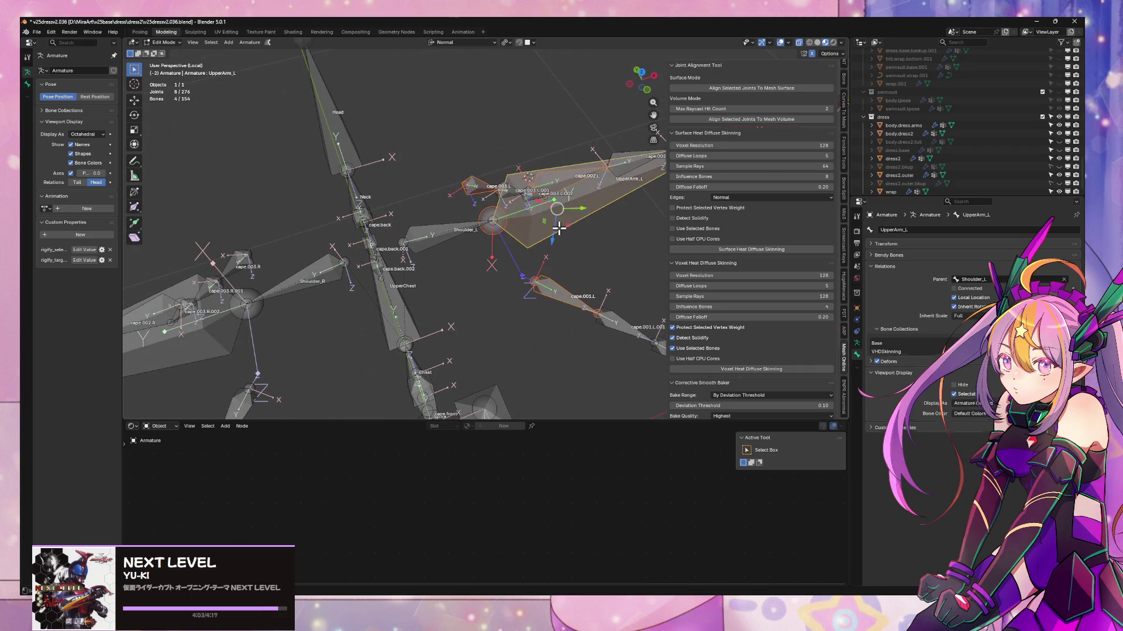
middle_drag(585, 196, 595, 200)
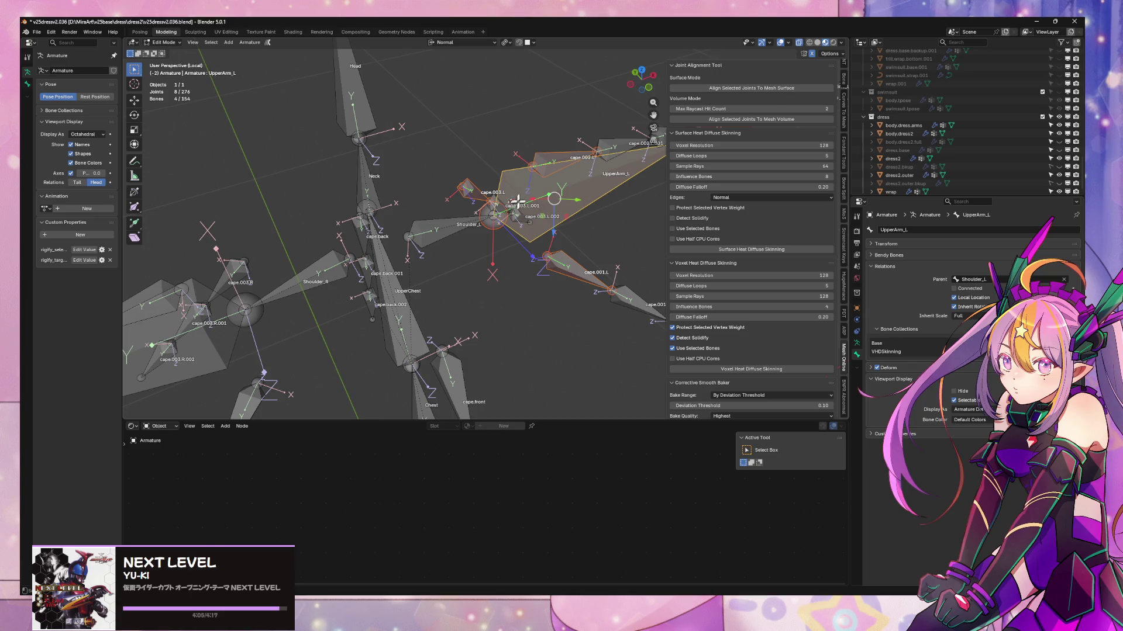
mouse_move(518, 202)
middle_down()
mouse_move(504, 168)
mouse_move(533, 175)
mouse_move(498, 170)
middle_up()
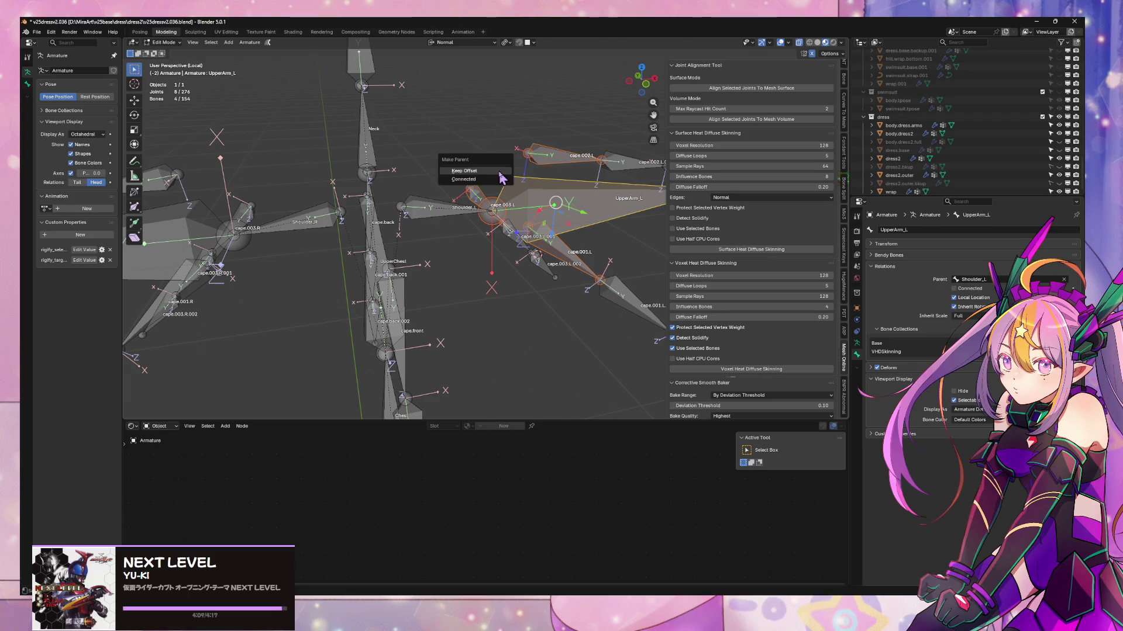
click(500, 174)
mouse_move(507, 161)
middle_down()
mouse_move(514, 193)
mouse_move(609, 170)
mouse_move(639, 186)
mouse_move(386, 139)
middle_up()
- Return to Object Mode, exit local view, and put the armature back in Pose Mode
key(Tab)
key(KP_Divide)
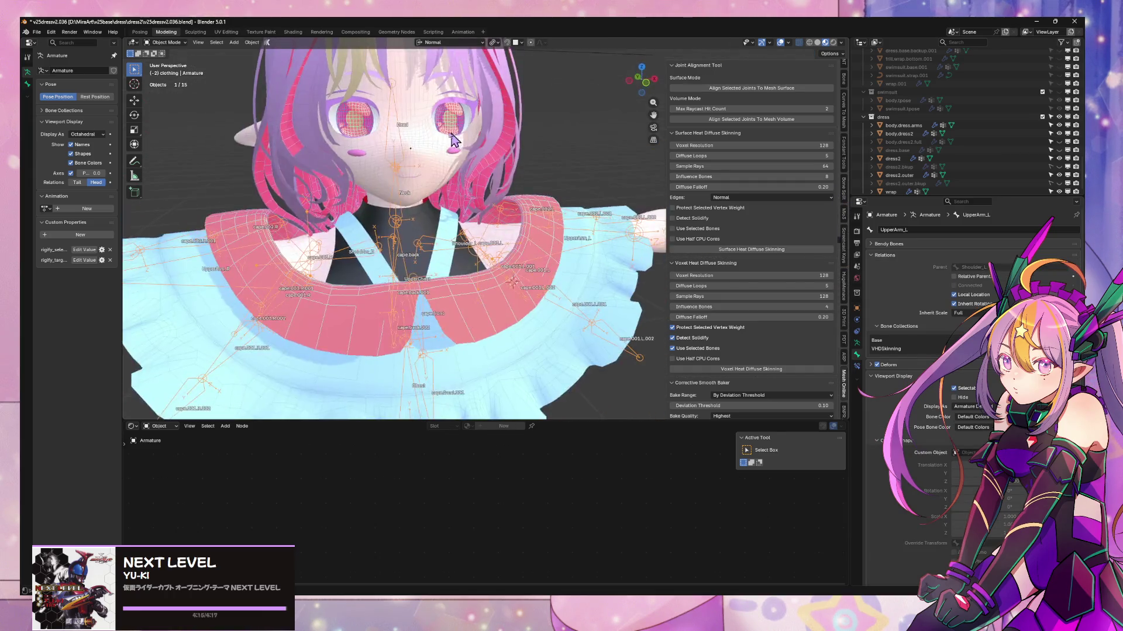
scroll(263, 94, down, 2)
click(167, 42)
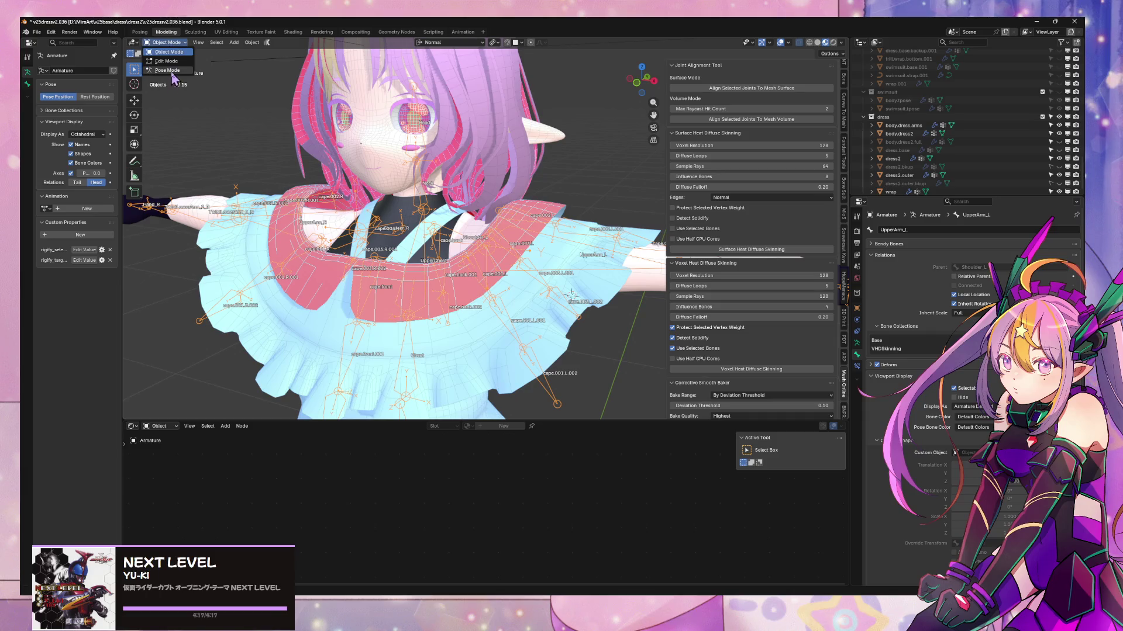
click(173, 84)
scroll(524, 234, up, 2)
middle_drag(565, 237, 585, 193)
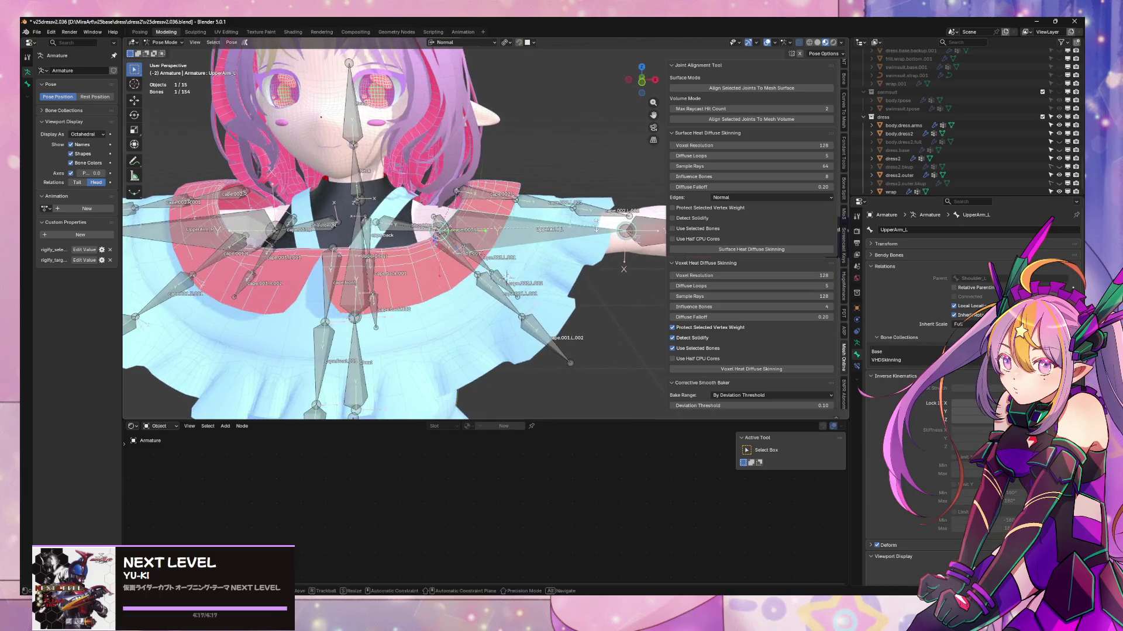
- Start an upper arm rotation, cancel it, and return to a front view
key(r)
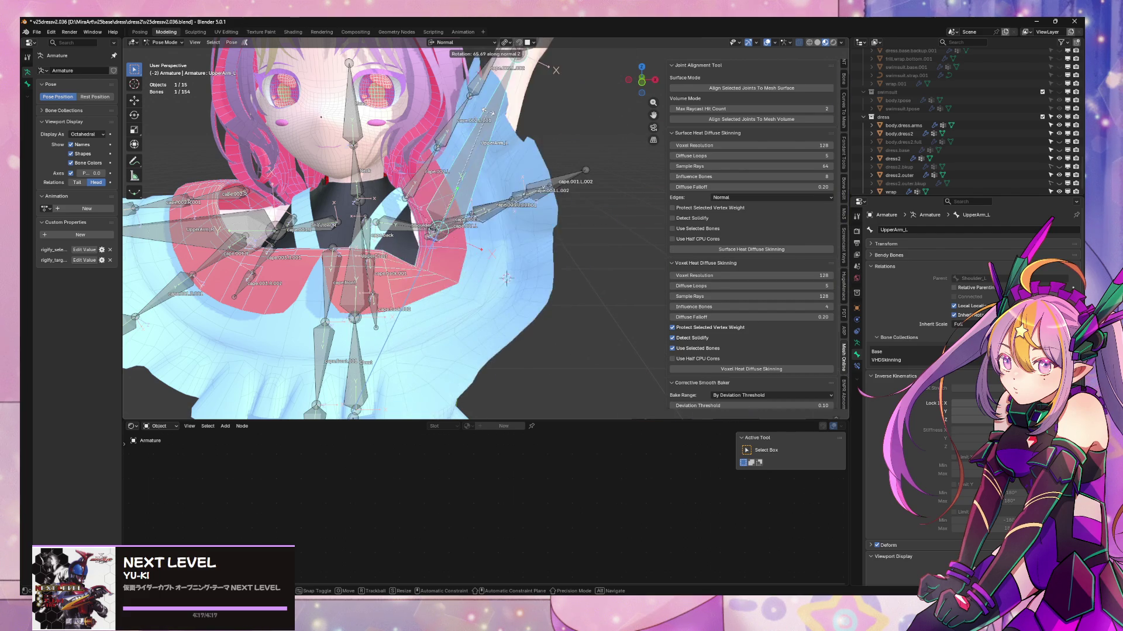
key(Escape)
scroll(487, 111, down, 3)
mouse_move(495, 161)
shift+middle_down()
mouse_move(530, 196)
mouse_move(664, 177)
mouse_move(544, 193)
mouse_move(521, 237)
shift+middle_up()
scroll(538, 214, up, 4)
scroll(521, 237, up, 2)
- Rotate cape.001.L around the X axis to test how the cape chain follows
click(513, 233)
key(r)
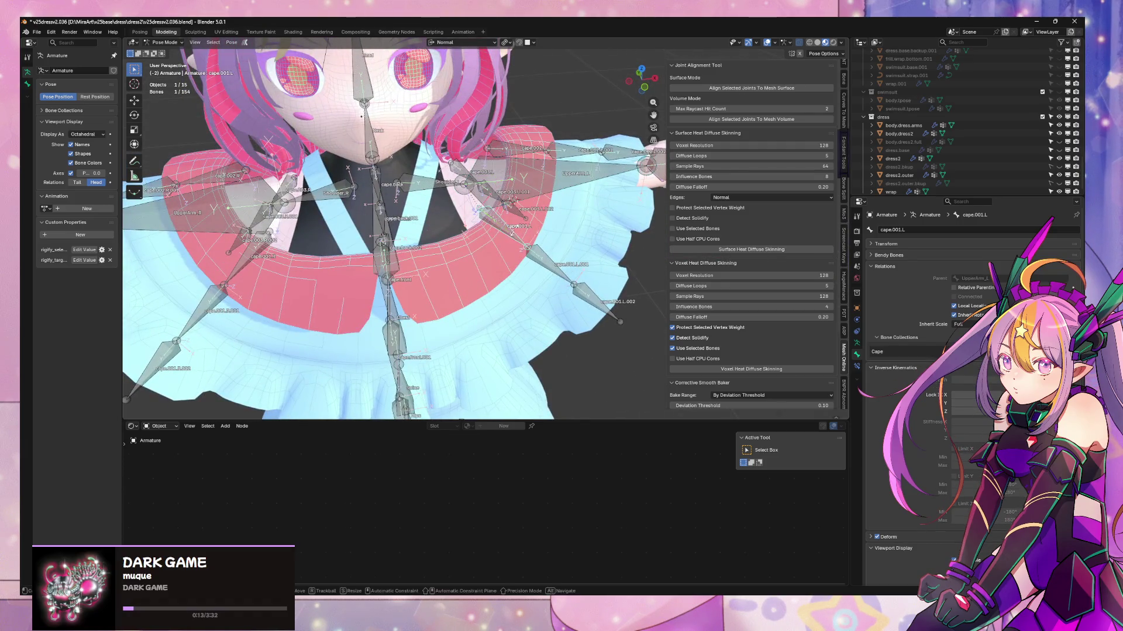
key(x)
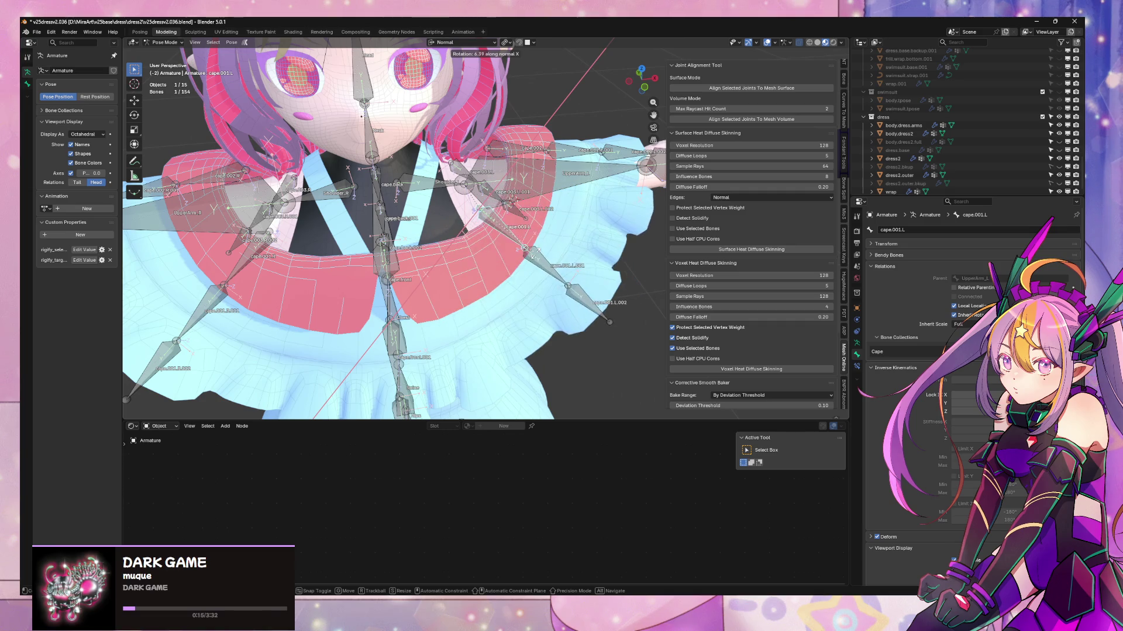
click(534, 251)
mouse_move(534, 251)
middle_down()
mouse_move(518, 158)
mouse_move(466, 212)
middle_up()
mouse_move(476, 206)
middle_down()
mouse_move(524, 201)
mouse_move(428, 223)
mouse_move(564, 192)
mouse_move(478, 198)
mouse_move(468, 179)
mouse_move(456, 216)
middle_up()
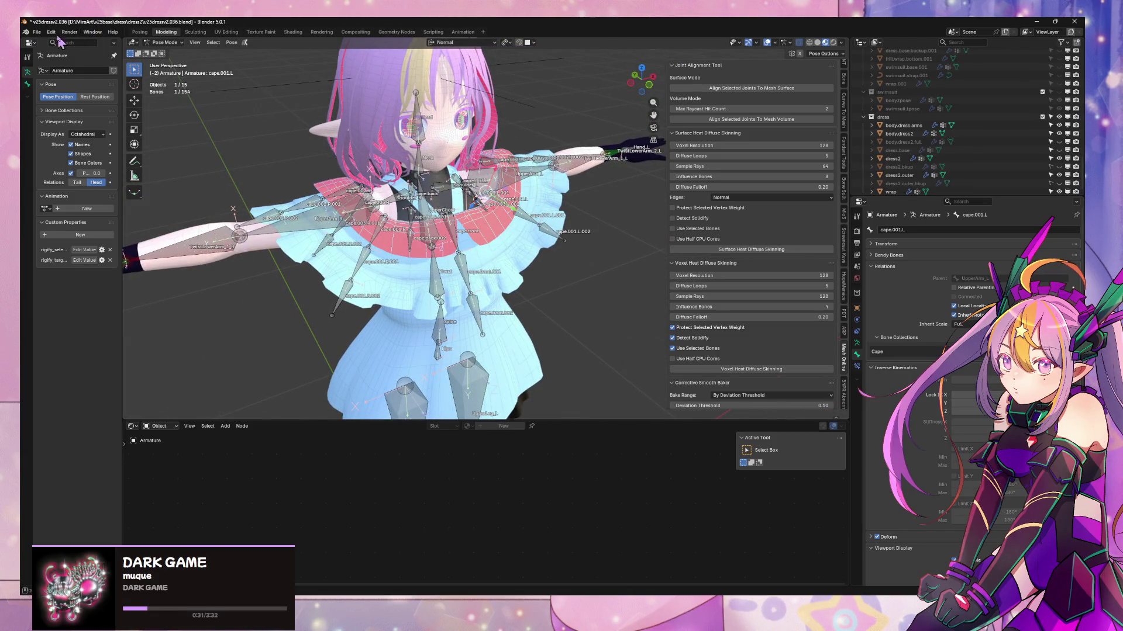
- Save the blend file as v25dressv2.036.blend
click(37, 31)
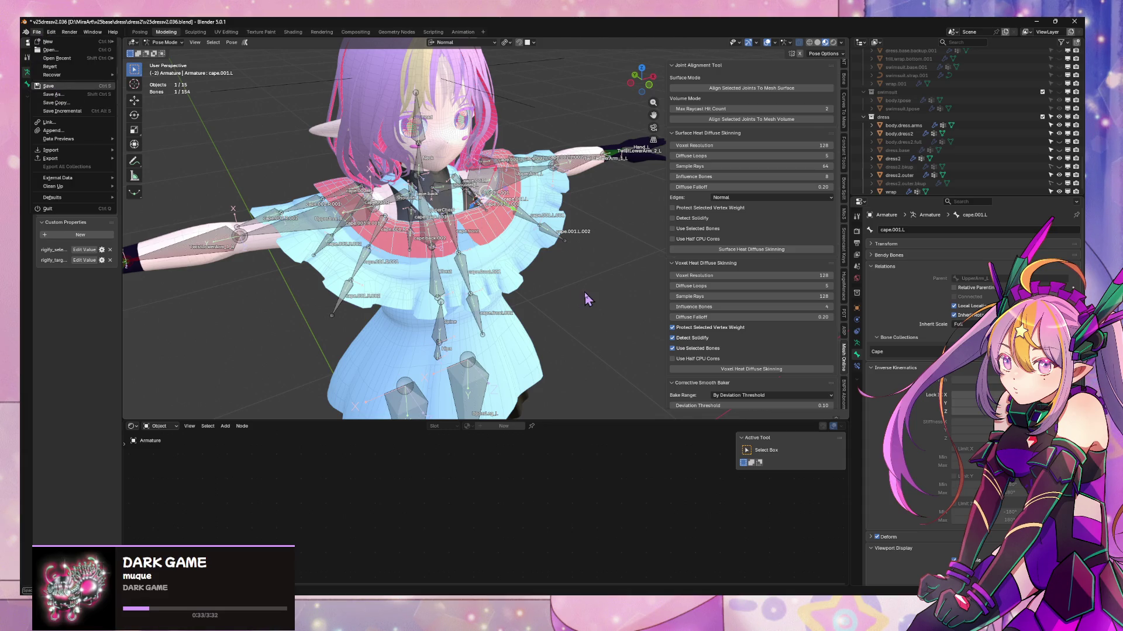
key(ctrl+s)
middle_drag(571, 232, 553, 234)
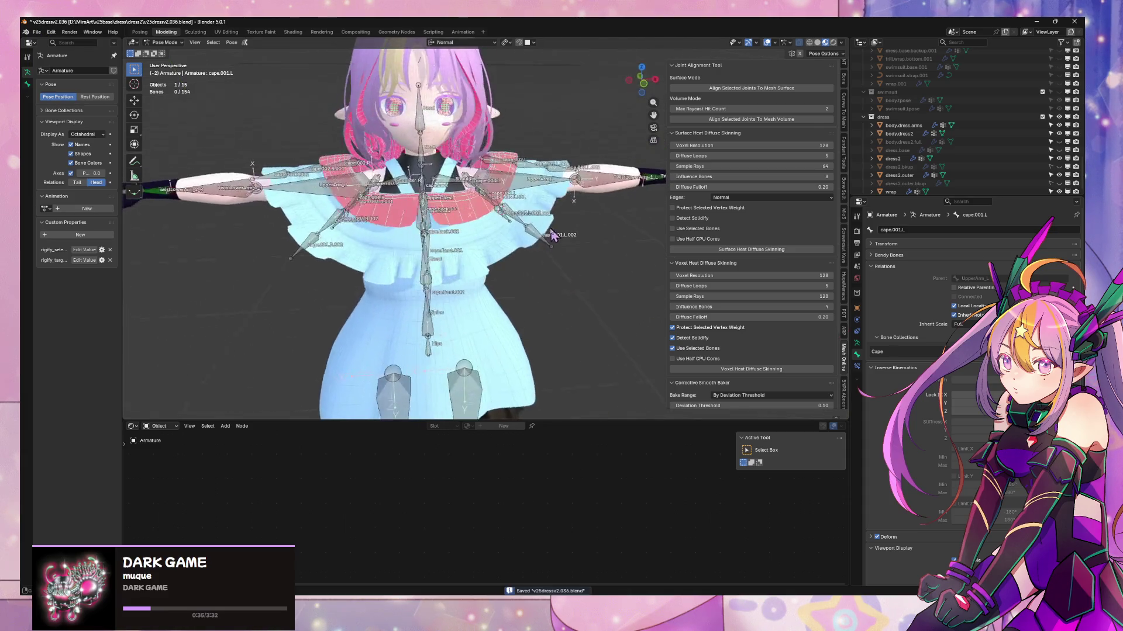
scroll(552, 234, down, 2)
- Export the character as glTF 2.0 (.glb/.gltf)
click(36, 32)
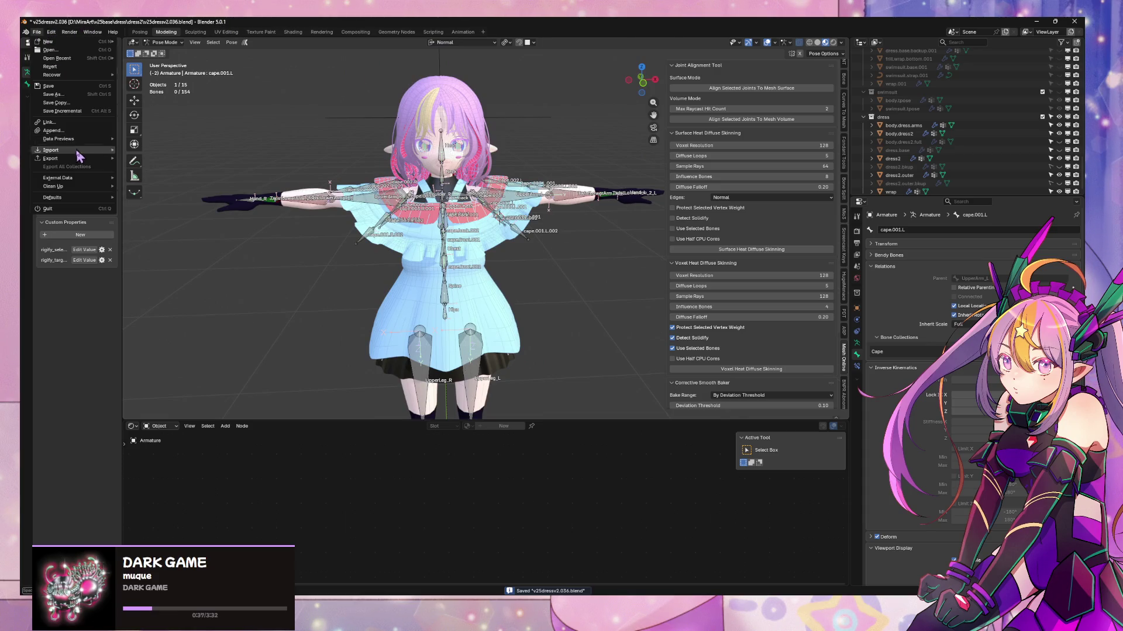
mouse_move(82, 159)
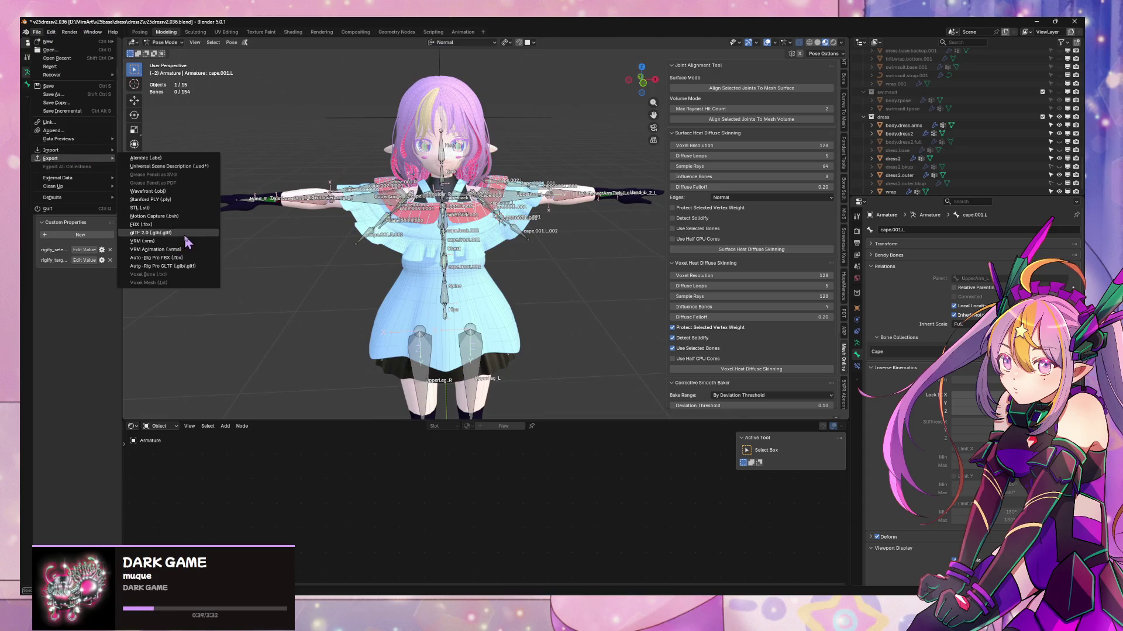
click(186, 237)
double_click(611, 203)
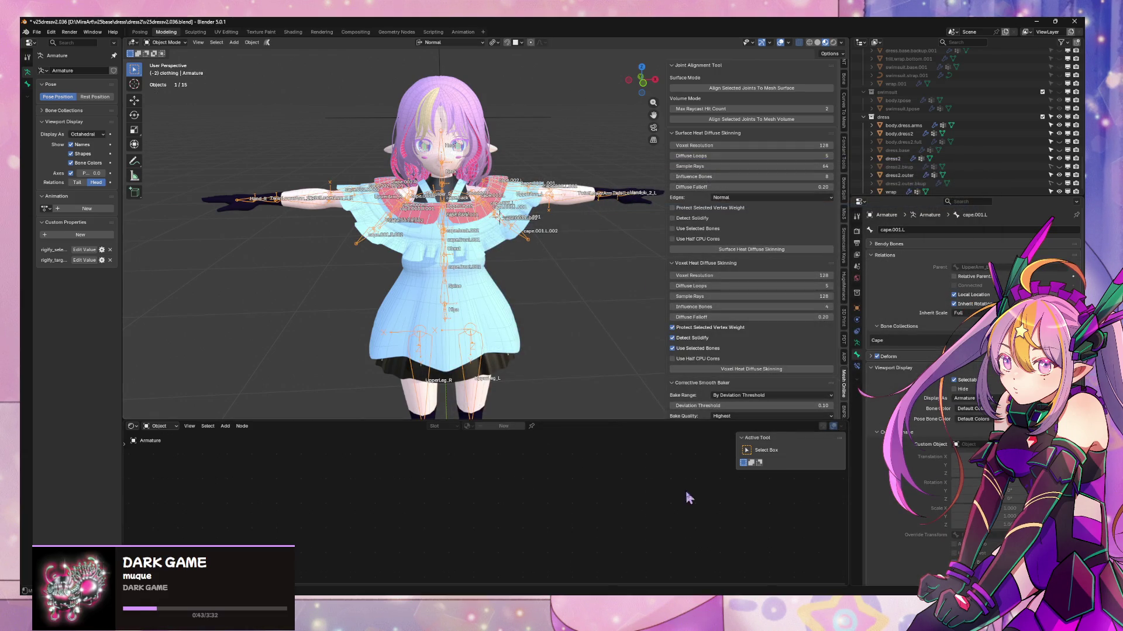
key(alt+Tab)
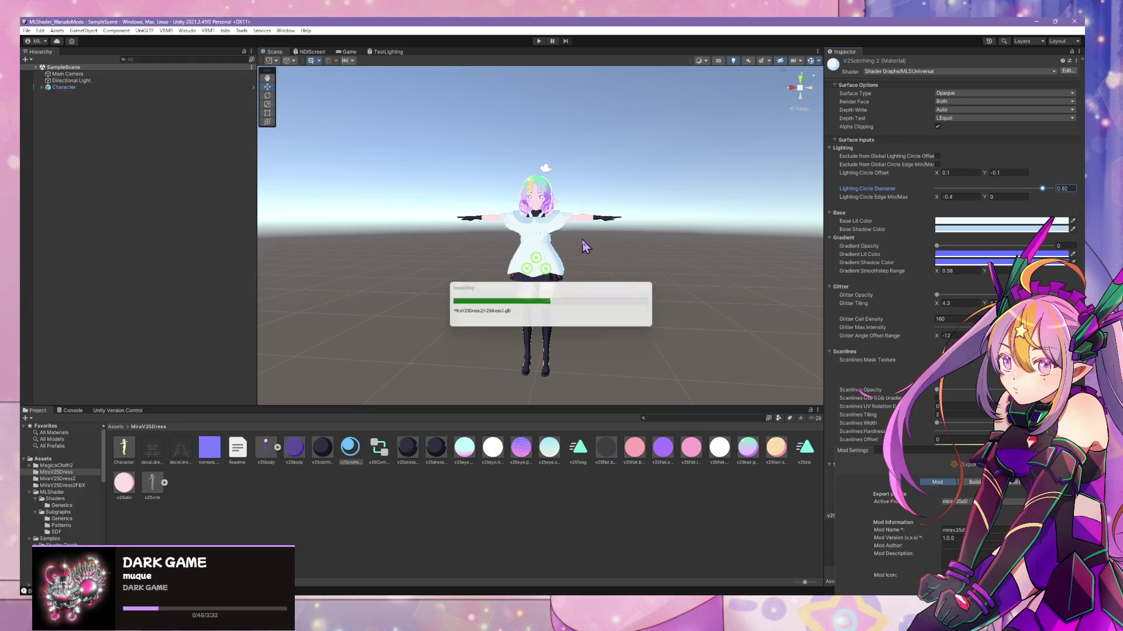
- Select and frame the Character object, then run Warudo > Build Mod to reload the dress
scroll(584, 240, up, 5)
mouse_move(585, 240)
right_down()
mouse_move(522, 205)
mouse_move(410, 174)
mouse_move(625, 197)
mouse_move(643, 225)
mouse_move(607, 248)
mouse_move(547, 239)
mouse_move(578, 246)
mouse_move(598, 214)
right_up()
click(571, 243)
key(f)
key(f)
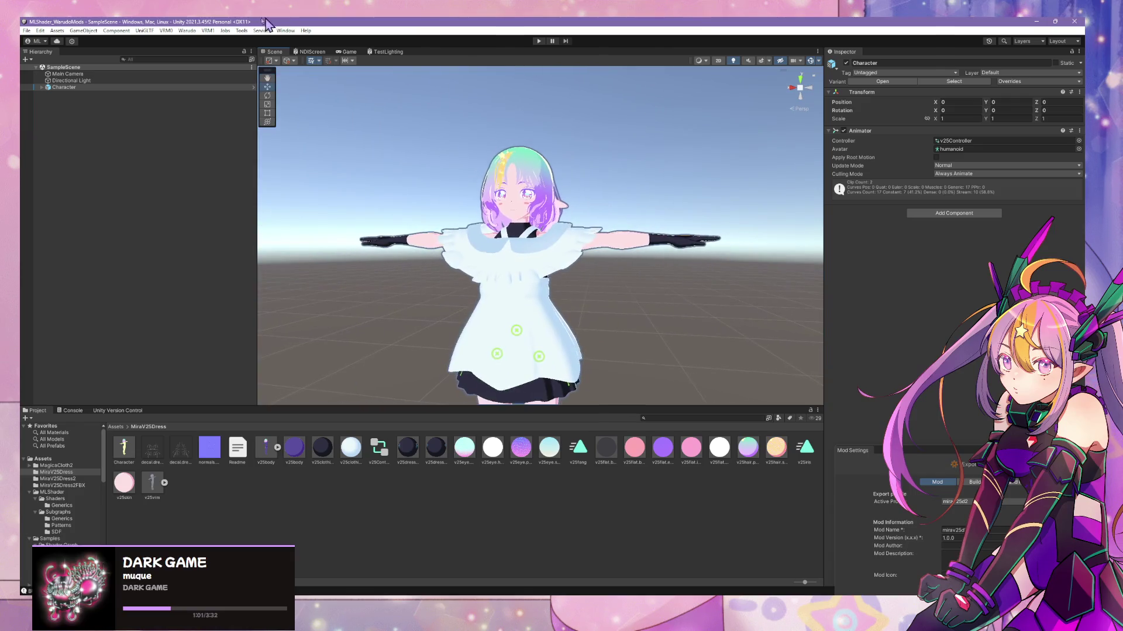
click(187, 31)
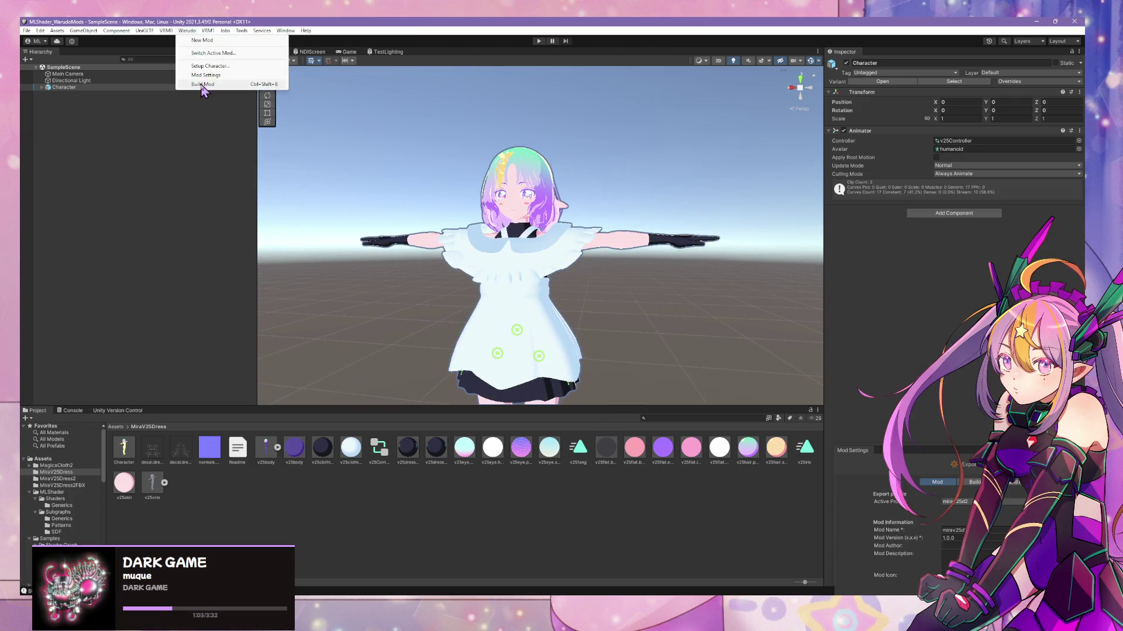
click(204, 84)
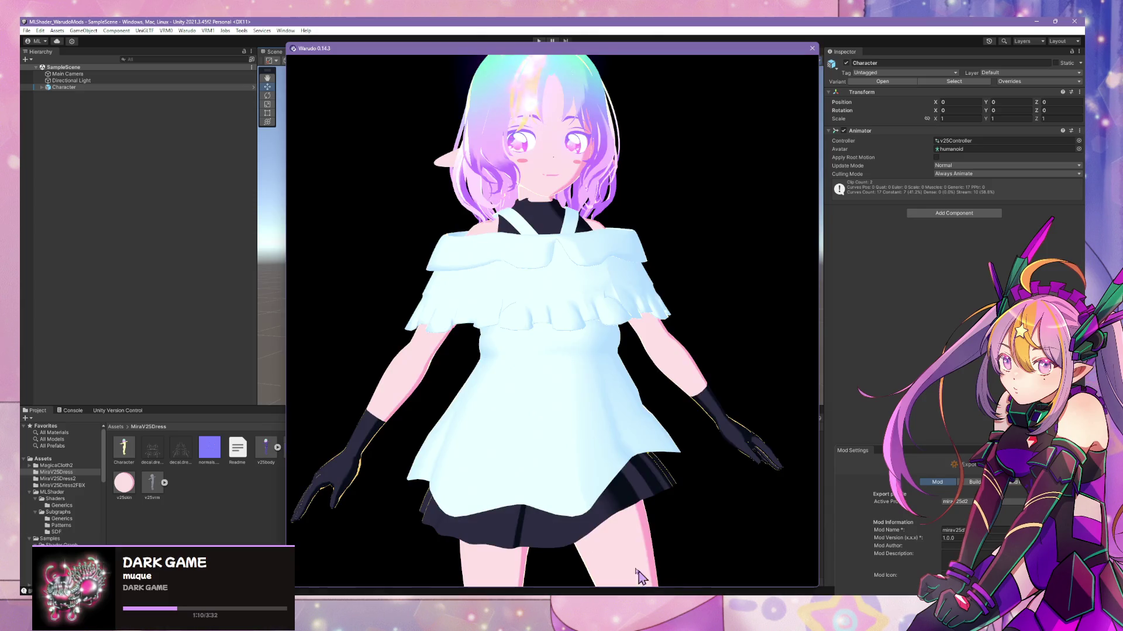
mouse_move(639, 576)
mouse_down()
mouse_move(508, 464)
mouse_move(468, 461)
mouse_move(546, 462)
mouse_up()
- Inspect the reloaded white dress in the Warudo preview and place Warudo beside Unity's scene view
scroll(549, 471, up, 5)
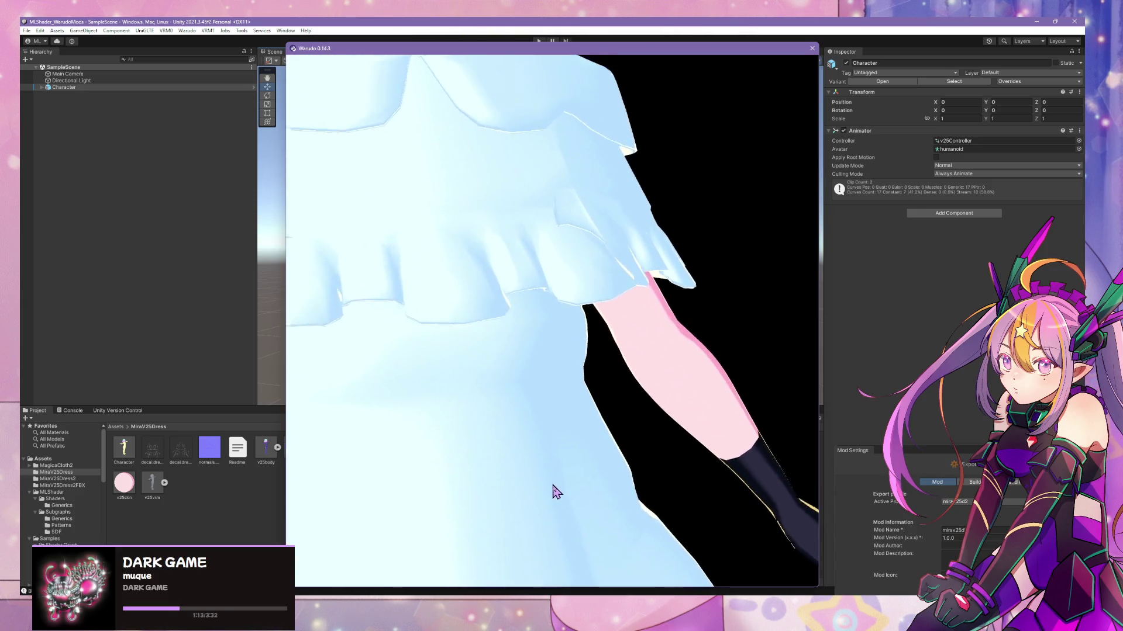
scroll(556, 493, down, 5)
scroll(556, 494, down, 3)
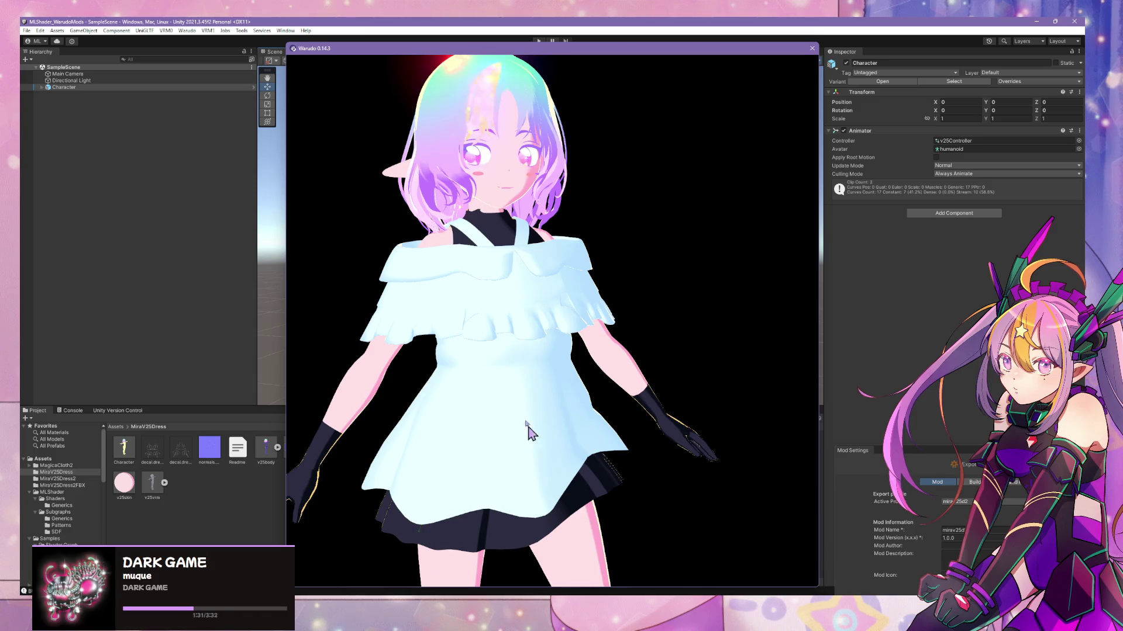
click(414, 22)
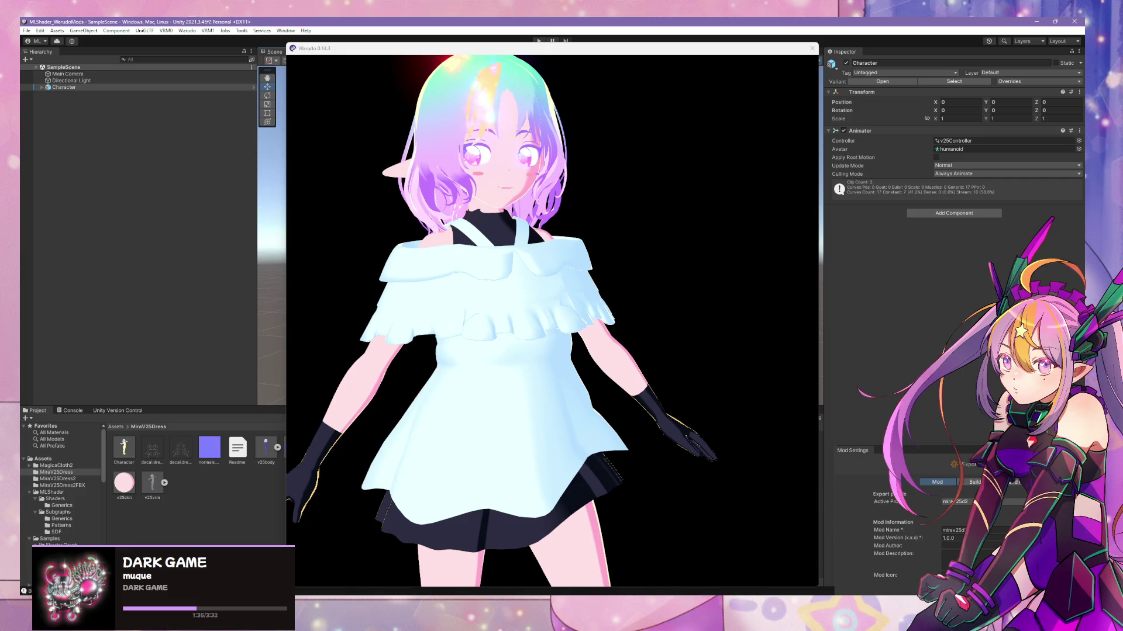
click(419, 529)
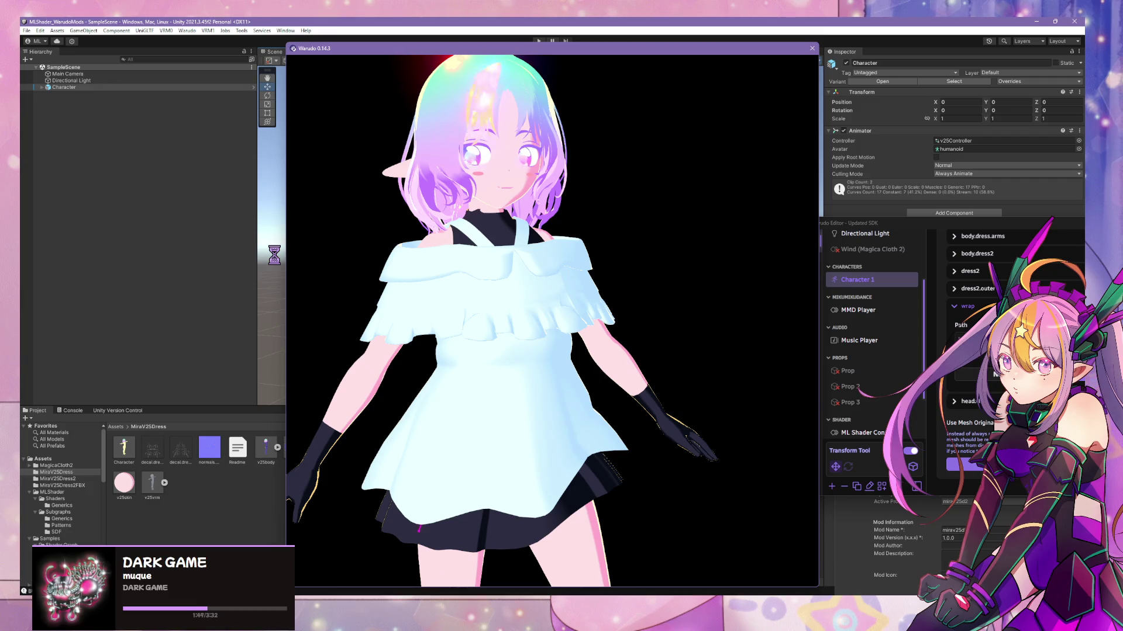
scroll(496, 318, down, 5)
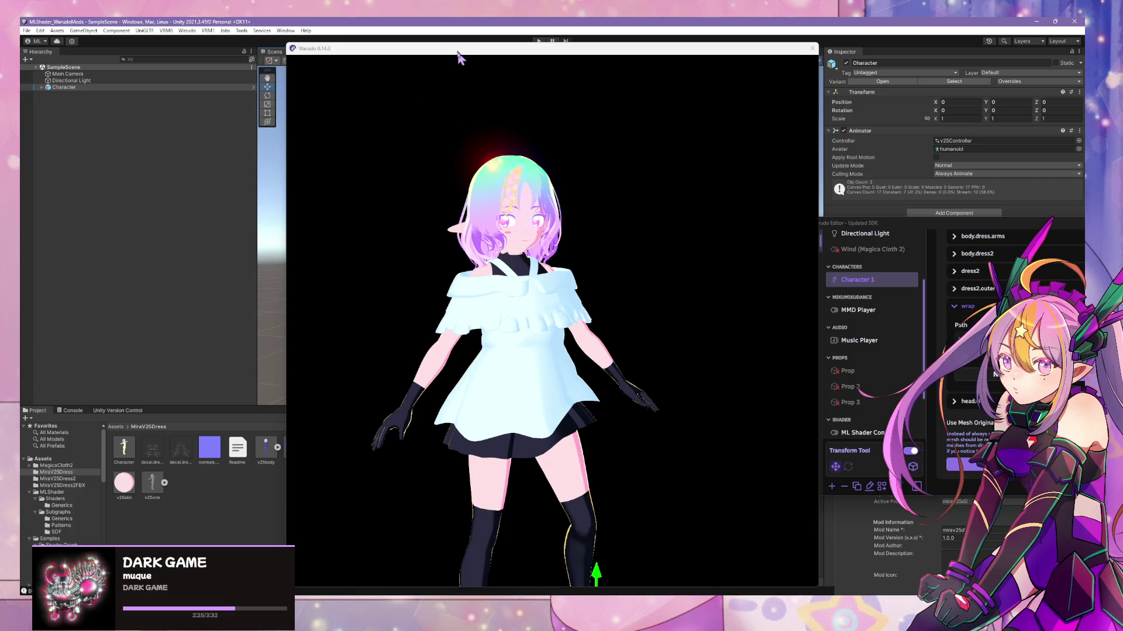
drag(462, 48, 768, 117)
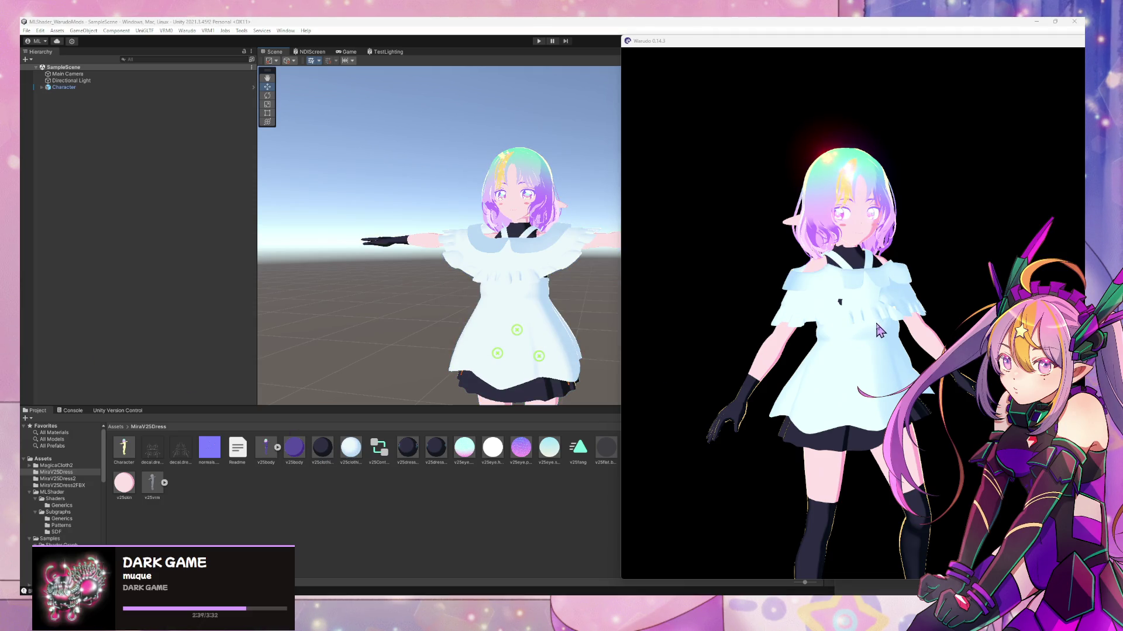
- Test the dress motion in Warudo, then select the character's wrap dress mesh in Unity
click(941, 328)
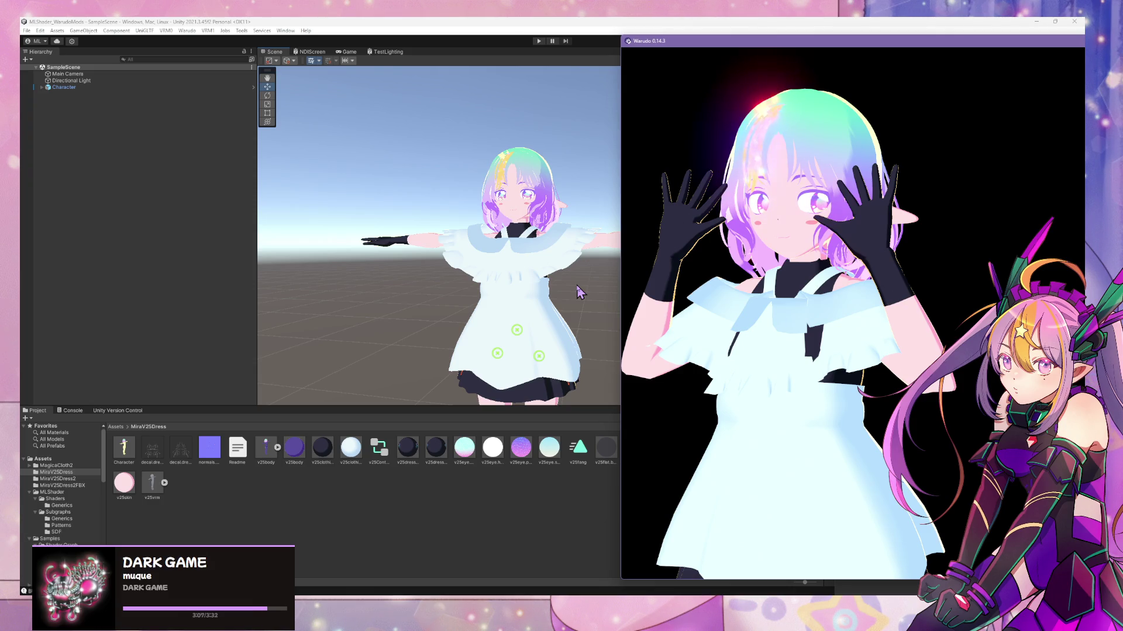
click(383, 22)
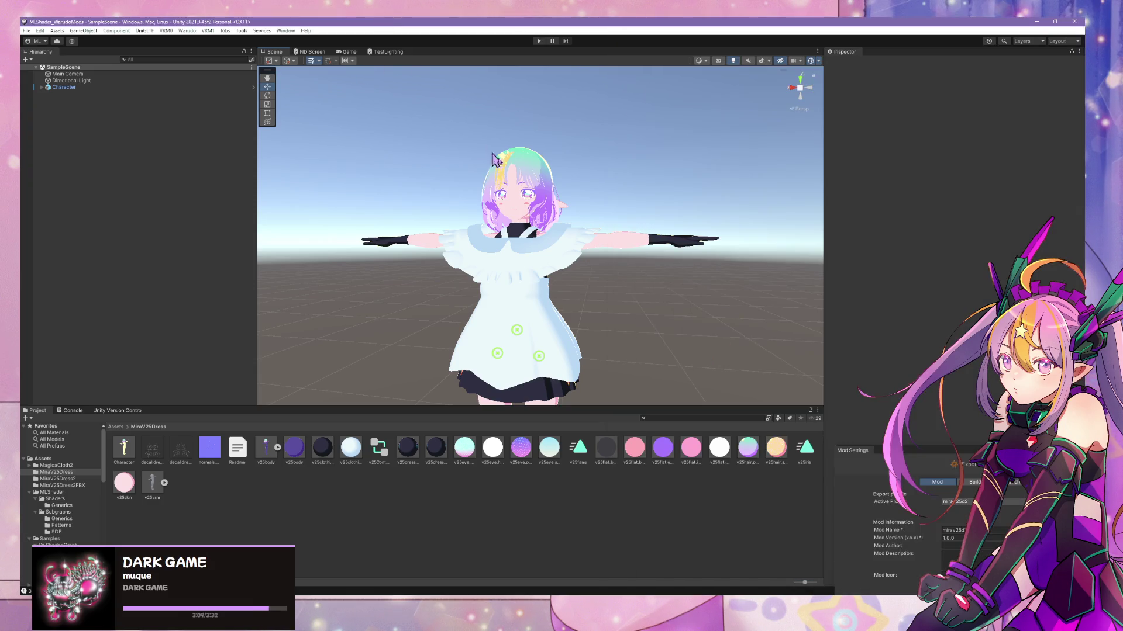
mouse_move(497, 161)
right_down()
mouse_move(557, 210)
mouse_move(567, 258)
right_up()
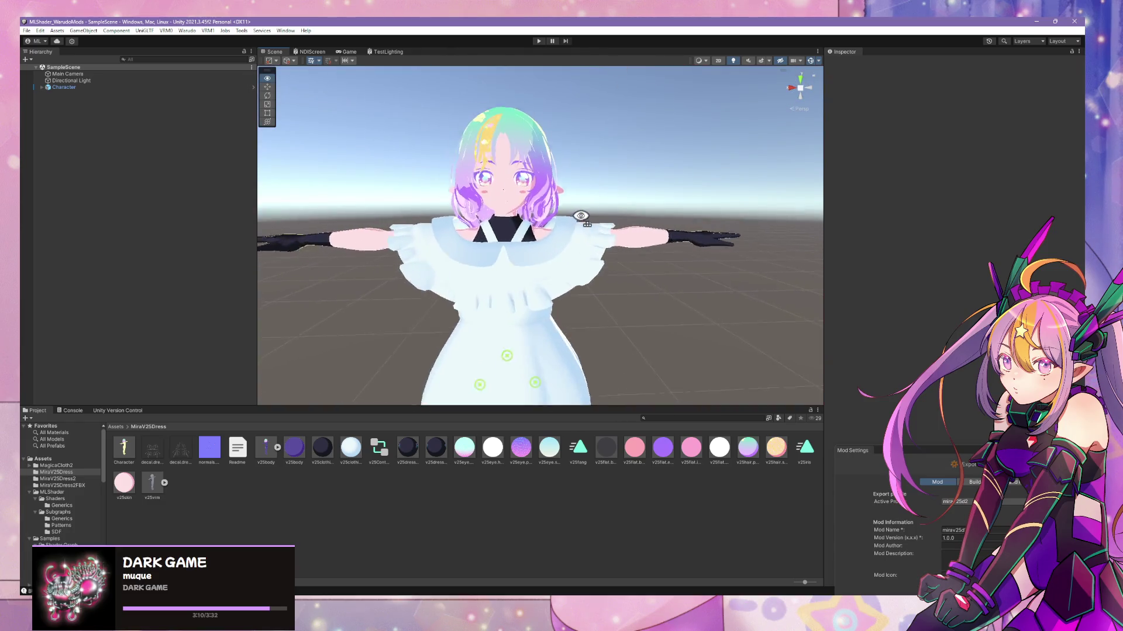
click(573, 262)
click(576, 265)
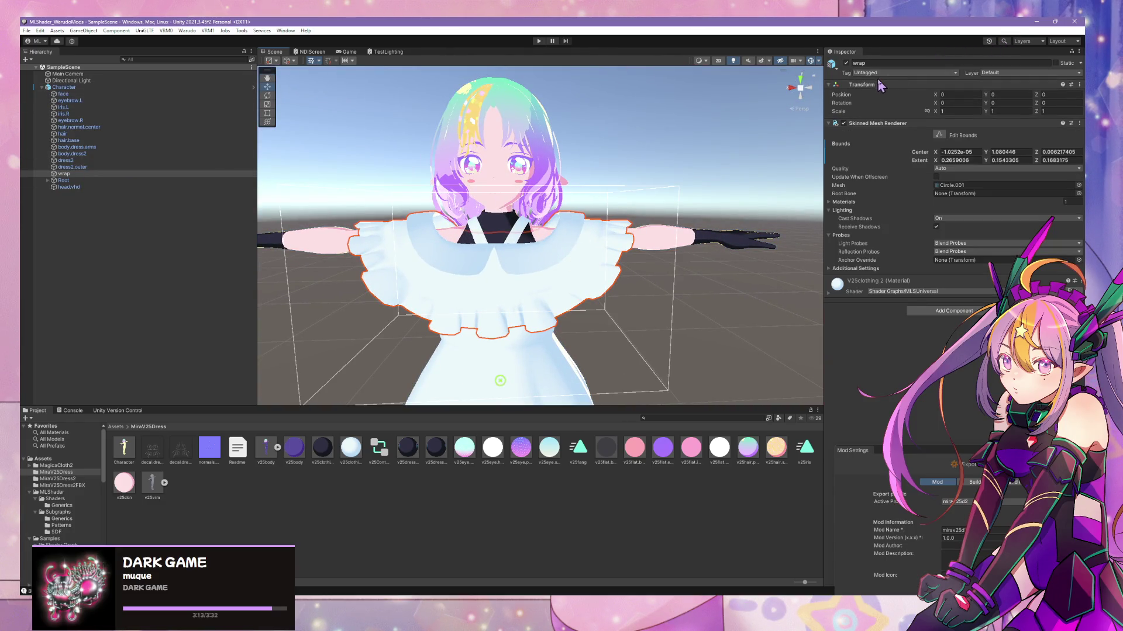
- Open the Character root's prefab in Prefab mode and frame the white dress
click(179, 88)
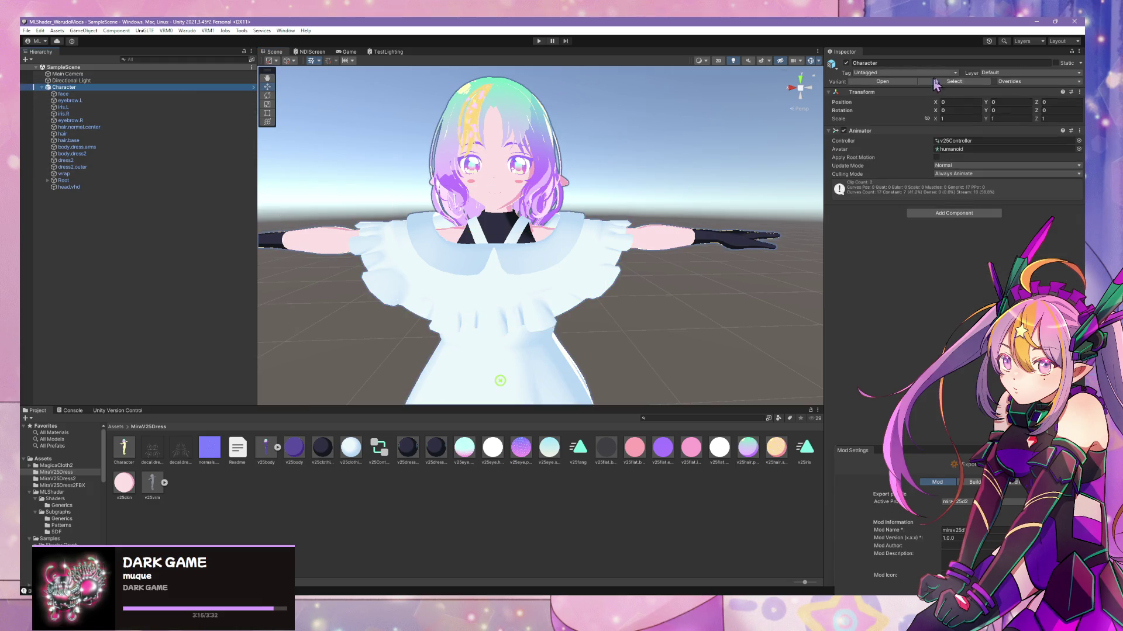
click(889, 82)
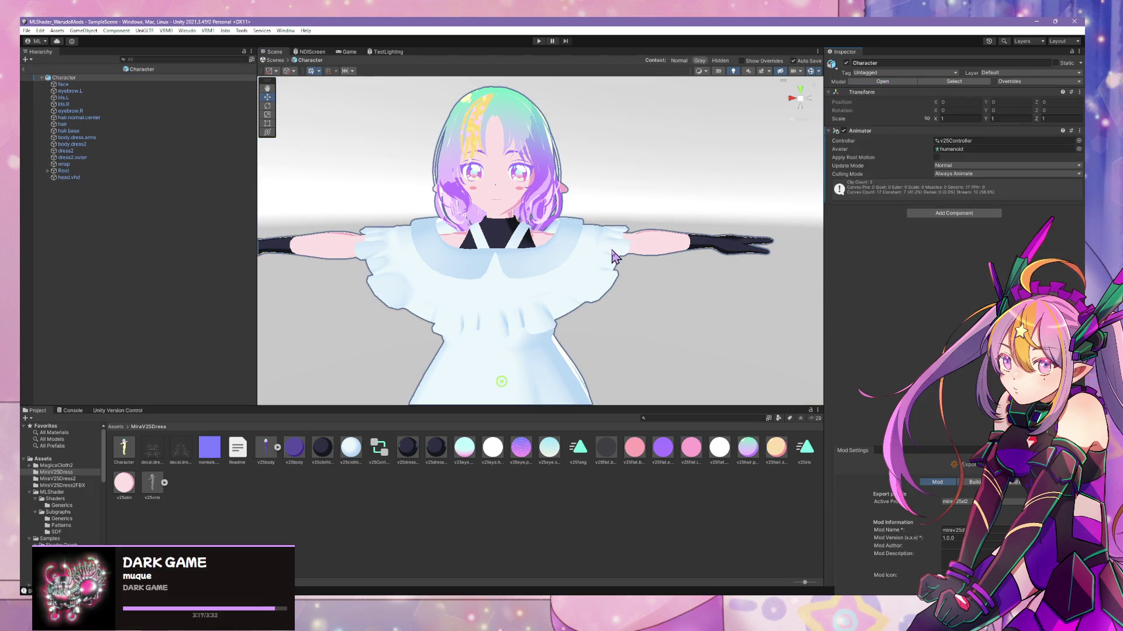
mouse_move(611, 252)
right_down()
mouse_move(609, 285)
mouse_move(574, 248)
mouse_move(595, 197)
mouse_move(587, 243)
right_up()
scroll(587, 246, down, 5)
scroll(576, 222, up, 4)
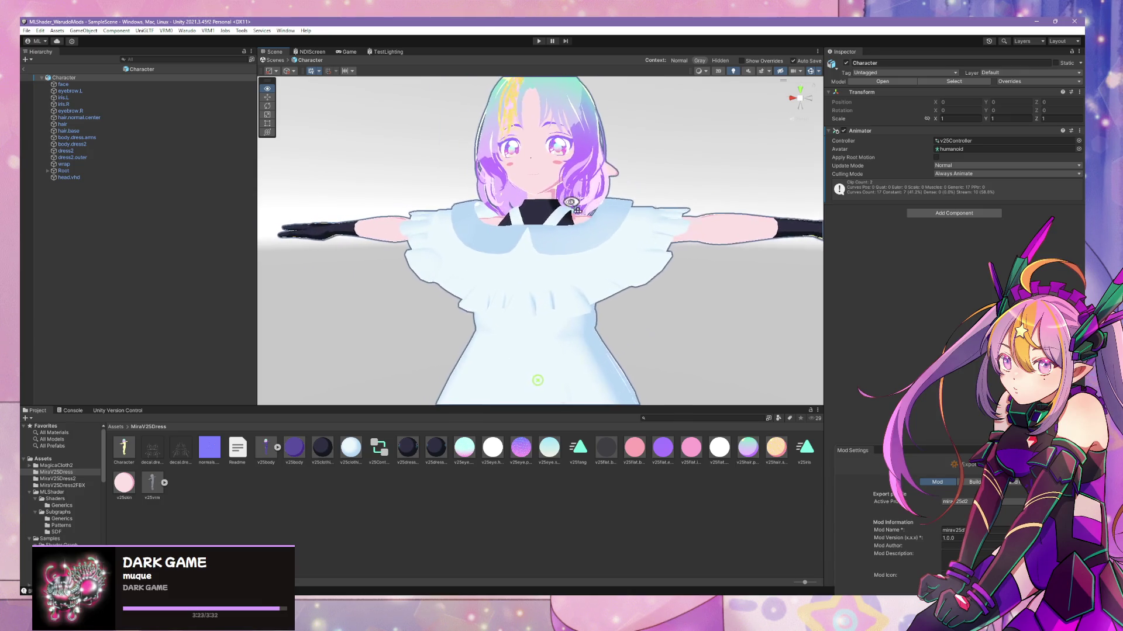
- Create an empty object named wrap.mc2 in the prefab at position 0, 0, 0
right_click(118, 210)
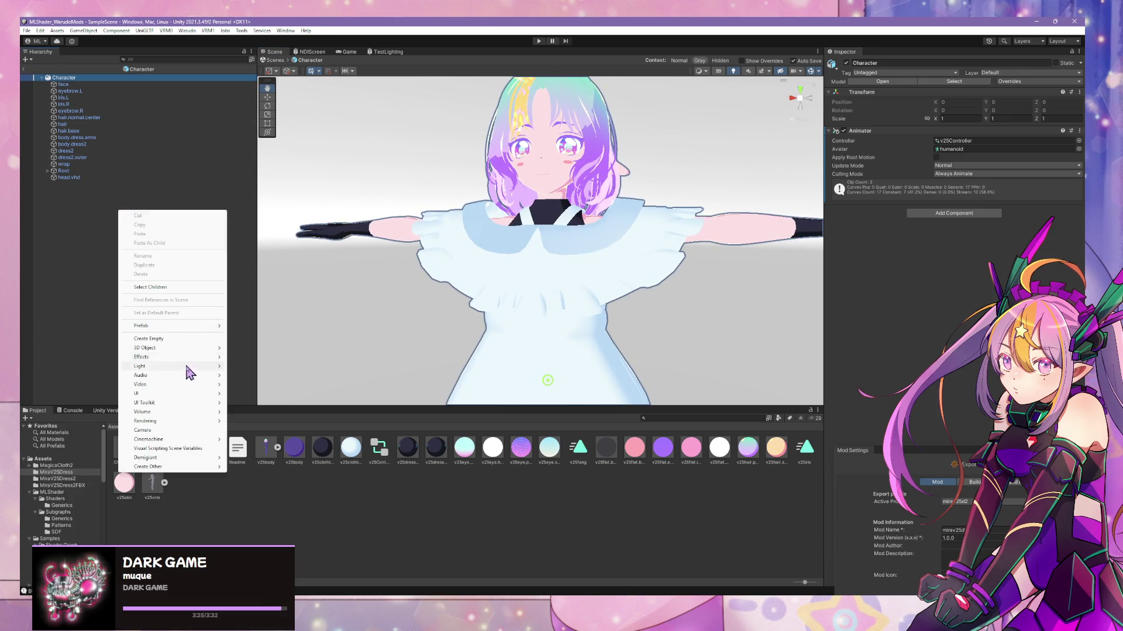
click(195, 339)
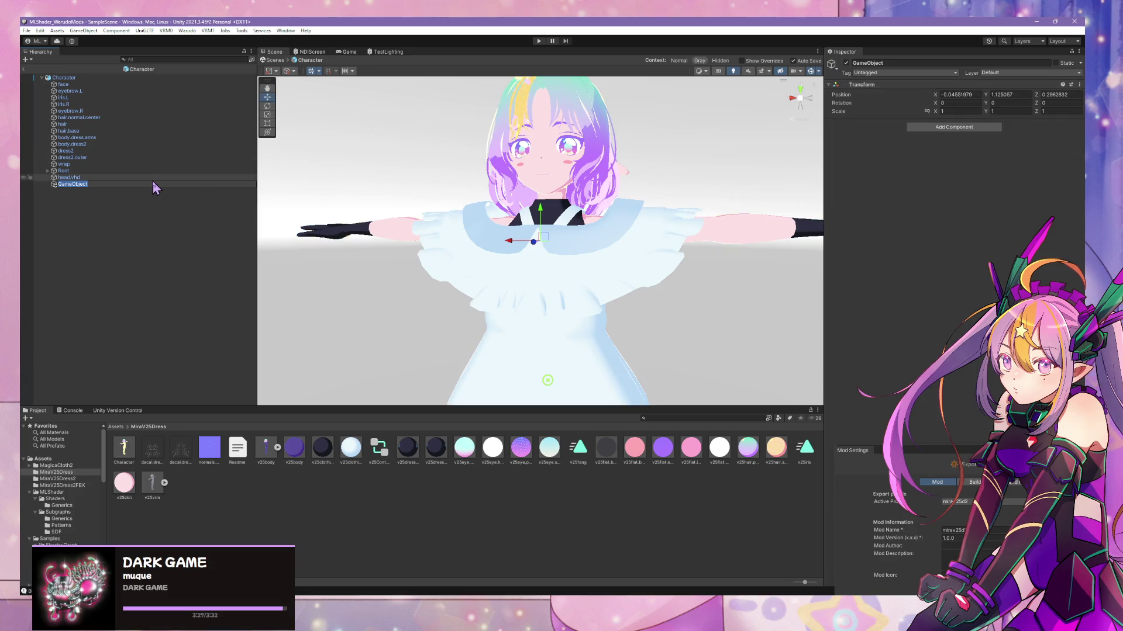
key(BackSpace)
text(2)
key(Return)
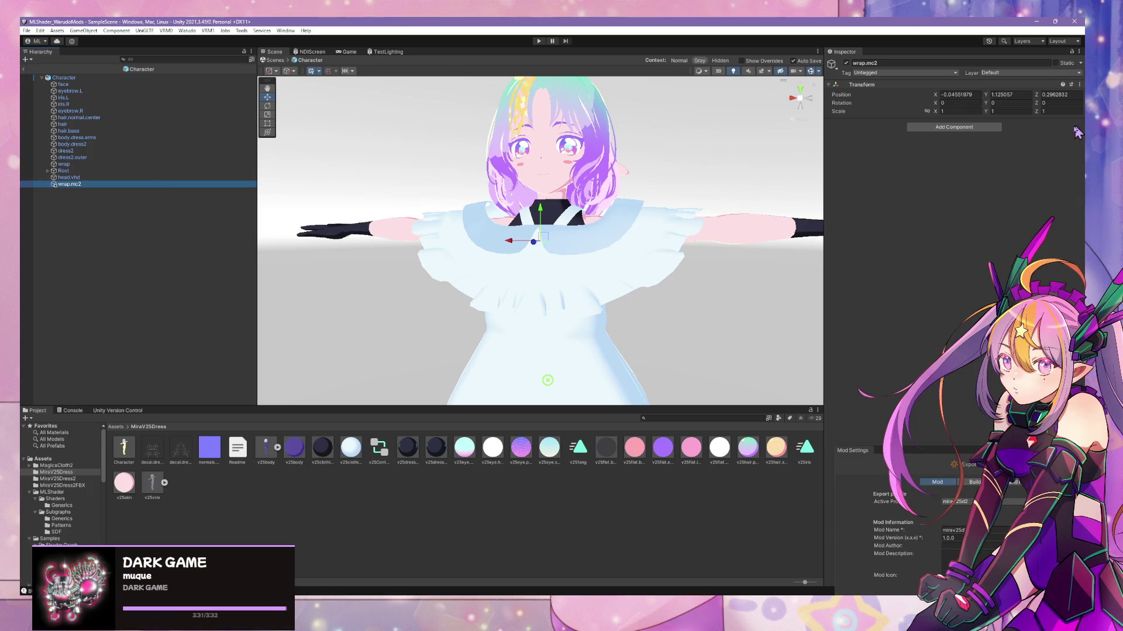
click(974, 98)
text(0)
key(Tab)
text(0)
key(Tab)
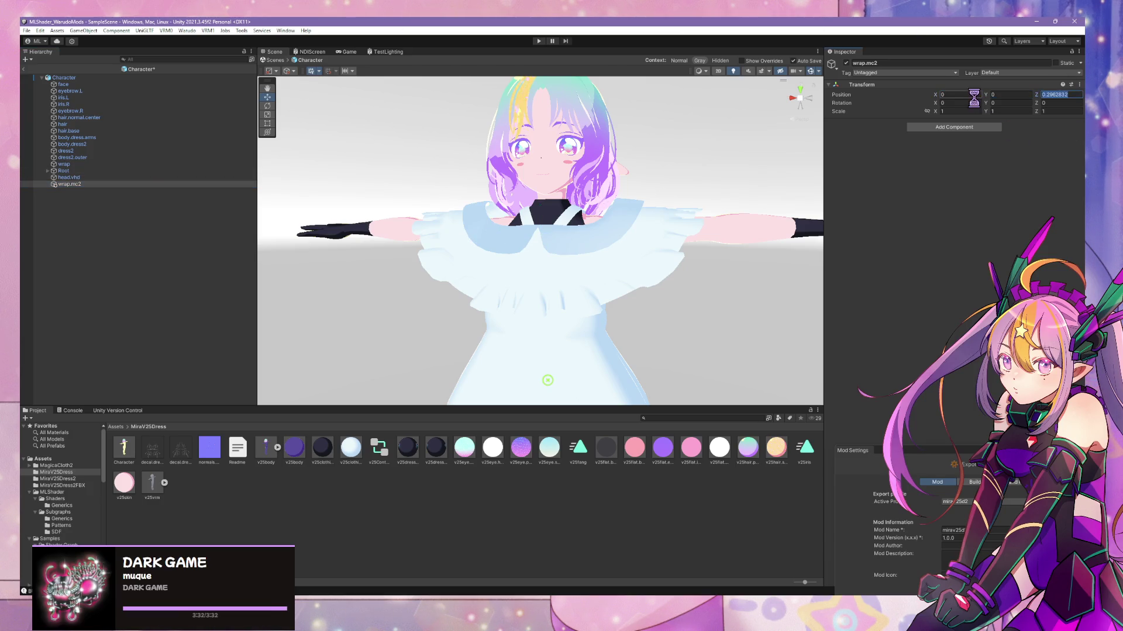
text(0)
click(70, 184)
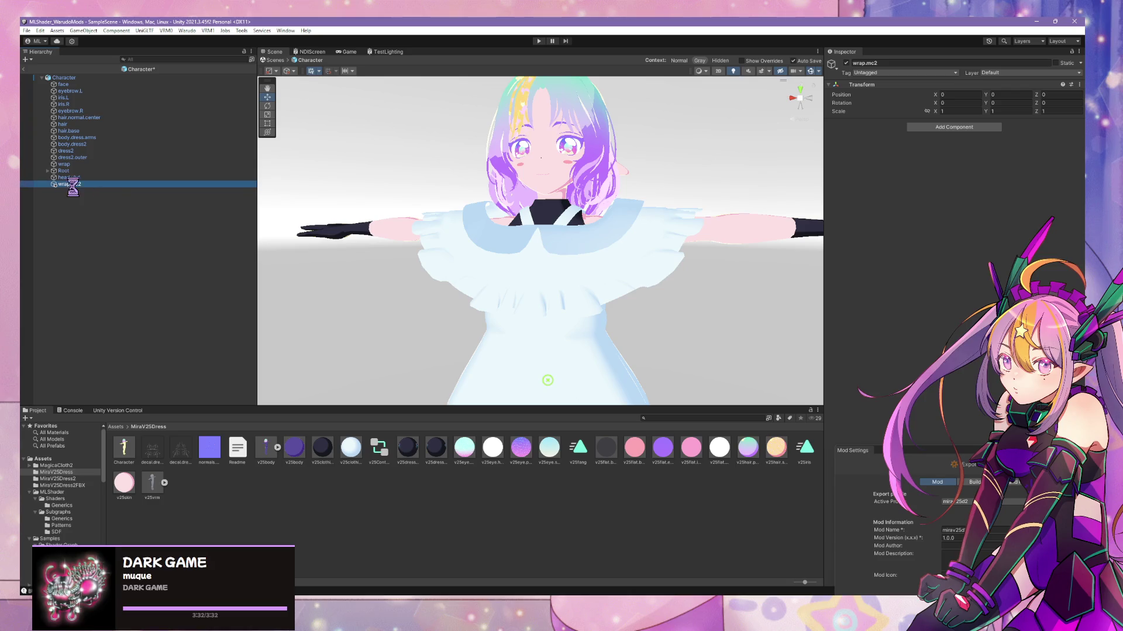
- Add a MagicaCloth component to wrap.mc2 with the wrap mesh as its source renderer
click(972, 128)
text(magi)
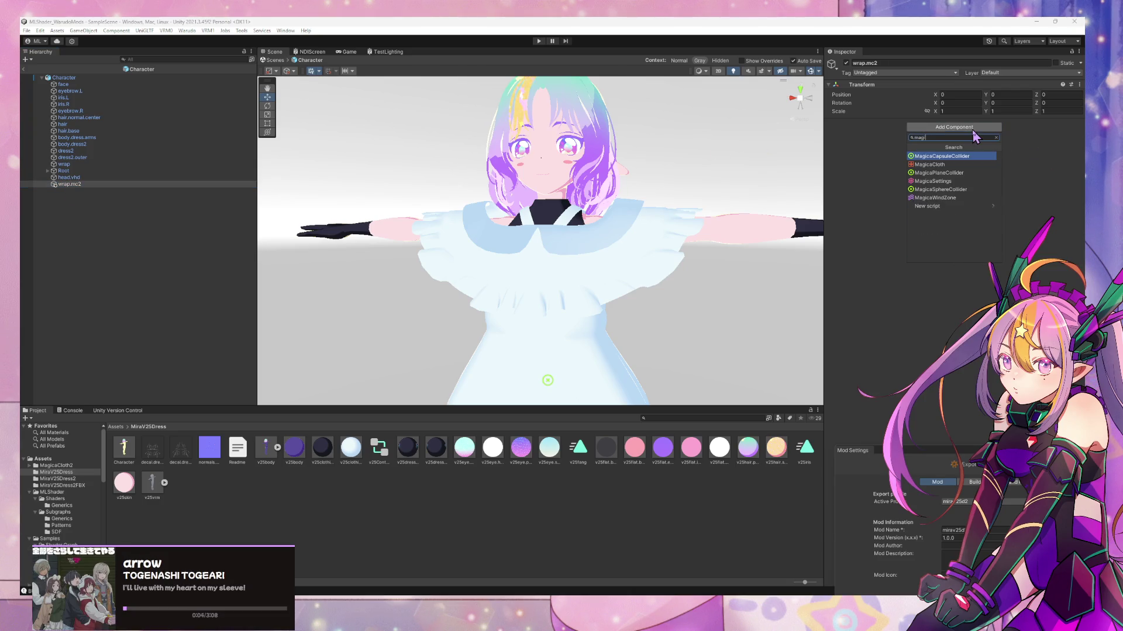
key(Down)
key(Return)
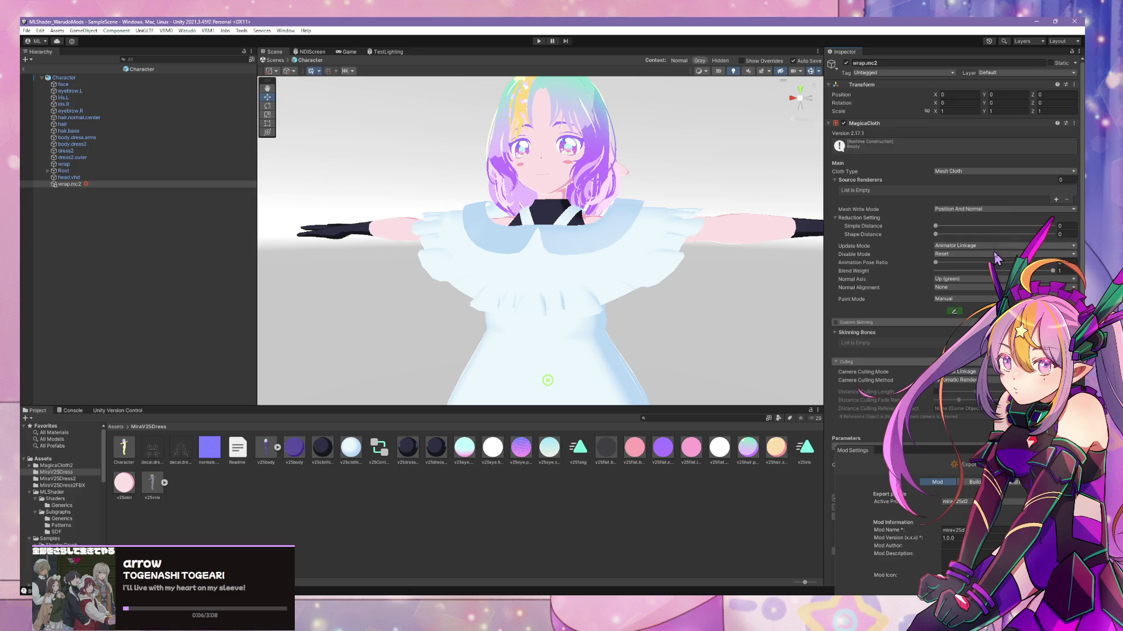
click(1056, 199)
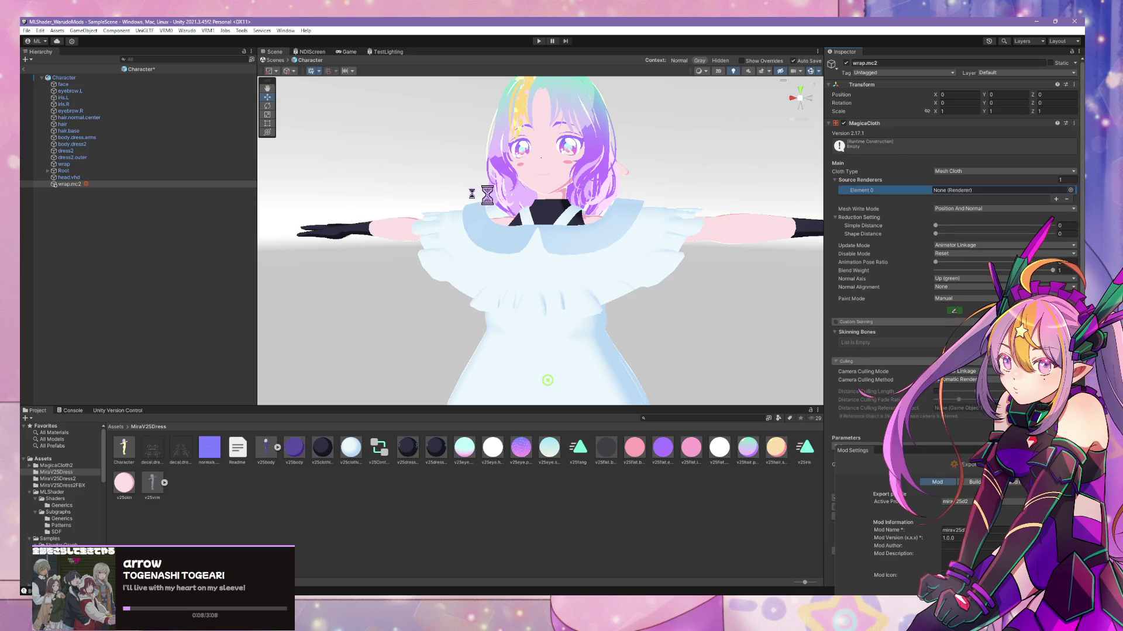
mouse_move(79, 166)
mouse_down()
mouse_move(820, 184)
mouse_move(1003, 205)
mouse_move(987, 197)
mouse_up()
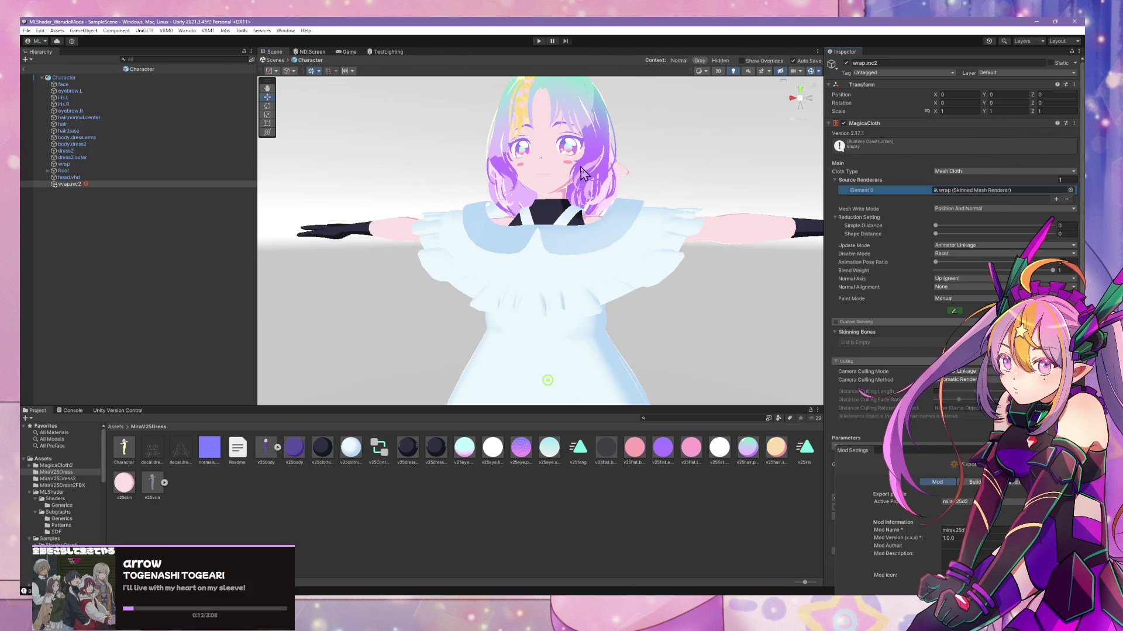
mouse_move(585, 211)
right_down()
mouse_move(612, 243)
mouse_move(569, 211)
mouse_move(581, 107)
mouse_move(617, 103)
mouse_move(606, 170)
mouse_move(613, 130)
mouse_move(601, 160)
mouse_move(587, 163)
right_up()
key(w)
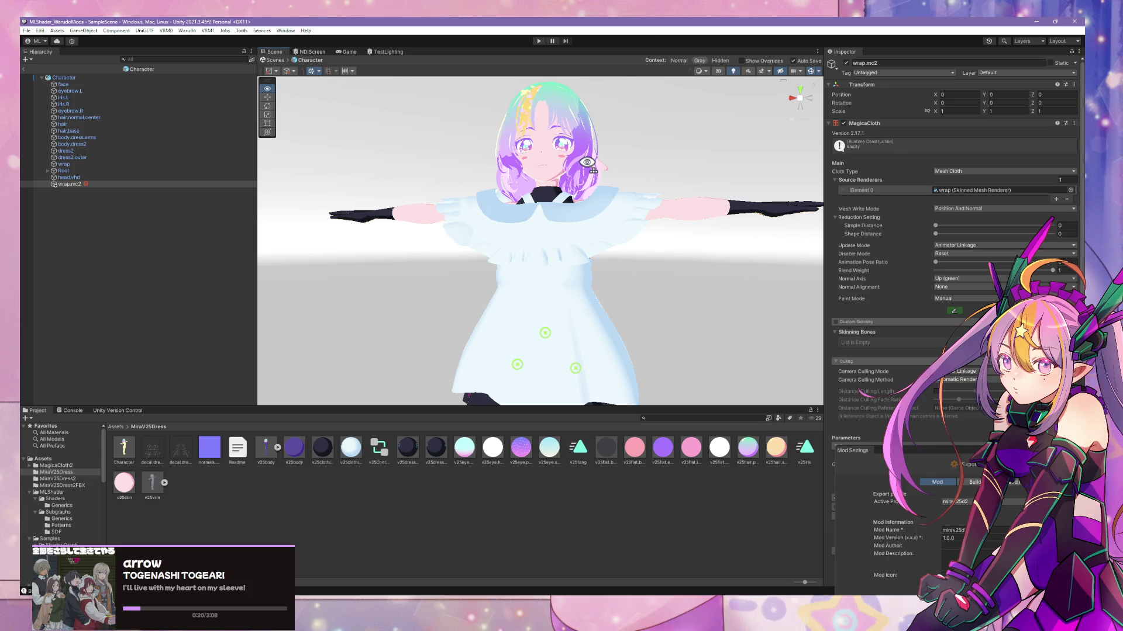
- Enable Angle Limit on the wrap.mc2 MagicaCloth component
mouse_move(587, 162)
right_down()
mouse_move(583, 238)
mouse_move(530, 226)
mouse_move(368, 233)
mouse_move(563, 263)
mouse_move(636, 326)
mouse_move(601, 296)
mouse_move(599, 240)
mouse_move(591, 258)
mouse_move(602, 220)
mouse_move(582, 243)
mouse_move(598, 221)
right_up()
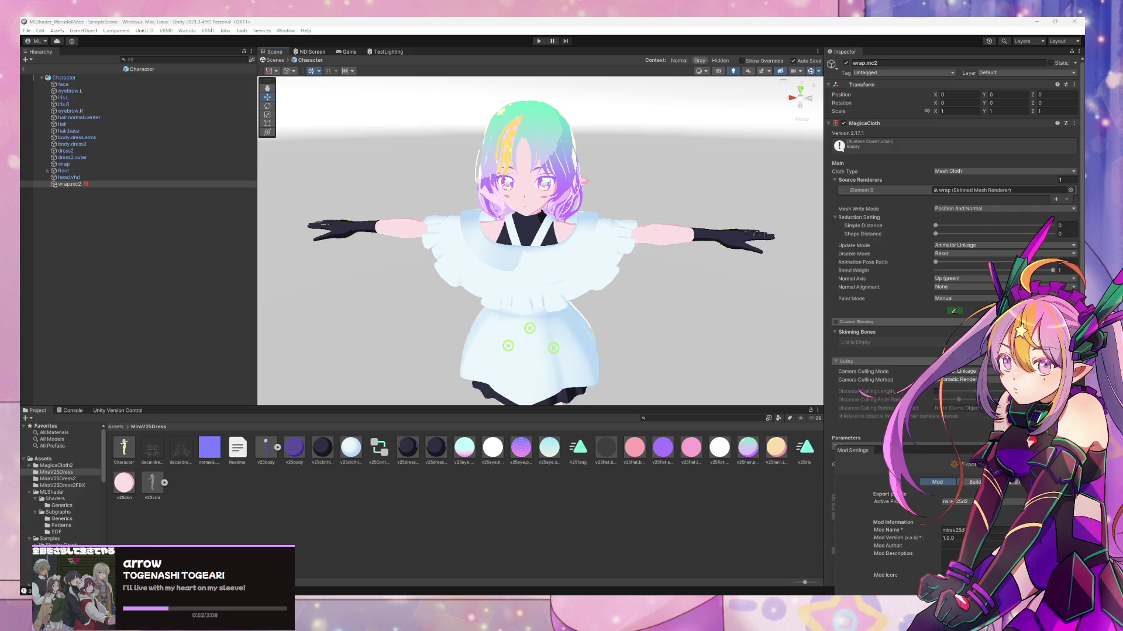
mouse_move(576, 331)
alt+mouse_down()
mouse_move(446, 235)
mouse_move(168, 244)
mouse_move(585, 246)
alt+mouse_up()
scroll(370, 243, up, 5)
scroll(604, 240, up, 5)
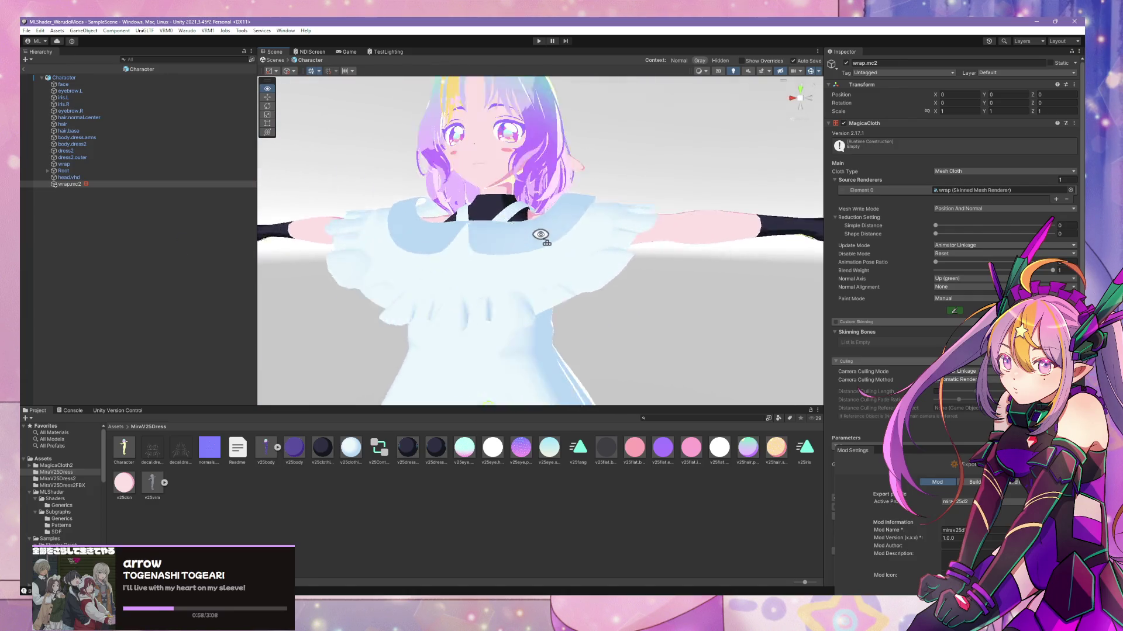
scroll(1009, 240, down, 5)
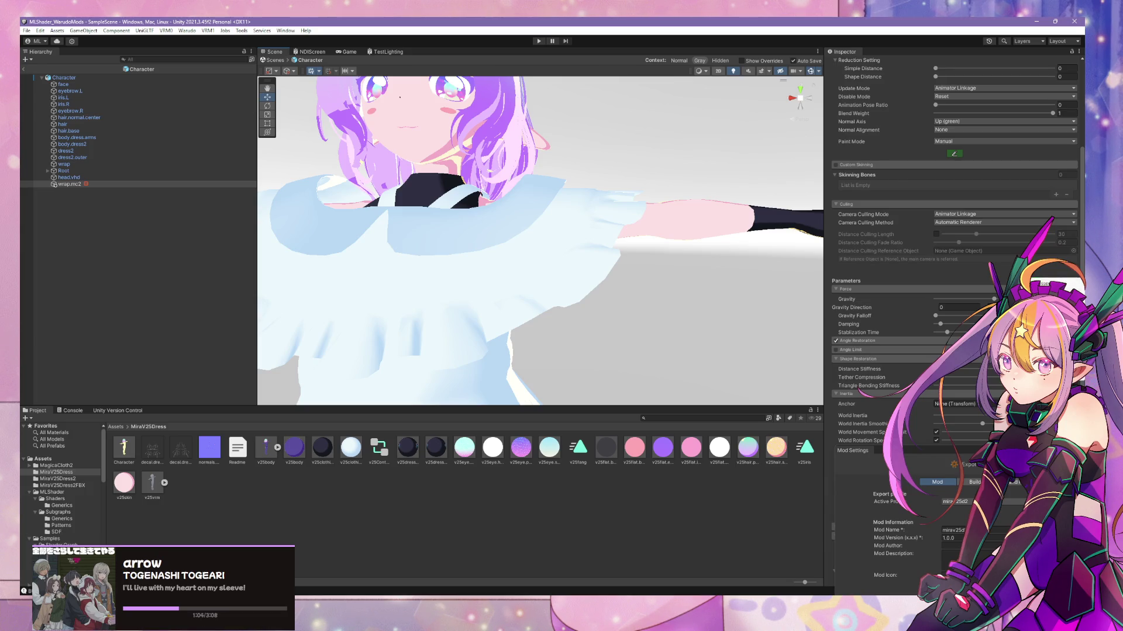
click(1069, 281)
- Exit Prefab mode and return to the scene
scroll(696, 268, down, 5)
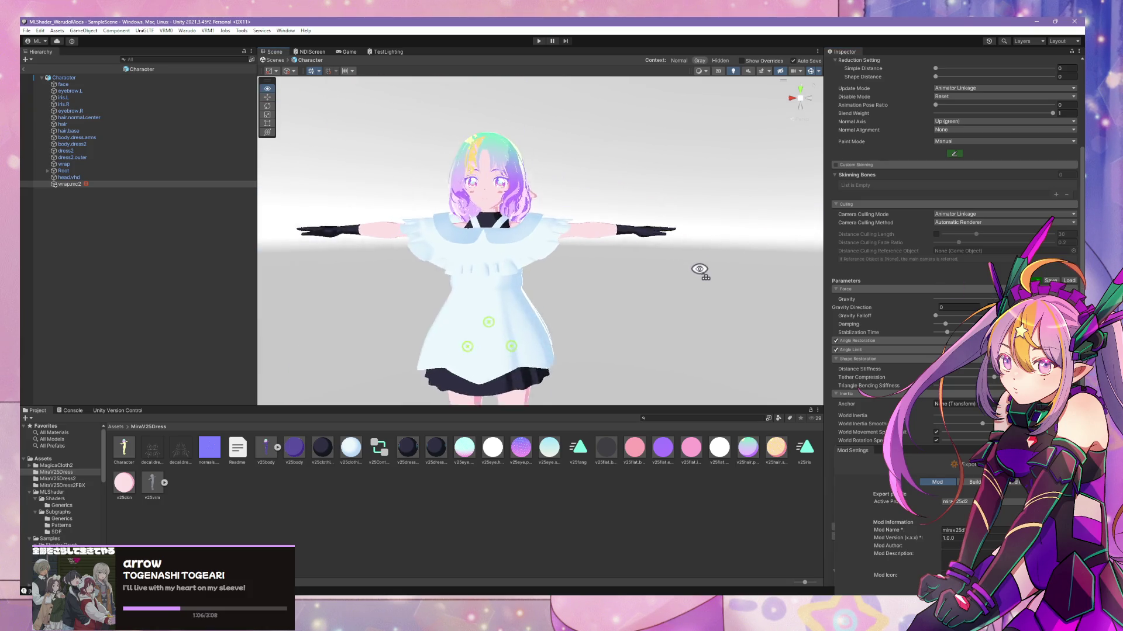
scroll(696, 269, up, 2)
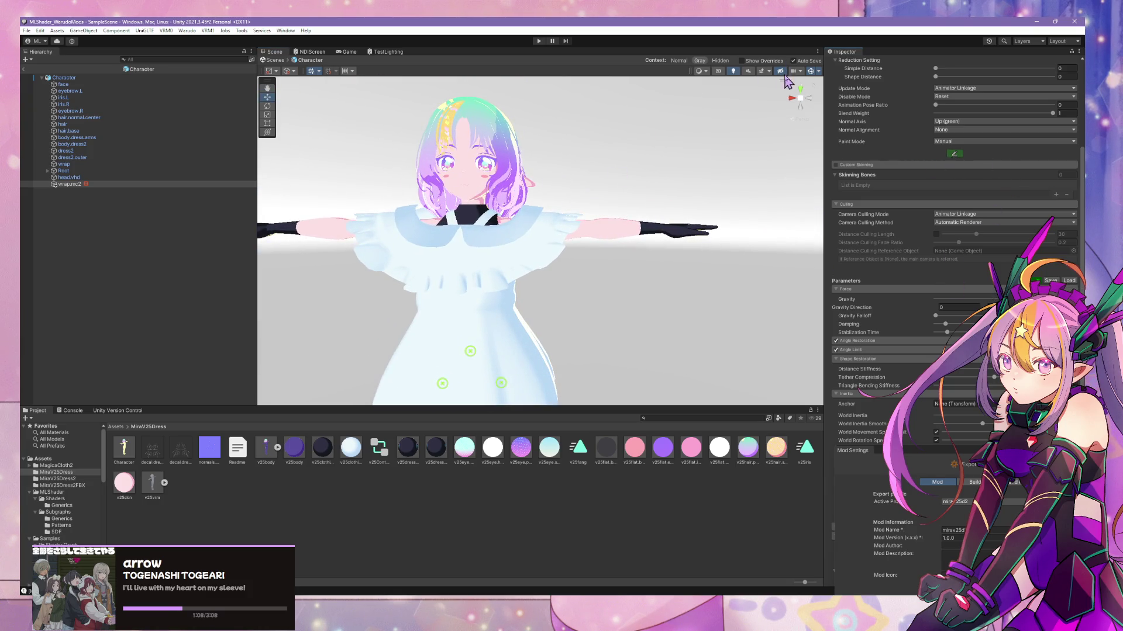
click(283, 60)
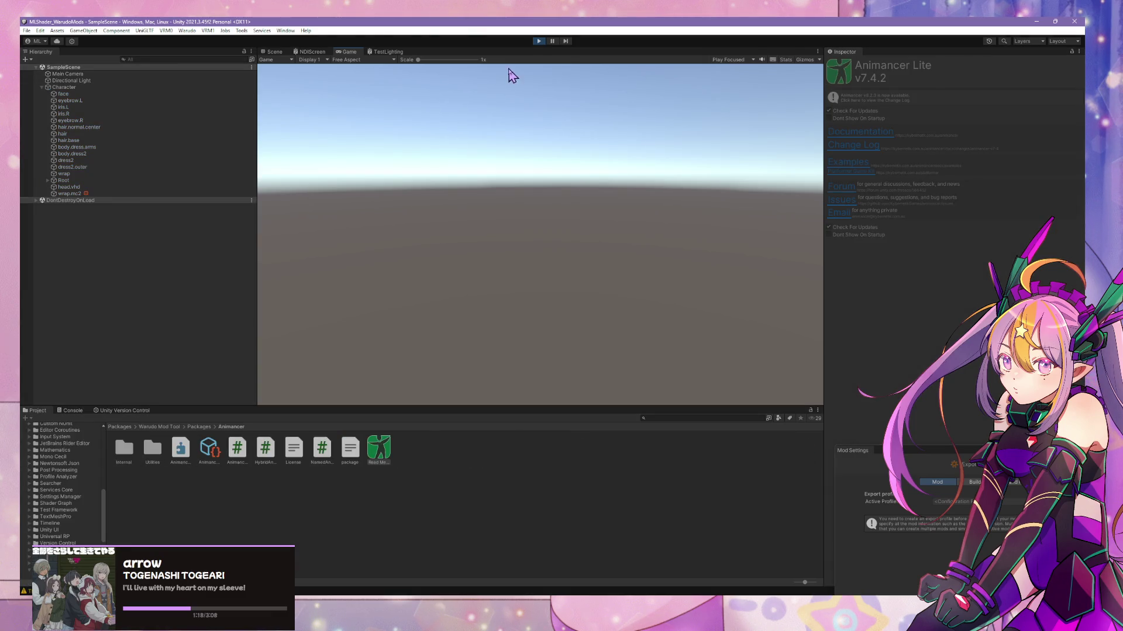
- In the Scene view, select the running character's meshes from the face down to the wrap objects
click(76, 87)
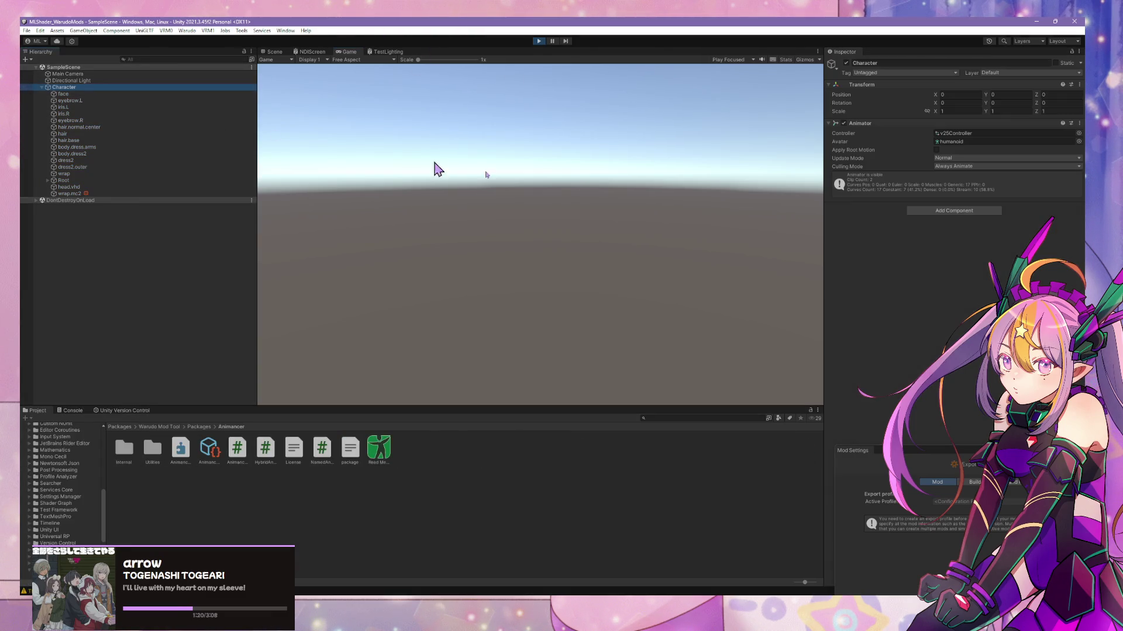
click(274, 52)
mouse_move(594, 215)
right_down()
mouse_move(514, 293)
mouse_move(540, 213)
right_up()
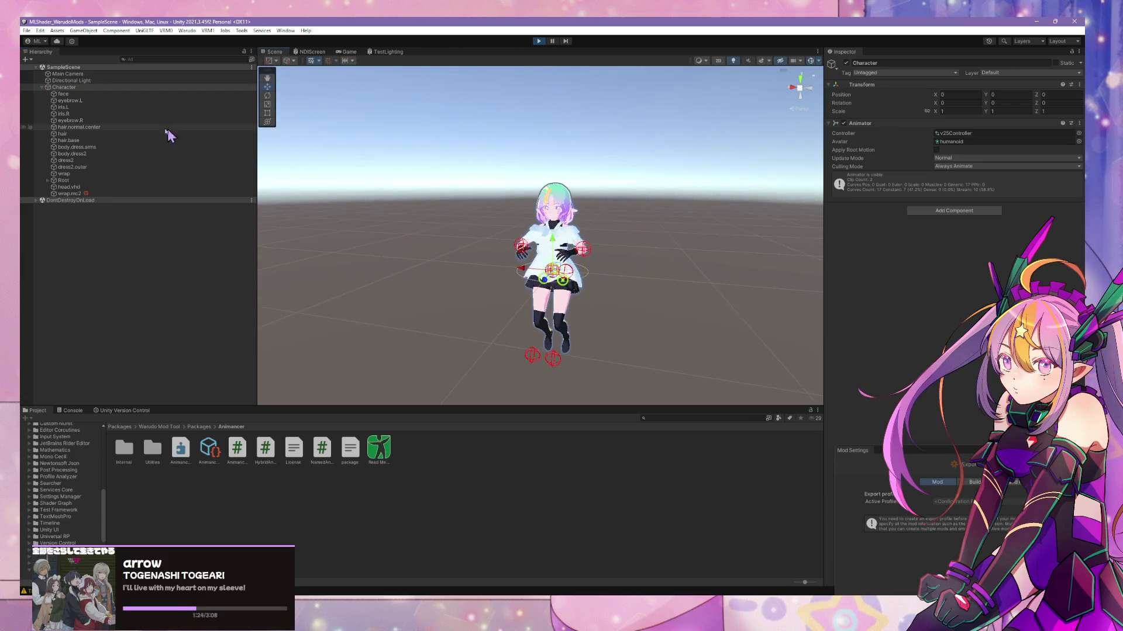
click(107, 93)
shift+click(94, 174)
ctrl+click(93, 186)
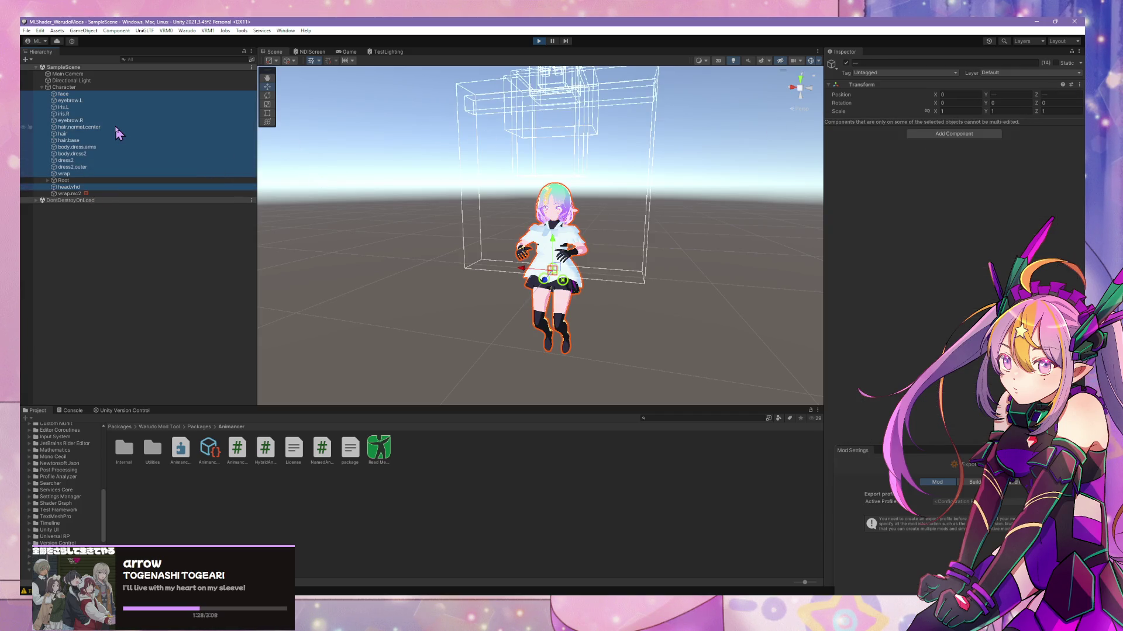
ctrl+click(207, 125)
scroll(982, 169, down, 1)
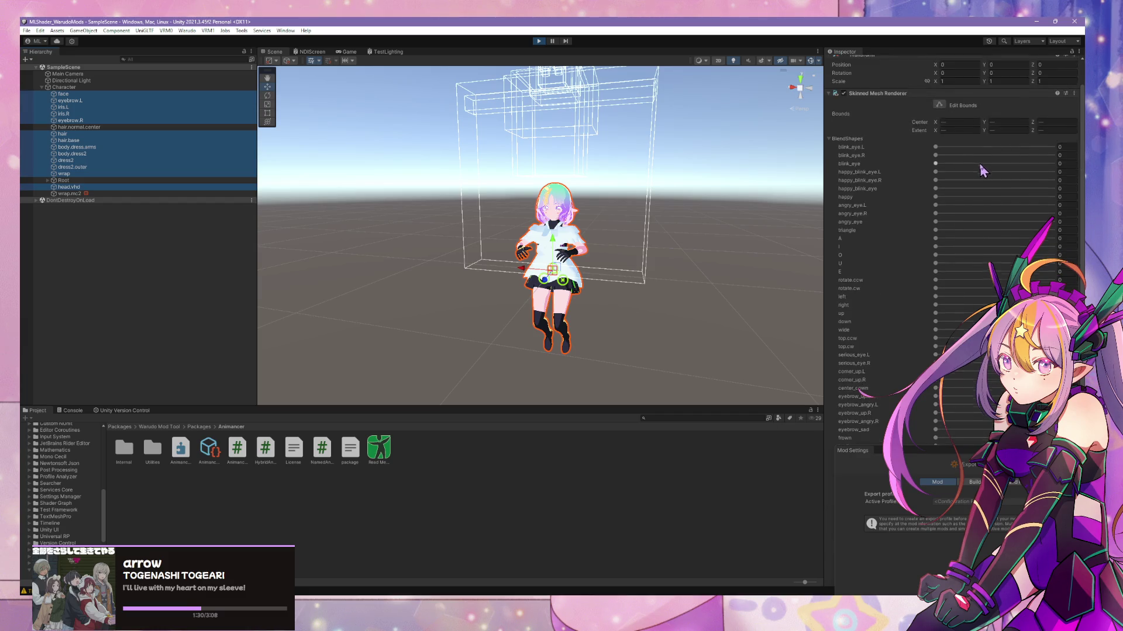
scroll(982, 164, up, 2)
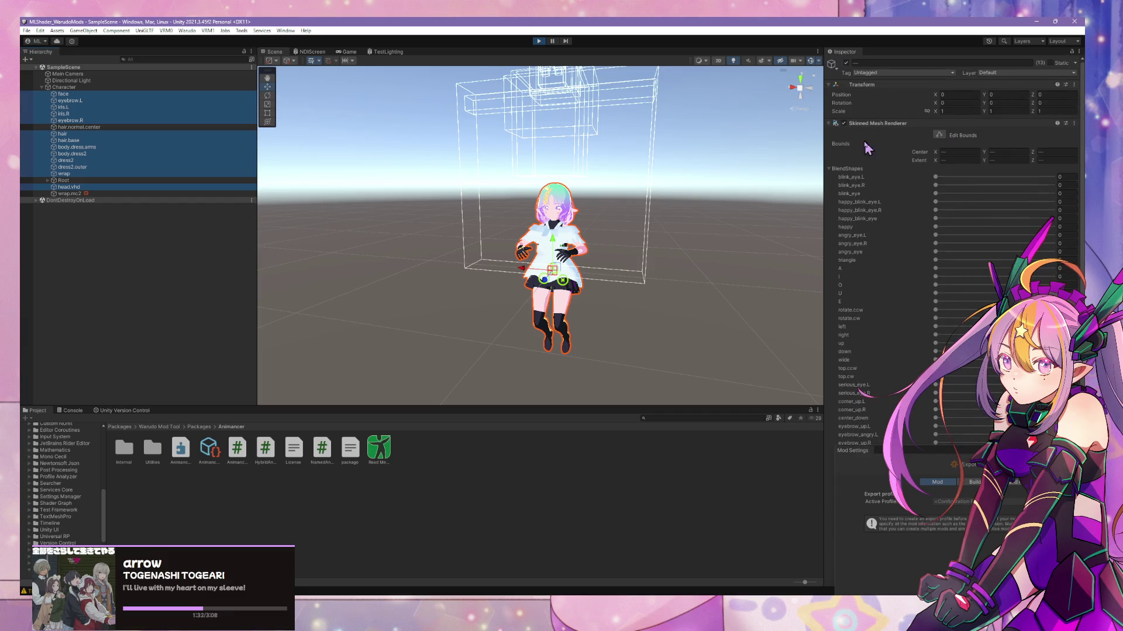
scroll(894, 156, down, 6)
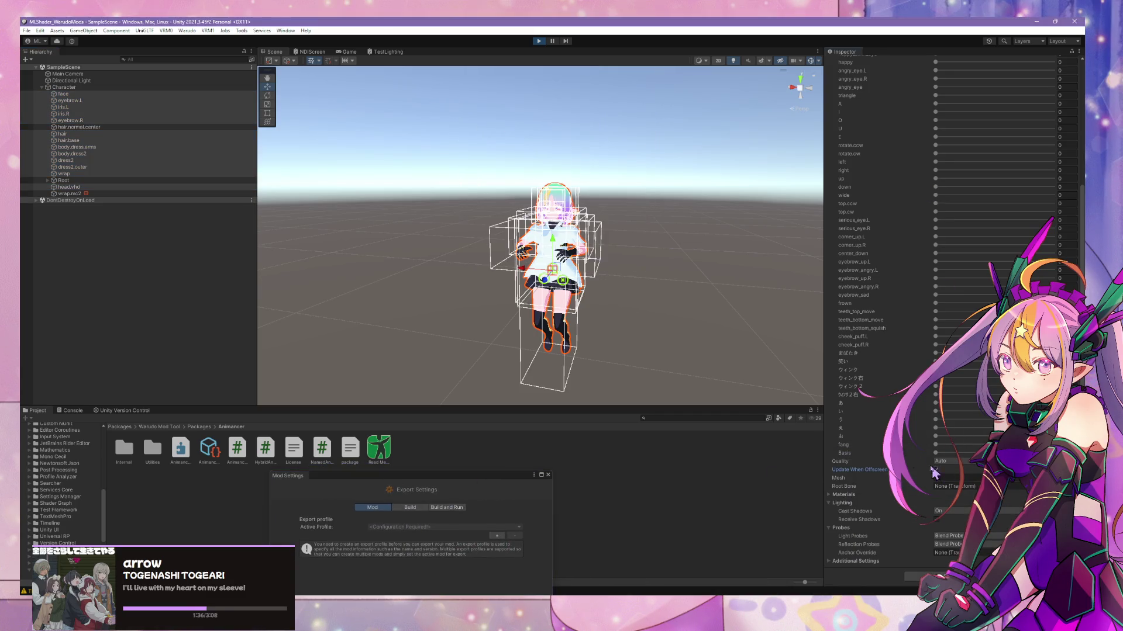
right_drag(575, 251, 574, 252)
key(w)
scroll(574, 251, down, 5)
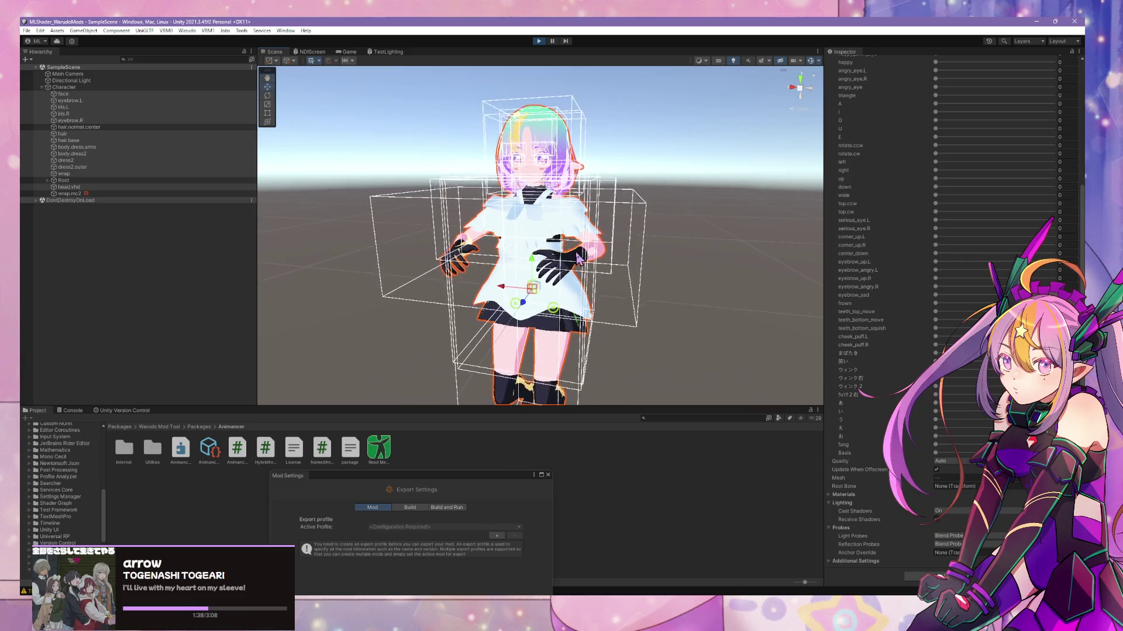
- Move wrap.mc2 left to test the cloth, then undo the move
click(116, 193)
click(672, 251)
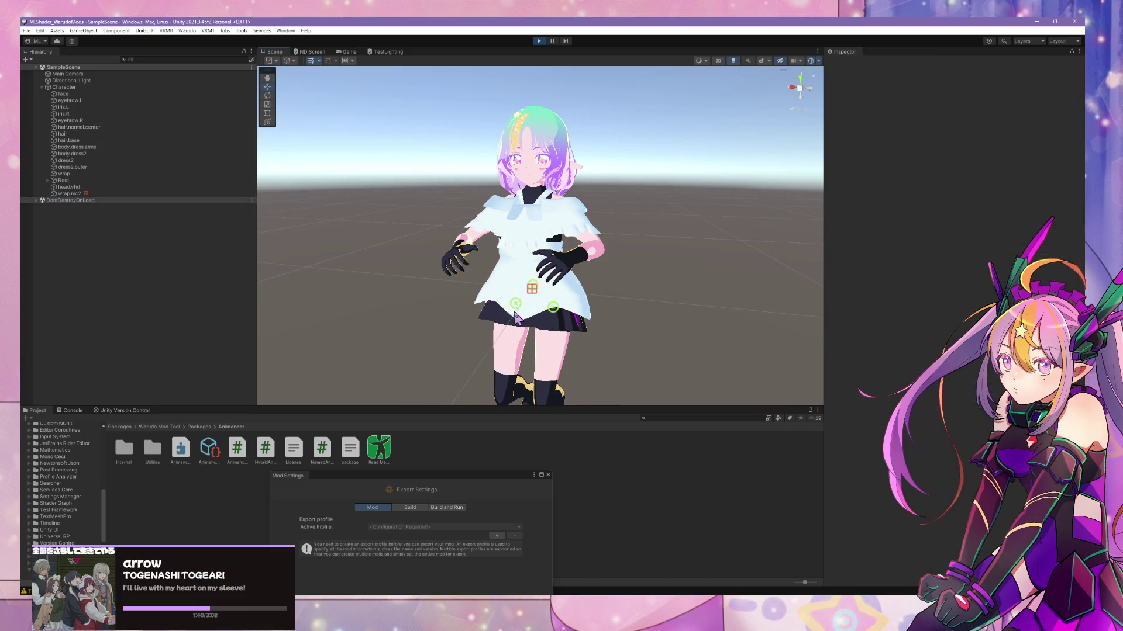
click(117, 193)
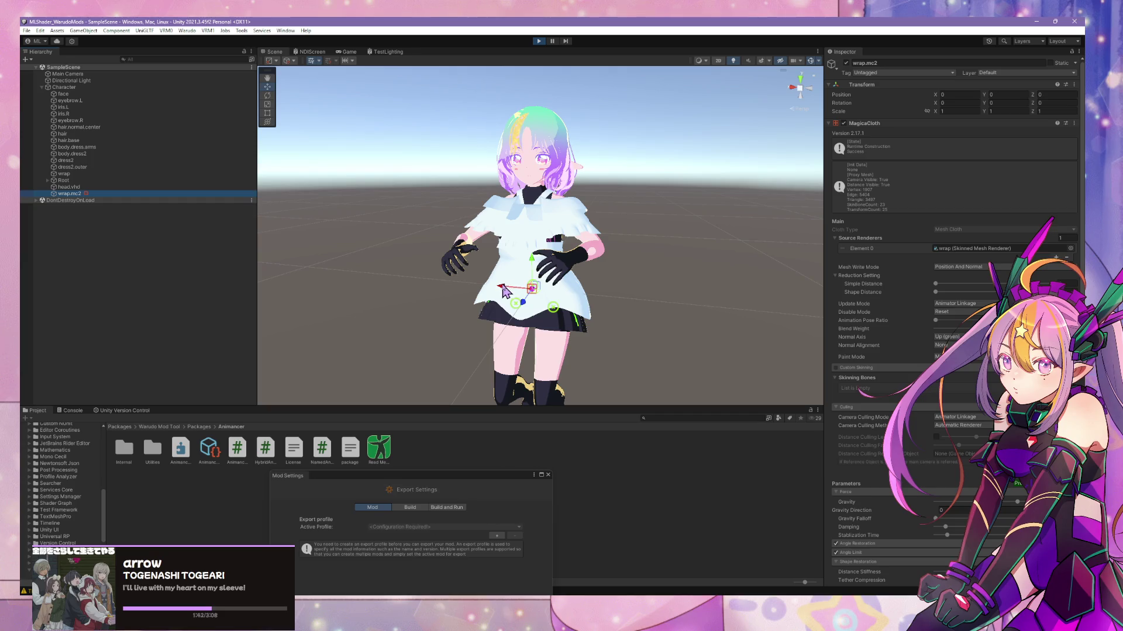
mouse_move(504, 290)
mouse_down()
mouse_move(450, 292)
mouse_move(460, 286)
mouse_up()
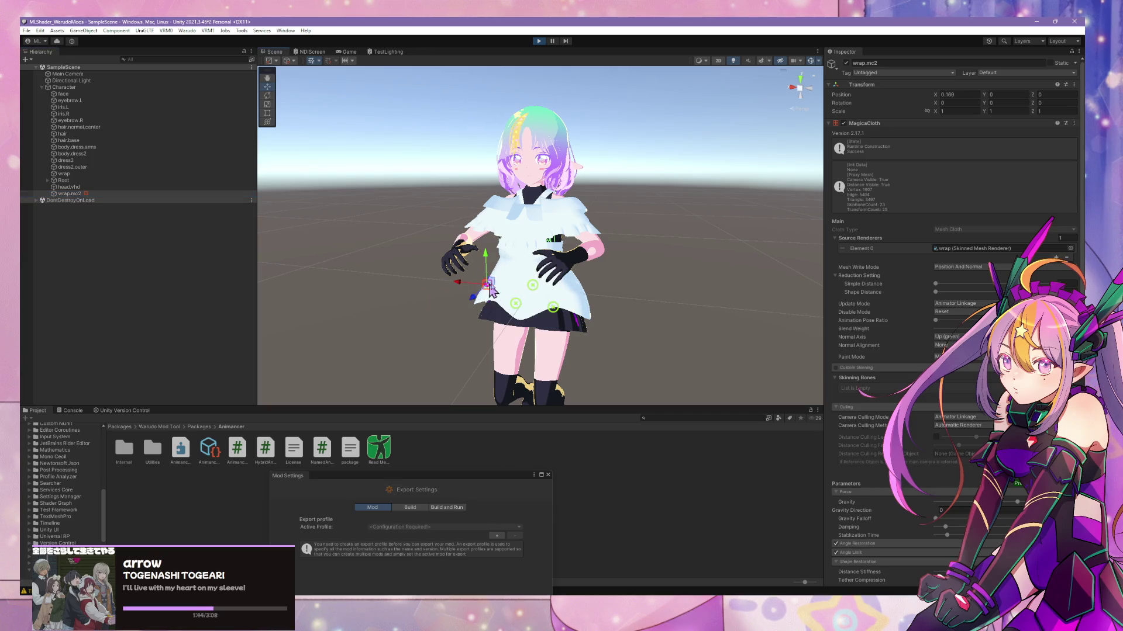
key(ctrl+z)
- Select Root, Character and wrap.mc2 in turn, then stop Play mode
click(63, 181)
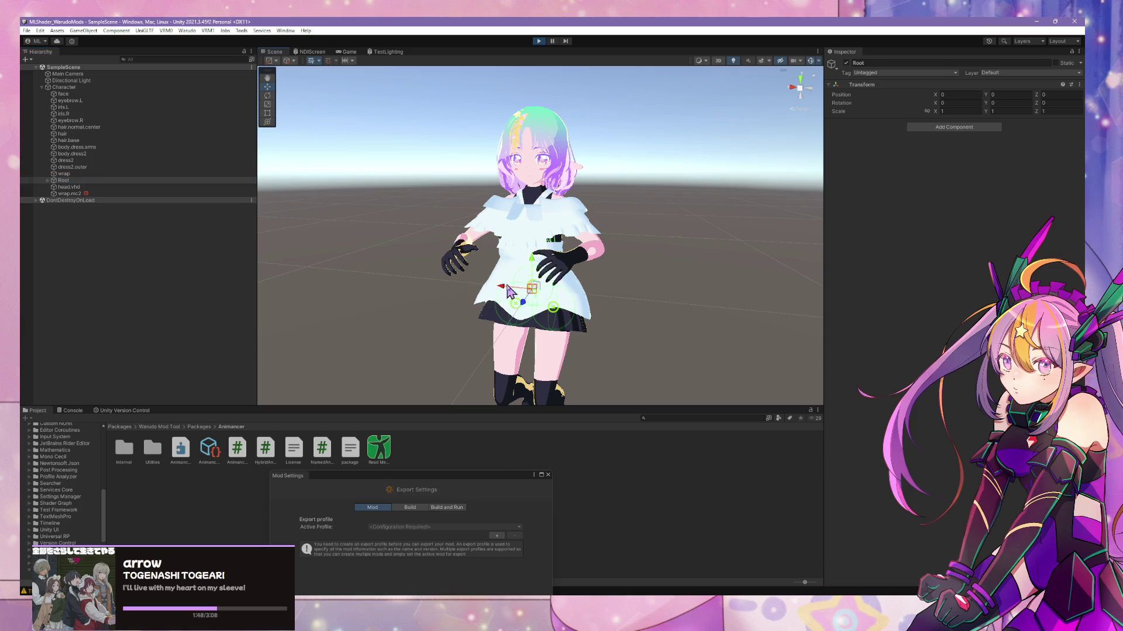
click(51, 88)
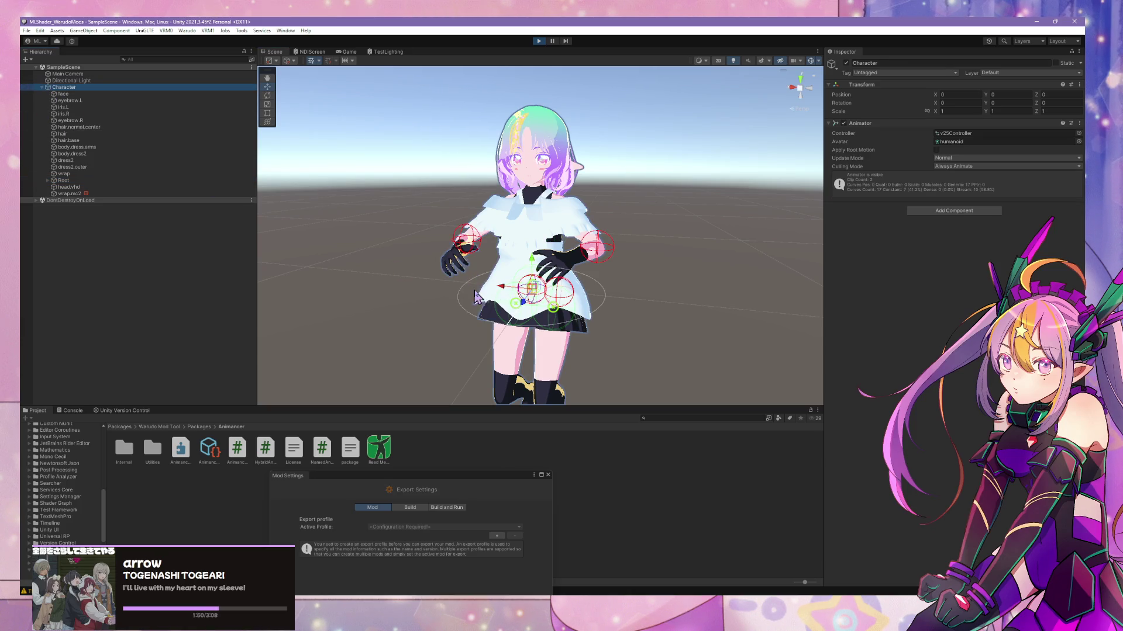
click(98, 195)
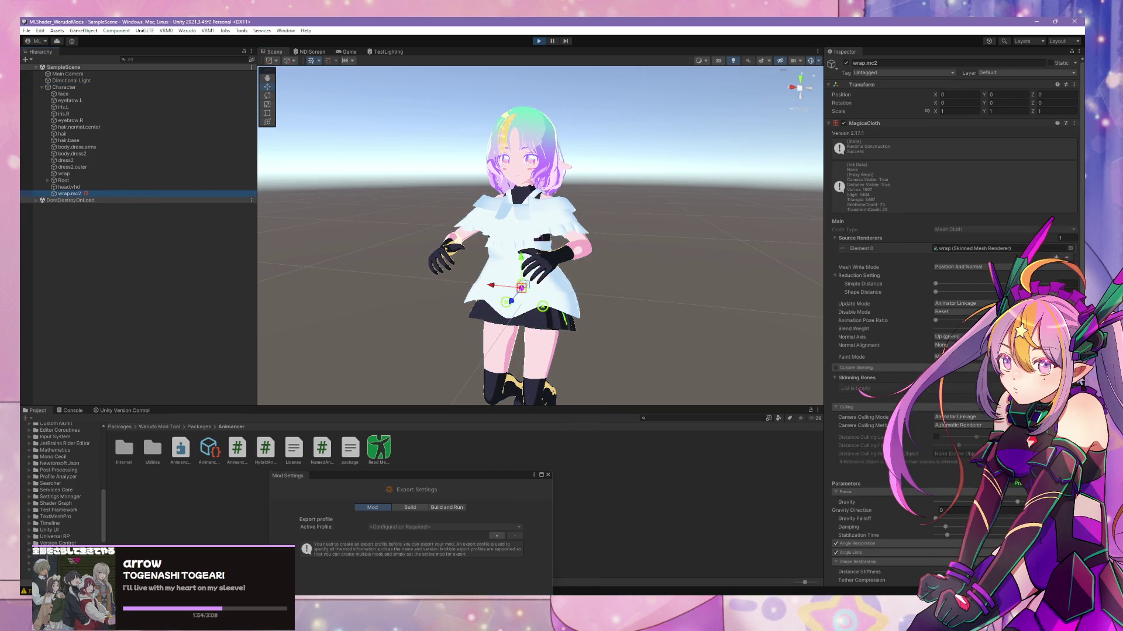
click(538, 41)
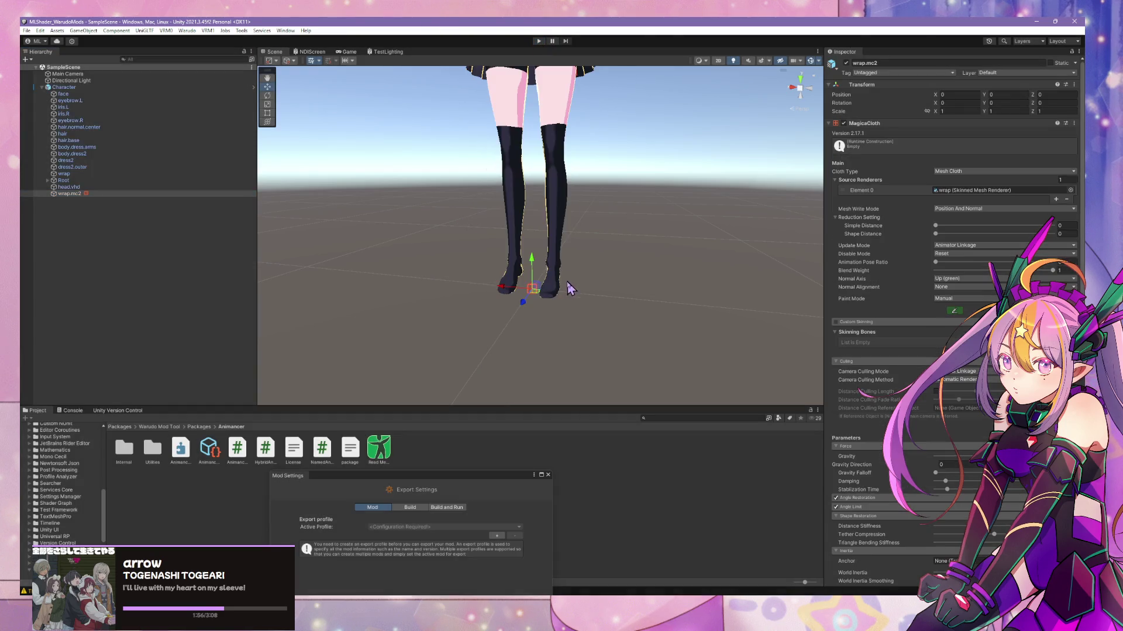
- Start movement attribute painting on the wrap cloth and frame the collar in an isometric front view
mouse_move(591, 176)
right_down()
mouse_move(583, 100)
mouse_move(717, 160)
mouse_move(736, 219)
mouse_move(602, 131)
right_up()
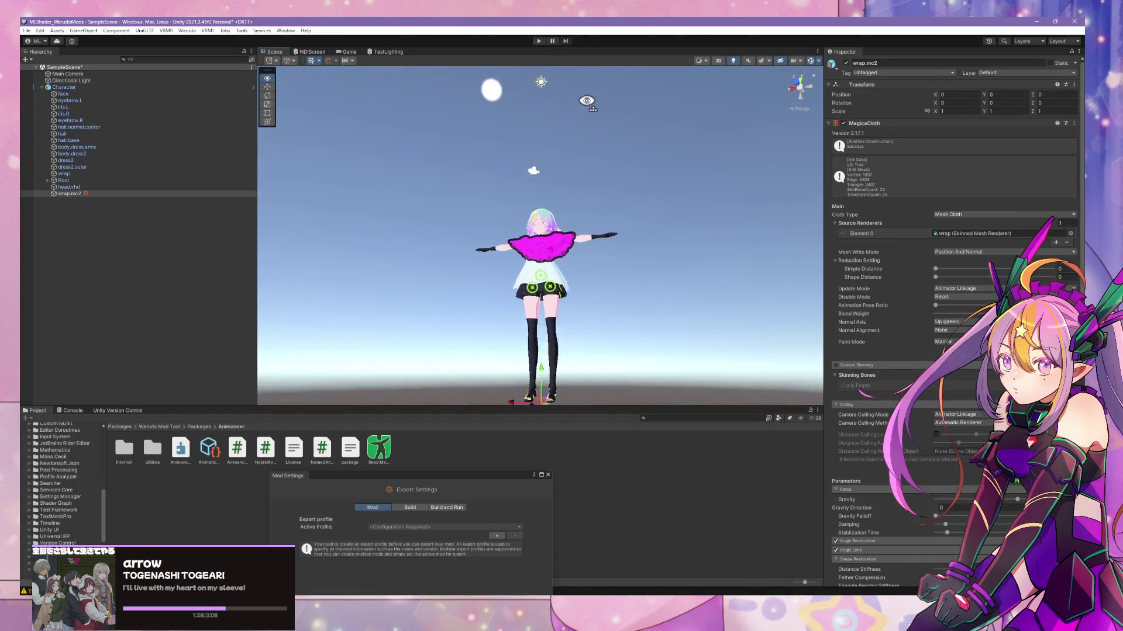
scroll(635, 168, up, 6)
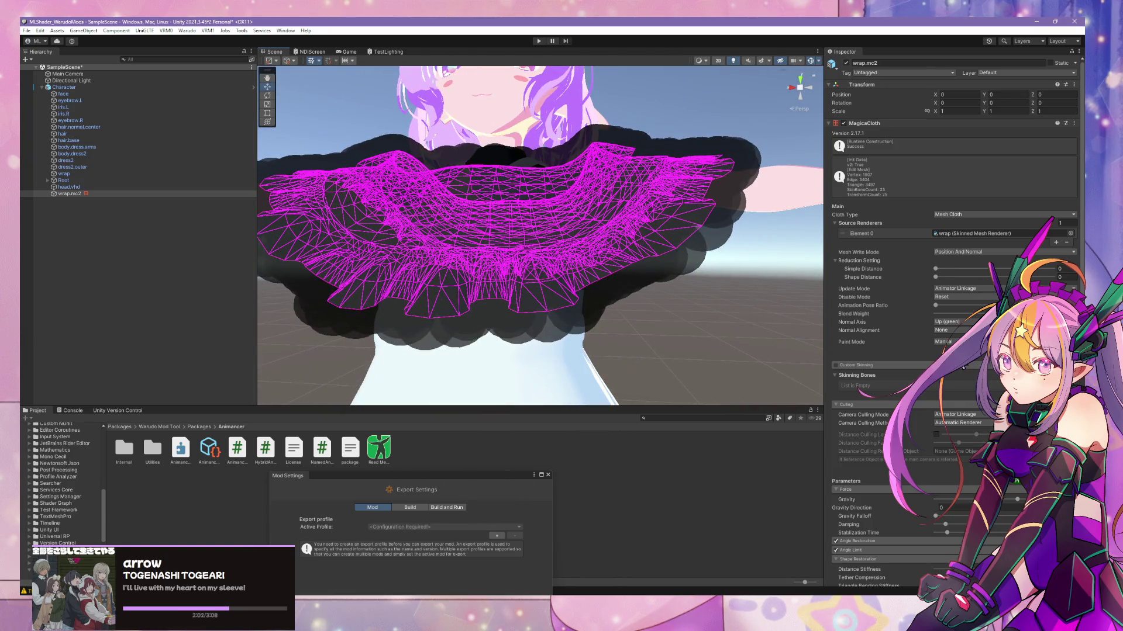
click(937, 354)
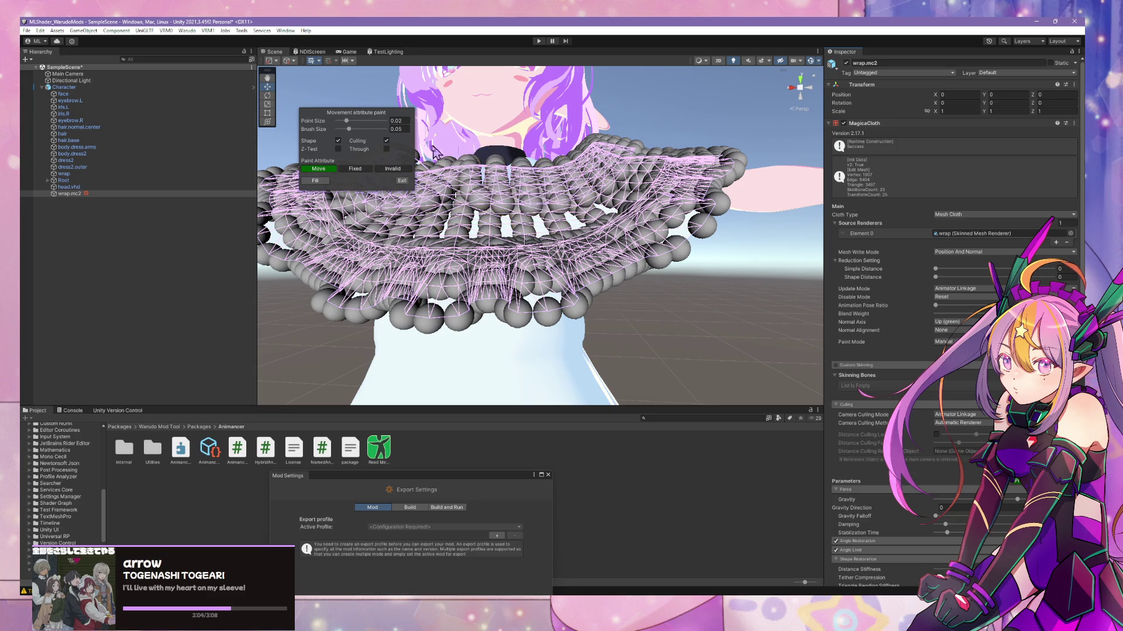
scroll(576, 197, down, 5)
scroll(604, 183, up, 3)
right_drag(604, 183, 561, 216)
scroll(561, 216, up, 3)
scroll(606, 187, down, 5)
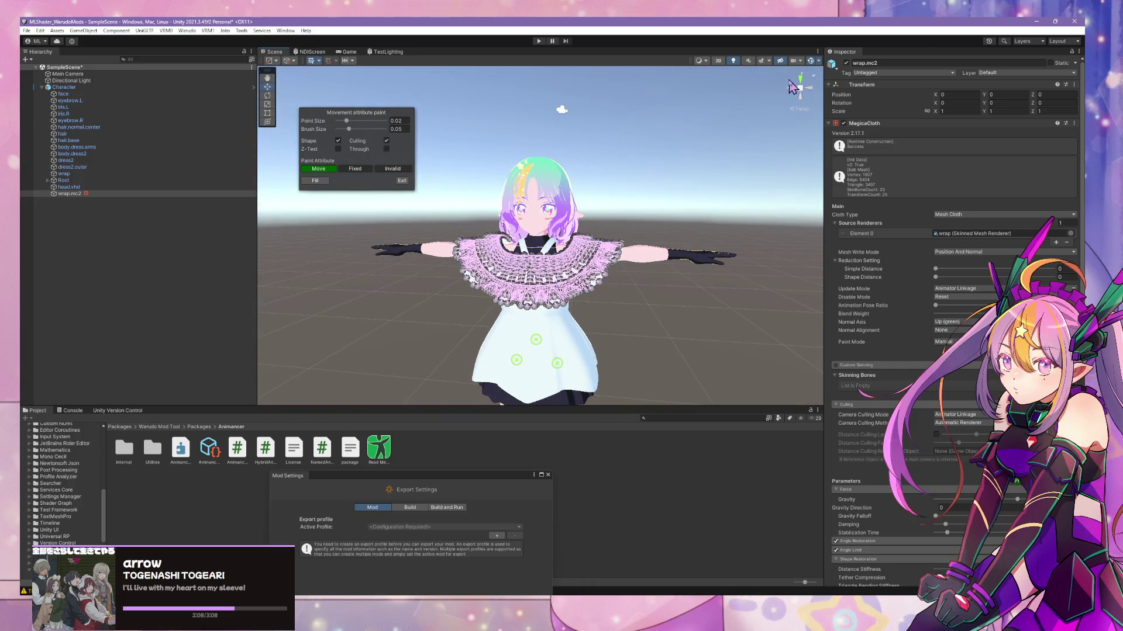
scroll(608, 252, down, 5)
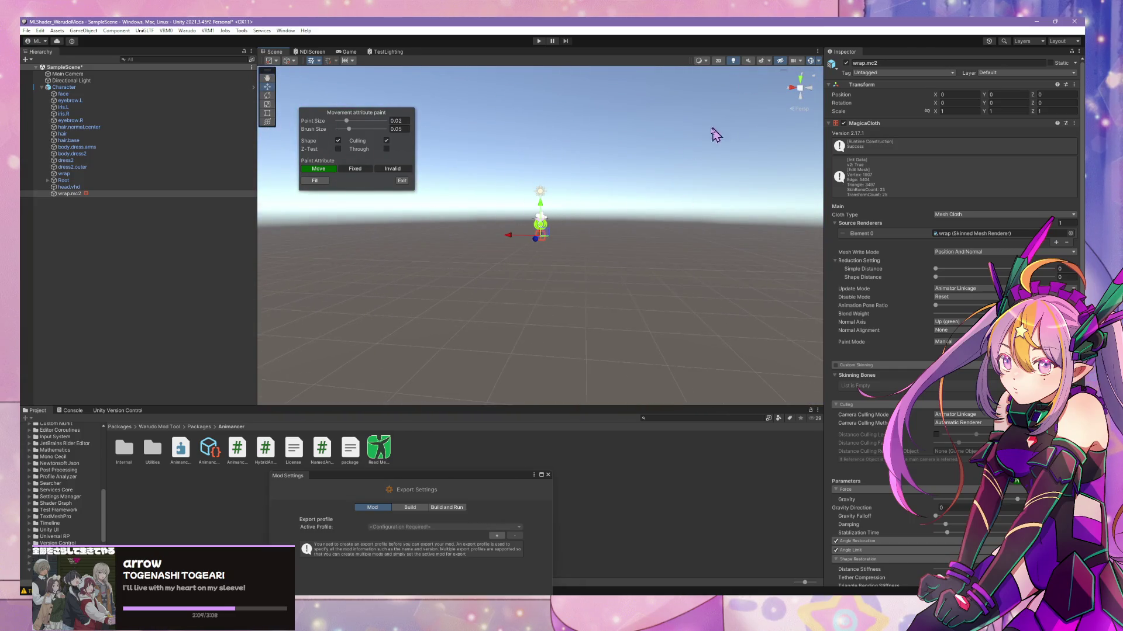
click(801, 93)
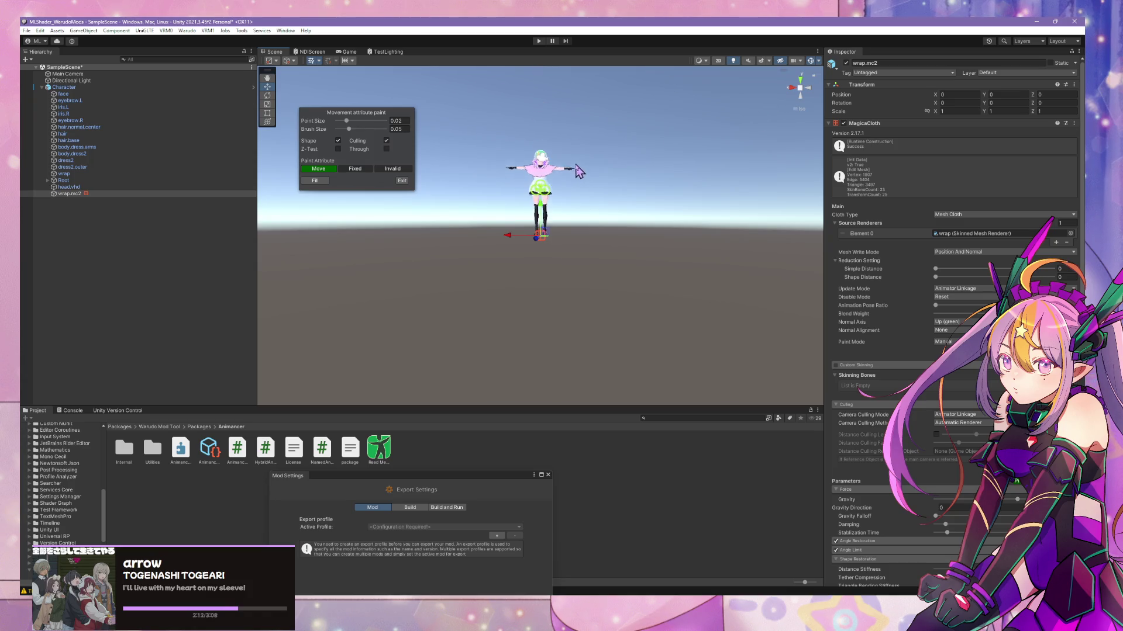
scroll(577, 173, up, 3)
scroll(590, 287, down, 5)
scroll(608, 188, up, 6)
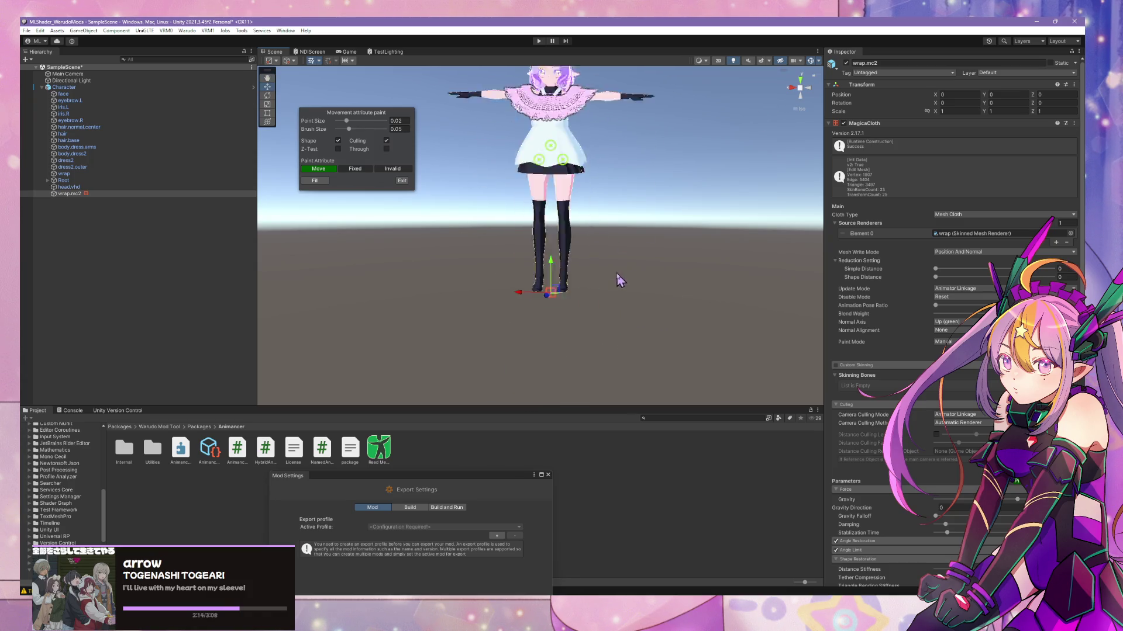
scroll(618, 280, up, 2)
scroll(592, 216, down, 2)
scroll(643, 210, up, 5)
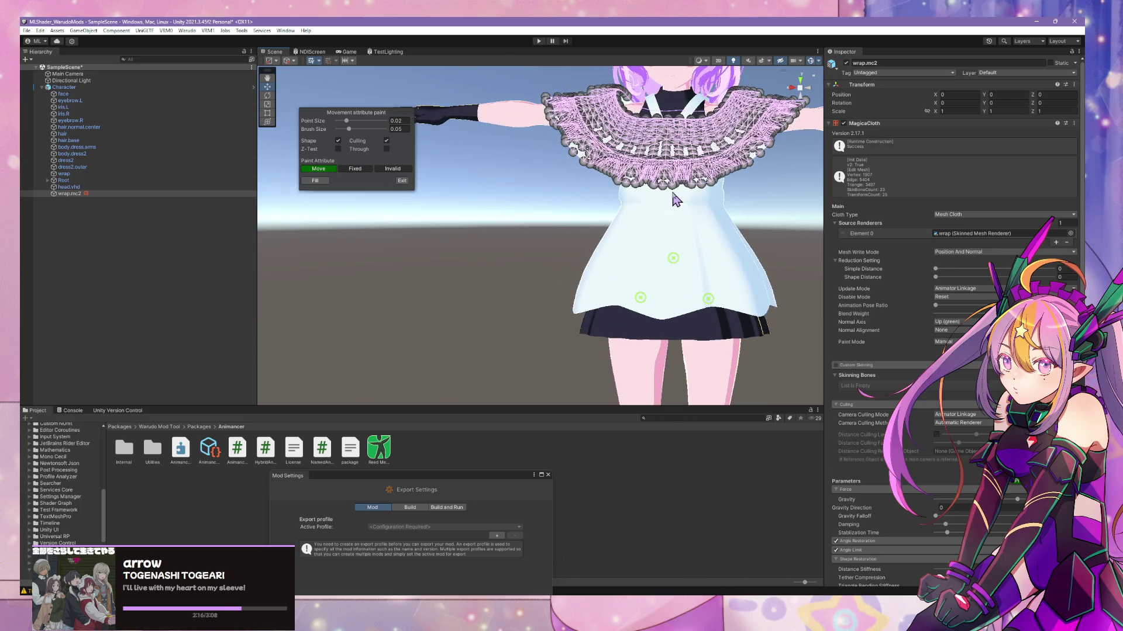
drag(717, 162, 759, 124)
click(796, 92)
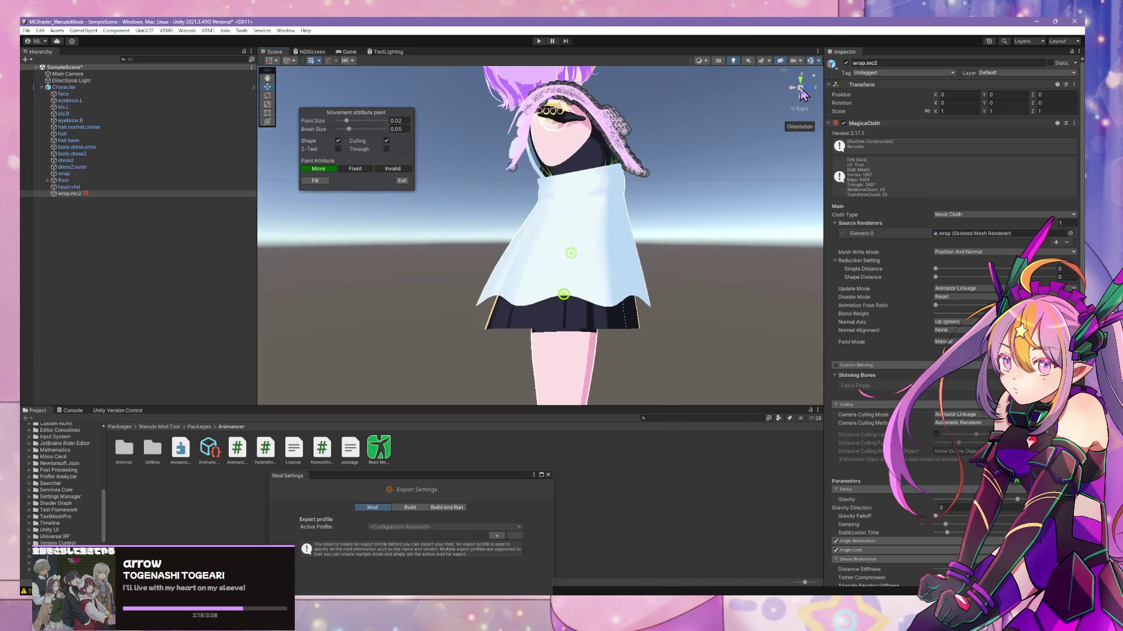
scroll(666, 197, up, 5)
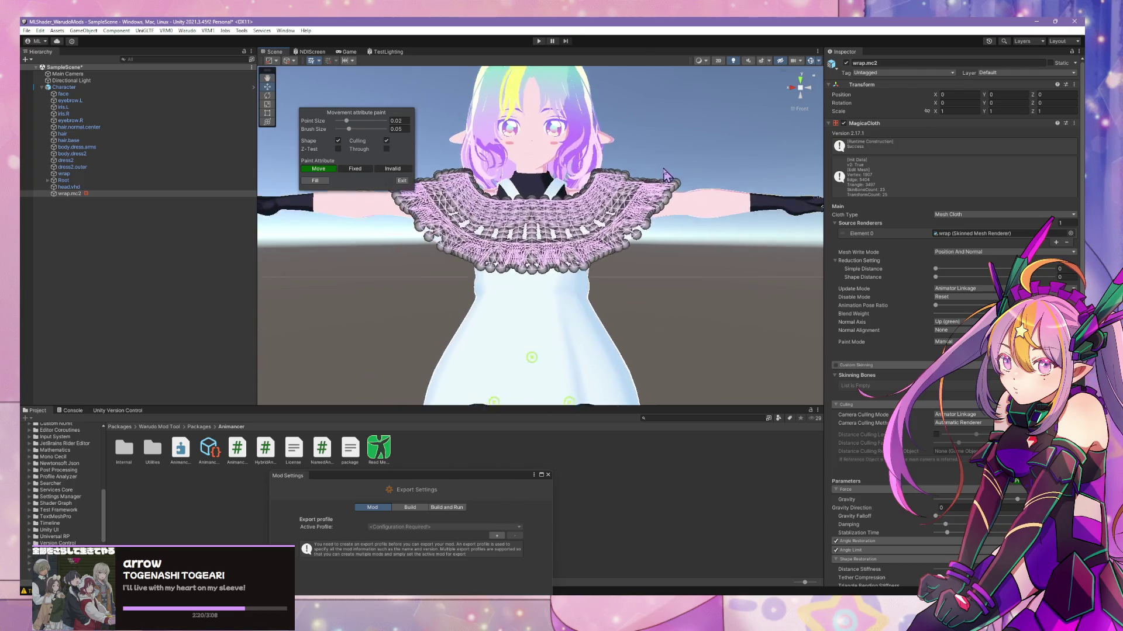
mouse_move(638, 87)
middle_down()
mouse_move(637, 216)
mouse_move(603, 140)
middle_up()
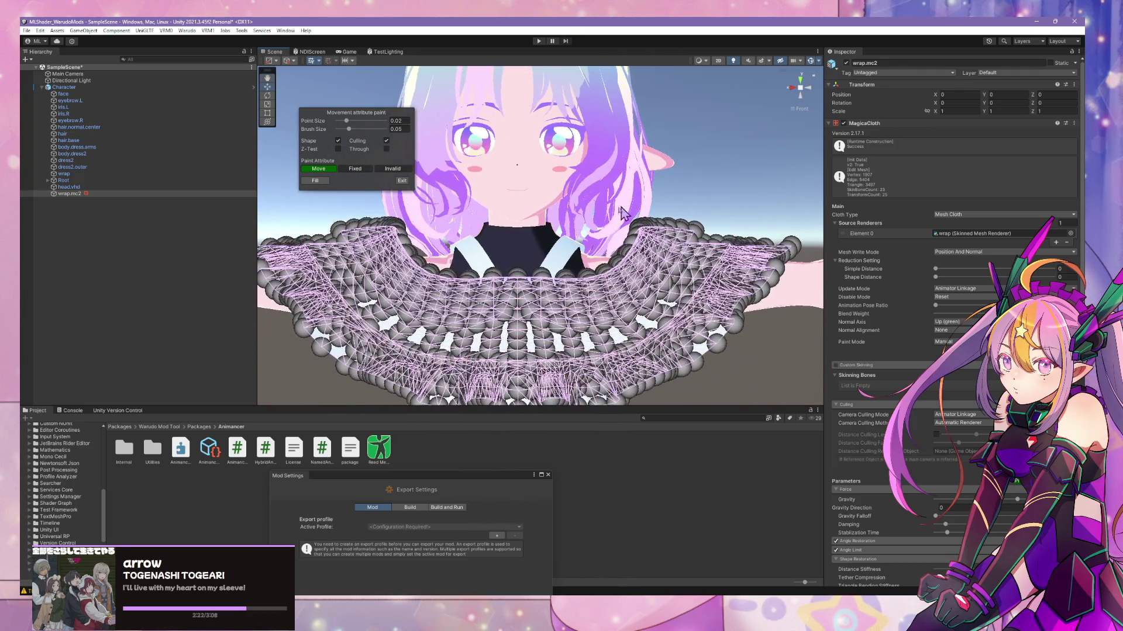
- Fill all points as Move, then choose Fixed with Through and a 0.1 brush, and exit
click(355, 168)
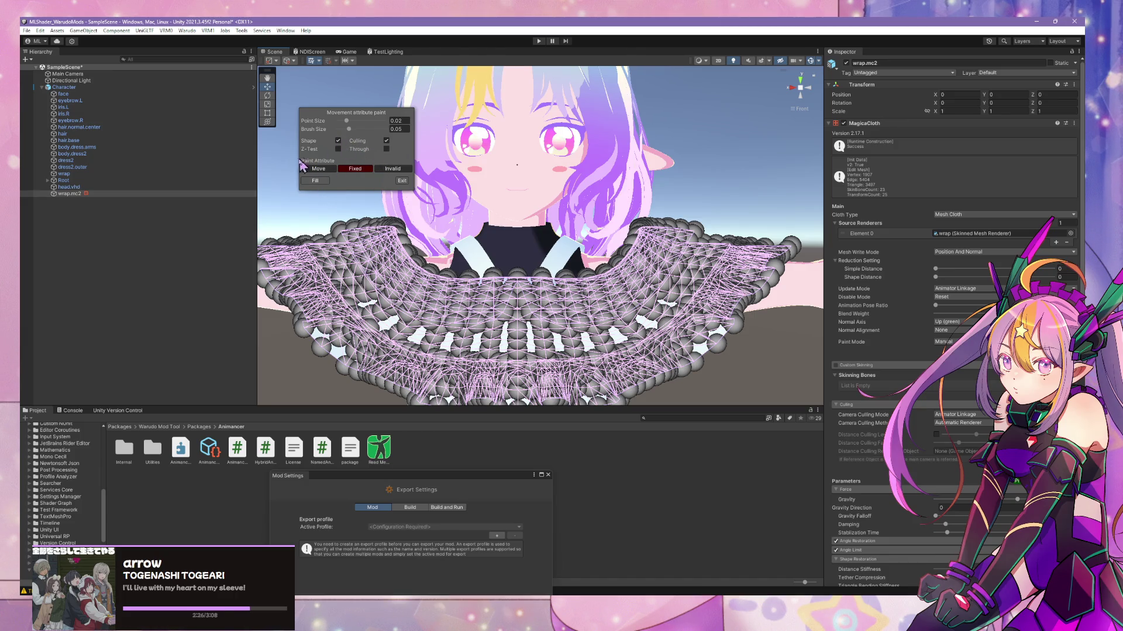
click(318, 169)
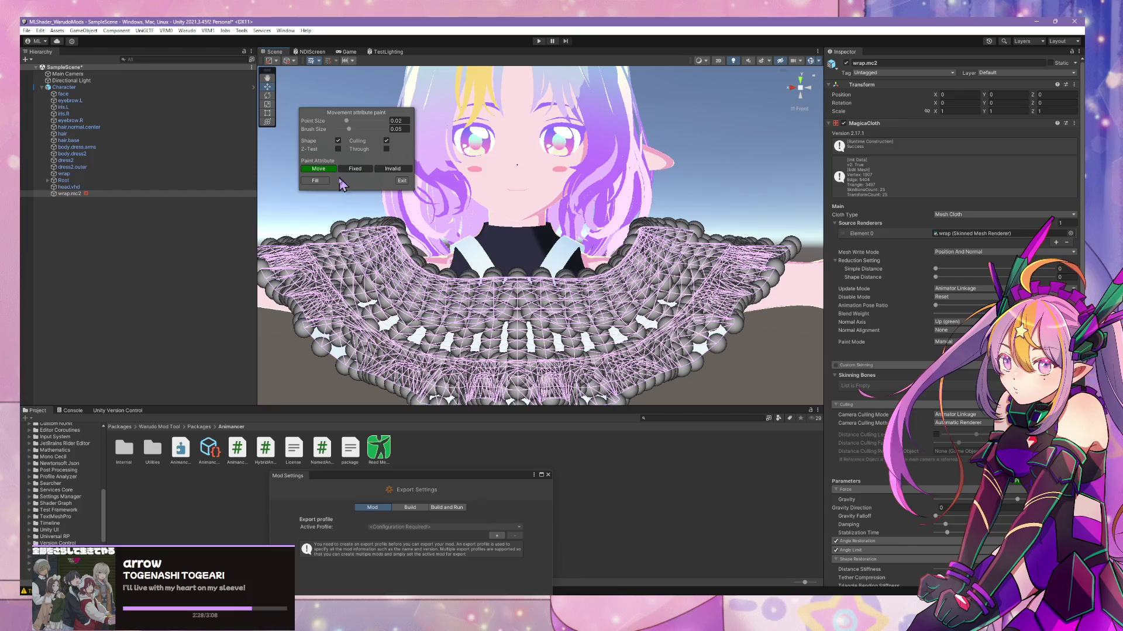
click(321, 181)
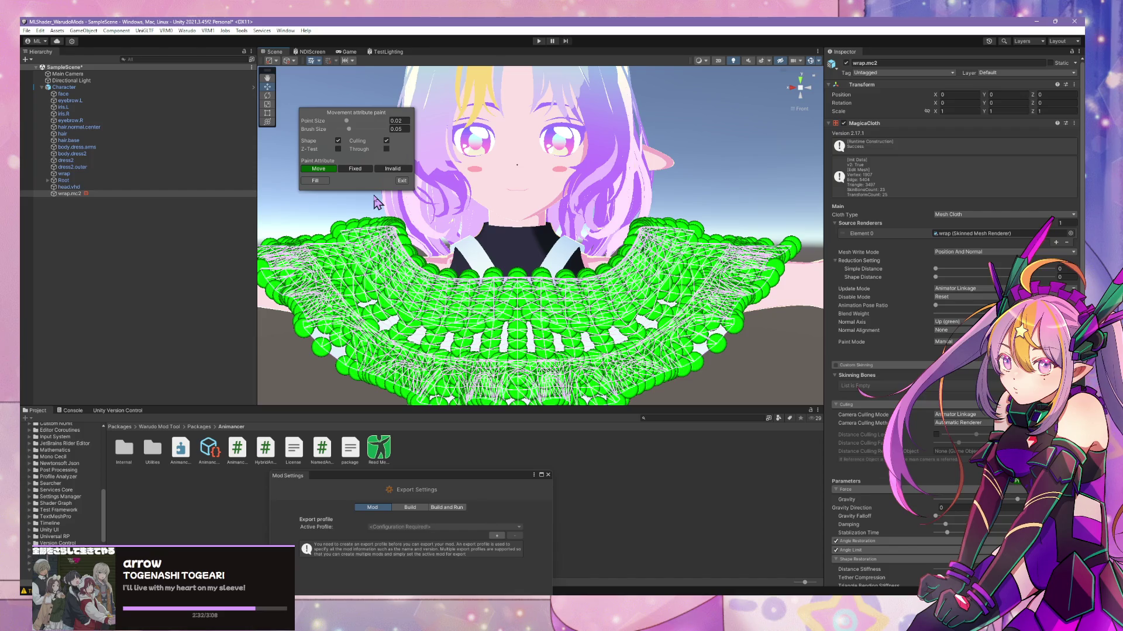
click(353, 171)
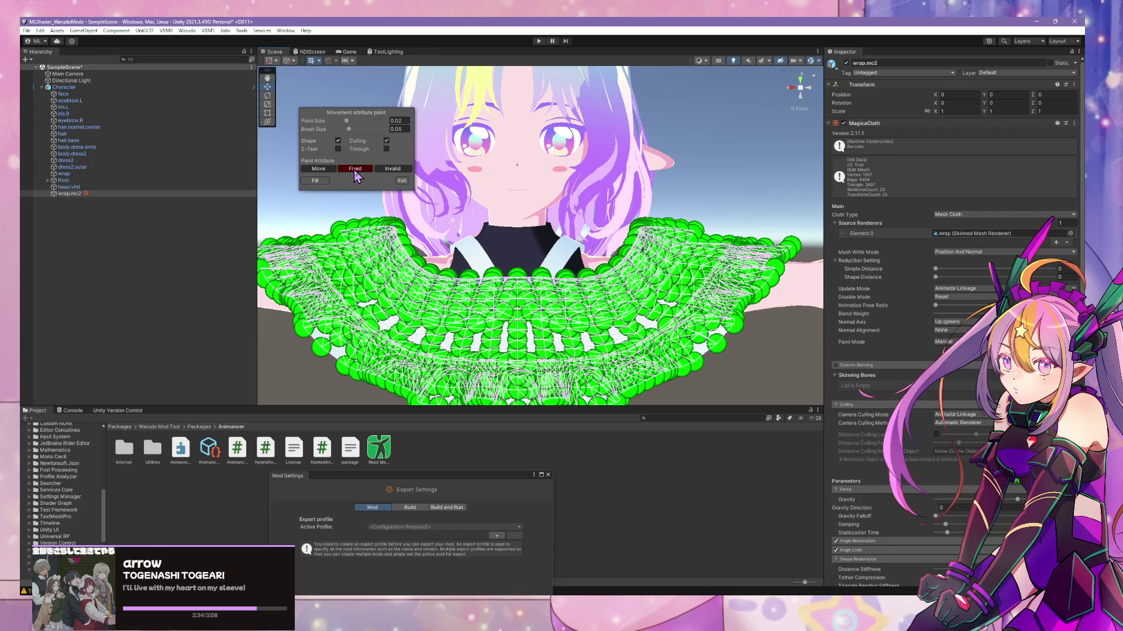
click(387, 150)
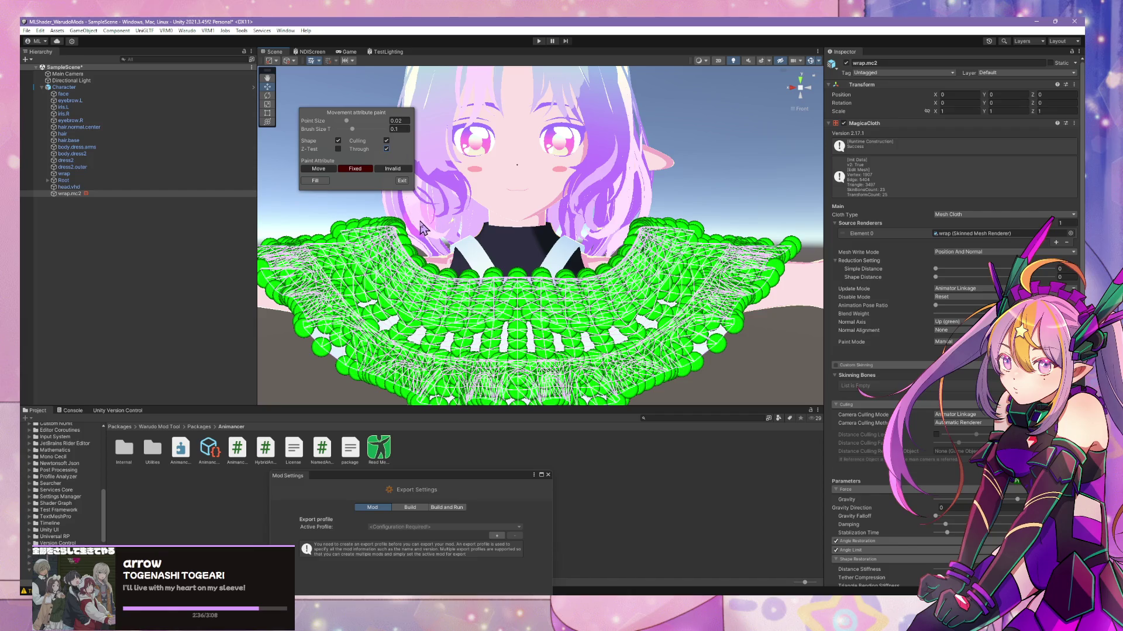
shift+scroll(413, 225, up, 2)
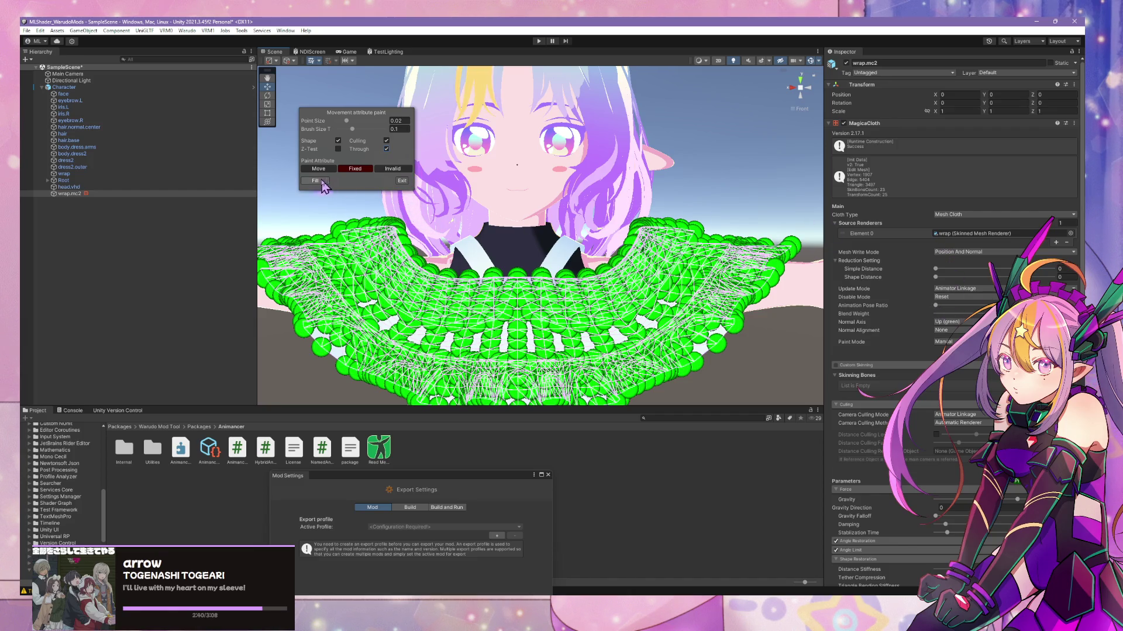
click(401, 181)
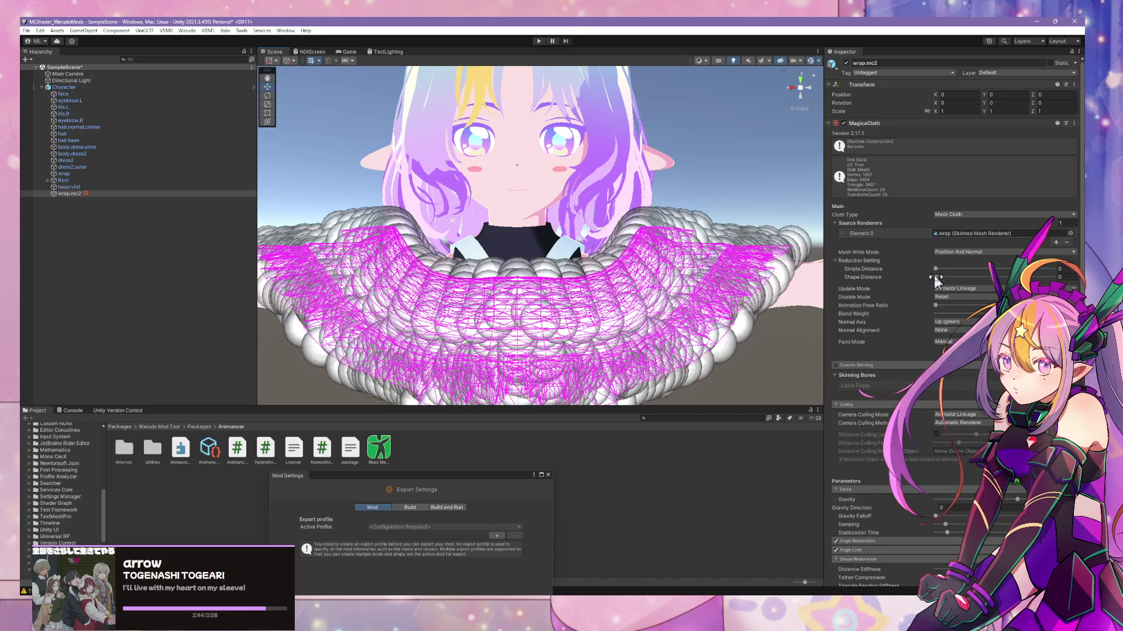
- Raise the reduction Simple Distance from 0 to about 0.04 for far fewer cloth points
mouse_move(936, 271)
mouse_down()
mouse_move(972, 271)
mouse_move(940, 280)
mouse_move(963, 276)
mouse_up()
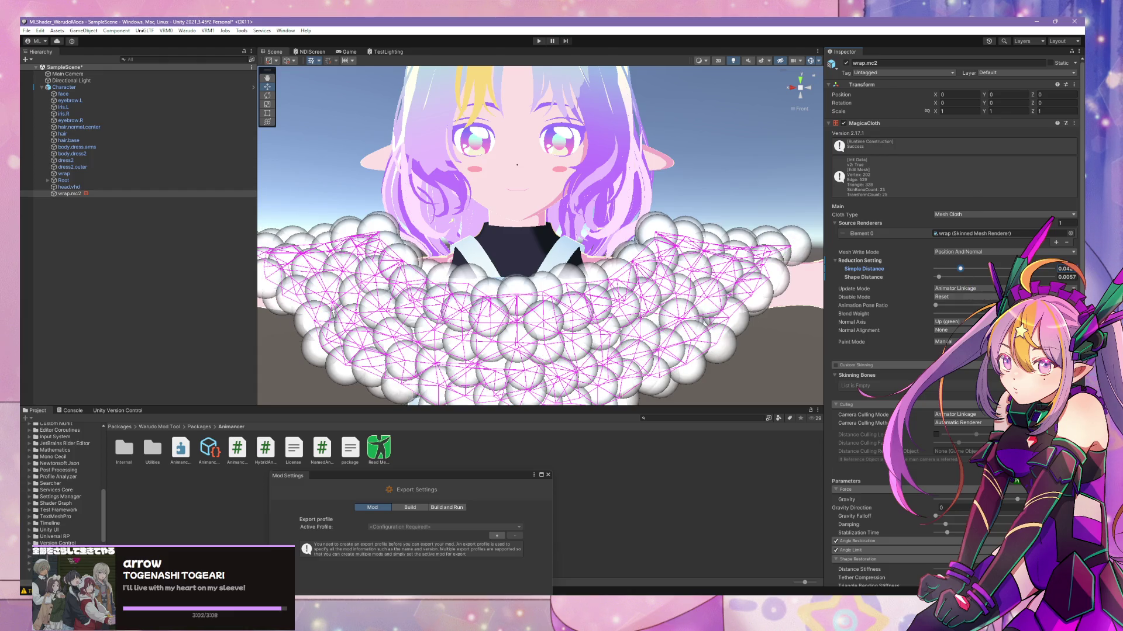
- Paint the front left-shoulder neckline points as Fixed
click(928, 358)
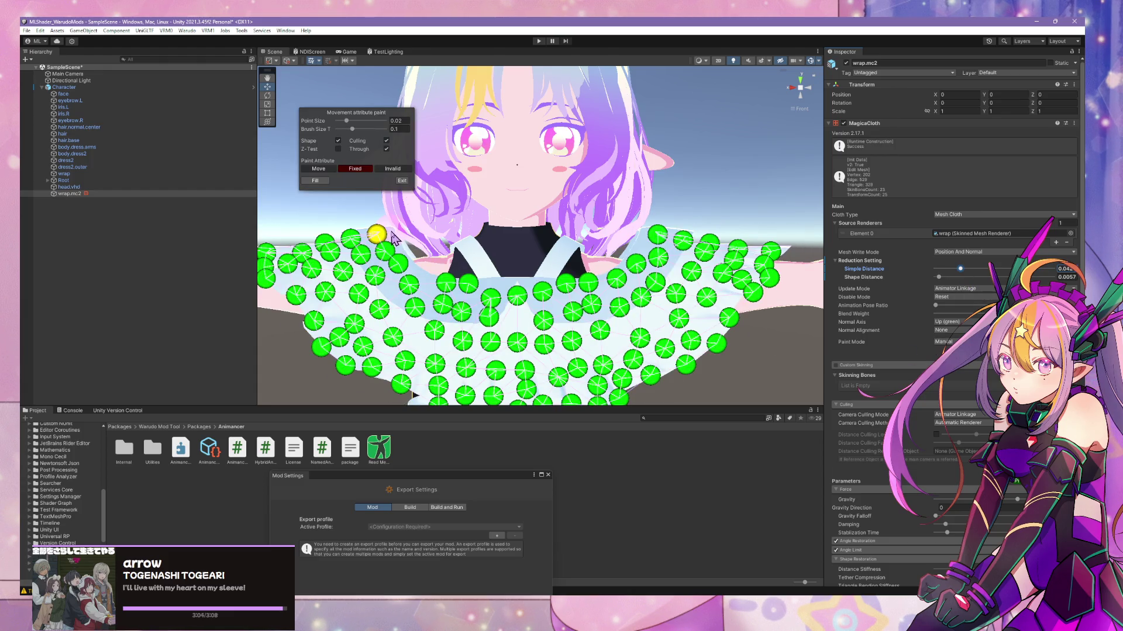
mouse_move(386, 233)
mouse_down()
mouse_move(426, 279)
mouse_move(504, 292)
mouse_move(591, 280)
mouse_move(656, 234)
mouse_move(538, 287)
mouse_move(419, 271)
mouse_up()
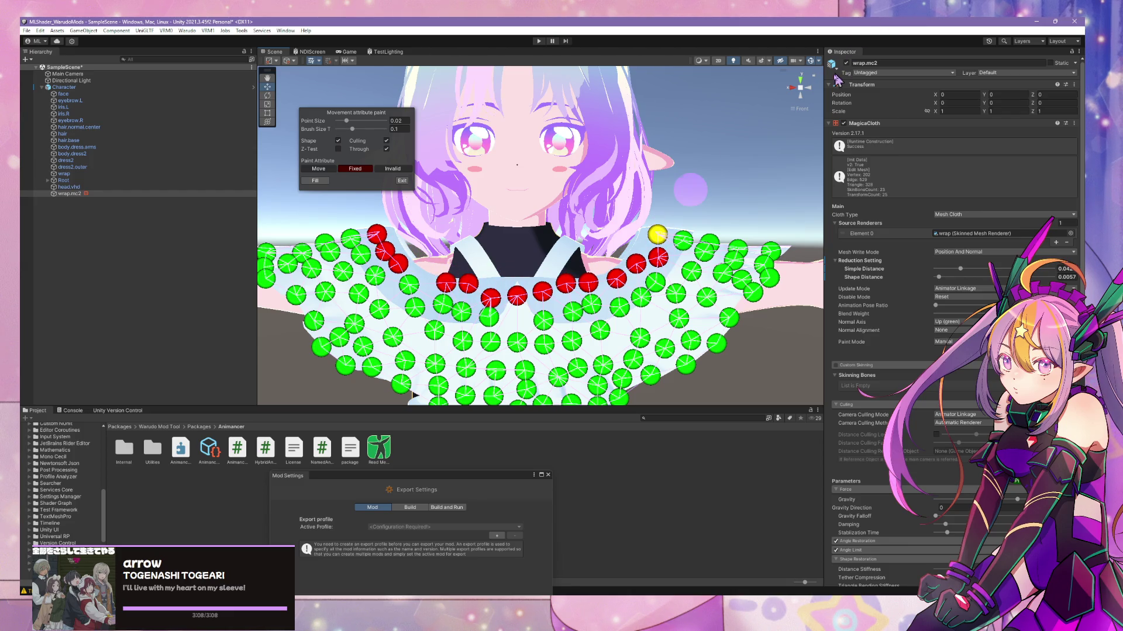
click(809, 87)
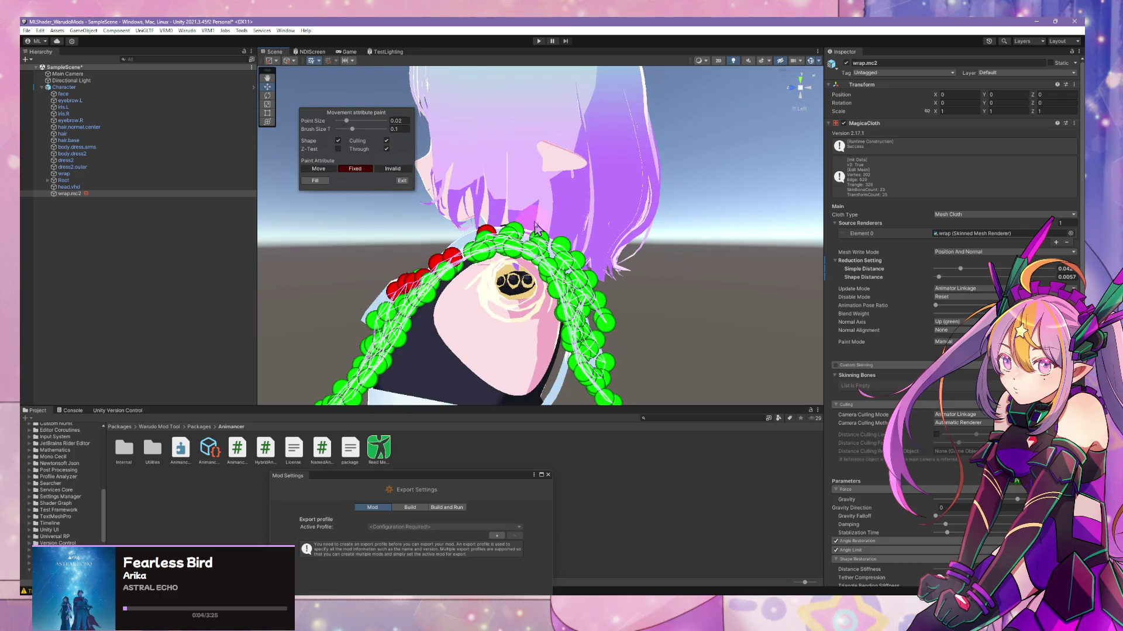
middle_drag(535, 228, 520, 237)
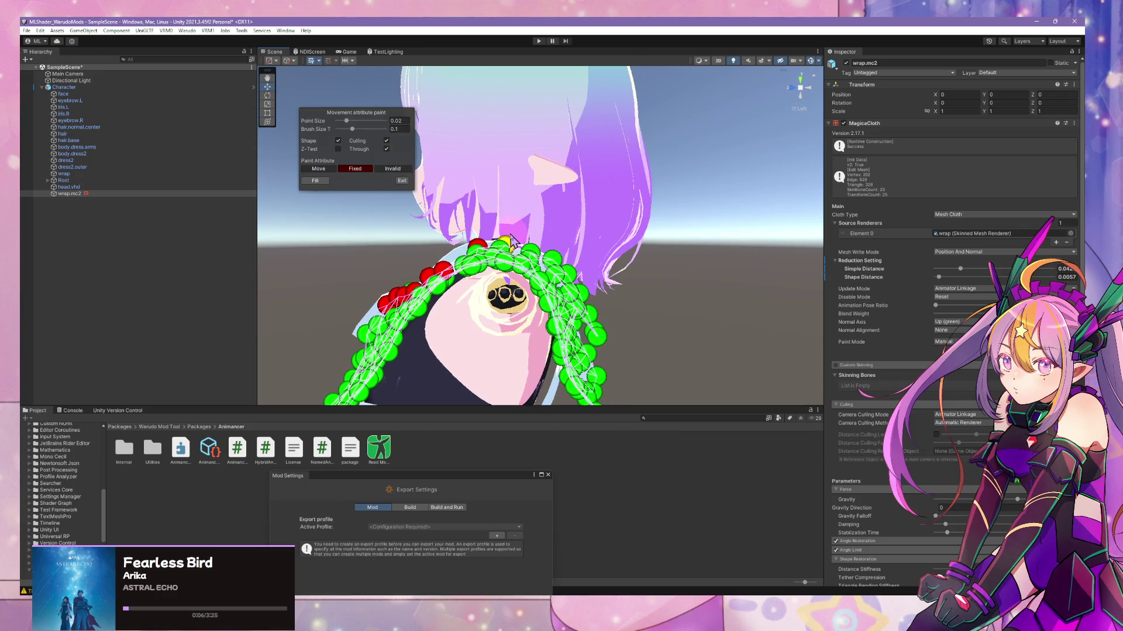
mouse_move(597, 193)
alt+mouse_down()
mouse_move(615, 203)
mouse_move(447, 228)
mouse_move(462, 220)
mouse_move(439, 187)
mouse_move(451, 209)
alt+mouse_up()
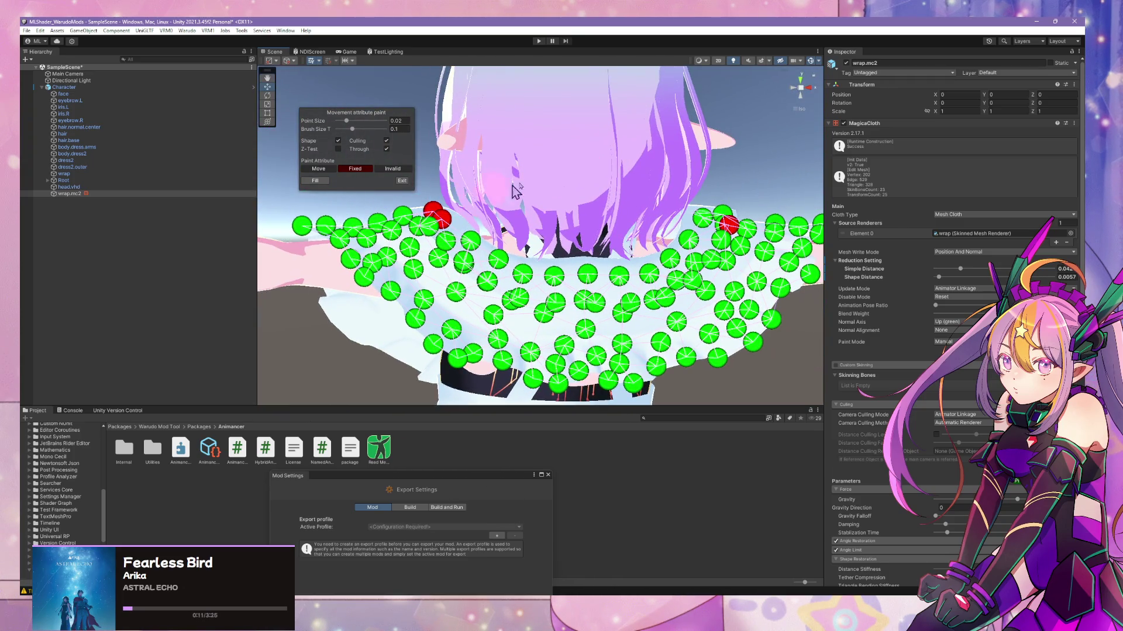
- From the back view, paint the back neckline row of points as Fixed
click(798, 95)
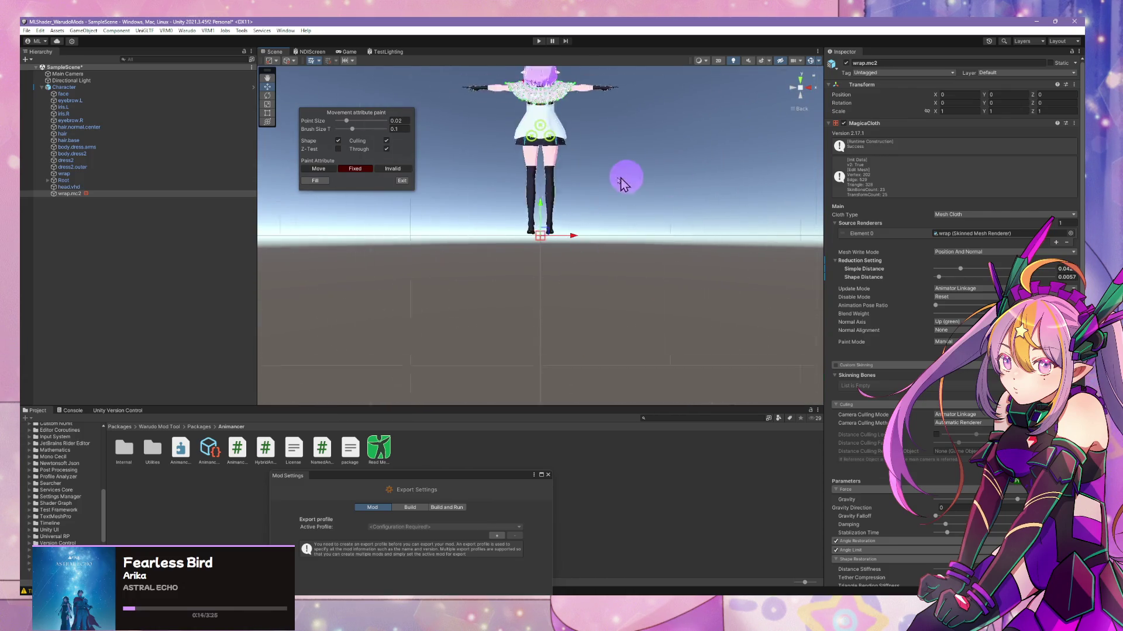
mouse_move(621, 184)
alt+right_down()
mouse_move(622, 296)
mouse_move(594, 251)
alt+right_up()
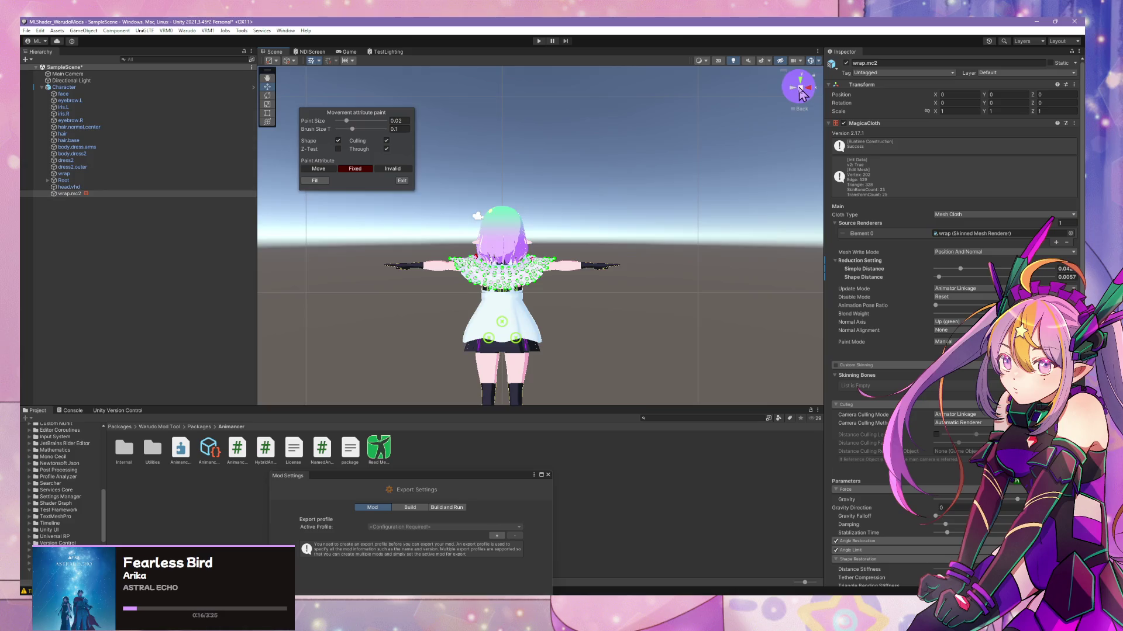
scroll(606, 193, up, 10)
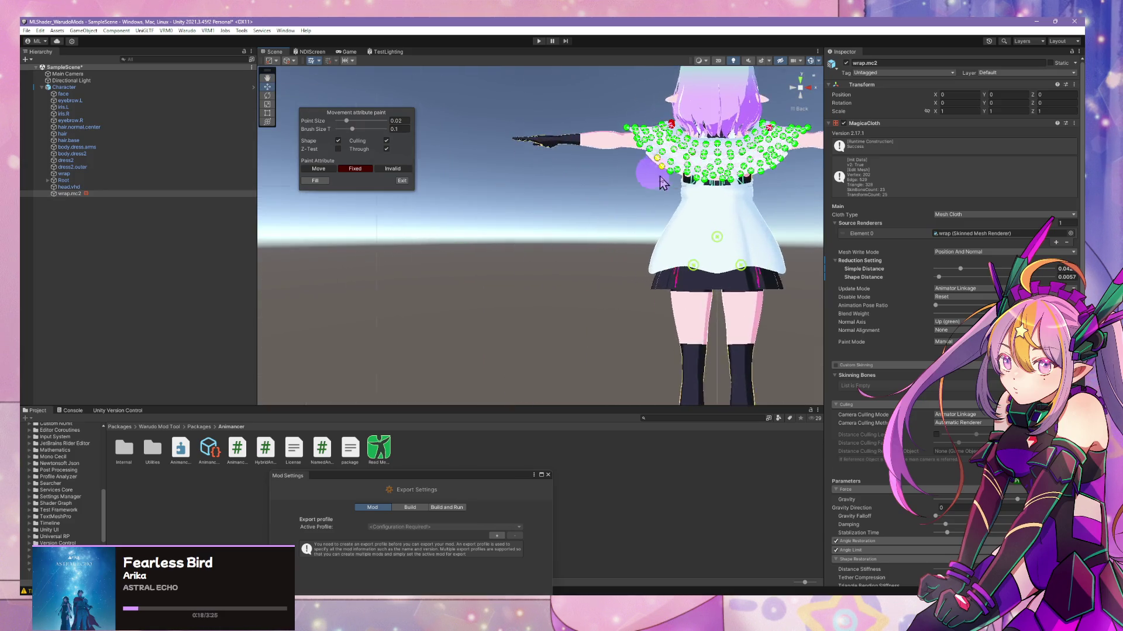
scroll(525, 245, up, 3)
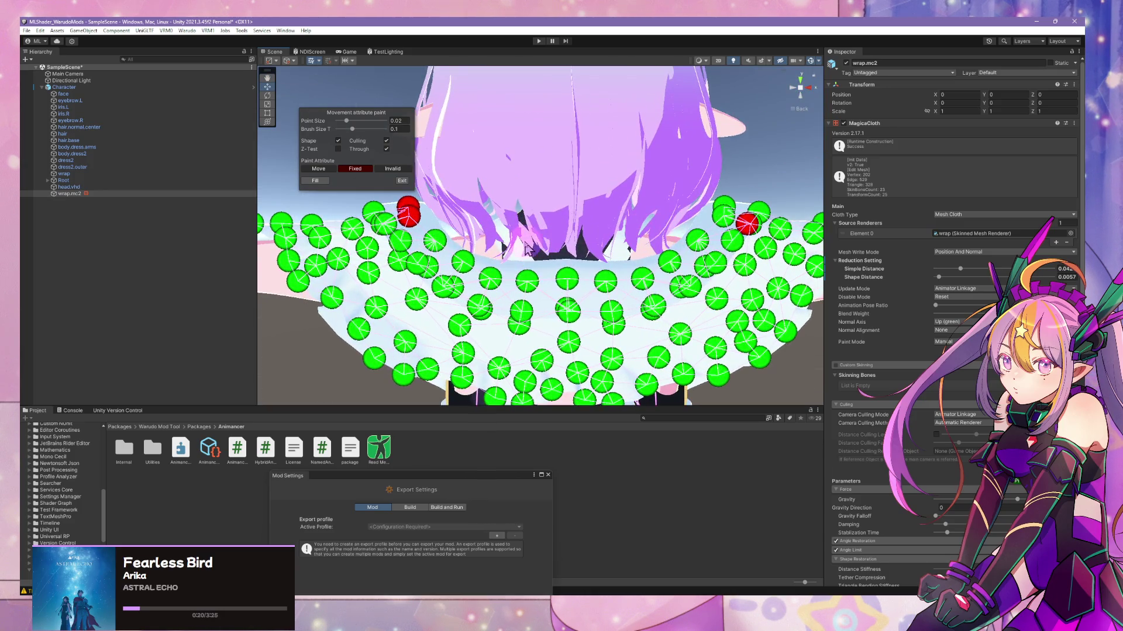
mouse_move(427, 229)
mouse_down()
mouse_move(489, 274)
mouse_move(667, 257)
mouse_move(726, 205)
mouse_up()
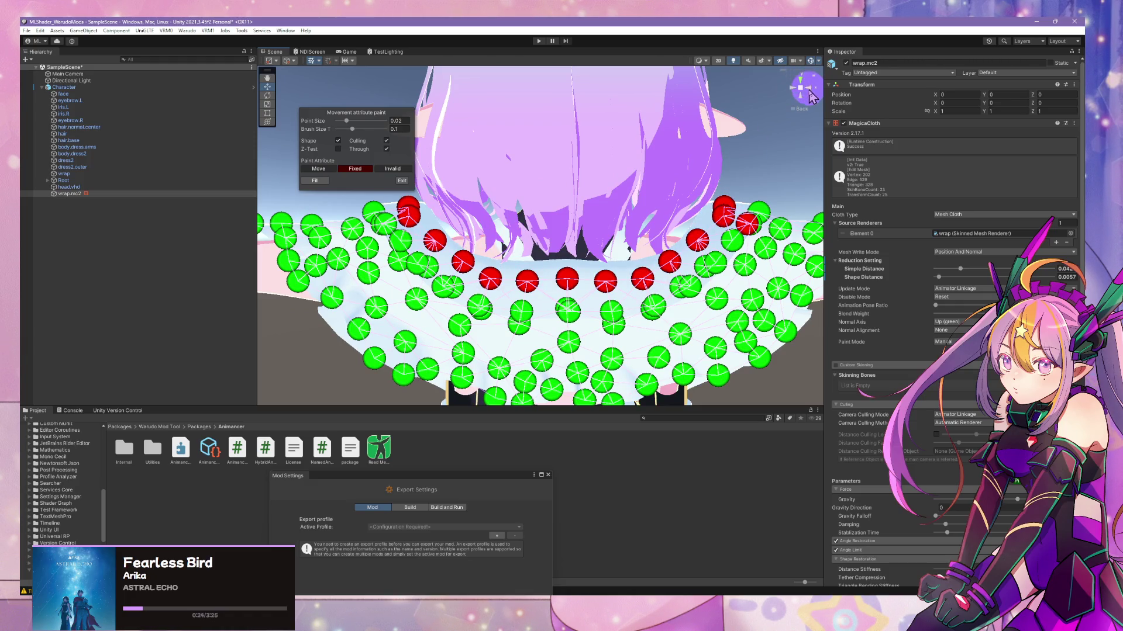
mouse_move(803, 88)
mouse_down()
mouse_move(809, 103)
mouse_move(664, 176)
mouse_move(644, 201)
mouse_move(517, 230)
mouse_move(310, 209)
mouse_move(544, 183)
mouse_up()
scroll(544, 183, down, 3)
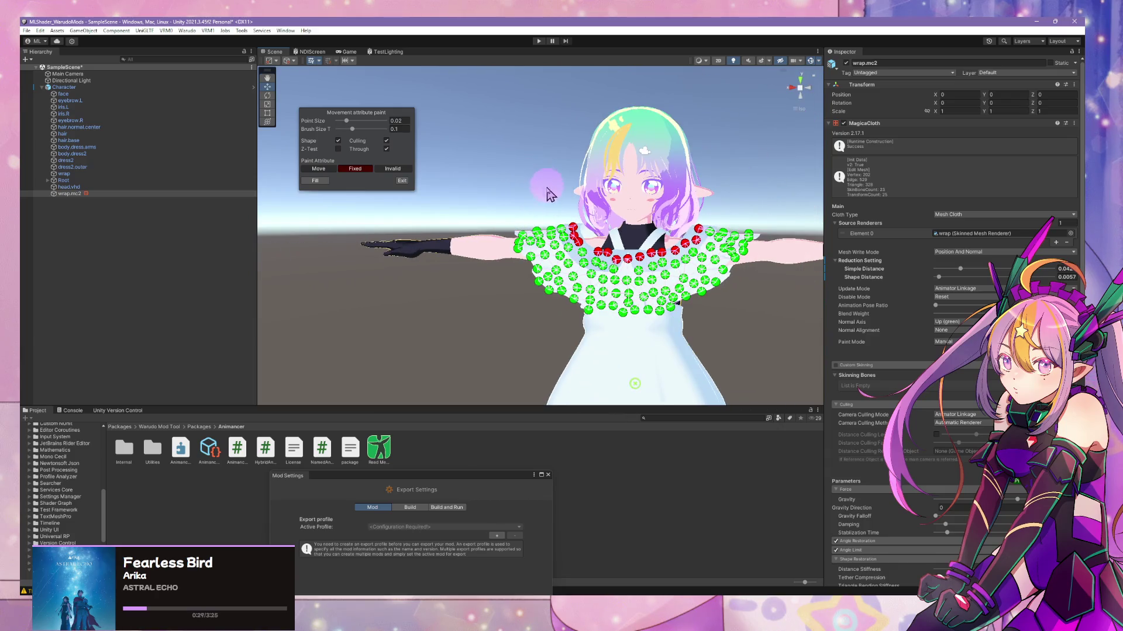
- Select Character to end painting, frame it in perspective view, and enter Play mode
click(91, 88)
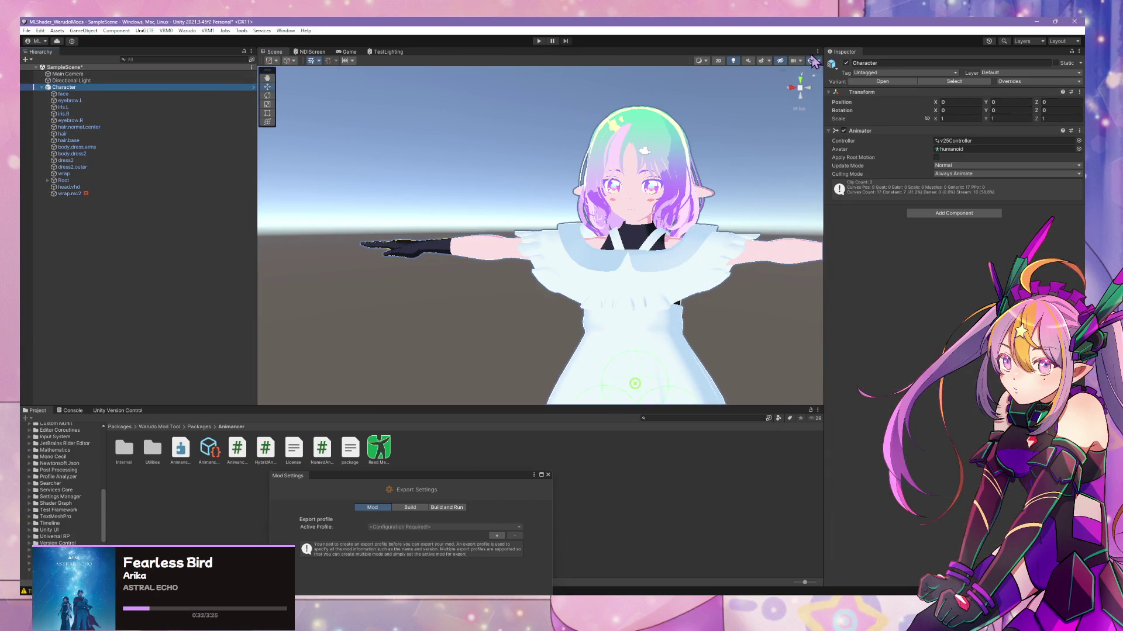
click(800, 88)
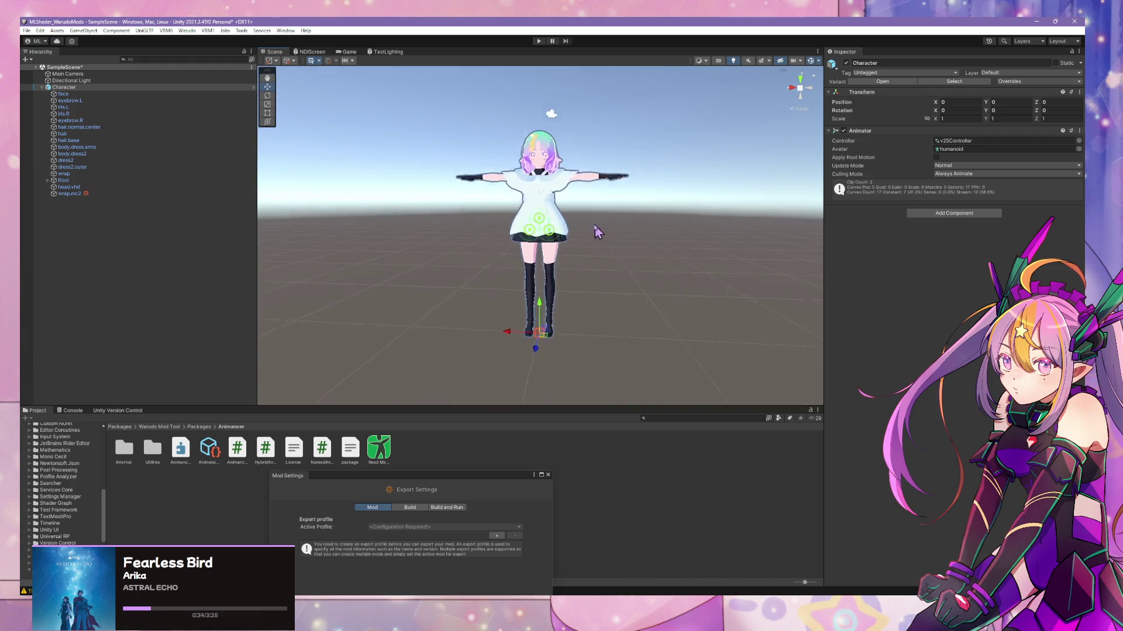
scroll(624, 145, up, 10)
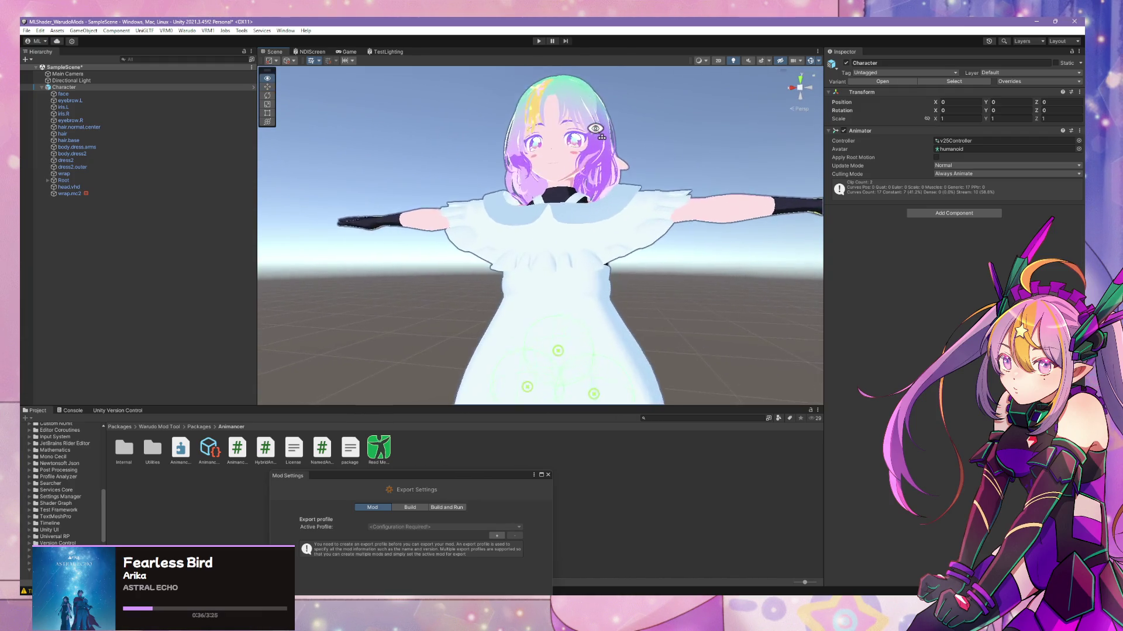
key(f)
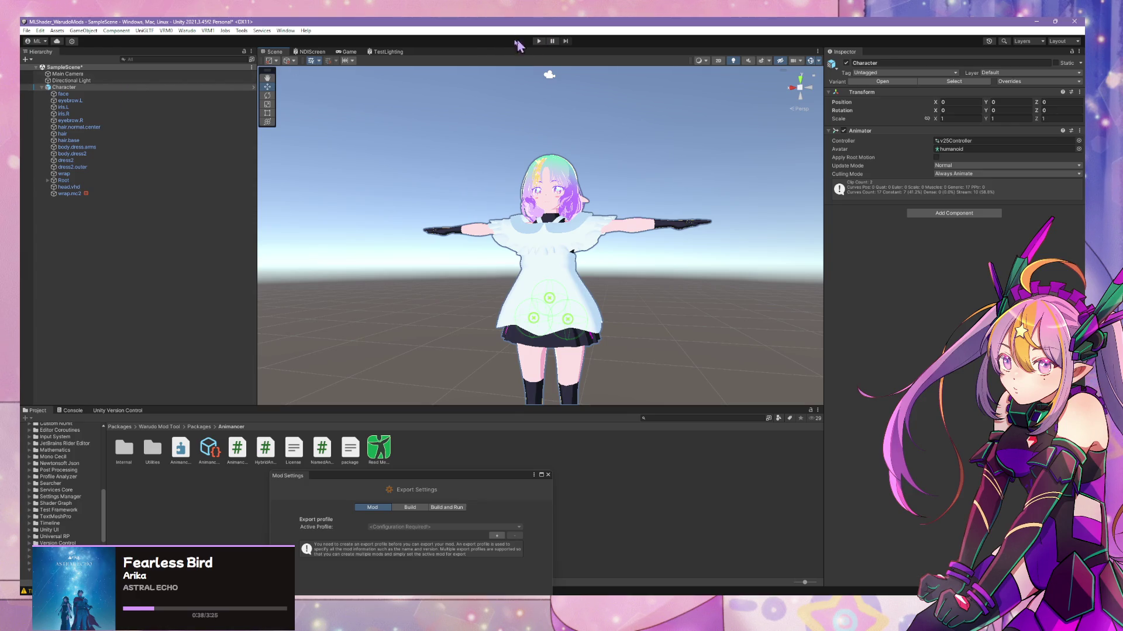
click(538, 42)
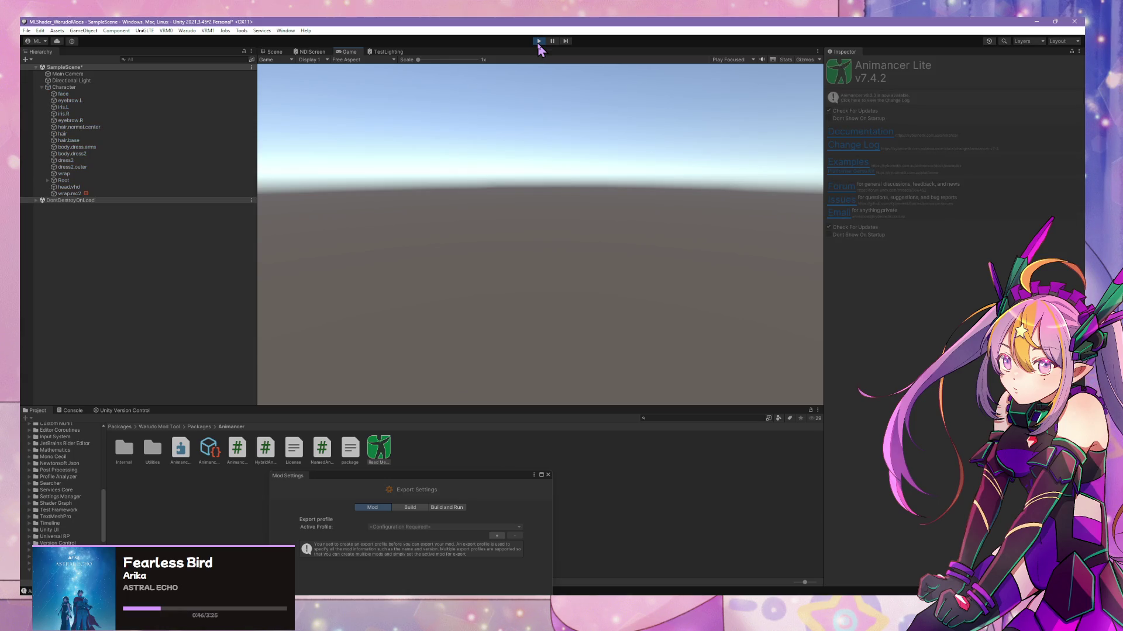
click(280, 53)
mouse_move(382, 145)
alt+mouse_down()
mouse_move(603, 326)
mouse_move(602, 366)
mouse_move(602, 341)
alt+mouse_up()
click(79, 93)
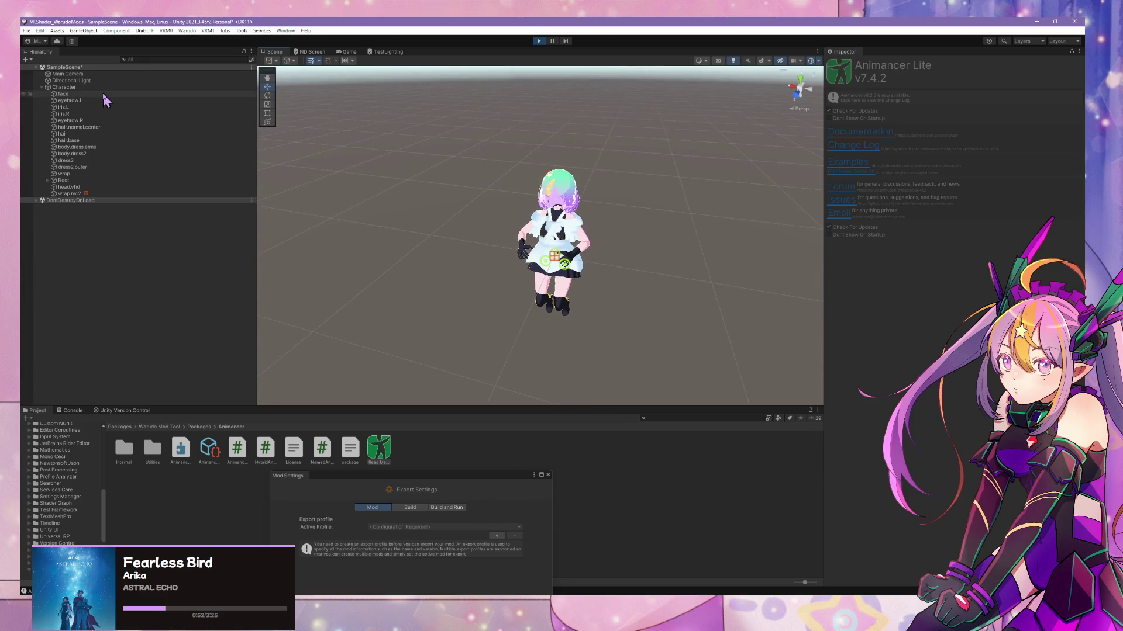
shift+click(99, 175)
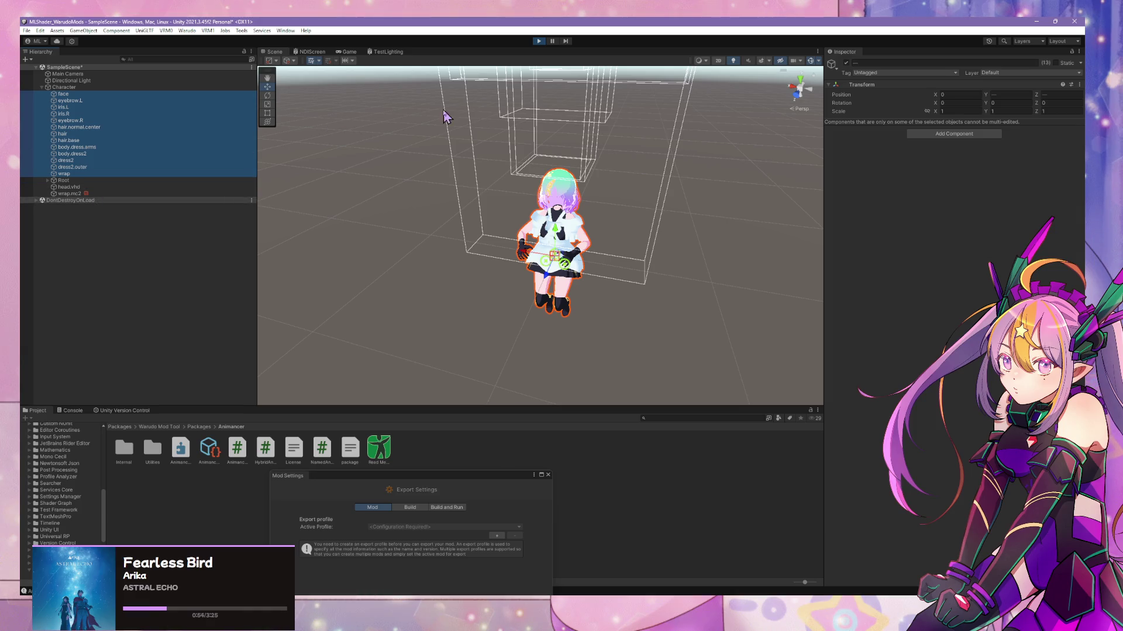
ctrl+click(109, 187)
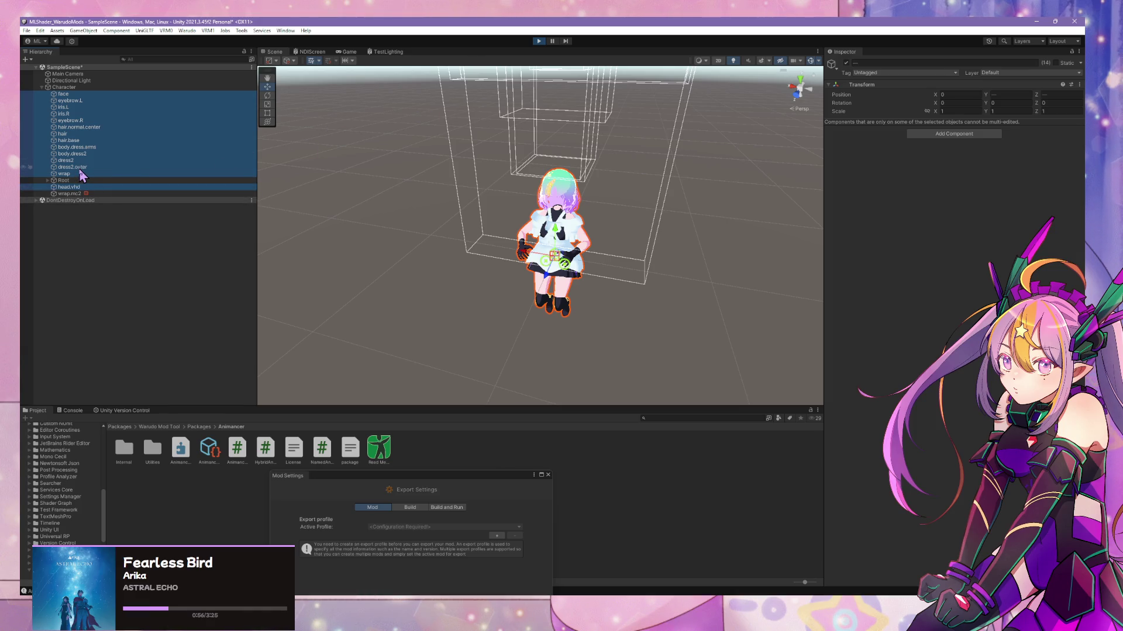
ctrl+click(102, 127)
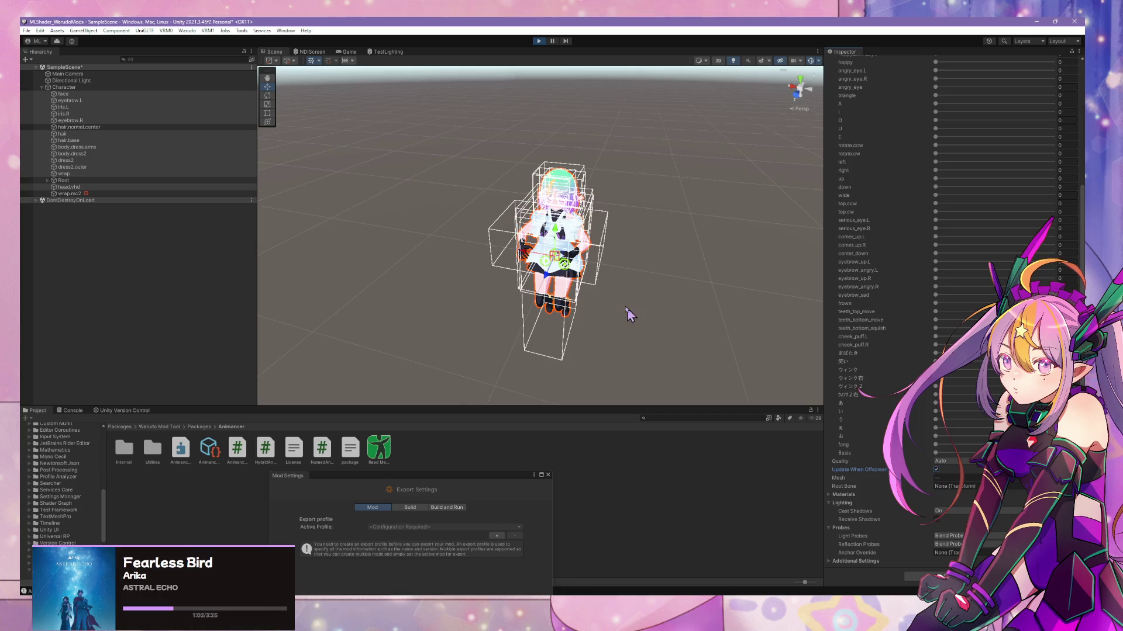
alt+drag(626, 313, 636, 321)
scroll(619, 271, up, 5)
mouse_move(619, 270)
alt+mouse_down()
mouse_move(617, 239)
mouse_move(649, 193)
mouse_move(646, 218)
mouse_move(702, 214)
mouse_move(639, 238)
mouse_move(647, 218)
mouse_move(658, 267)
alt+mouse_up()
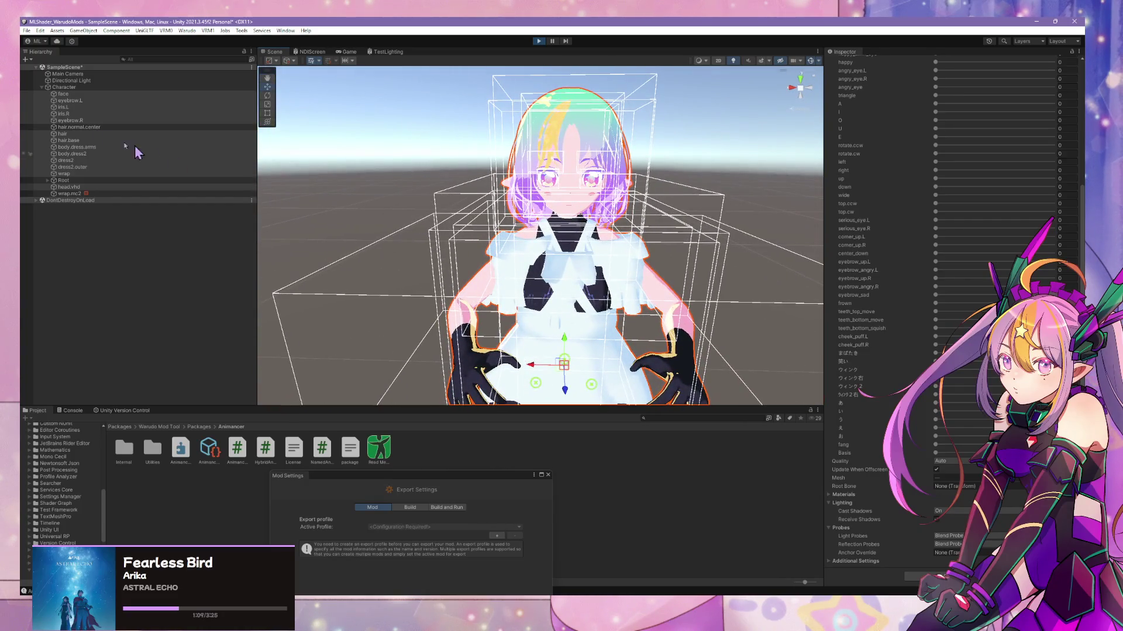
click(87, 147)
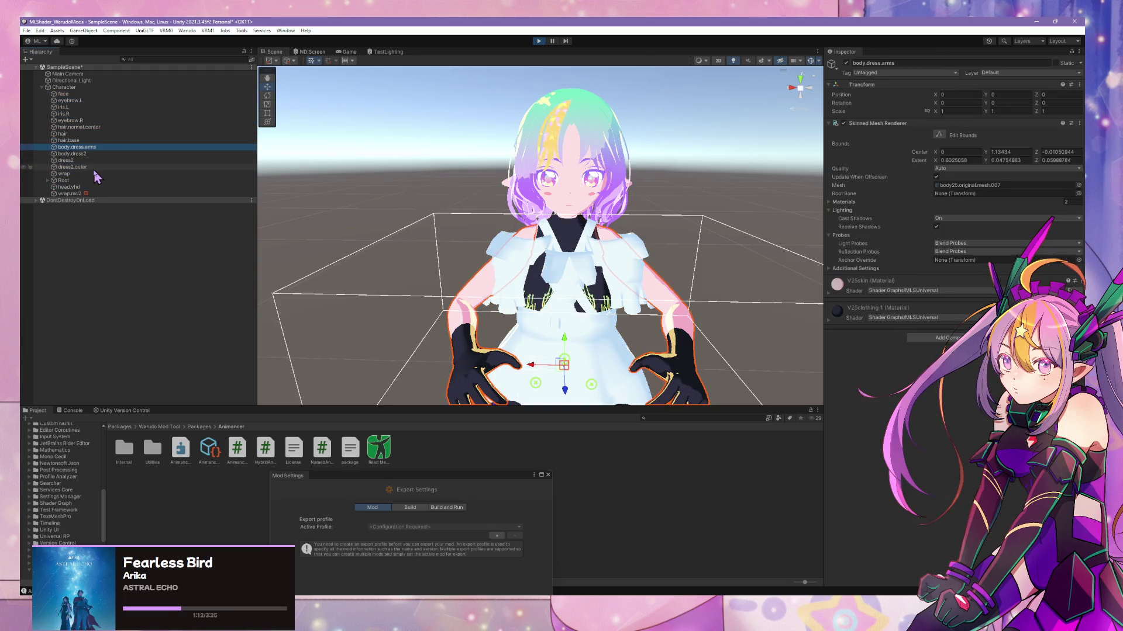
click(94, 173)
key(f)
alt+drag(354, 196, 363, 214)
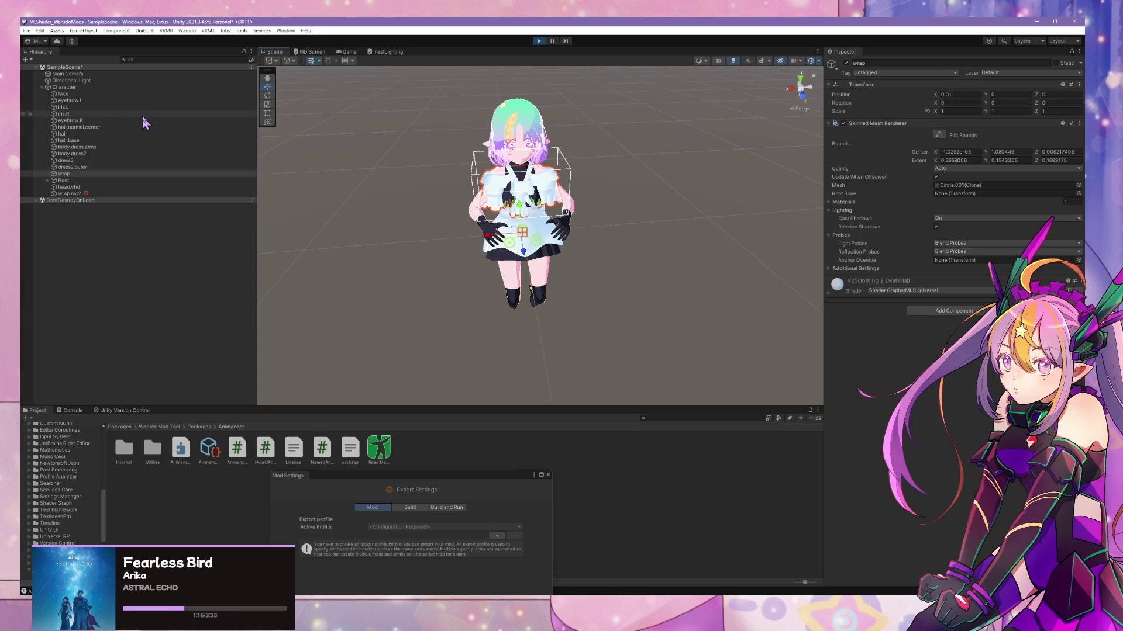
click(146, 87)
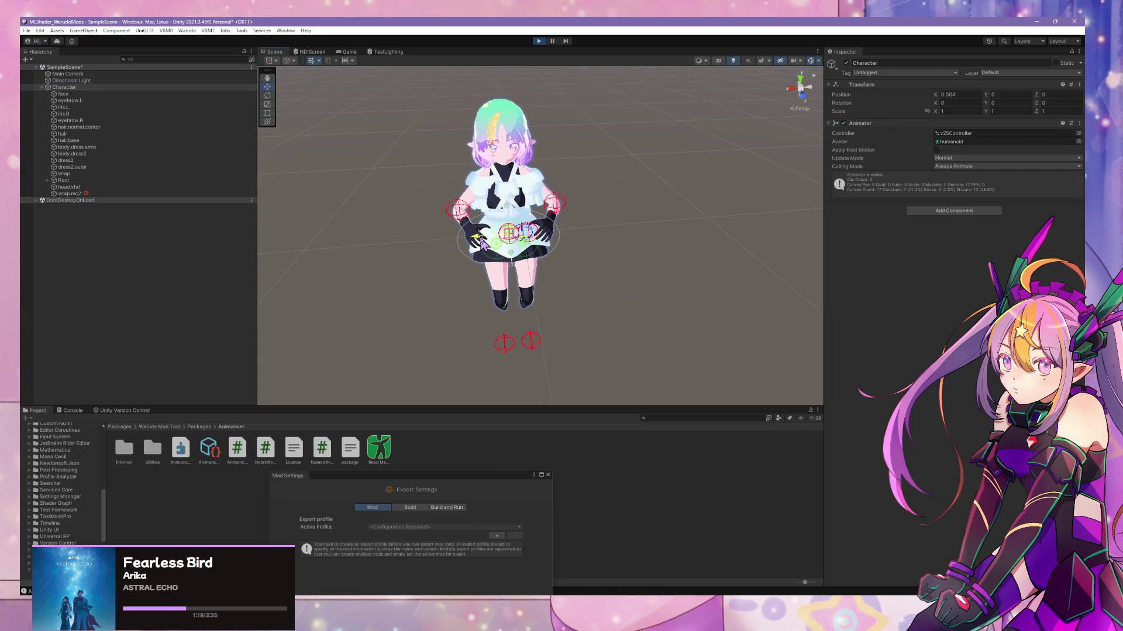
scroll(484, 243, up, 5)
alt+drag(484, 244, 490, 190)
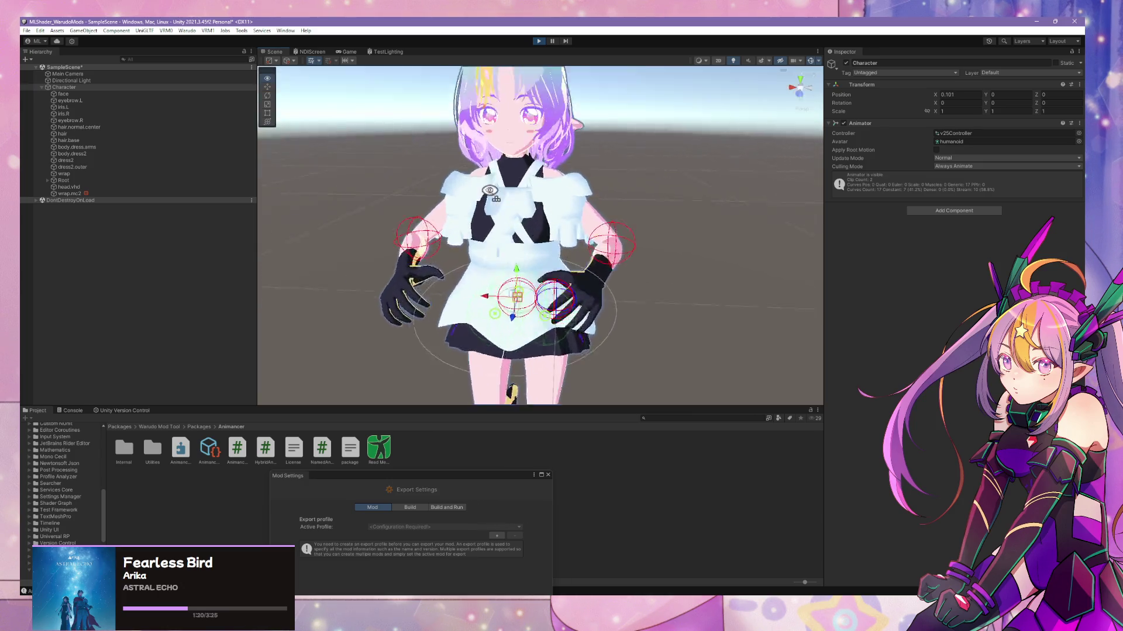
scroll(490, 191, up, 5)
scroll(482, 182, down, 8)
scroll(475, 170, up, 8)
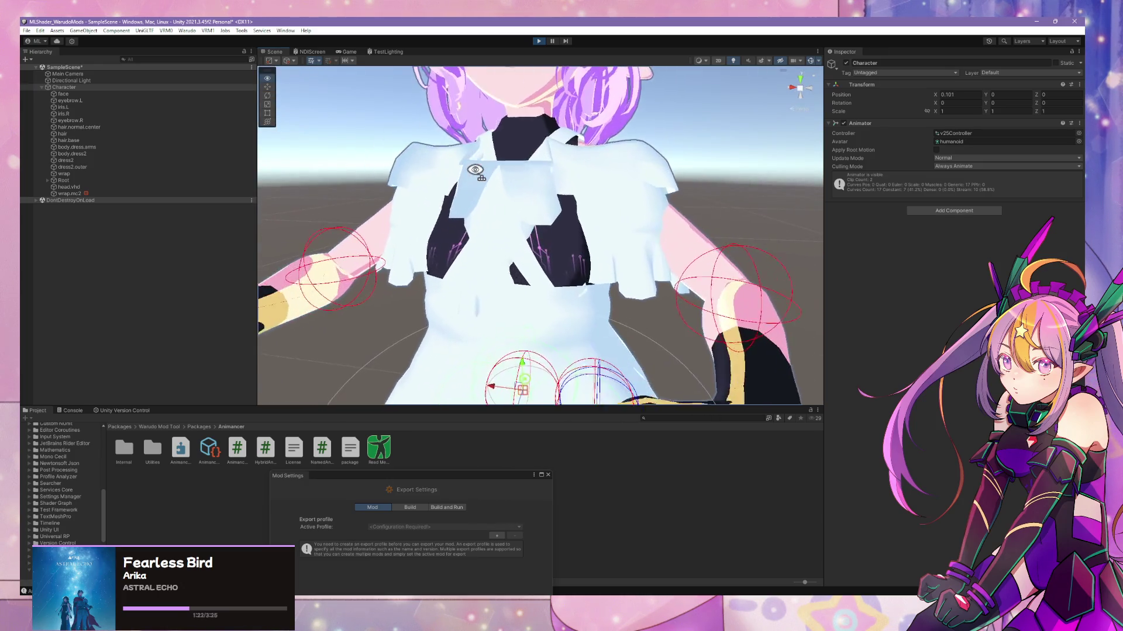
scroll(475, 172, down, 6)
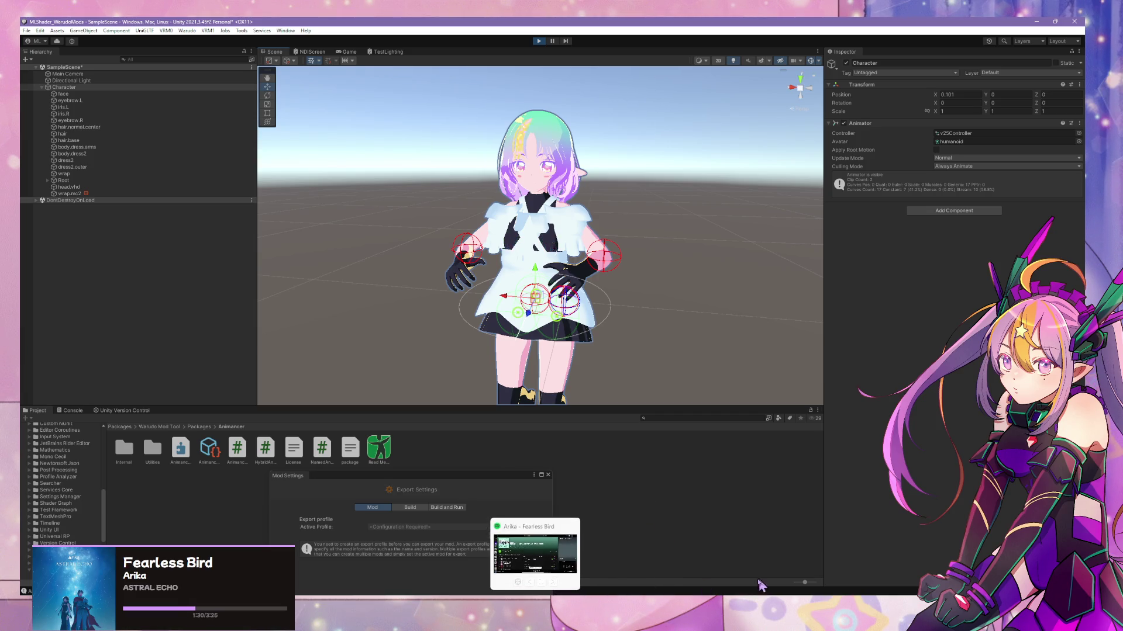
- In Blender, hide the wrap cape mesh
click(591, 558)
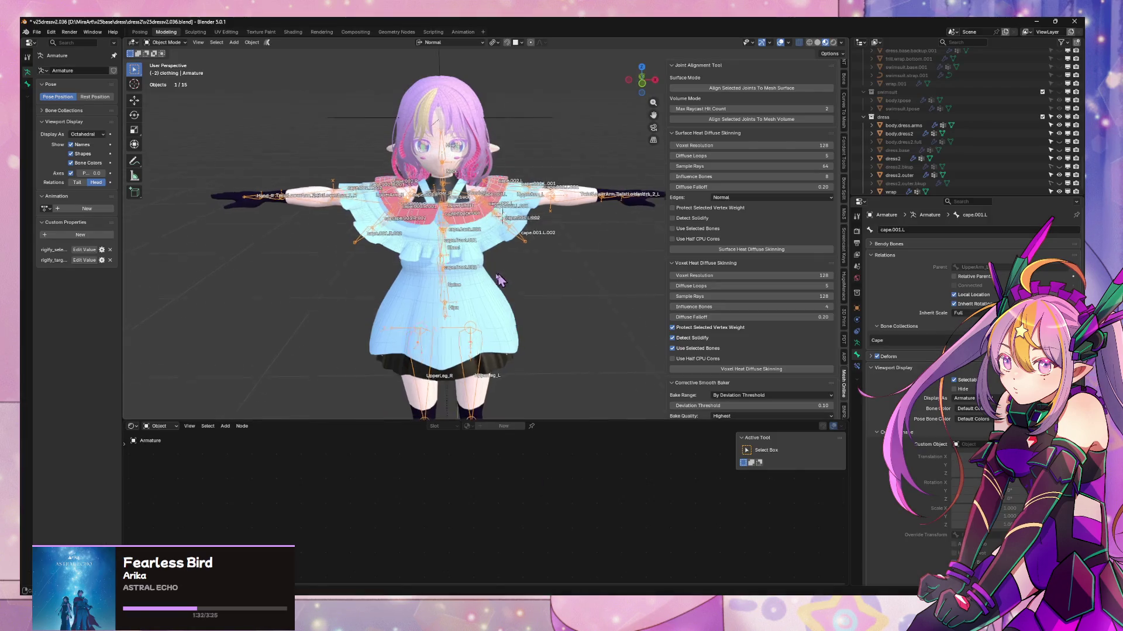
scroll(500, 281, up, 2)
click(476, 231)
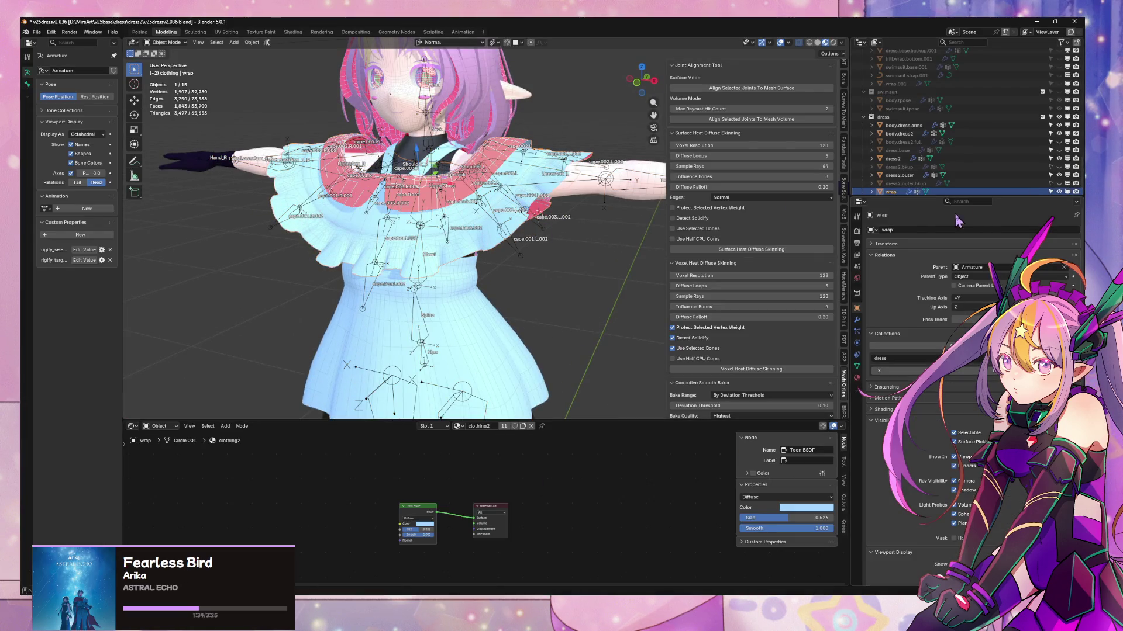
click(1059, 192)
mouse_move(502, 257)
middle_down()
mouse_move(556, 259)
mouse_move(491, 250)
mouse_move(571, 263)
middle_up()
key(alt+z)
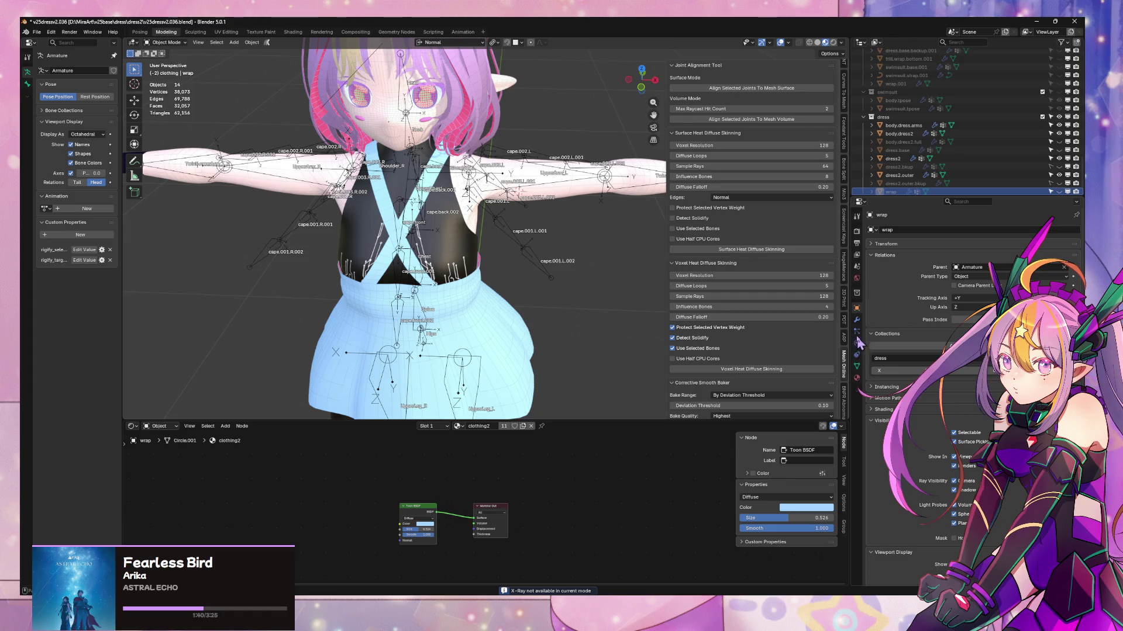
- Hide the armature's Cape bone collection and save v25dress2.036.blend
click(526, 246)
click(856, 355)
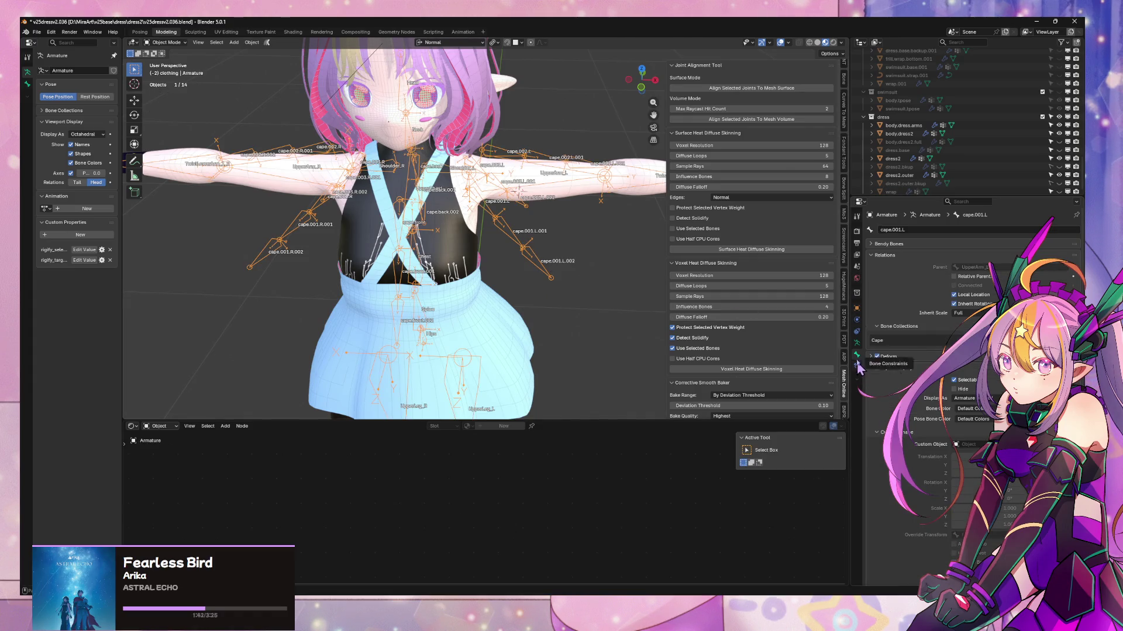
click(857, 343)
click(1061, 330)
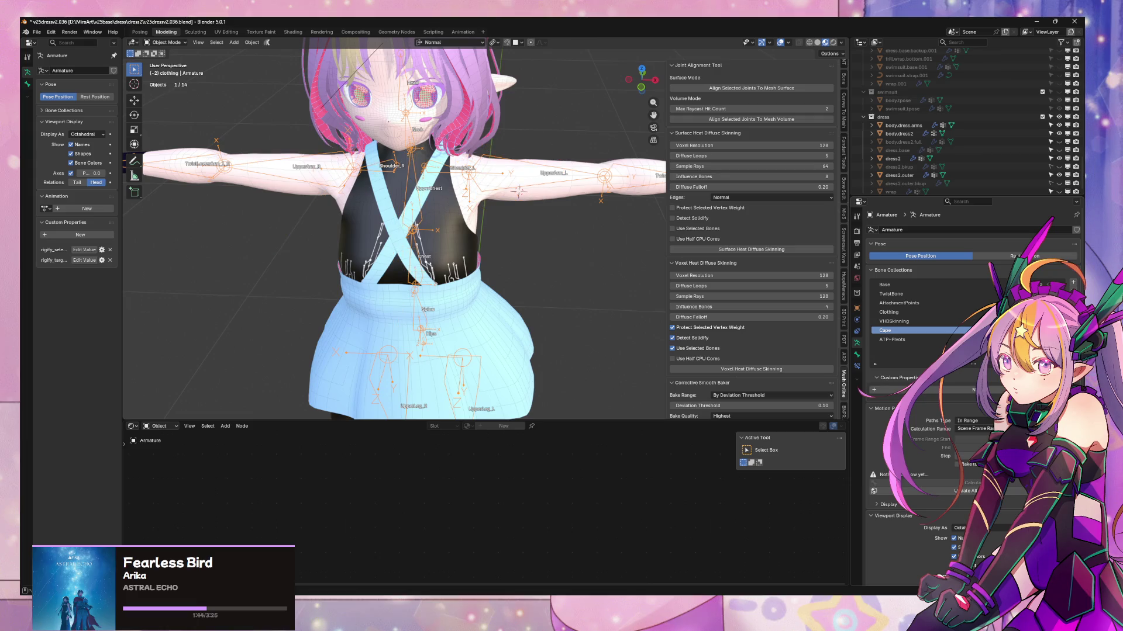
mouse_move(591, 310)
middle_down()
mouse_move(632, 282)
mouse_move(581, 268)
mouse_move(541, 300)
middle_up()
key(ctrl+s)
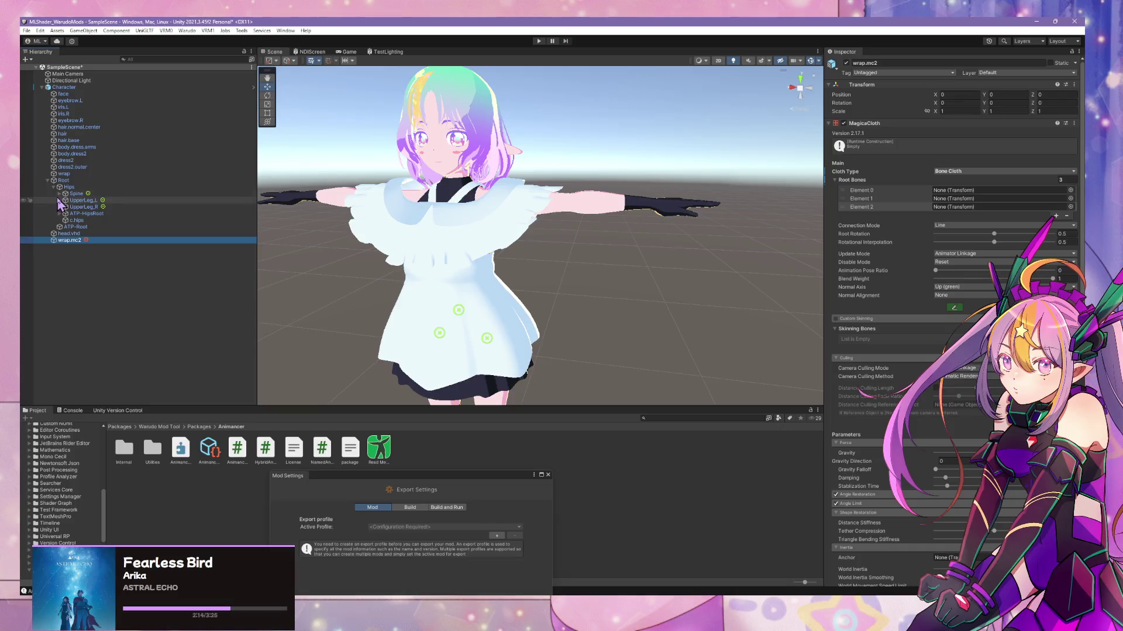
- Expand Spine, Chest and UpperChest to reveal the cape bones, then select wrap.mc2
click(59, 193)
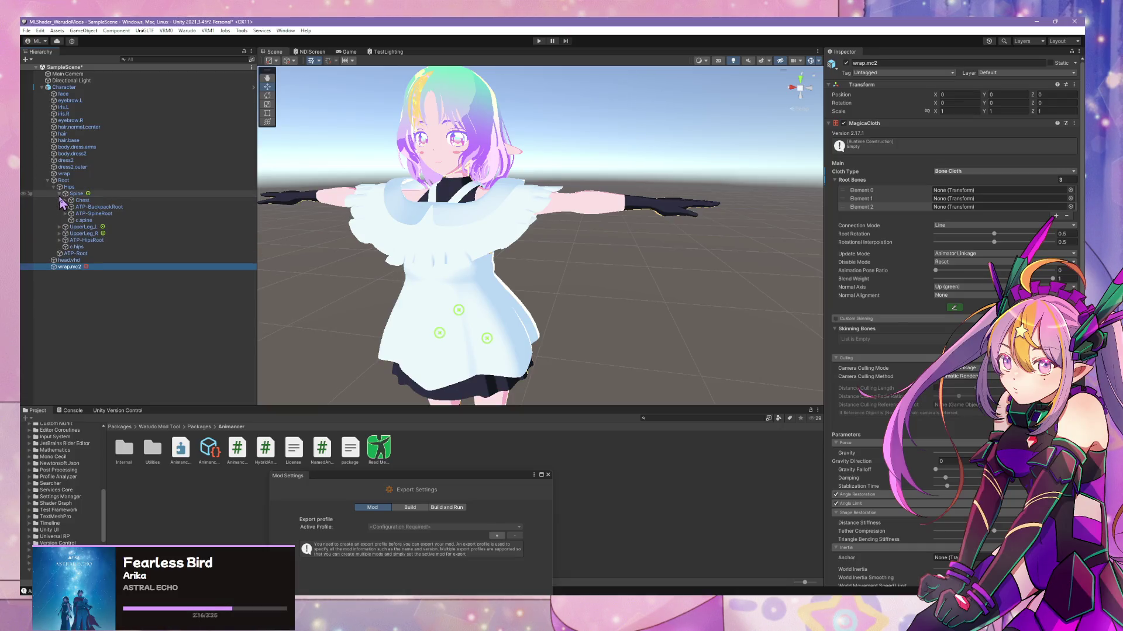
click(65, 201)
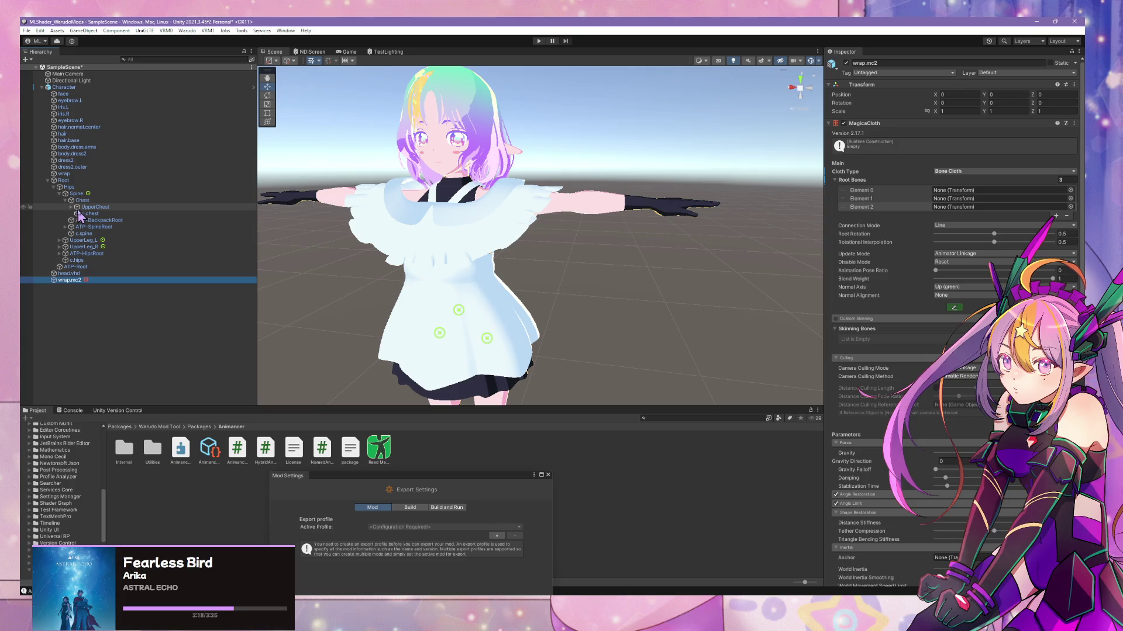
click(82, 208)
click(70, 207)
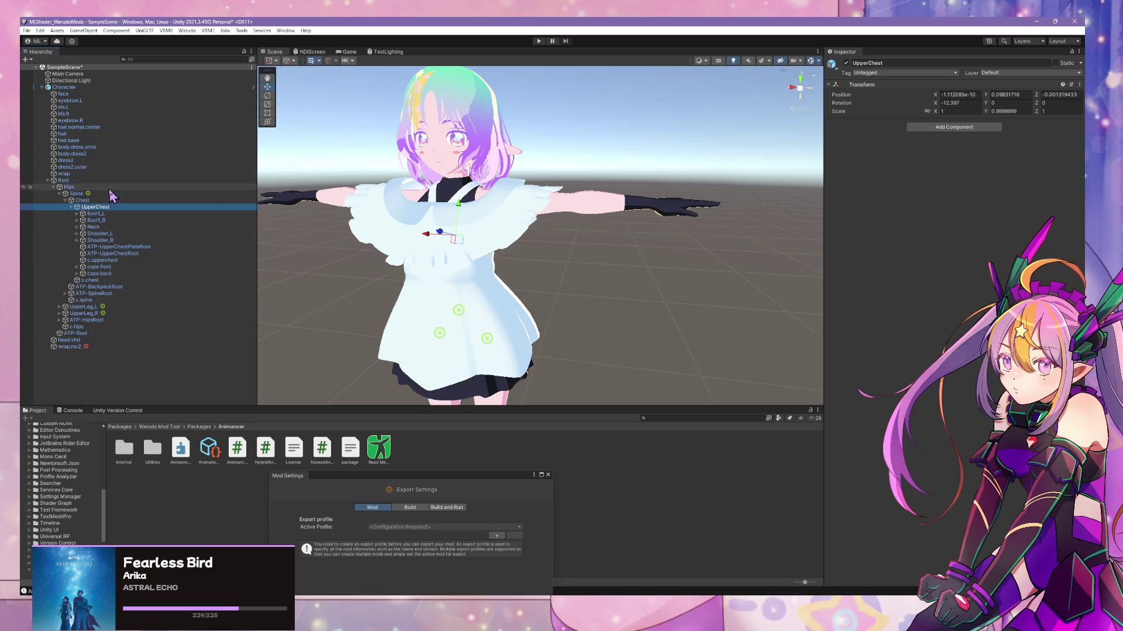
click(69, 346)
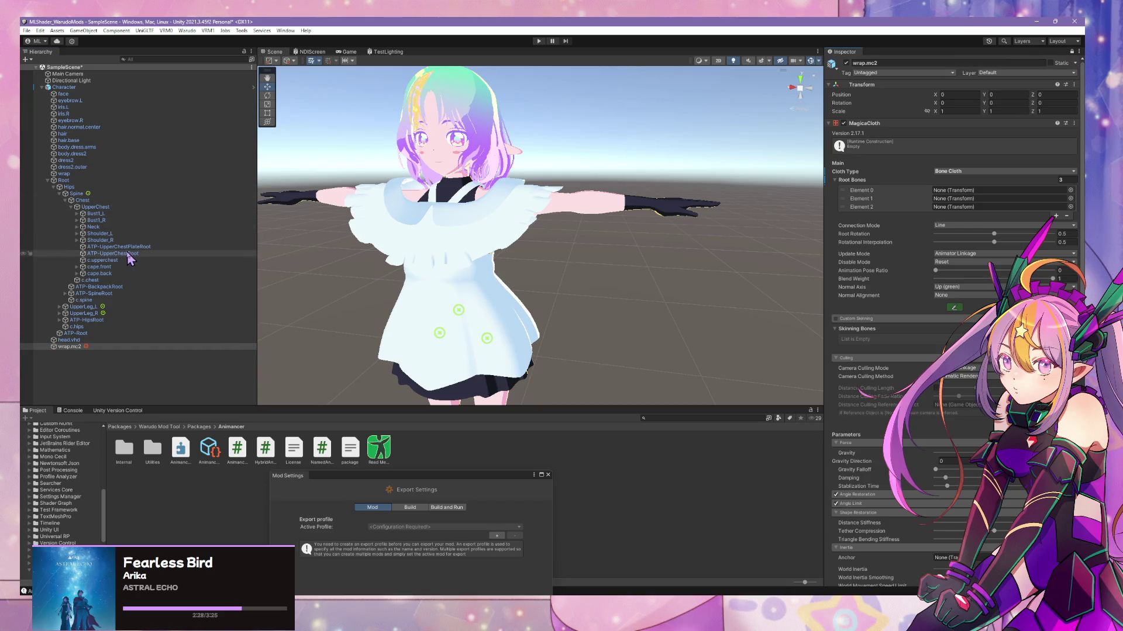
- Add cape.front, cape.back and a left cape bone as the first three Root Bones
drag(101, 267, 959, 199)
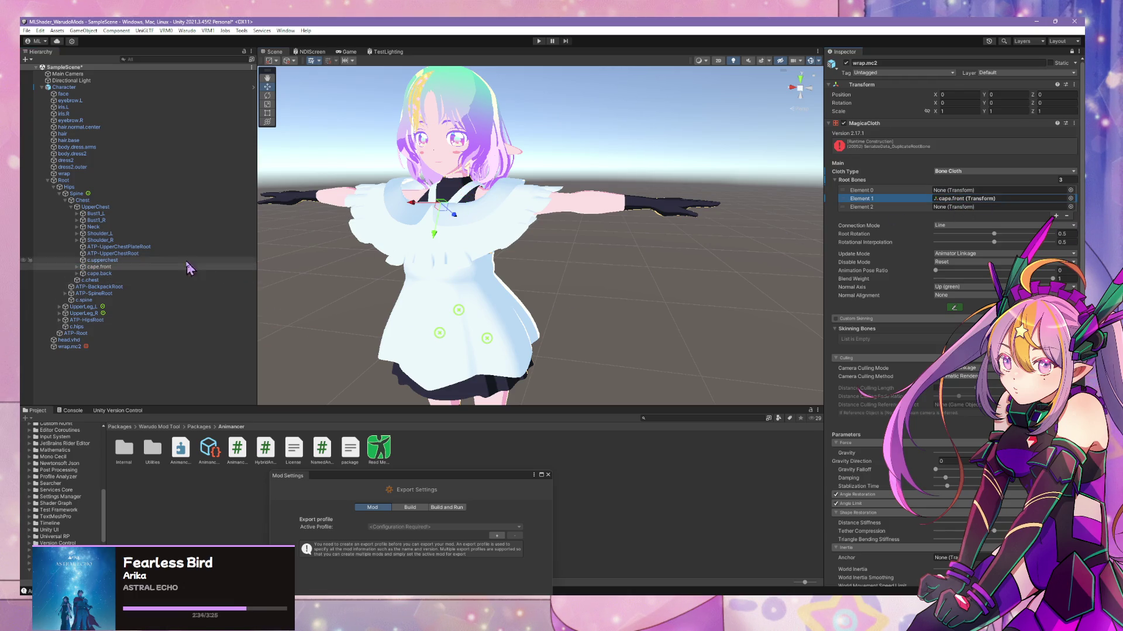
mouse_move(115, 274)
mouse_down()
mouse_move(624, 185)
mouse_move(991, 155)
mouse_move(975, 195)
mouse_up()
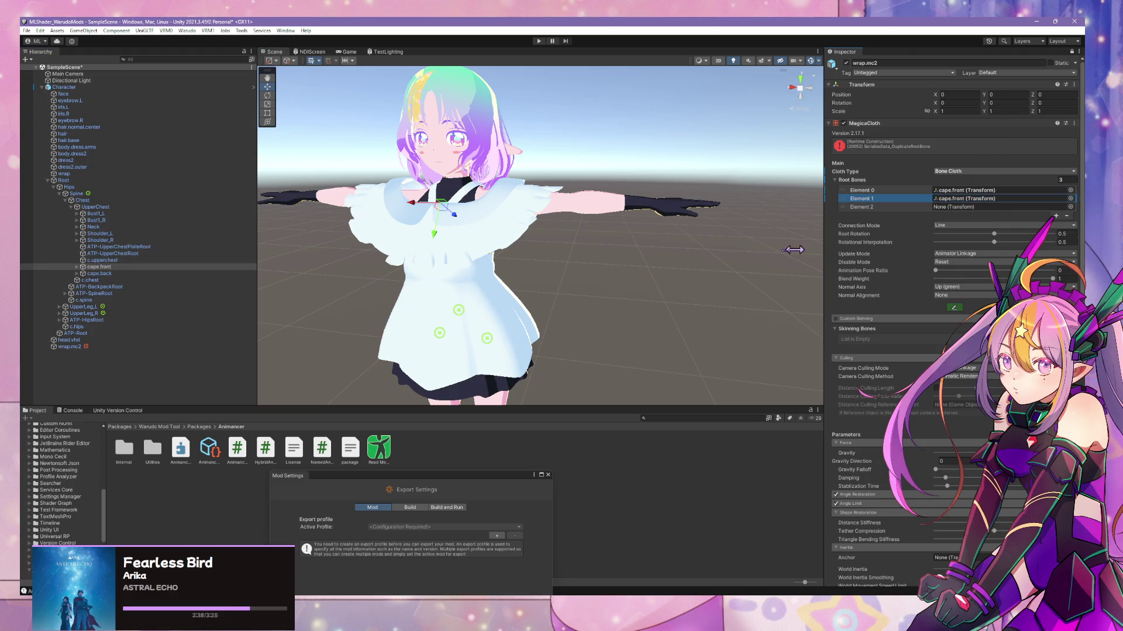
click(141, 275)
drag(135, 267, 842, 215)
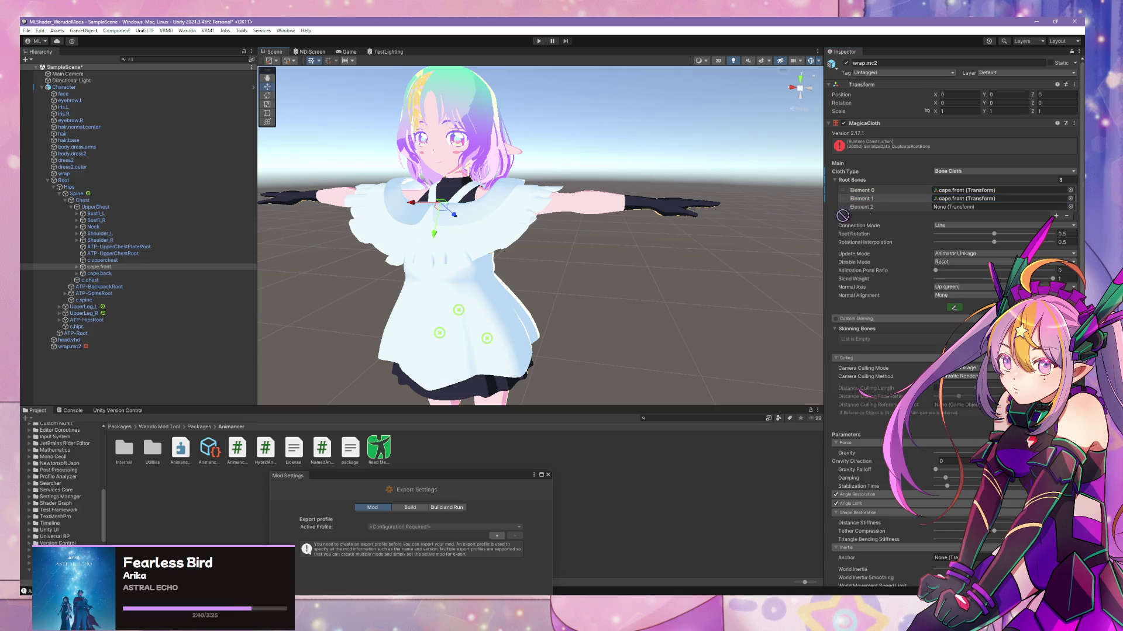
drag(972, 200, 973, 199)
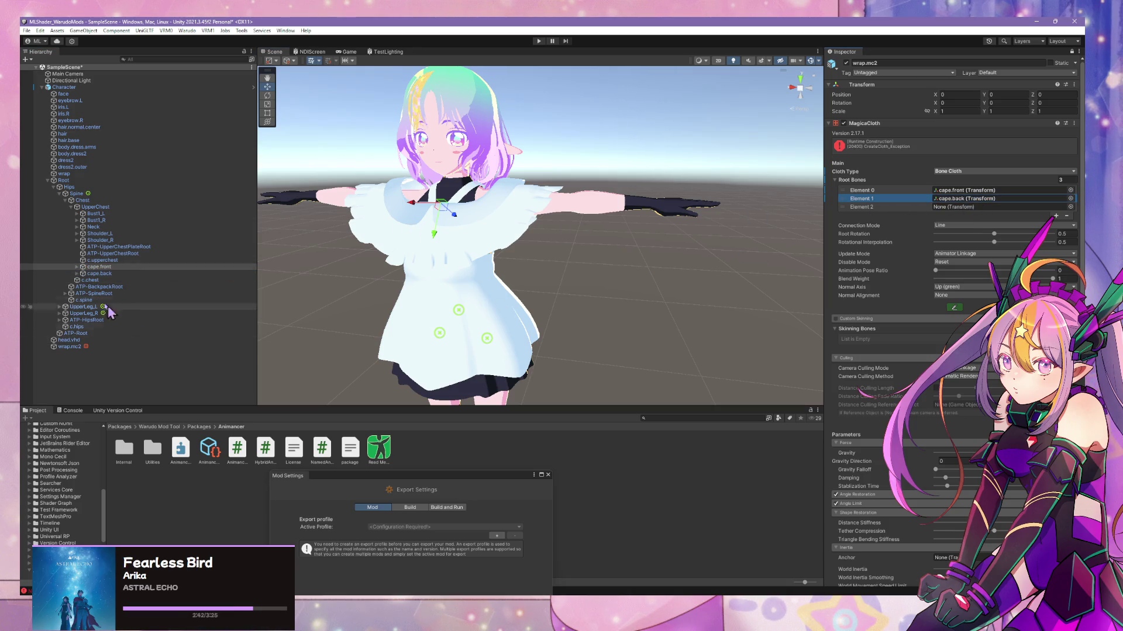
click(77, 233)
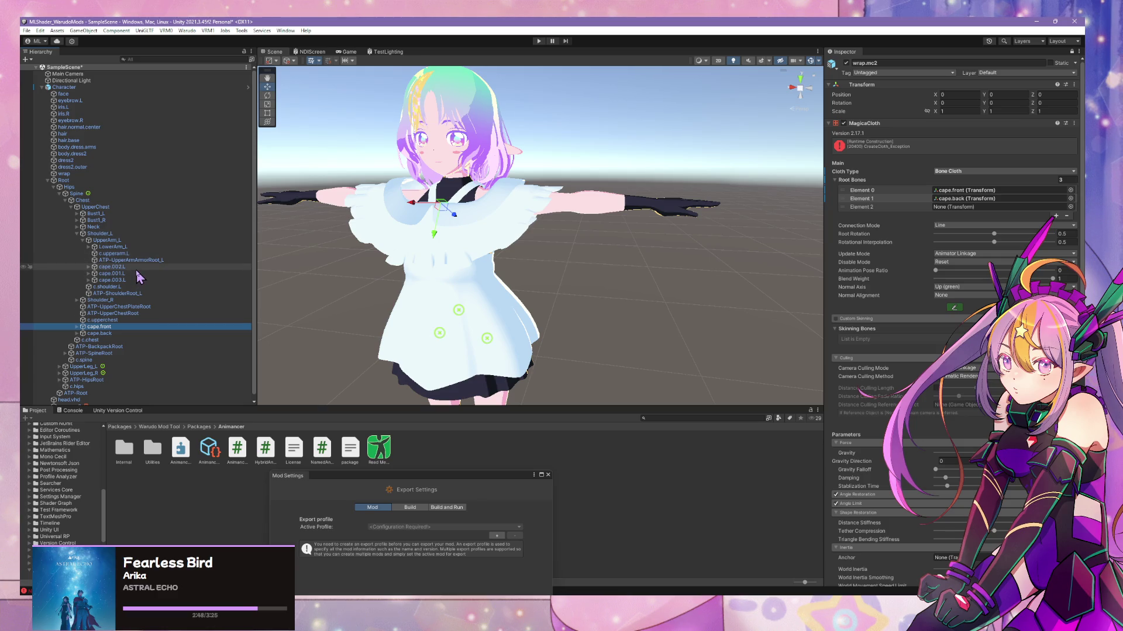
mouse_move(137, 272)
mouse_down()
mouse_move(944, 168)
mouse_move(987, 208)
mouse_up()
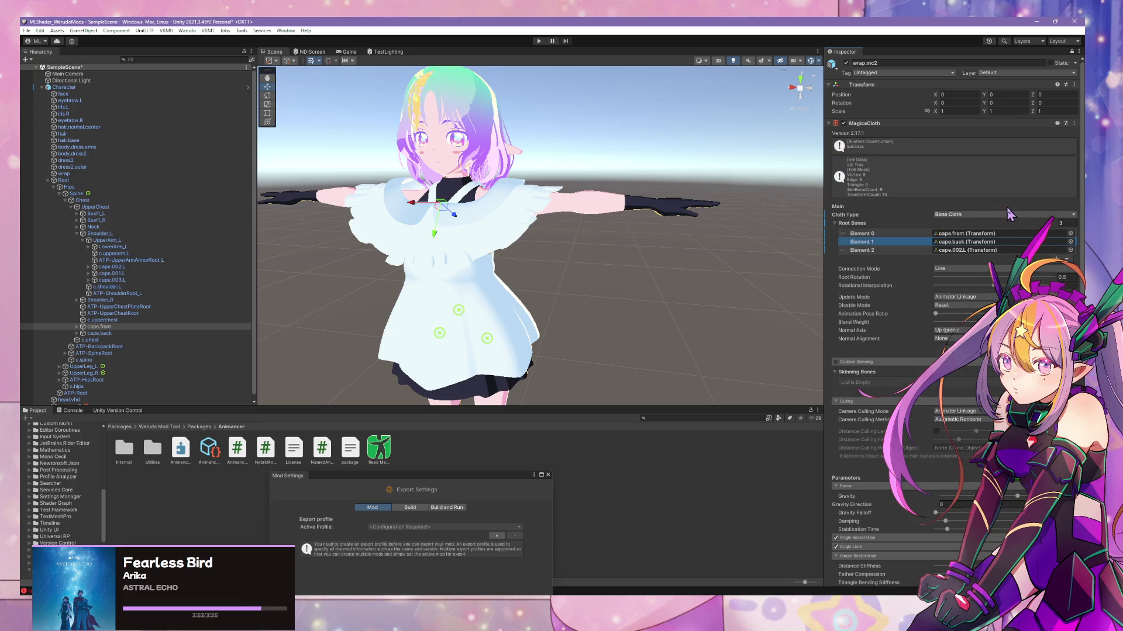
- Keep Cloth Type as Bone Cloth and add five more Root Bone slots
click(960, 217)
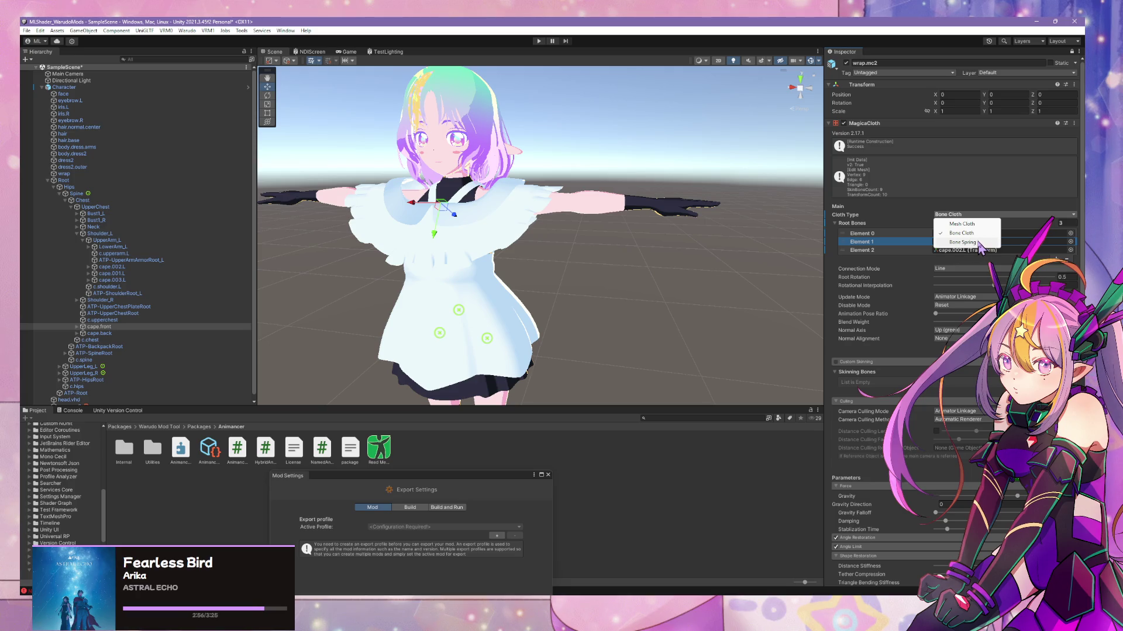
click(884, 221)
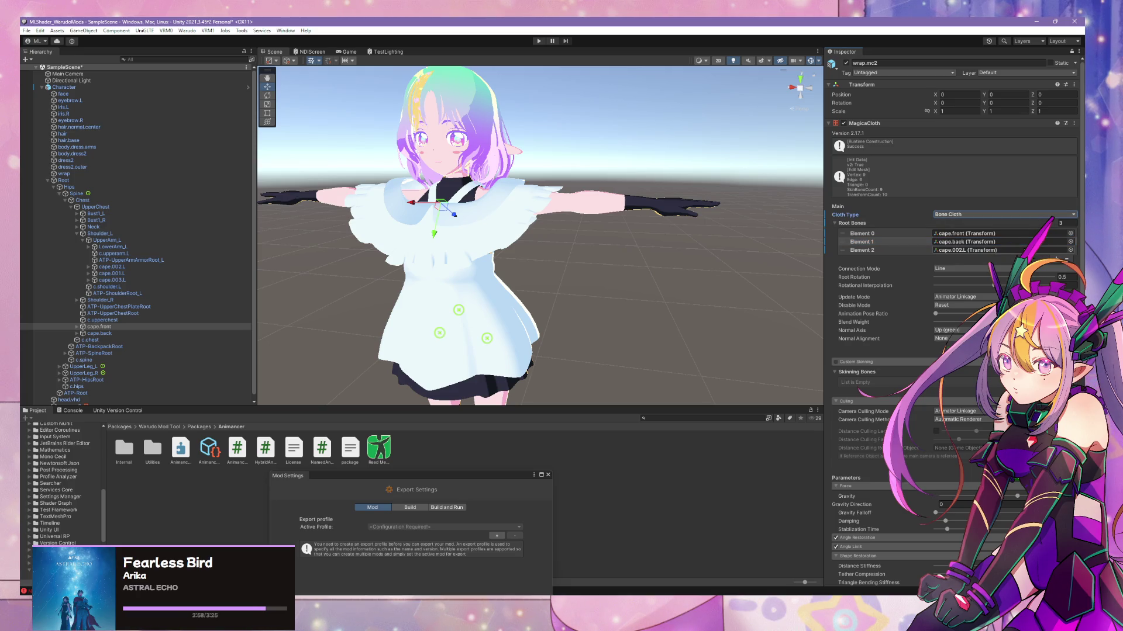
mouse_move(972, 252)
mouse_down()
mouse_move(176, 301)
mouse_move(160, 261)
mouse_move(160, 271)
mouse_move(640, 250)
mouse_move(1005, 251)
mouse_up()
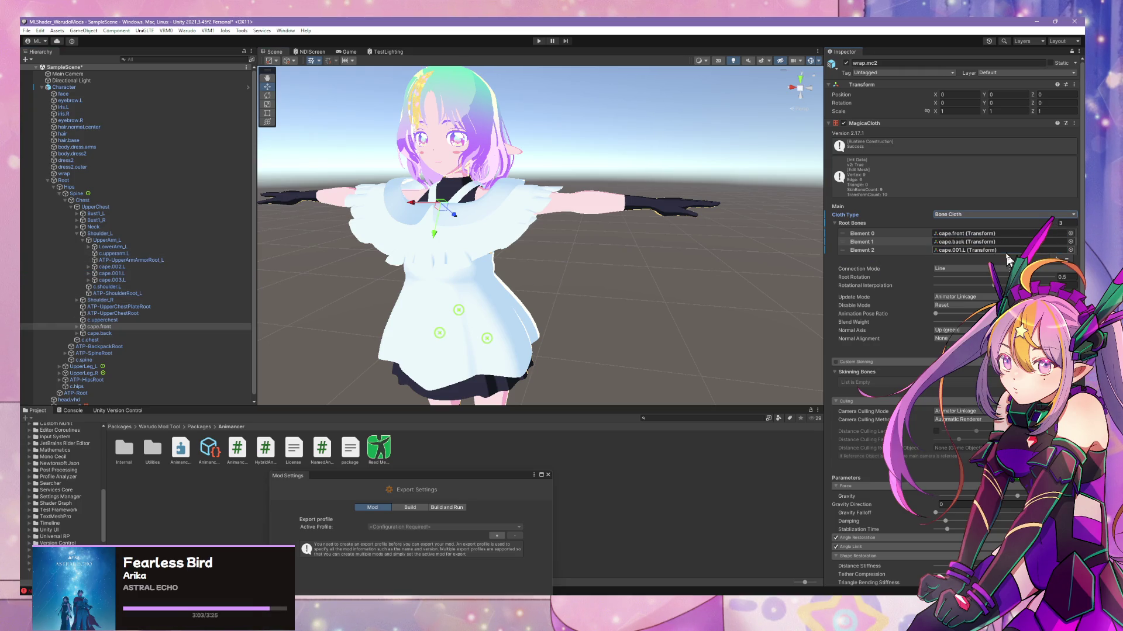
click(1056, 259)
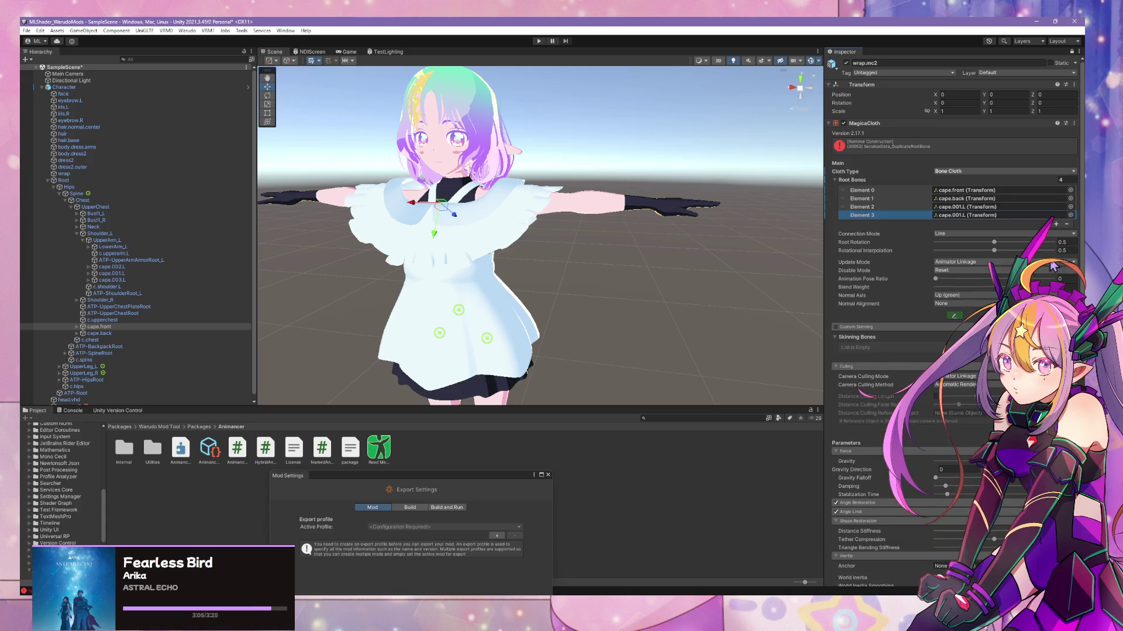
click(1055, 225)
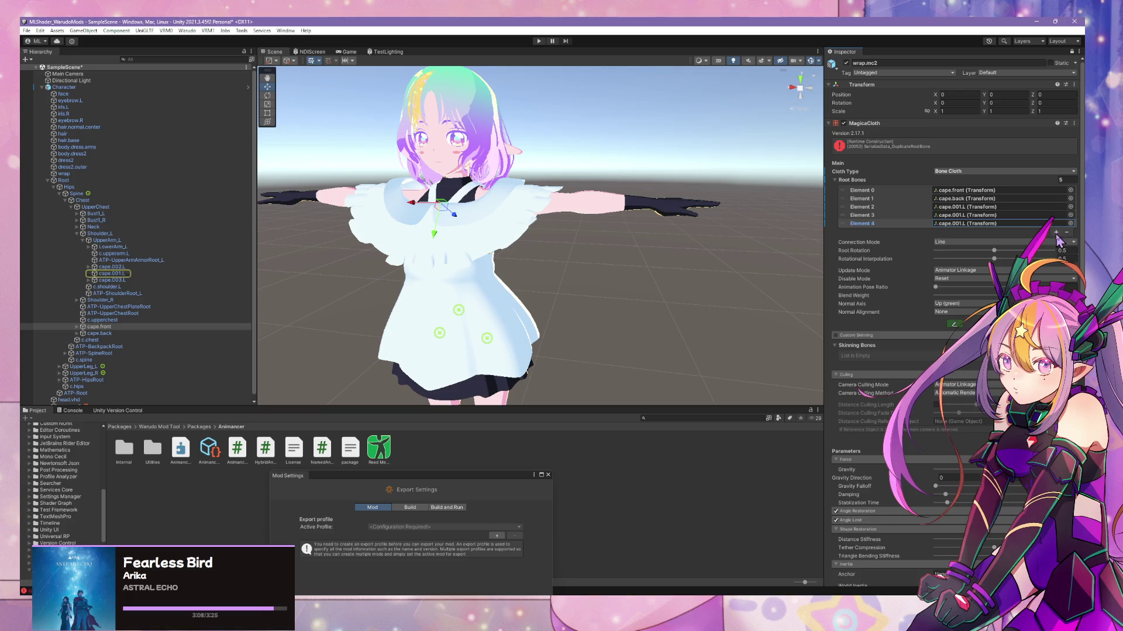
click(1056, 233)
click(1056, 241)
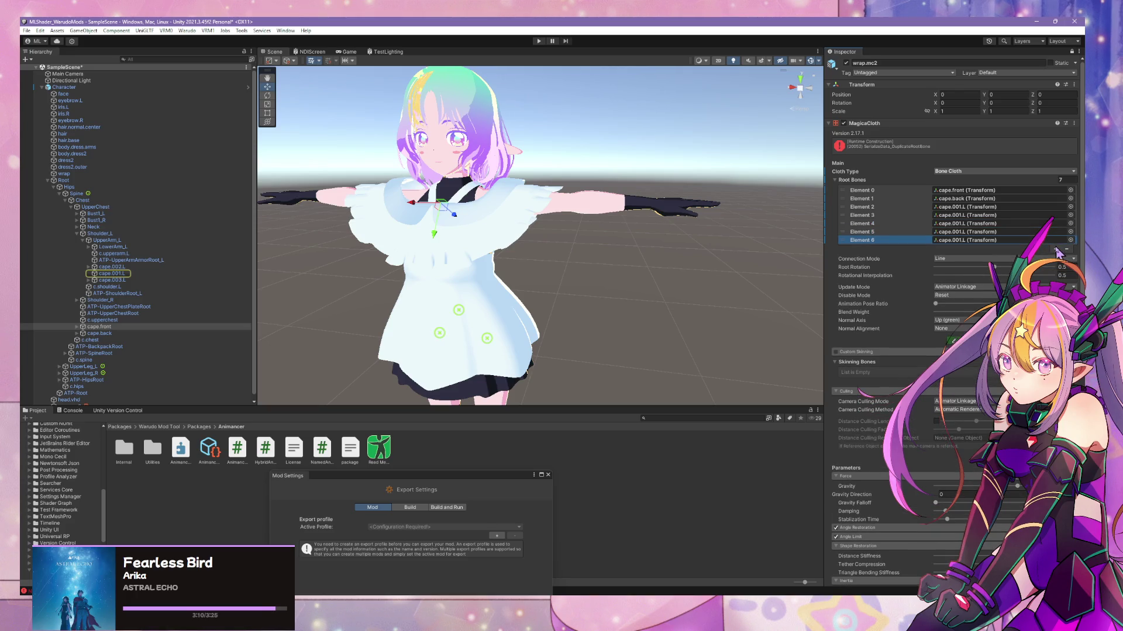
click(1056, 249)
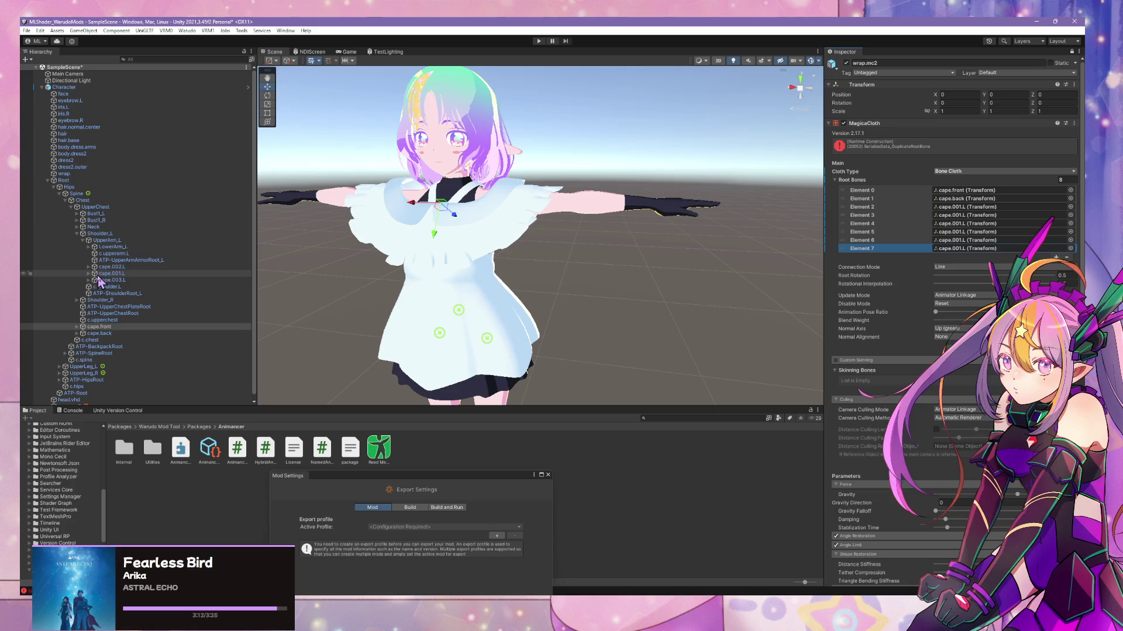
- Fill the remaining root slots with cape.002.L, cape.003.L, cape.001.R, cape.002.R and cape.003.R
mouse_move(98, 278)
mouse_down()
mouse_move(994, 198)
mouse_move(981, 225)
mouse_up()
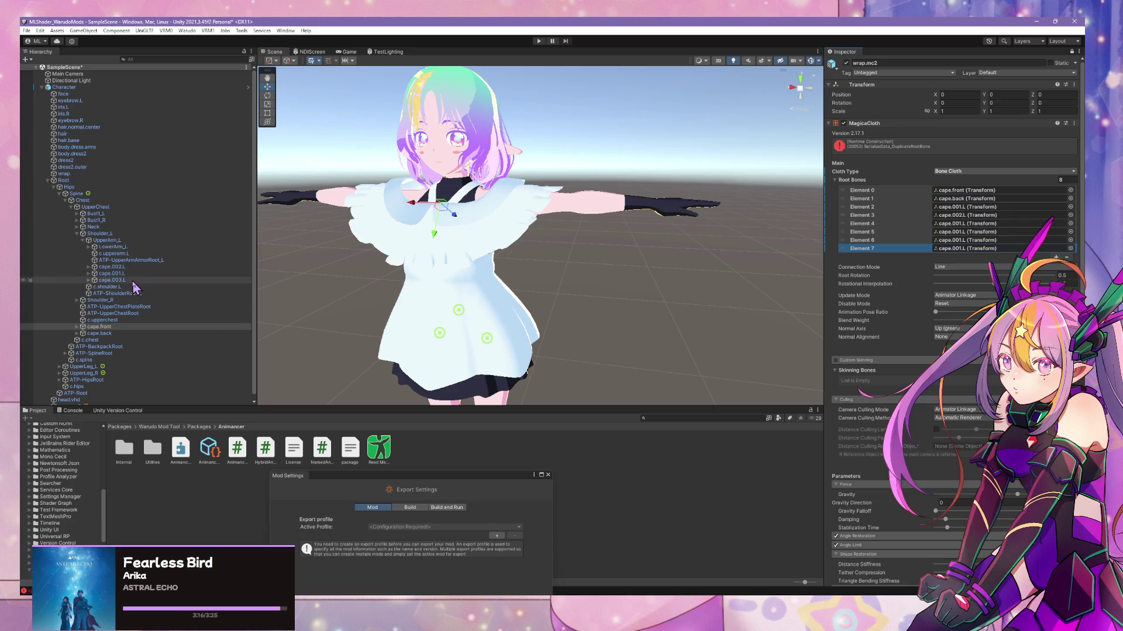
mouse_move(133, 281)
mouse_down()
mouse_move(919, 200)
mouse_move(976, 228)
mouse_up()
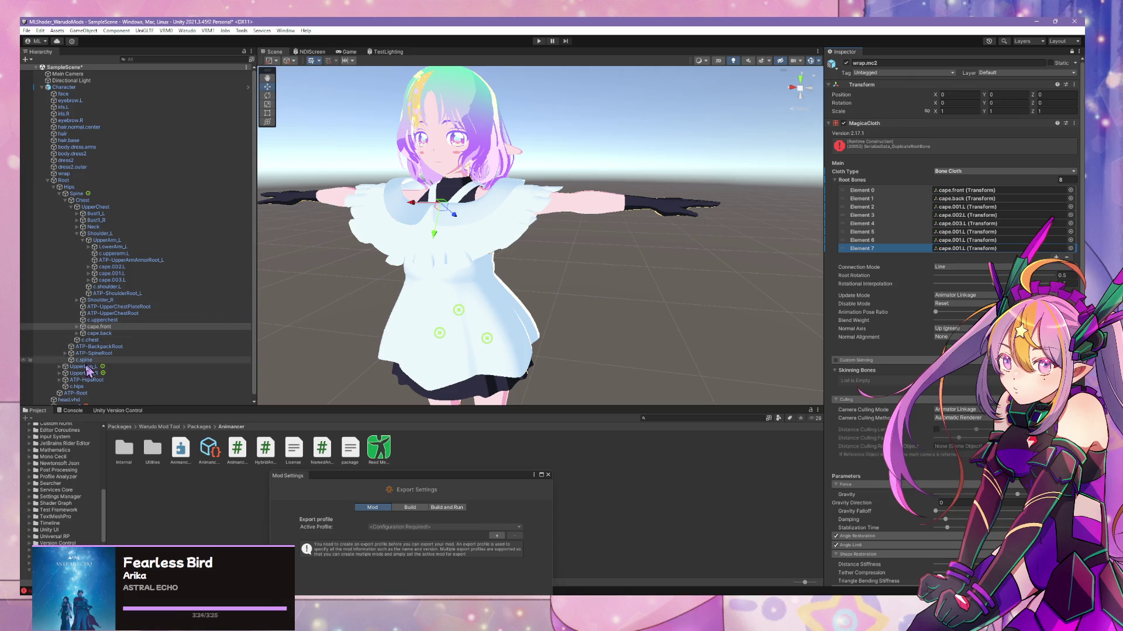
click(98, 326)
click(77, 300)
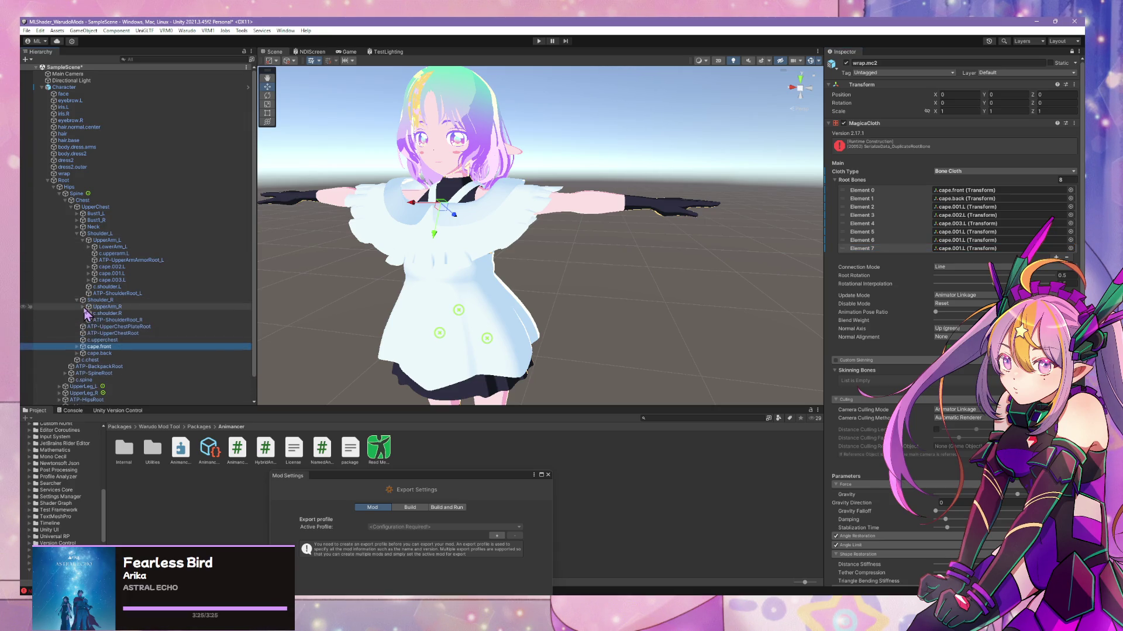
click(83, 307)
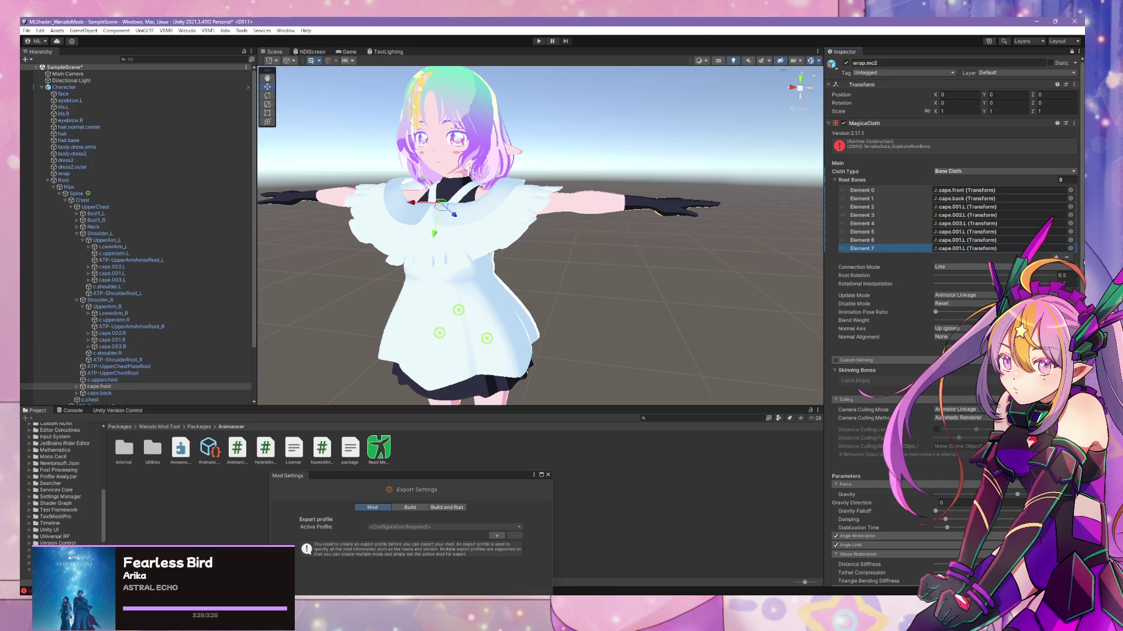
drag(1006, 234, 967, 231)
mouse_move(60, 389)
mouse_down()
mouse_move(117, 356)
mouse_move(125, 337)
mouse_move(1015, 210)
mouse_move(1017, 241)
mouse_up()
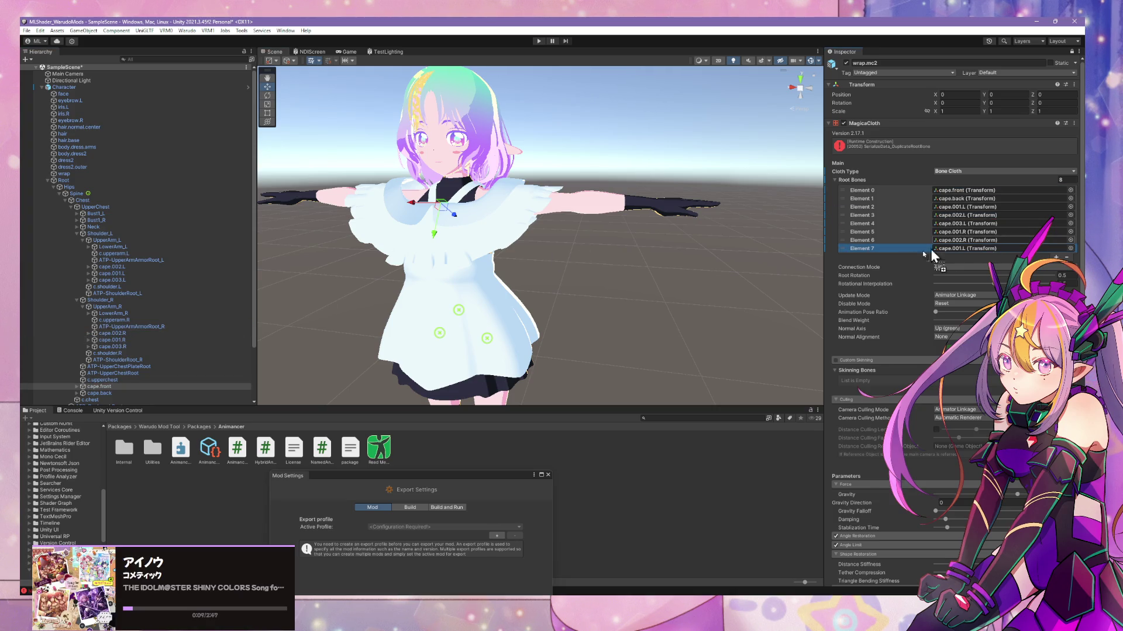
click(121, 347)
mouse_move(114, 353)
mouse_down()
mouse_move(994, 224)
mouse_move(986, 254)
mouse_up()
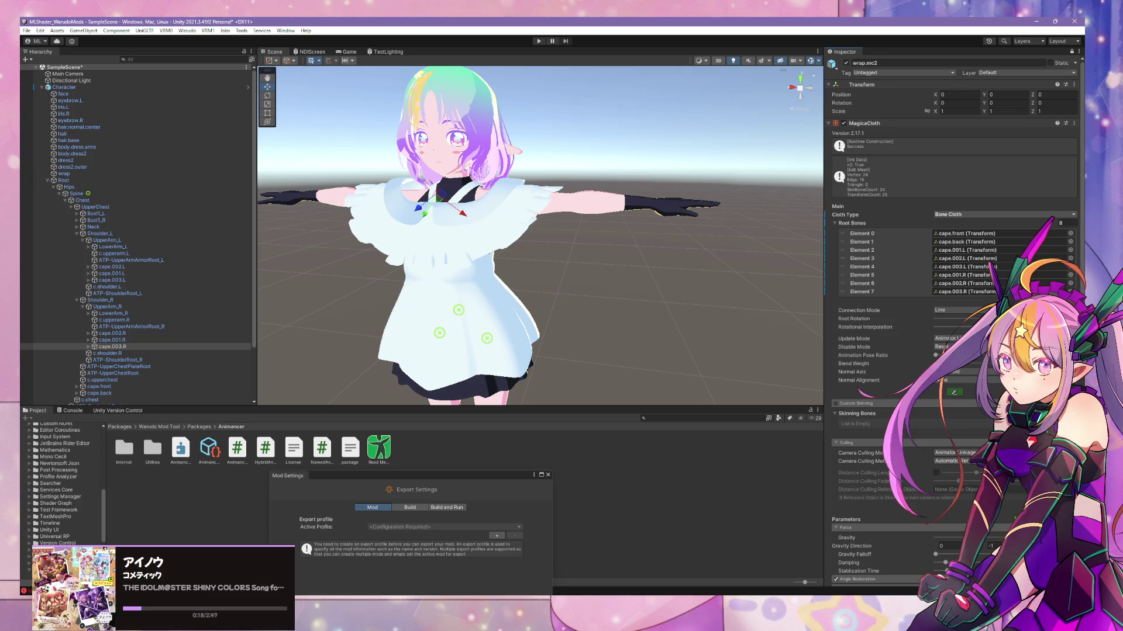
click(953, 394)
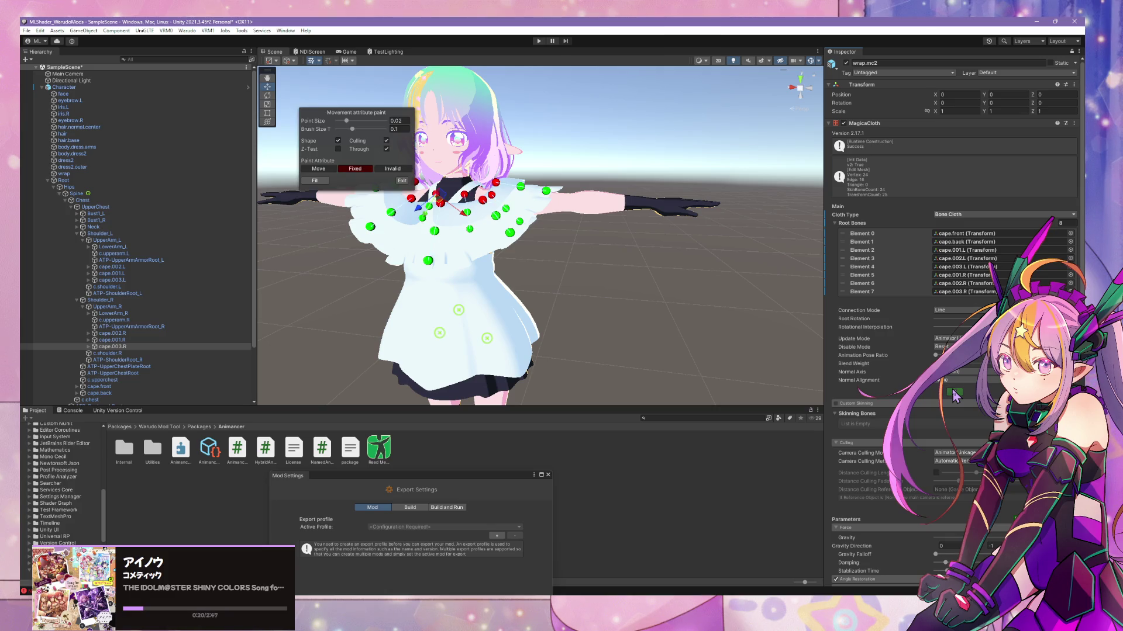
right_drag(587, 215, 502, 192)
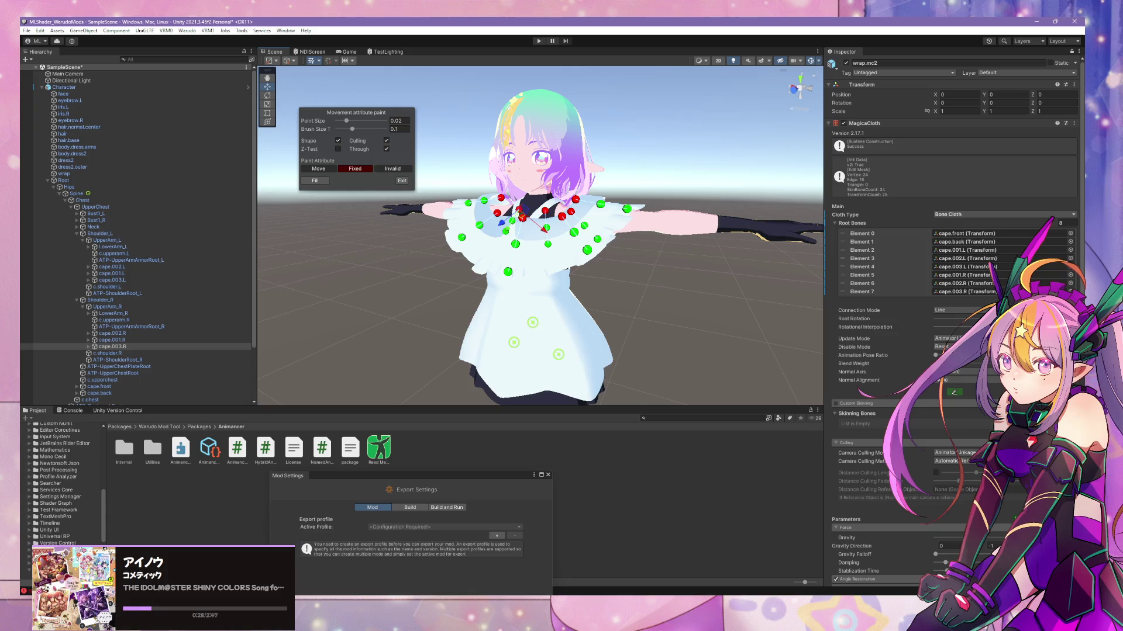
scroll(953, 292, down, 5)
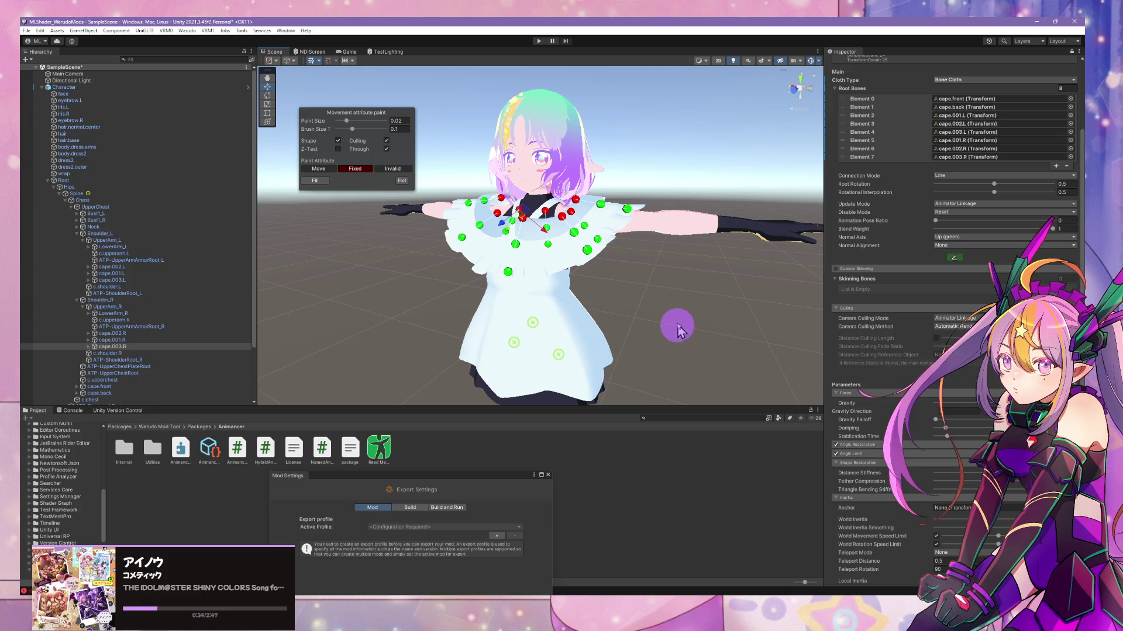
mouse_move(778, 334)
alt+mouse_down()
mouse_move(757, 318)
mouse_move(614, 308)
mouse_move(625, 304)
mouse_move(582, 323)
mouse_move(656, 322)
alt+mouse_up()
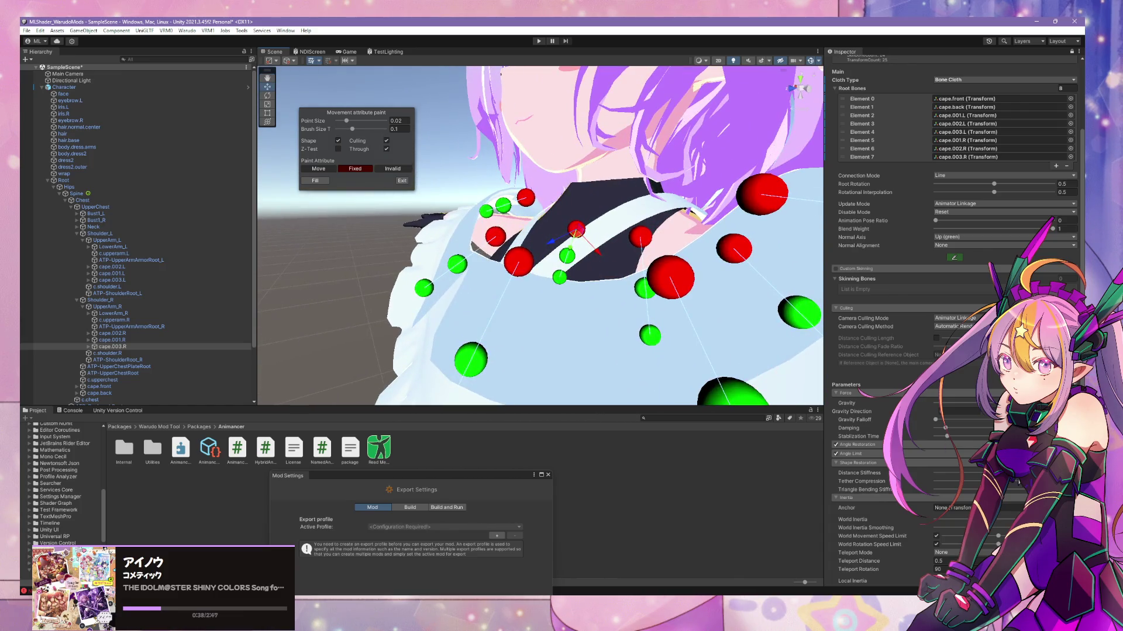
mouse_move(687, 358)
right_down()
mouse_move(659, 343)
mouse_move(742, 389)
right_up()
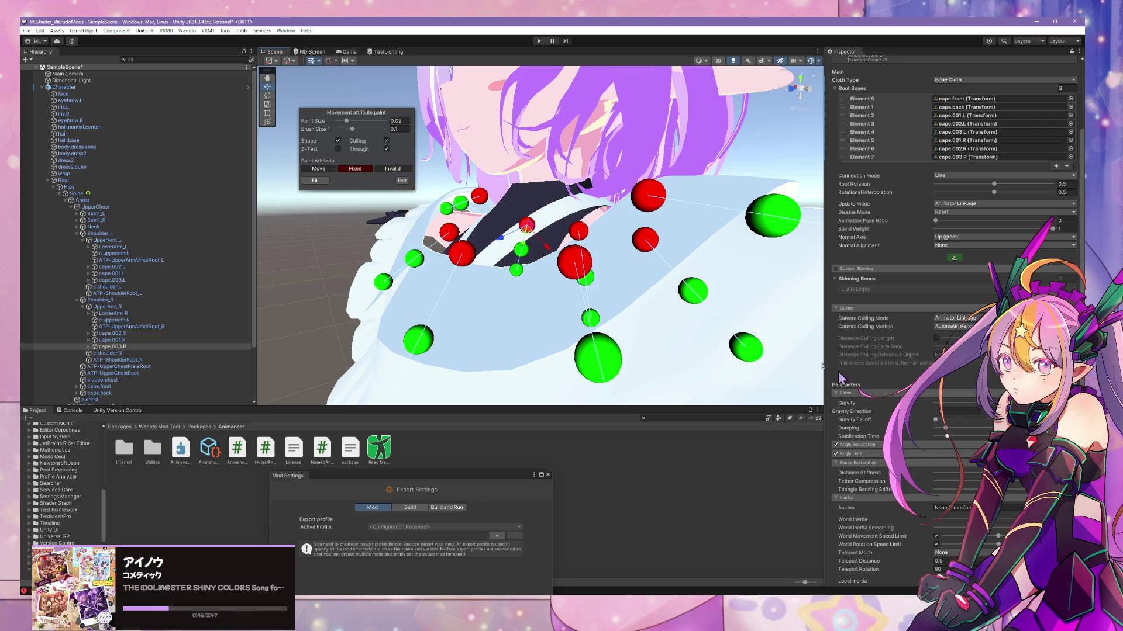
mouse_move(657, 250)
right_down()
mouse_move(763, 266)
mouse_move(878, 384)
right_up()
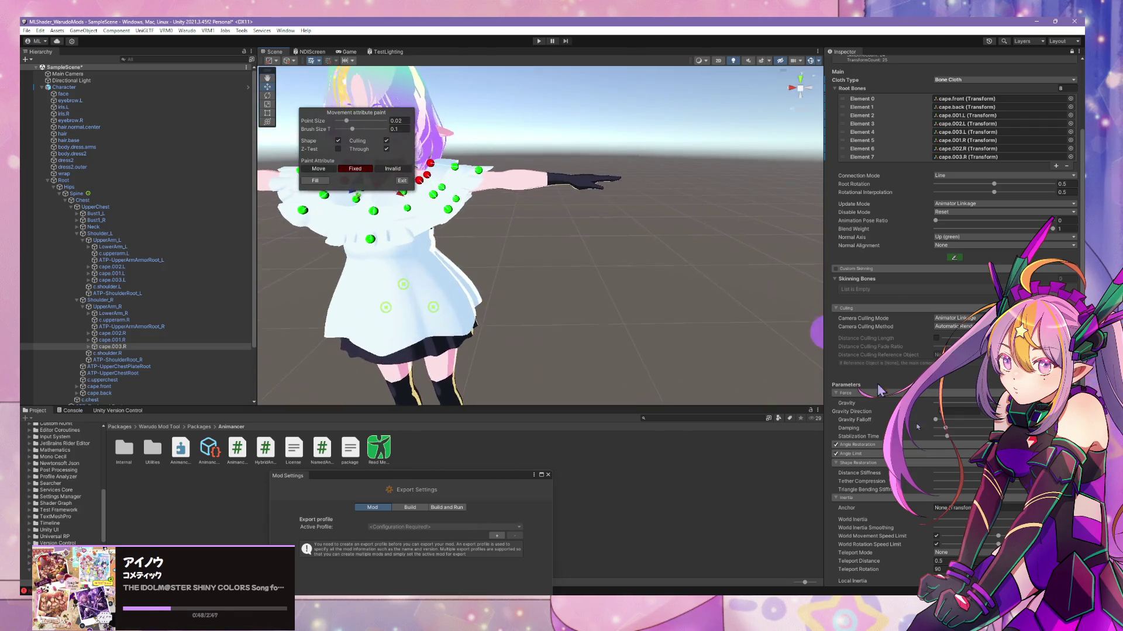
scroll(966, 461, down, 5)
scroll(969, 466, down, 4)
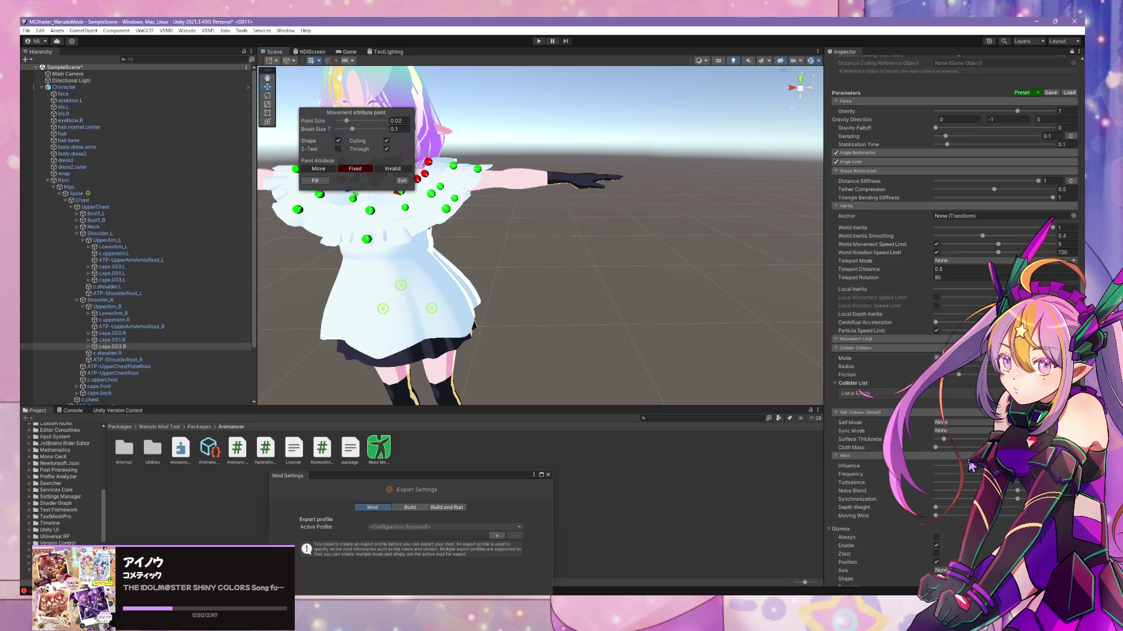
- Try the Cape preset with Gravity 2, then load the MiddleSpring preset instead
mouse_move(566, 261)
right_down()
mouse_move(542, 255)
mouse_move(589, 233)
mouse_move(581, 228)
right_up()
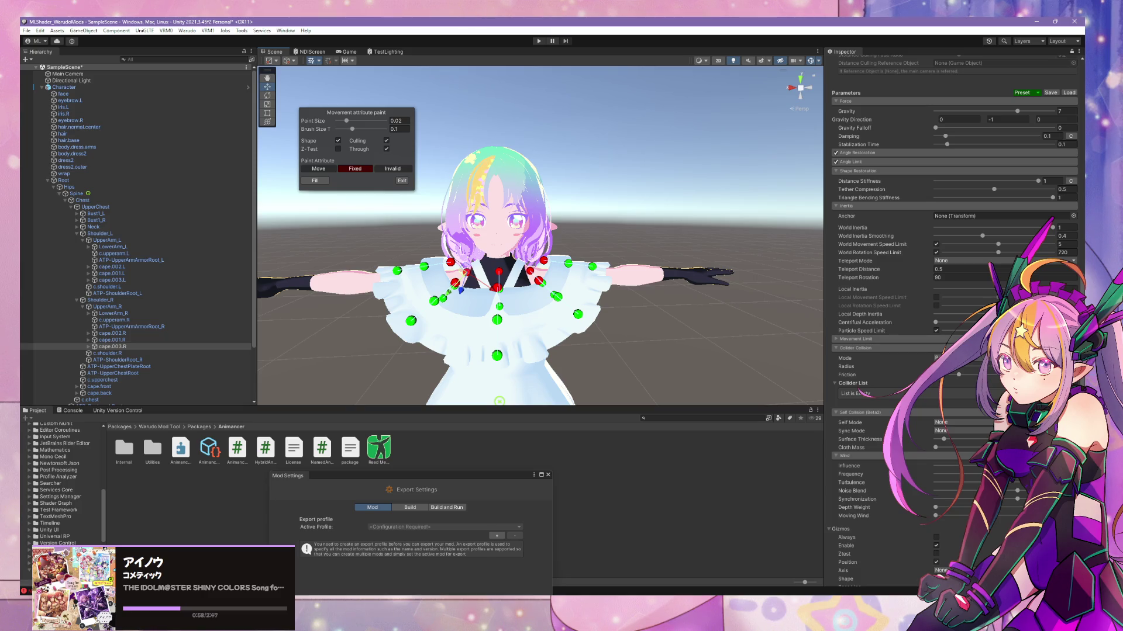
scroll(953, 234, up, 2)
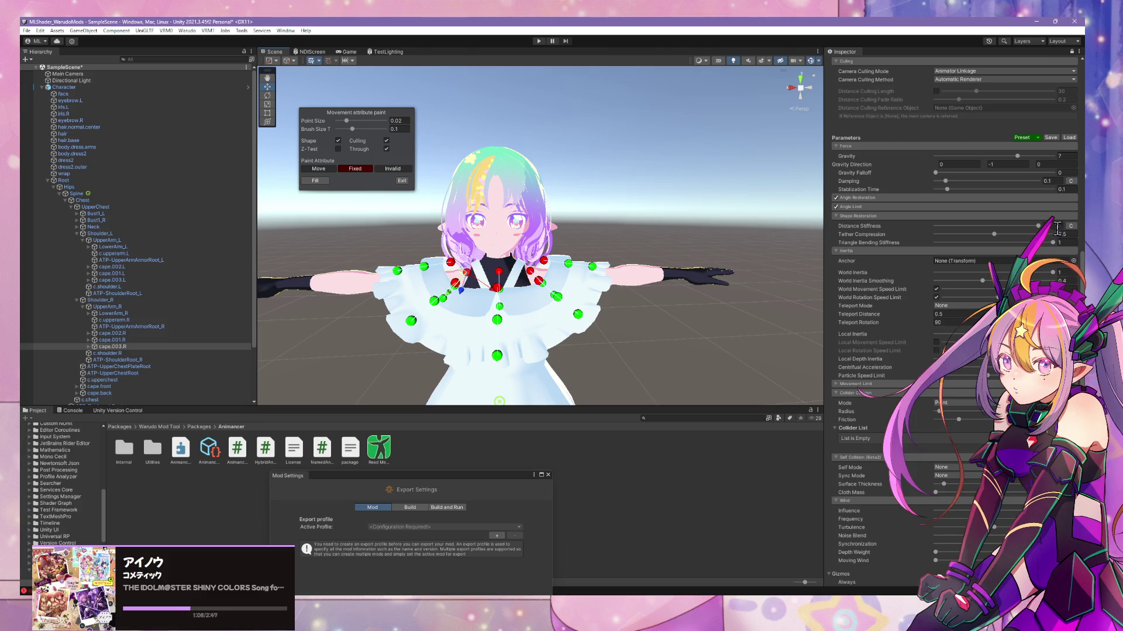
click(1036, 138)
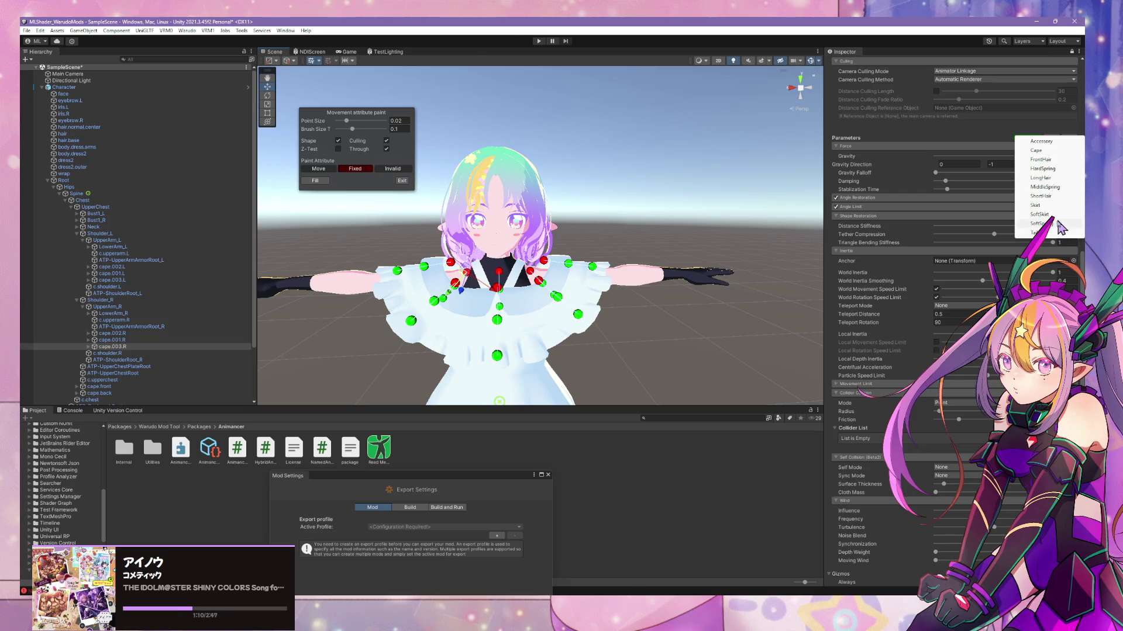
click(1057, 151)
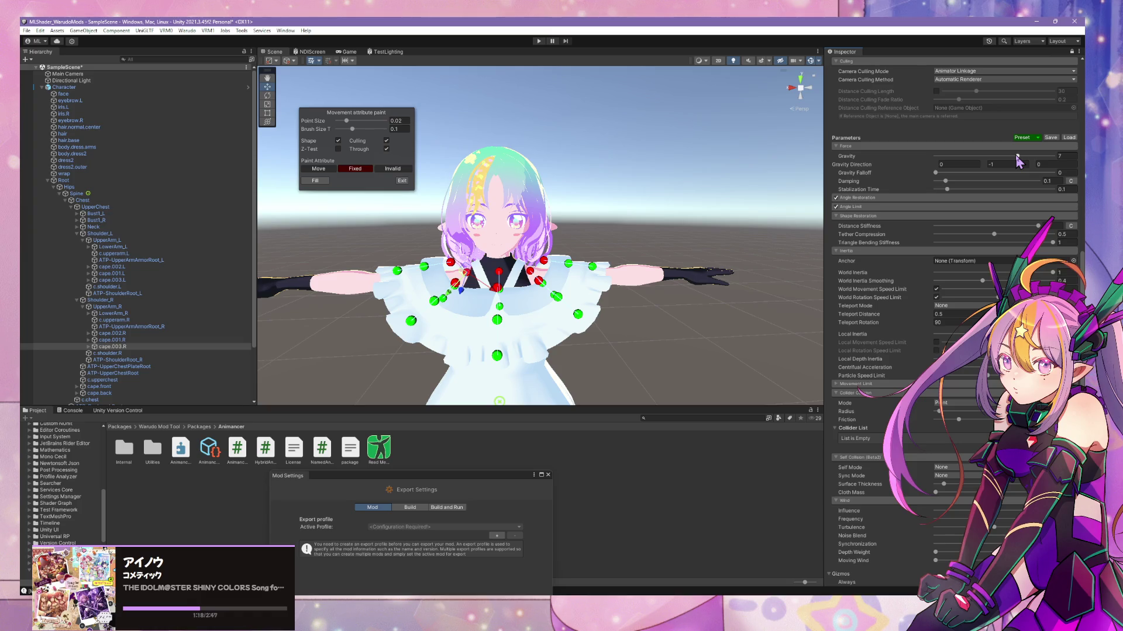
drag(1017, 158, 957, 159)
text(2)
click(1036, 138)
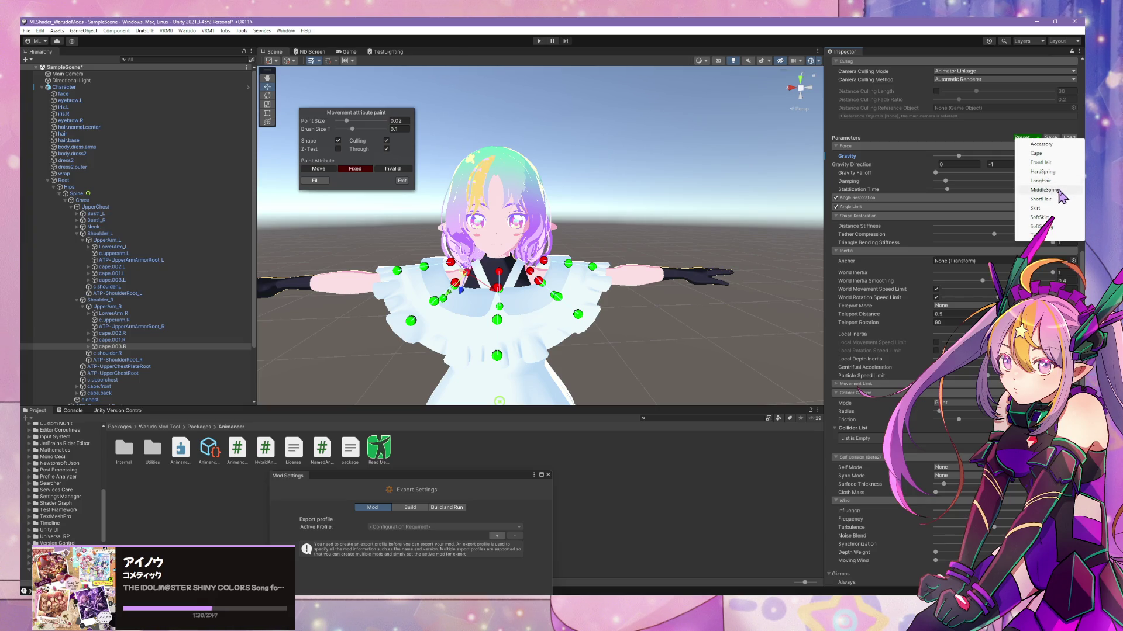
click(1058, 191)
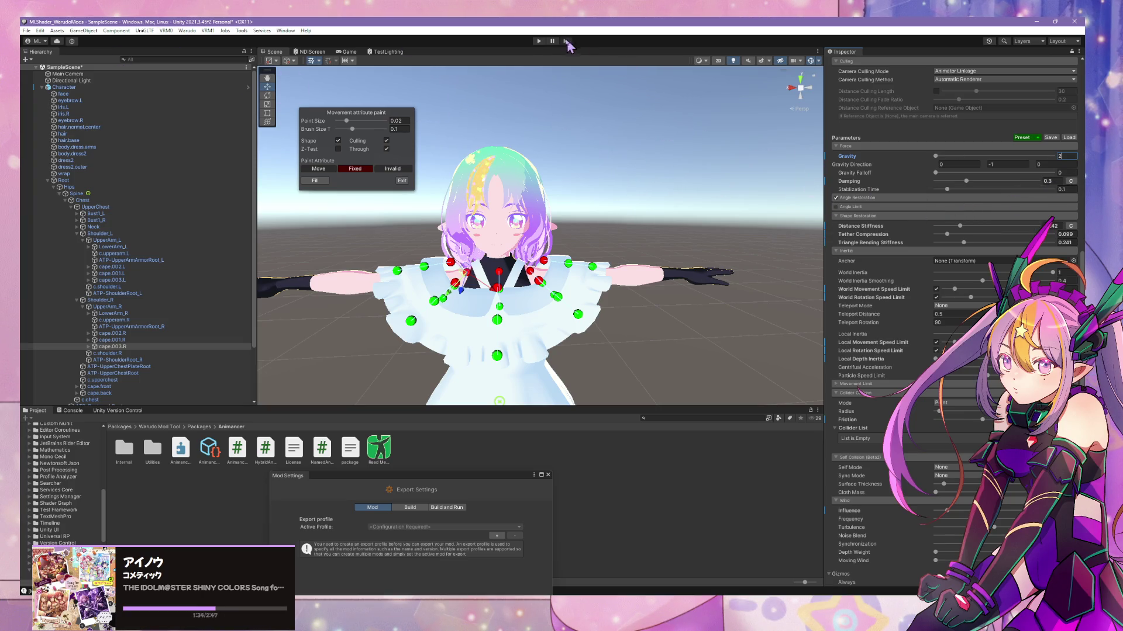
- Enter Play mode and frame the character in the Scene view to watch the cape
click(538, 41)
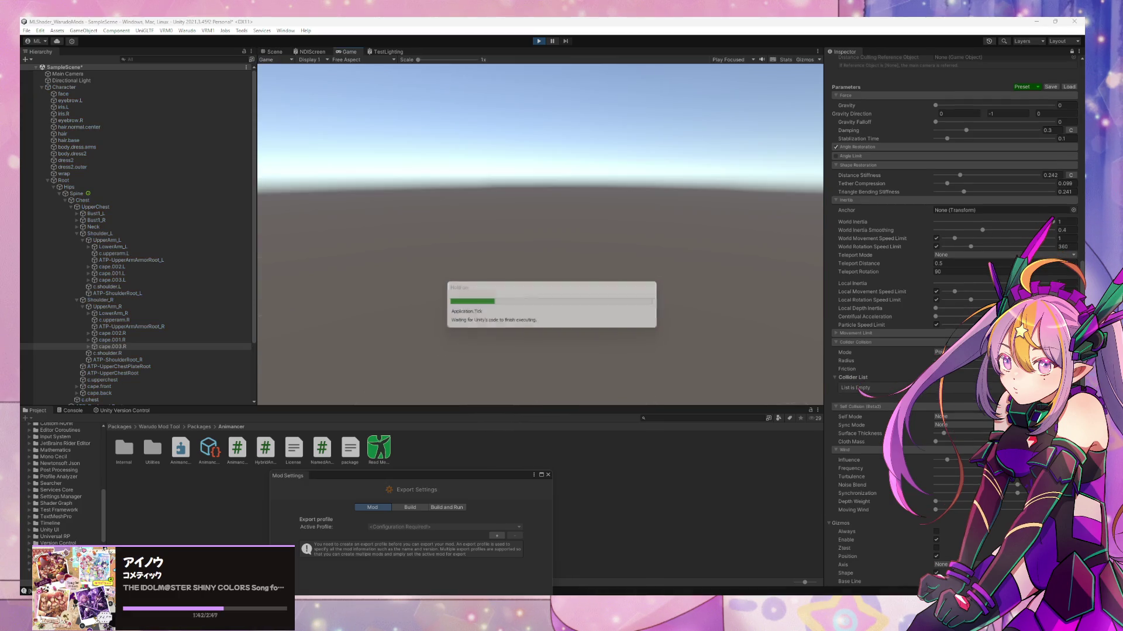
click(276, 52)
mouse_move(409, 146)
right_down()
mouse_move(649, 300)
mouse_move(576, 355)
mouse_move(524, 293)
mouse_move(607, 295)
mouse_move(418, 279)
mouse_move(421, 293)
mouse_move(608, 308)
right_up()
key(f)
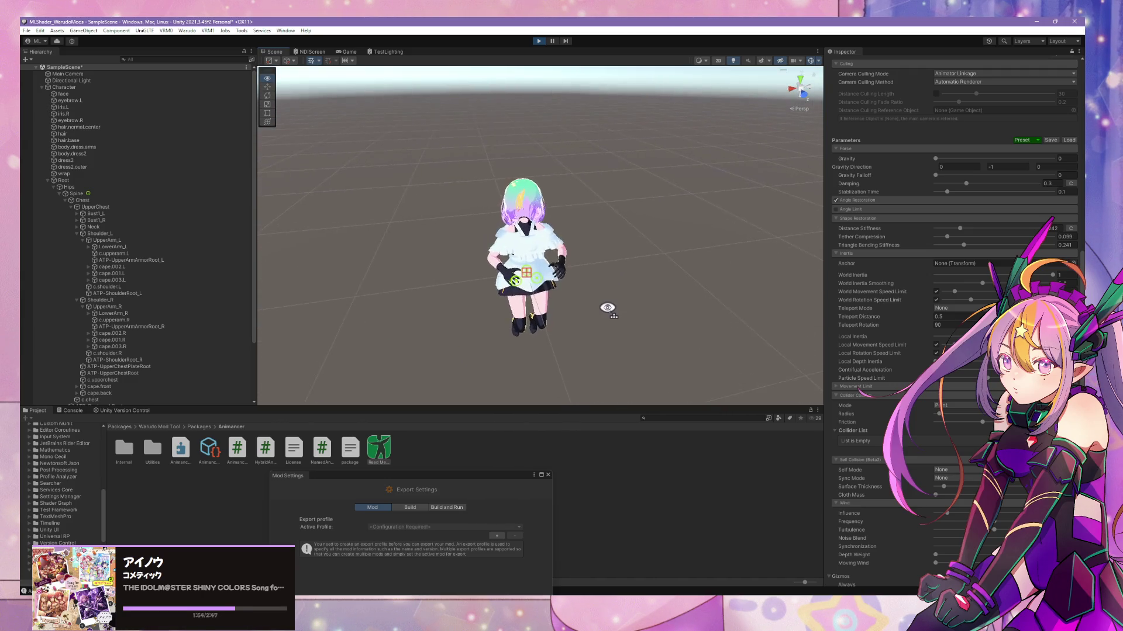
- Select all meshes from face through wrap and tick Update When Offscreen
click(48, 180)
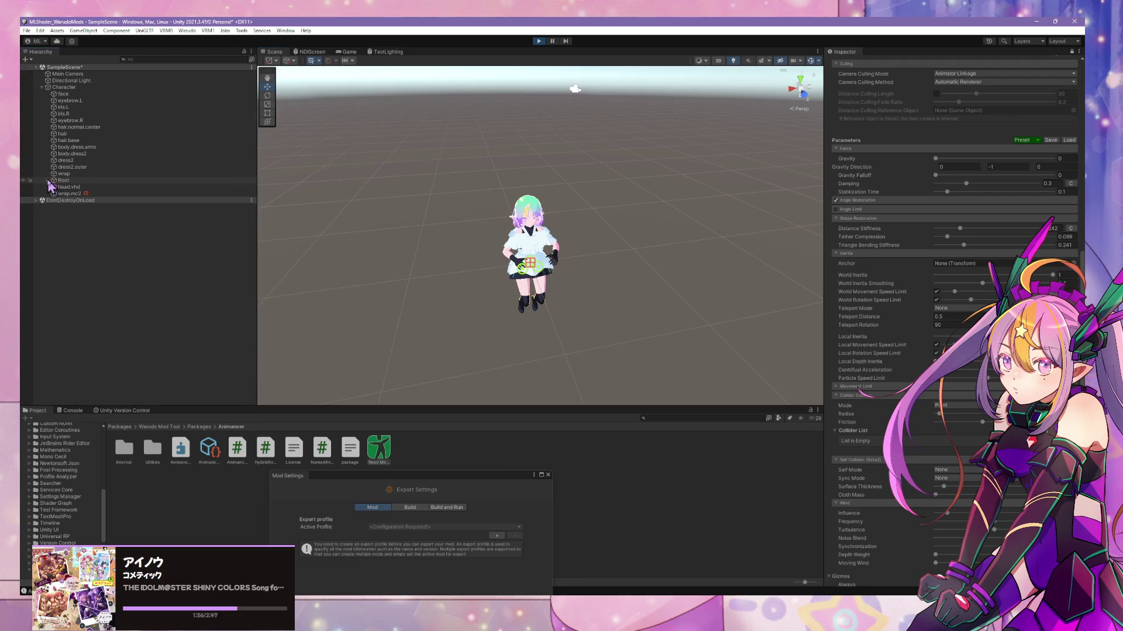
click(73, 174)
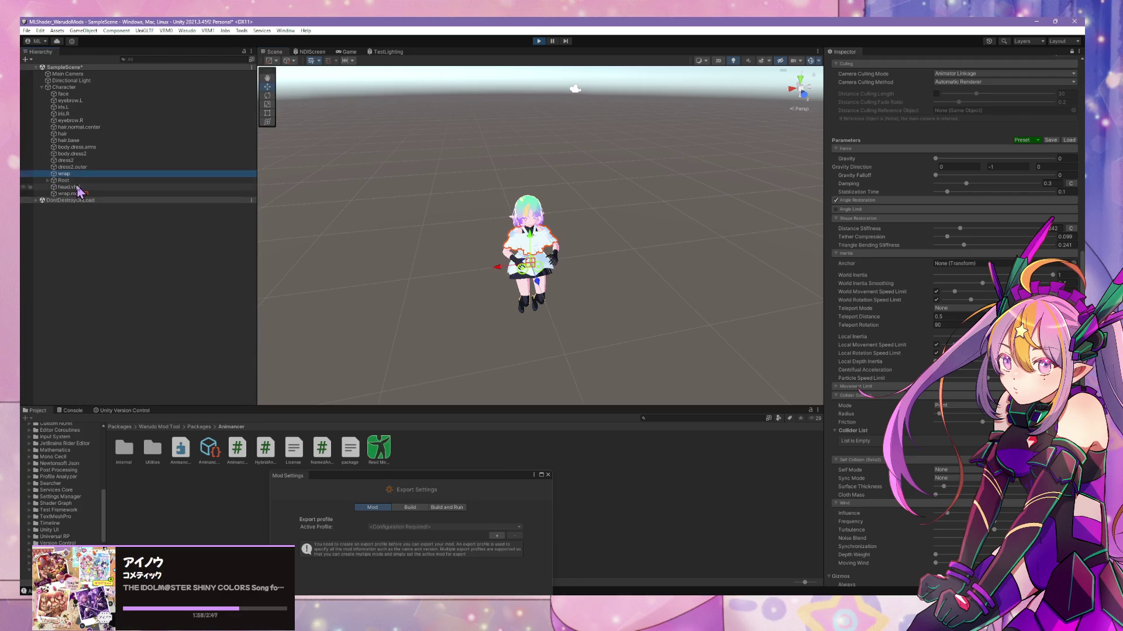
shift+click(82, 95)
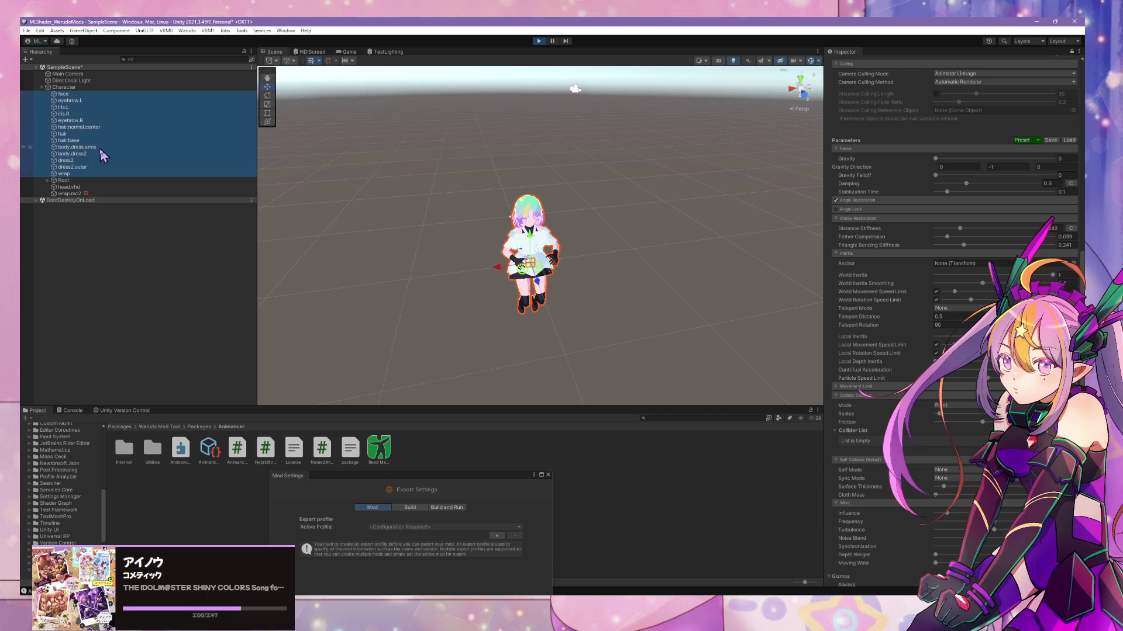
scroll(953, 292, down, 5)
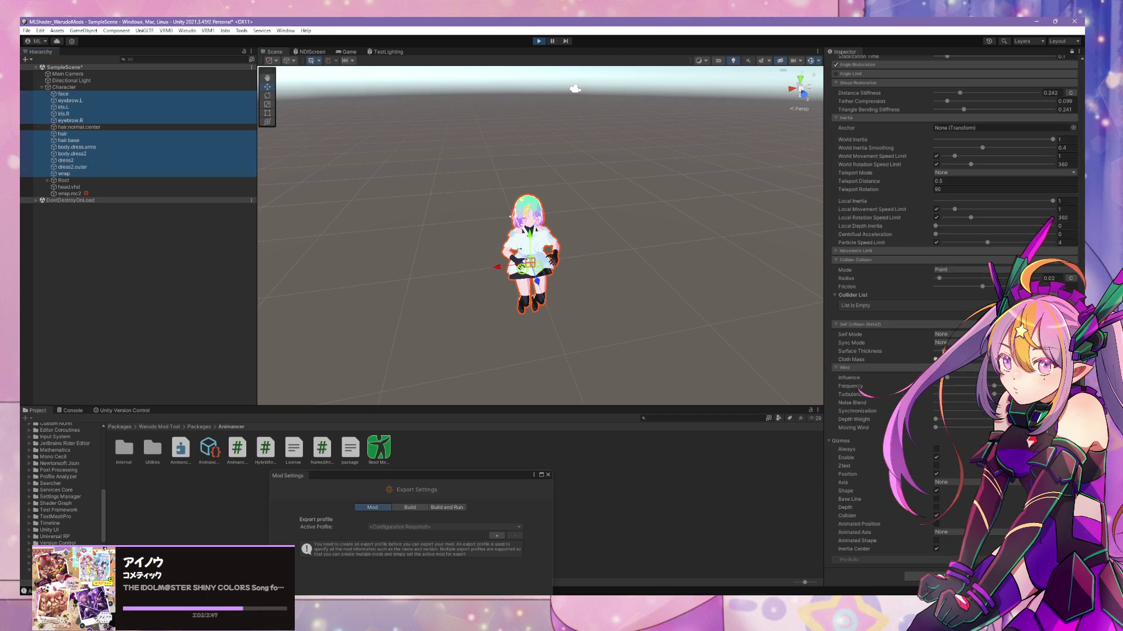
scroll(943, 418, up, 10)
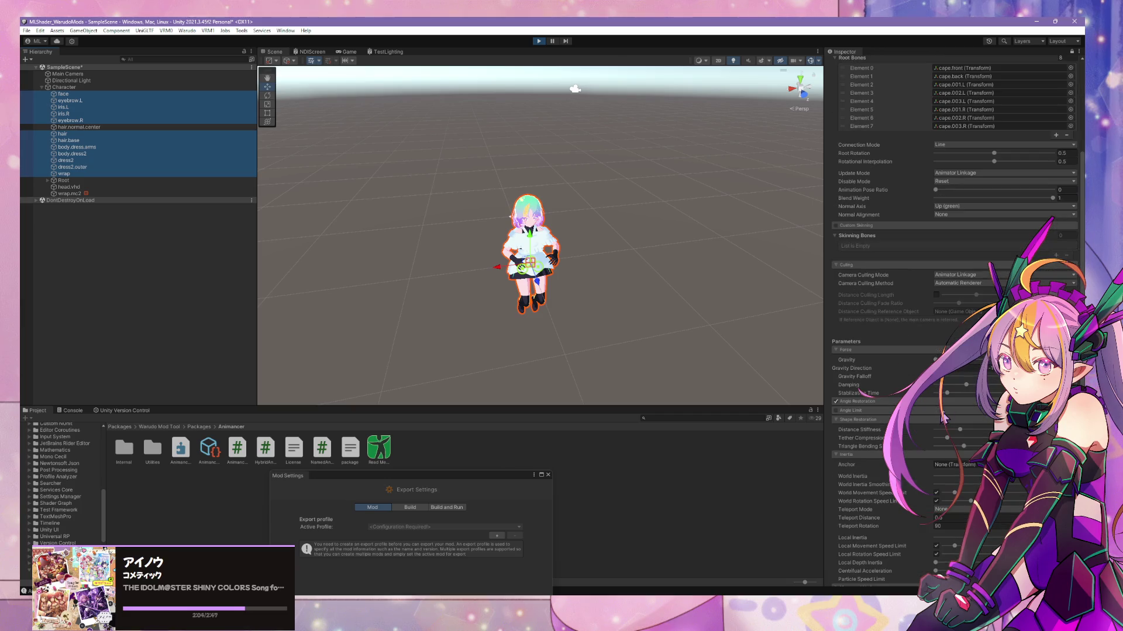
scroll(955, 307, up, 4)
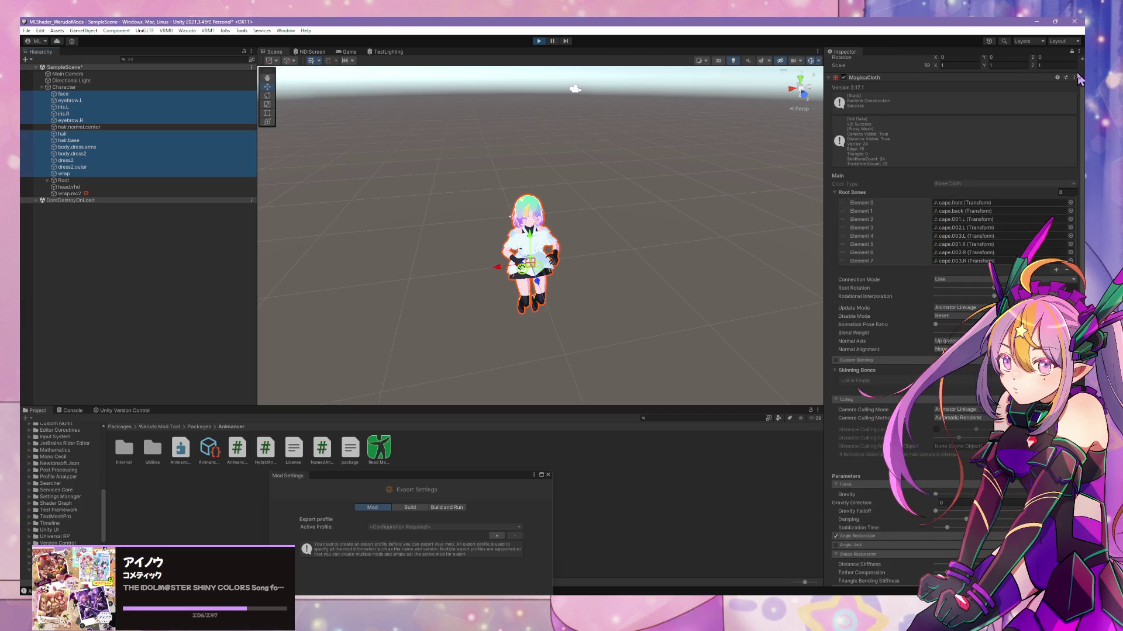
click(1071, 52)
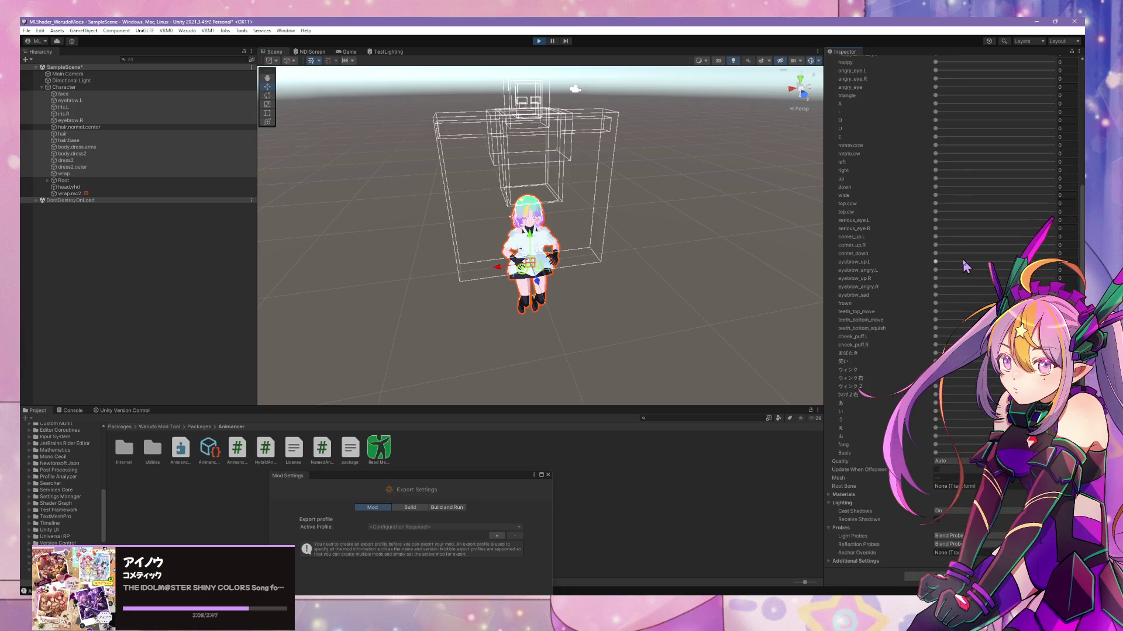
click(937, 469)
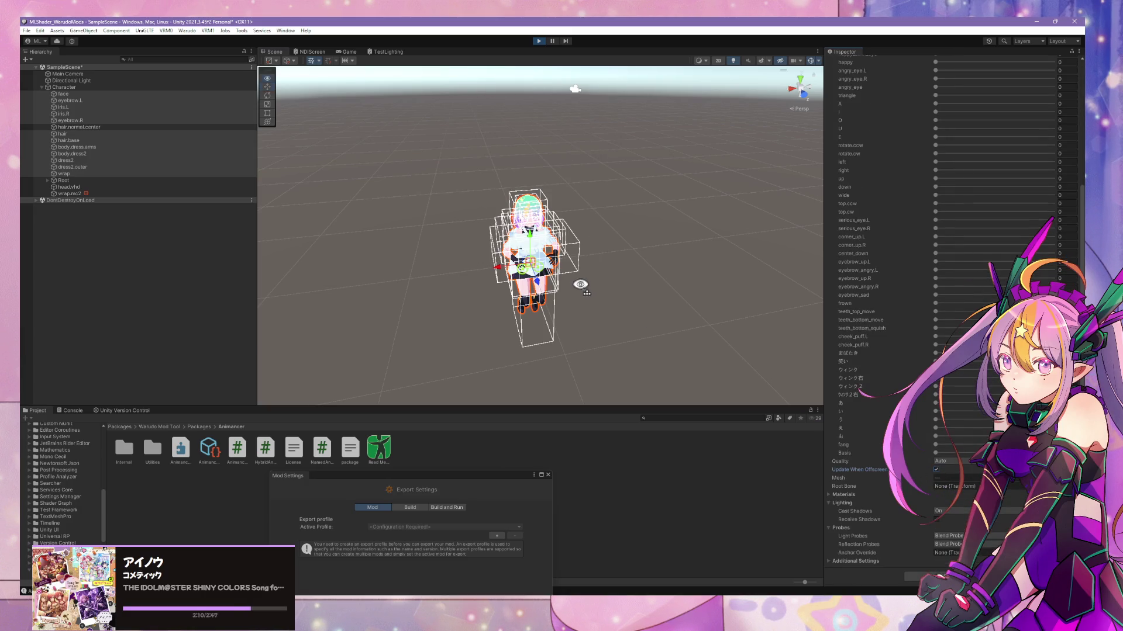
- Drag the Character sideways with the Move tool to shake the cloth
mouse_move(561, 246)
alt+mouse_down()
mouse_move(531, 299)
mouse_move(568, 281)
alt+mouse_up()
scroll(568, 281, down, 3)
scroll(567, 280, up, 4)
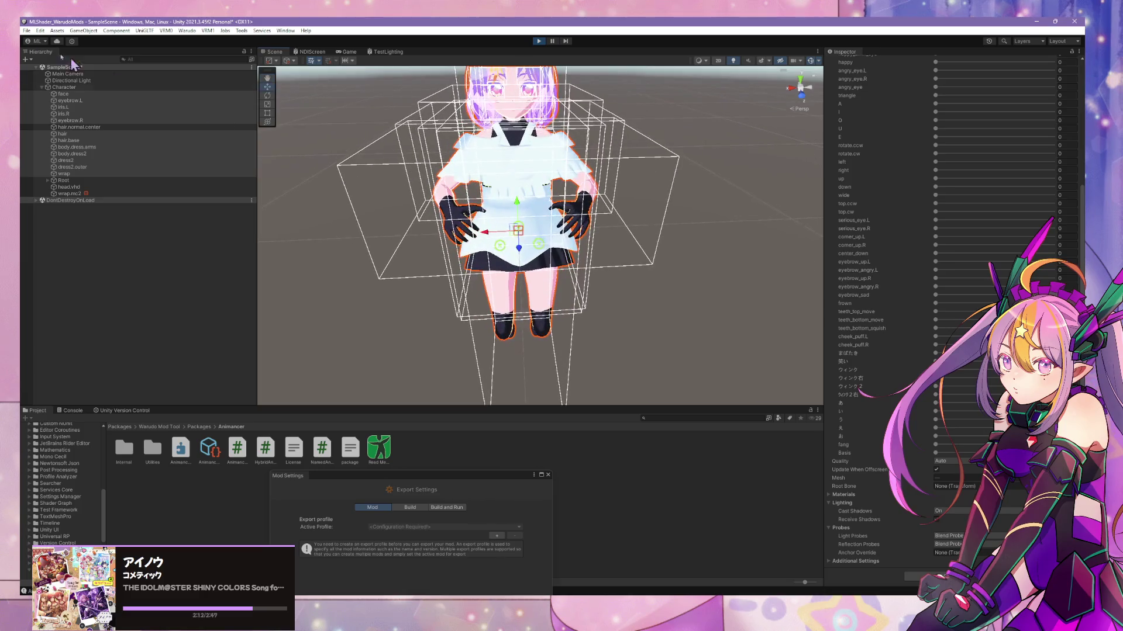
click(64, 88)
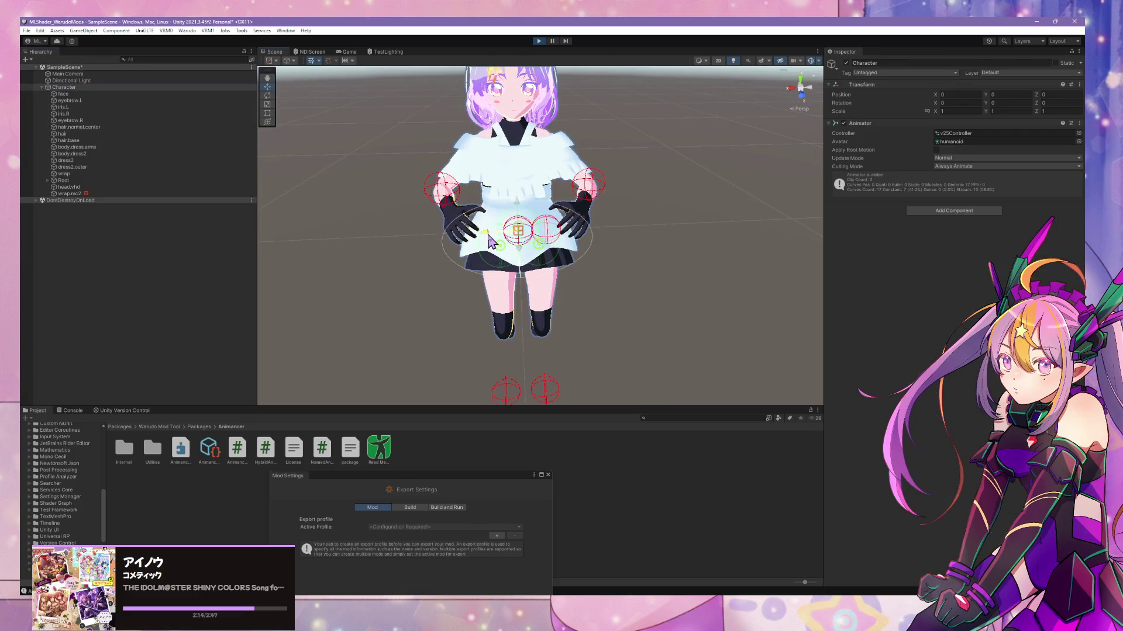
mouse_move(489, 241)
mouse_down()
mouse_move(581, 234)
mouse_move(447, 234)
mouse_move(652, 251)
mouse_move(368, 269)
mouse_move(678, 281)
mouse_move(374, 292)
mouse_move(579, 293)
mouse_move(371, 269)
mouse_move(461, 252)
mouse_move(415, 260)
mouse_move(588, 263)
mouse_move(512, 266)
mouse_up()
mouse_move(512, 266)
right_down()
mouse_move(496, 226)
mouse_move(441, 231)
mouse_move(580, 246)
right_up()
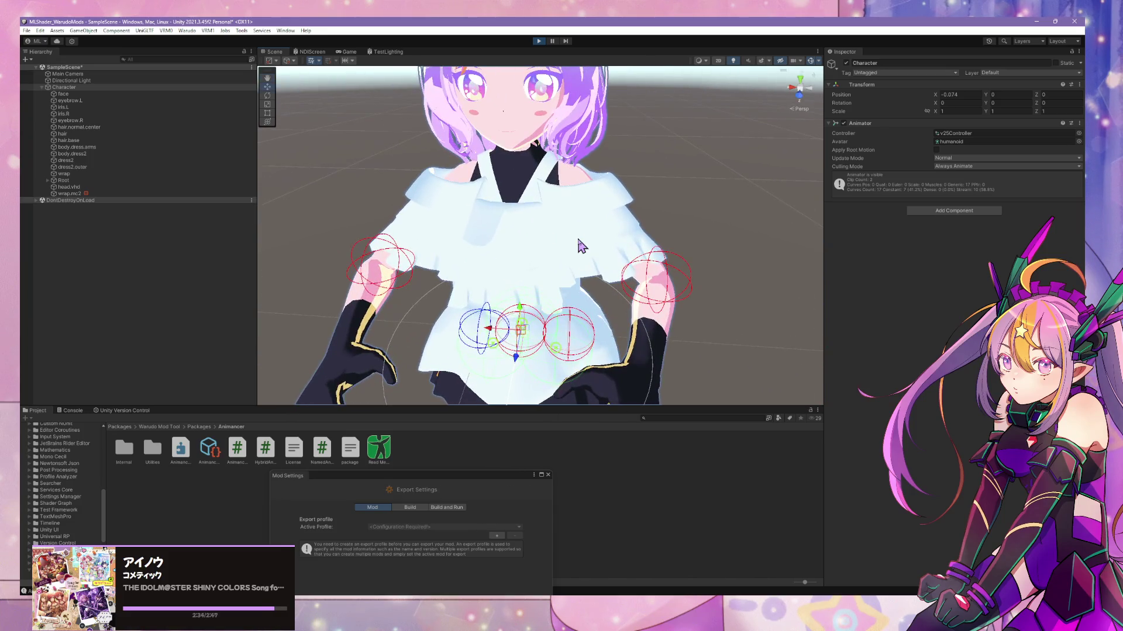
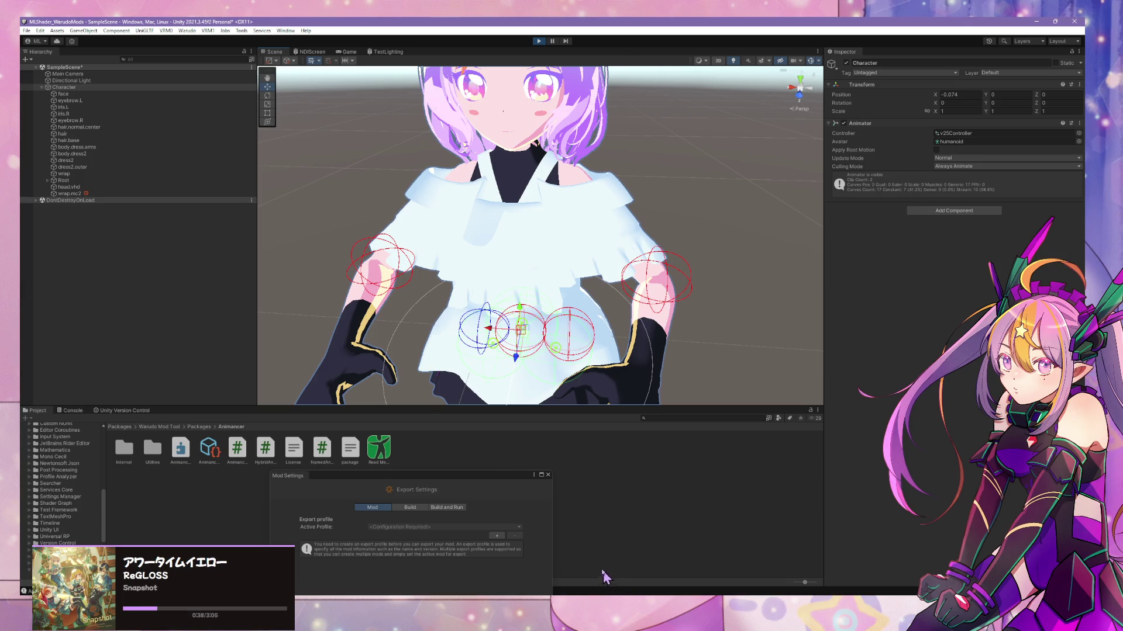
- Zoom and orbit the Scene view to check the dress from the character's side
scroll(522, 298, down, 5)
scroll(522, 294, up, 6)
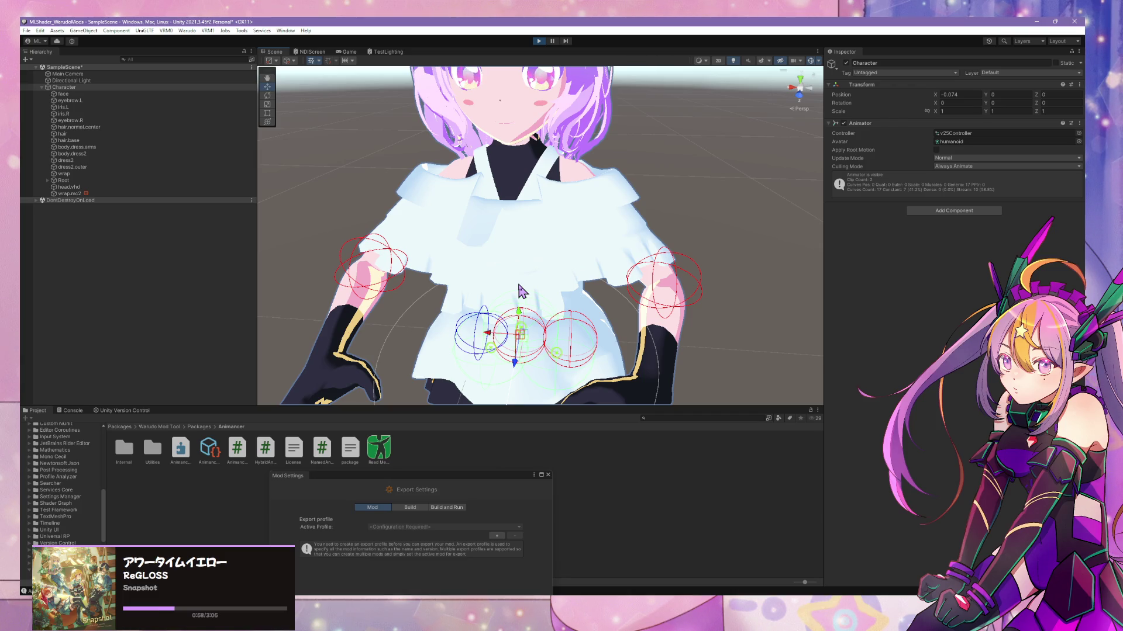
scroll(547, 190, down, 5)
scroll(547, 190, up, 5)
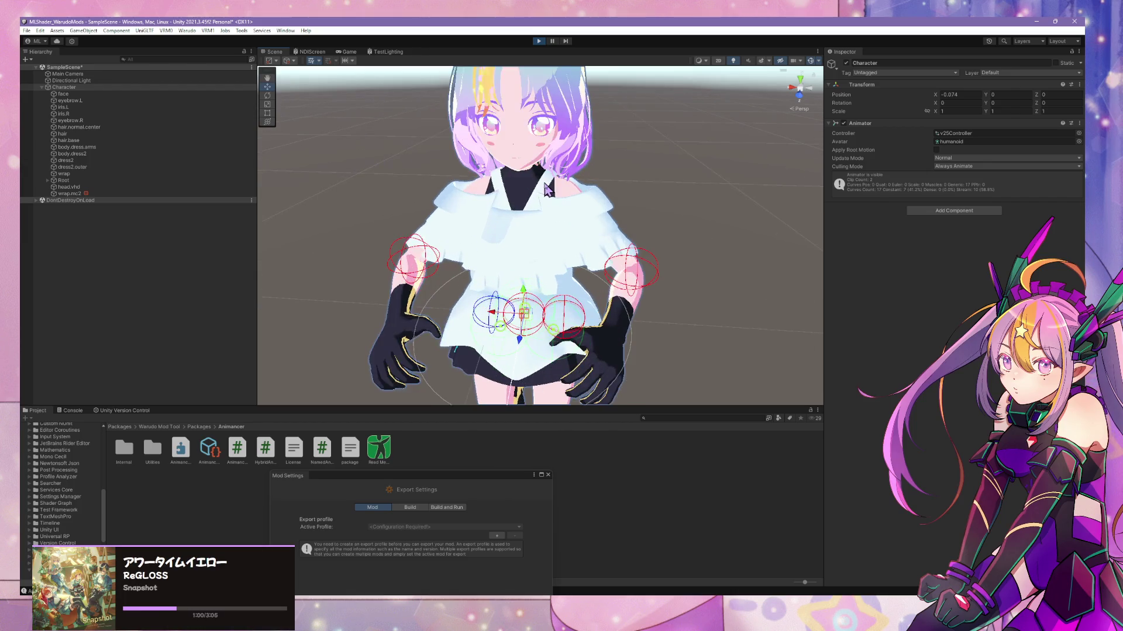
mouse_move(547, 190)
alt+mouse_down()
mouse_move(501, 200)
mouse_move(385, 176)
mouse_move(233, 180)
mouse_move(657, 222)
alt+mouse_up()
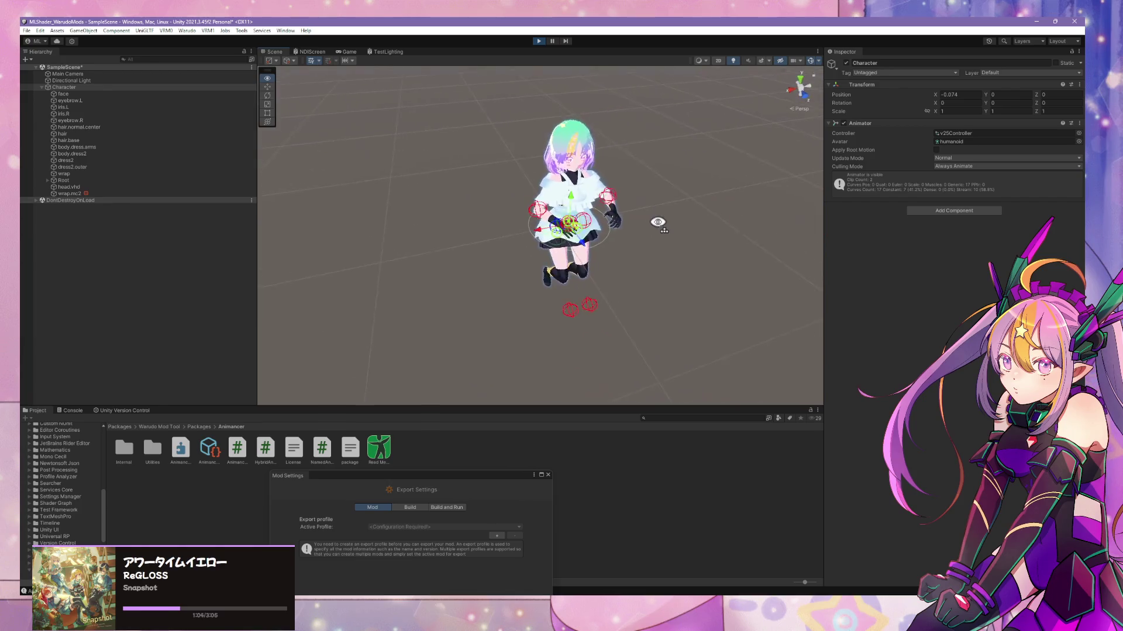
scroll(657, 222, up, 10)
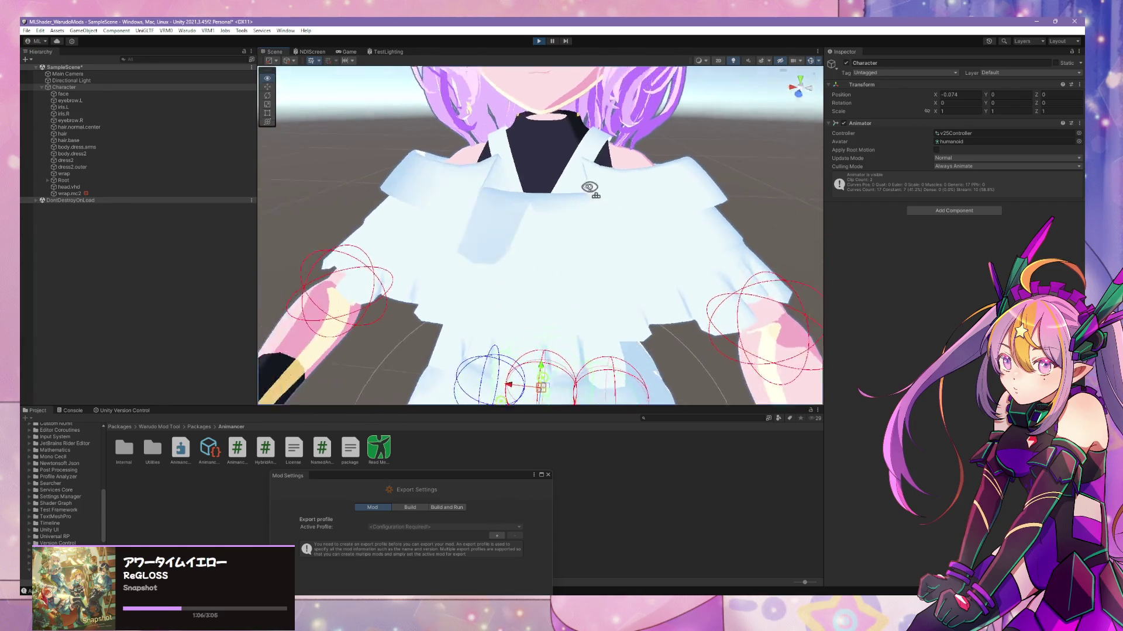
scroll(590, 187, down, 10)
scroll(587, 186, up, 10)
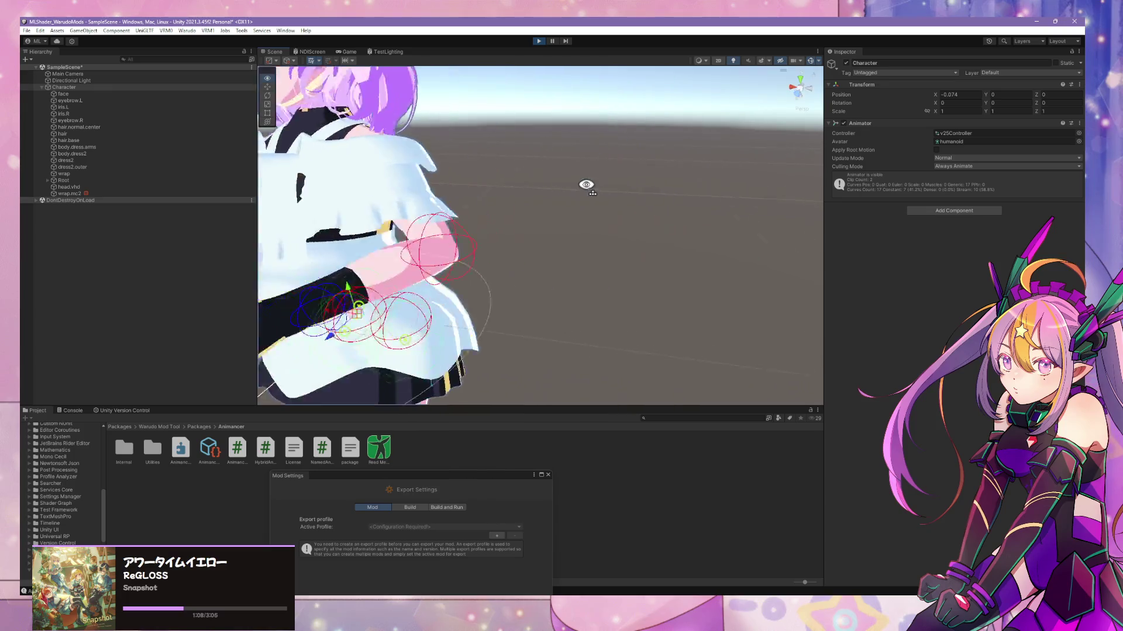
- Reframe on the torso and check the dress from the front, then orbit in Blender
alt+drag(585, 184, 521, 169)
key(f)
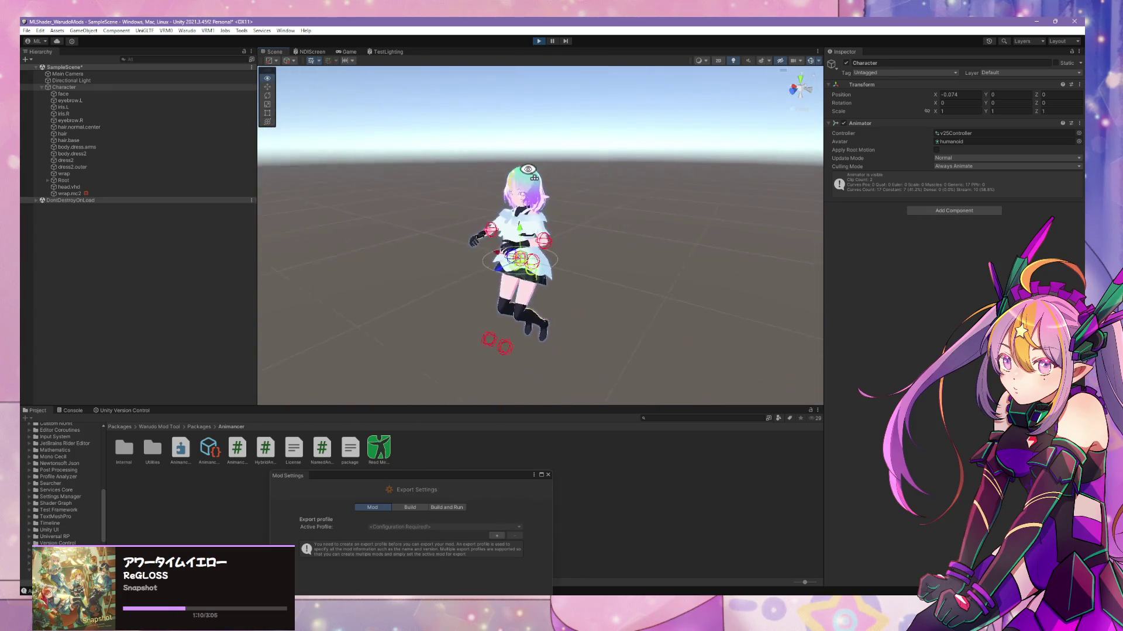
scroll(497, 155, up, 10)
alt+drag(482, 143, 507, 146)
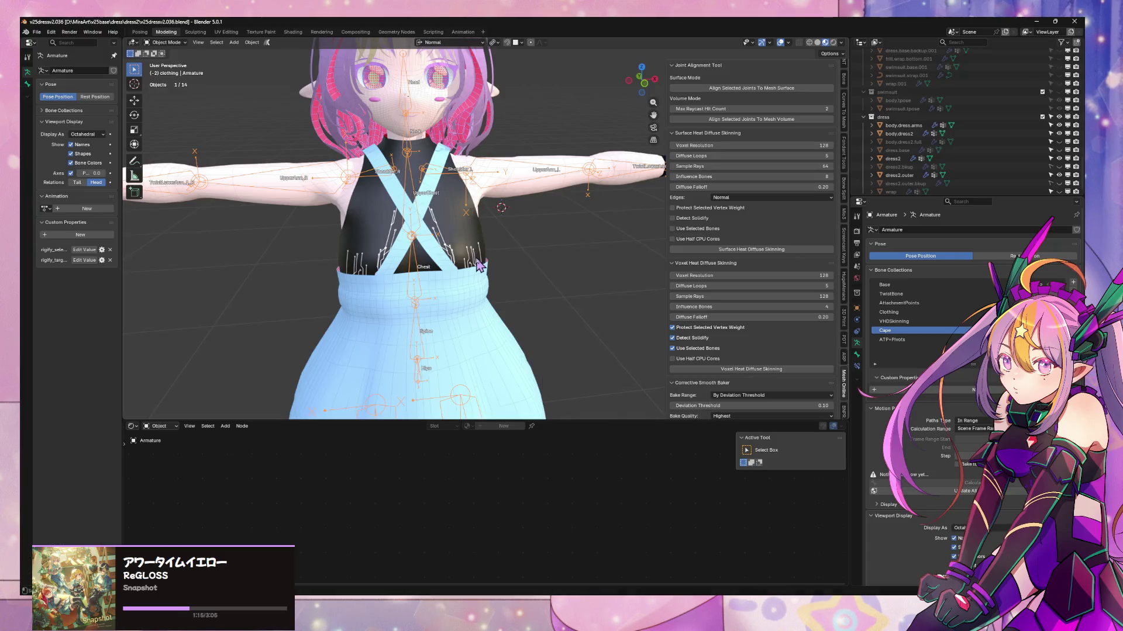
middle_drag(544, 159, 565, 155)
- Hide the viewport overlays and bones, then inspect the dress from side and front angles
click(781, 42)
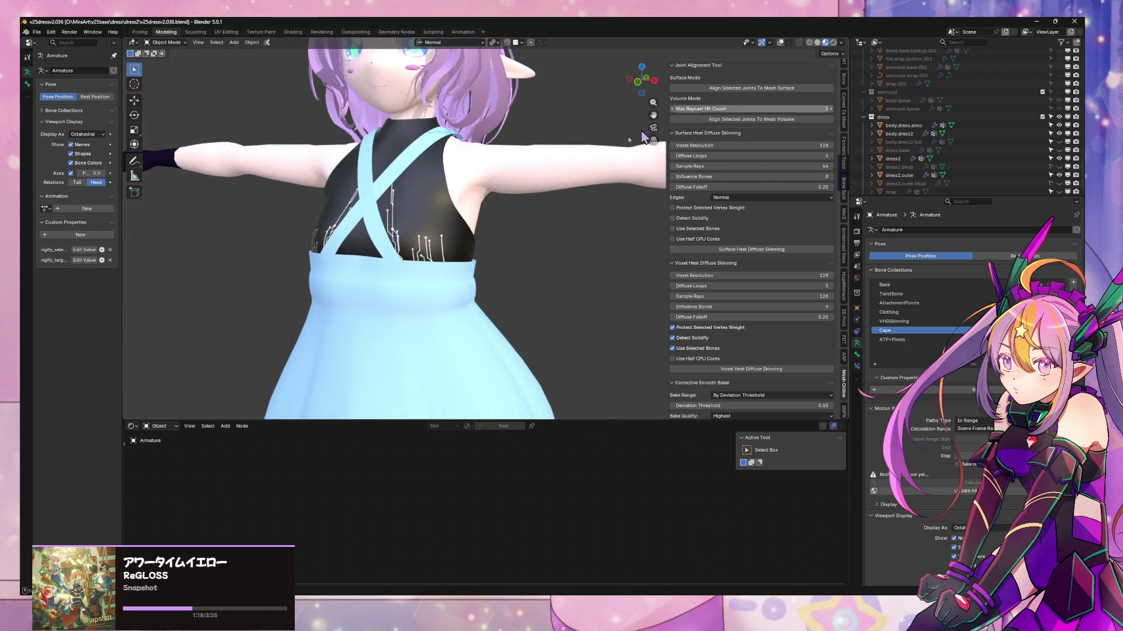
mouse_move(542, 202)
middle_down()
mouse_move(605, 180)
mouse_move(546, 208)
mouse_move(387, 180)
mouse_move(568, 189)
middle_up()
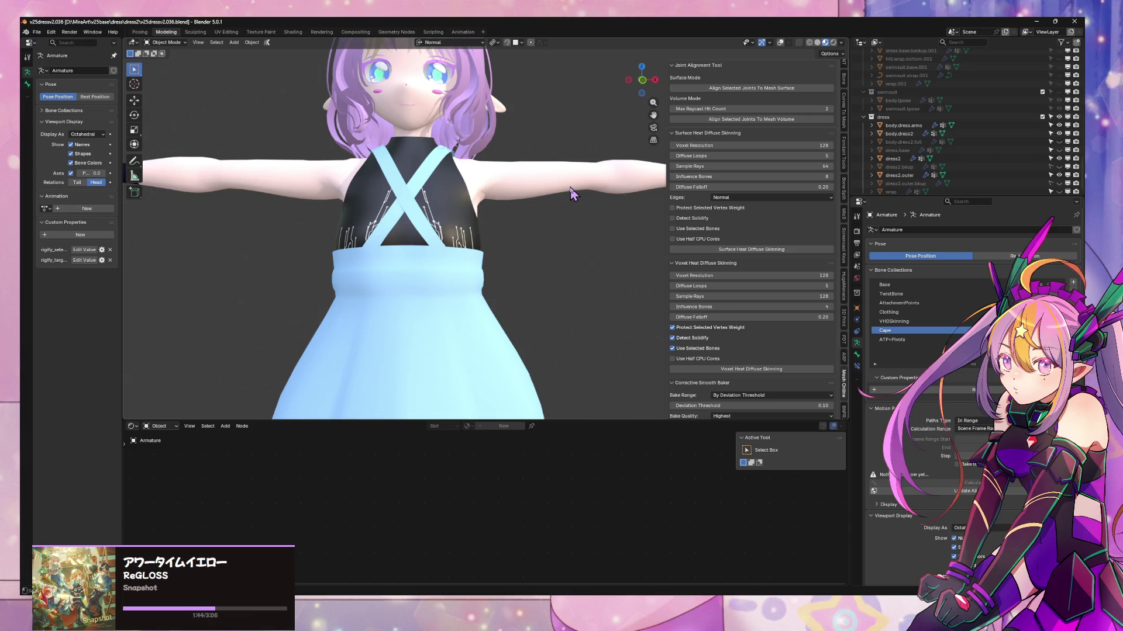
mouse_move(576, 179)
middle_down()
mouse_move(546, 188)
mouse_move(558, 181)
middle_up()
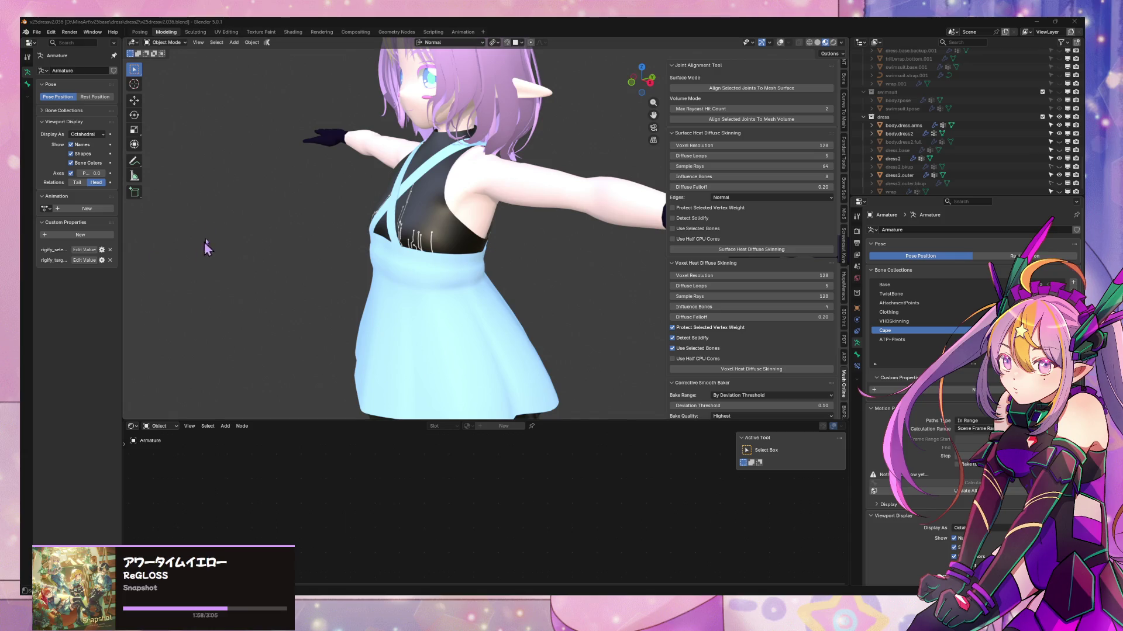
middle_drag(208, 246, 281, 246)
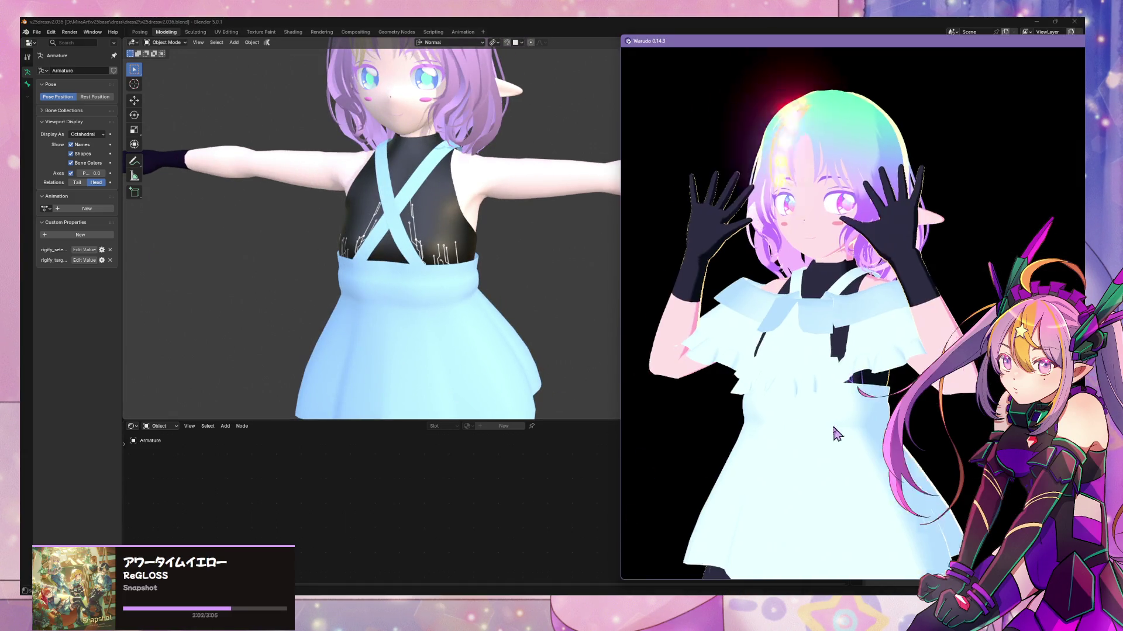
- Zoom out in Warudo to see the full avatar in the dress, then go back to Blender
scroll(799, 328, down, 5)
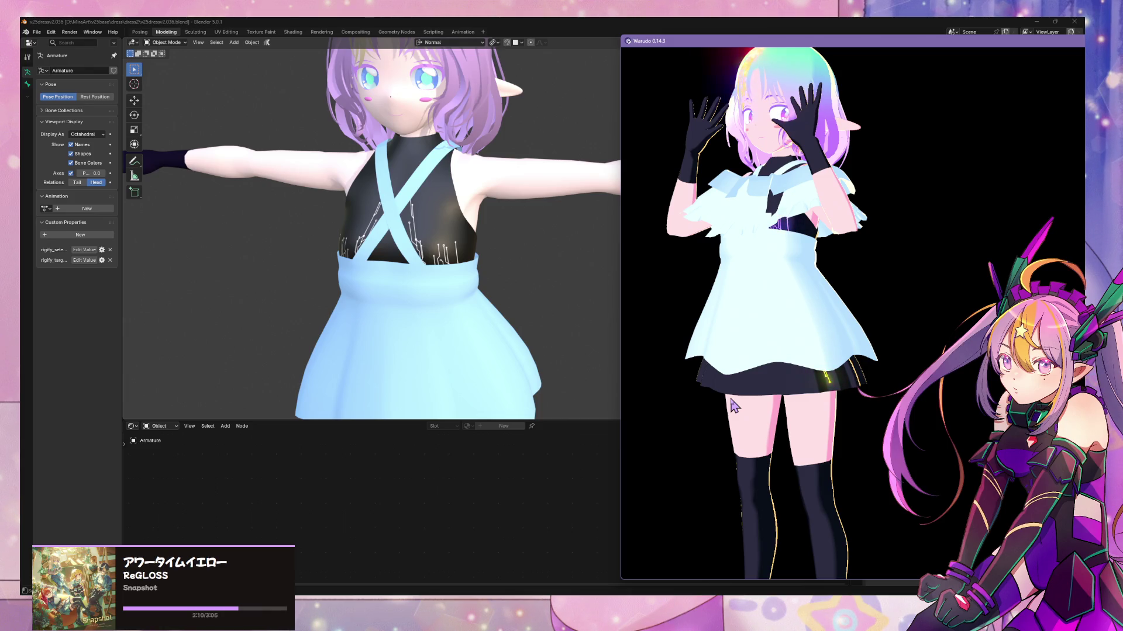
click(358, 281)
scroll(958, 123, up, 5)
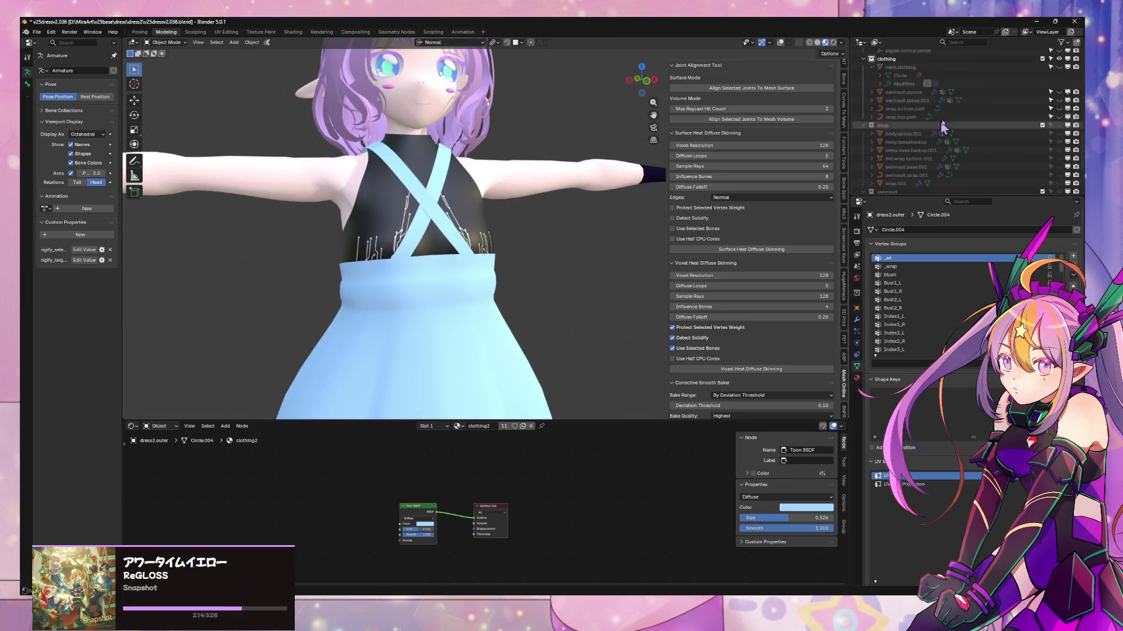
- Find hair.normal.center in the Outliner by searching 'hair.no' and hide it
click(957, 42)
text(hair.no)
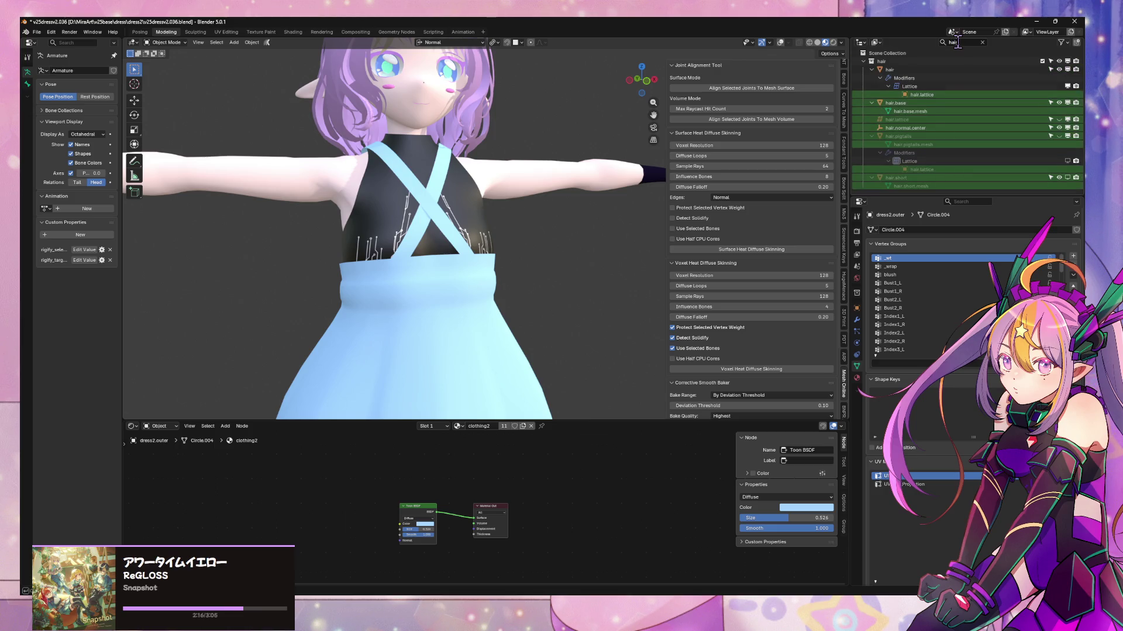
click(1059, 70)
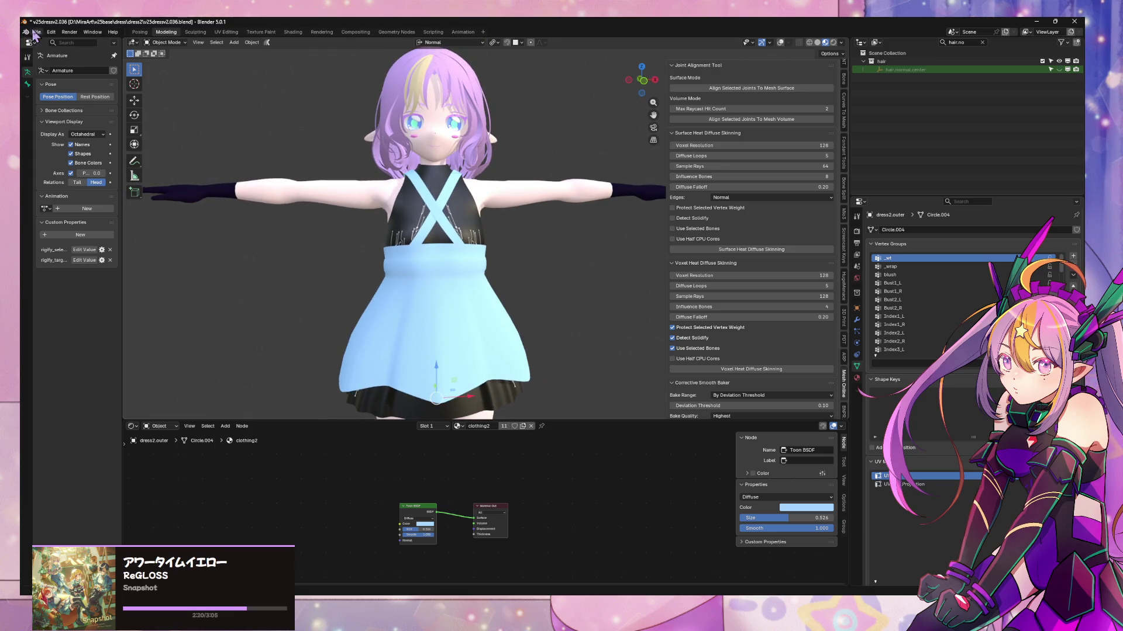
- Export the model as glTF 2.0 and go back to Unity
click(36, 32)
mouse_move(51, 158)
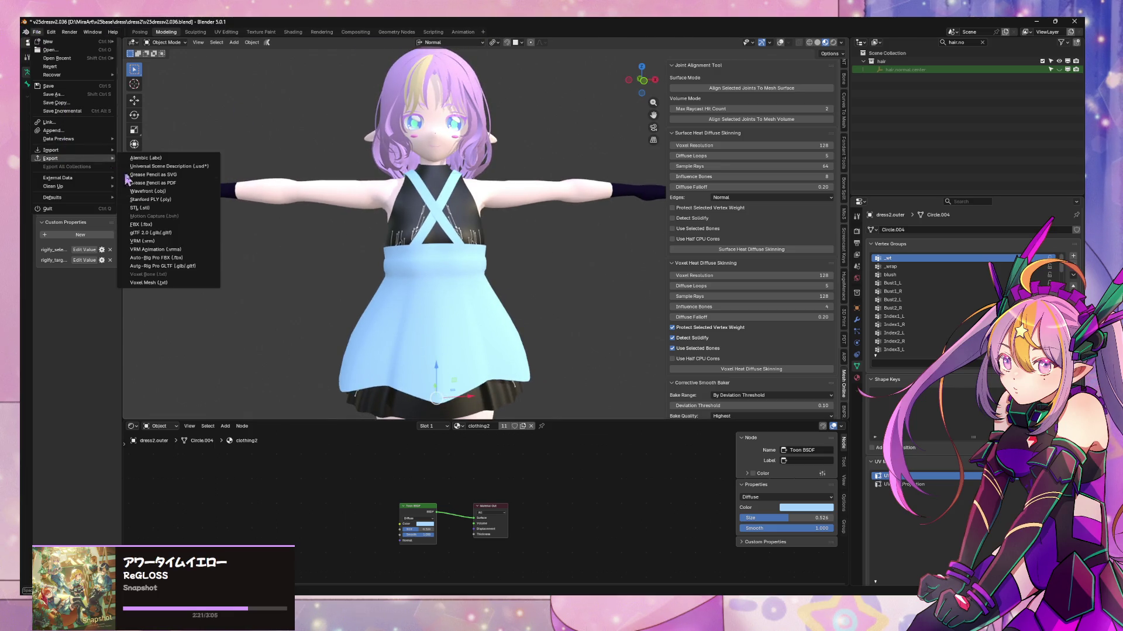
click(182, 234)
key(Escape)
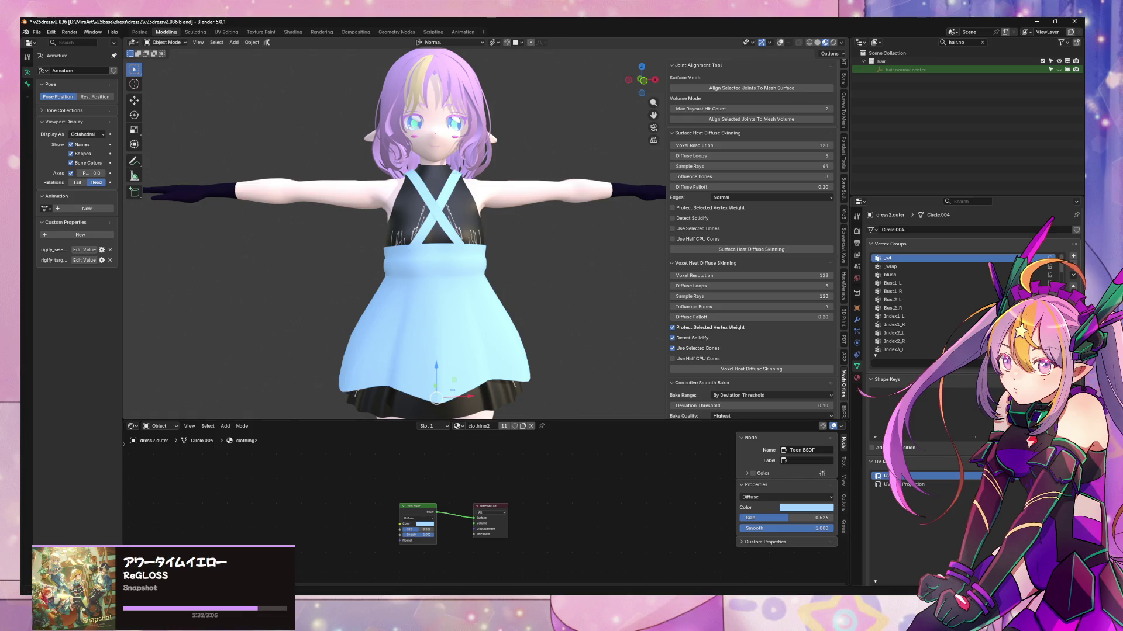
click(718, 587)
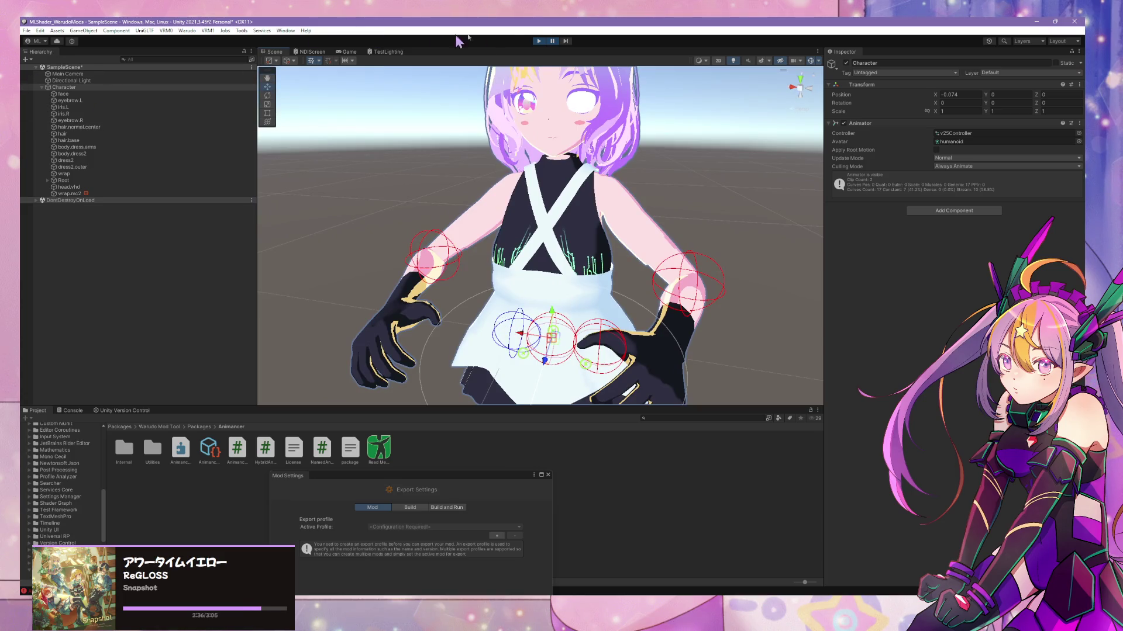
- Stop play mode and frame the whole character up to the face
click(539, 41)
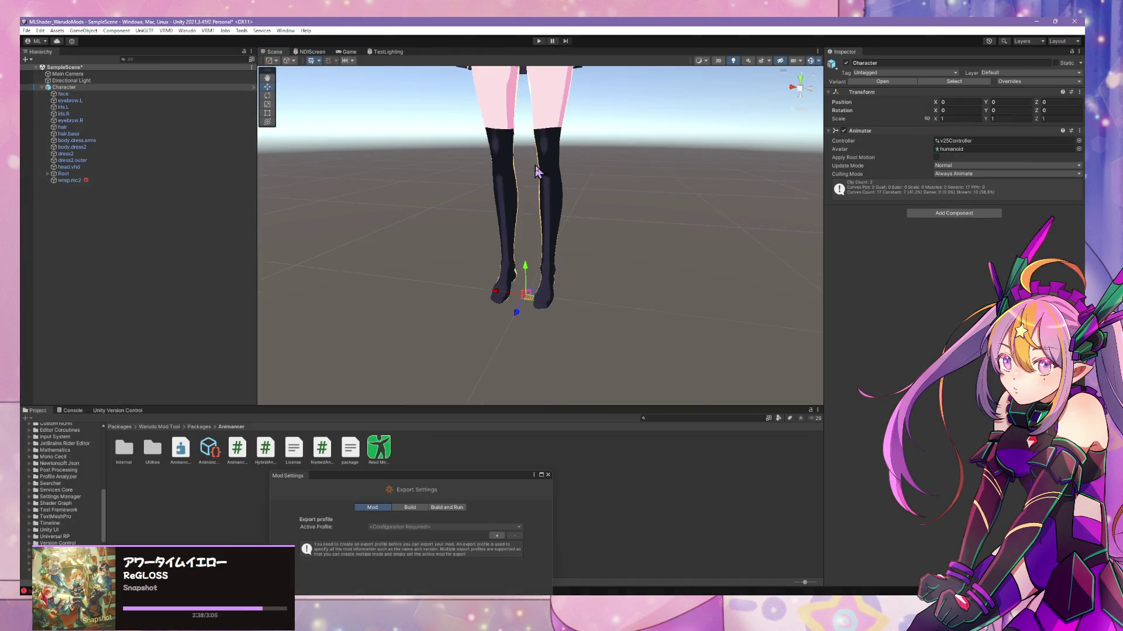
key(f)
scroll(555, 205, up, 5)
scroll(556, 205, down, 4)
middle_drag(555, 205, 579, 243)
scroll(607, 265, down, 3)
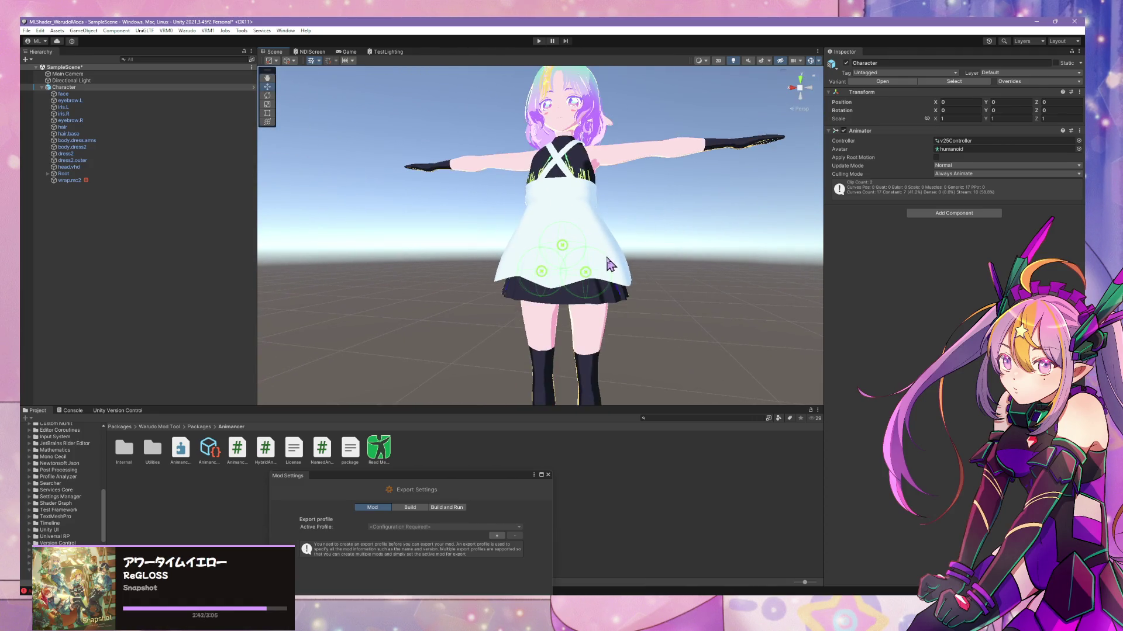
- Select dress2.outer and wrap.mc2, frame the cloth gizmos, and try deleting wrap.mc2
click(609, 264)
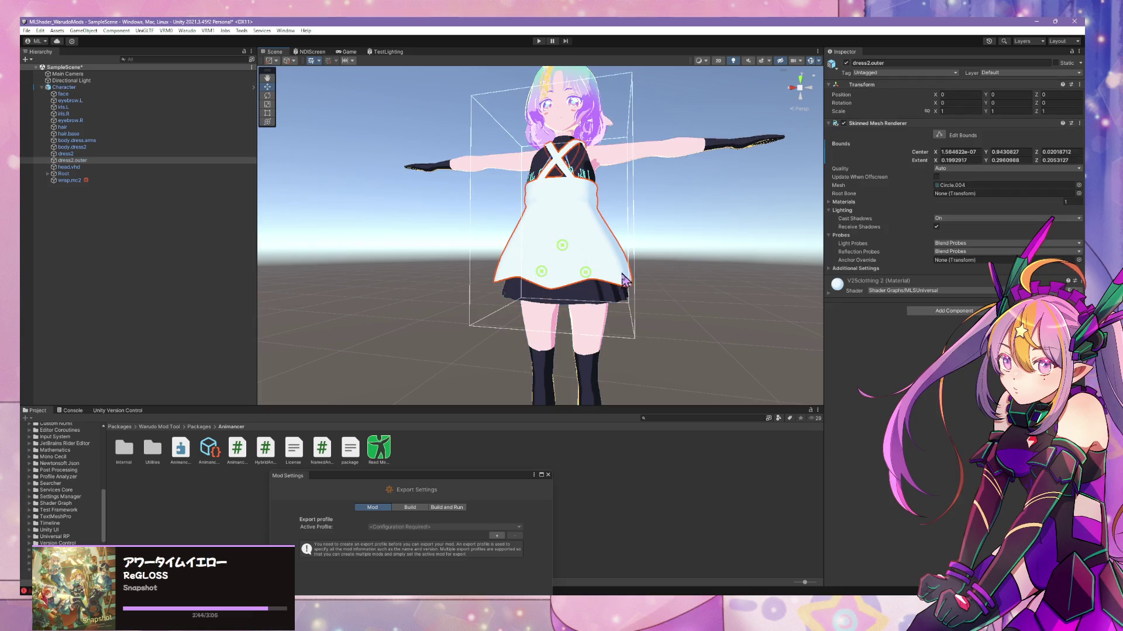
click(67, 180)
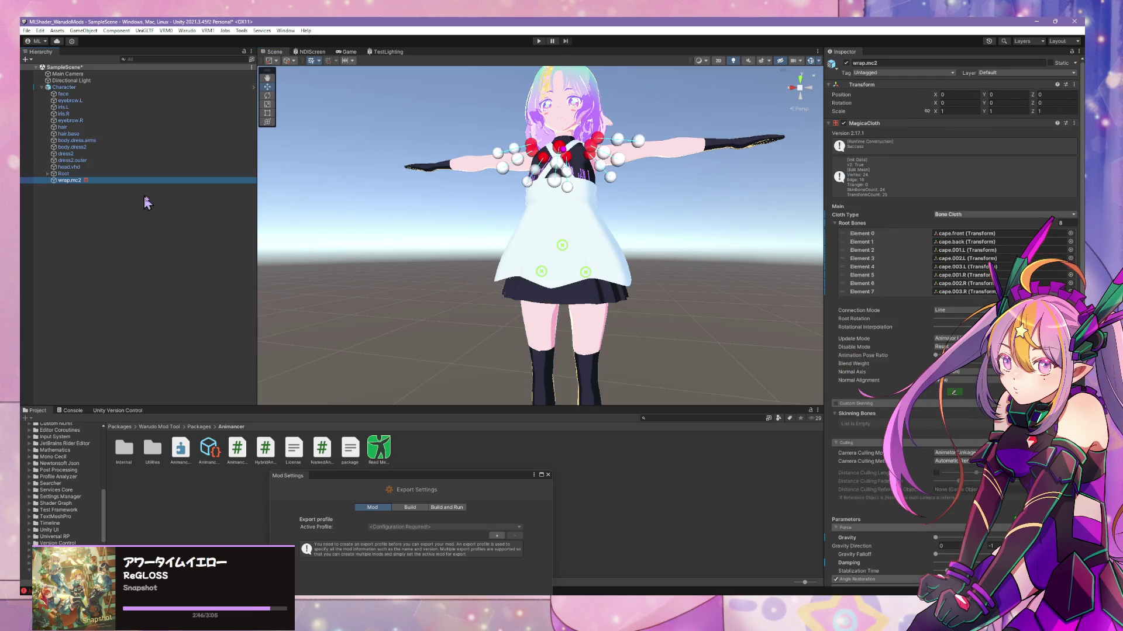
mouse_move(576, 247)
alt+mouse_down()
mouse_move(601, 240)
mouse_move(721, 83)
alt+mouse_up()
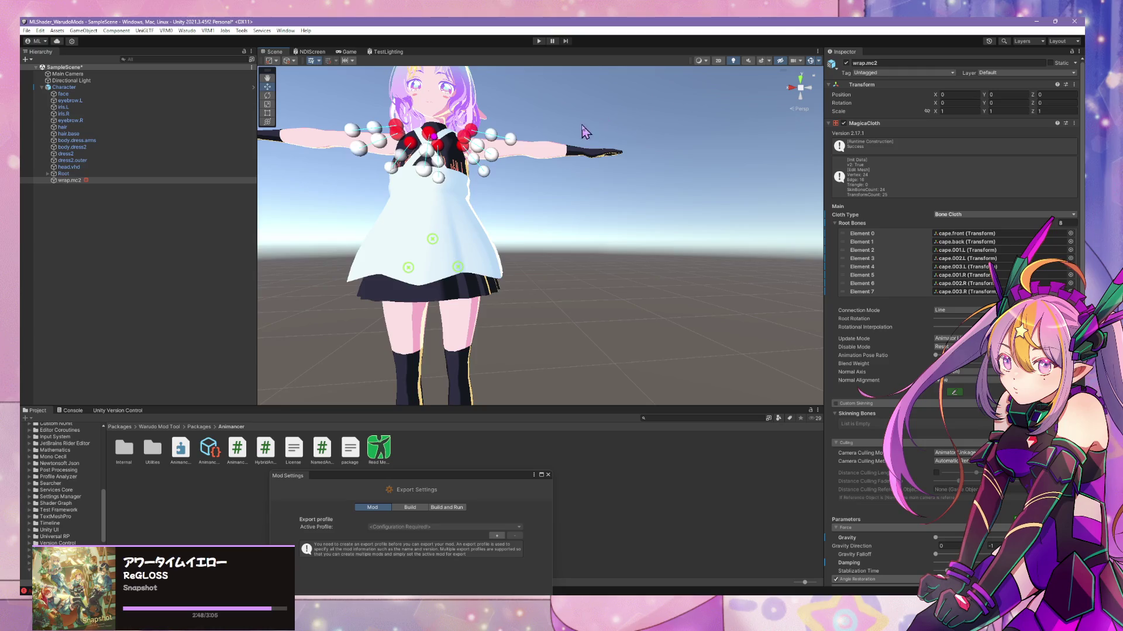
key(f)
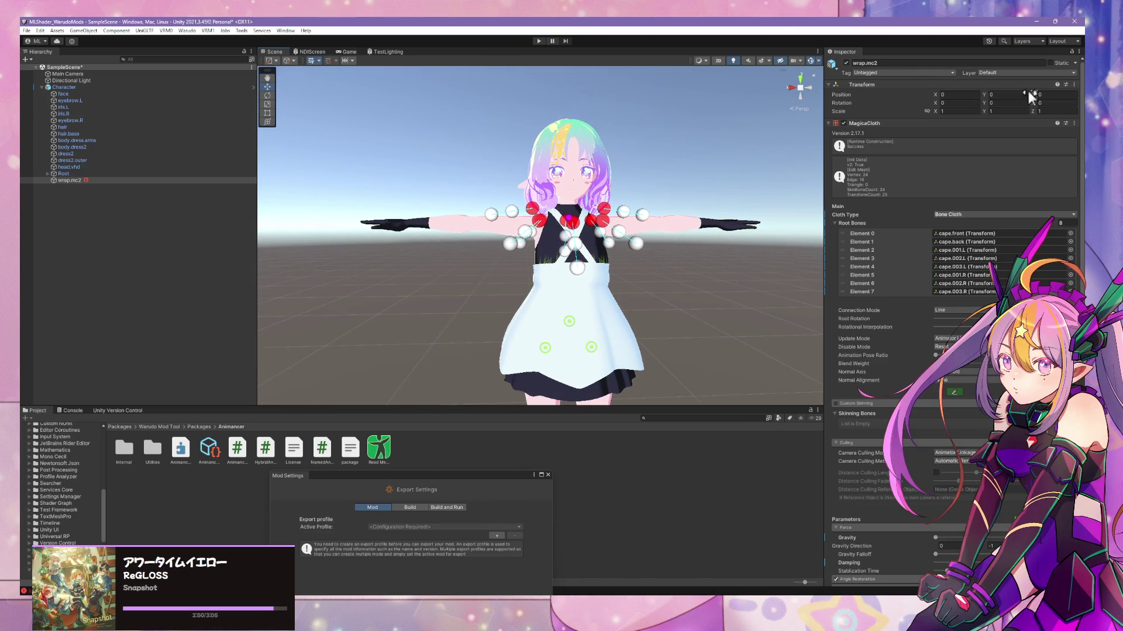
click(131, 180)
key(Delete)
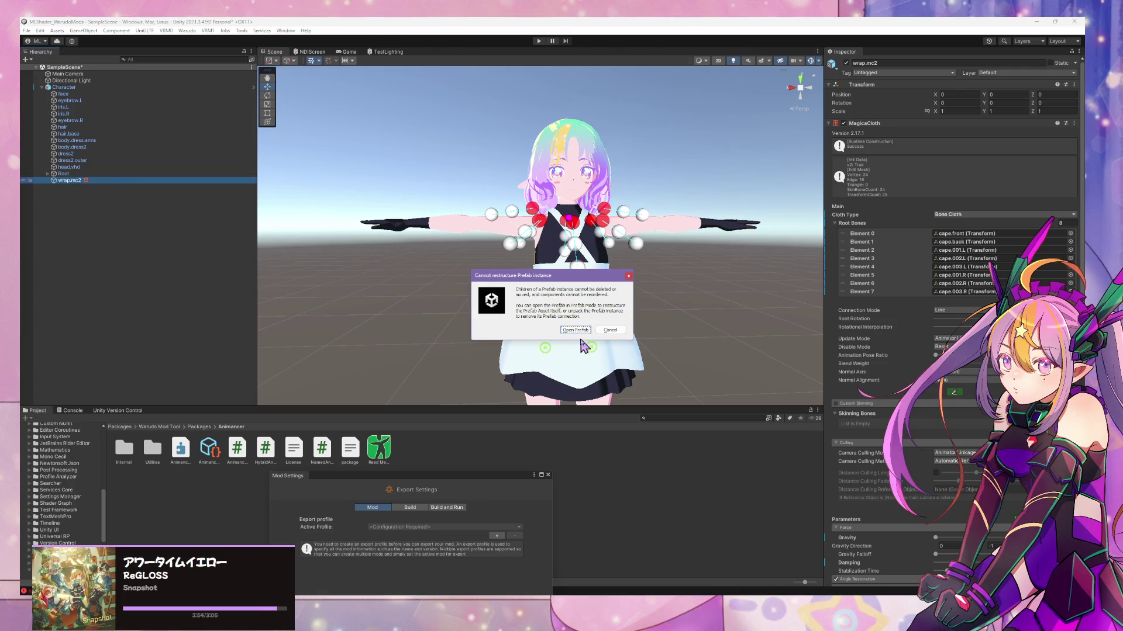
- Open the Character prefab, delete wrap.mc2, and create an empty child named dress.mc2
click(575, 331)
key(Delete)
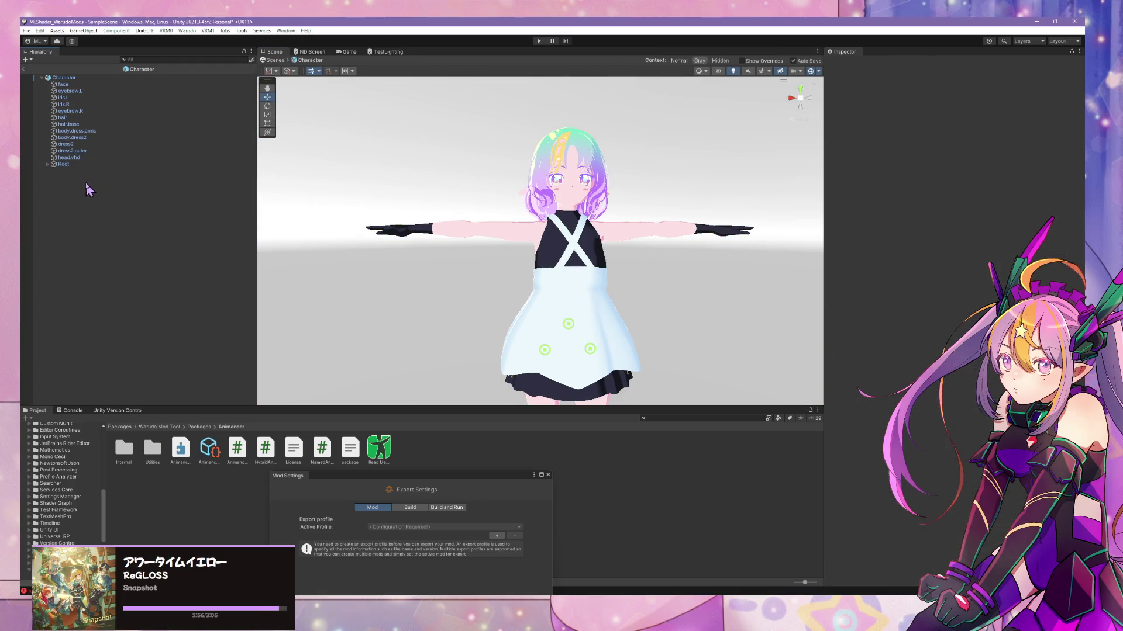
right_click(85, 182)
click(147, 297)
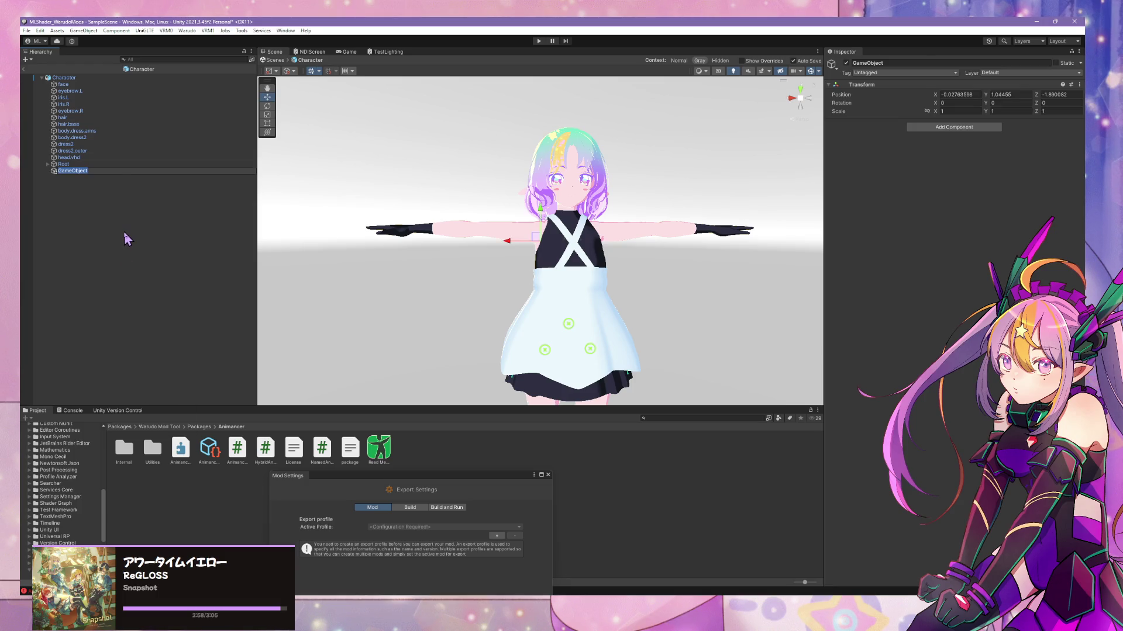
text(dress.m)
text(c2)
key(Return)
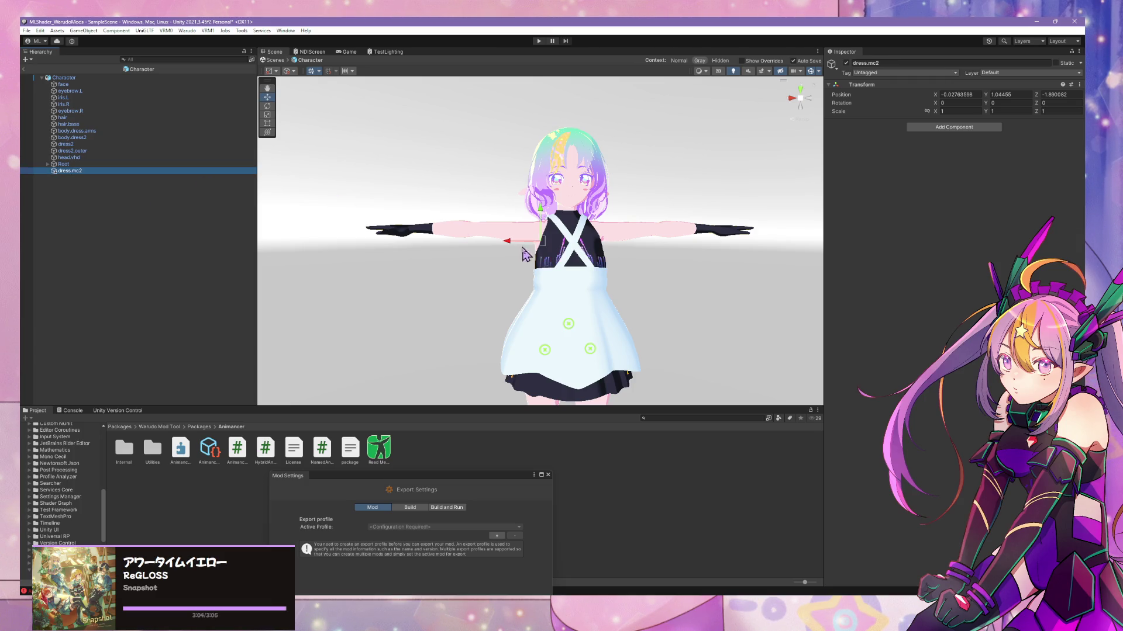
- Add a MagicaCloth component to dress.mc2
scroll(526, 254, up, 2)
mouse_move(526, 254)
middle_down()
mouse_move(577, 193)
mouse_move(561, 196)
middle_up()
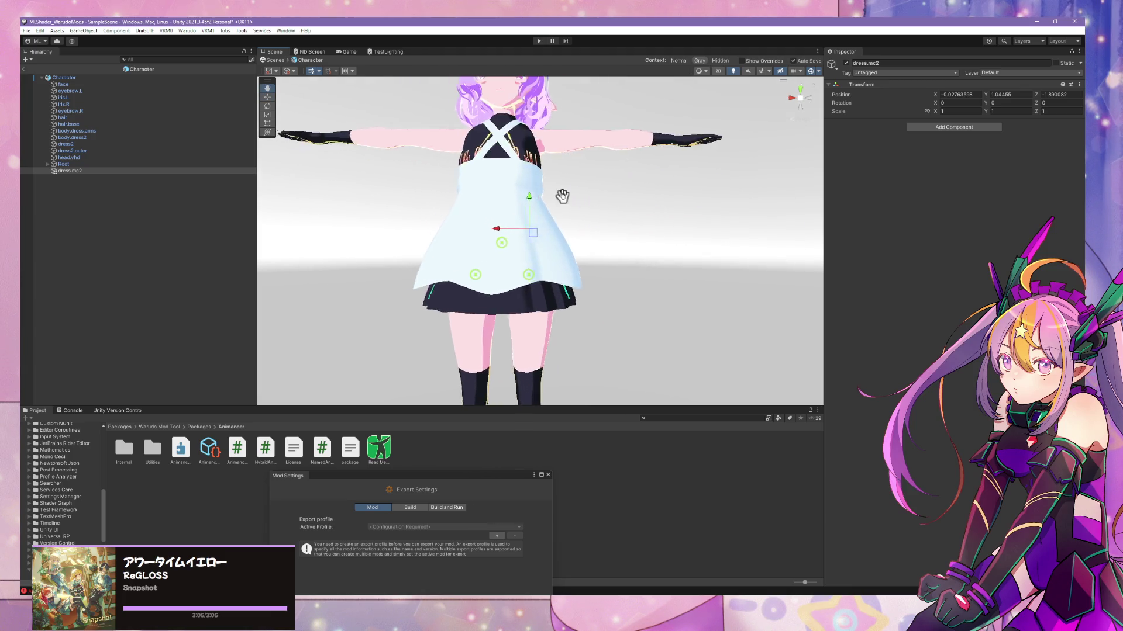
scroll(562, 196, up, 3)
scroll(577, 201, down, 2)
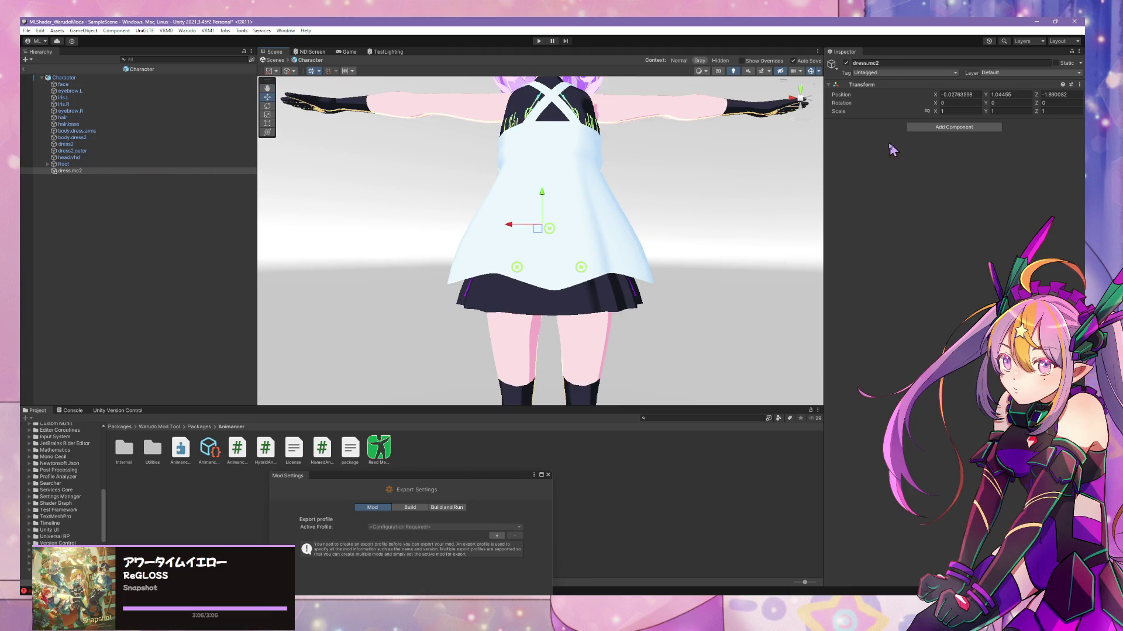
click(948, 127)
click(941, 171)
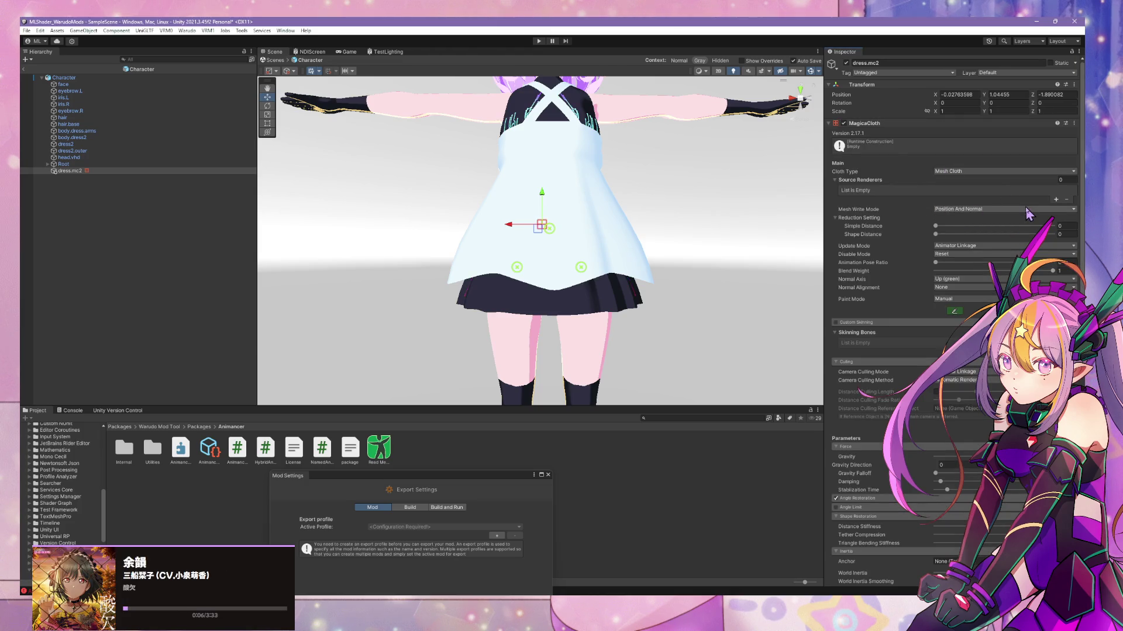
- Add two Source Renderers slots and assign dress2 and dress2.outer
scroll(1025, 206, down, 3)
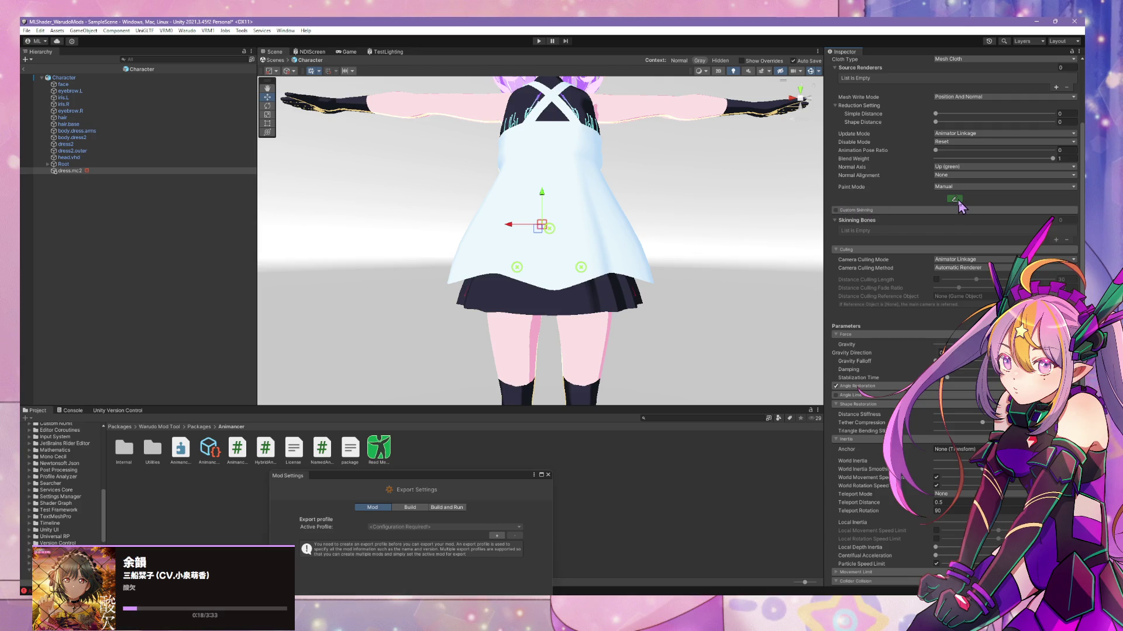
scroll(723, 196, up, 3)
scroll(723, 196, down, 4)
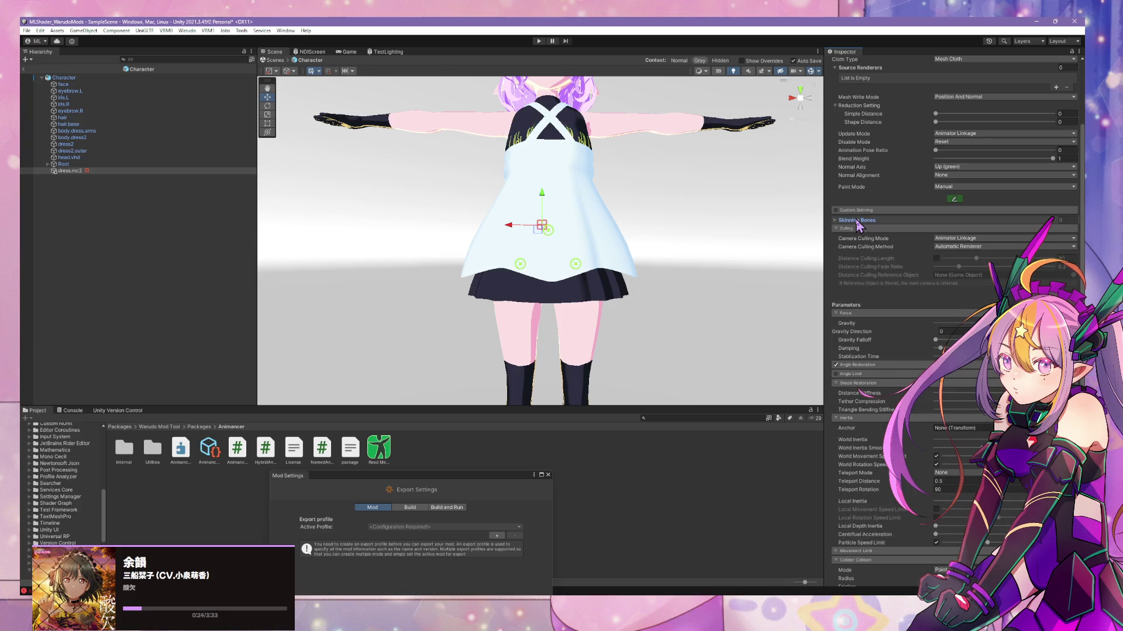
scroll(978, 218, up, 2)
scroll(978, 218, up, 5)
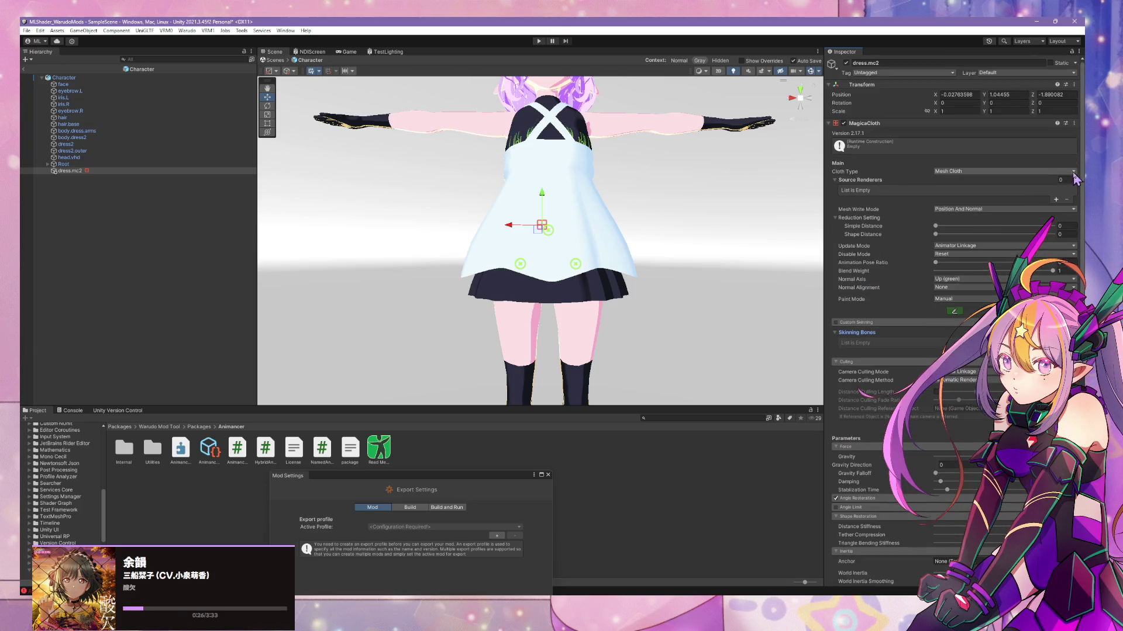
click(1056, 199)
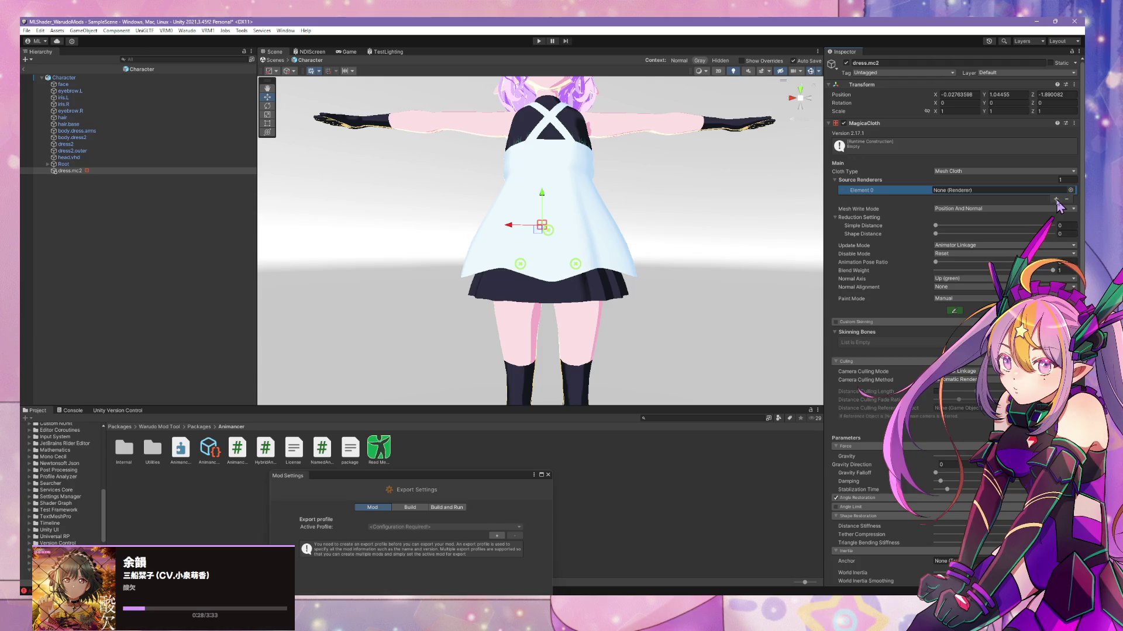
click(1056, 200)
mouse_move(85, 154)
mouse_down()
mouse_move(944, 173)
mouse_move(968, 206)
mouse_up()
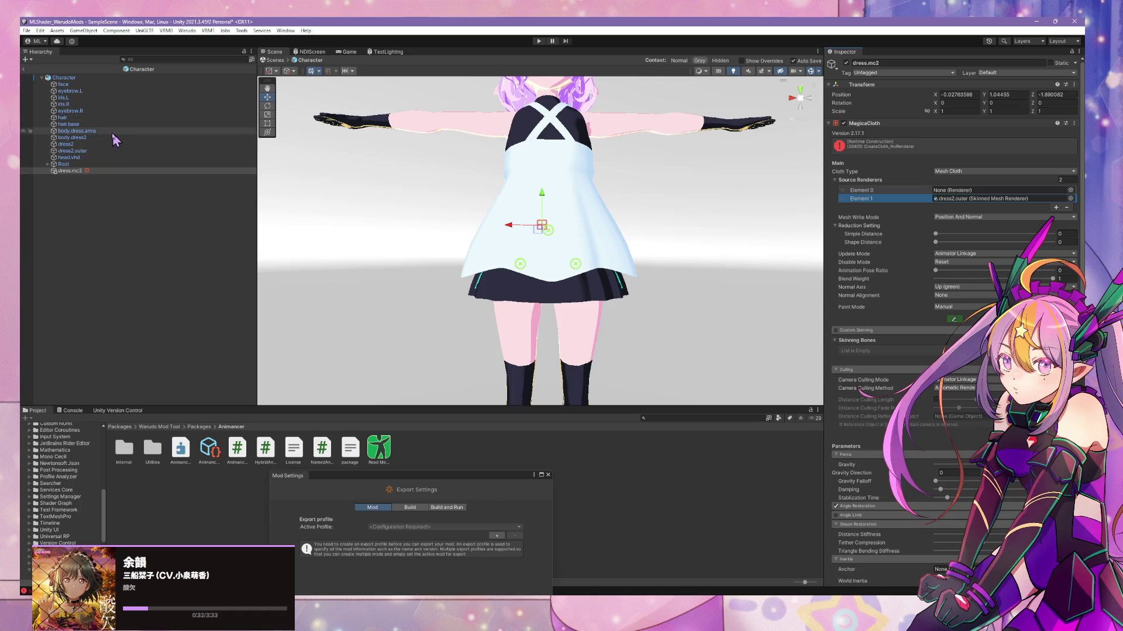
mouse_move(65, 145)
mouse_down()
mouse_move(974, 211)
mouse_move(970, 194)
mouse_up()
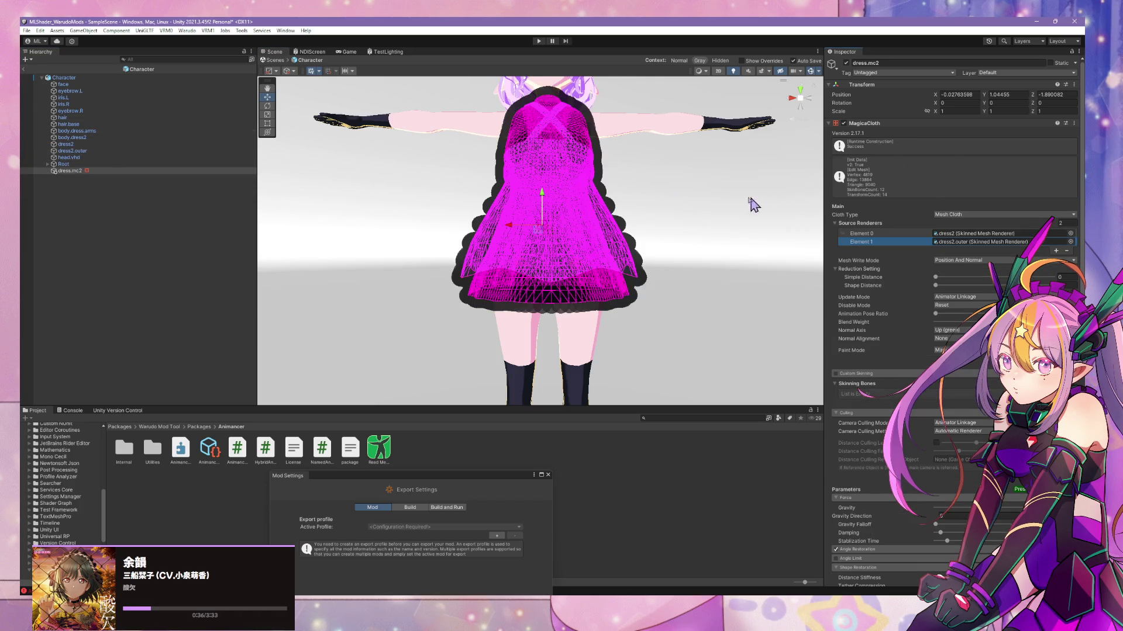
- Raise Simple Distance to about 0.0616 and enter vertex attribute paint mode
scroll(659, 212, up, 3)
scroll(663, 232, up, 3)
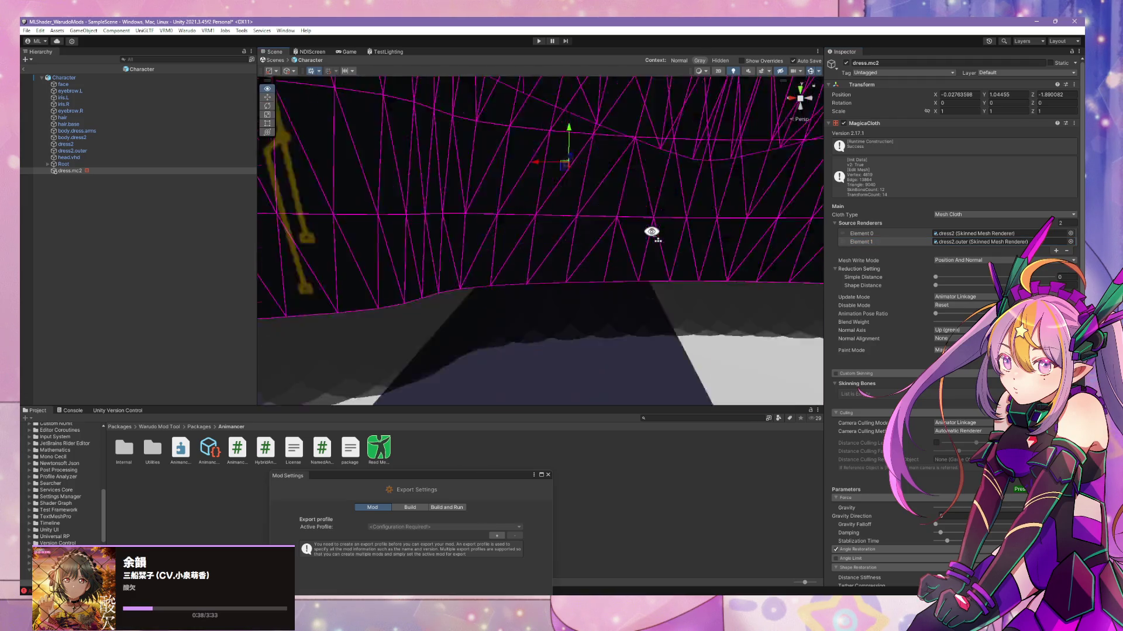
scroll(647, 234, down, 5)
scroll(644, 213, up, 1)
scroll(638, 207, up, 3)
scroll(642, 208, down, 4)
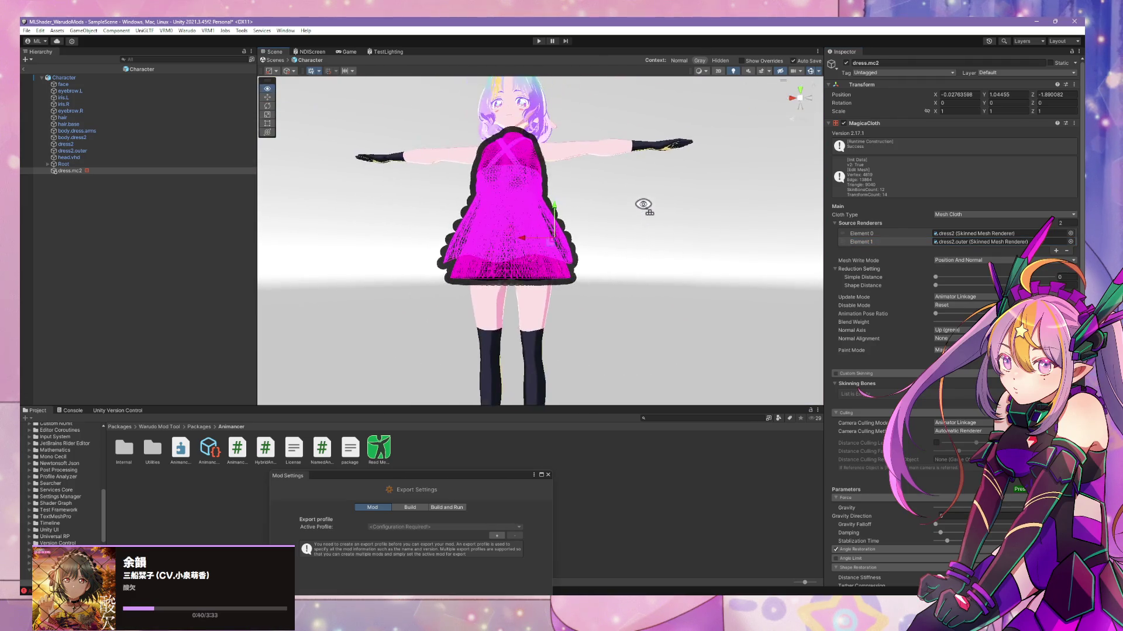
scroll(643, 208, up, 1)
click(798, 106)
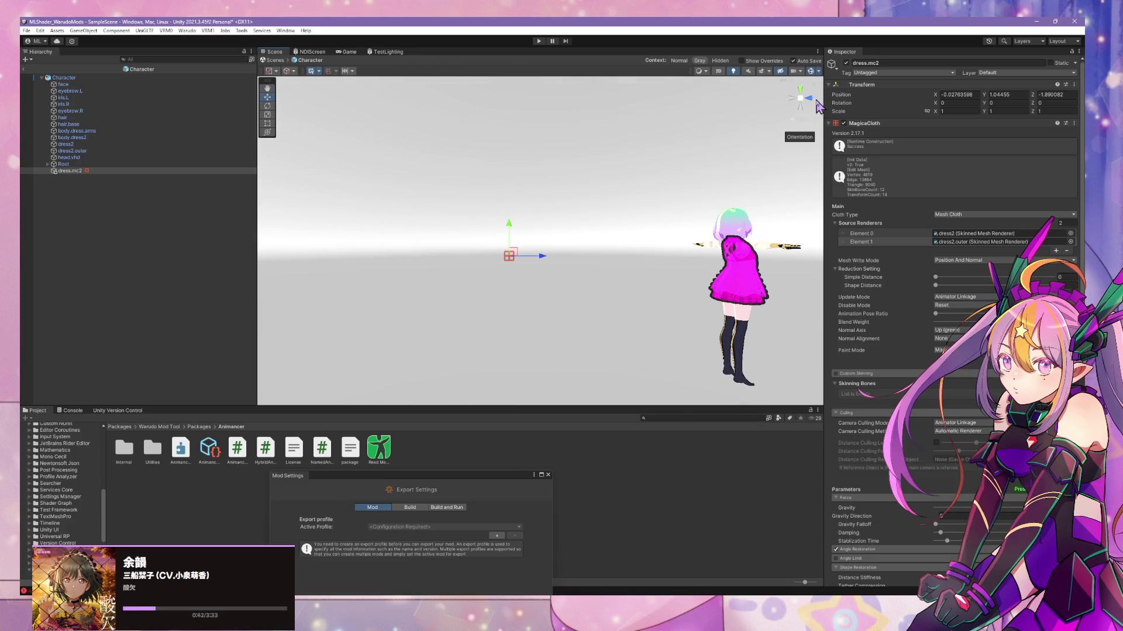
click(814, 105)
mouse_move(726, 171)
middle_down()
mouse_move(741, 130)
mouse_move(734, 145)
middle_up()
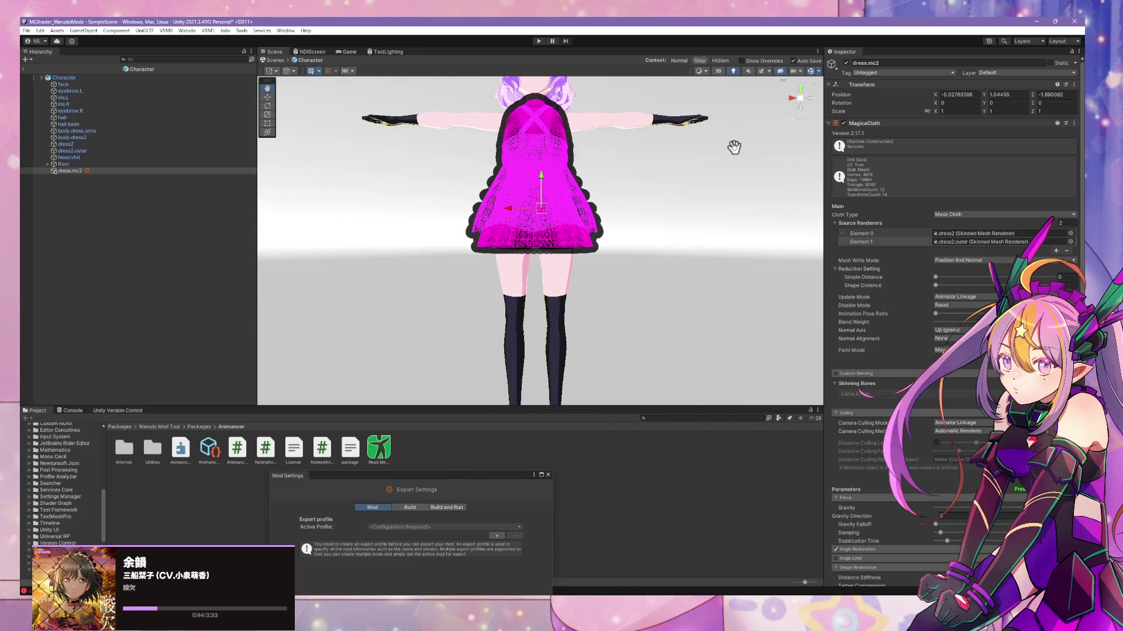
mouse_move(936, 278)
mouse_down()
mouse_move(975, 280)
mouse_move(939, 286)
mouse_move(976, 291)
mouse_move(952, 267)
mouse_up()
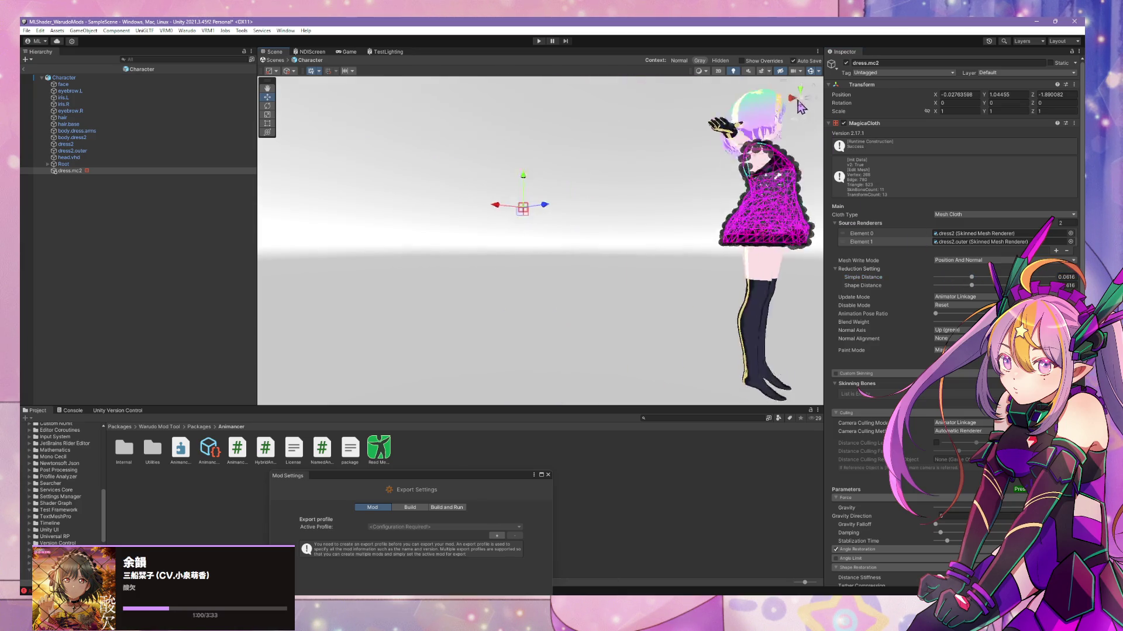
scroll(749, 185, up, 5)
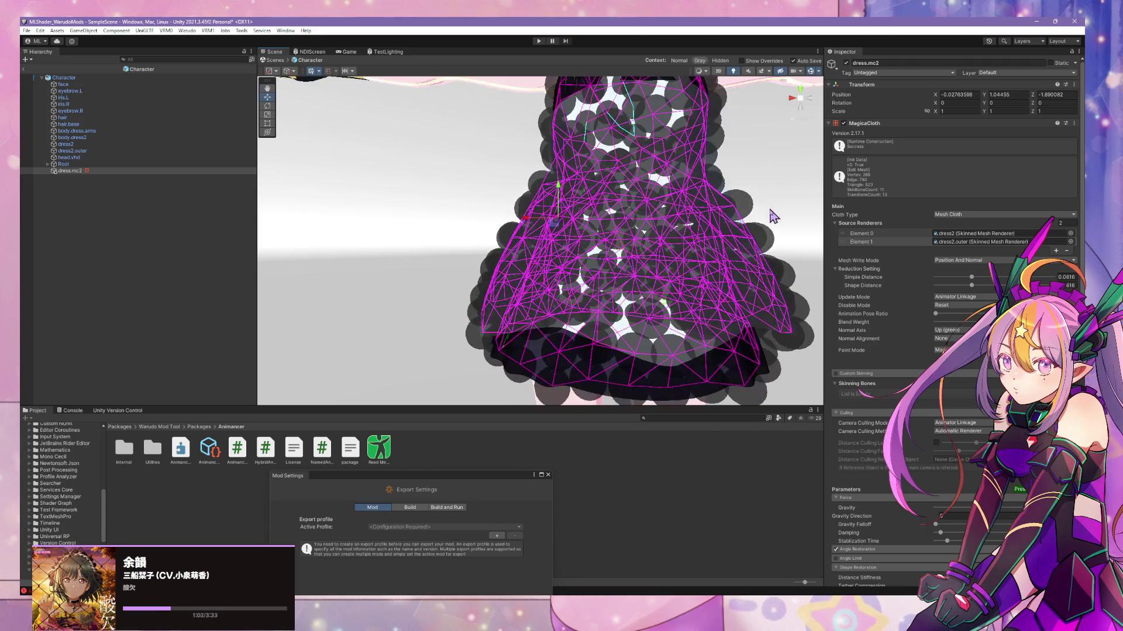
scroll(760, 210, down, 2)
middle_drag(744, 200, 750, 216)
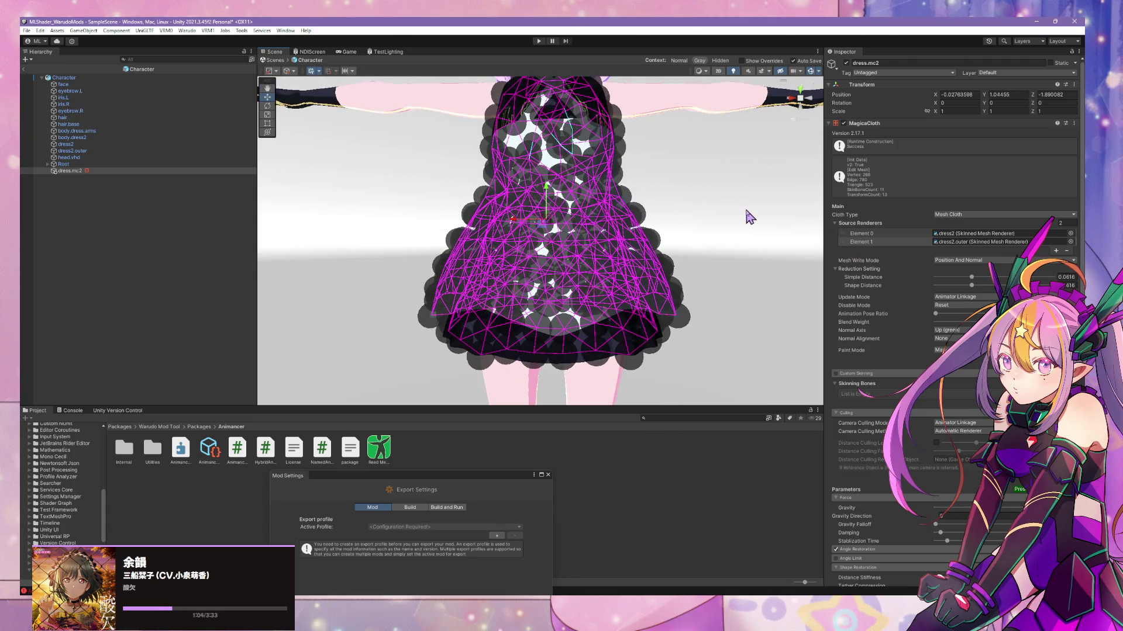
click(962, 351)
click(795, 104)
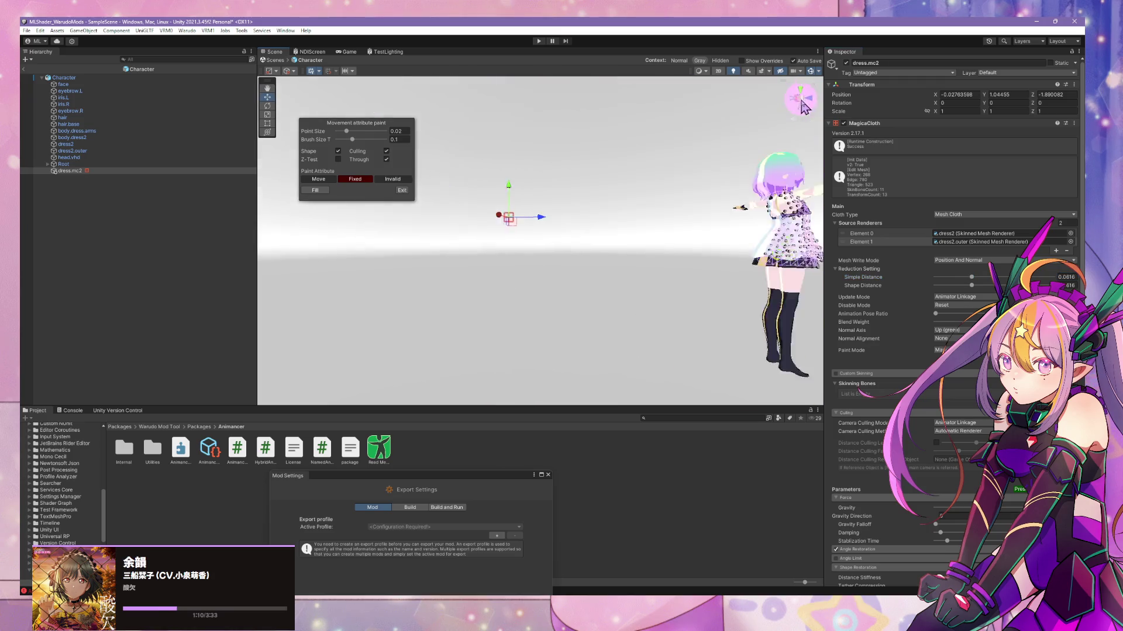
click(802, 104)
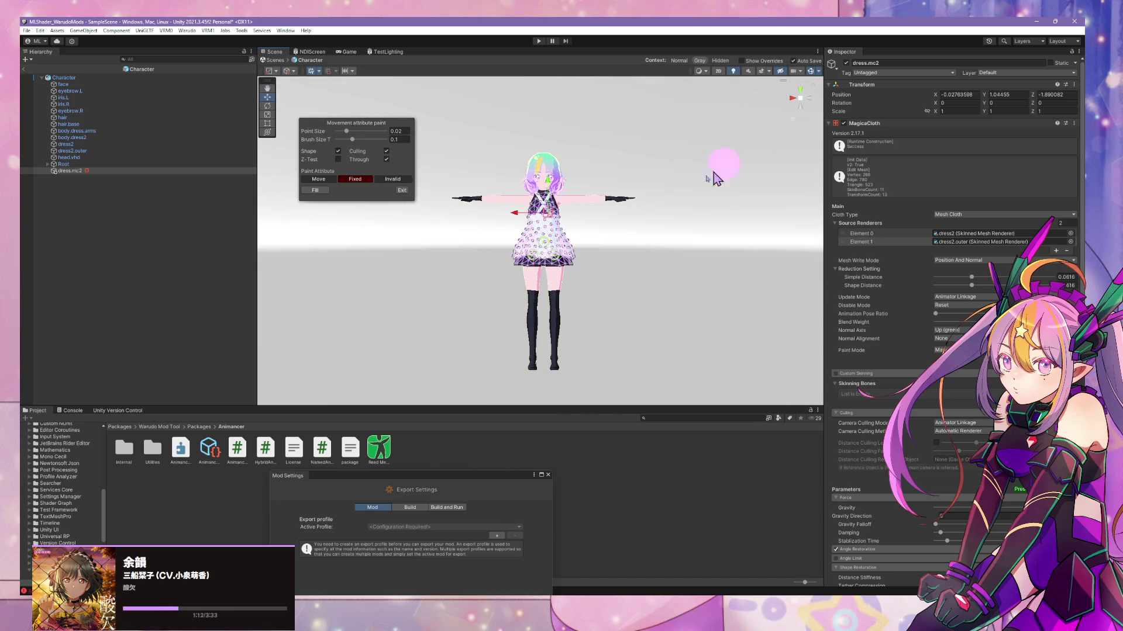
scroll(658, 234, up, 2)
scroll(660, 234, down, 3)
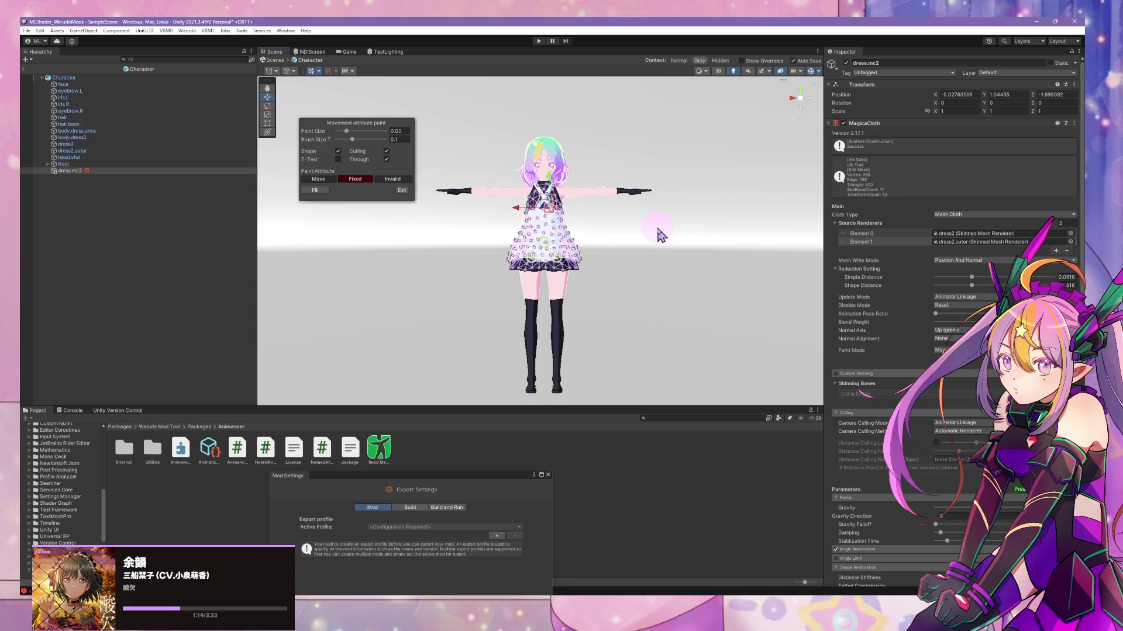
scroll(584, 242, up, 2)
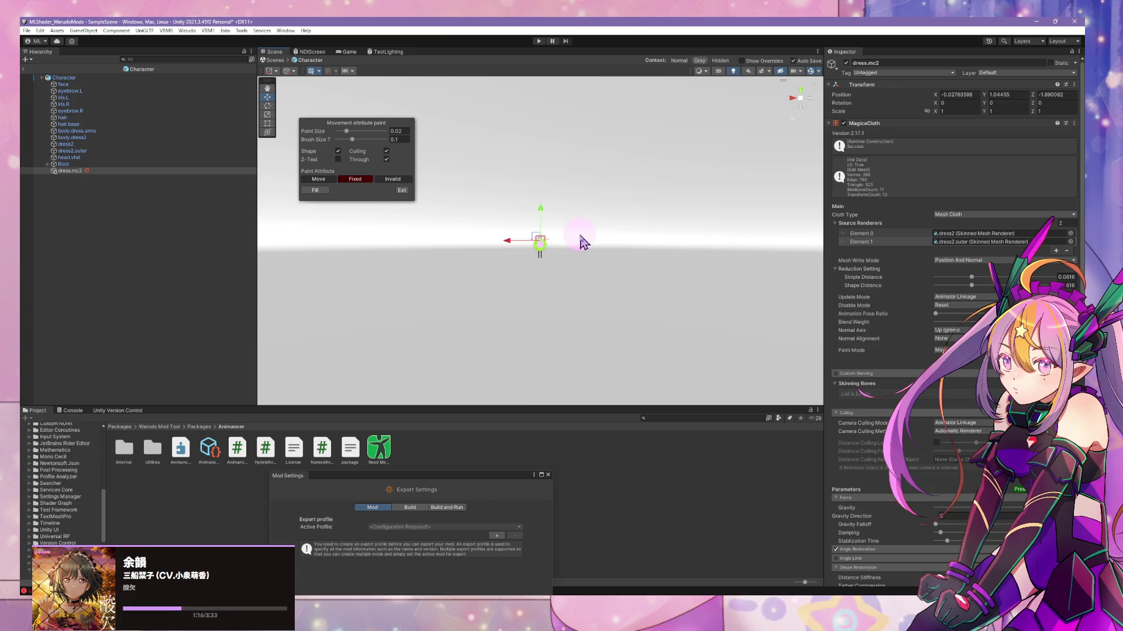
scroll(587, 249, up, 5)
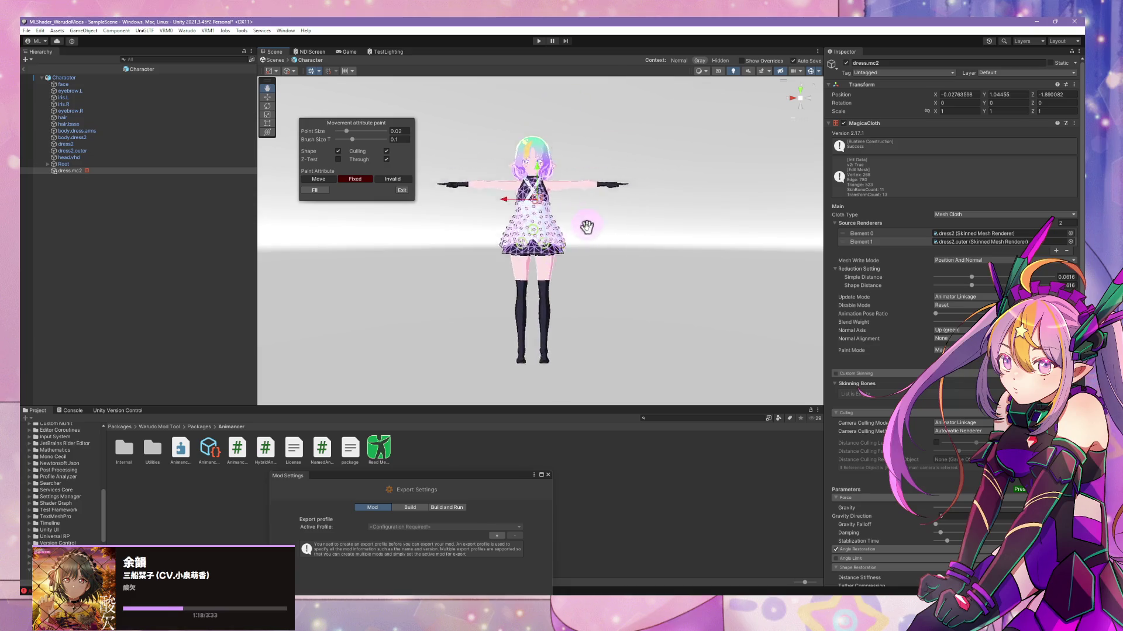
scroll(606, 229, down, 5)
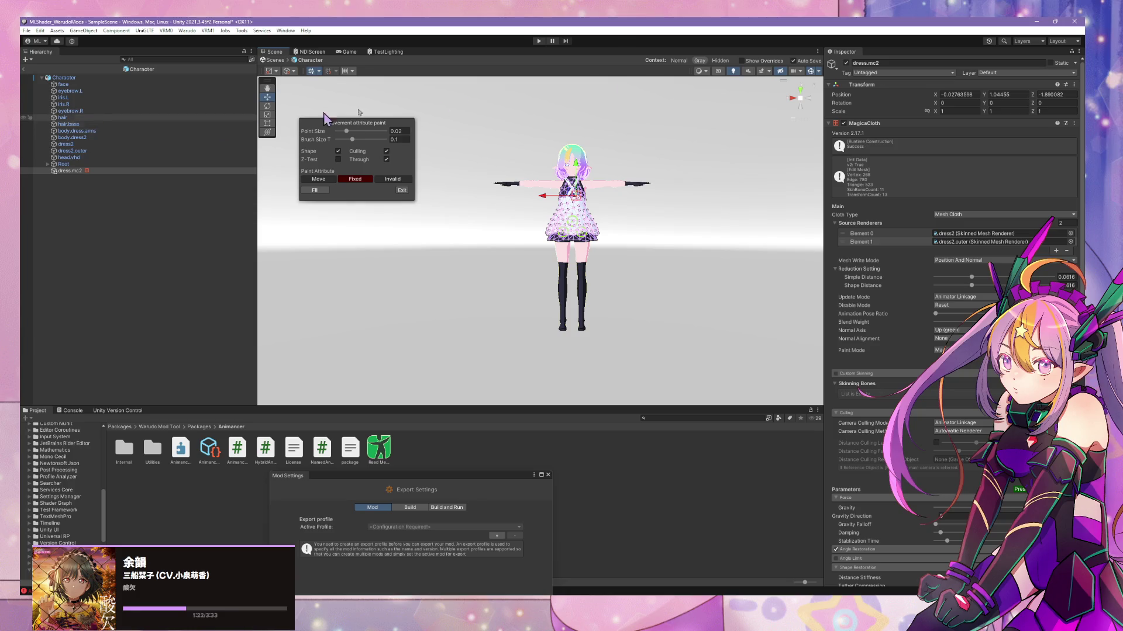
click(794, 97)
mouse_move(705, 130)
middle_down()
mouse_move(647, 160)
mouse_move(670, 145)
middle_up()
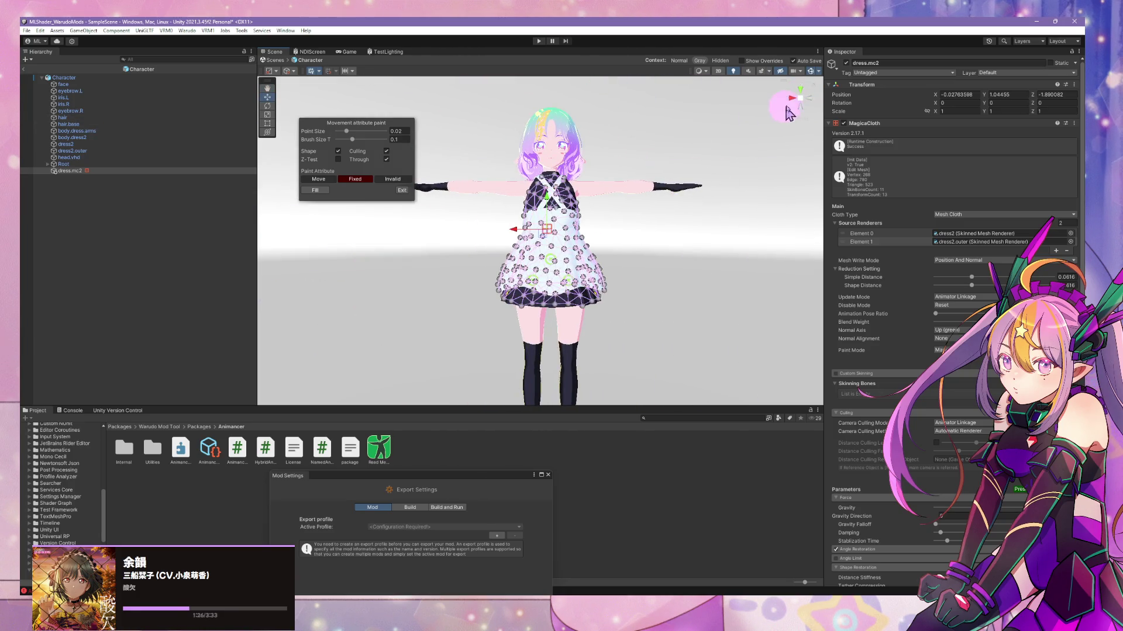
scroll(709, 170, down, 5)
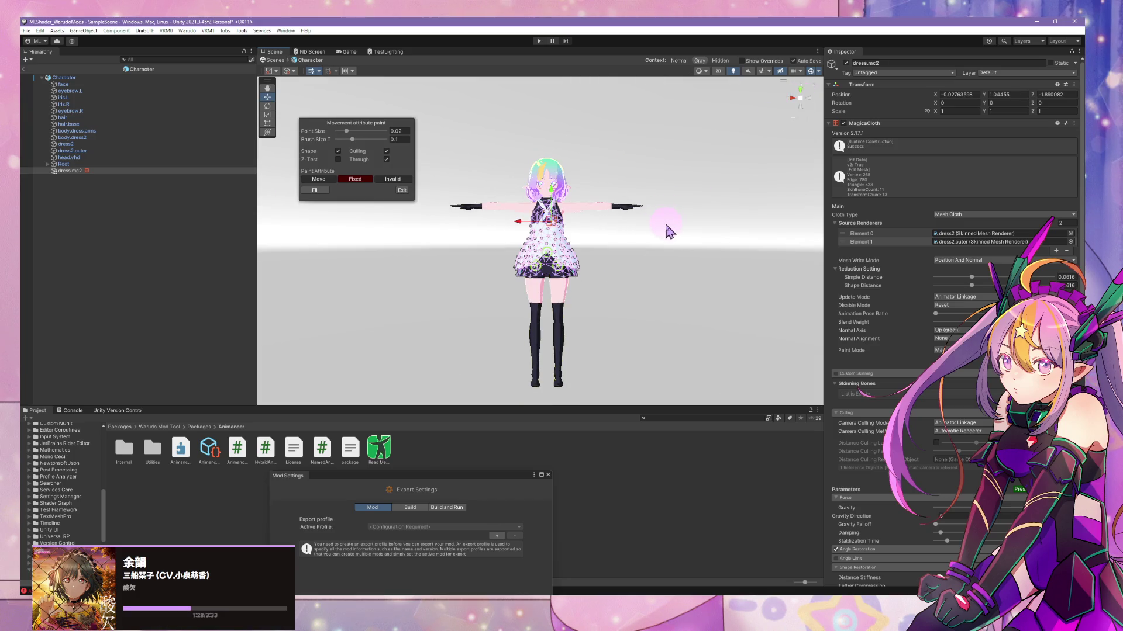
- Exit painting and enable Update When Offscreen on all meshes from face to head.vhd
click(92, 85)
shift+click(157, 159)
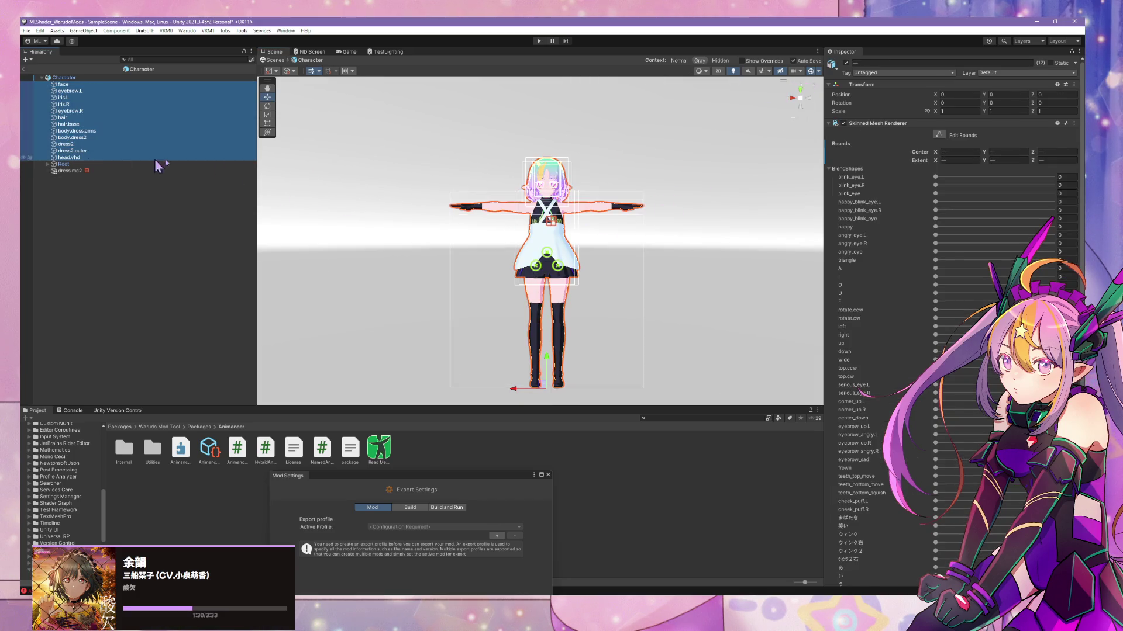
scroll(960, 376, down, 5)
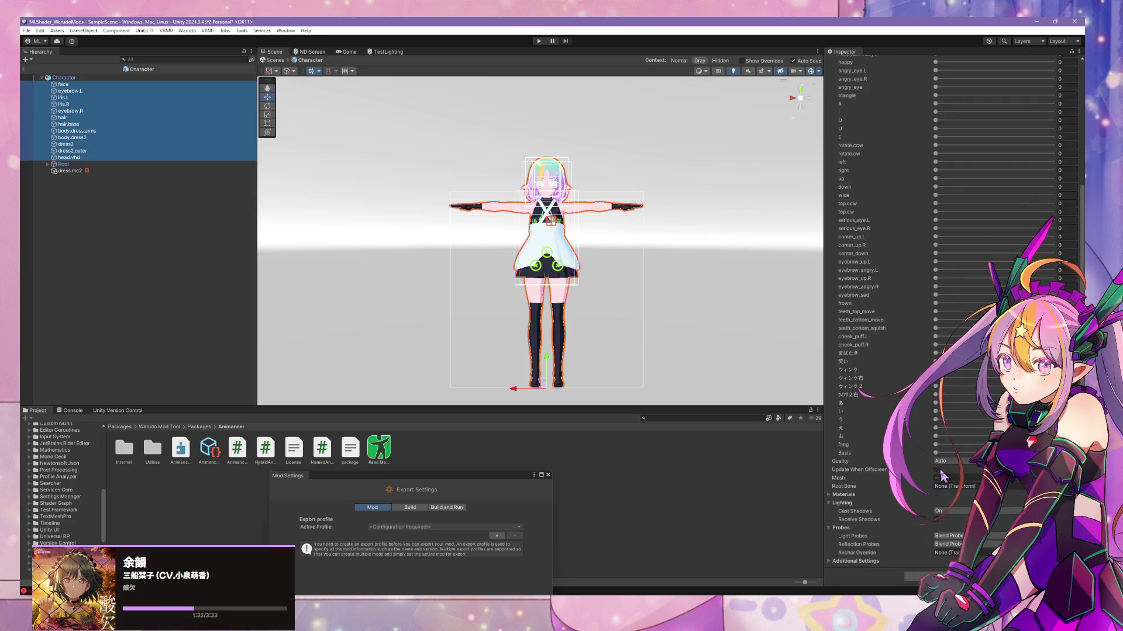
click(937, 470)
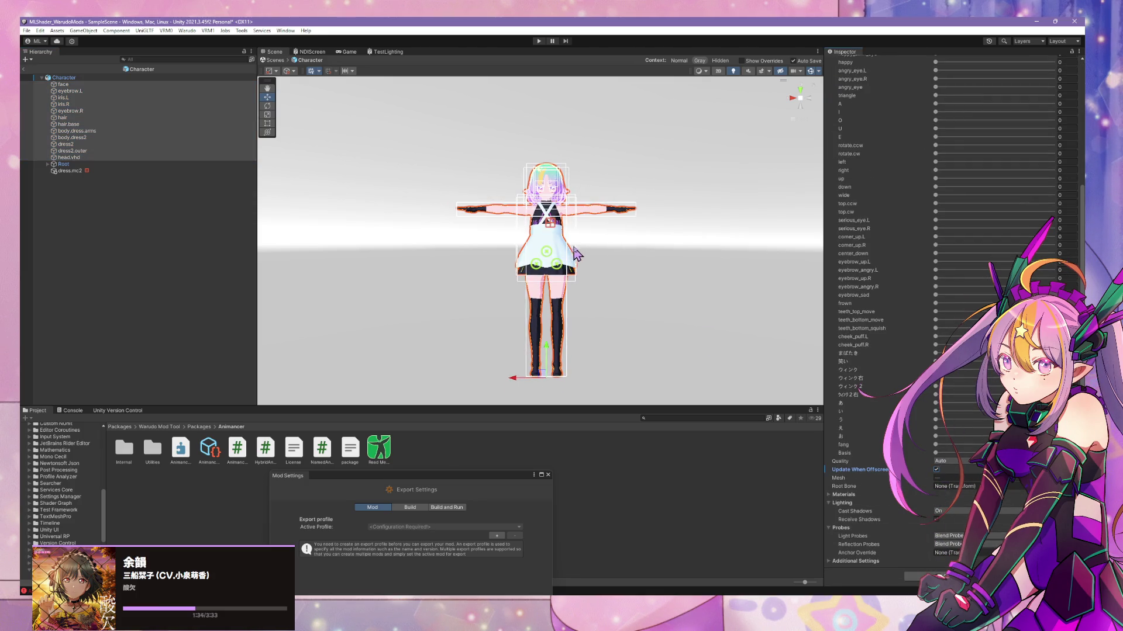
- Leave the Character prefab, reopen it, and select dress.mc2
middle_drag(576, 253, 566, 231)
drag(812, 104, 797, 106)
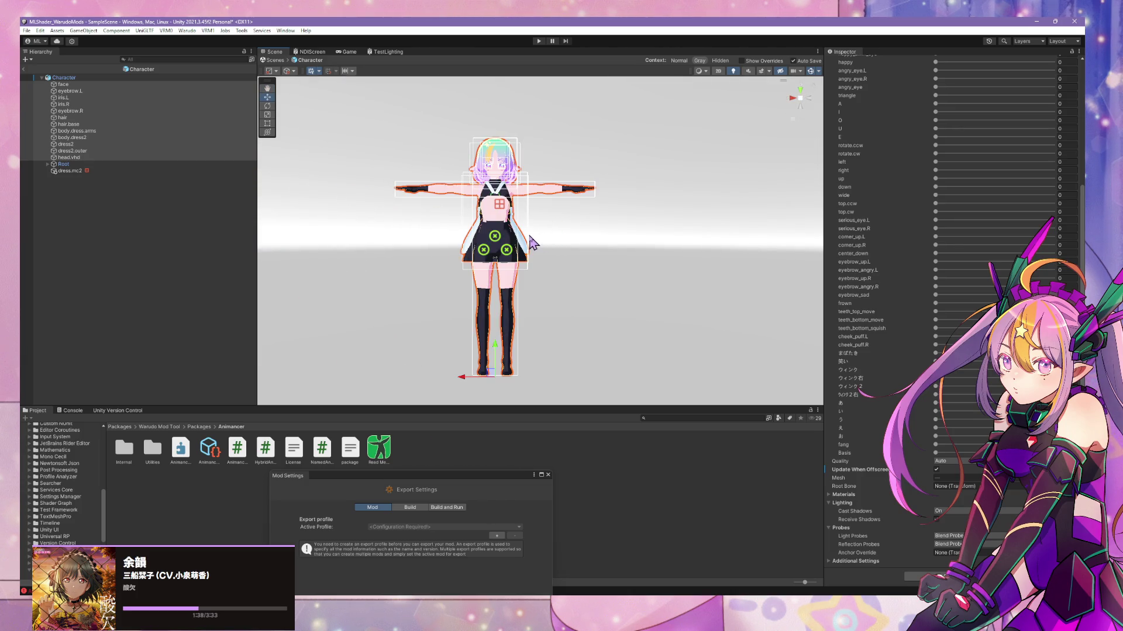
click(527, 239)
click(523, 253)
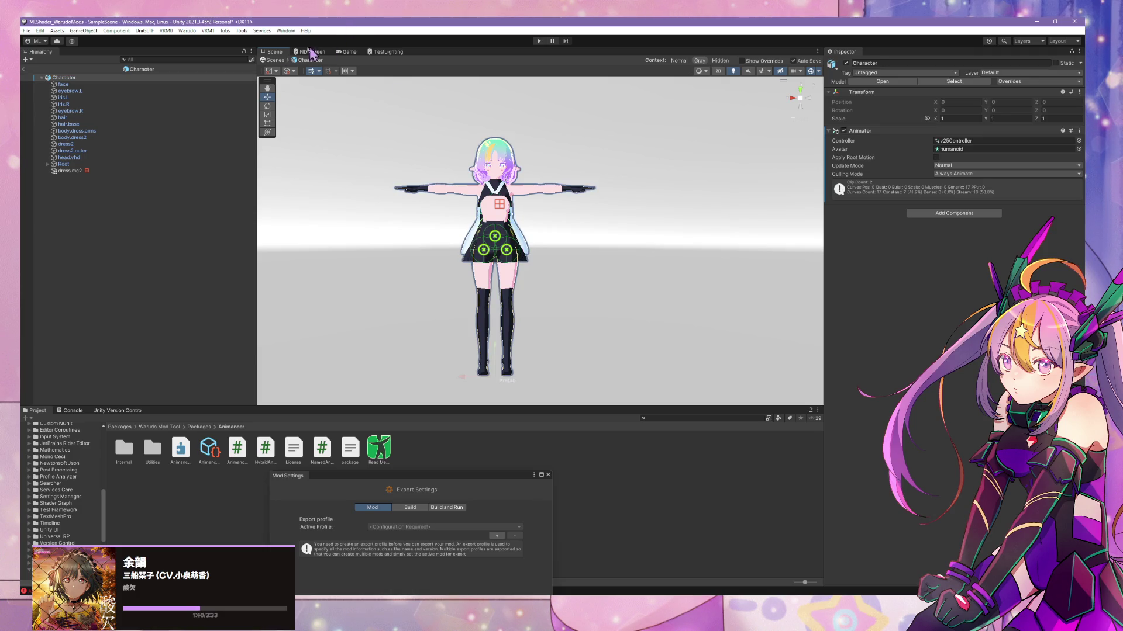
click(275, 60)
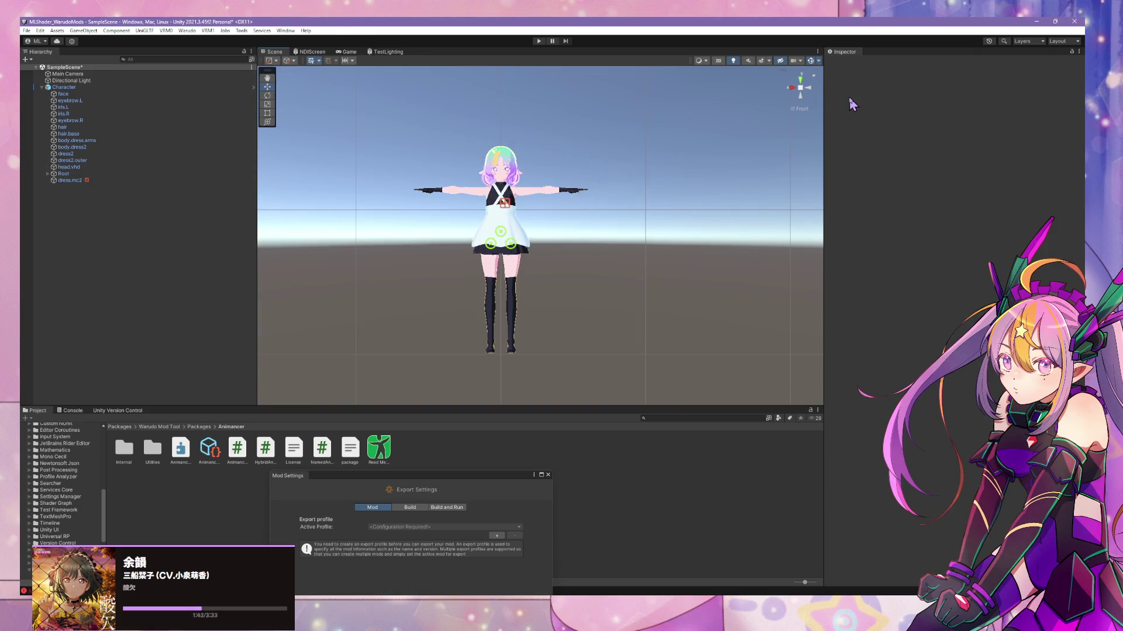
right_drag(803, 94, 592, 141)
scroll(594, 143, down, 5)
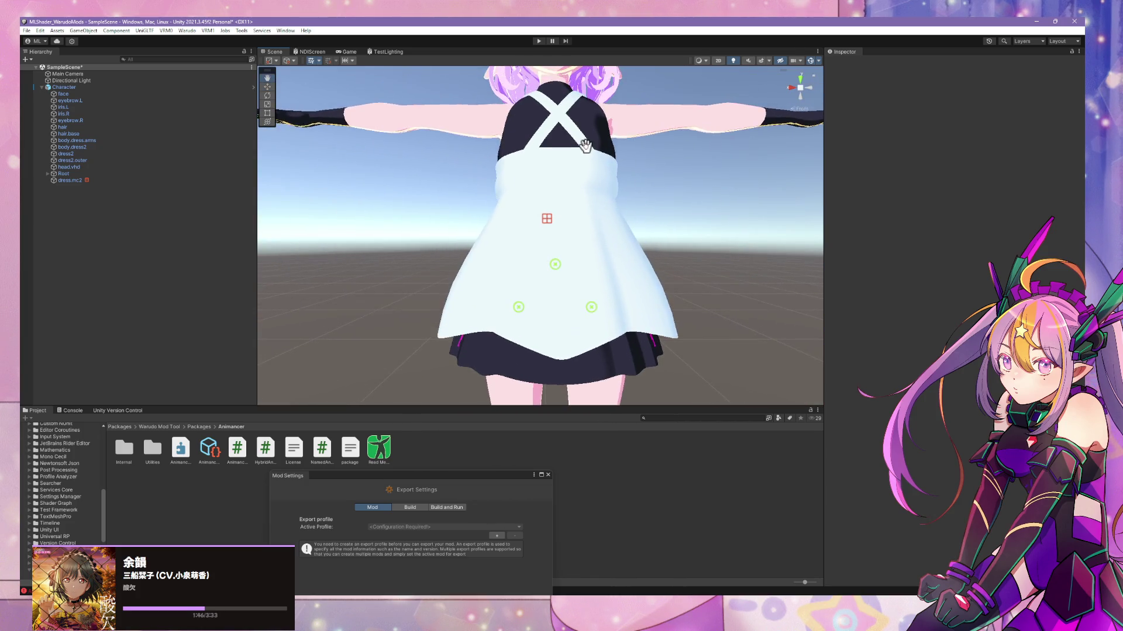
click(61, 87)
click(883, 81)
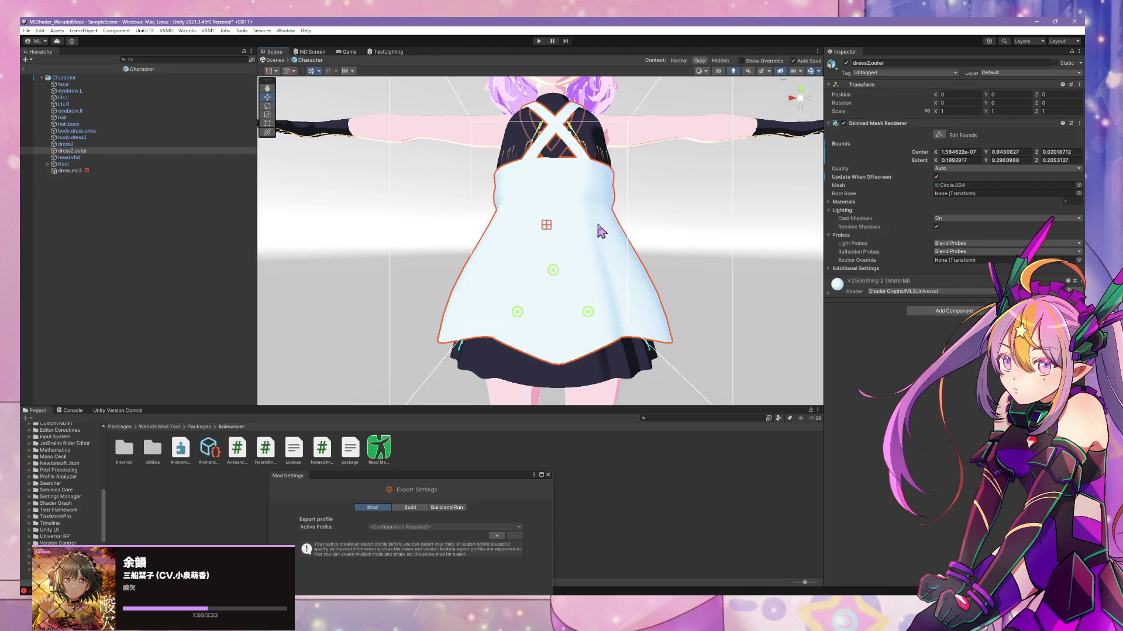
click(602, 226)
click(112, 171)
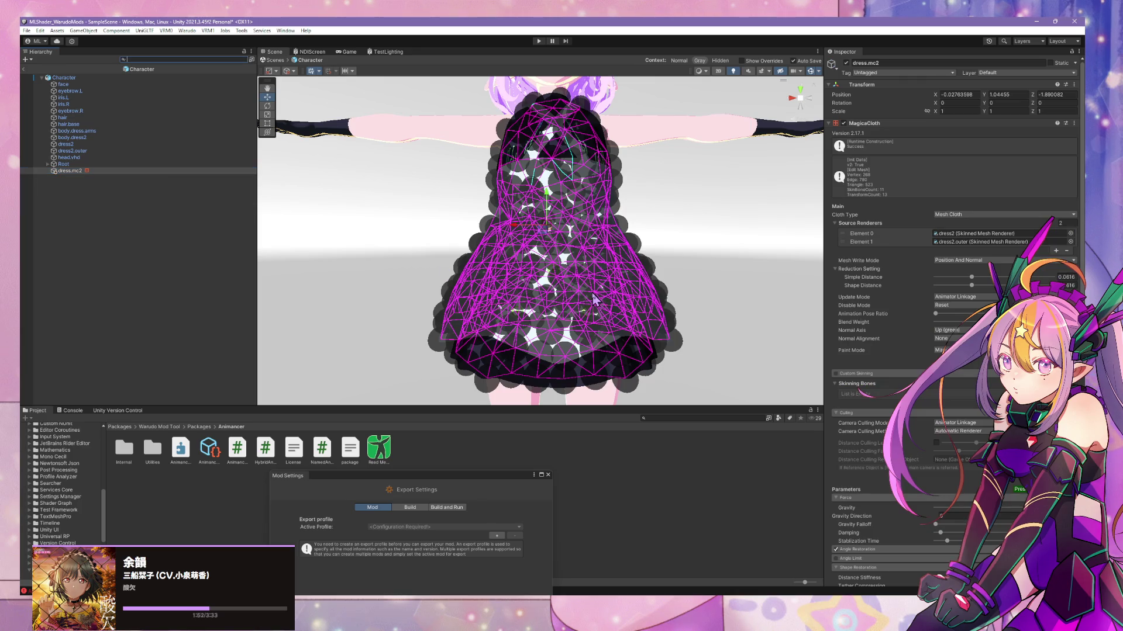
- Enter point paint mode with Move, enlarge the point size, and paint the skirt hem
middle_drag(591, 292, 588, 276)
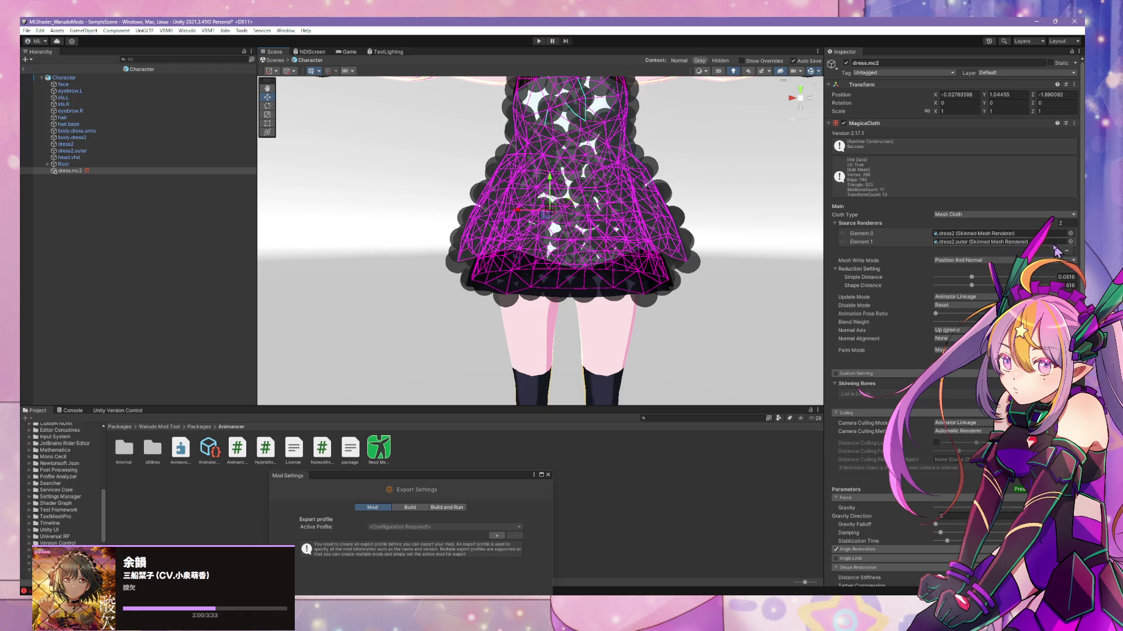
click(959, 371)
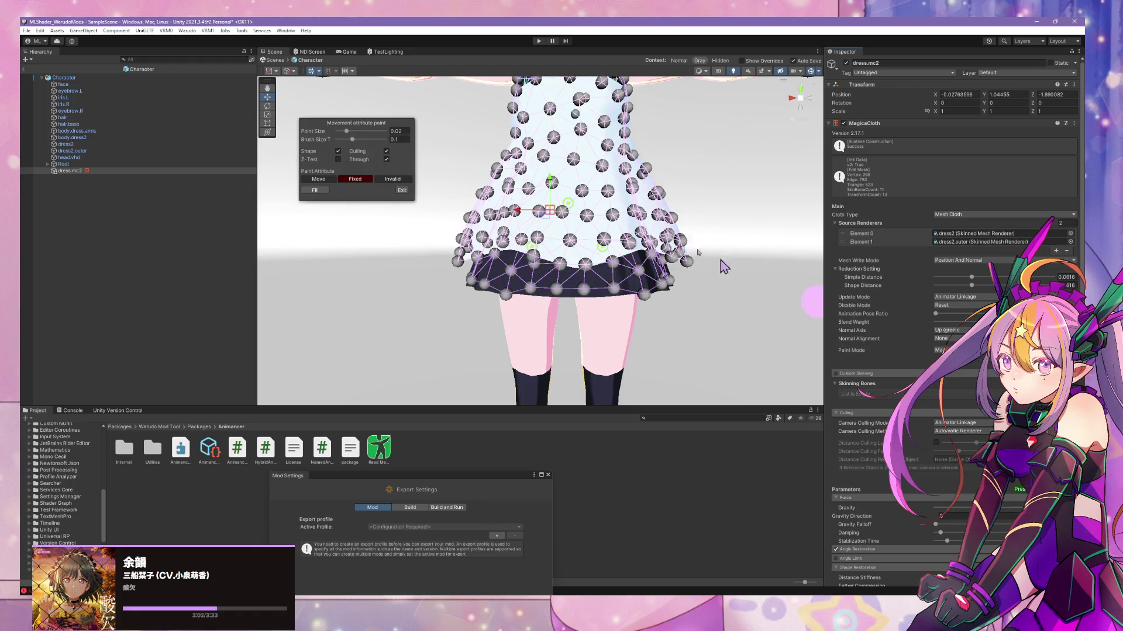
click(320, 179)
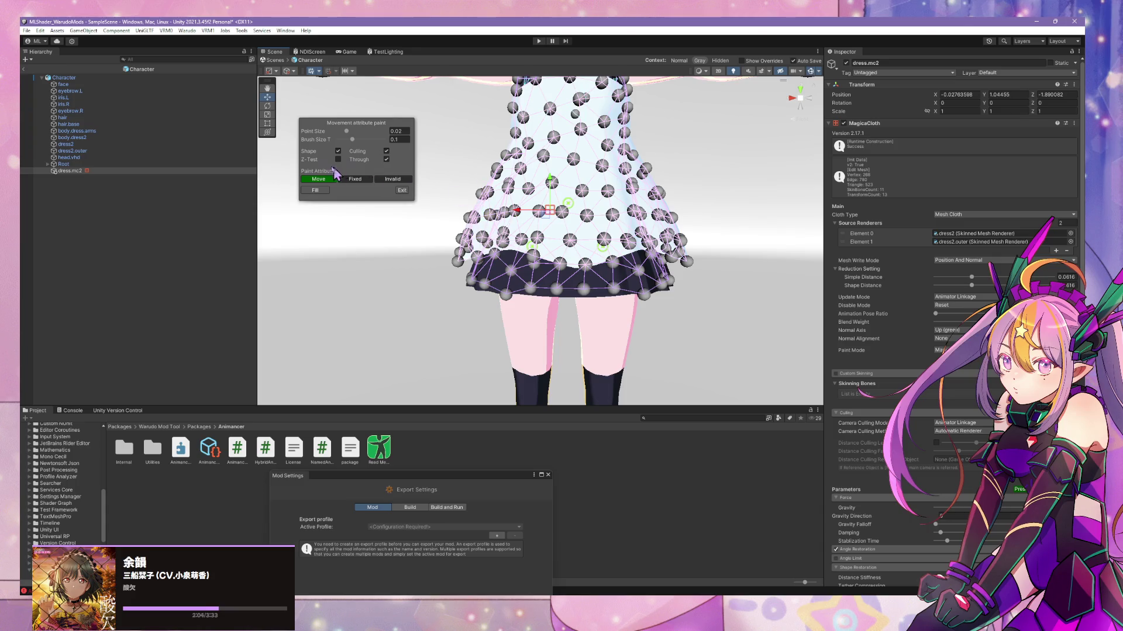
drag(346, 131, 352, 140)
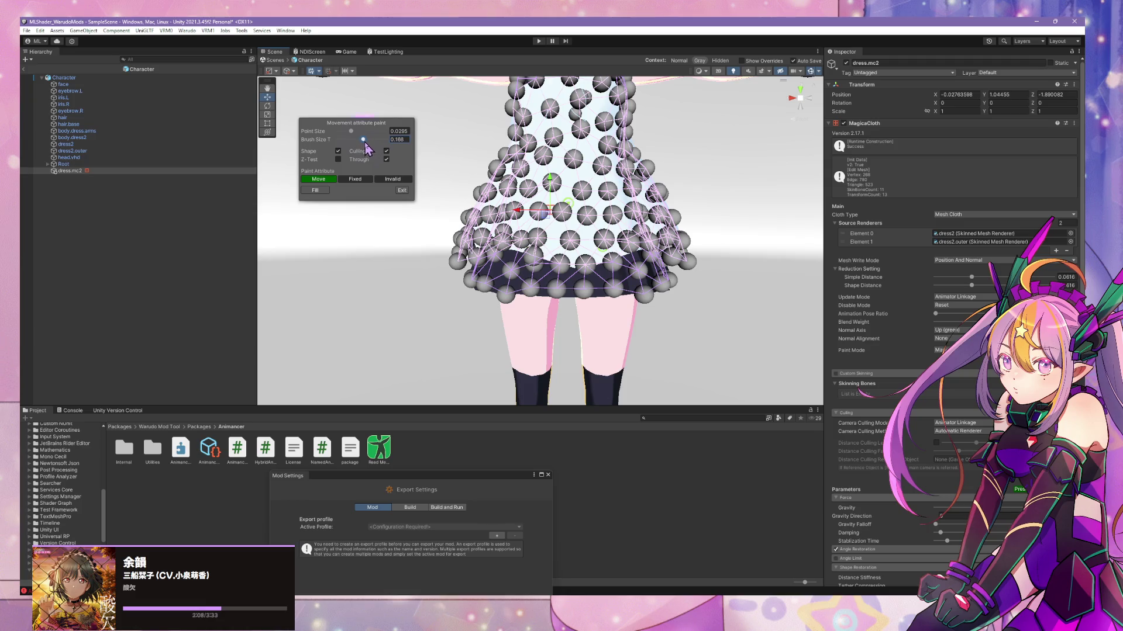
mouse_move(439, 239)
mouse_down()
mouse_move(643, 249)
mouse_move(426, 268)
mouse_move(658, 269)
mouse_move(426, 261)
mouse_up()
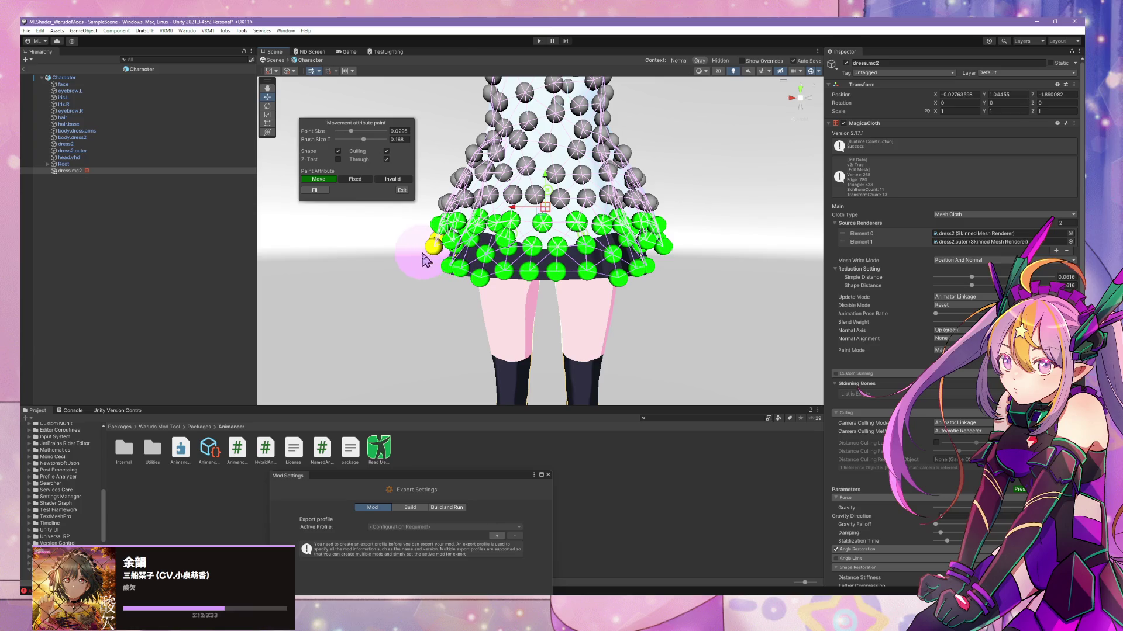
- Paint the skirt's middle rows as Move from several angles, then select Fixed
click(812, 106)
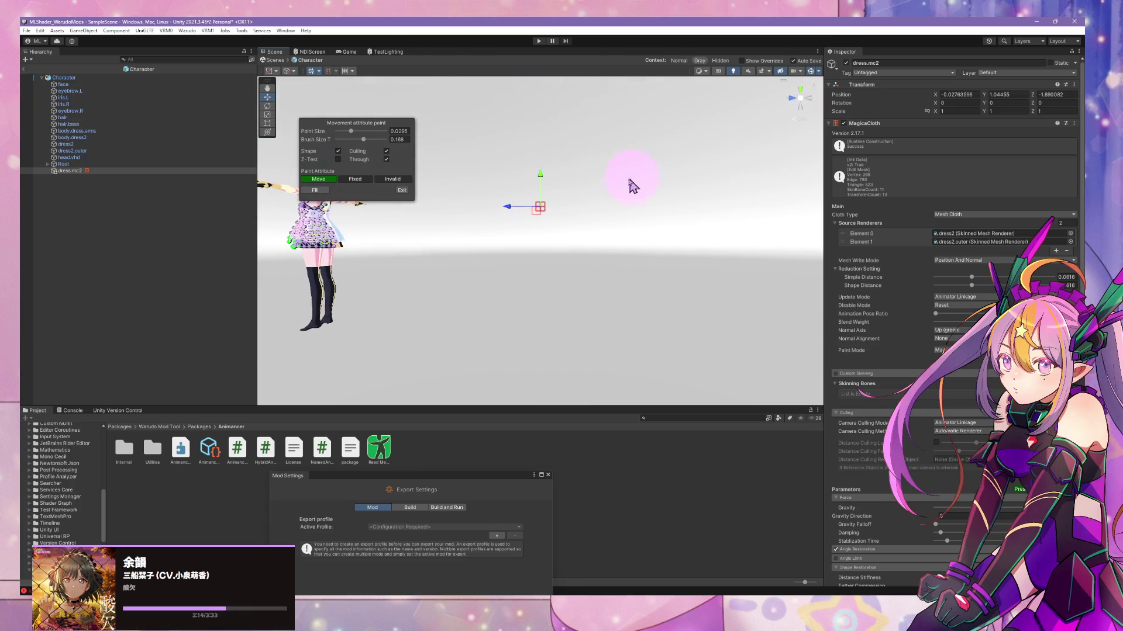
mouse_move(635, 255)
alt+mouse_down()
mouse_move(458, 268)
mouse_move(556, 246)
mouse_move(555, 261)
alt+mouse_up()
scroll(555, 261, up, 5)
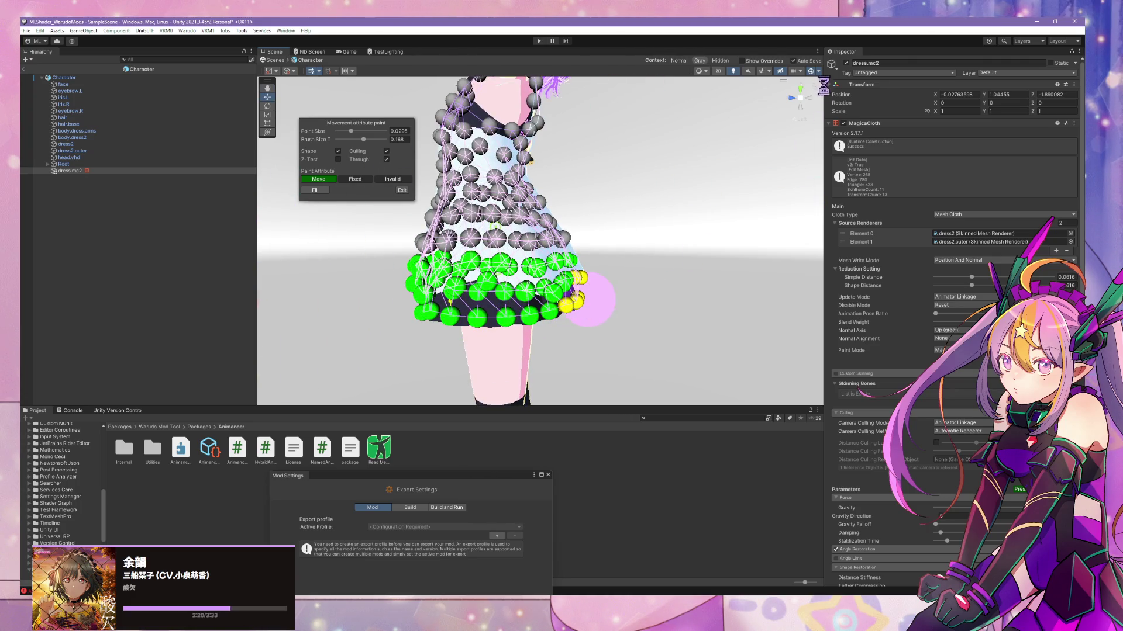
mouse_move(578, 301)
alt+mouse_down()
mouse_move(584, 287)
mouse_move(551, 283)
mouse_move(640, 275)
mouse_move(591, 301)
mouse_move(600, 289)
alt+mouse_up()
mouse_move(816, 105)
alt+mouse_down()
mouse_move(791, 125)
mouse_move(744, 243)
mouse_move(755, 188)
alt+mouse_up()
click(813, 105)
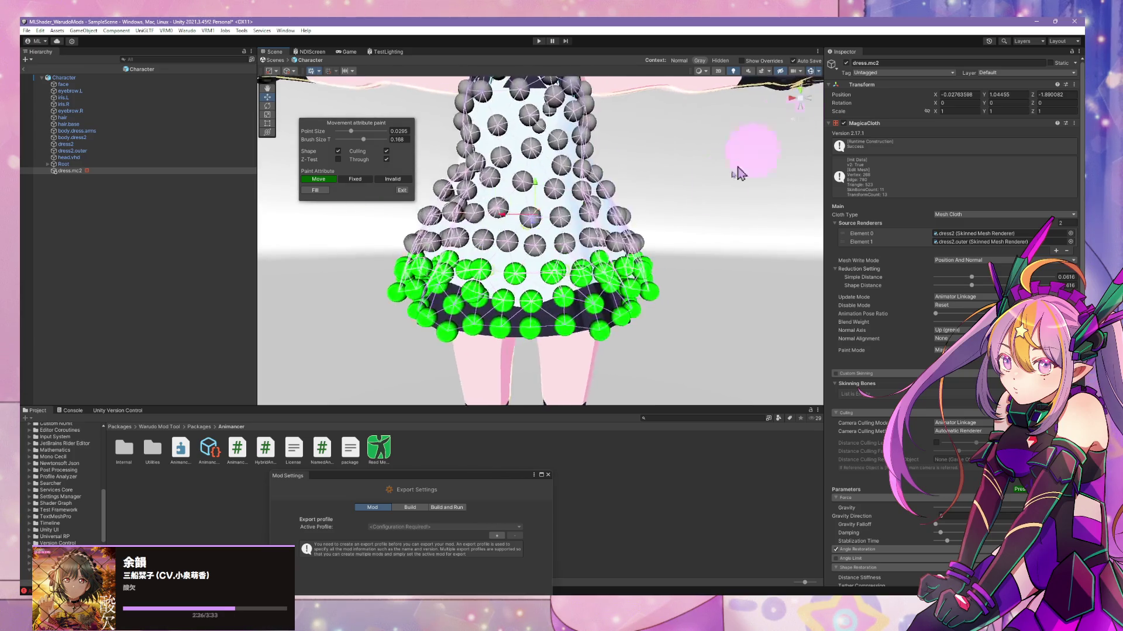
mouse_move(511, 258)
mouse_down()
mouse_move(676, 258)
mouse_move(421, 213)
mouse_move(637, 248)
mouse_up()
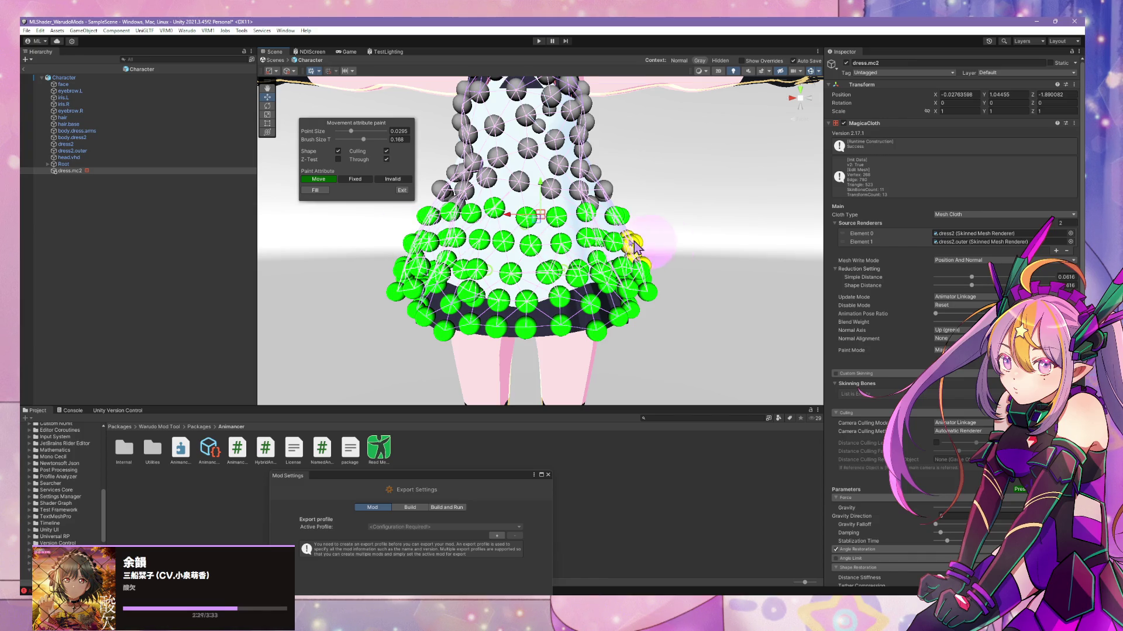
click(793, 99)
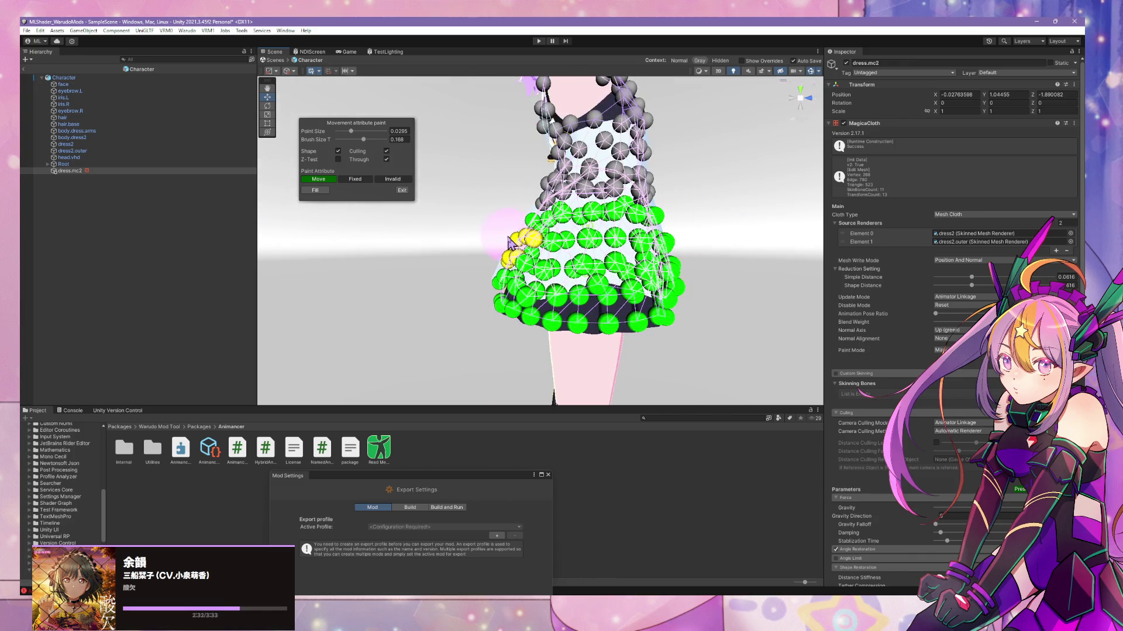
click(795, 104)
drag(602, 245, 445, 243)
click(800, 103)
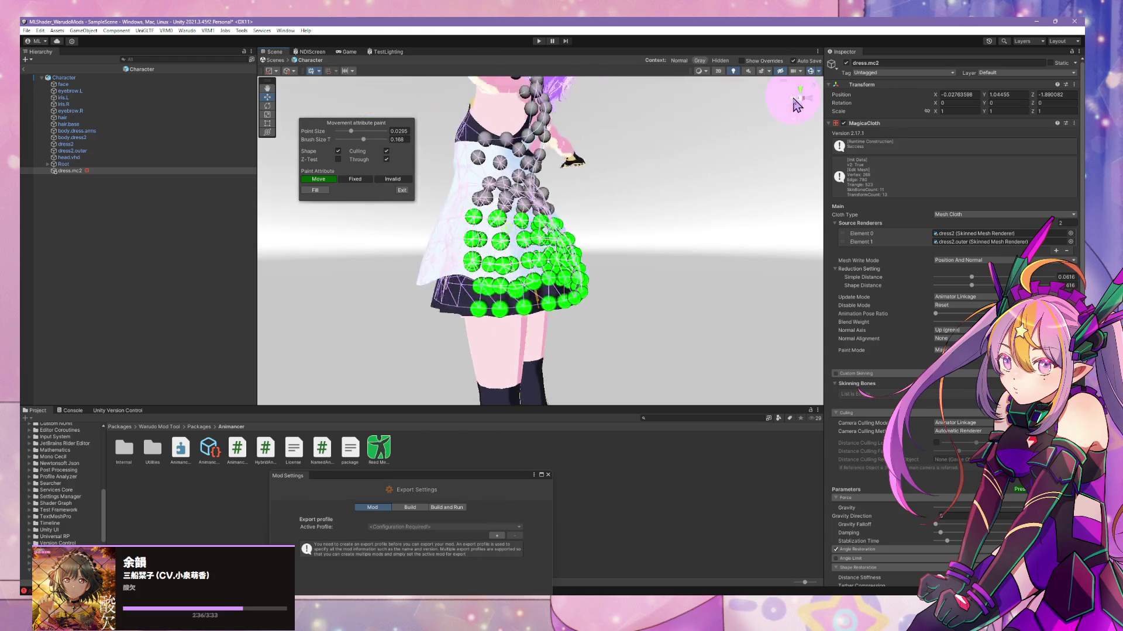
click(368, 179)
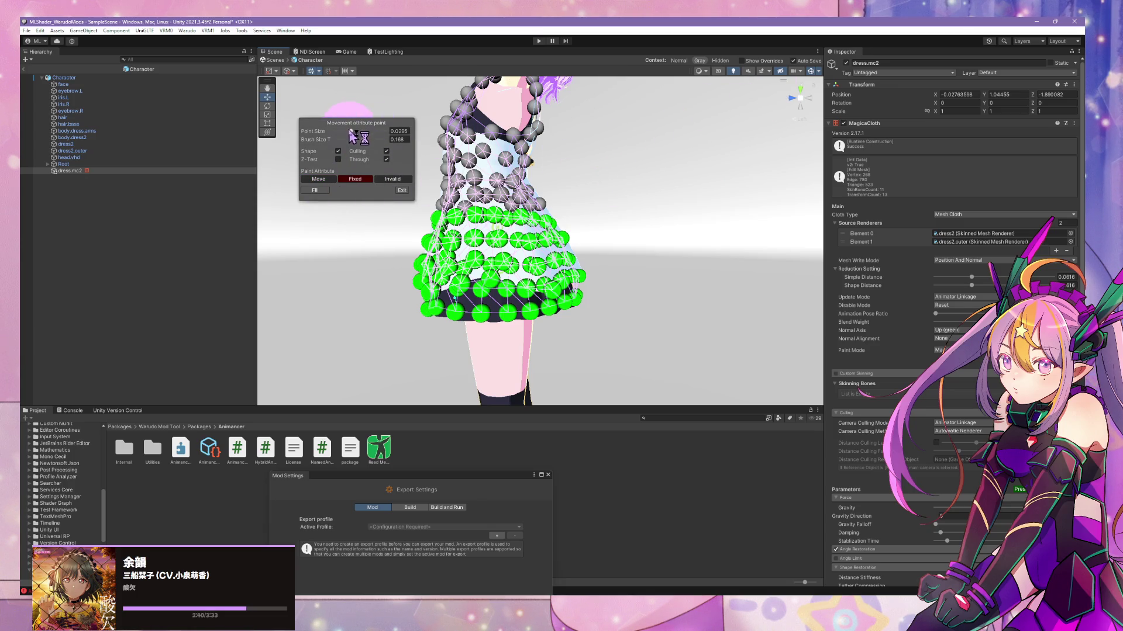
- Shrink the point size to 0.0209 and paint a Fixed row above the Move points
drag(350, 131, 357, 140)
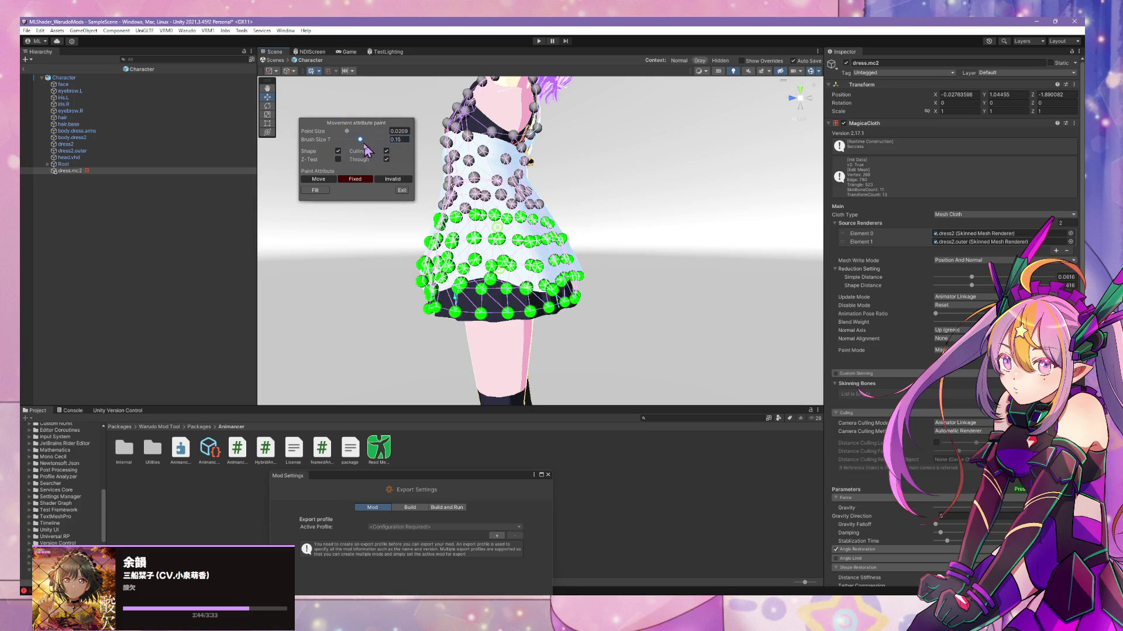
drag(476, 204, 611, 206)
click(810, 99)
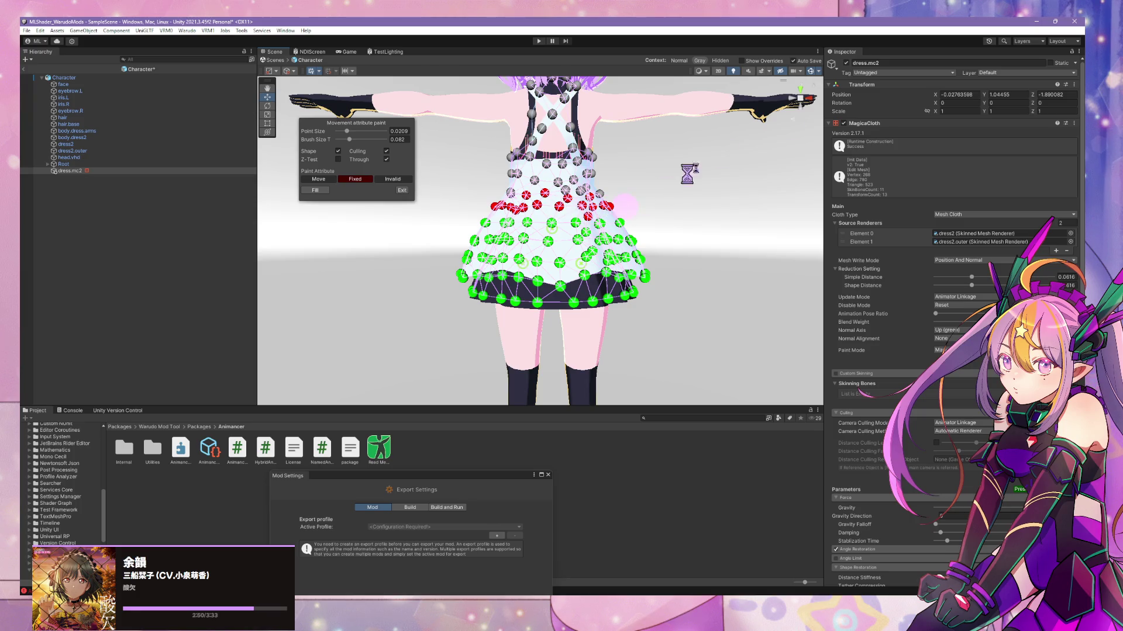
click(811, 100)
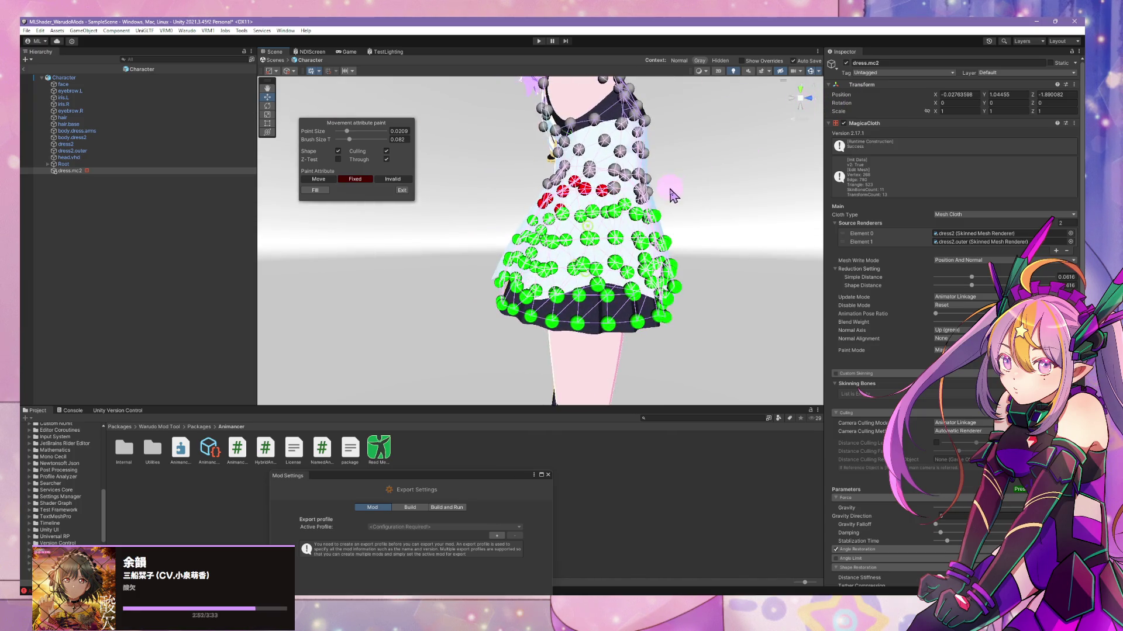
click(813, 101)
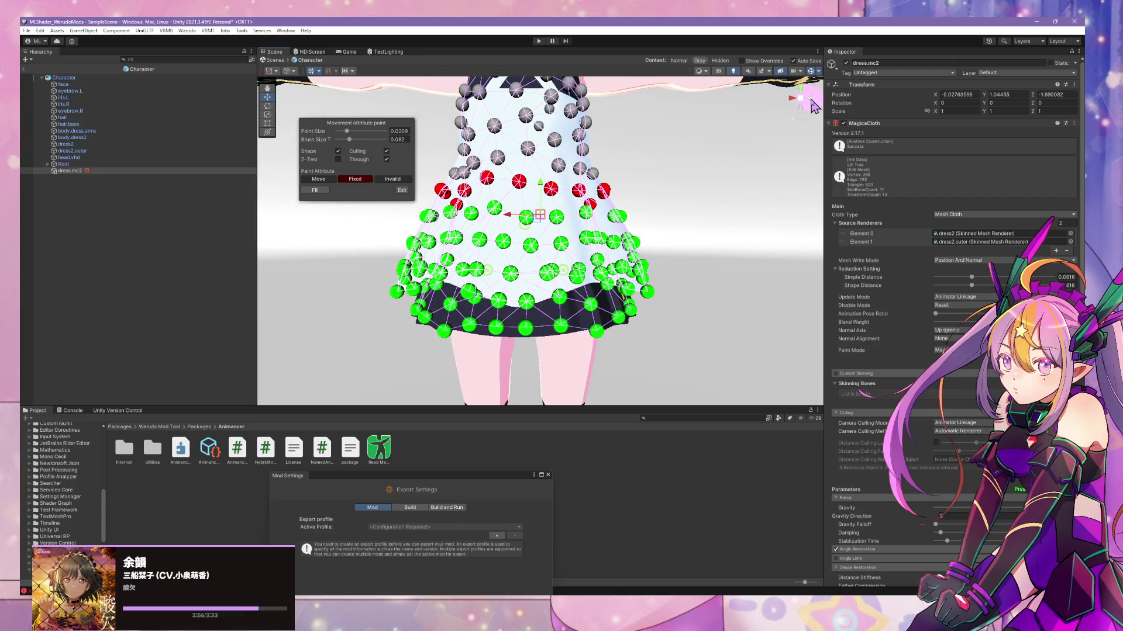
mouse_move(813, 107)
mouse_down()
mouse_move(602, 220)
mouse_move(587, 194)
mouse_up()
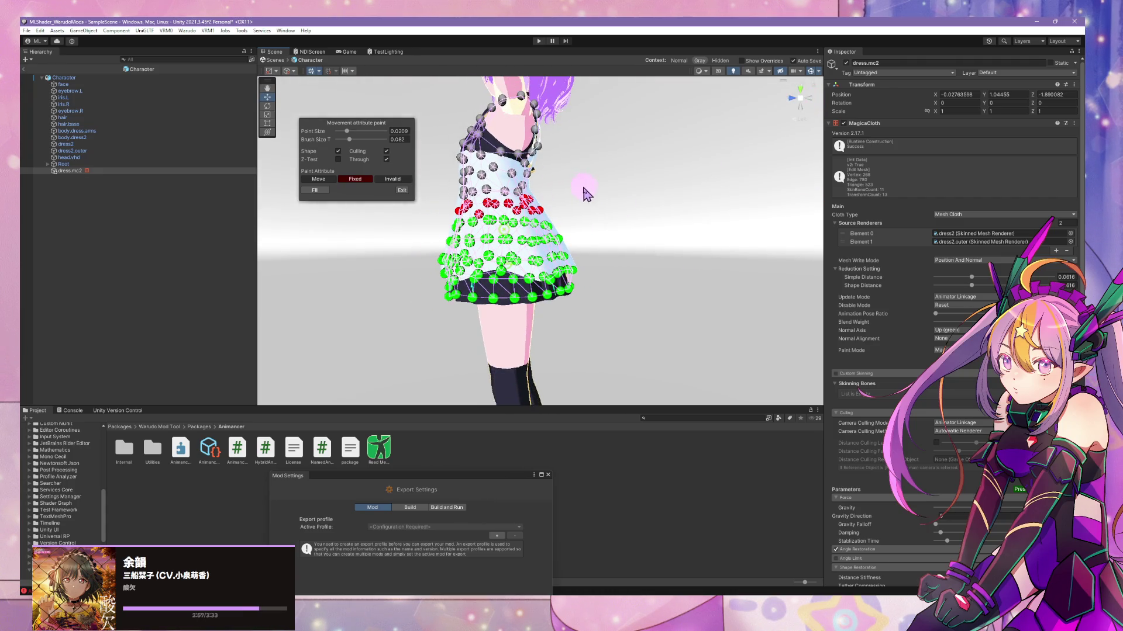
click(791, 101)
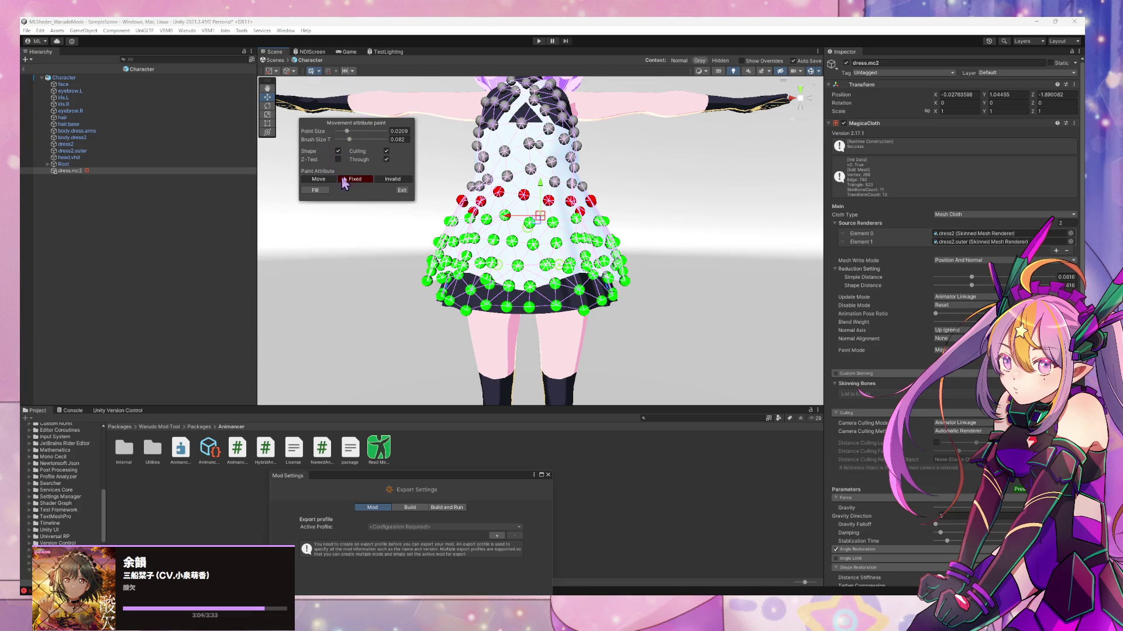
- Paint a few dress points as Invalid and check them from several views
click(401, 180)
mouse_move(481, 202)
mouse_down()
mouse_move(469, 216)
mouse_move(490, 218)
mouse_move(485, 205)
mouse_move(603, 204)
mouse_up()
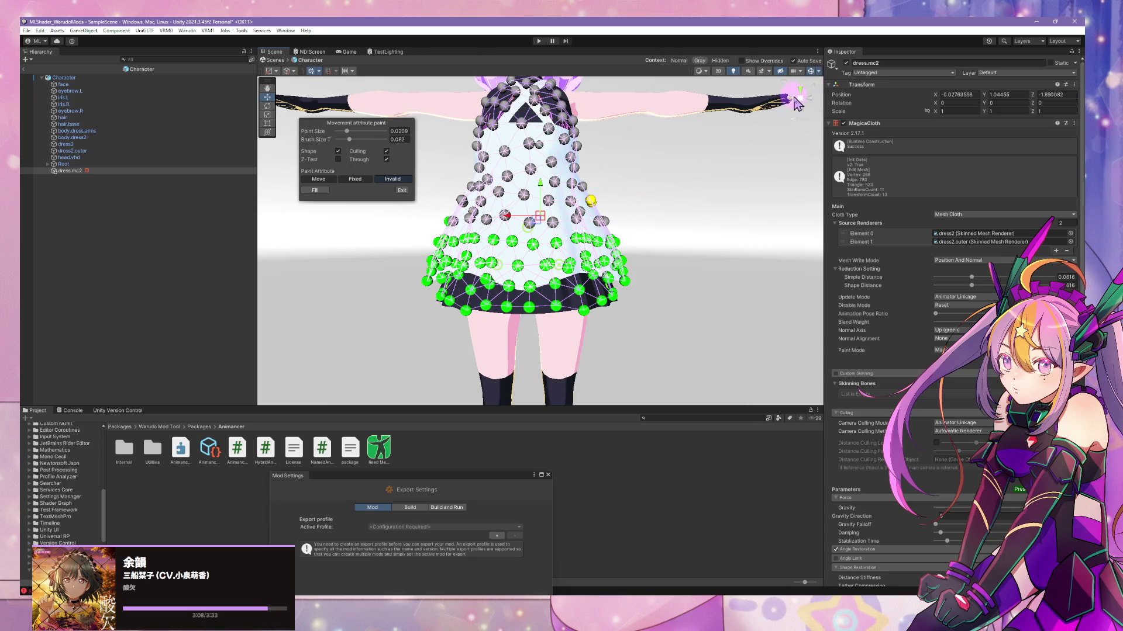
alt+drag(796, 104, 632, 210)
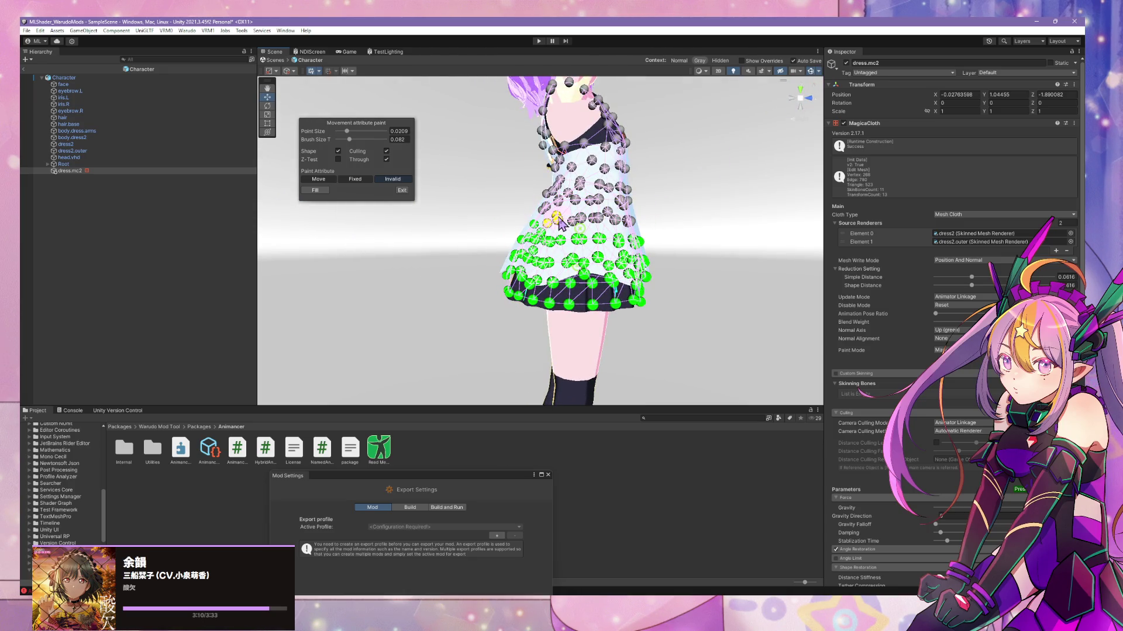
click(797, 105)
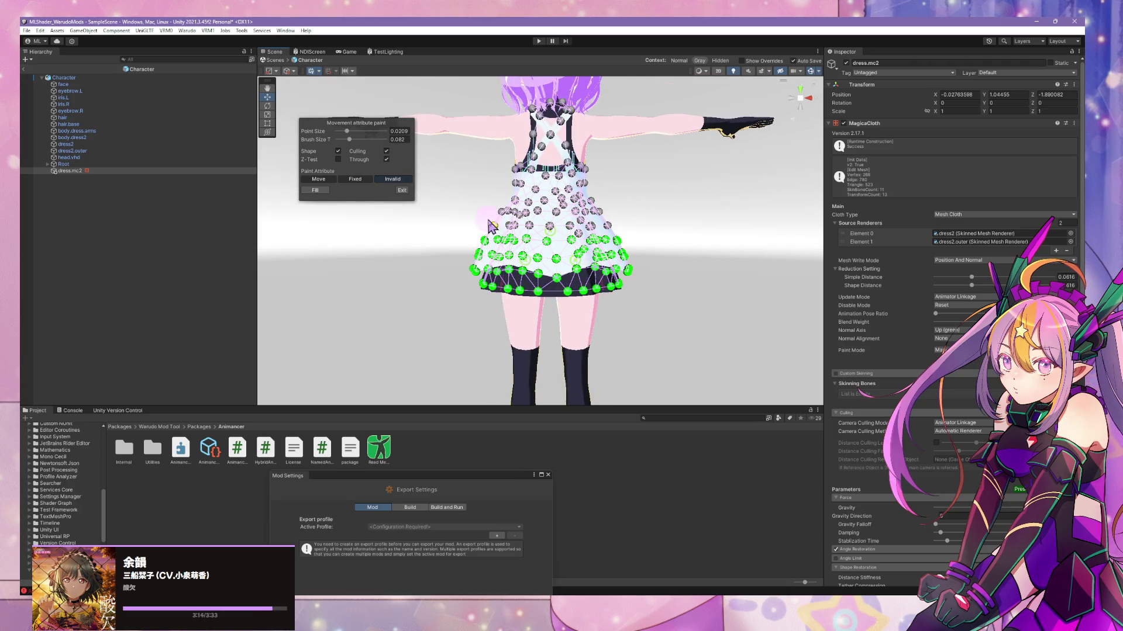
click(797, 101)
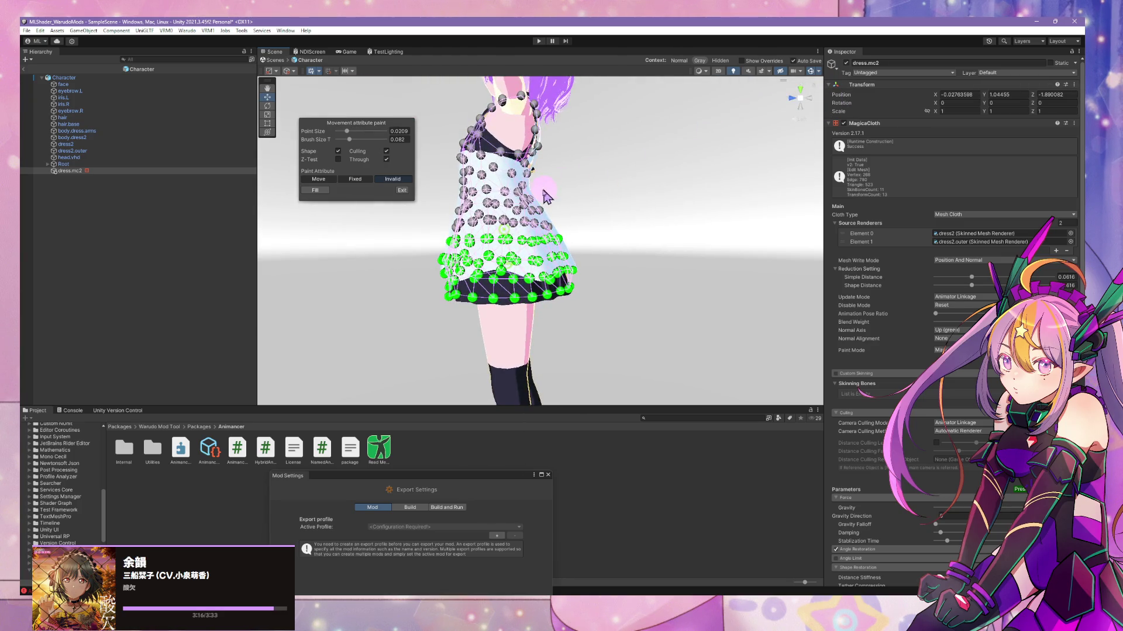
- Extend the Fixed row along the dress's side and back
click(355, 179)
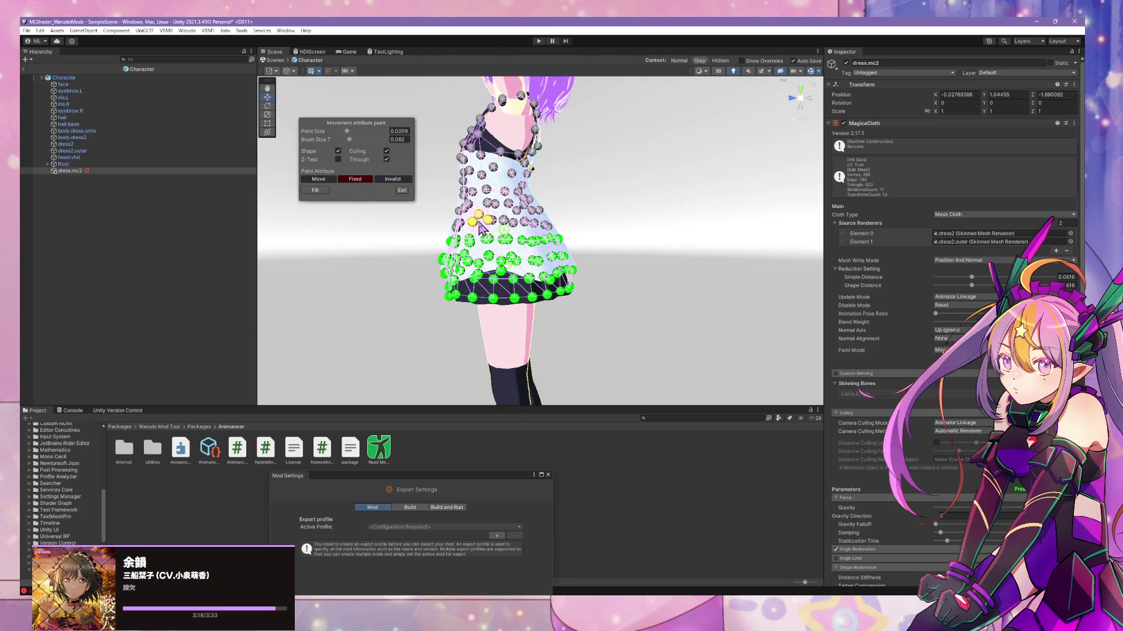
drag(468, 221, 545, 227)
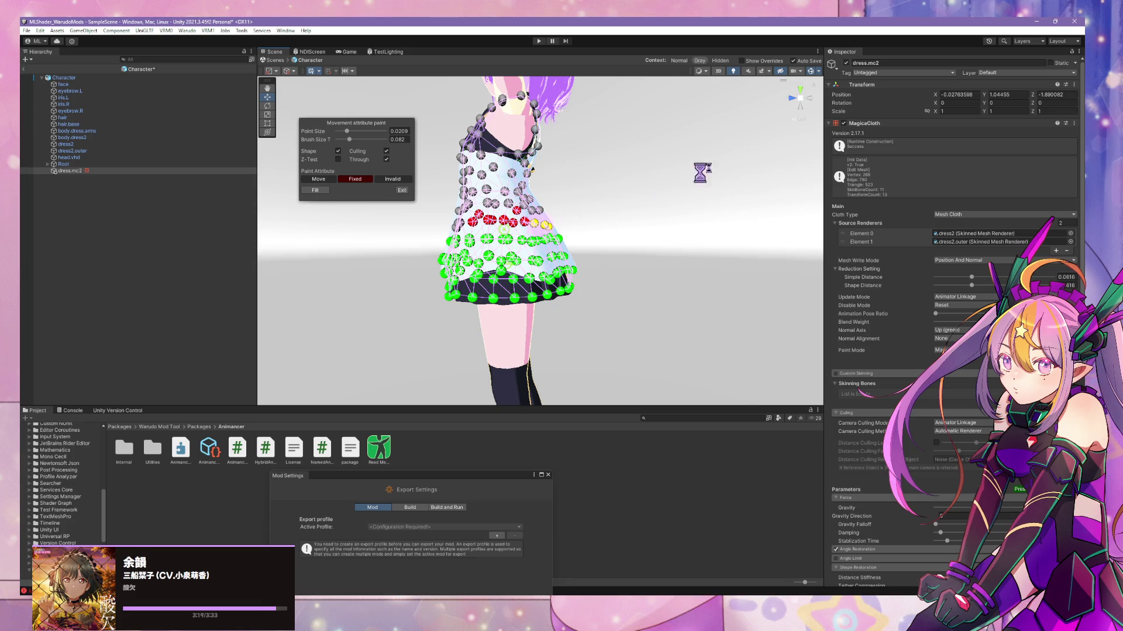
click(814, 103)
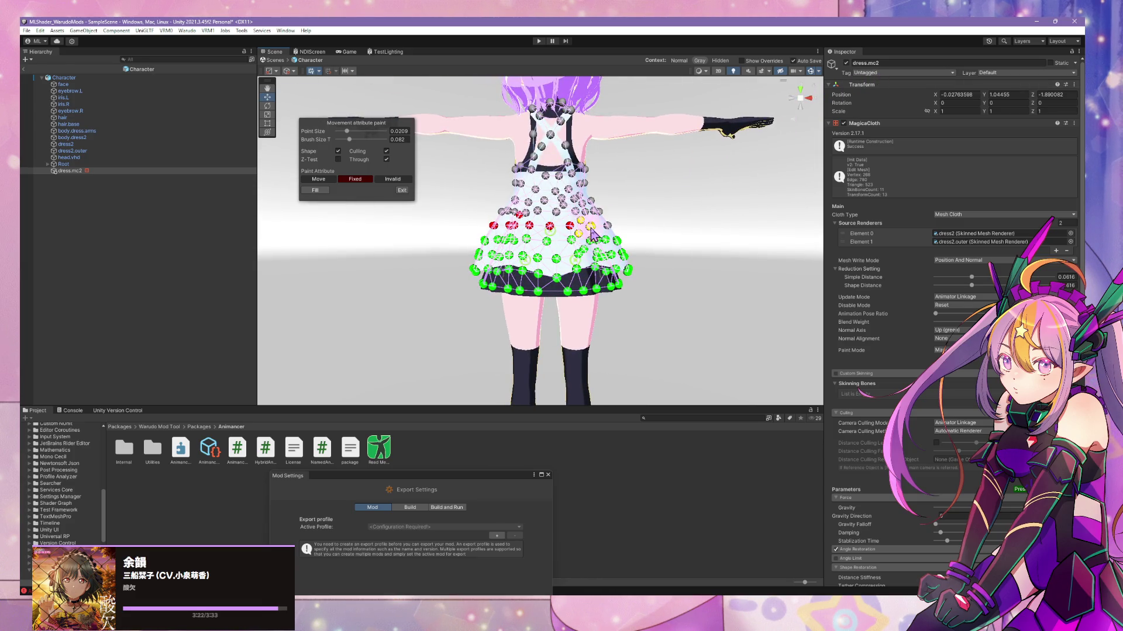
drag(592, 234, 608, 228)
click(814, 103)
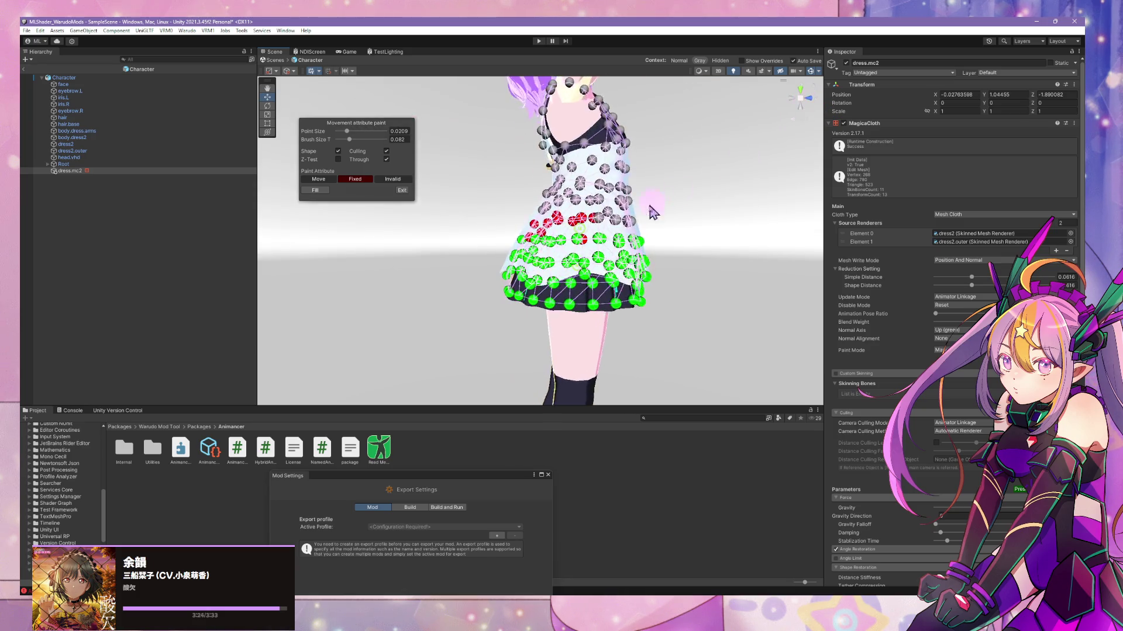
click(814, 103)
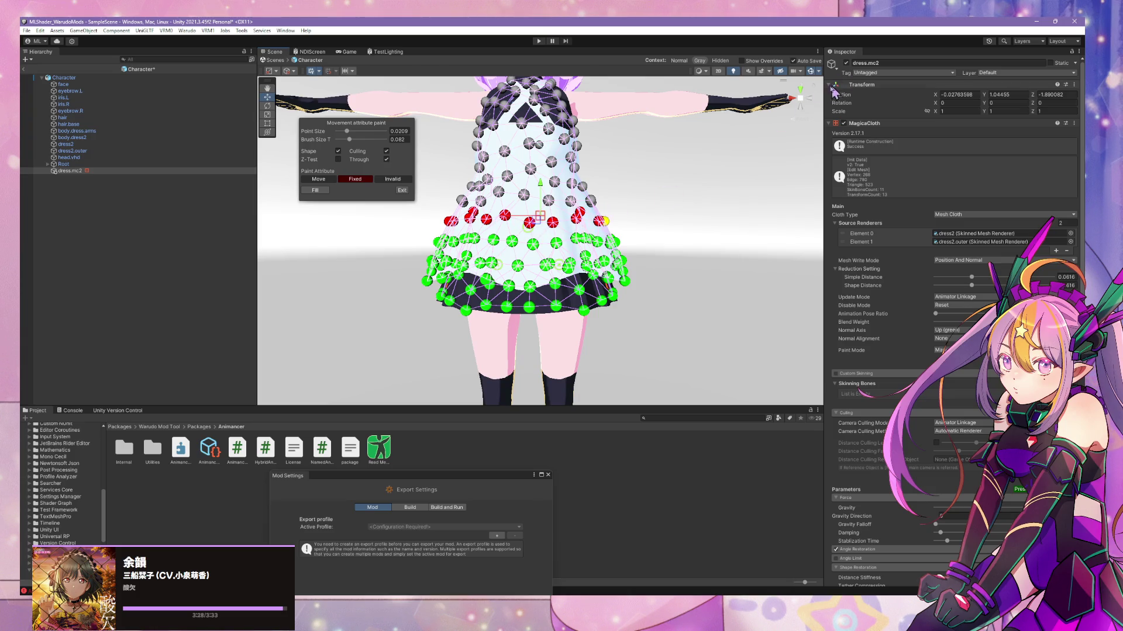
click(814, 103)
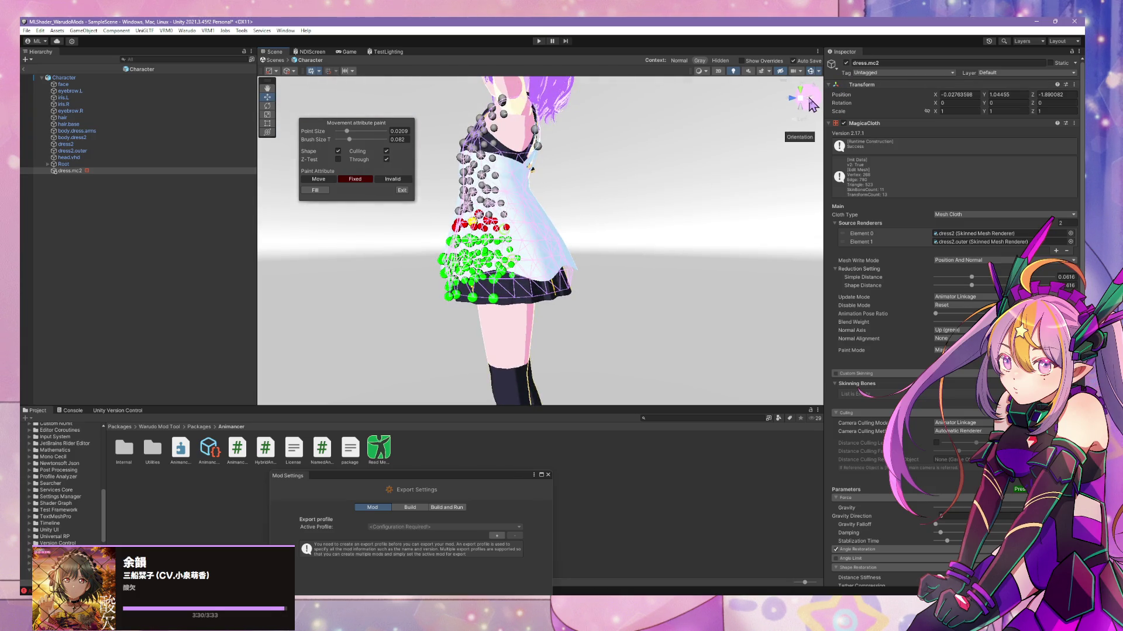
click(784, 108)
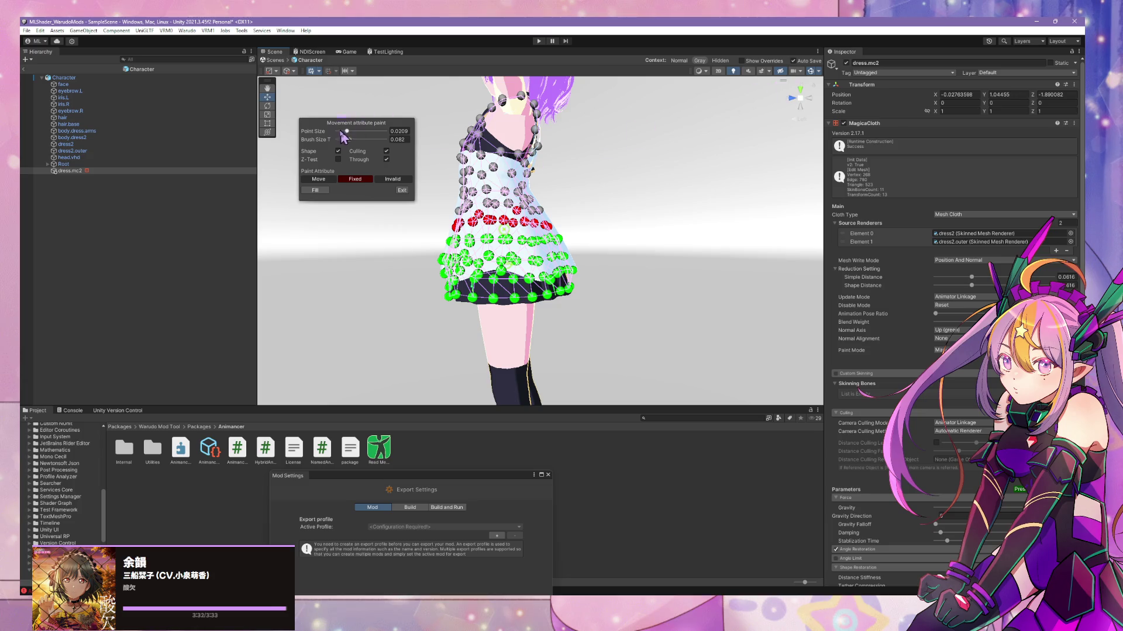
- Make Move the paint attribute again and review the painted skirt from all sides
click(326, 181)
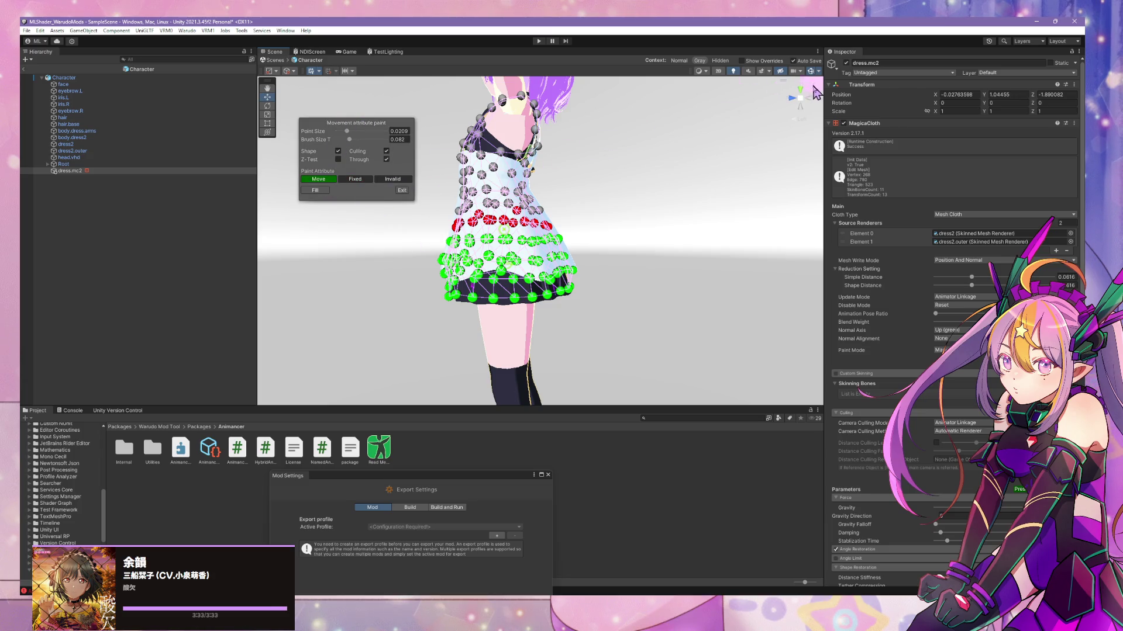
click(797, 105)
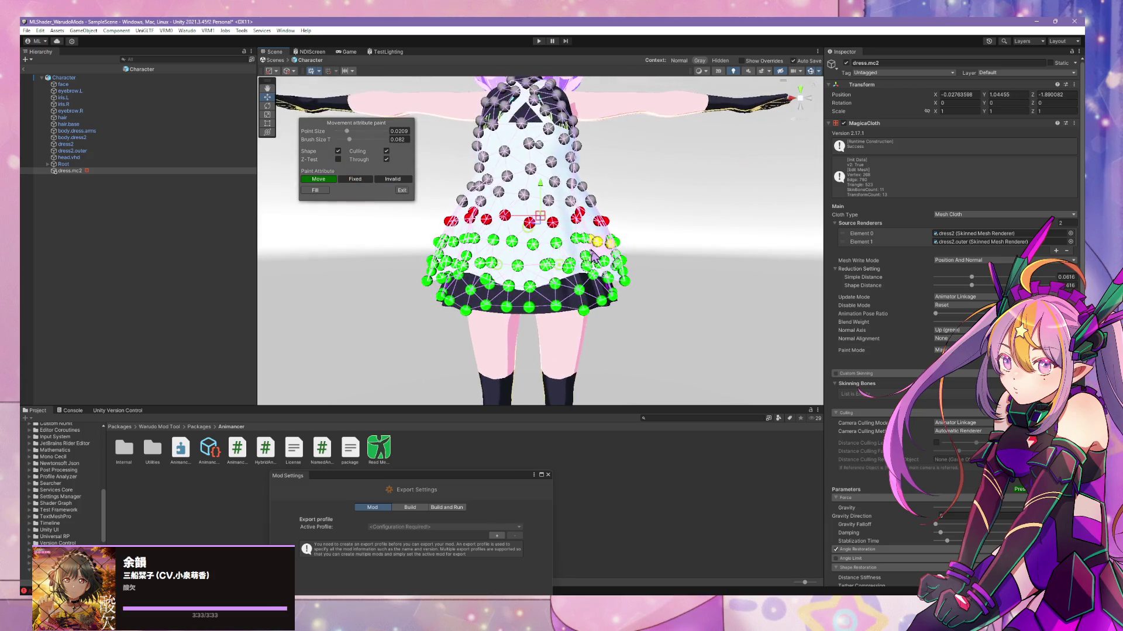
click(794, 101)
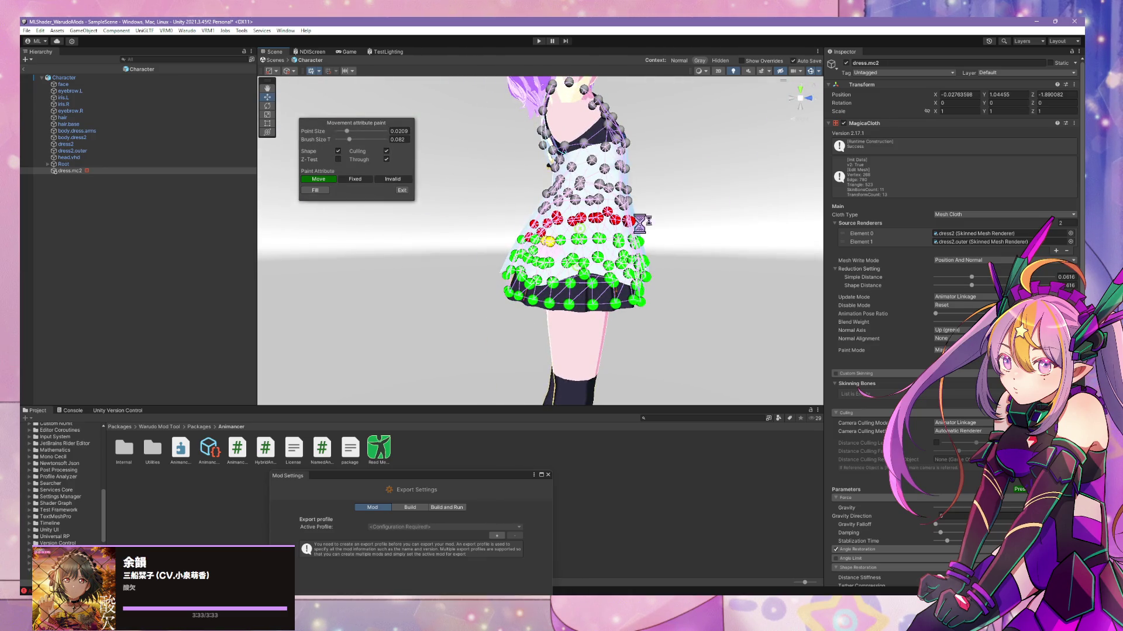
click(796, 104)
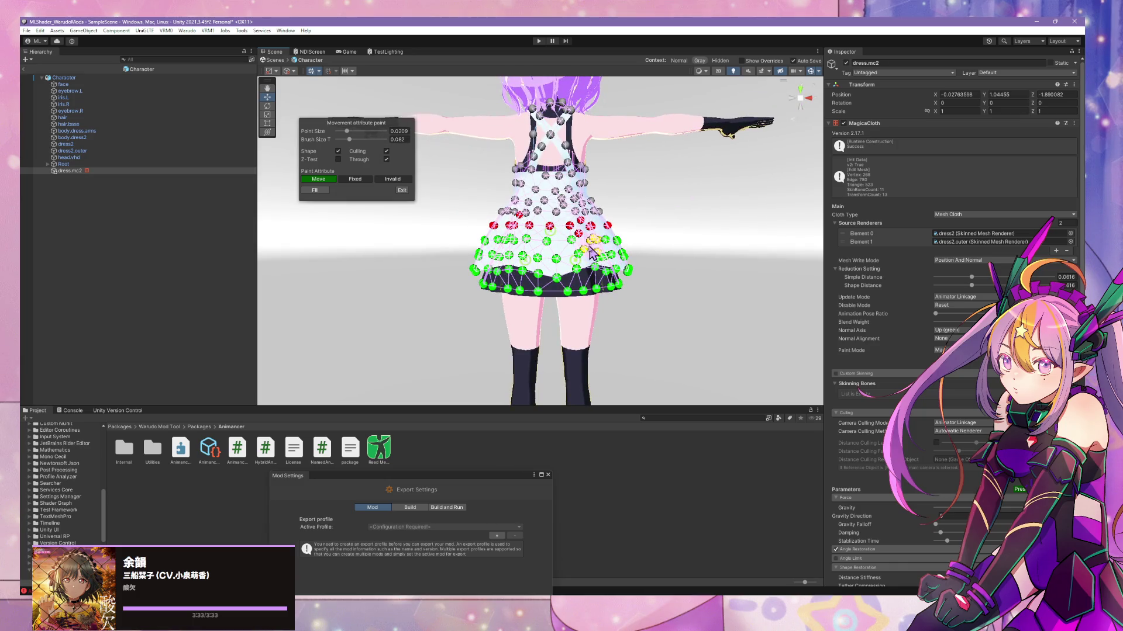
scroll(672, 193, up, 2)
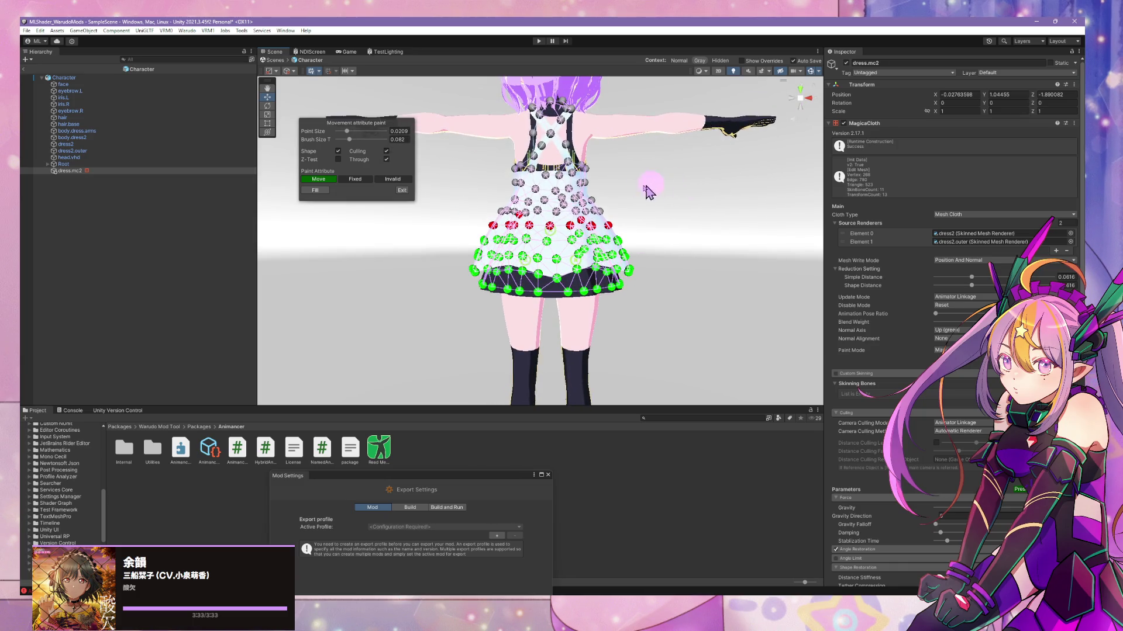
click(796, 102)
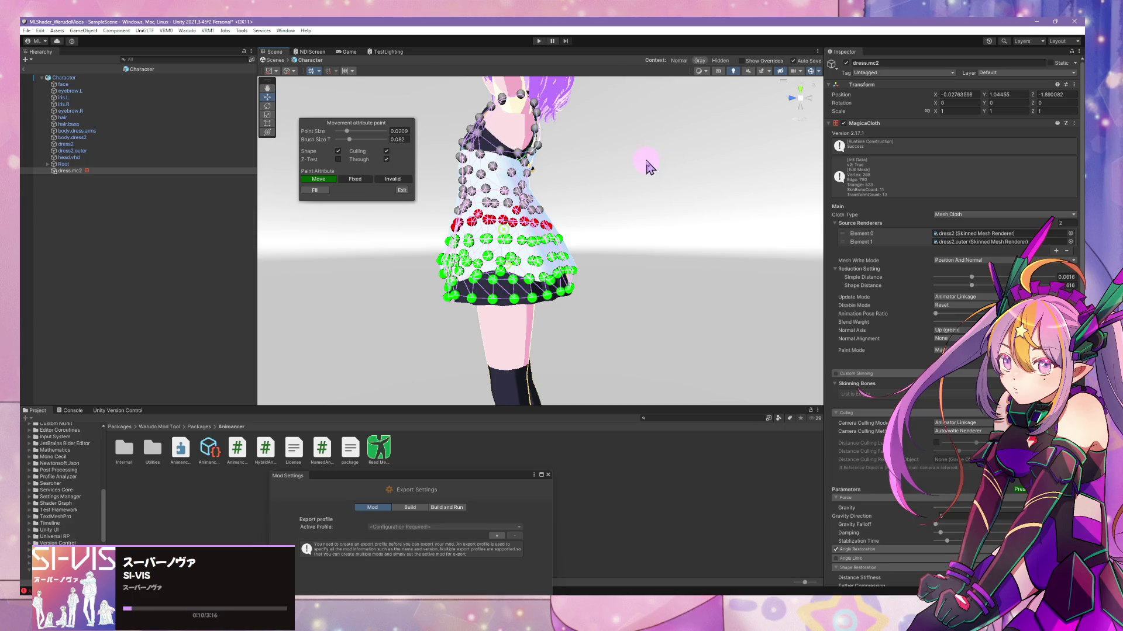
mouse_move(647, 166)
middle_down()
mouse_move(664, 130)
mouse_move(702, 105)
mouse_move(679, 121)
middle_up()
scroll(705, 133, up, 1)
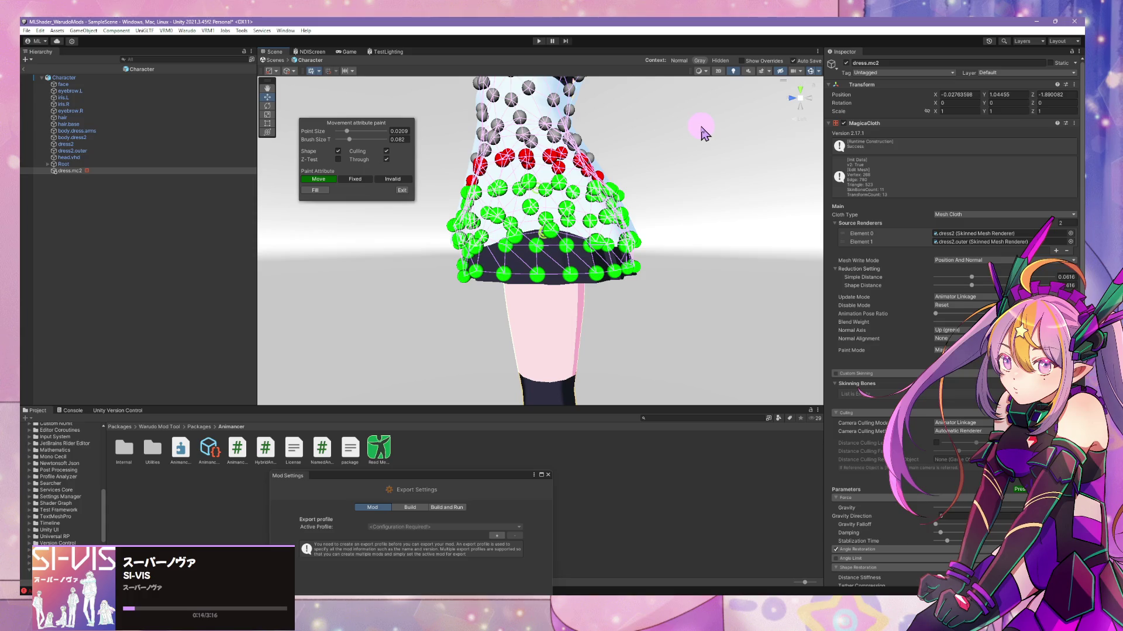
scroll(704, 134, down, 1)
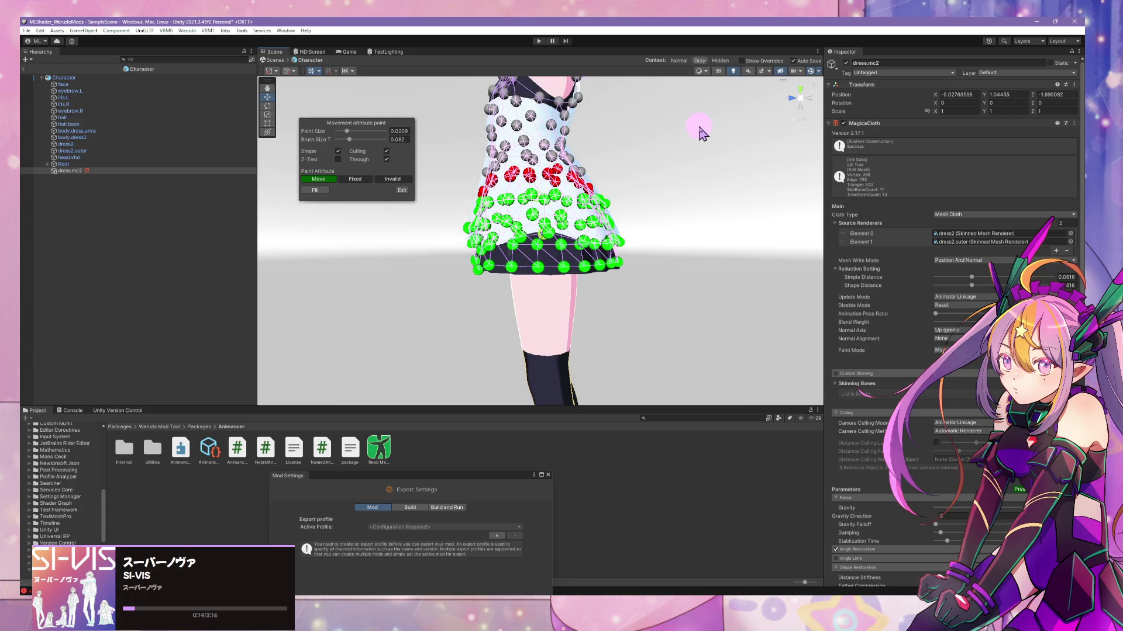
click(791, 102)
scroll(709, 144, down, 3)
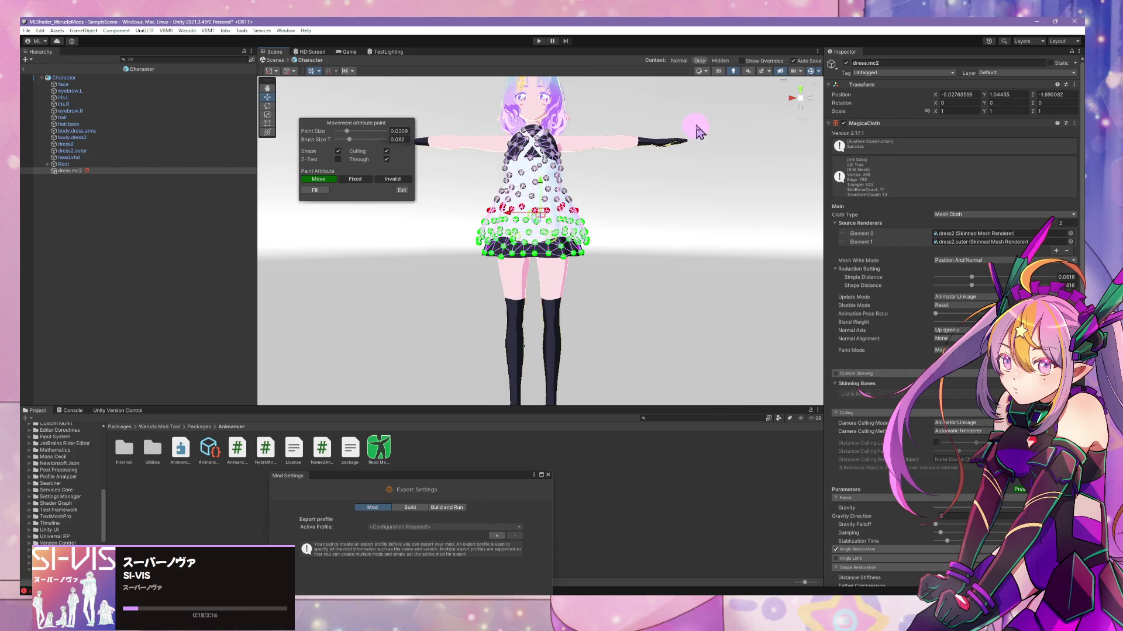
- Finish painting the cloth points and scroll to the MagicaCloth Parameters section
click(404, 191)
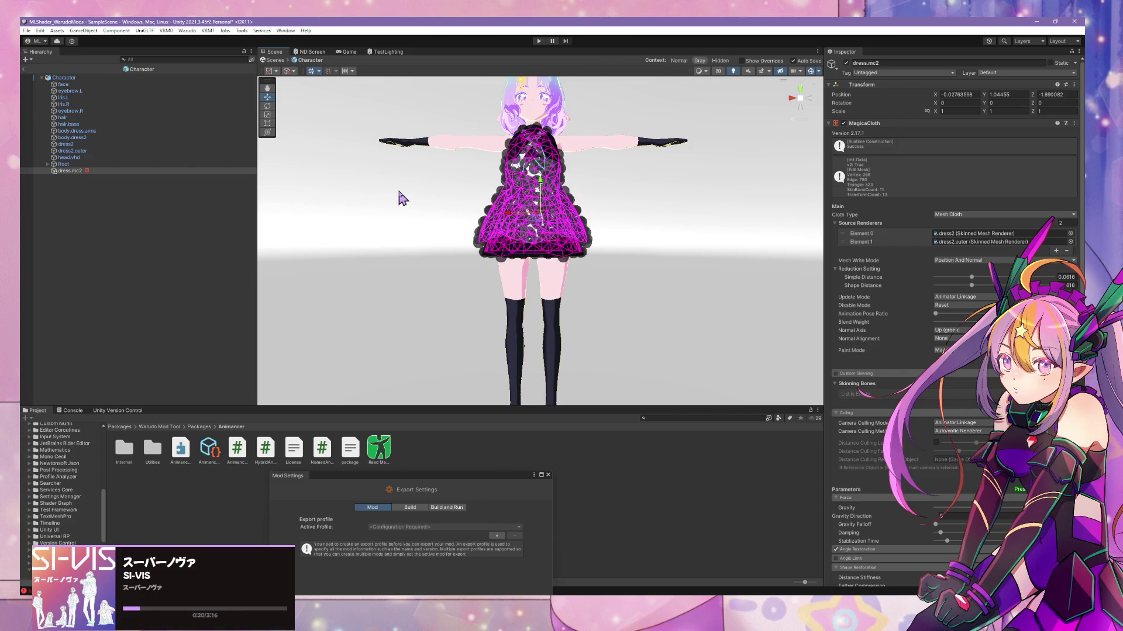
scroll(679, 240, up, 5)
scroll(687, 233, down, 3)
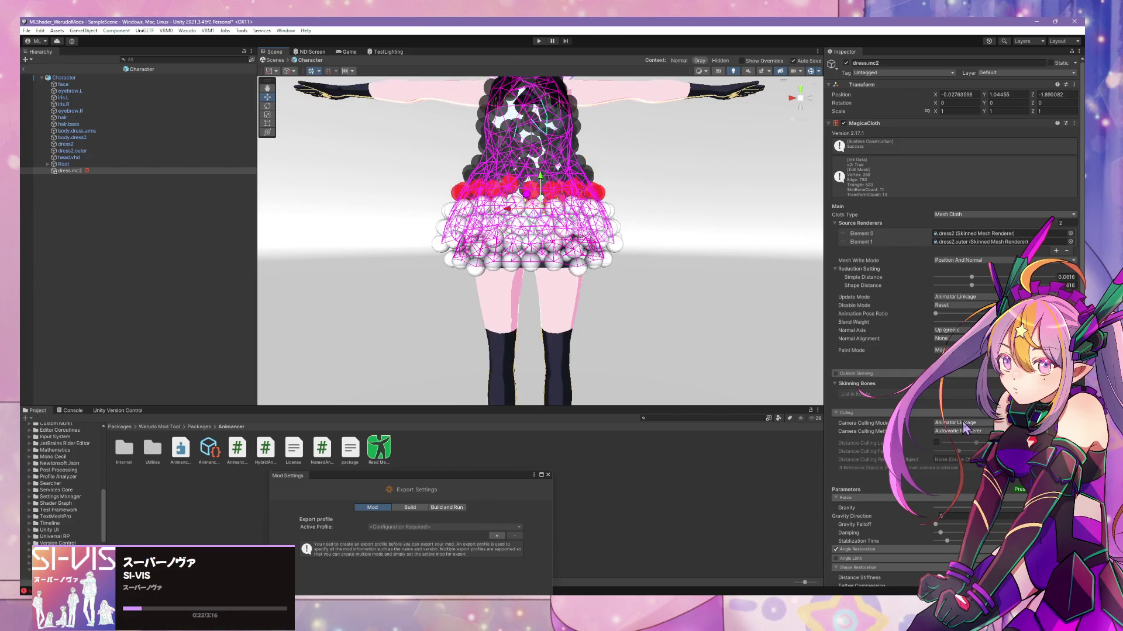
scroll(965, 430, down, 15)
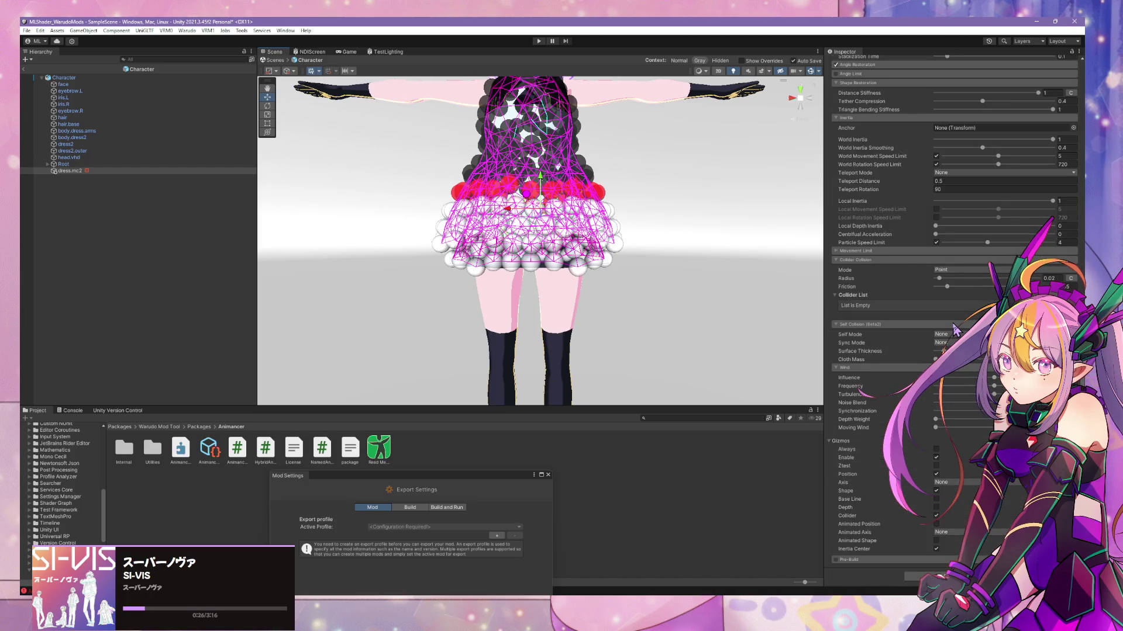
scroll(953, 316, up, 5)
scroll(974, 274, up, 4)
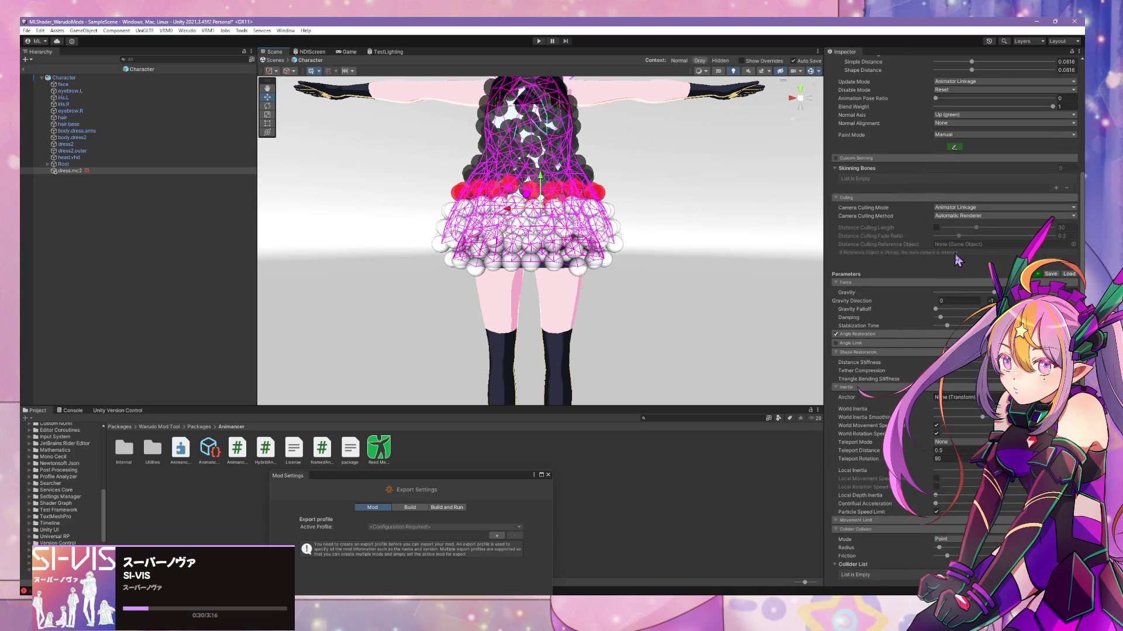
scroll(853, 391, down, 2)
scroll(859, 391, down, 6)
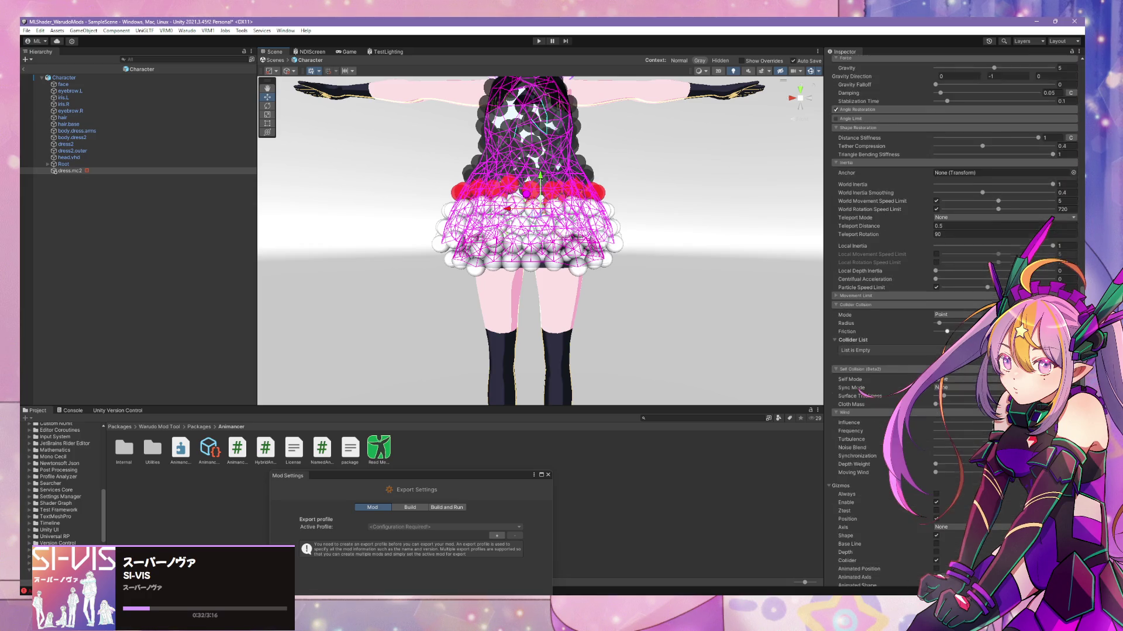
scroll(860, 388, up, 14)
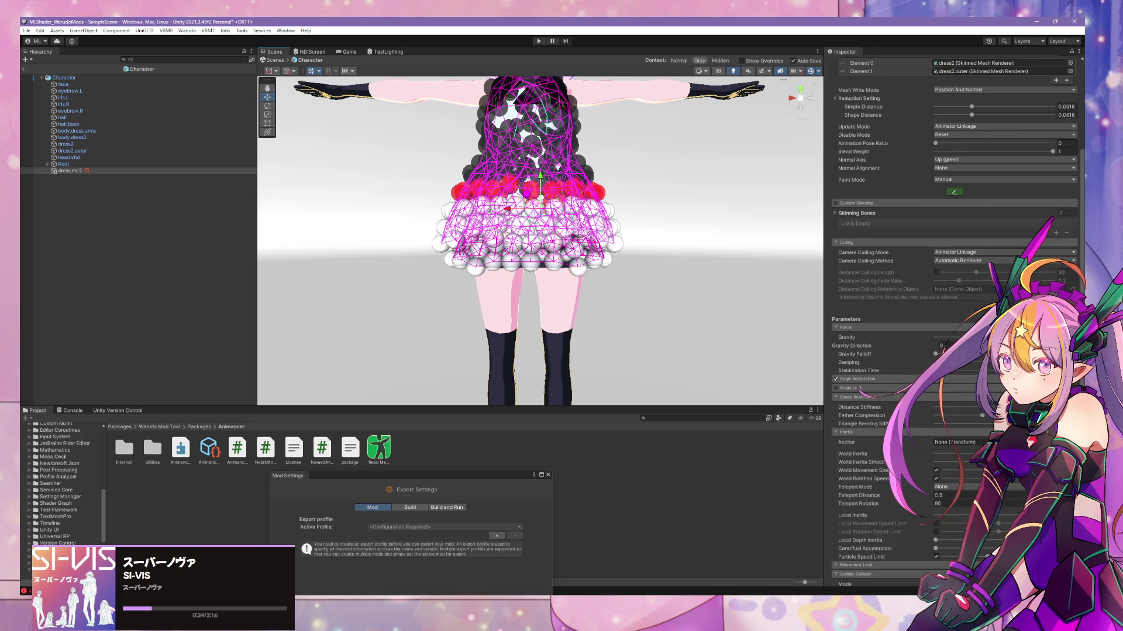
scroll(858, 389, down, 4)
- Tick Angle Limit on the dress cloth and enter play mode to test it
click(858, 388)
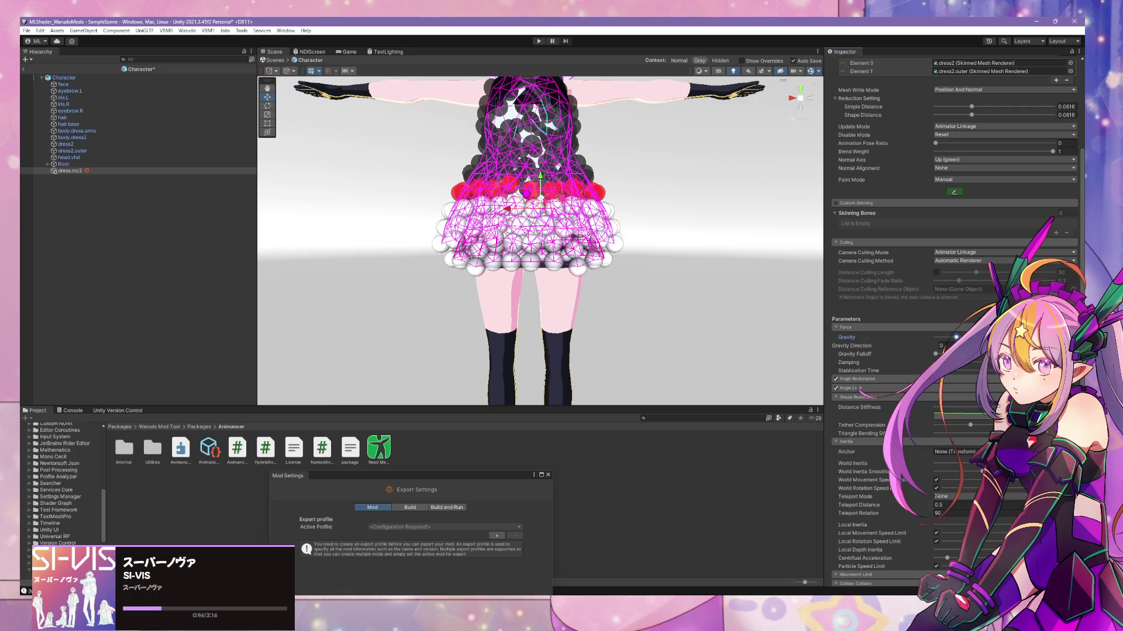
scroll(524, 131, down, 1)
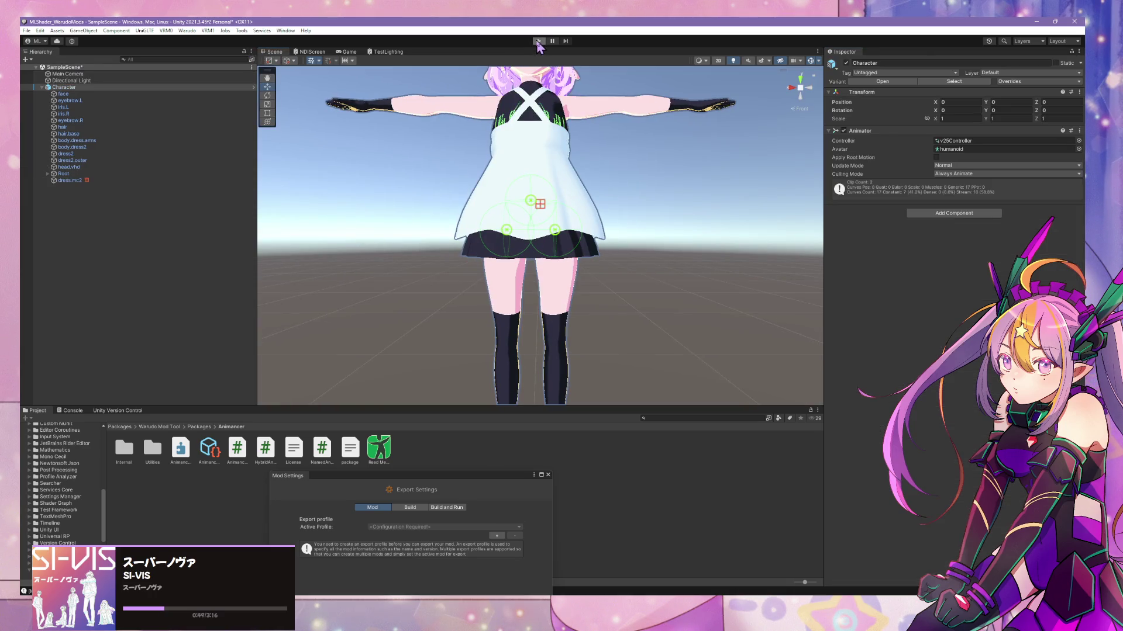
click(537, 42)
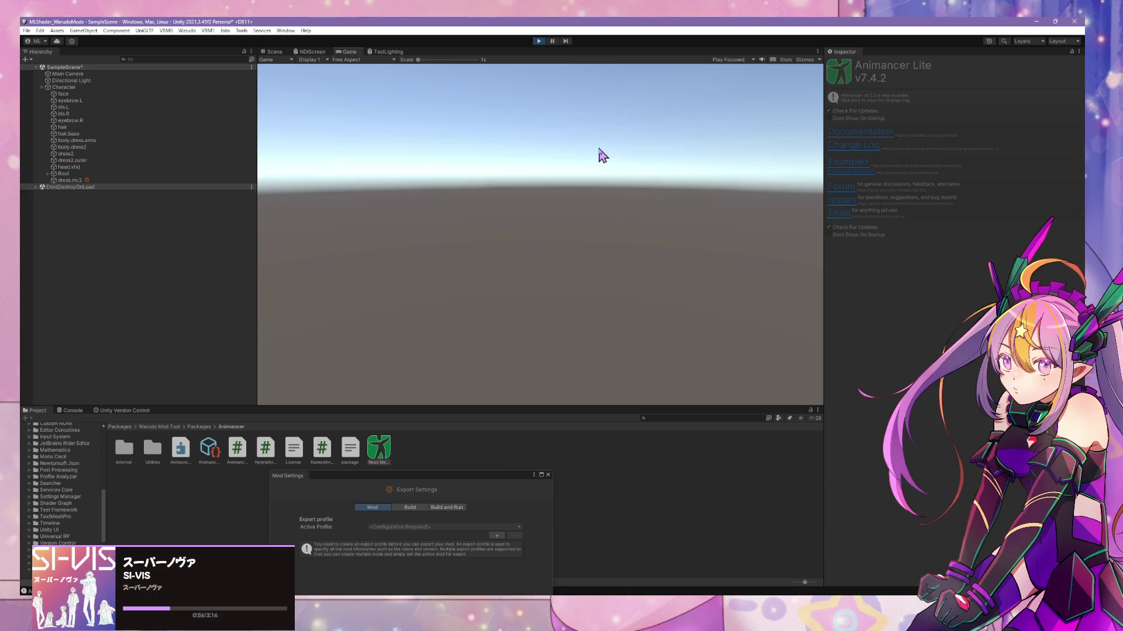
- In the Scene view, shift Character along X, orbit to watch the skirt, then select dress.mc2
click(273, 52)
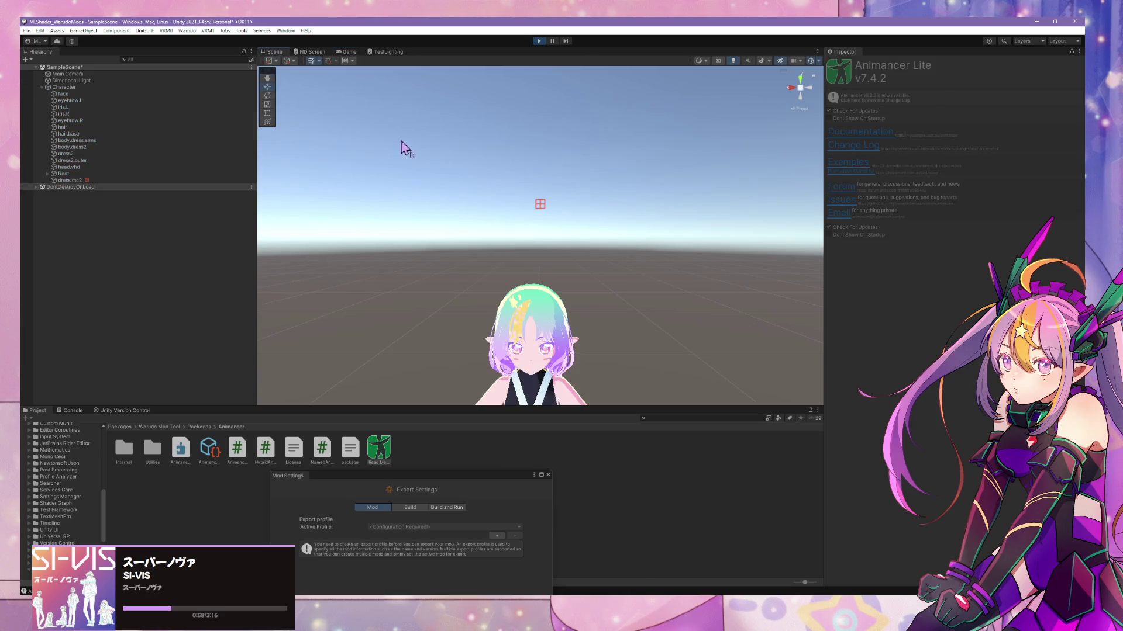
scroll(481, 176, up, 5)
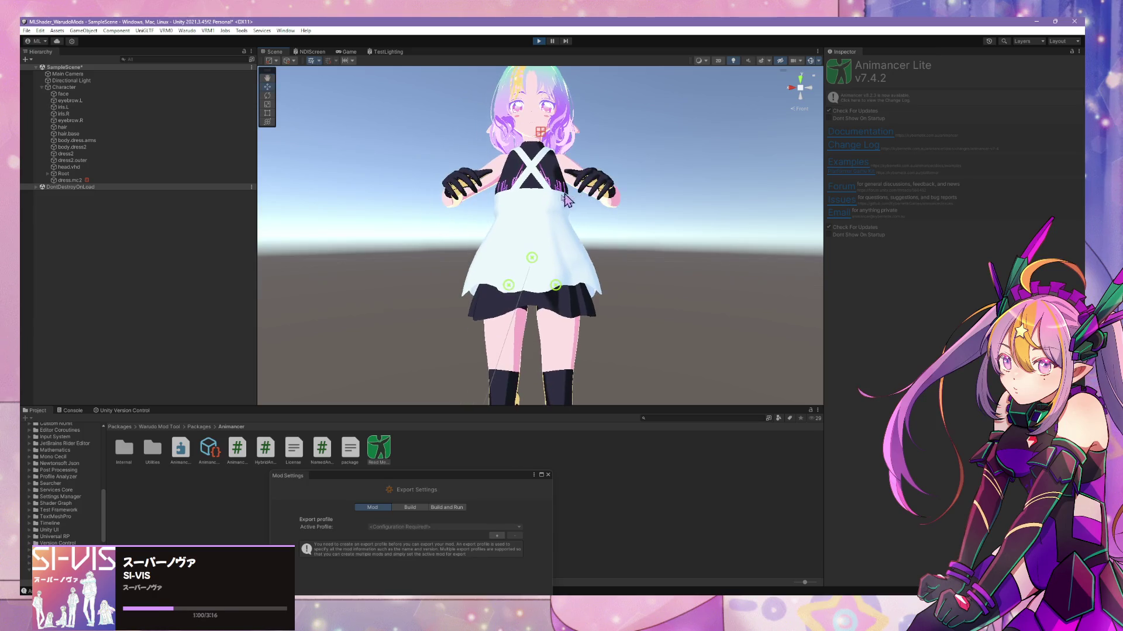
click(64, 87)
scroll(566, 318, down, 3)
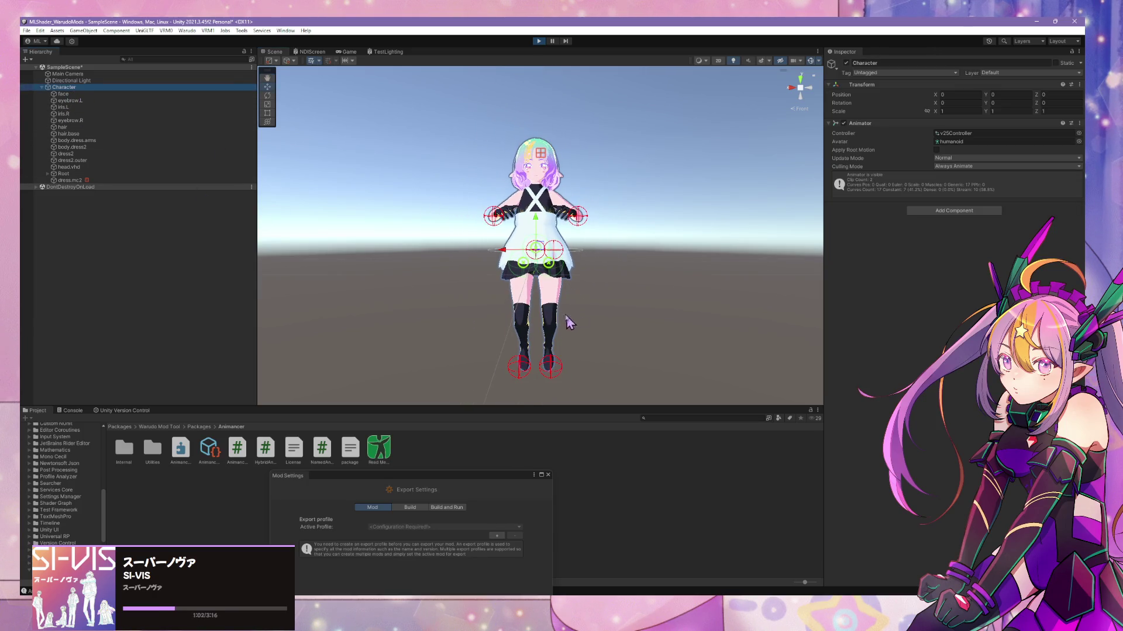
mouse_move(506, 258)
mouse_down()
mouse_move(498, 276)
mouse_move(514, 282)
mouse_up()
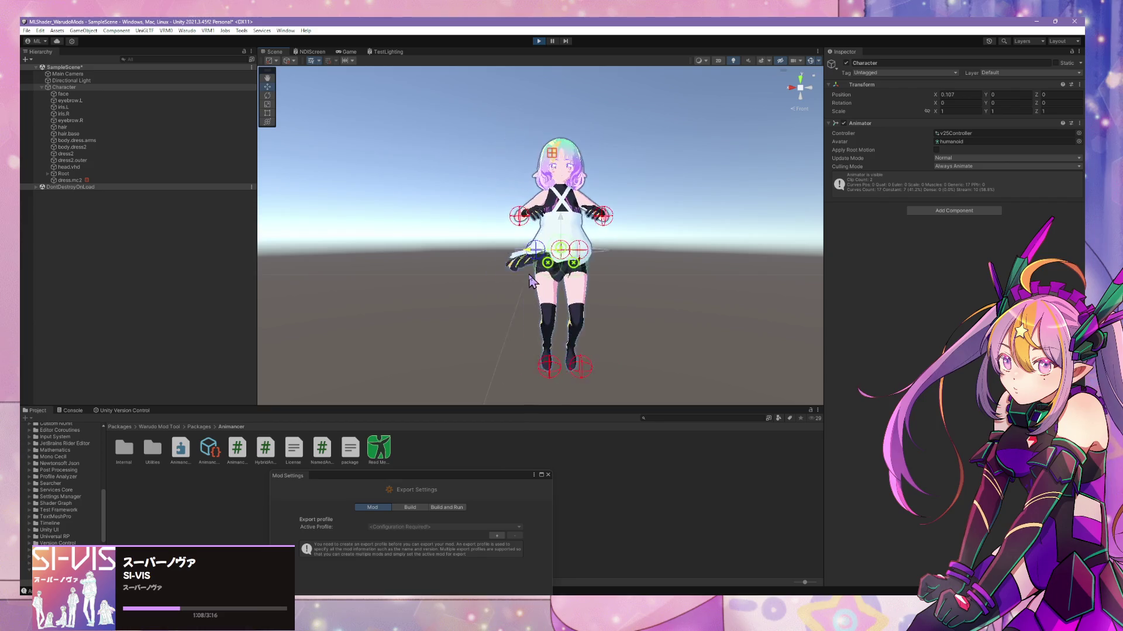
right_drag(511, 283, 487, 287)
mouse_move(675, 292)
right_down()
mouse_move(521, 238)
mouse_move(459, 244)
mouse_move(285, 202)
right_up()
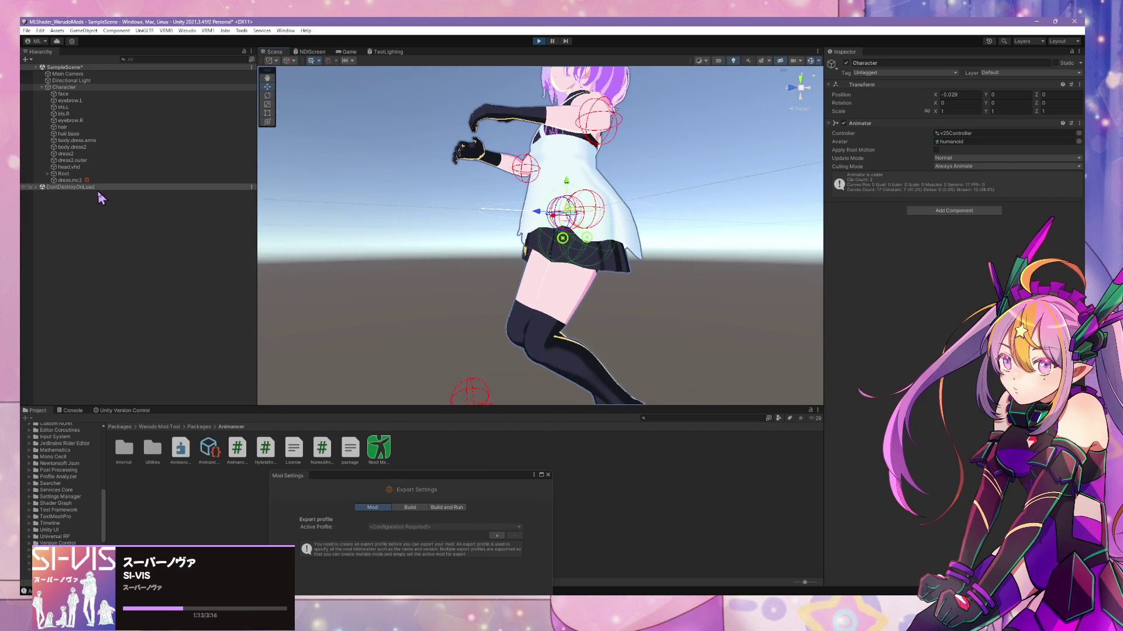
click(73, 180)
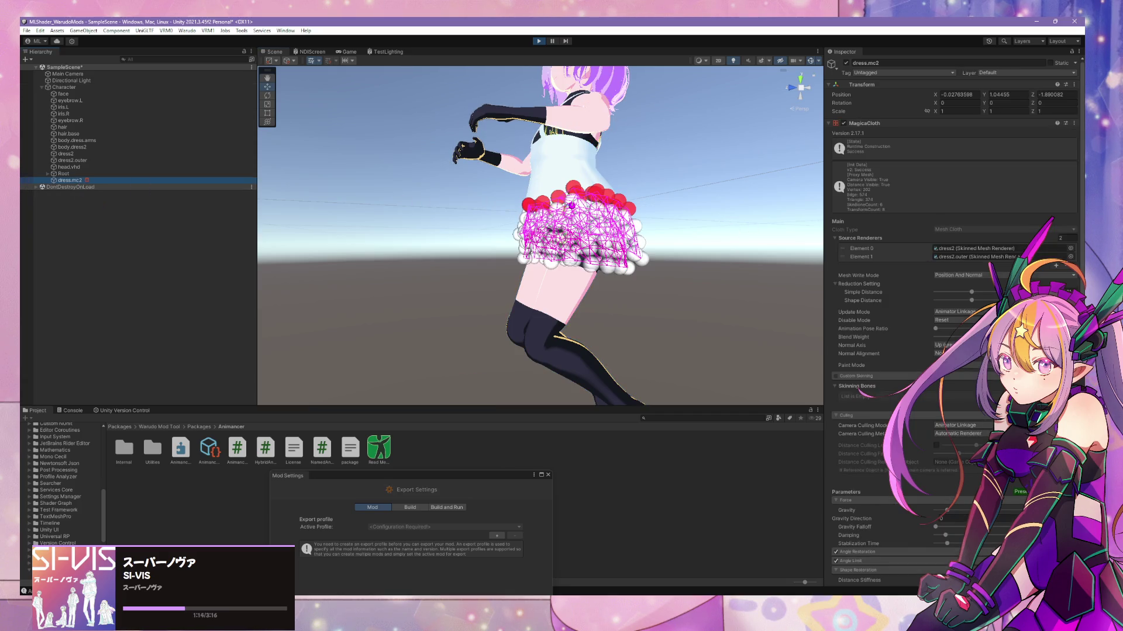
- Add a Collider List slot and assign the Spine collider from the unfolded Root hierarchy
scroll(954, 292, down, 15)
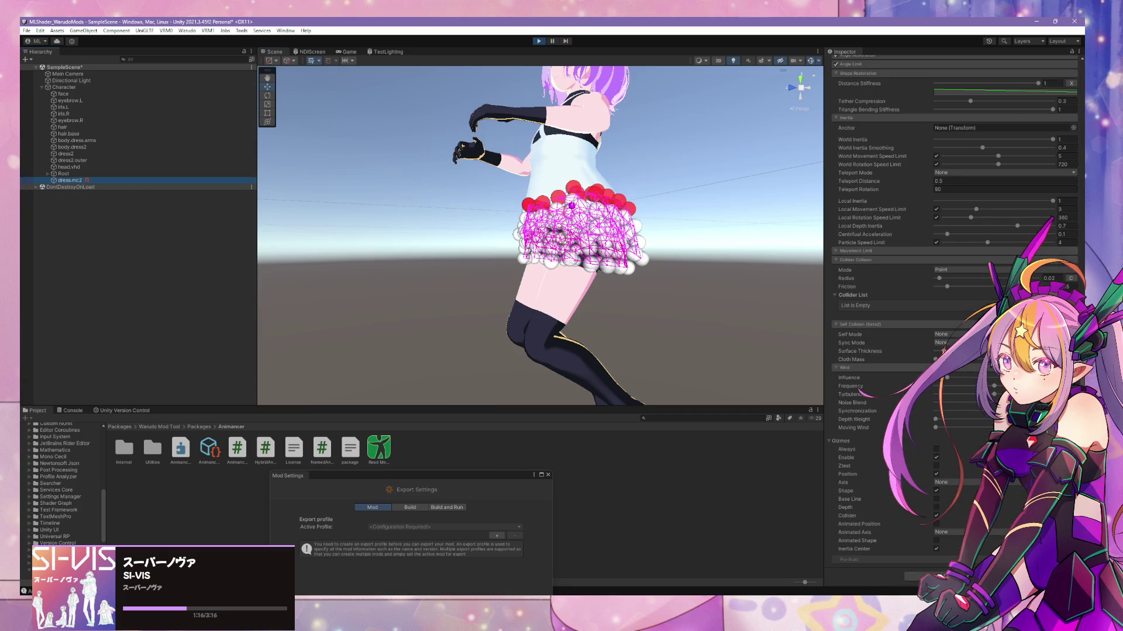
click(1061, 315)
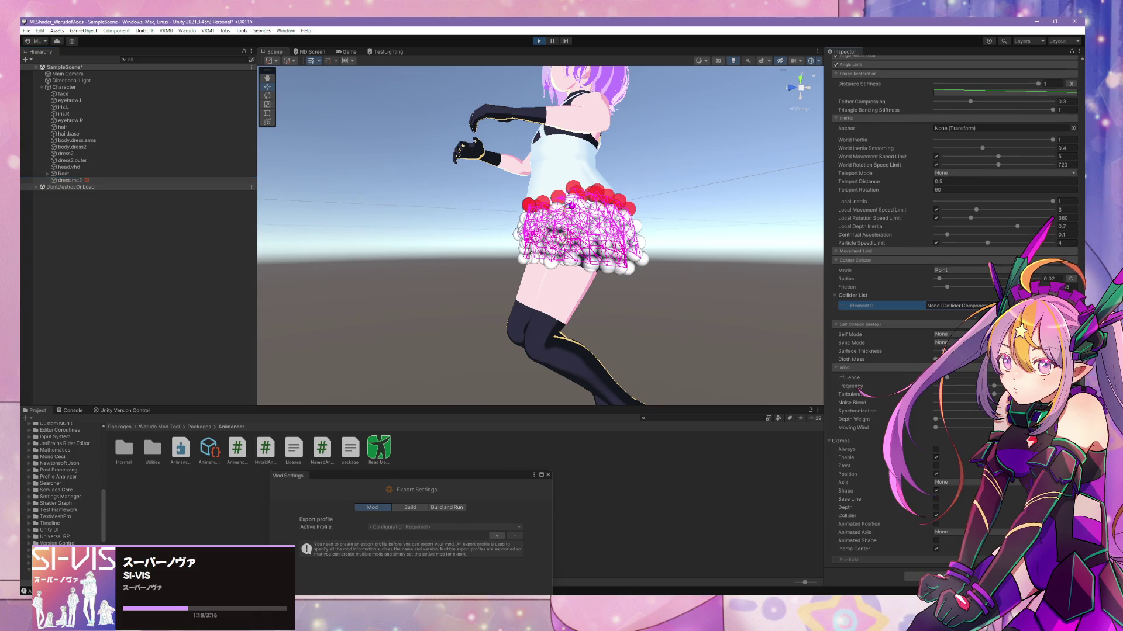
alt+click(48, 174)
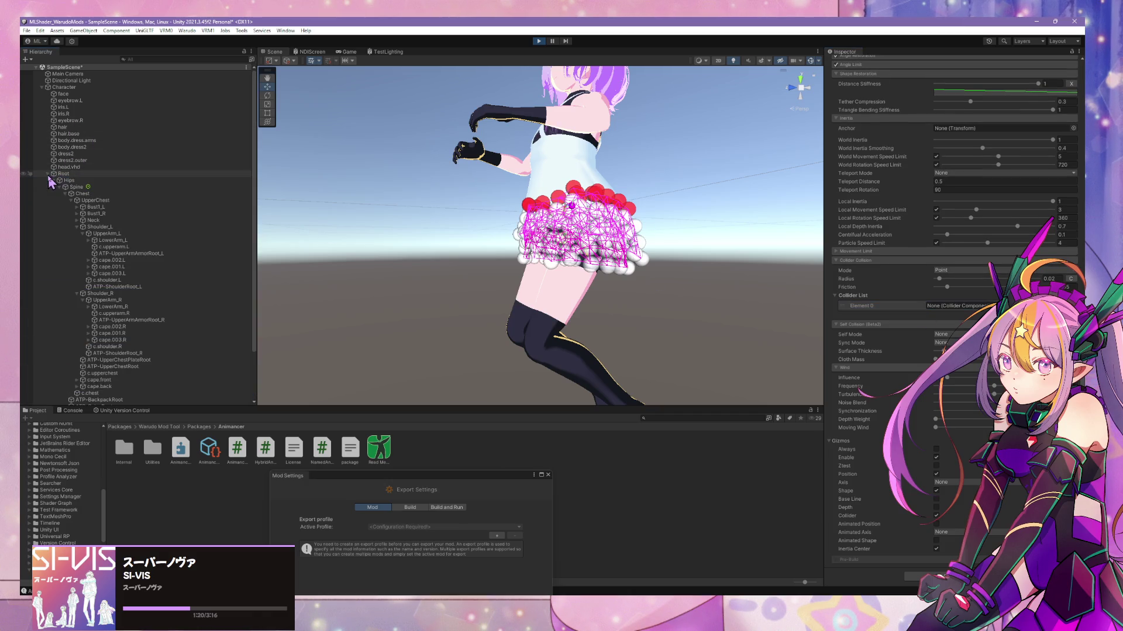
drag(76, 187, 892, 278)
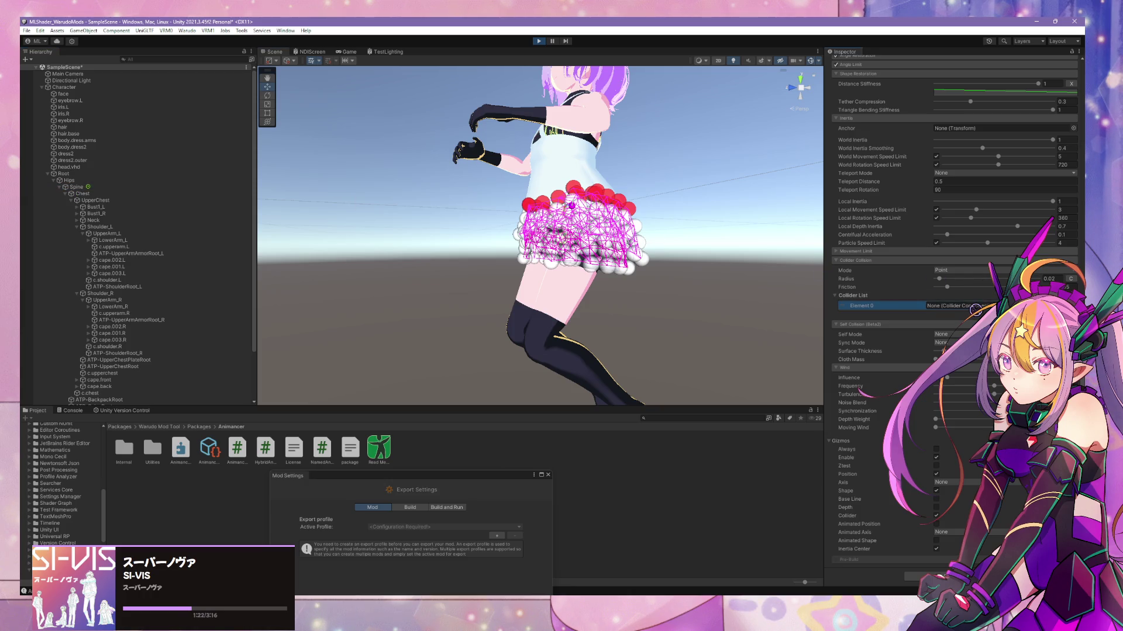
- Add two more slots and assign the UpperLeg_L and UpperLeg_R colliders
click(1061, 315)
scroll(138, 288, down, 3)
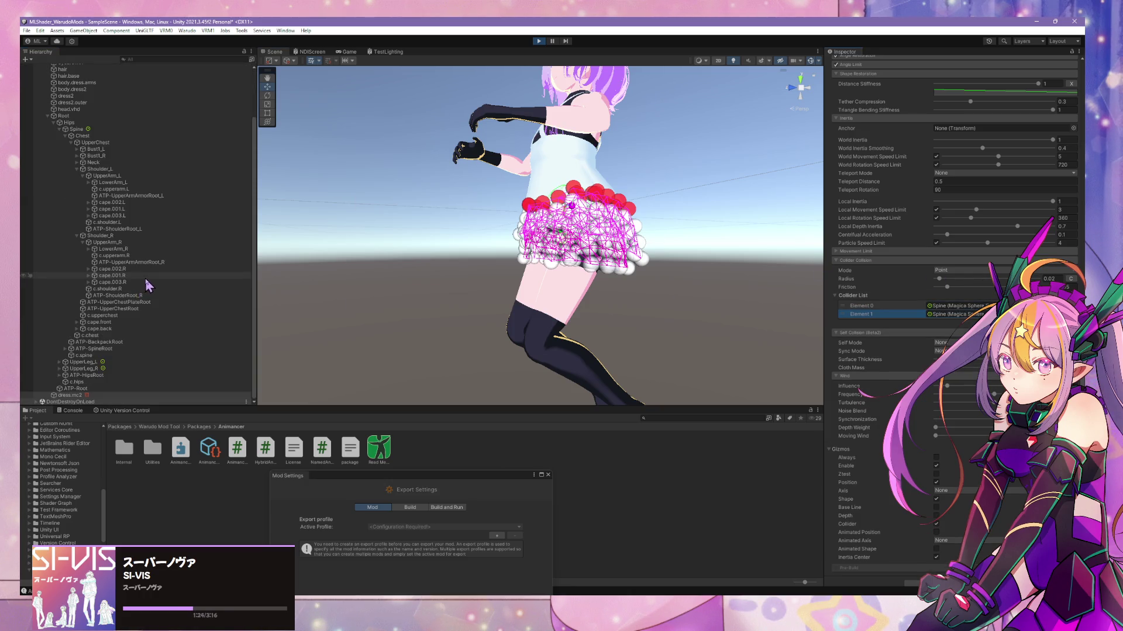
drag(87, 362, 947, 314)
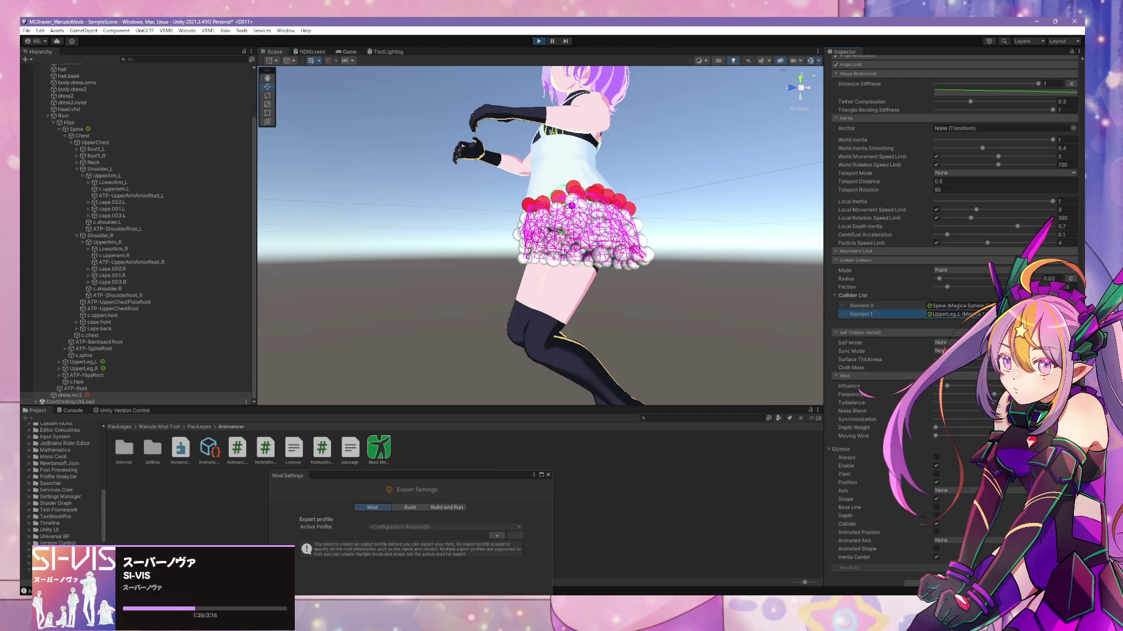
click(1061, 323)
drag(89, 371, 613, 351)
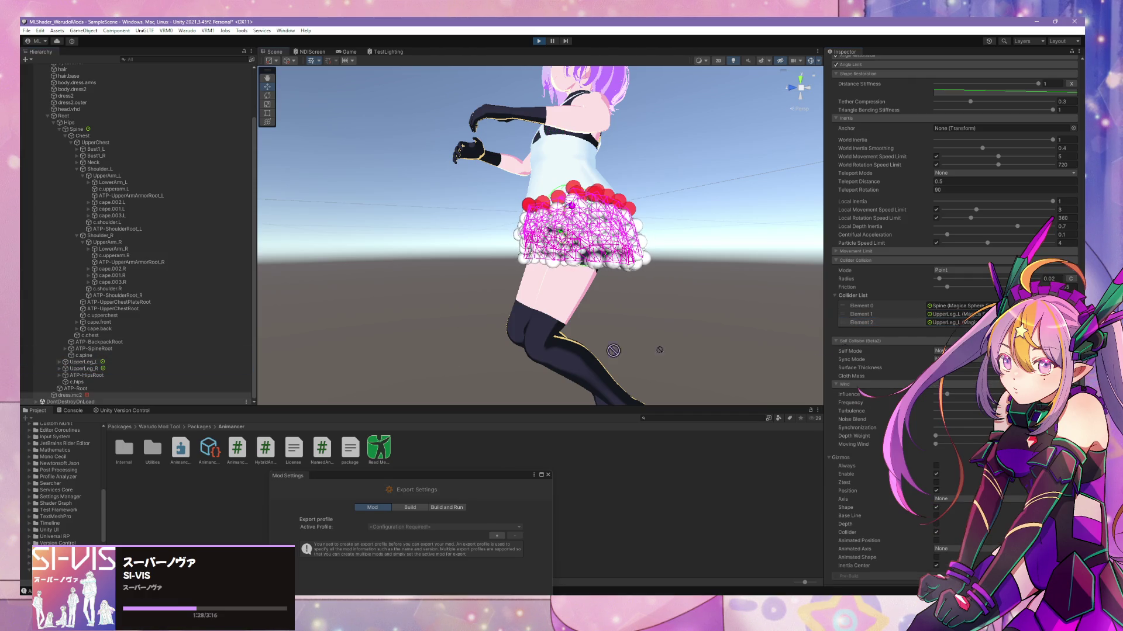
drag(948, 323, 947, 323)
mouse_move(585, 269)
alt+mouse_down()
mouse_move(726, 276)
mouse_move(691, 267)
alt+mouse_up()
scroll(691, 269, up, 4)
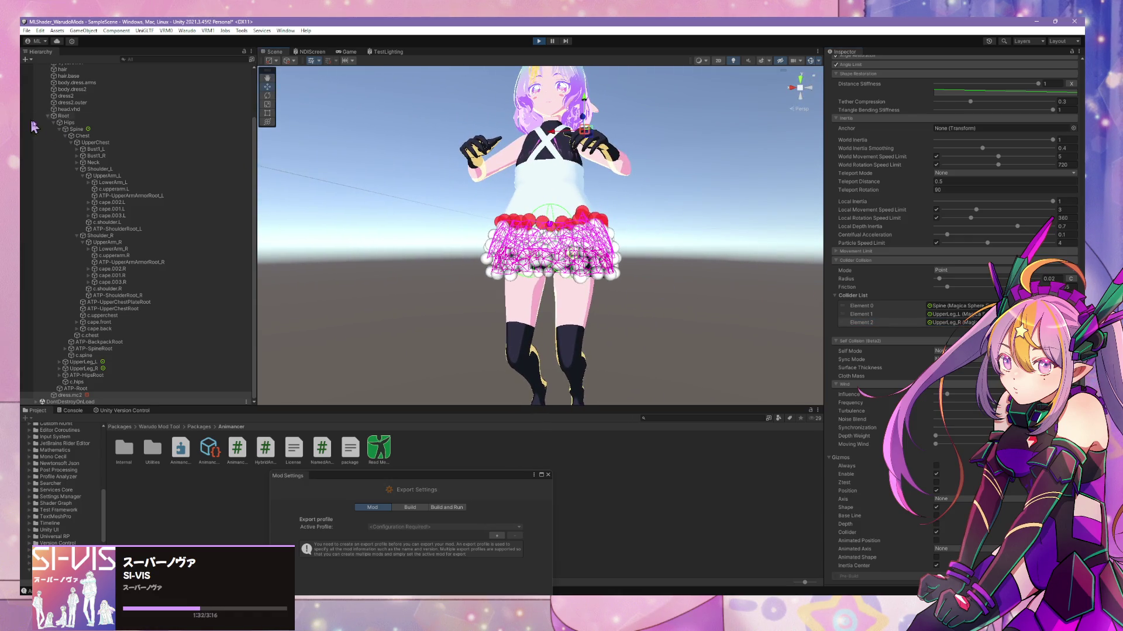
- Hide the collider gizmos, nudge Character along X to test the skirt, then select the Spine bone
scroll(33, 127, up, 3)
click(104, 87)
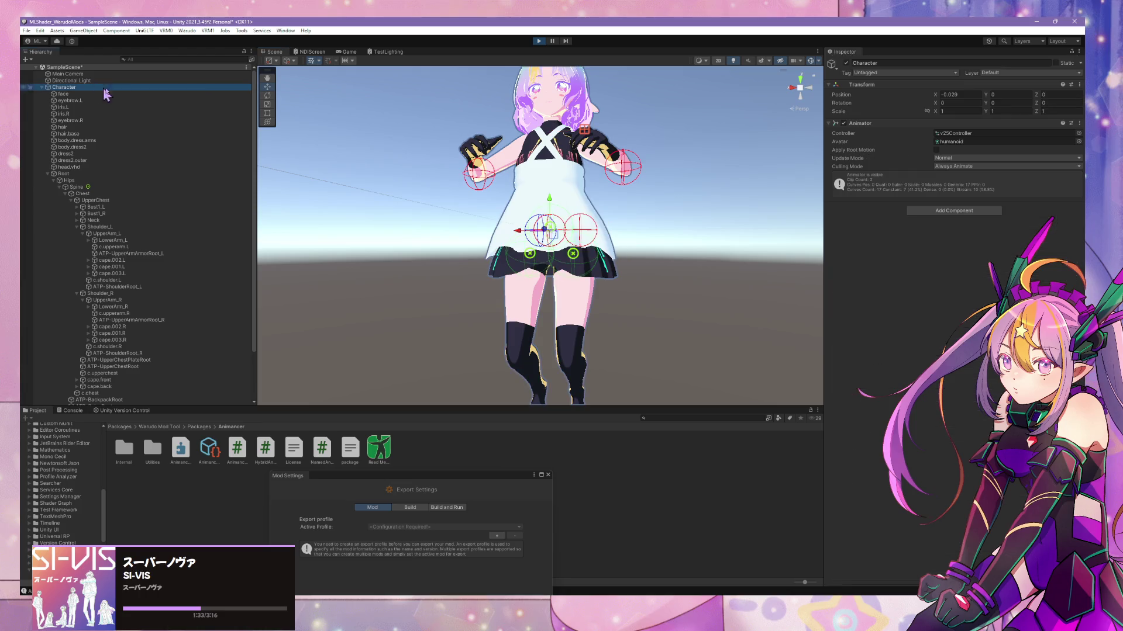
click(810, 62)
scroll(541, 269, up, 2)
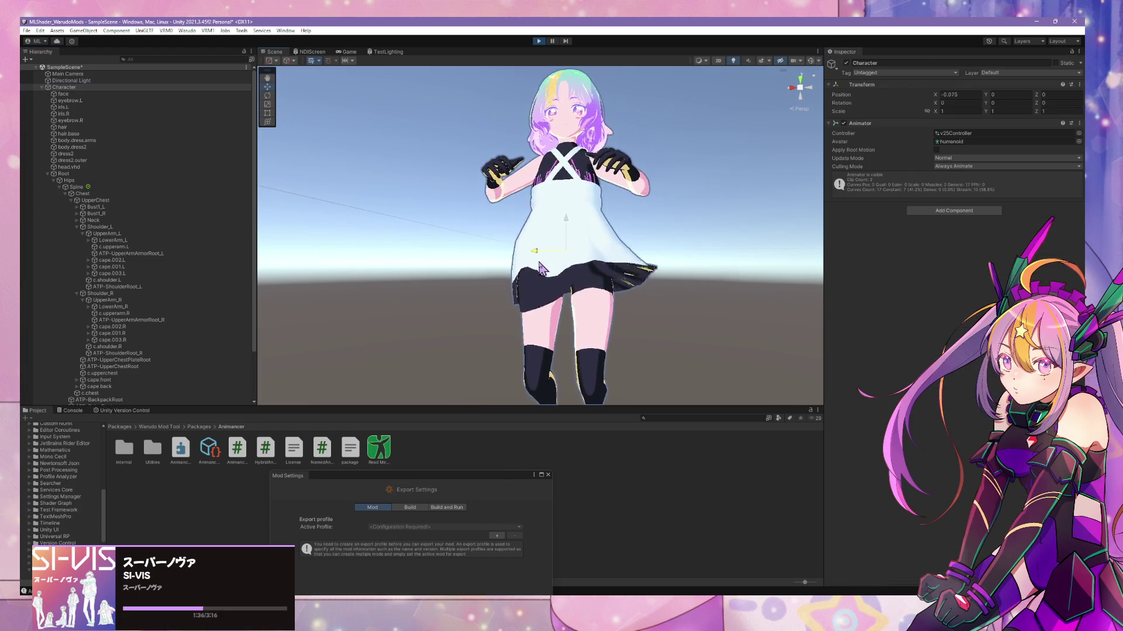
mouse_move(542, 269)
mouse_down()
mouse_move(604, 274)
mouse_move(536, 290)
mouse_up()
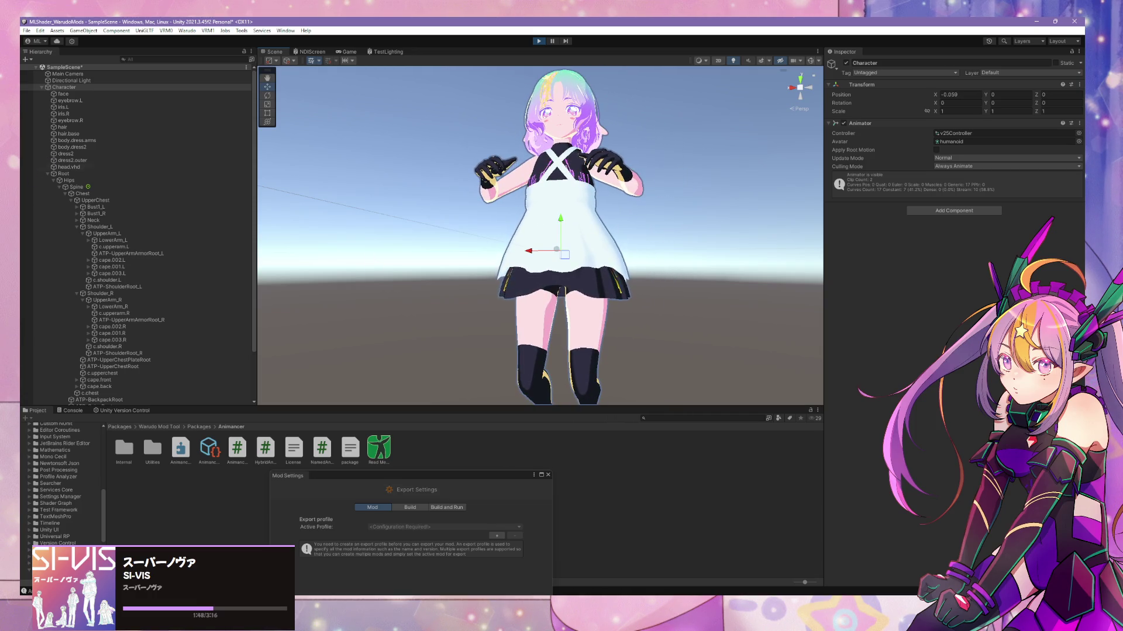
click(76, 187)
scroll(131, 205, down, 3)
- Copy UpperLeg_L's MagicaSphereCollider component and show the collider gizmos again
click(84, 362)
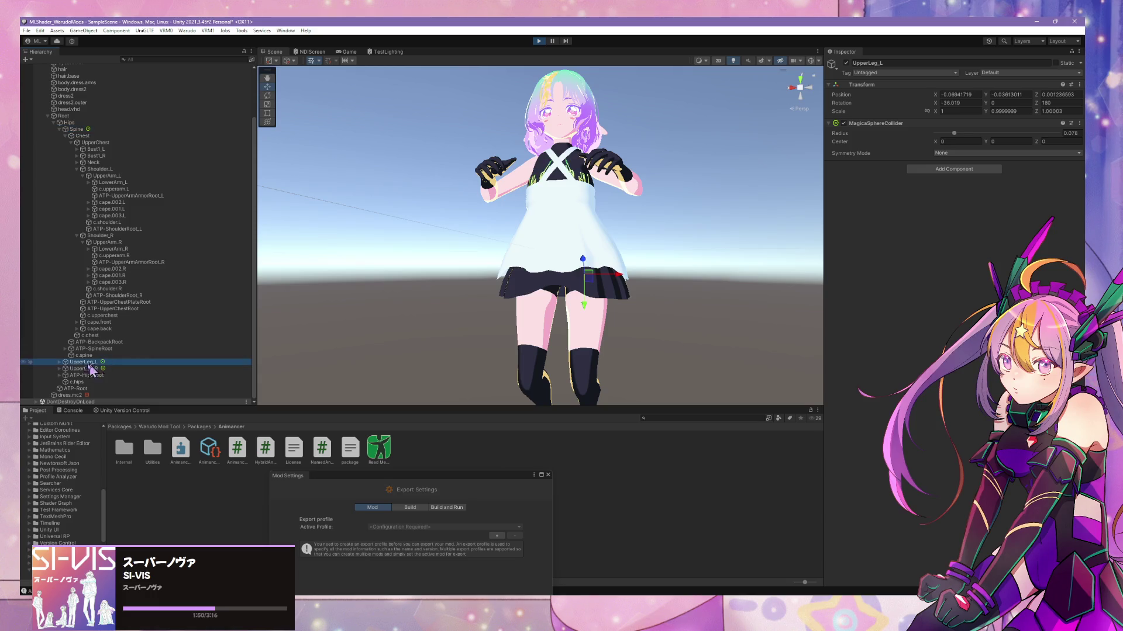
click(59, 362)
scroll(117, 348, down, 1)
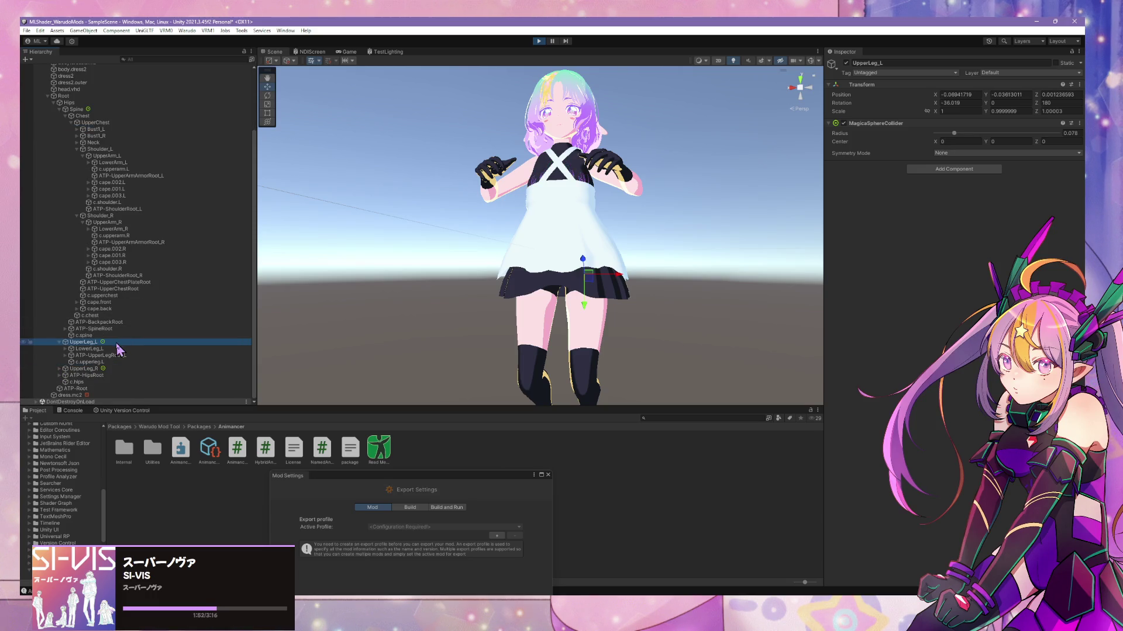
click(1079, 123)
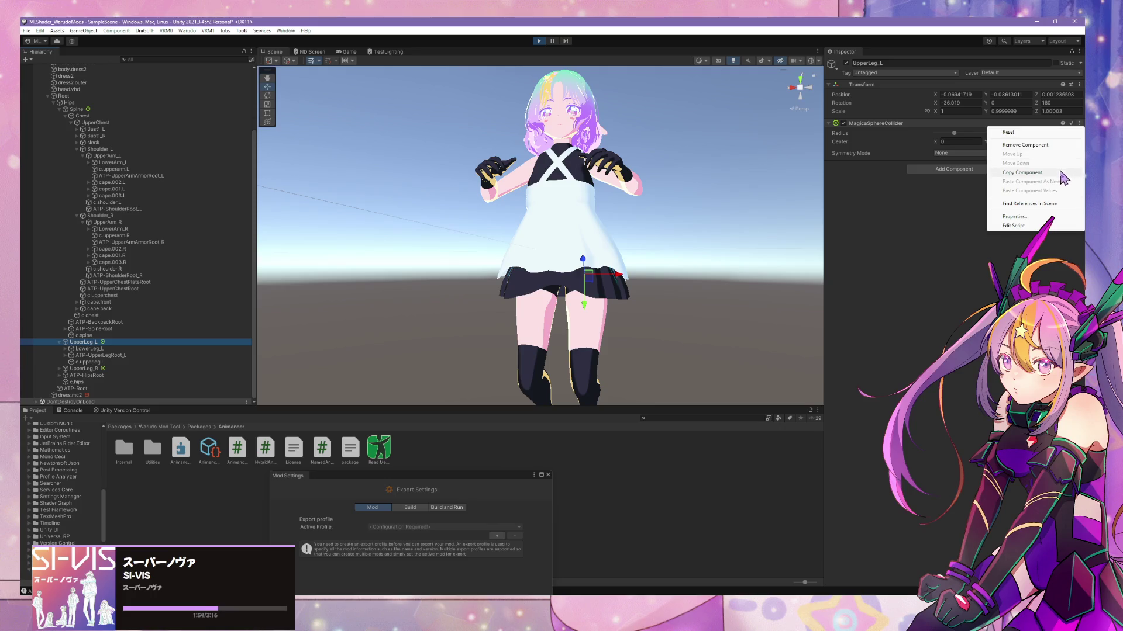
click(1023, 170)
click(810, 61)
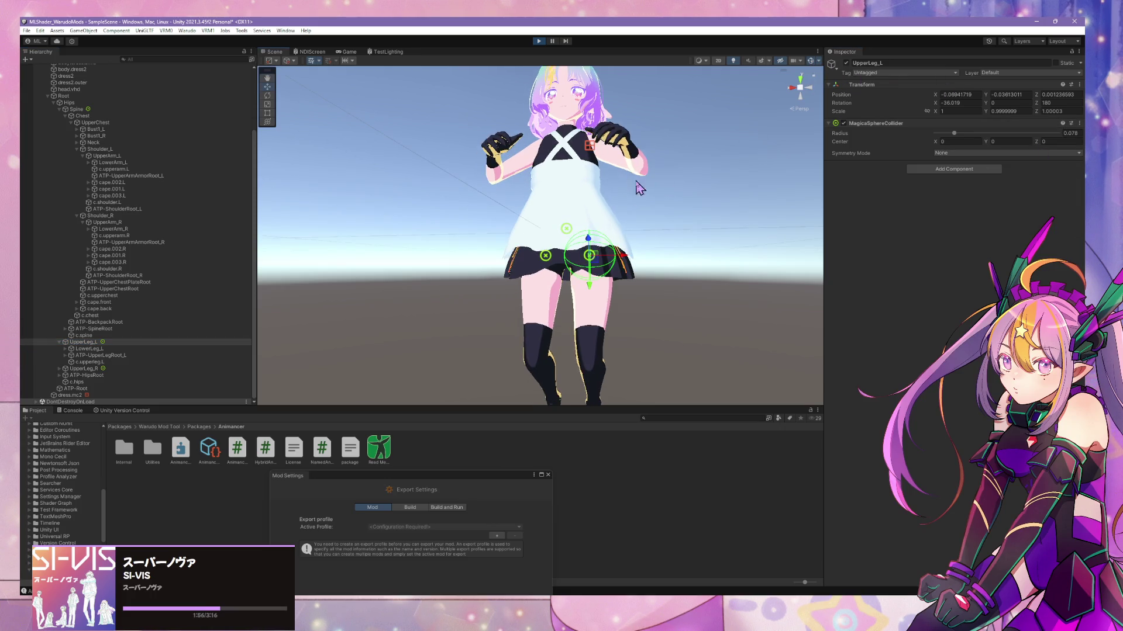
- Create an empty child under UpperLeg_L named mc2.lowerleg.L.collider
right_click(111, 344)
right_click(96, 342)
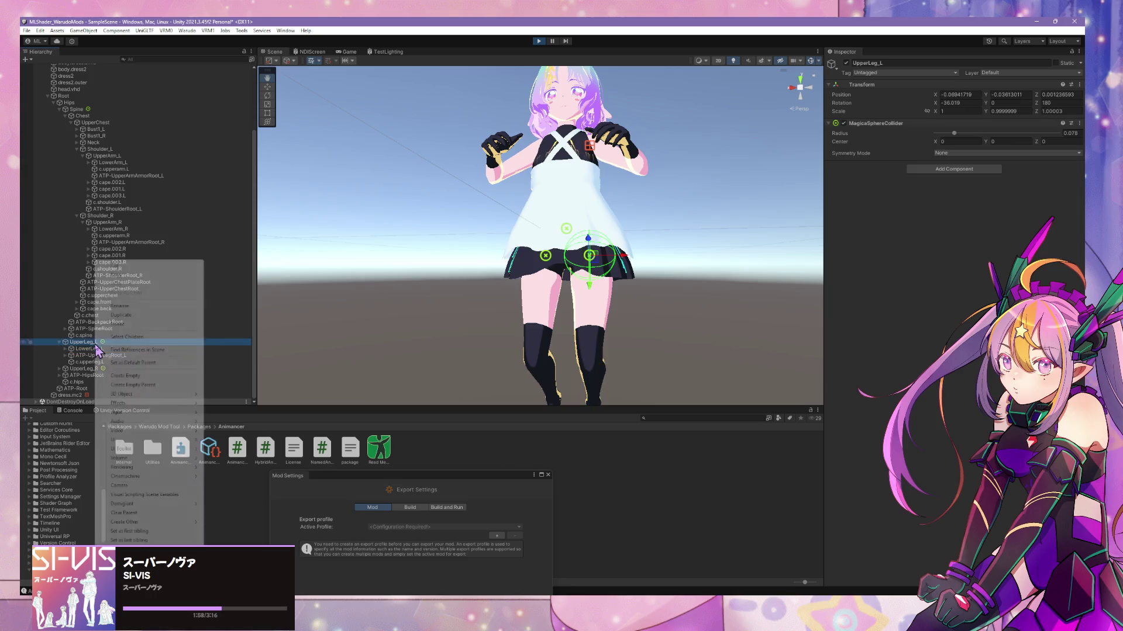
click(155, 376)
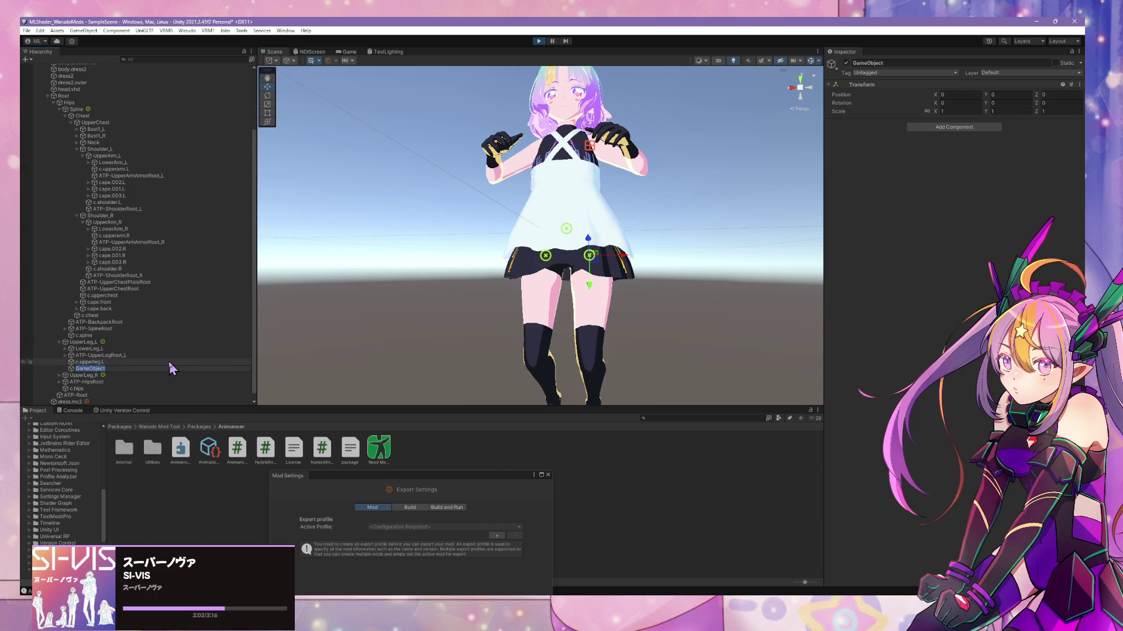
key(Home)
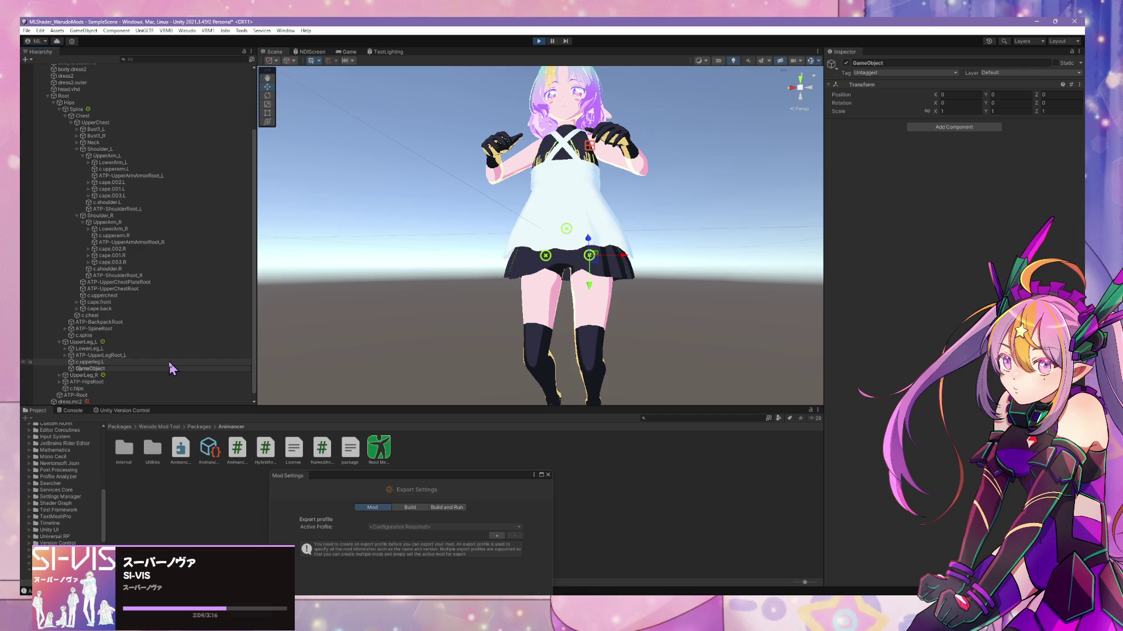
key(Delete)
key(Delete)
key(Delete)
text(.co)
text(.lowerleg.L)
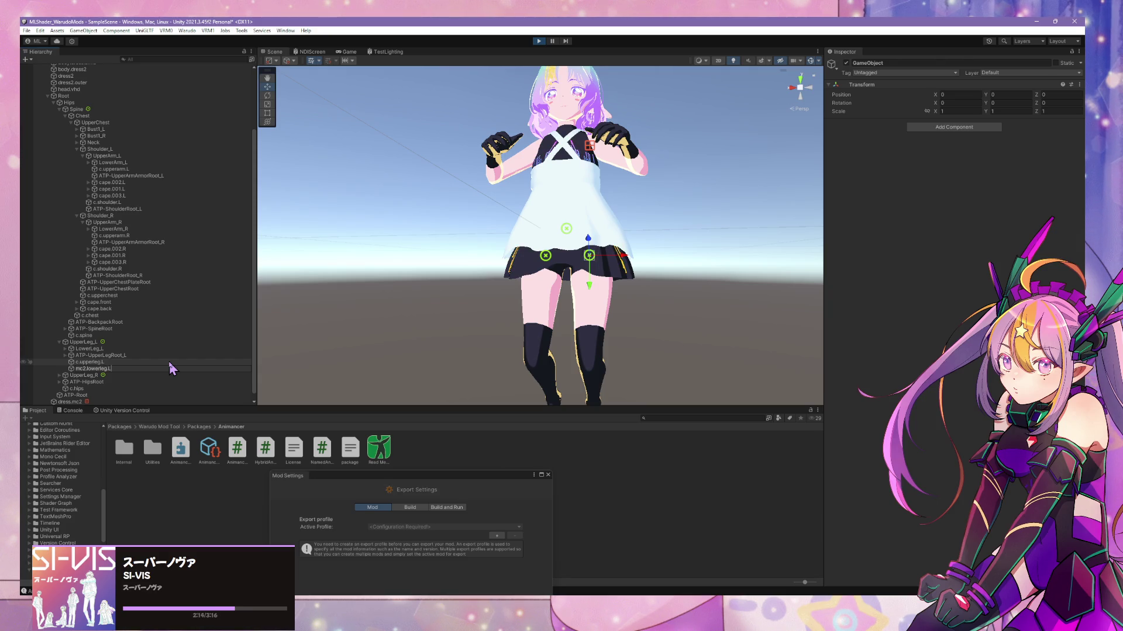
text(ider)
key(Return)
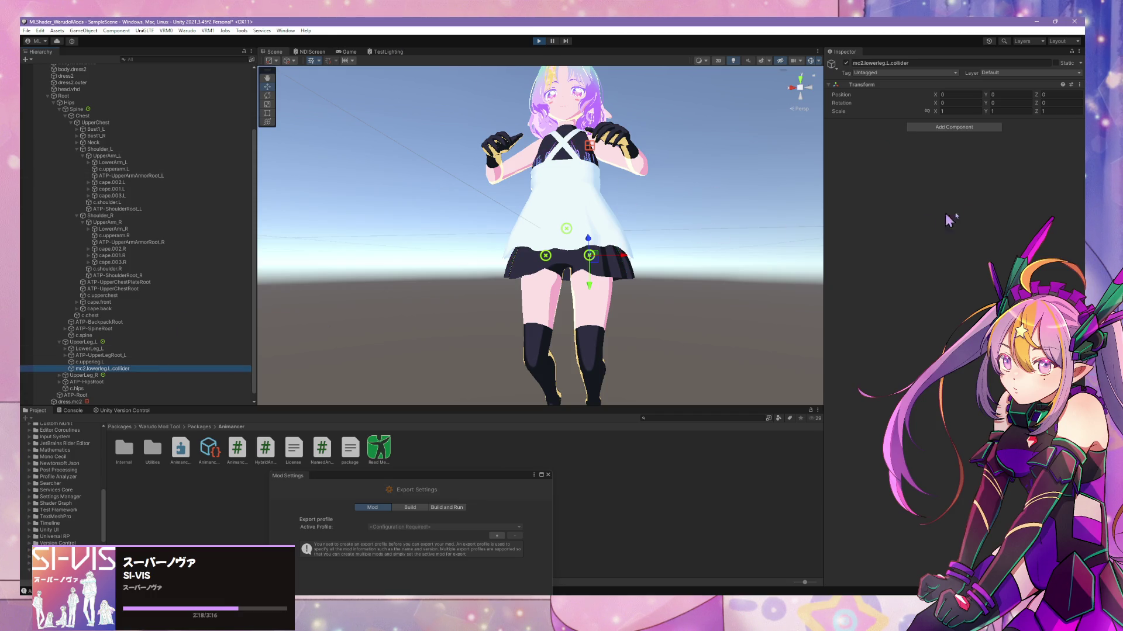
- Paste the copied MagicaSphereCollider onto mc2.lowerleg.L.collider as a new component
click(1081, 86)
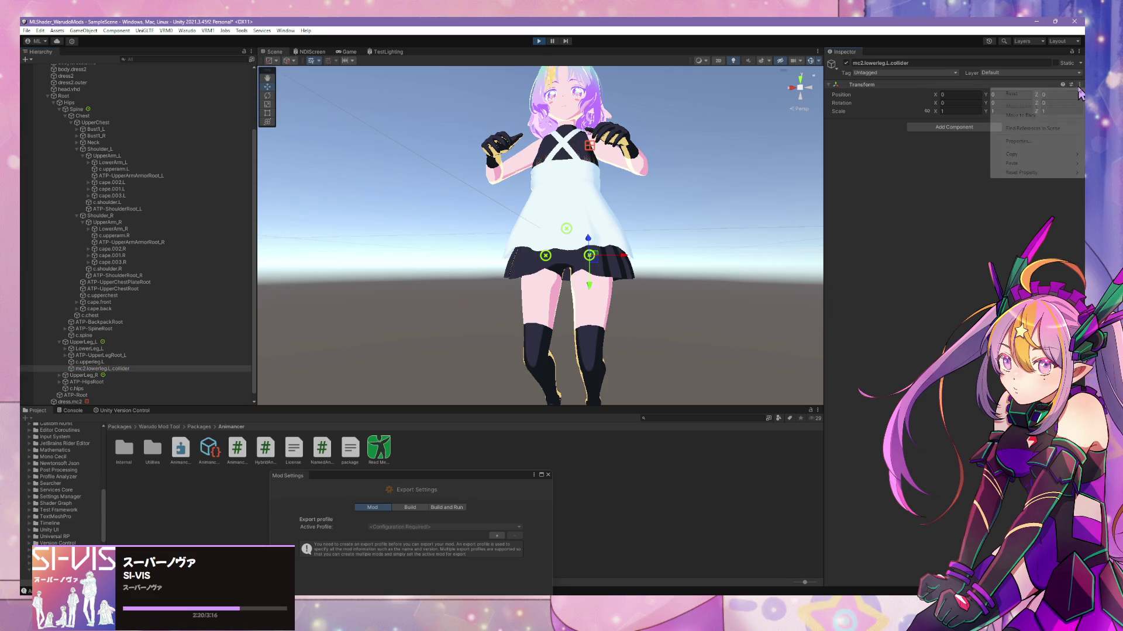
mouse_move(1020, 163)
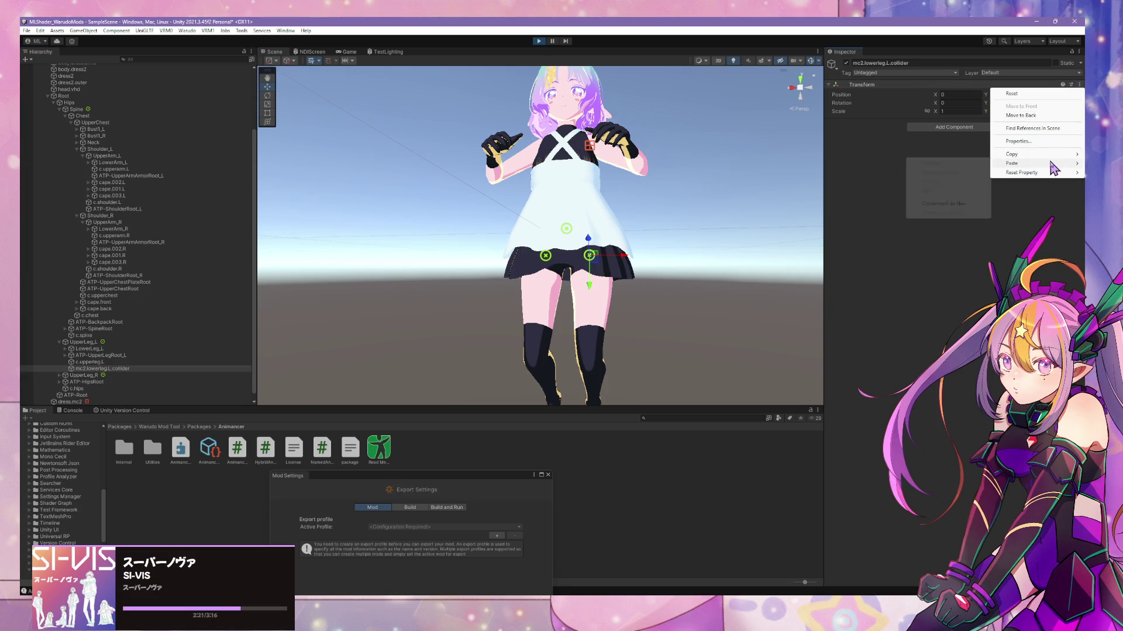
click(975, 204)
mouse_move(628, 285)
alt+mouse_down()
mouse_move(598, 252)
mouse_move(610, 317)
mouse_move(684, 296)
mouse_move(692, 278)
mouse_move(719, 288)
mouse_move(704, 291)
alt+mouse_up()
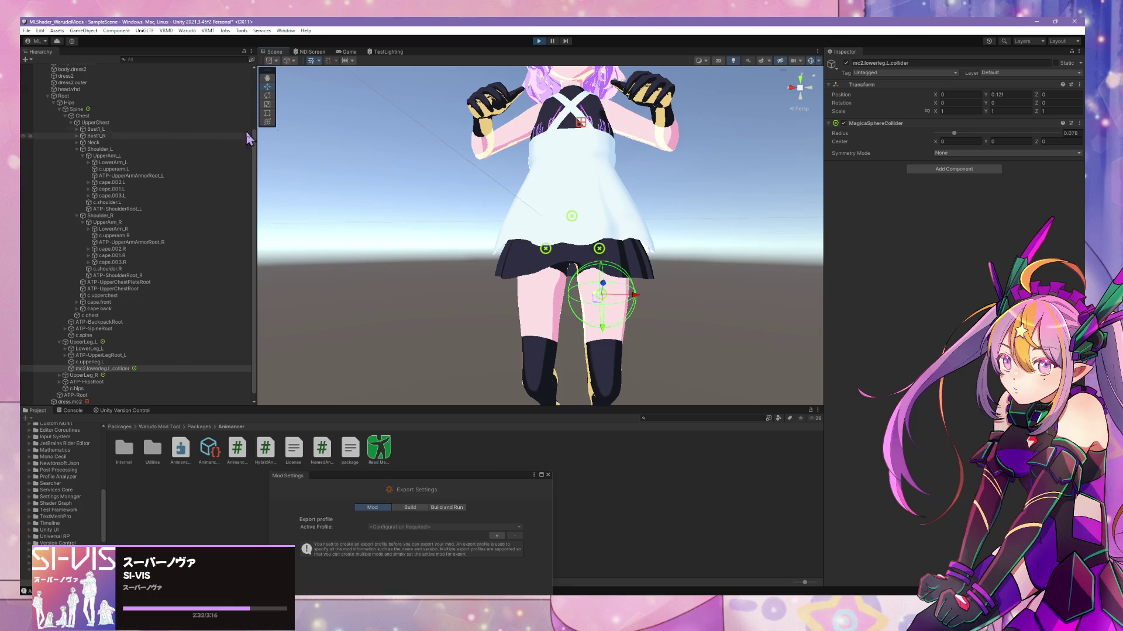
- Select mc2.lowerleg.L.collider and lower its sphere Radius from 0.078 to 0.068
scroll(388, 130, down, 3)
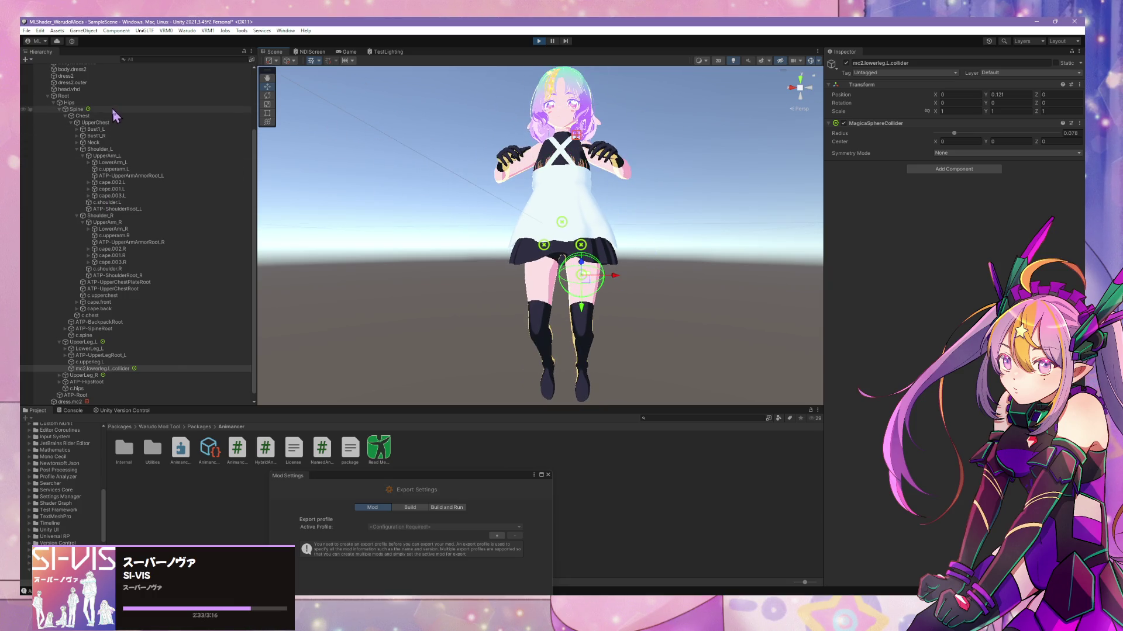
scroll(115, 116, up, 4)
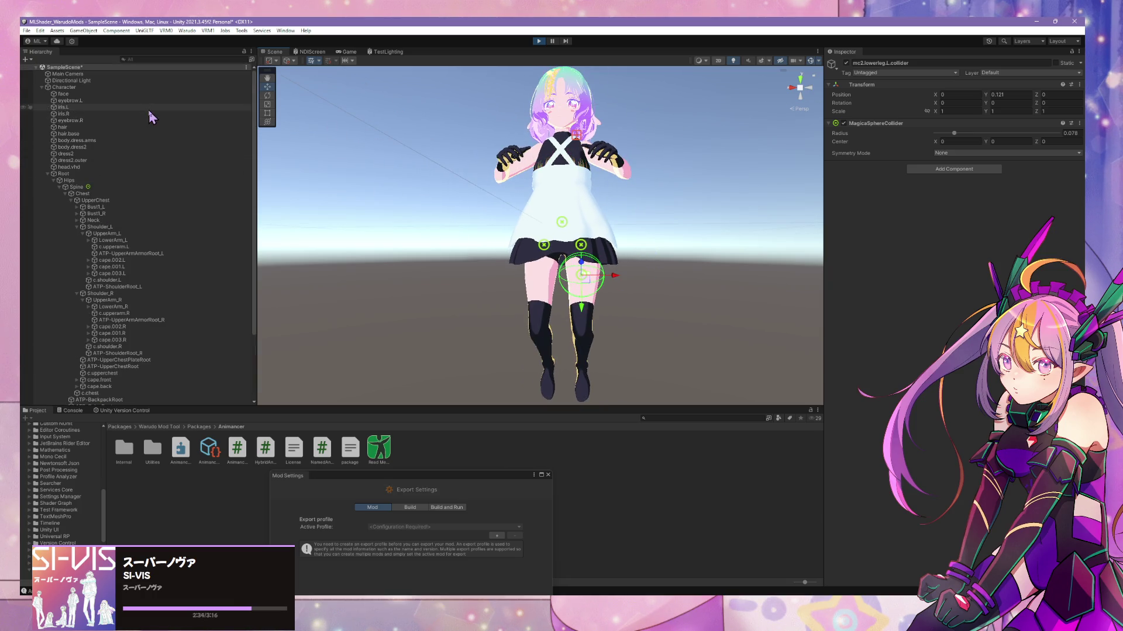
click(129, 87)
scroll(648, 324, up, 5)
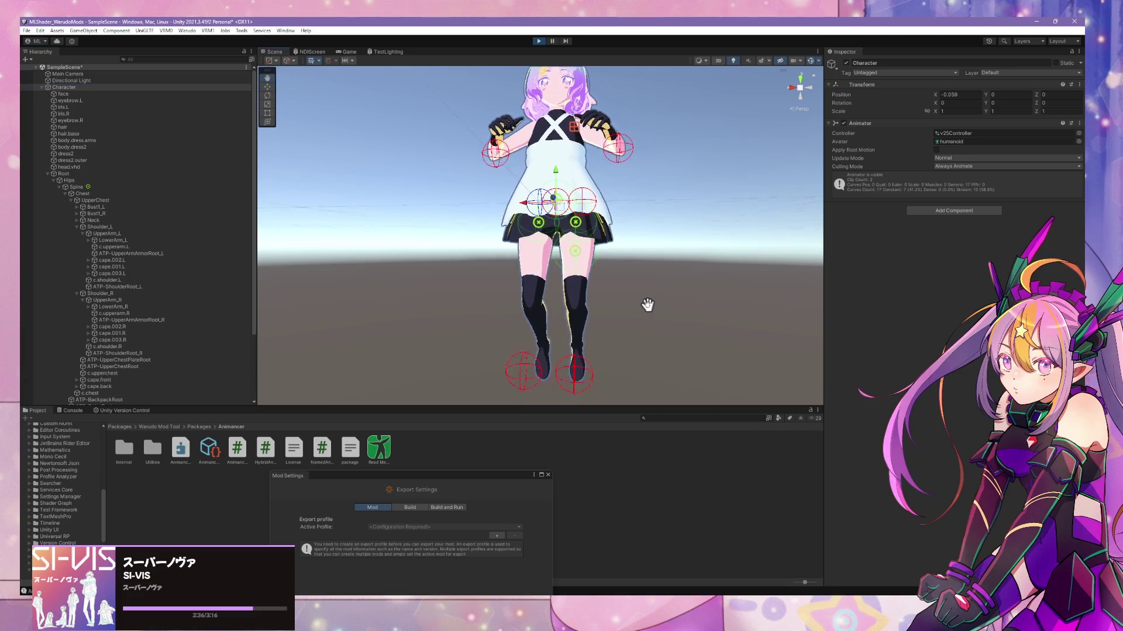
scroll(143, 272, down, 4)
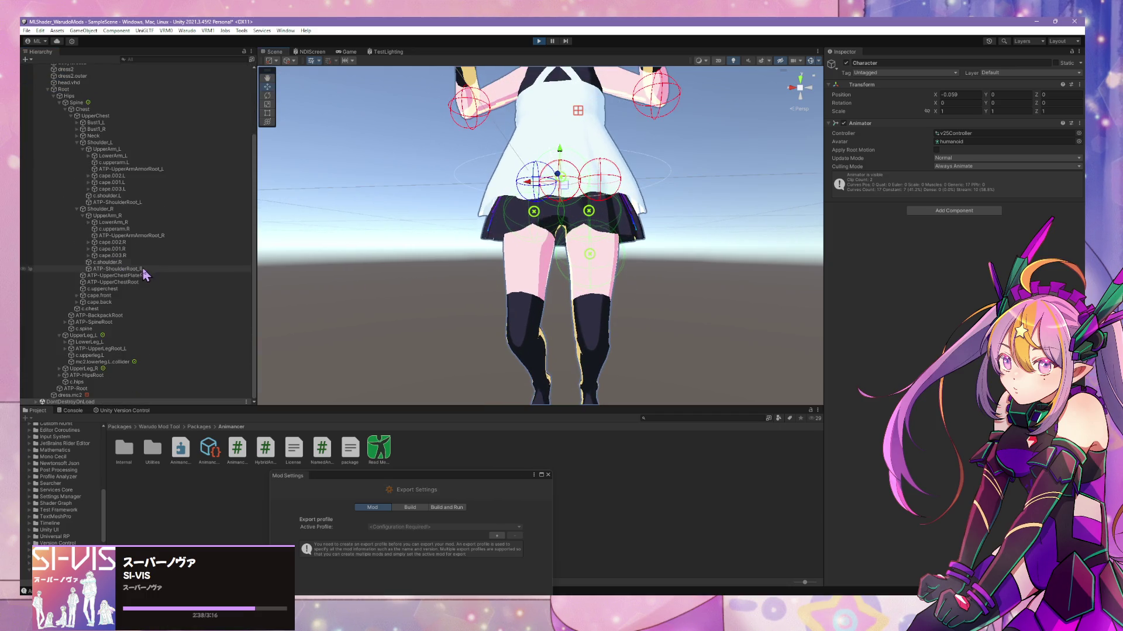
click(116, 363)
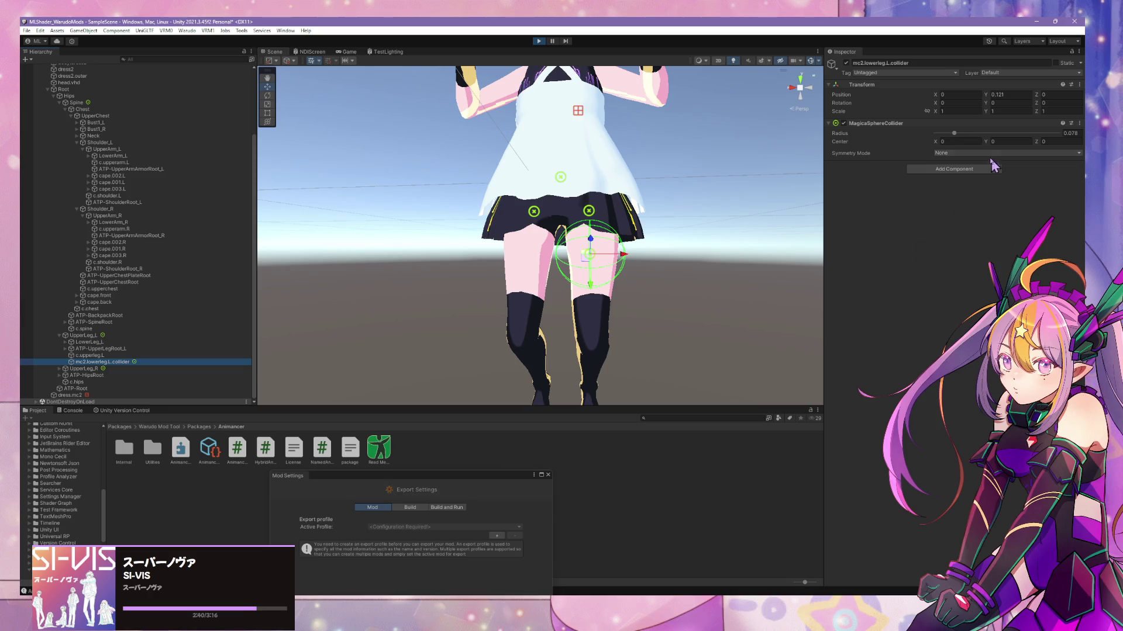
drag(955, 134, 952, 134)
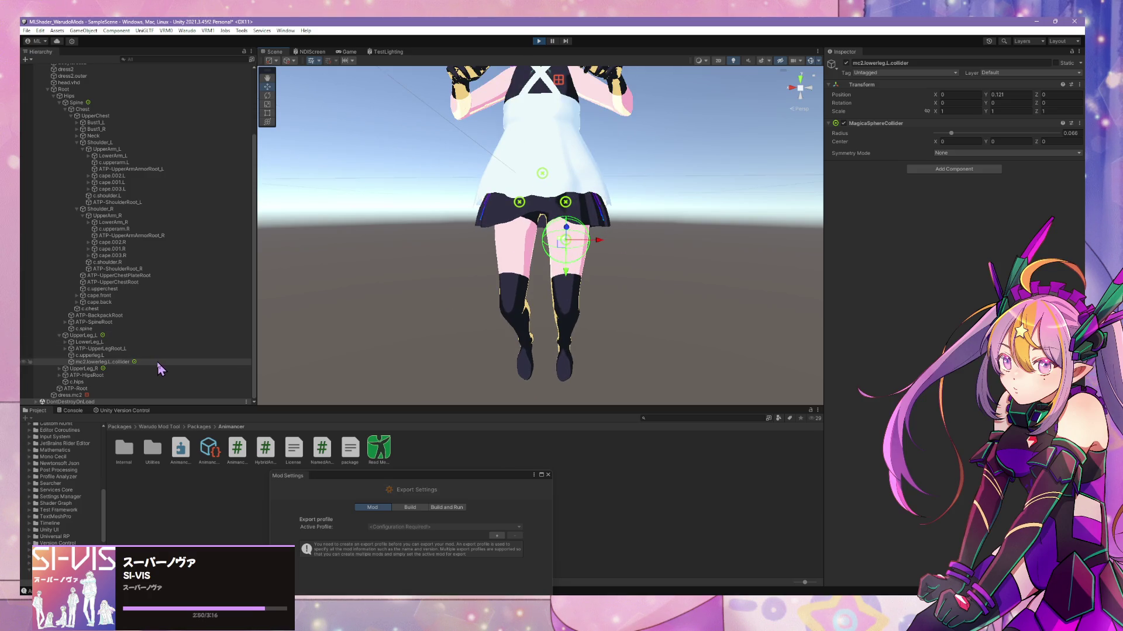
- Duplicate the left lower-leg collider and rename the copy mc2.lowerleg.R.collider
key(ctrl+d)
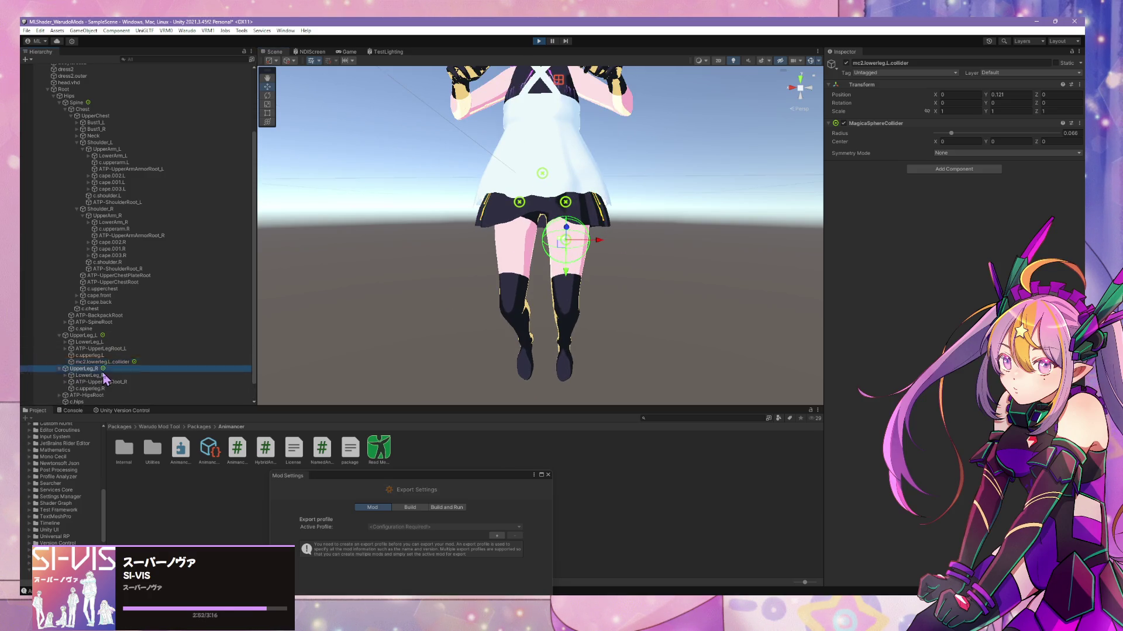
drag(103, 371, 141, 379)
scroll(144, 379, down, 2)
click(98, 382)
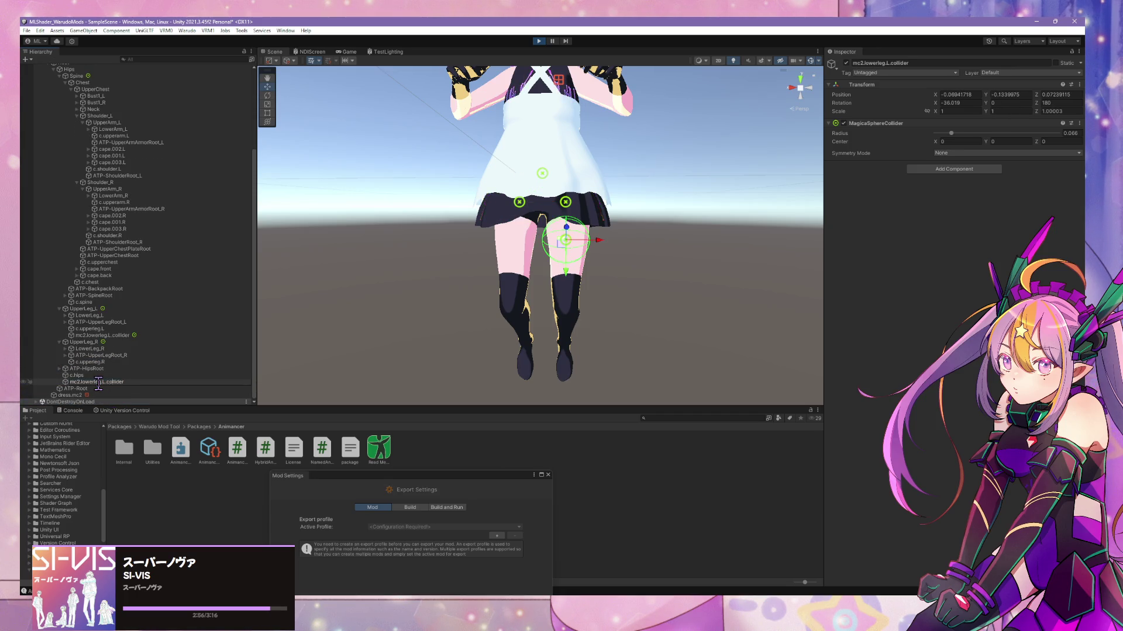
key(Return)
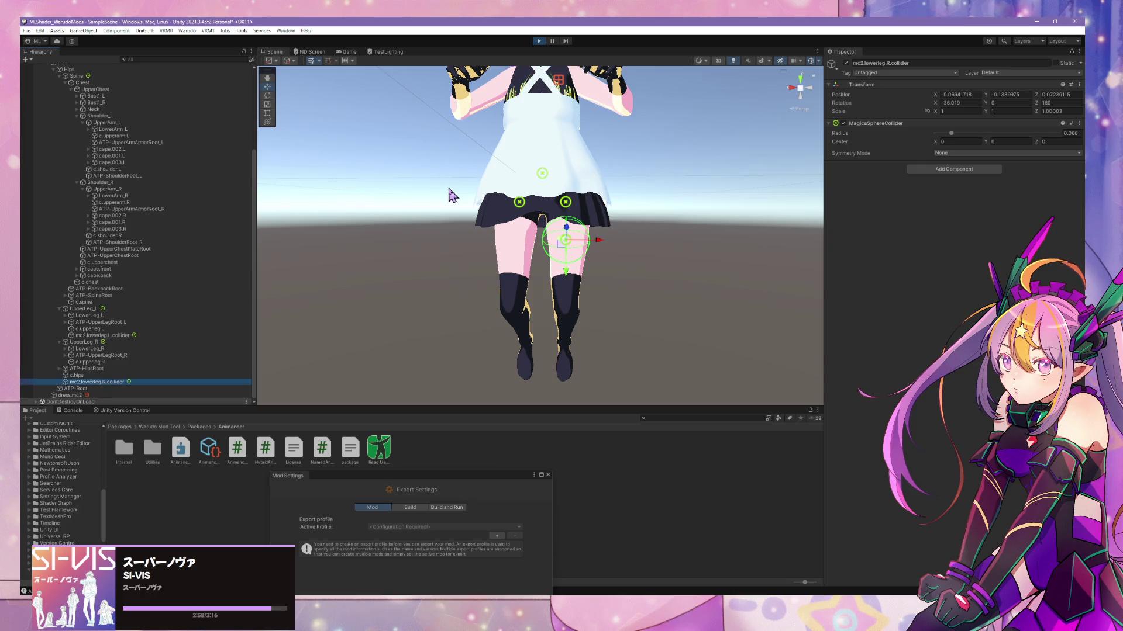
- Zero the copy's position, reparent it under UpperLeg_R, and zero its position again
text(0)
key(Tab)
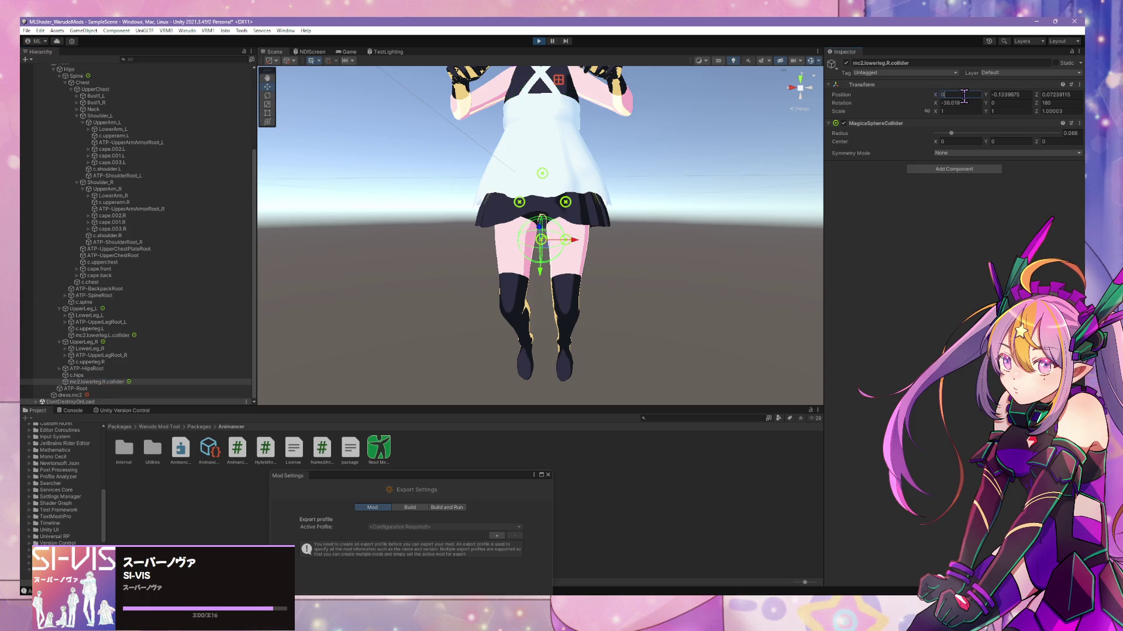
text(0)
key(Tab)
text(0)
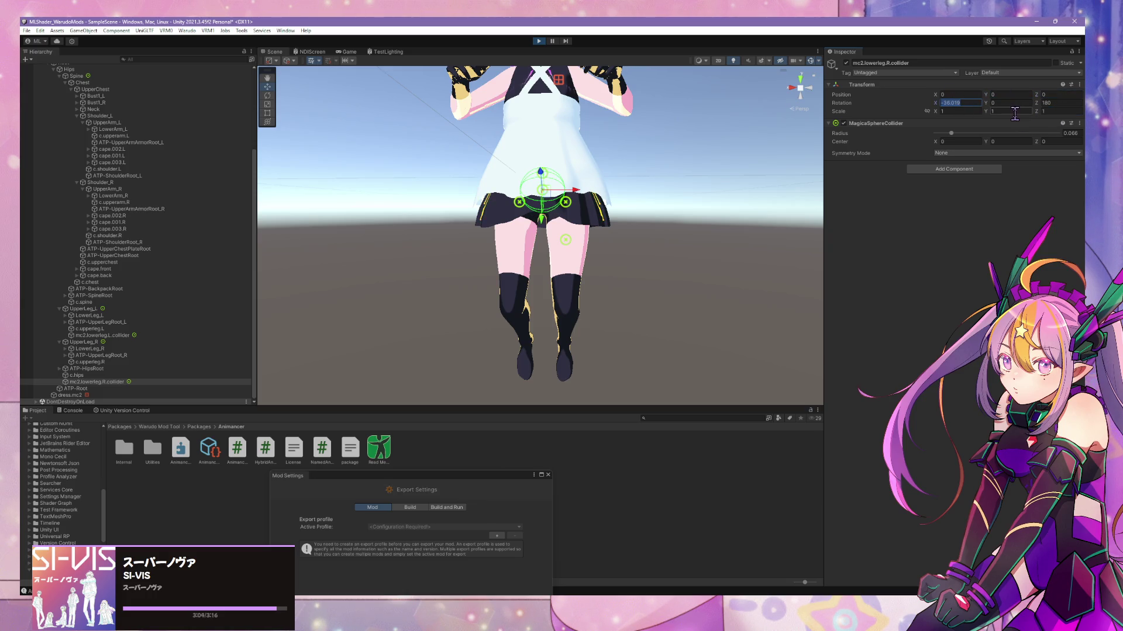
drag(97, 383, 106, 343)
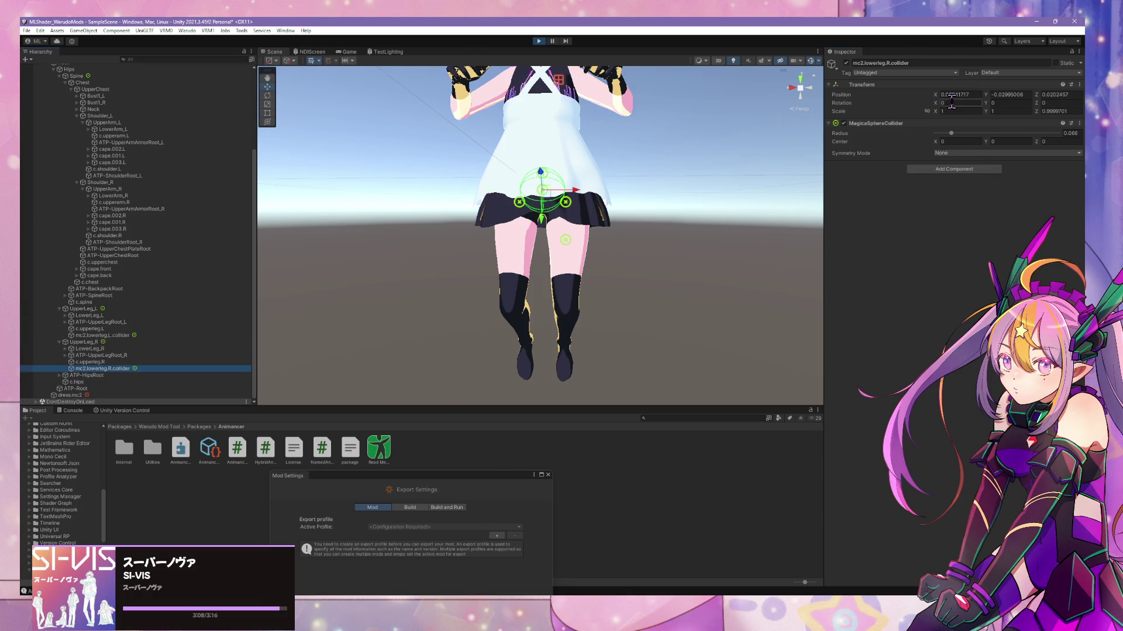
text(0)
key(Tab)
text(0)
key(Tab)
text(0)
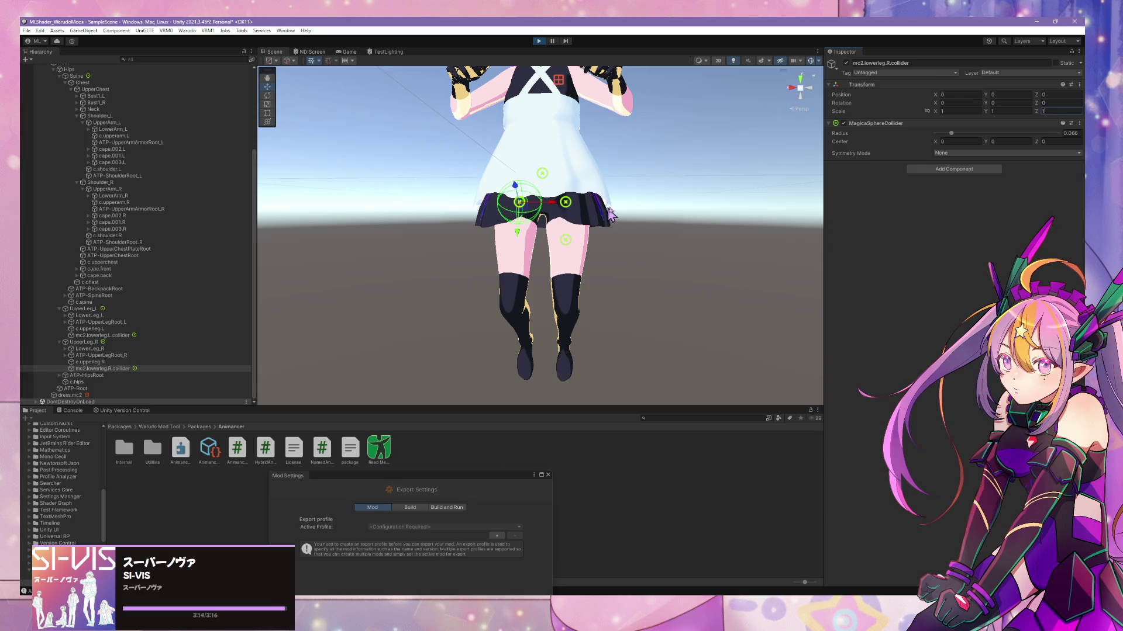
click(152, 337)
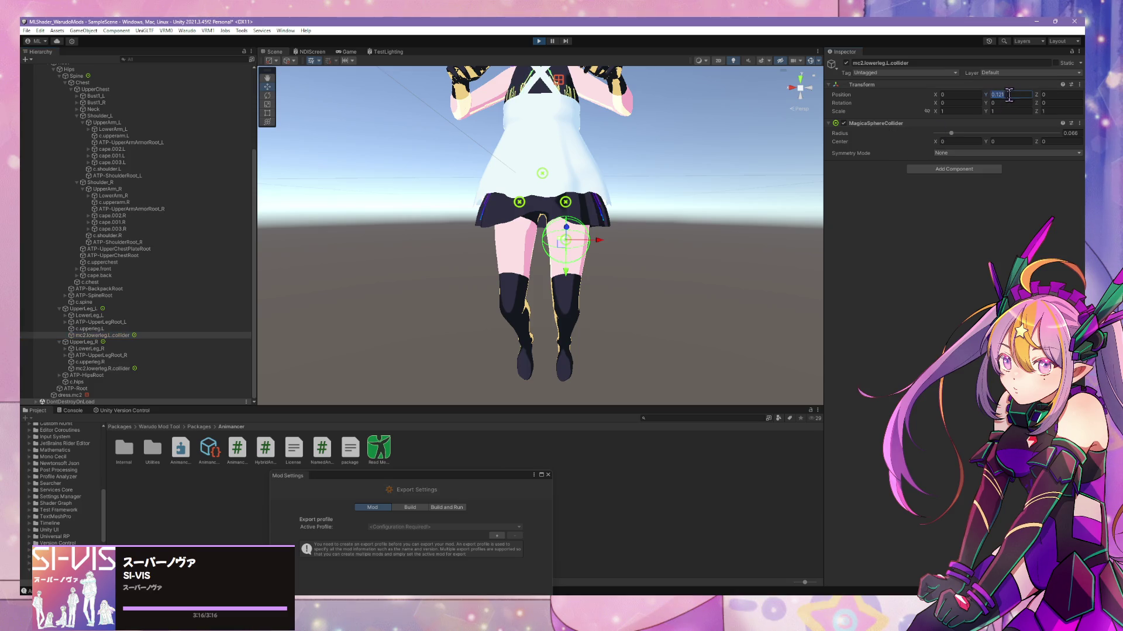
click(112, 369)
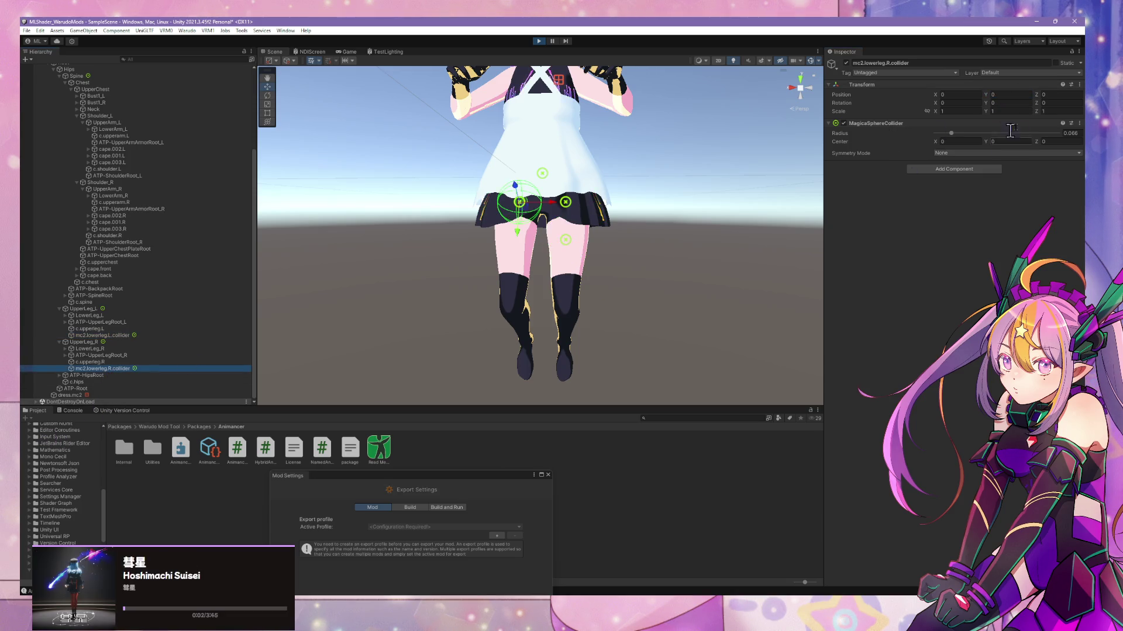
- Set the right lower-leg collider's Position Y to 0.121, then select Character
text(0.121)
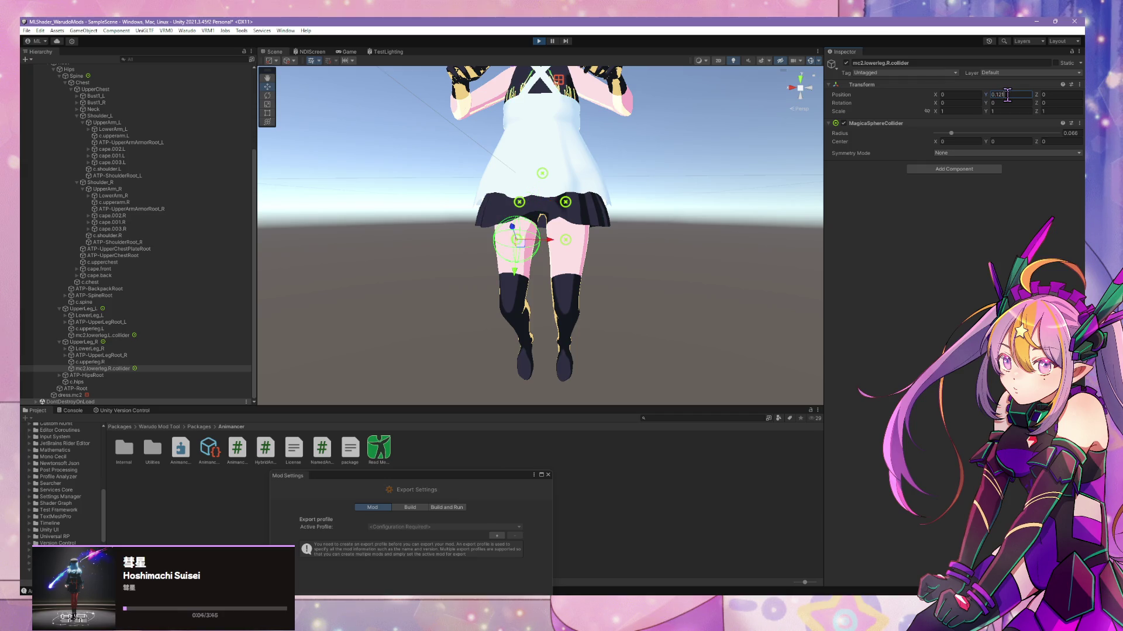
scroll(135, 176, up, 5)
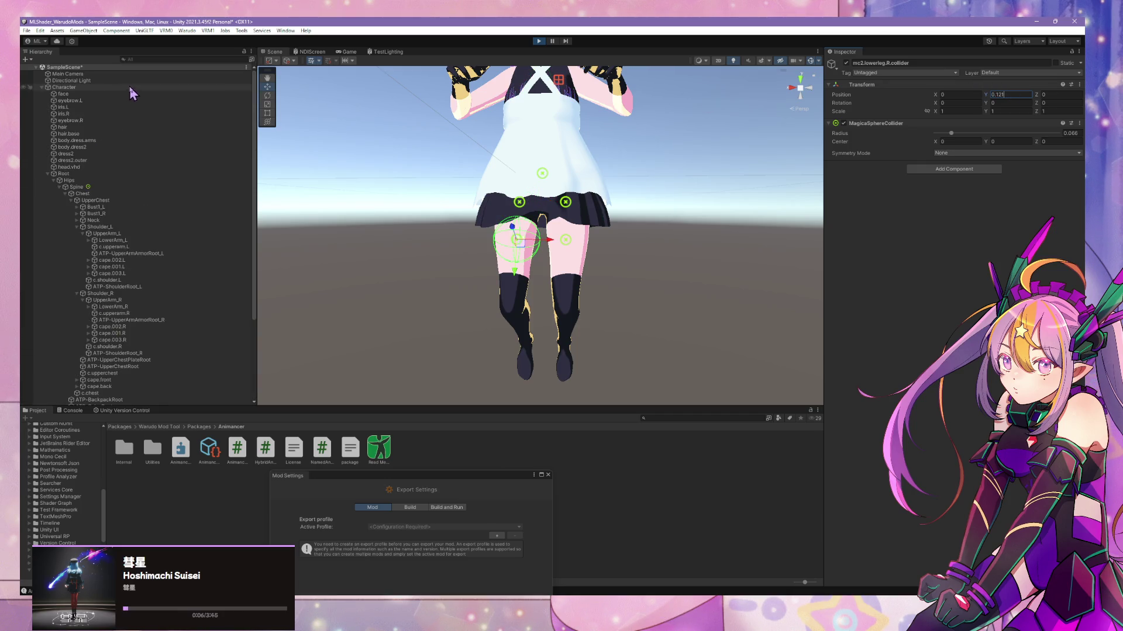
click(106, 88)
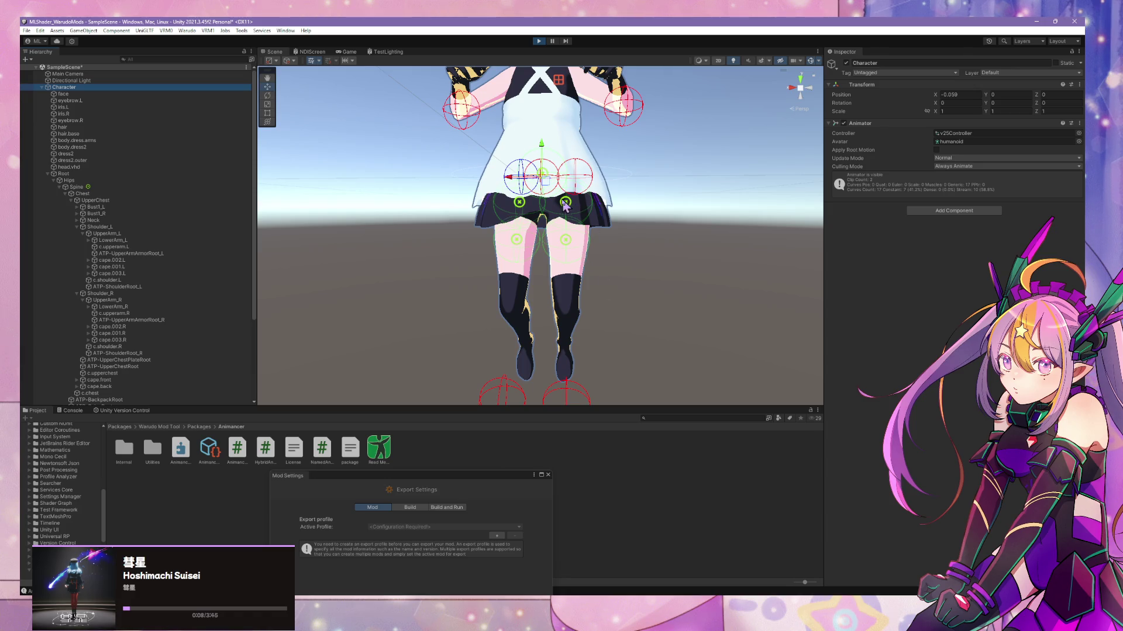
middle_drag(517, 186, 576, 271)
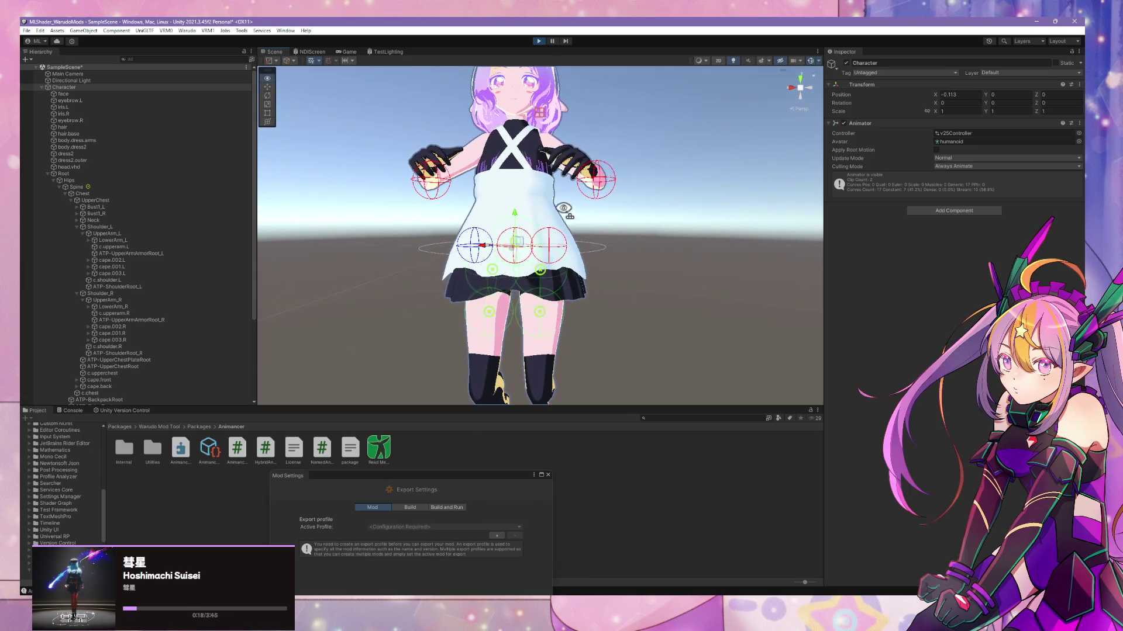
- Select both lower-leg colliders and set their Position Y to 0.08, then reselect Character
scroll(115, 320, down, 6)
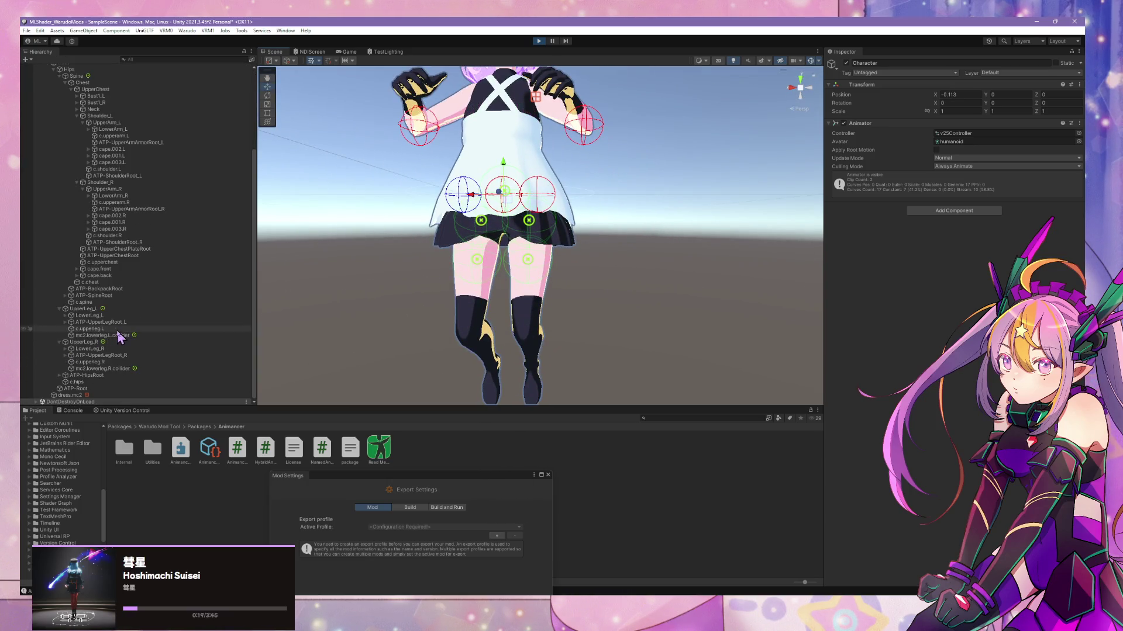
click(107, 369)
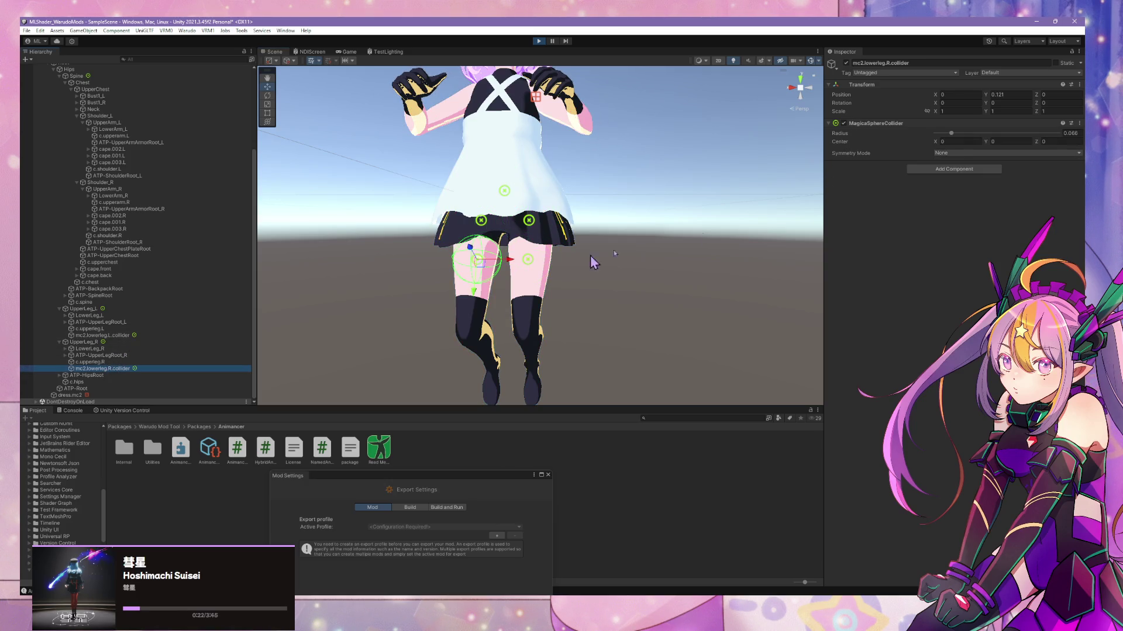
ctrl+click(187, 335)
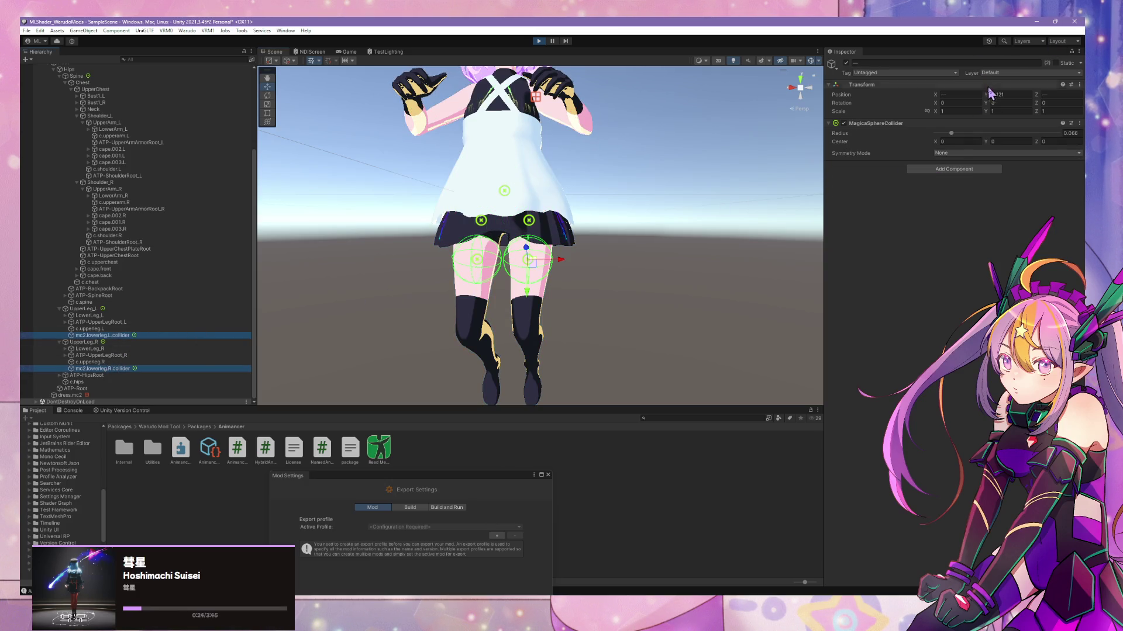
drag(990, 98, 993, 98)
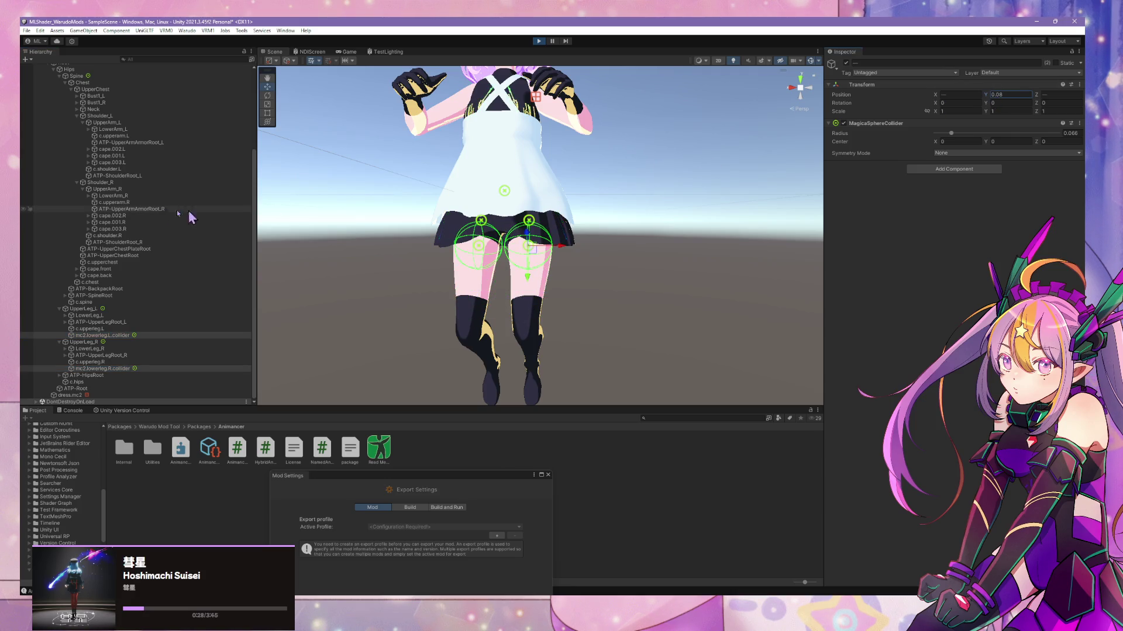
scroll(170, 252, up, 5)
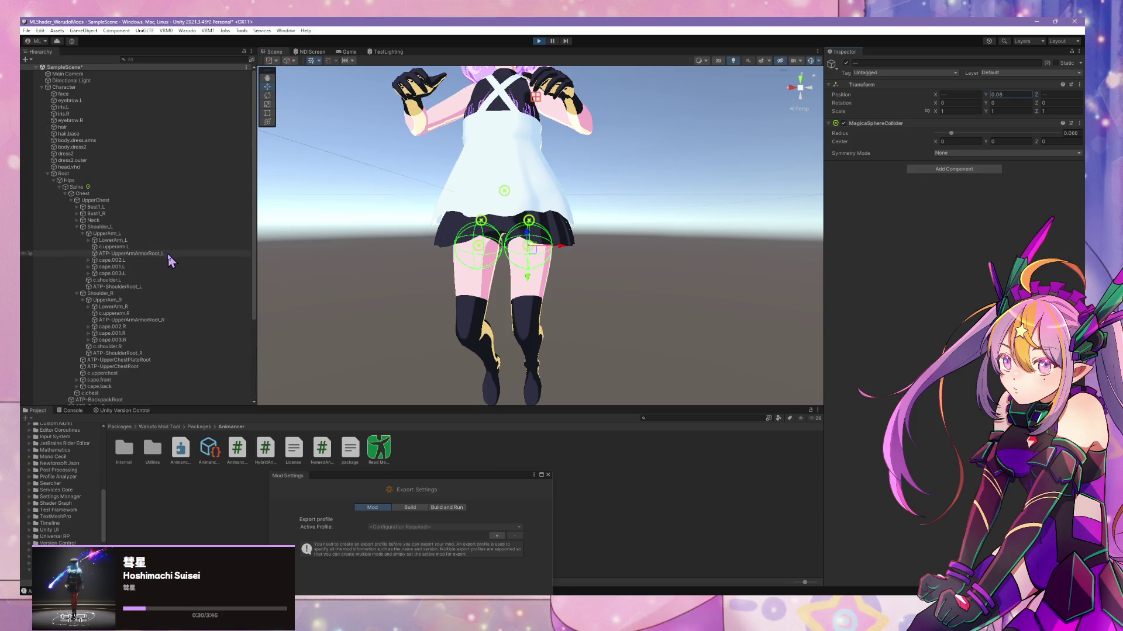
click(153, 87)
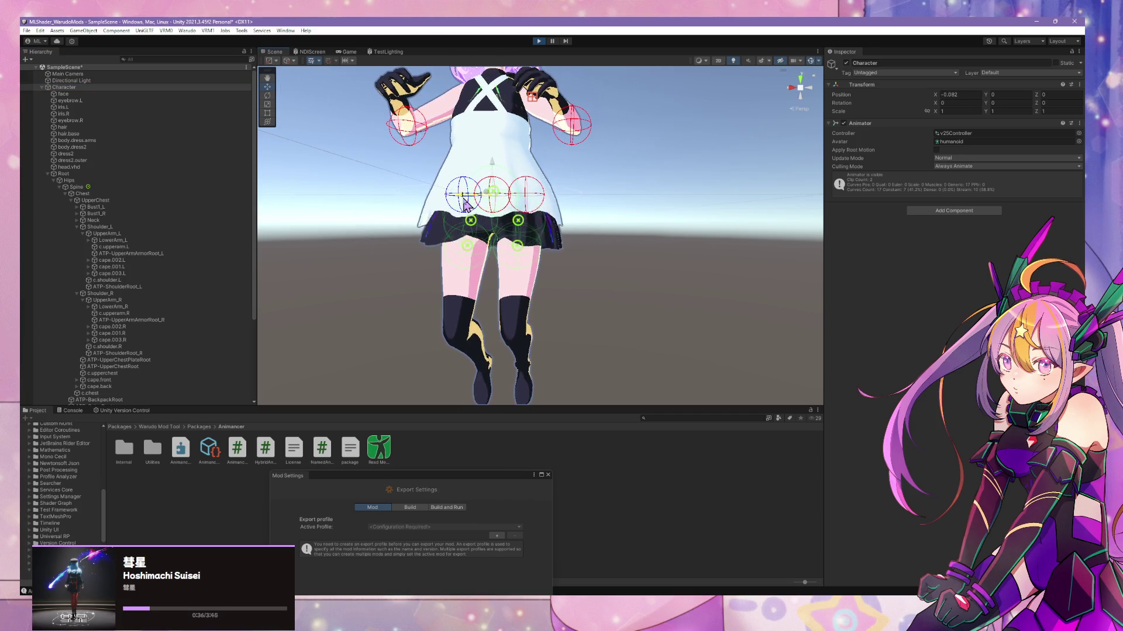
scroll(250, 296, down, 5)
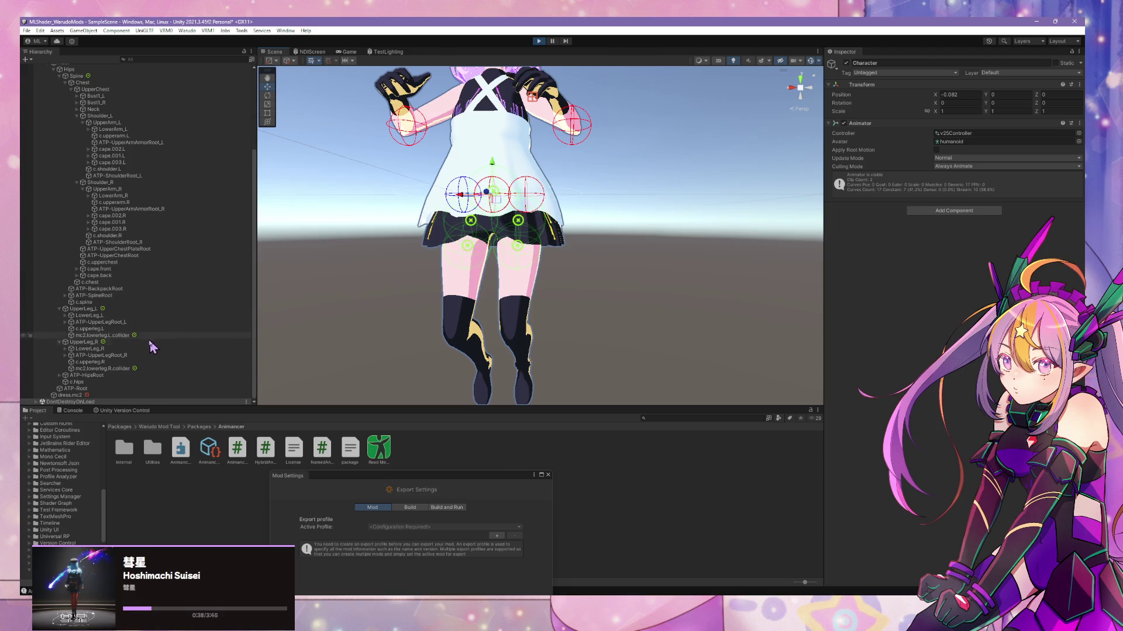
- Add two Collider List slots on dress.mc2 and assign both mc2.lowerleg colliders
click(88, 395)
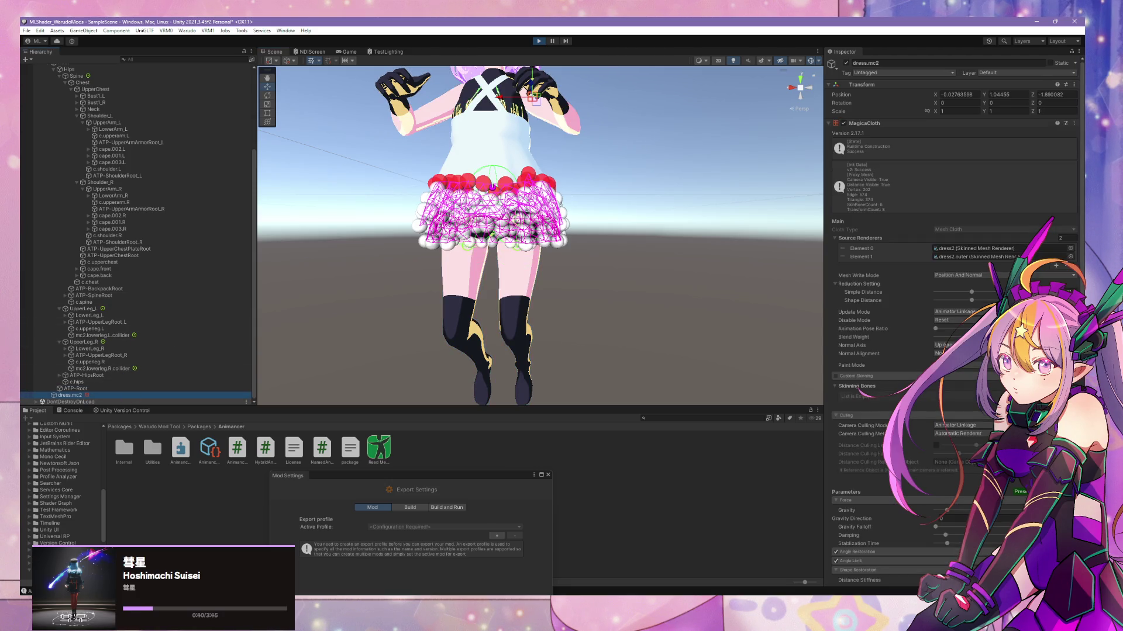
scroll(858, 389, down, 10)
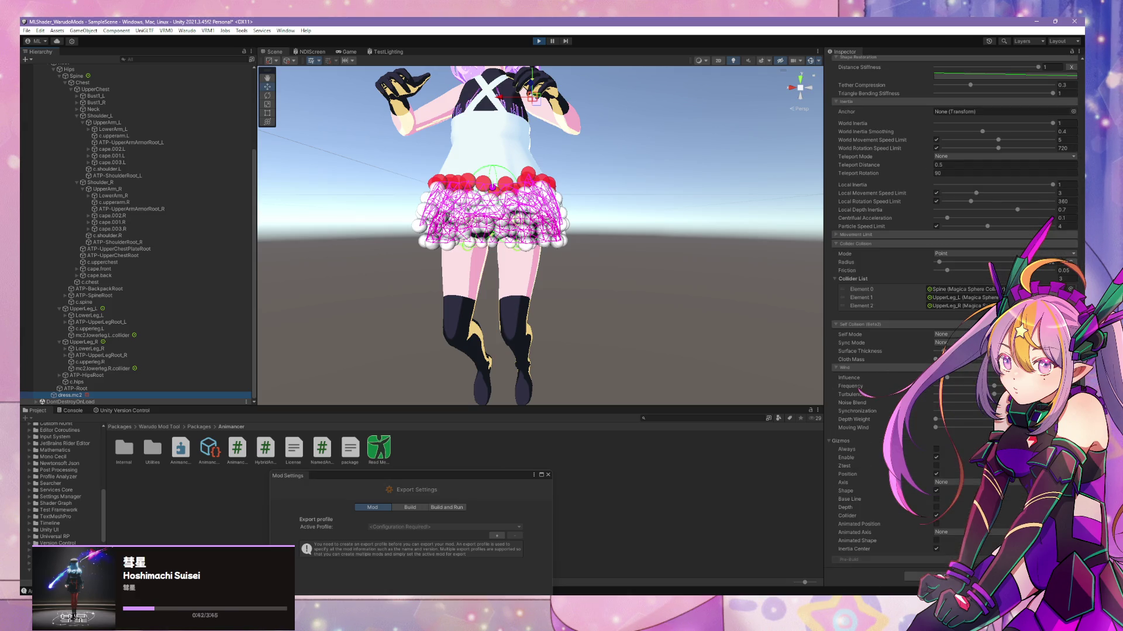
click(1059, 315)
click(1058, 324)
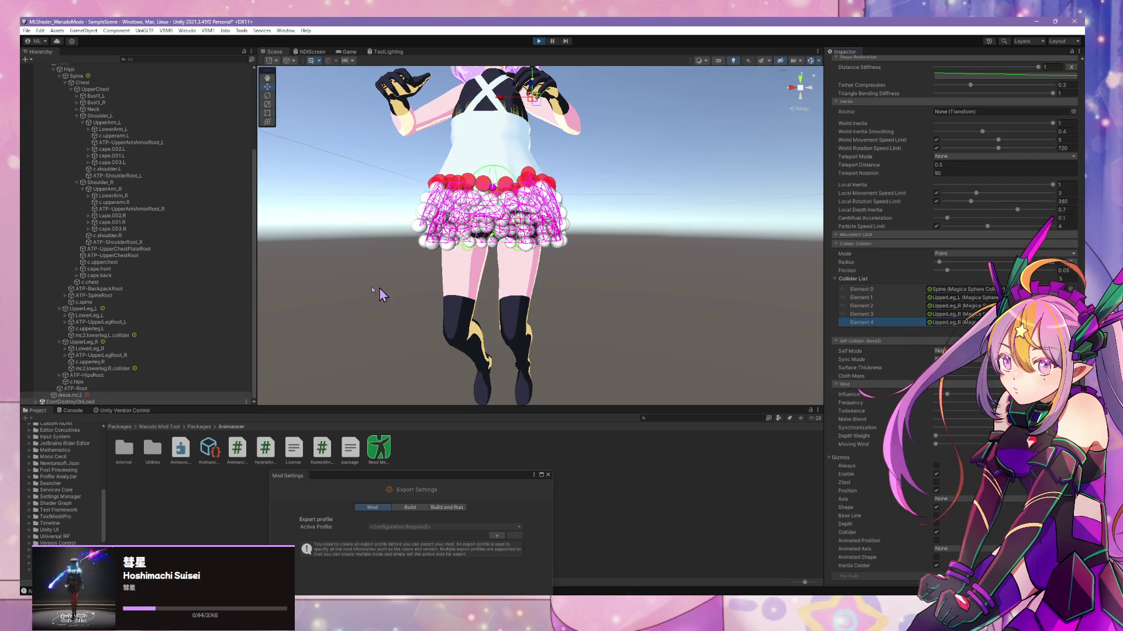
drag(104, 336, 951, 328)
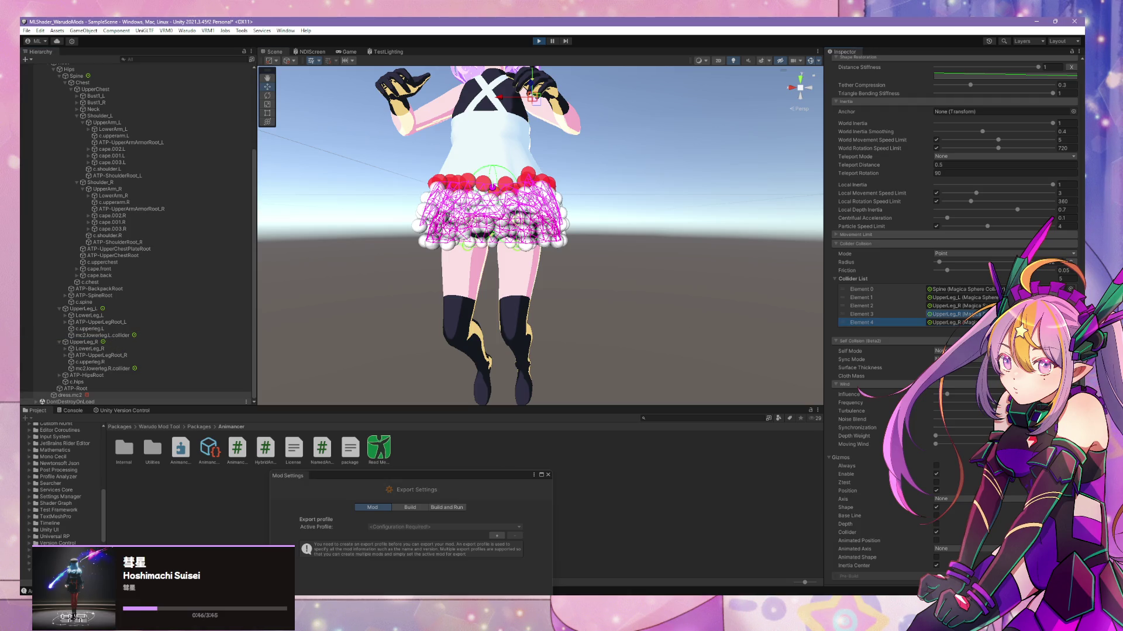
drag(97, 369, 587, 338)
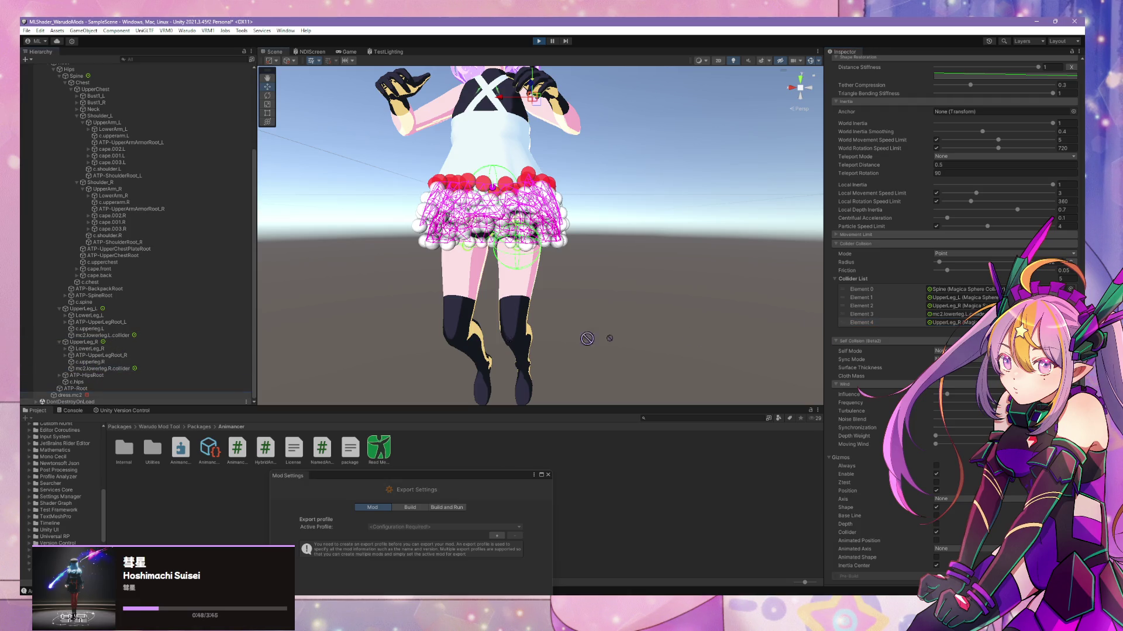
- Move Character right and back left with the move gizmo to test the skirt
scroll(93, 187, up, 5)
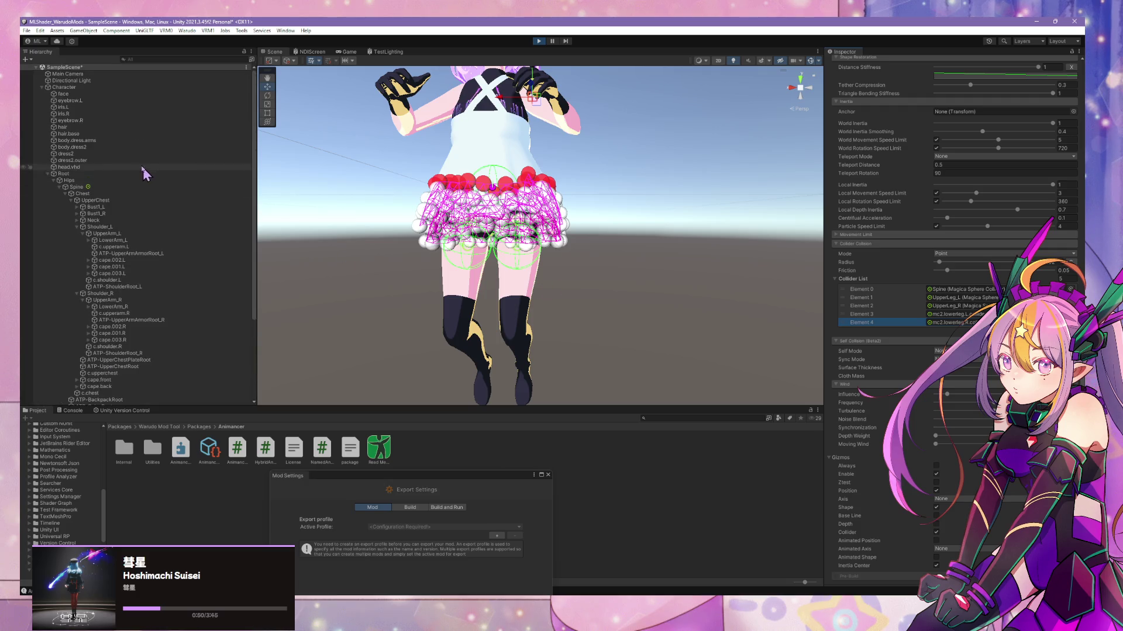
click(69, 180)
double_click(63, 86)
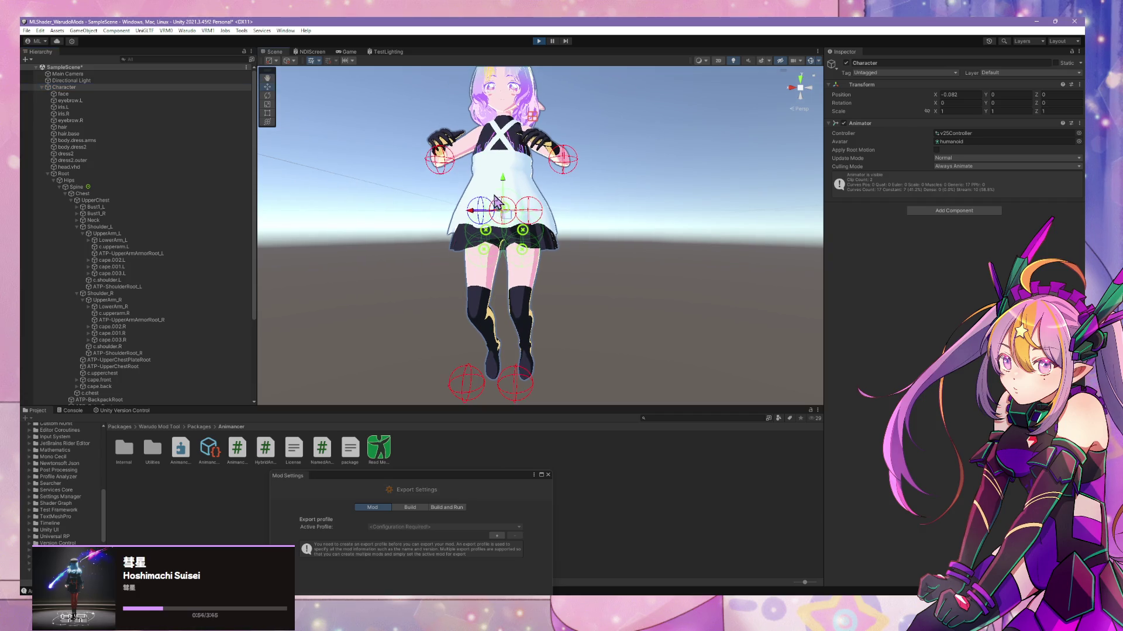
scroll(483, 208, up, 3)
alt+drag(483, 207, 528, 268)
mouse_move(496, 215)
mouse_down()
mouse_move(533, 225)
mouse_move(492, 225)
mouse_move(507, 225)
mouse_up()
scroll(573, 212, up, 5)
mouse_move(573, 212)
middle_down()
mouse_move(636, 156)
mouse_move(752, 150)
mouse_move(622, 156)
middle_up()
scroll(606, 153, up, 2)
scroll(607, 153, down, 3)
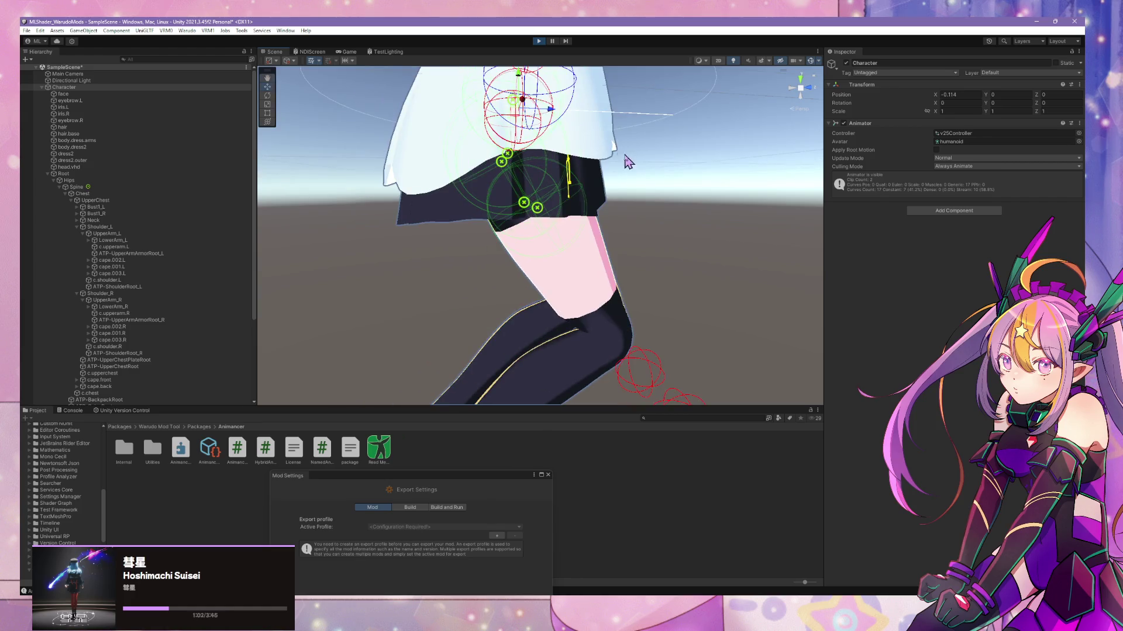
scroll(560, 166, down, 2)
alt+drag(560, 166, 349, 148)
scroll(351, 149, up, 3)
scroll(373, 150, down, 3)
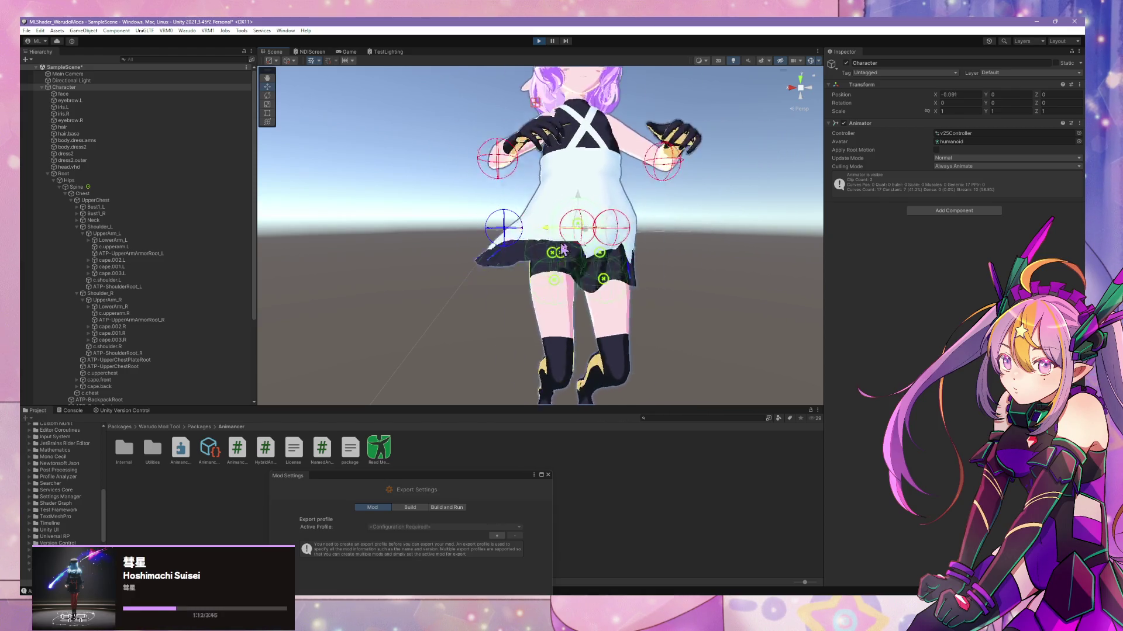
scroll(585, 234, down, 5)
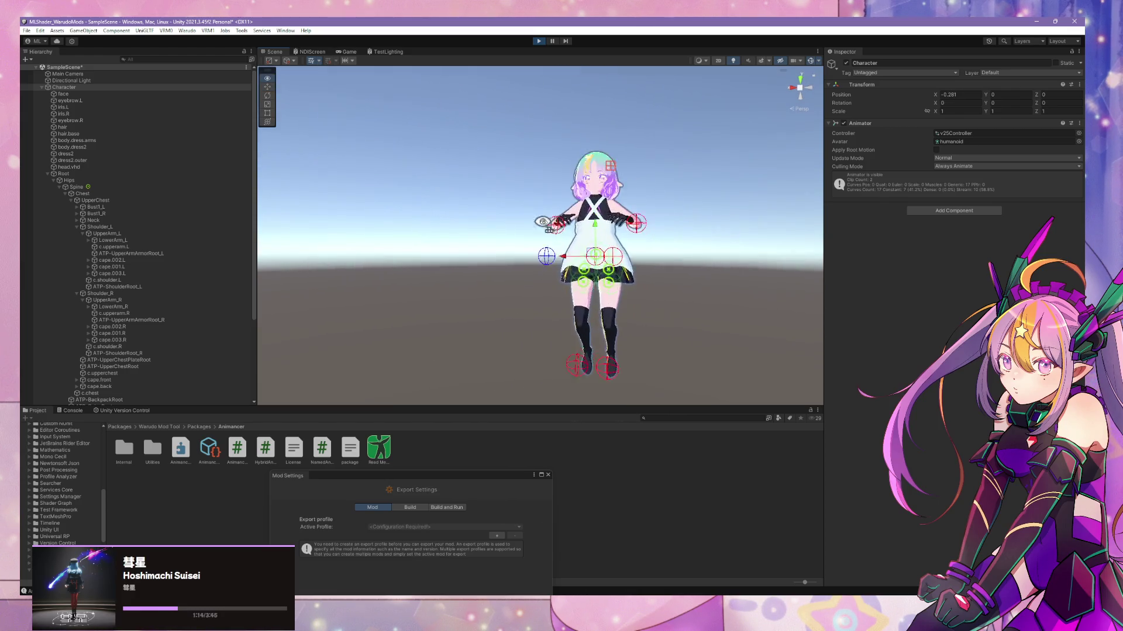
scroll(564, 234, up, 5)
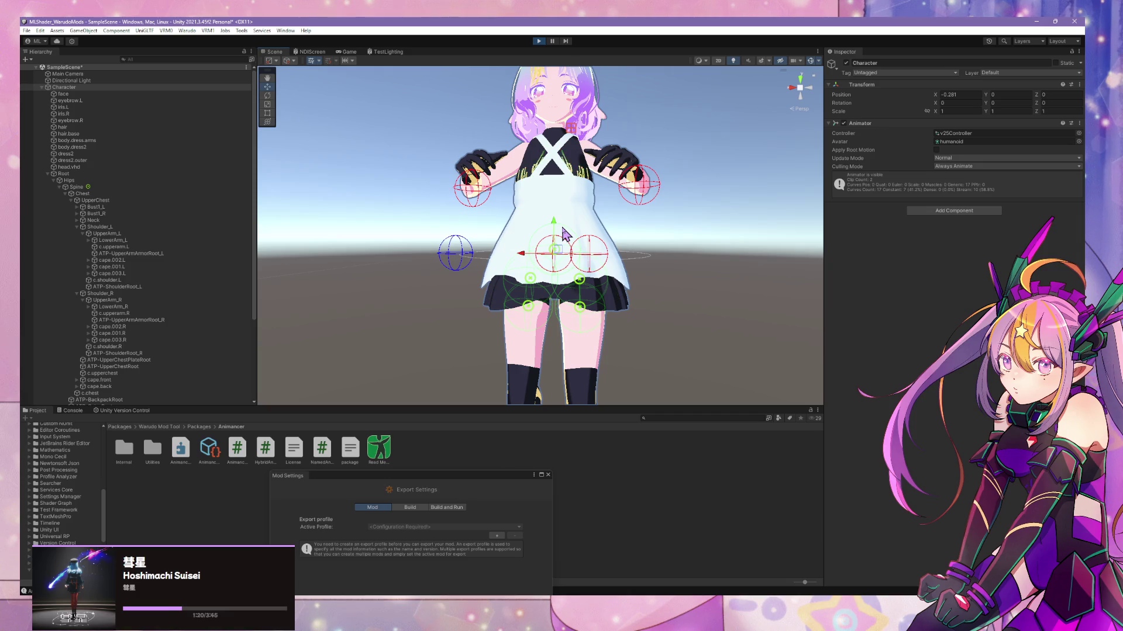
scroll(136, 286, down, 5)
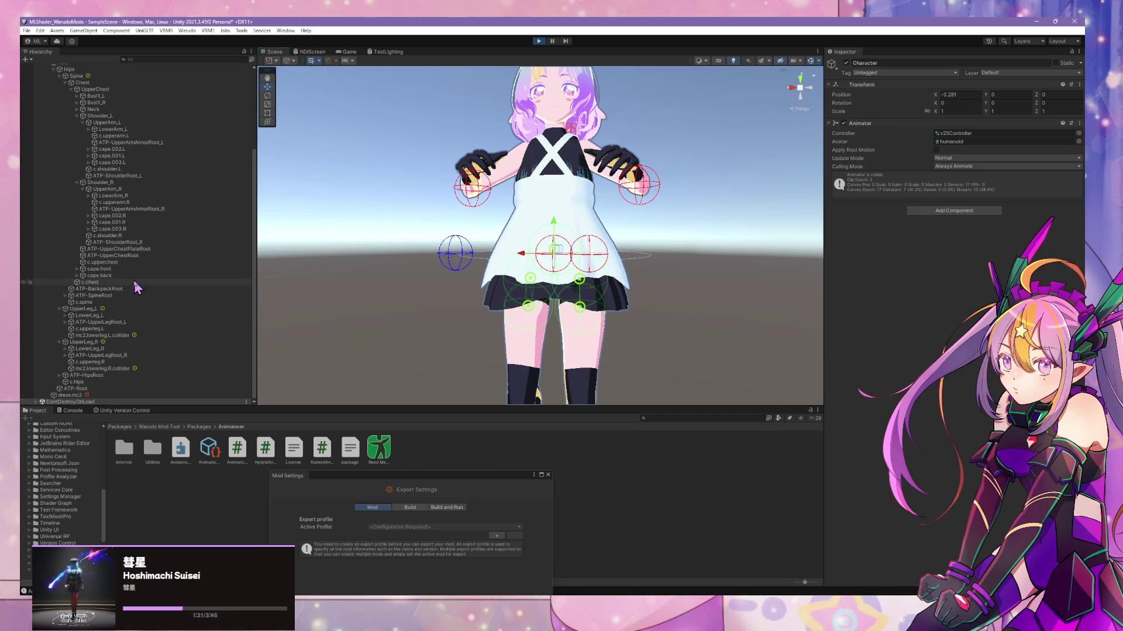
- Raise both lower-leg colliders' Radius from 0.066 to 0.078
click(117, 336)
ctrl+click(126, 369)
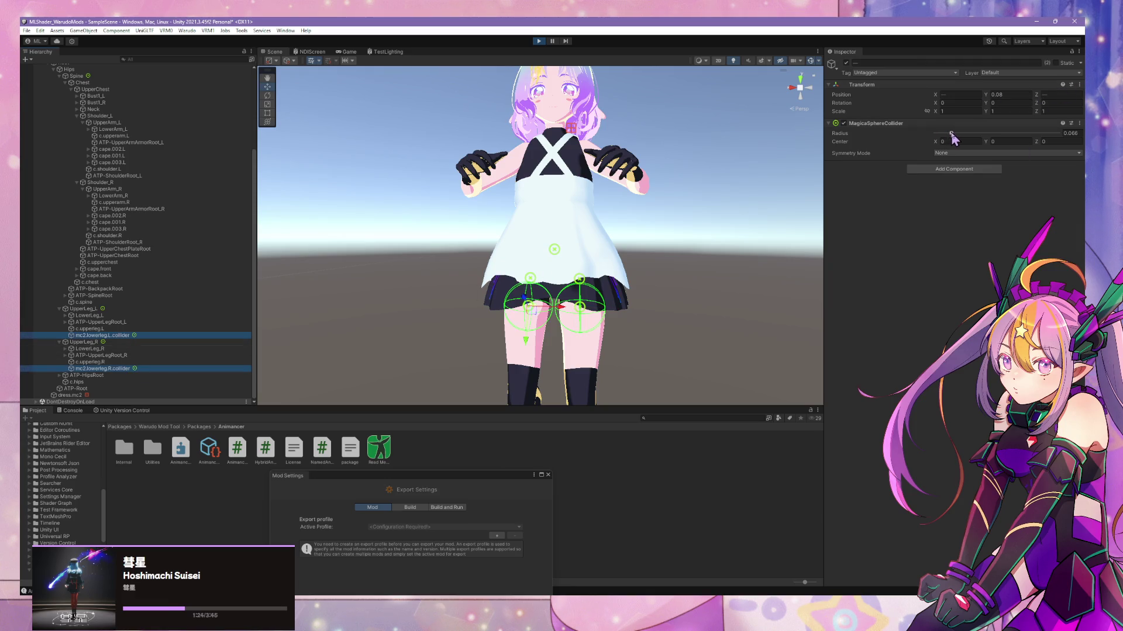
drag(952, 133, 954, 134)
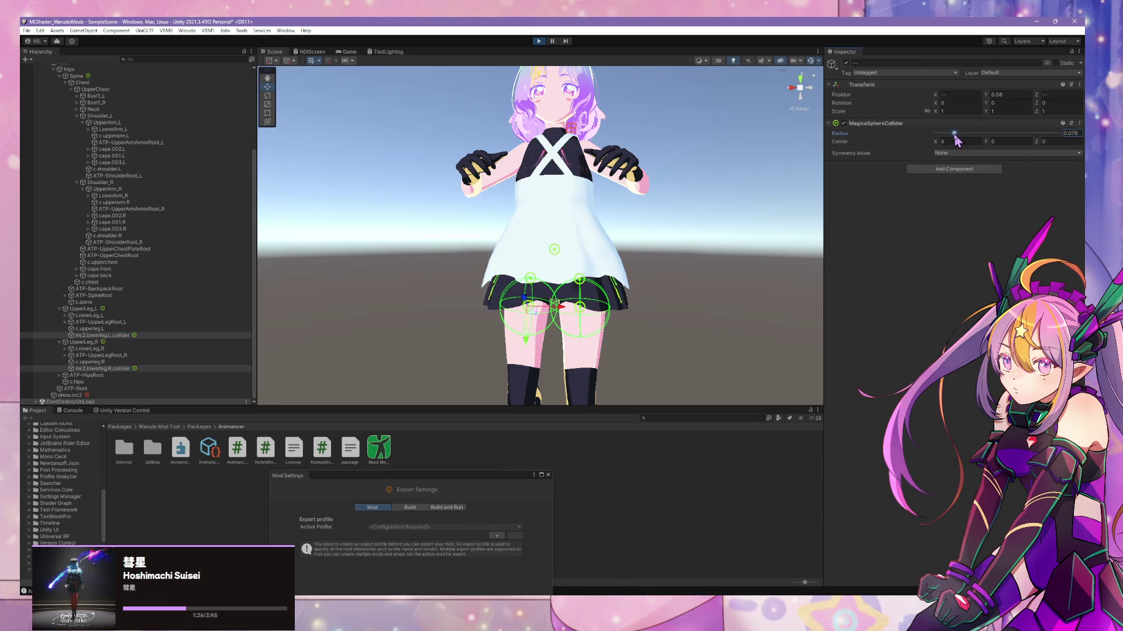
- Enlarge the Radius of the UpperLeg_R and UpperLeg_L sphere colliders
click(111, 343)
ctrl+click(111, 309)
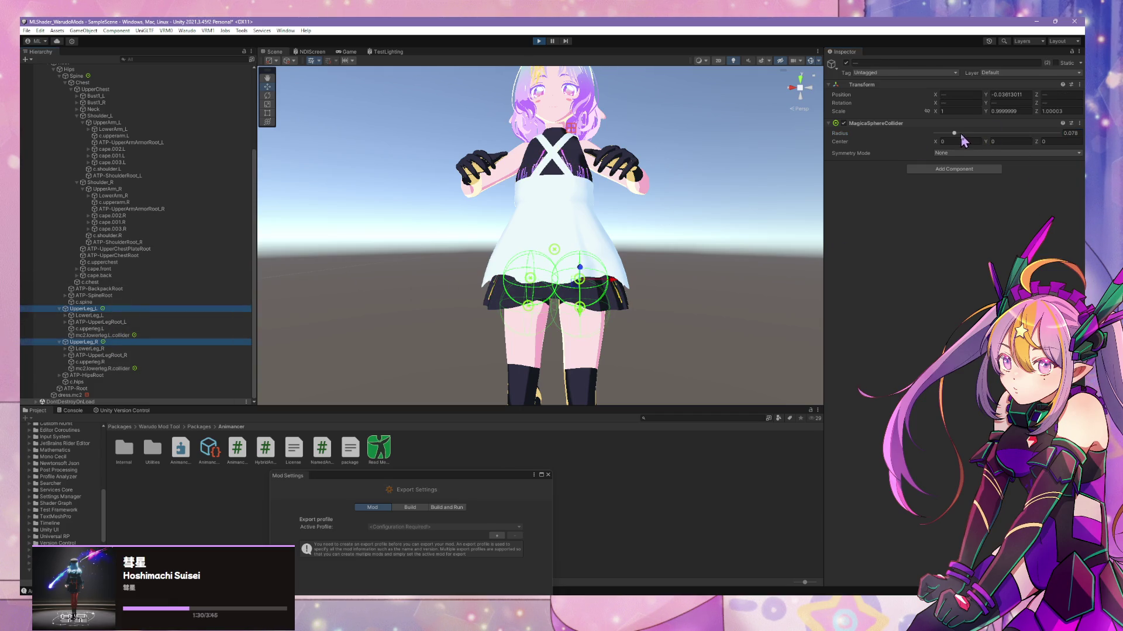
drag(954, 134, 957, 133)
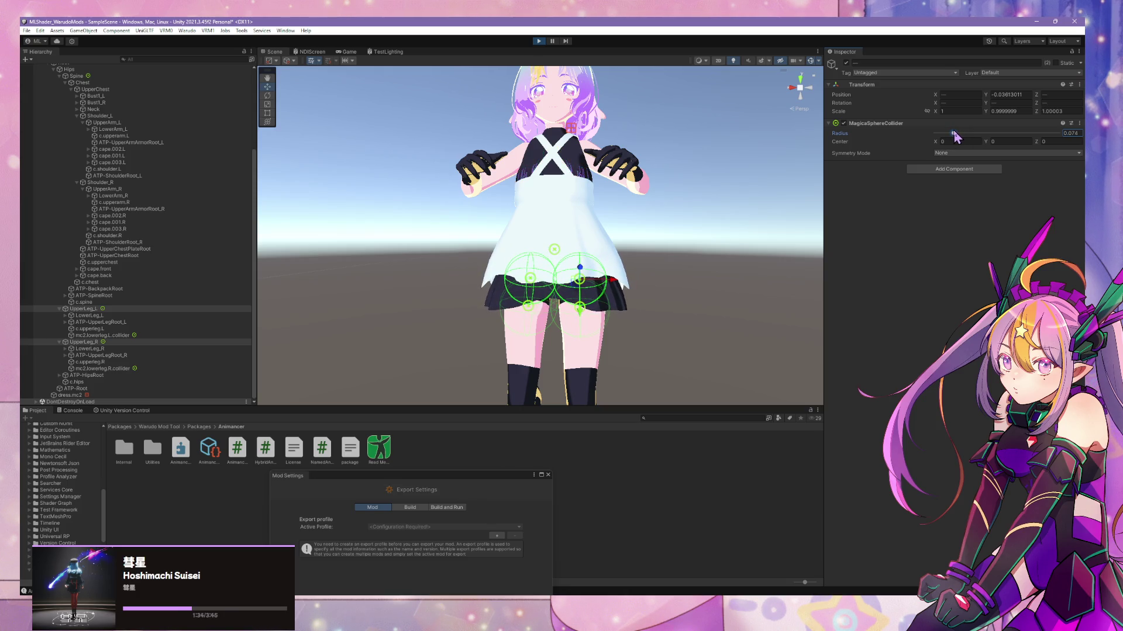
- Select the Character and drag it forward along Z to 0.325 in play mode
scroll(114, 93, up, 3)
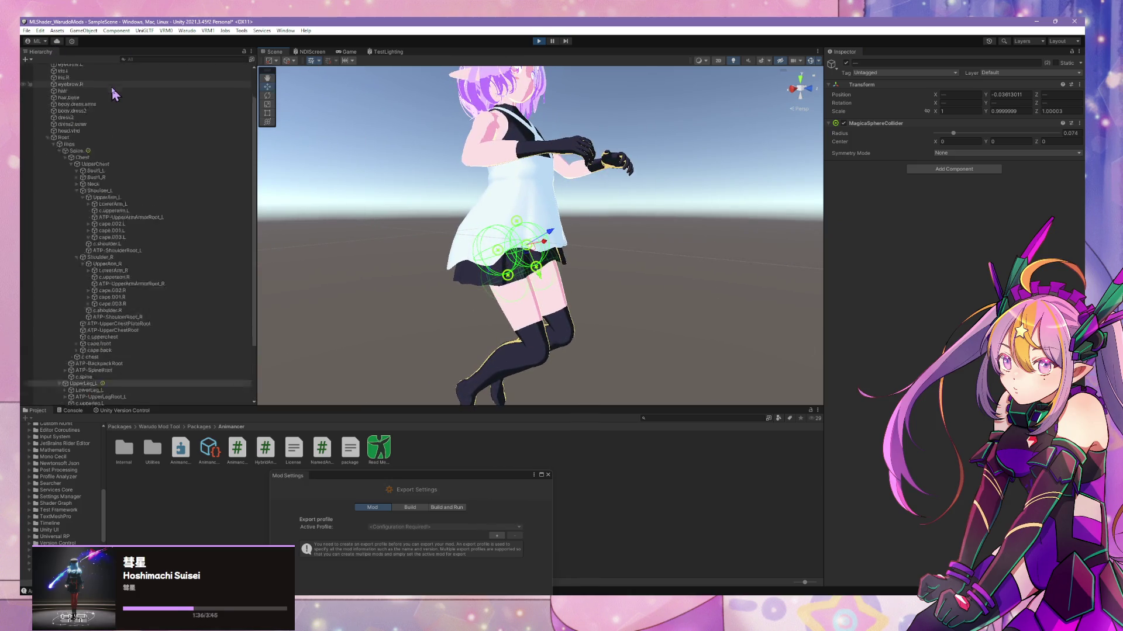
scroll(114, 93, up, 1)
double_click(113, 81)
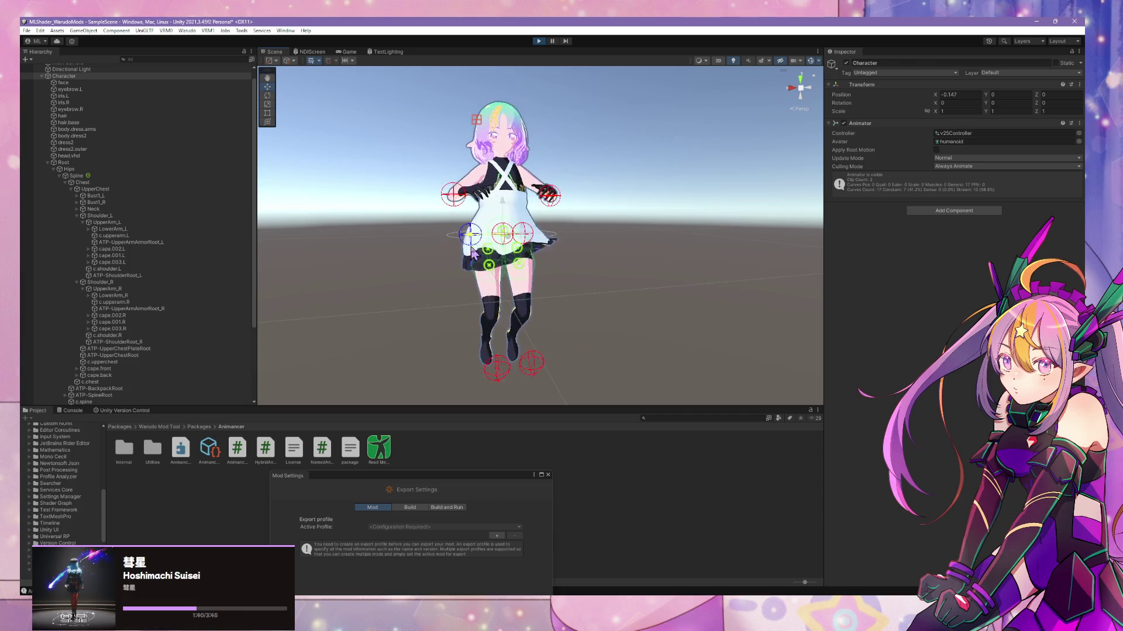
right_drag(501, 239, 695, 243)
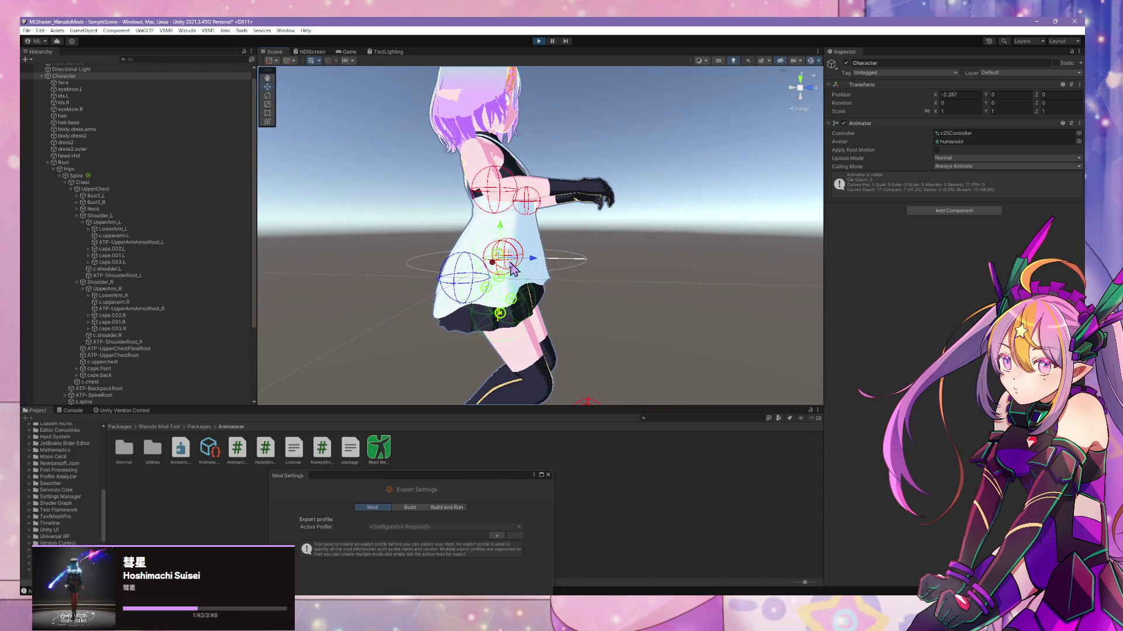
mouse_move(537, 266)
mouse_down()
mouse_move(659, 276)
mouse_move(459, 274)
mouse_move(530, 279)
mouse_move(518, 291)
mouse_move(561, 305)
mouse_move(369, 283)
mouse_up()
- Orbit and zoom the Scene view to inspect the skirt against the enlarged leg colliders
scroll(351, 283, up, 5)
alt+drag(403, 334, 401, 329)
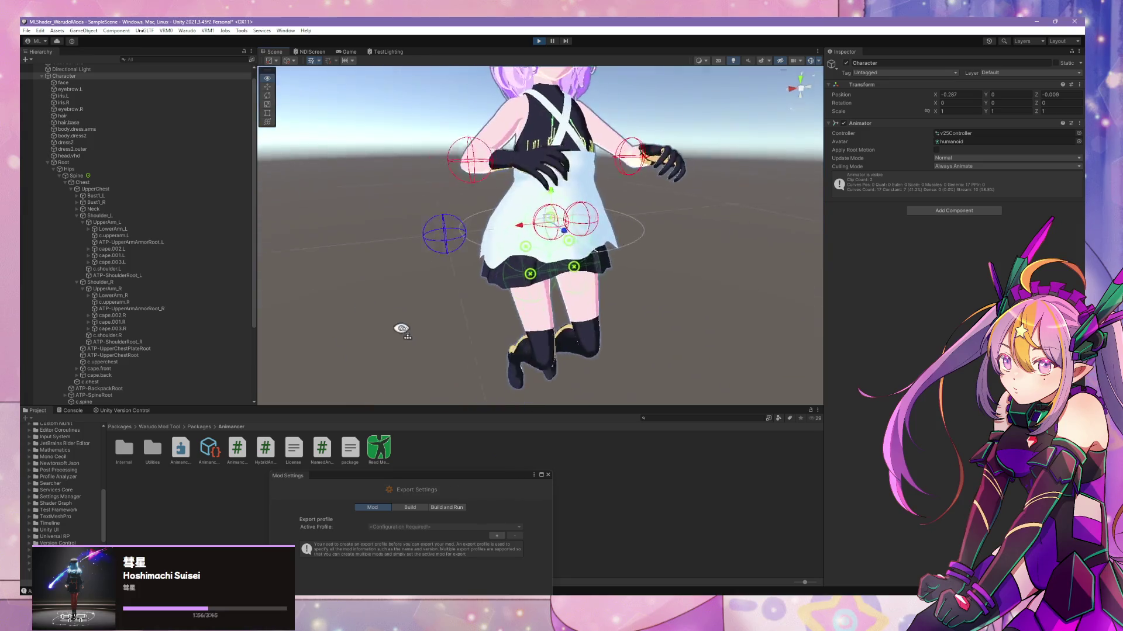
scroll(409, 328, up, 5)
scroll(401, 328, down, 5)
scroll(362, 316, up, 6)
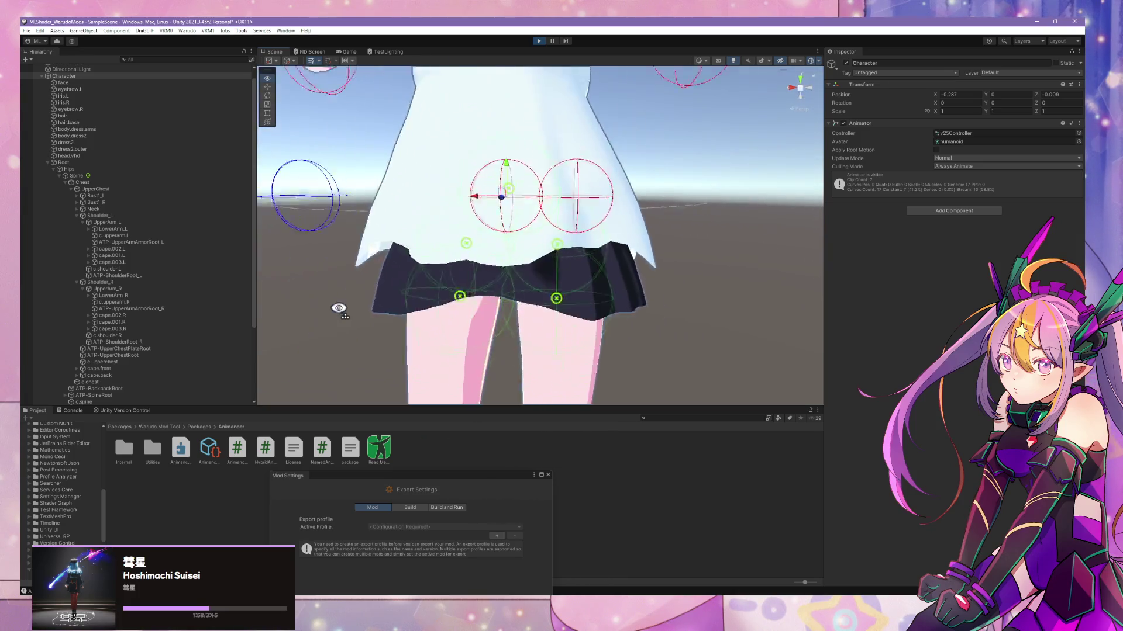
scroll(339, 308, down, 5)
scroll(371, 309, up, 3)
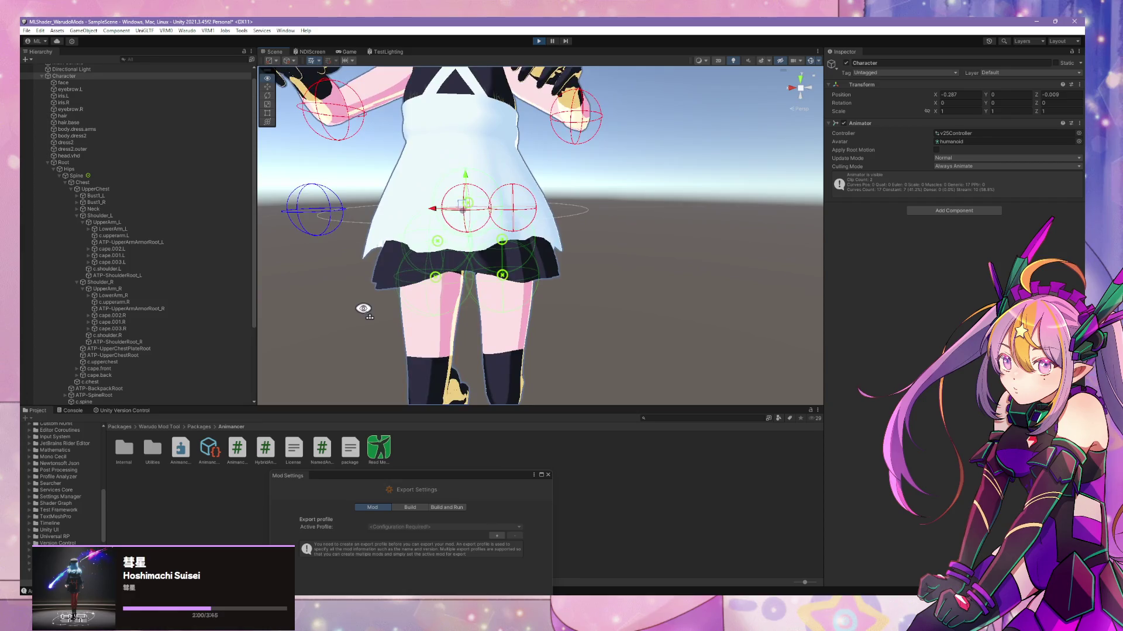
mouse_move(364, 308)
alt+mouse_down()
mouse_move(269, 303)
mouse_move(423, 322)
mouse_move(547, 258)
mouse_move(600, 279)
mouse_move(526, 278)
mouse_move(680, 286)
mouse_move(474, 286)
mouse_move(706, 272)
mouse_move(566, 283)
alt+mouse_up()
scroll(333, 308, down, 6)
scroll(281, 312, up, 6)
scroll(281, 311, down, 4)
scroll(546, 257, up, 2)
- Clear the selection, exit play mode, and return to the dress file in Blender
click(565, 282)
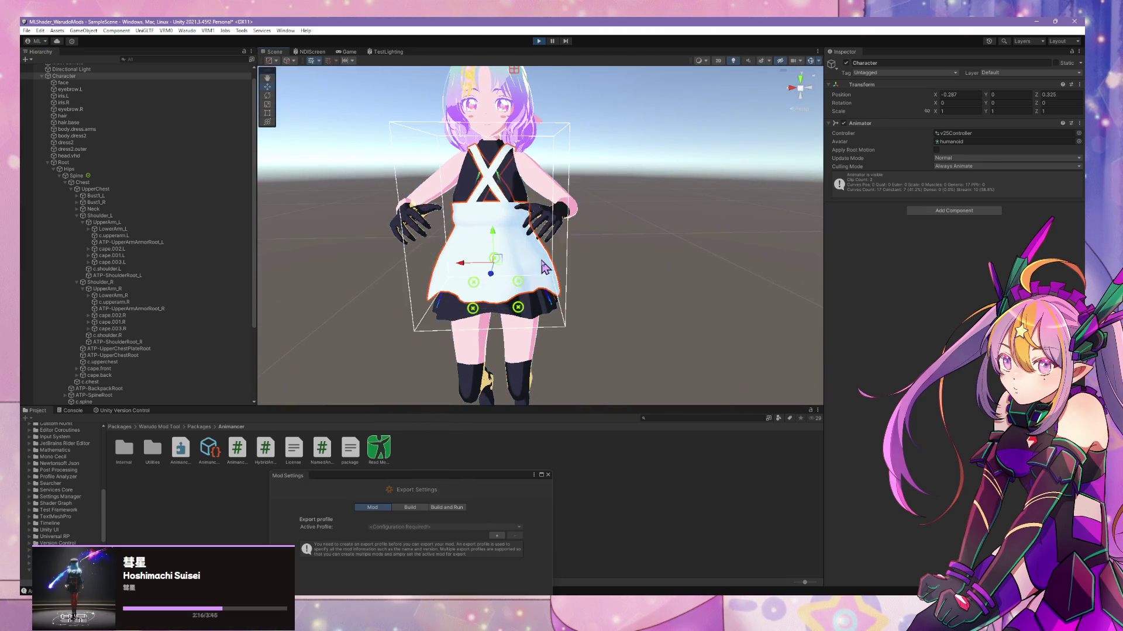
click(595, 249)
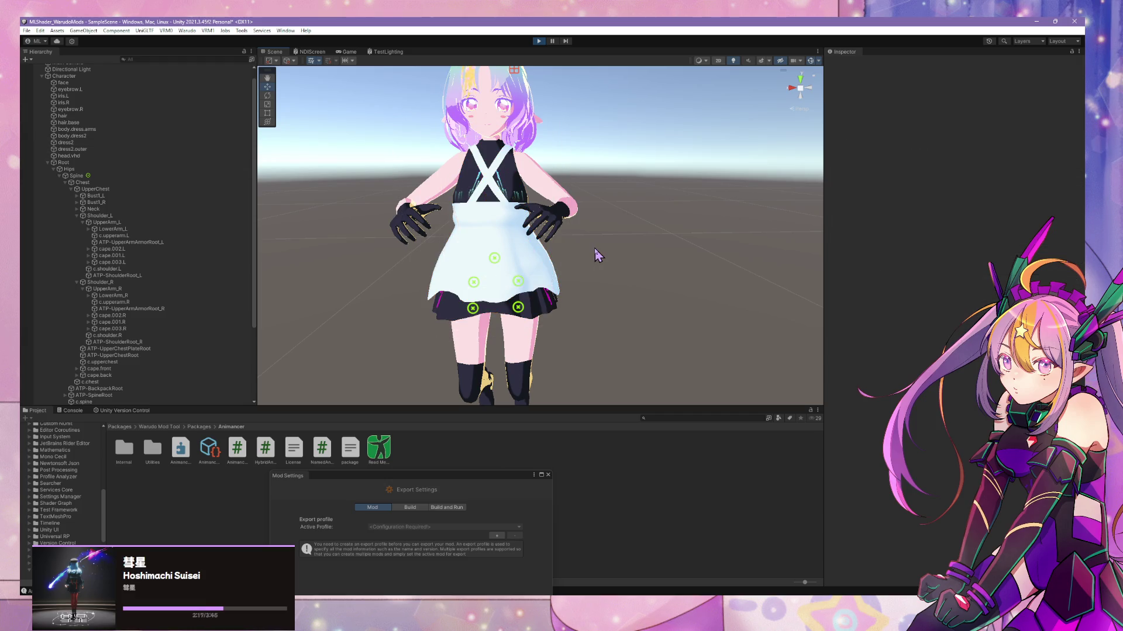
click(538, 42)
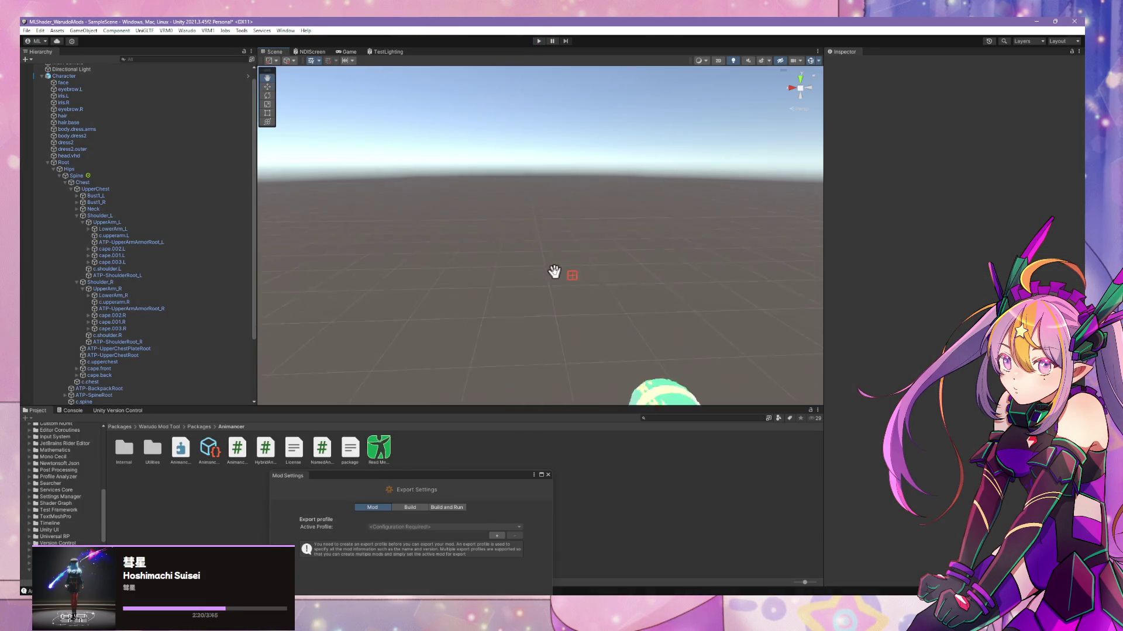
key(w)
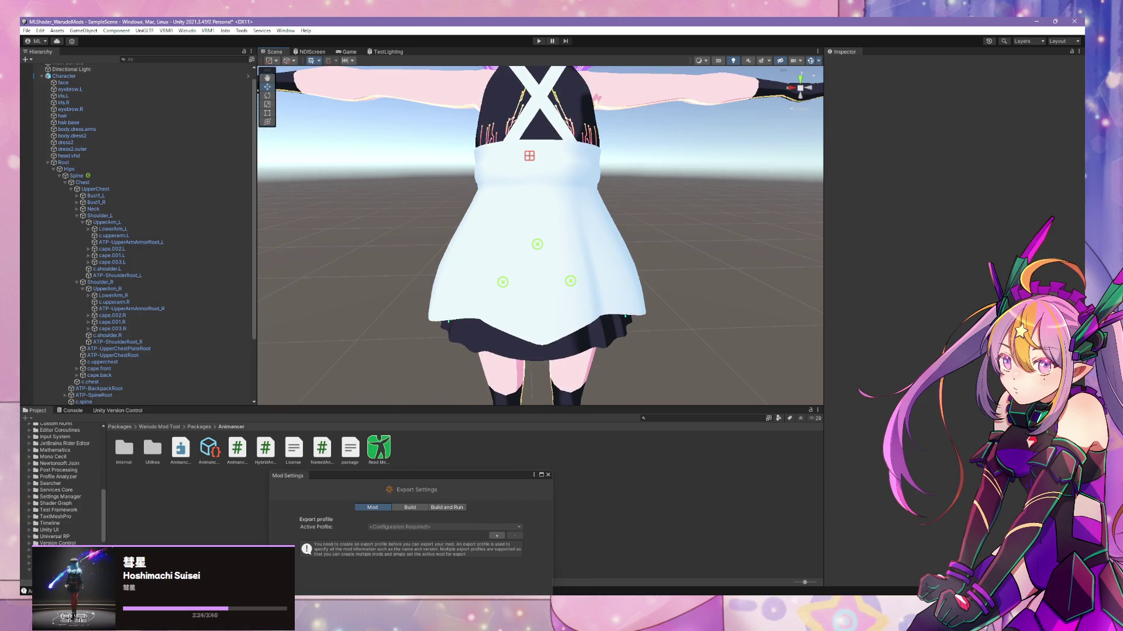
key(alt+Tab)
mouse_move(475, 327)
middle_down()
mouse_move(486, 296)
mouse_move(441, 271)
mouse_move(462, 304)
mouse_move(497, 310)
middle_up()
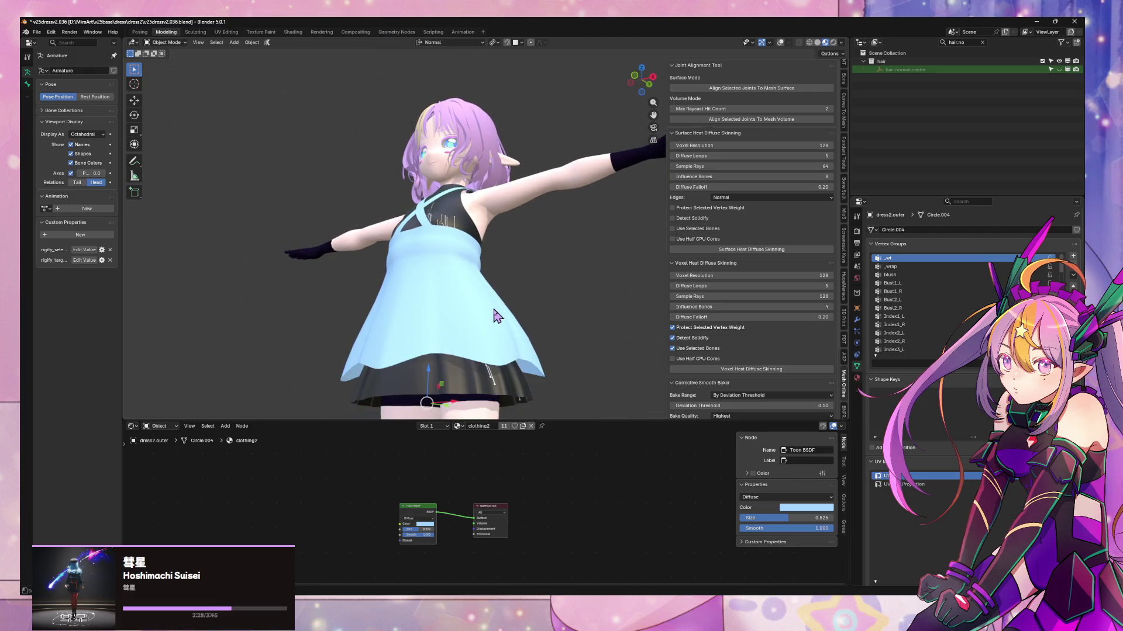
- Switch the Outliner to View Layer and clear its name filter to list every object
key(Tab)
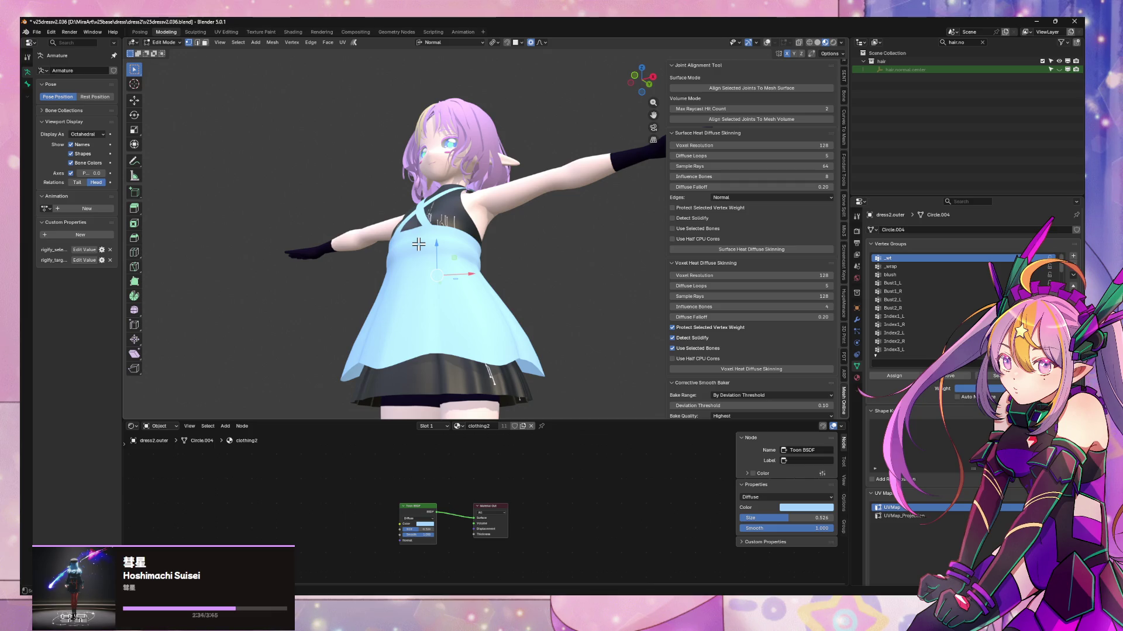
click(876, 43)
click(899, 73)
mouse_move(517, 88)
middle_down()
mouse_move(571, 118)
mouse_move(523, 121)
middle_up()
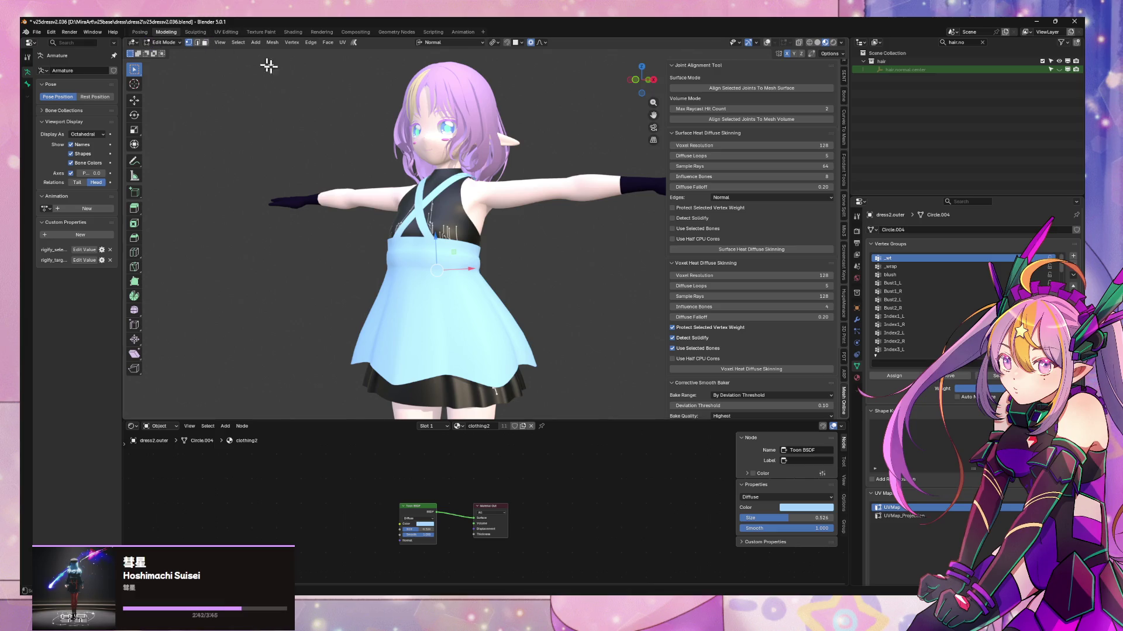
click(982, 42)
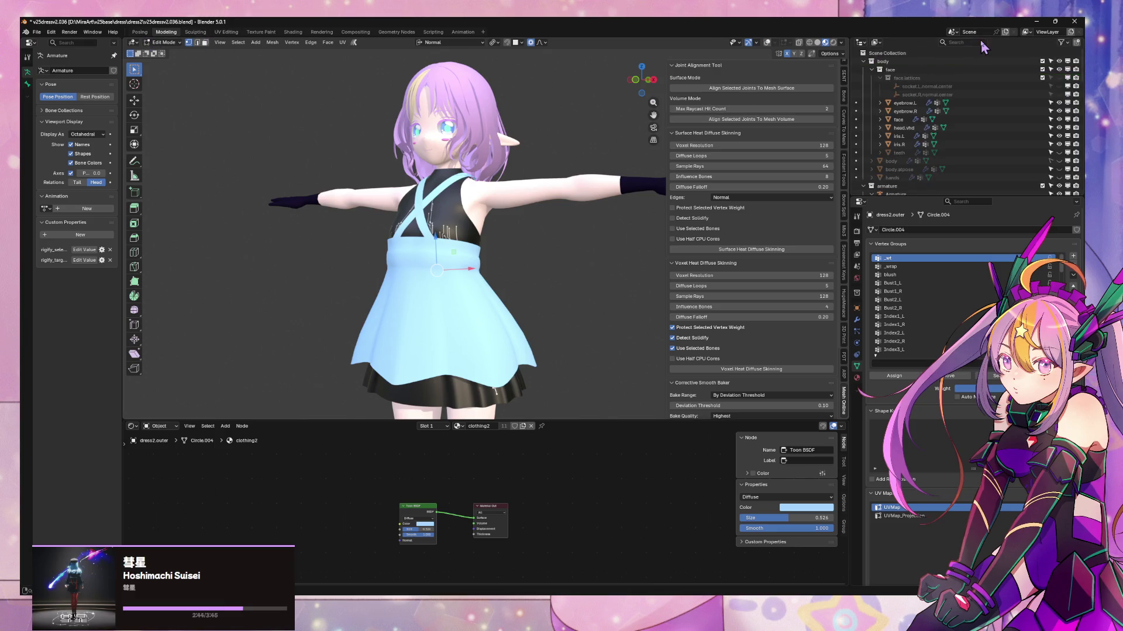
scroll(988, 135, down, 5)
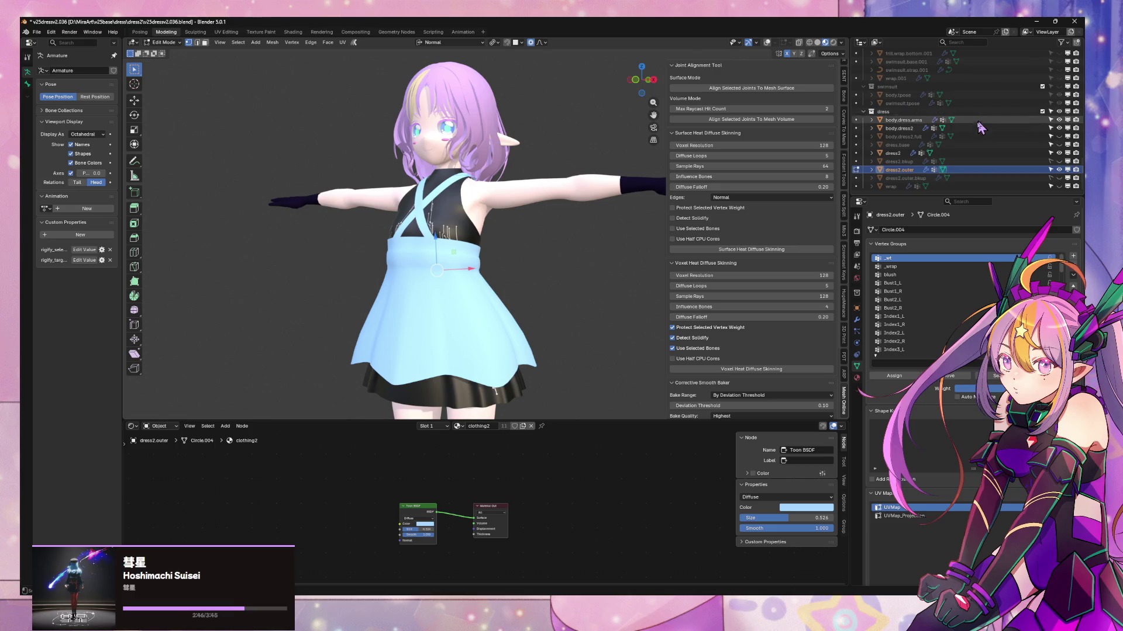
- Hide dress2 and dress2.outer, and show dress2.bkup and dress2.outer.bkup instead
click(1059, 170)
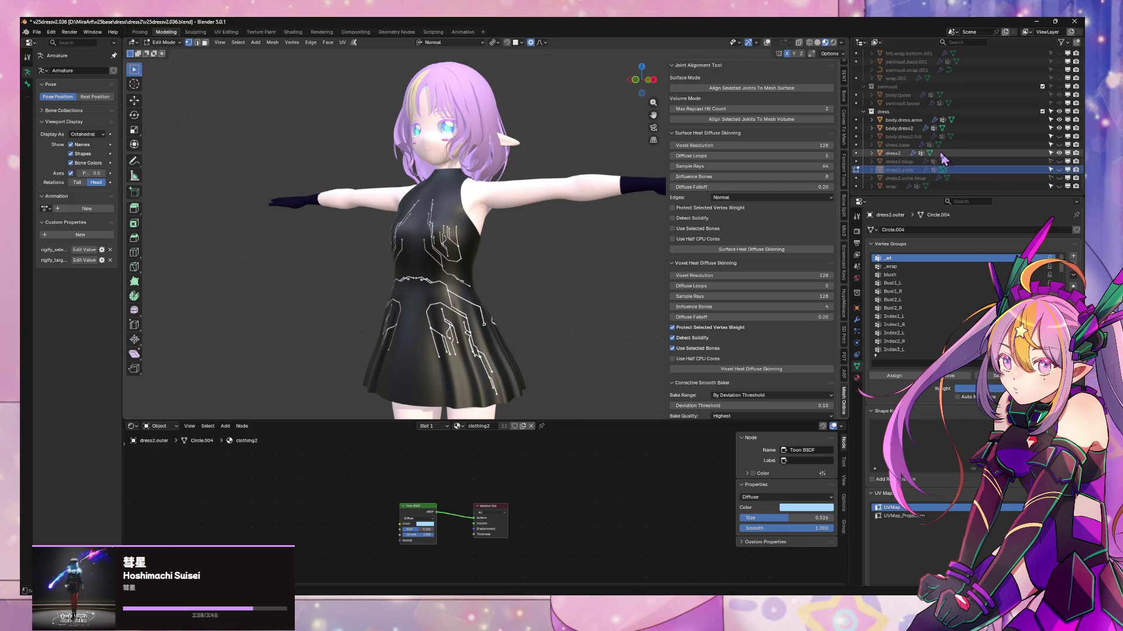
click(1059, 153)
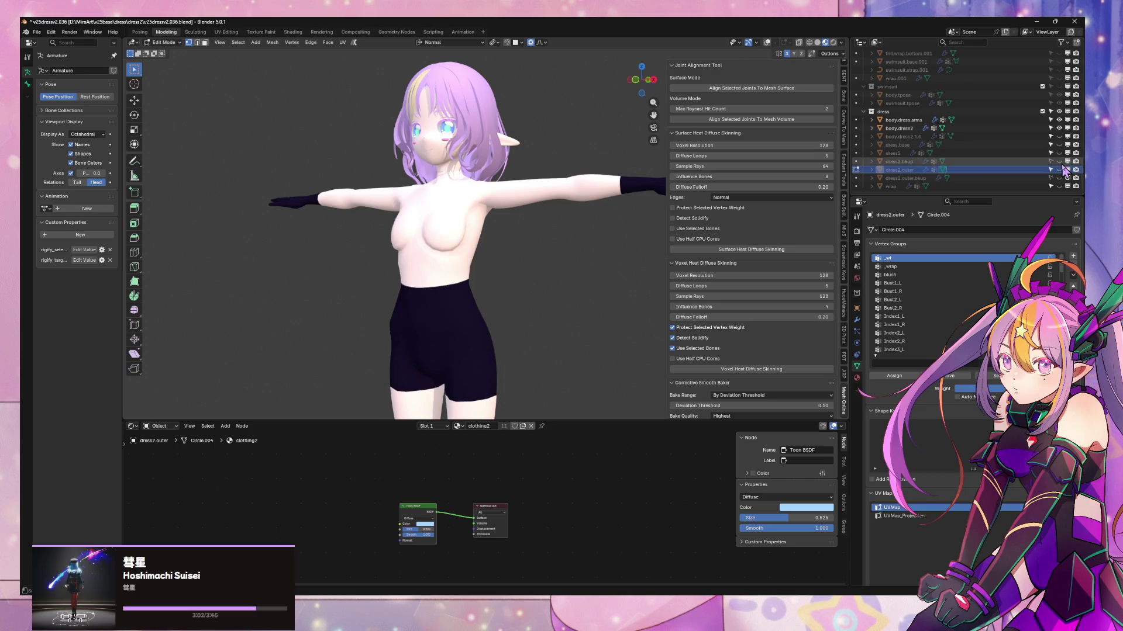
click(1059, 161)
click(1059, 178)
mouse_move(555, 204)
middle_down()
mouse_move(631, 200)
mouse_move(614, 198)
mouse_move(649, 187)
mouse_move(708, 200)
mouse_move(585, 188)
mouse_move(534, 153)
mouse_move(554, 184)
mouse_move(584, 196)
mouse_move(460, 323)
mouse_move(502, 272)
mouse_move(472, 270)
middle_up()
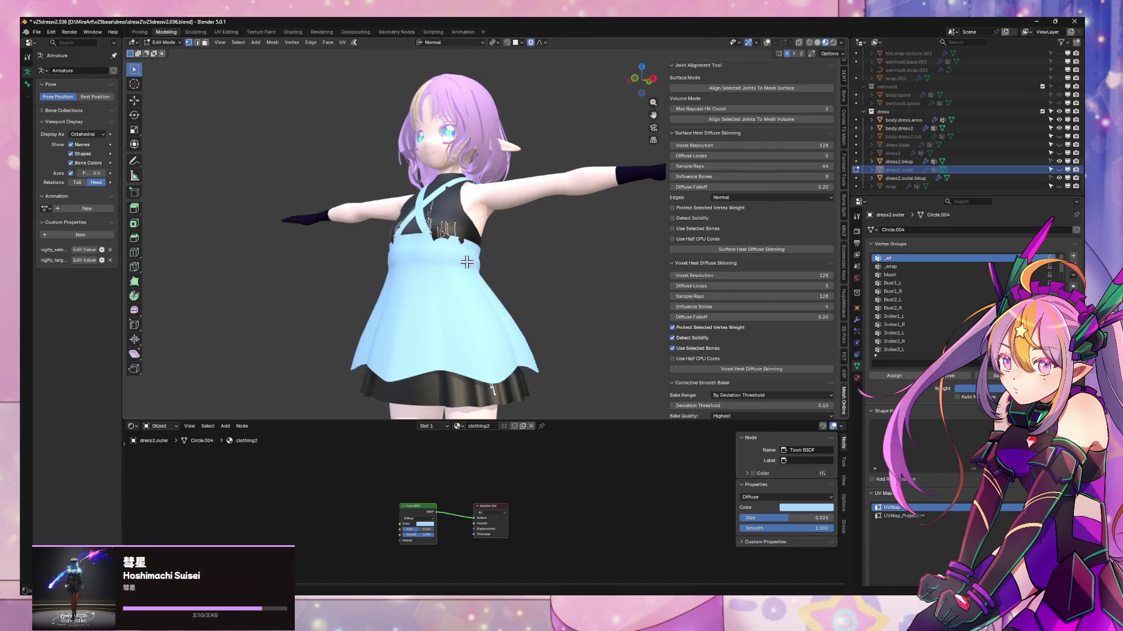
key(Tab)
click(471, 270)
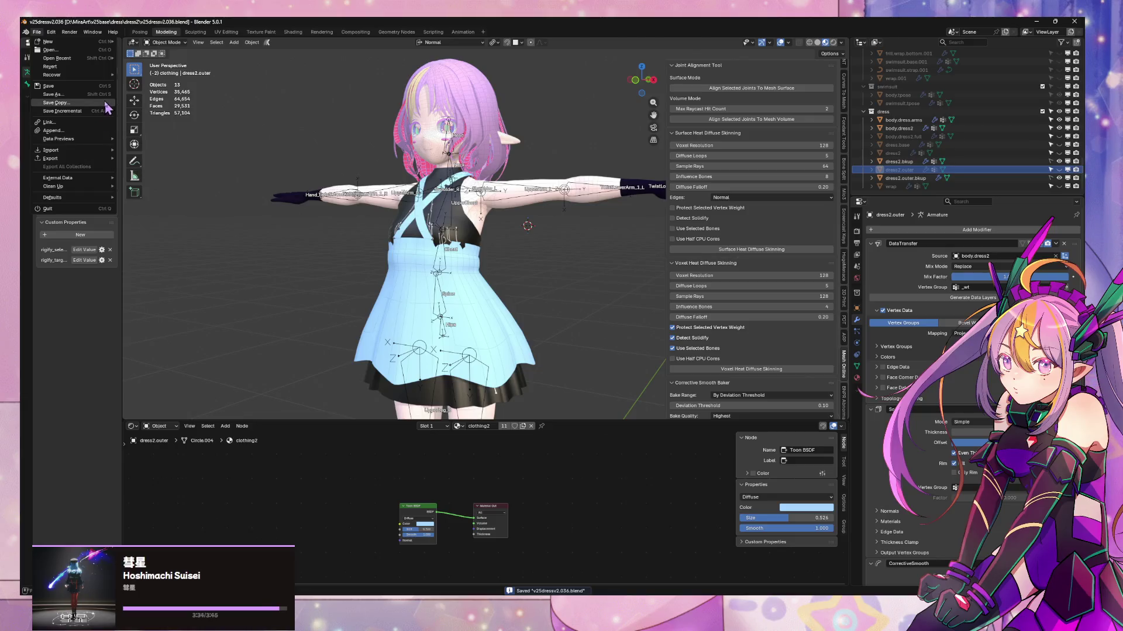
- Save an incremental copy as v2sdress2.037.blend and re-show both backup dress pieces
click(92, 112)
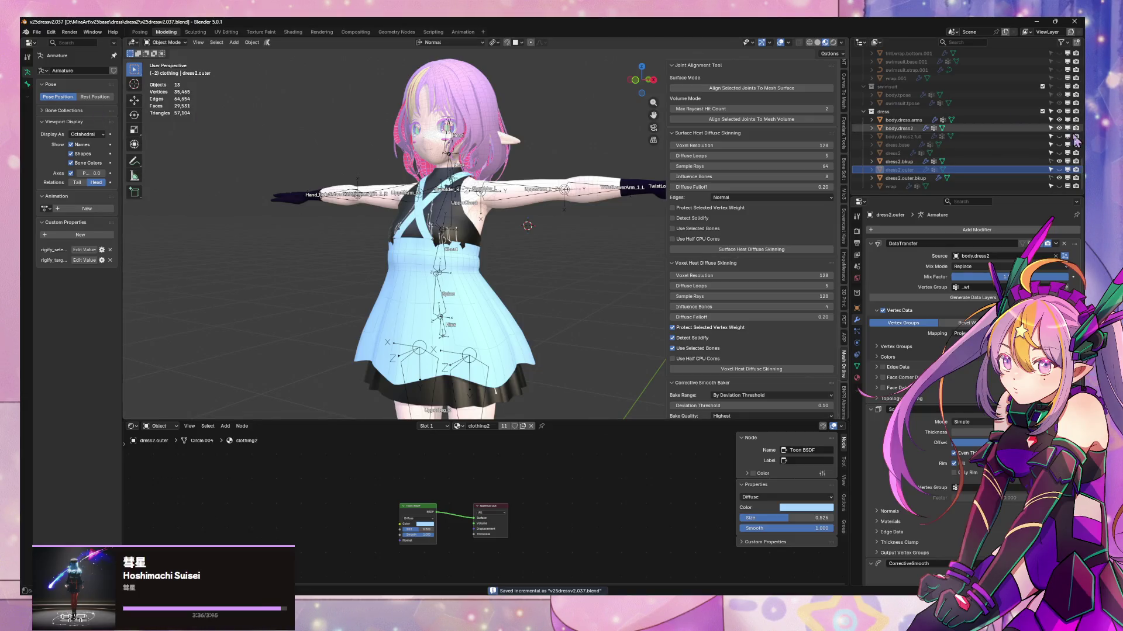
drag(1060, 169, 1062, 178)
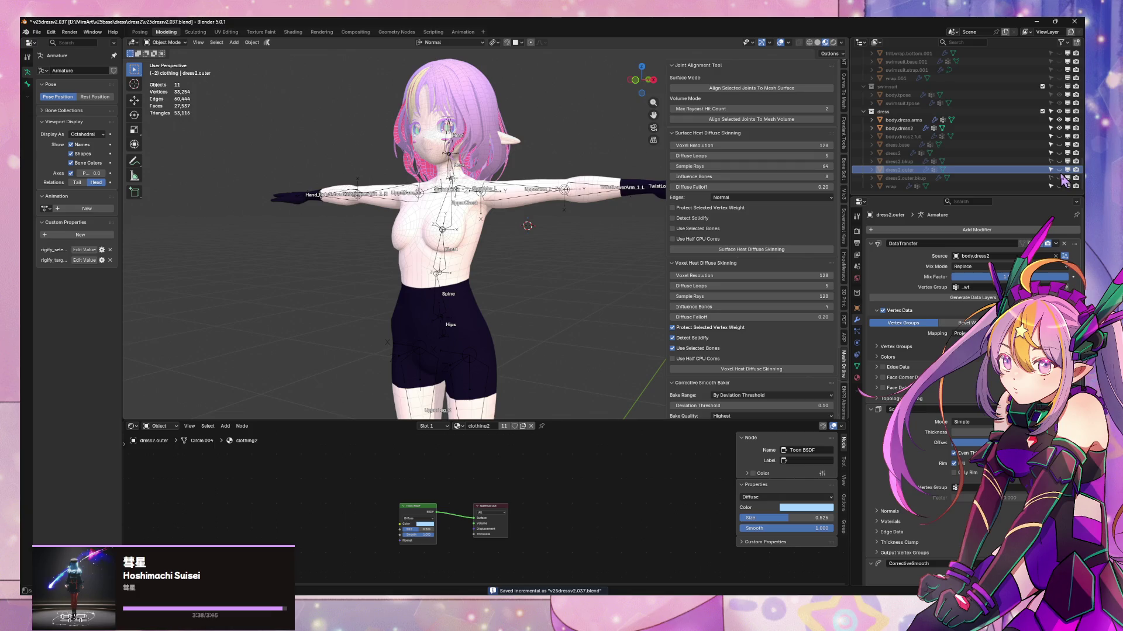
click(1059, 162)
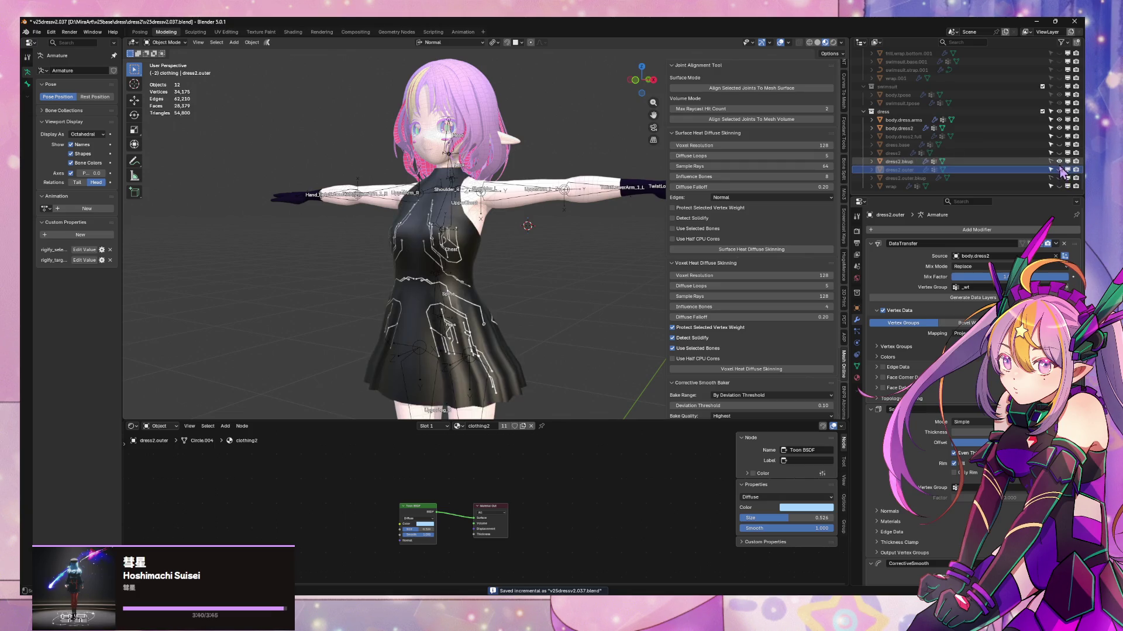
click(1059, 178)
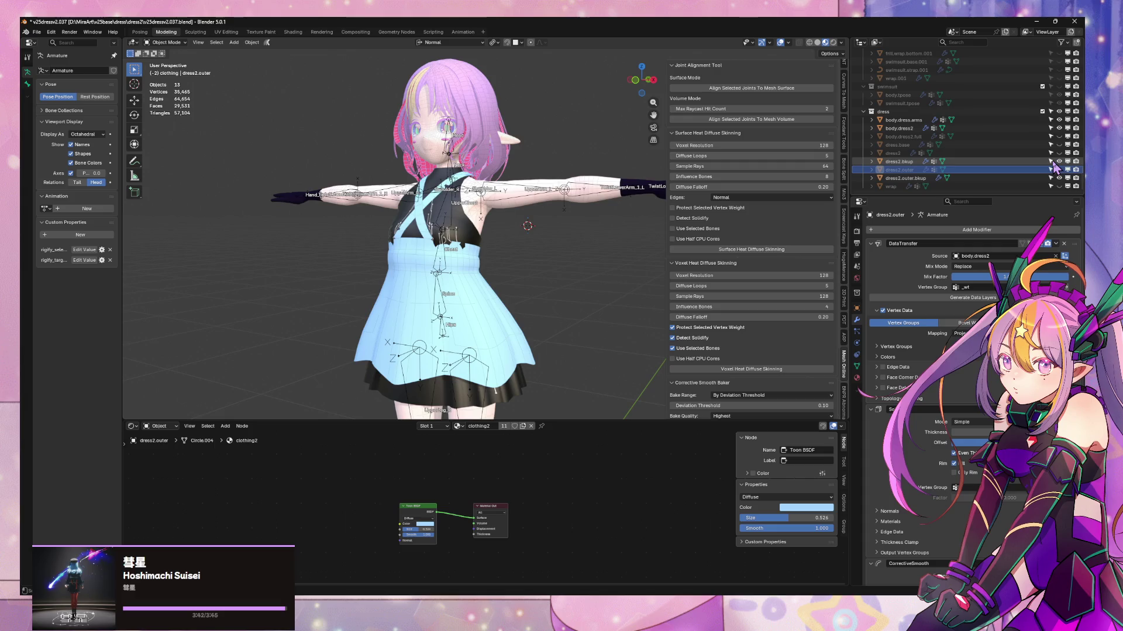
- Delete the old dress2.outer hierarchy and the dress2 object from the Outliner
click(903, 178)
click(905, 170)
right_click(905, 171)
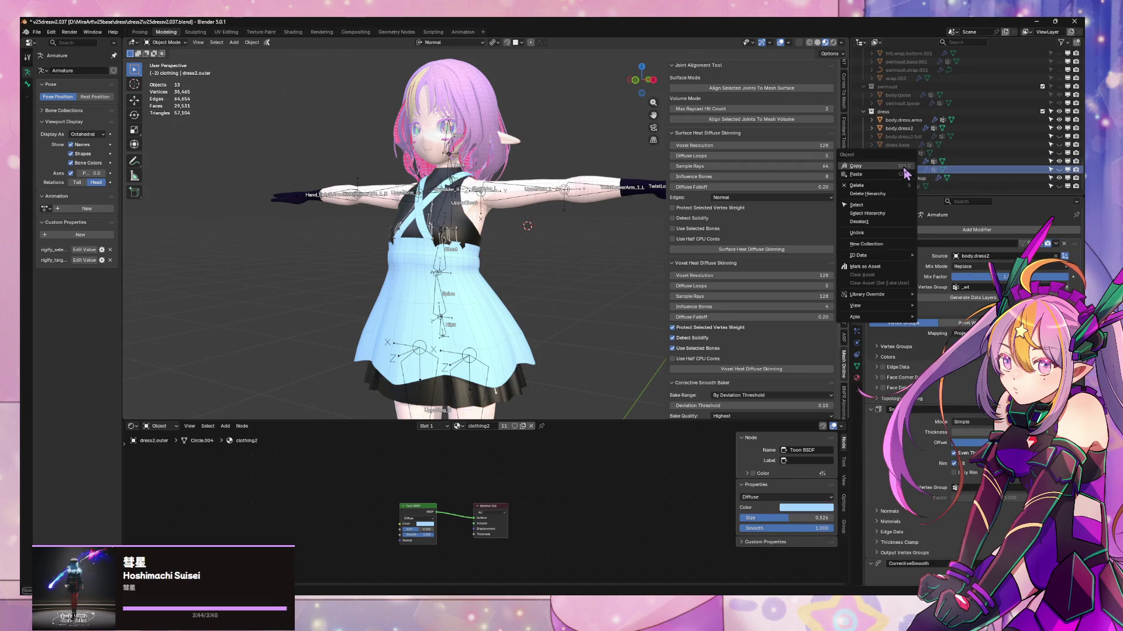
click(876, 193)
click(908, 162)
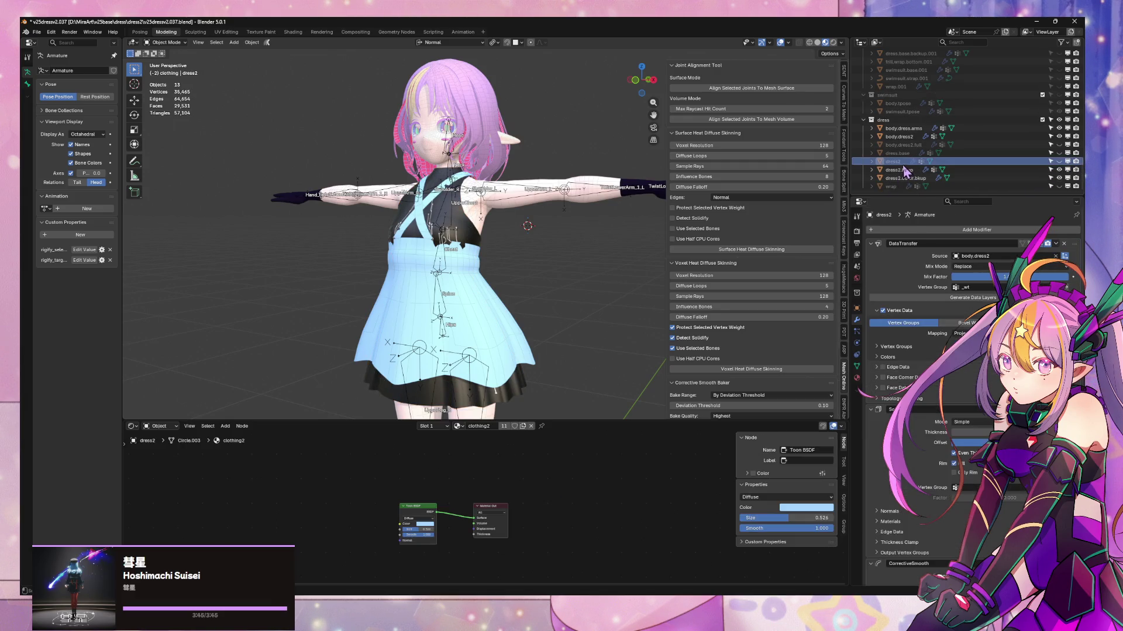
right_click(908, 174)
click(899, 166)
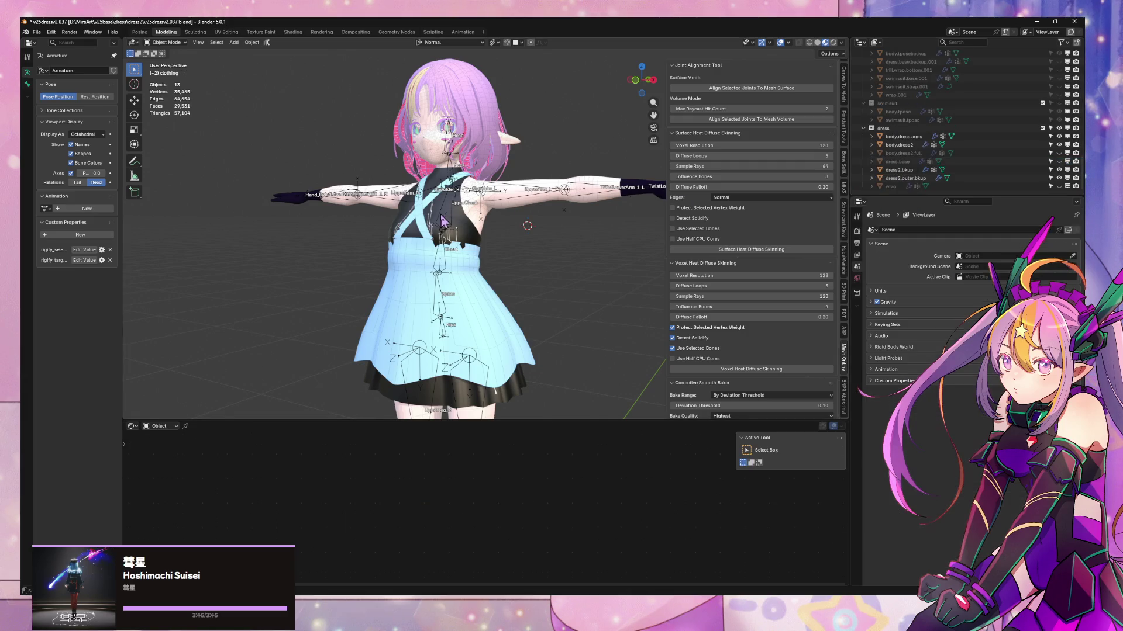
mouse_move(444, 221)
middle_down()
mouse_move(554, 210)
mouse_move(576, 166)
mouse_move(494, 169)
mouse_move(579, 170)
mouse_move(556, 143)
mouse_move(584, 140)
mouse_move(548, 134)
mouse_move(584, 149)
mouse_move(564, 158)
mouse_move(570, 168)
mouse_move(593, 149)
mouse_move(582, 137)
mouse_move(588, 159)
mouse_move(588, 141)
mouse_move(608, 143)
mouse_move(589, 138)
middle_up()
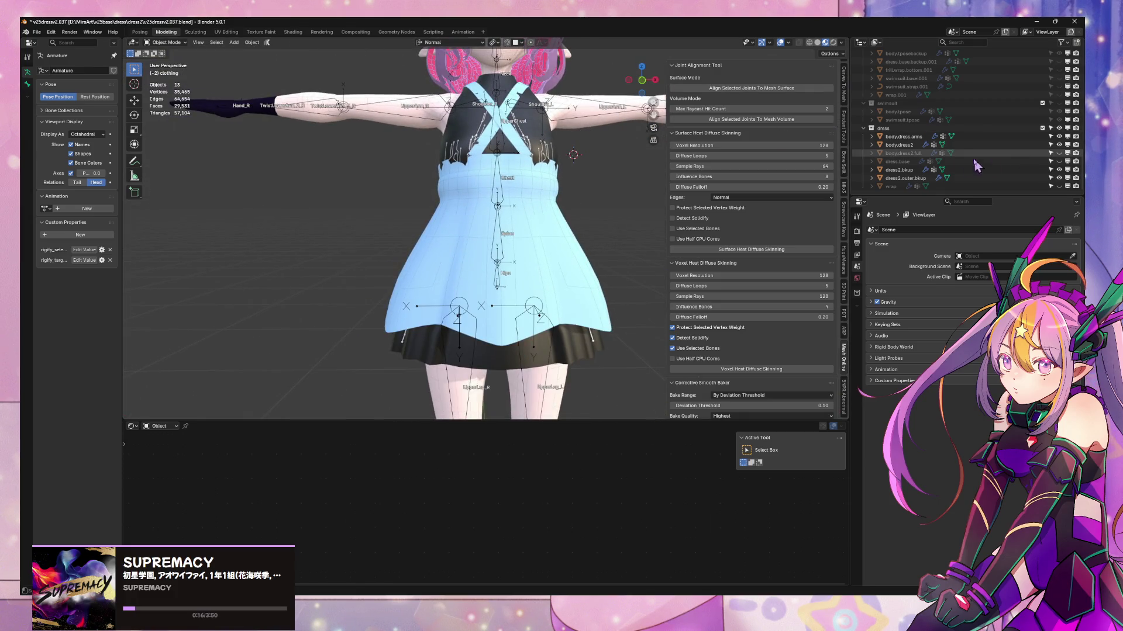
- Duplicate both backup pieces in place, hide dress2.bkup, and rename the copies dress2.inner and dress2.outer
click(965, 169)
shift+click(903, 178)
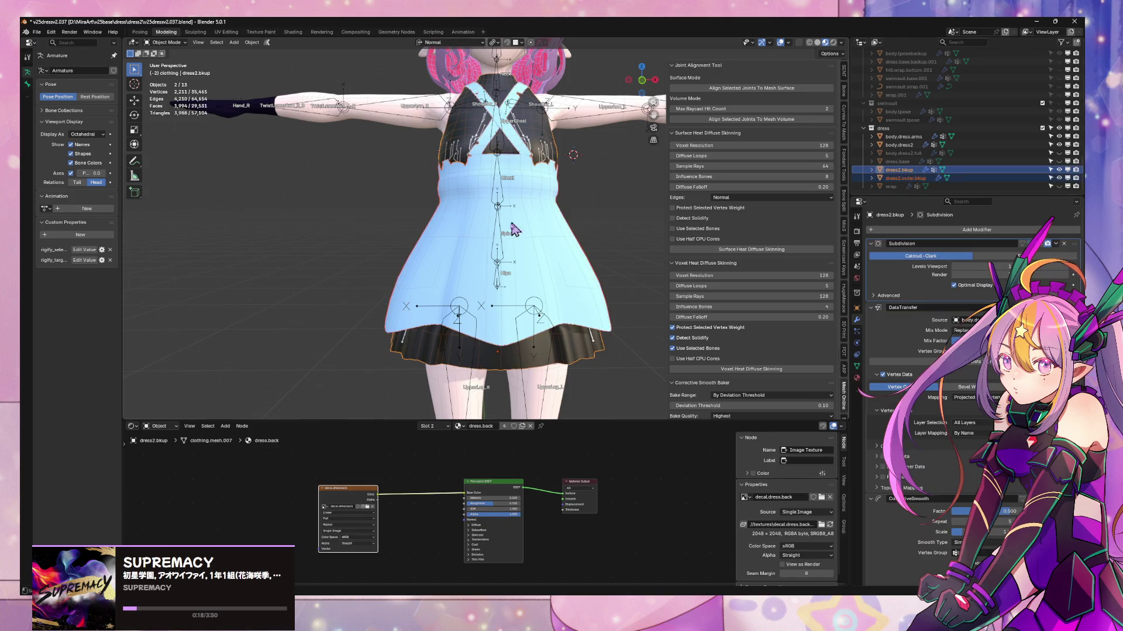
key(shift+d)
key(Escape)
scroll(994, 152, down, 1)
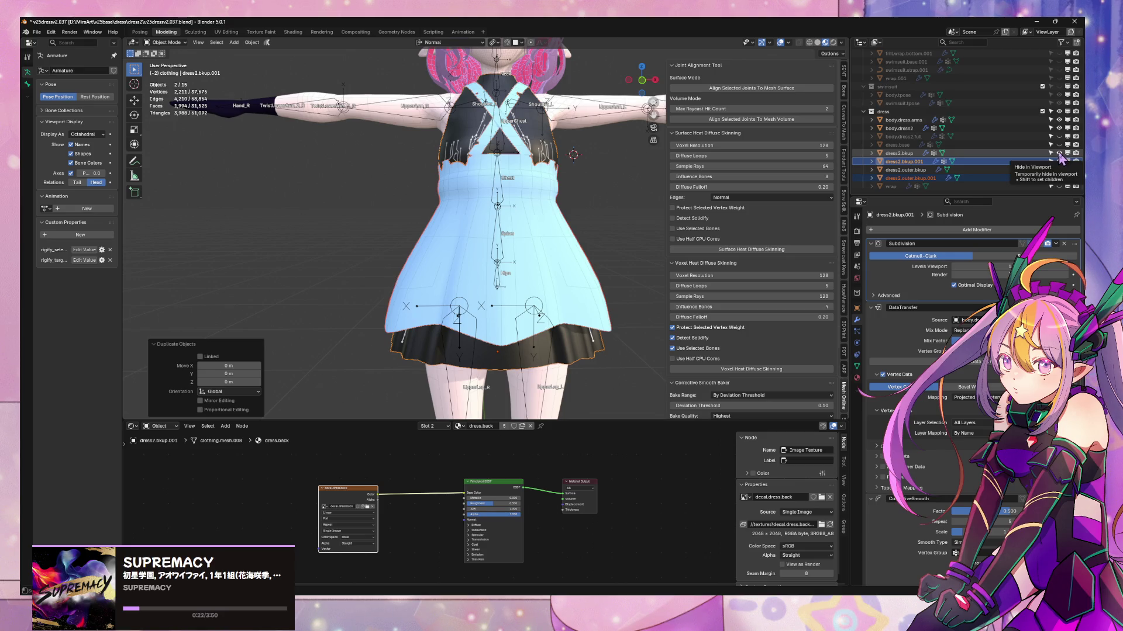
click(1059, 154)
double_click(911, 161)
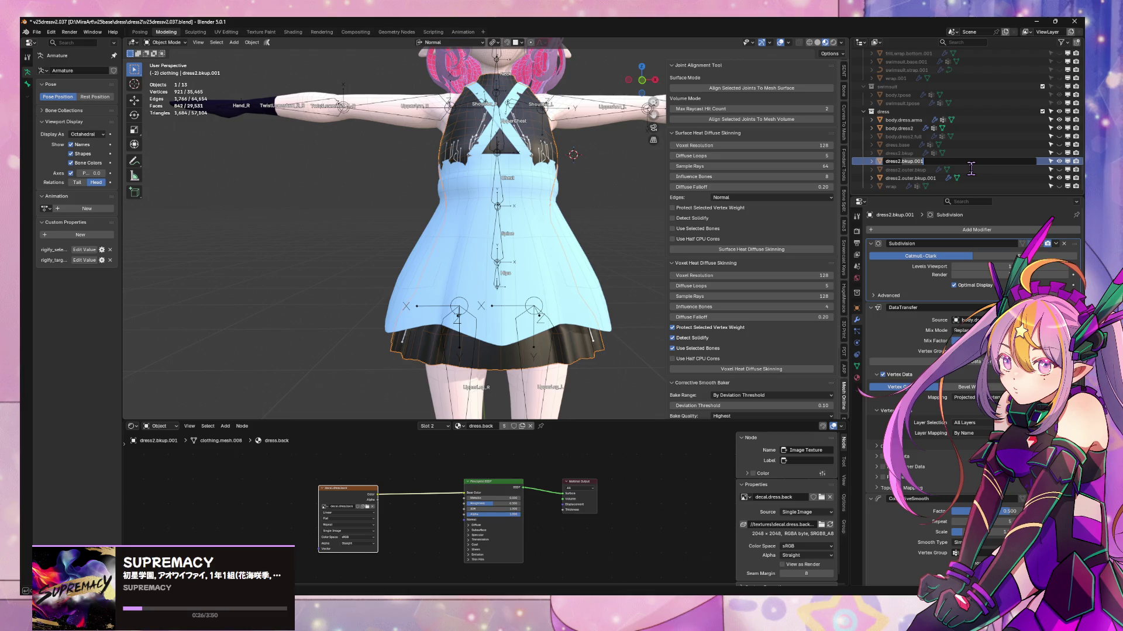
text(inner)
key(Return)
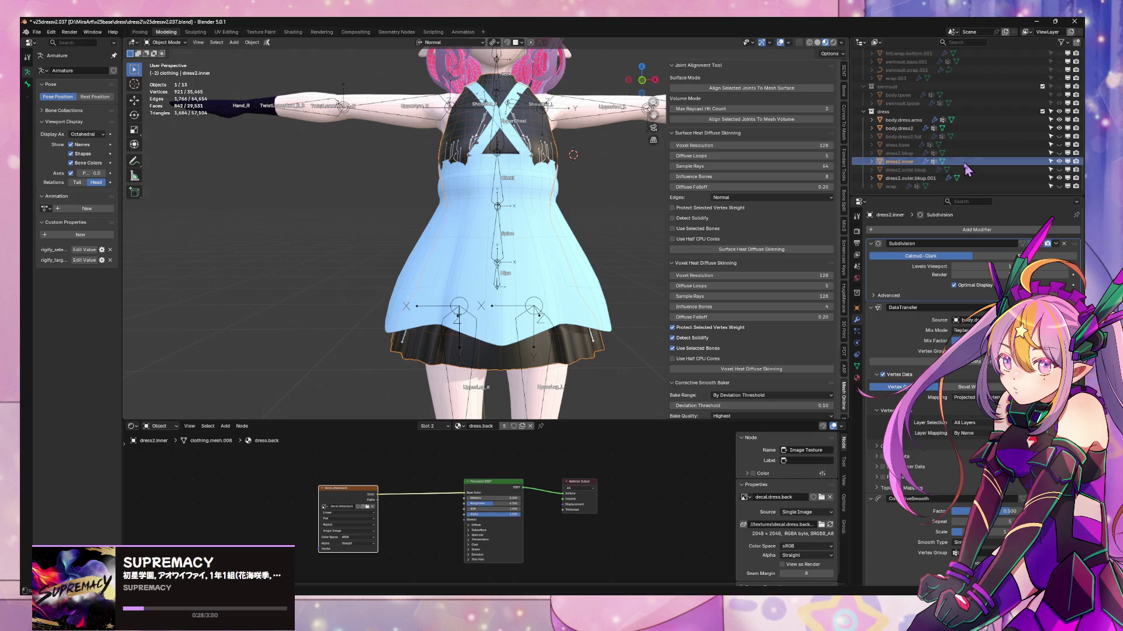
double_click(928, 179)
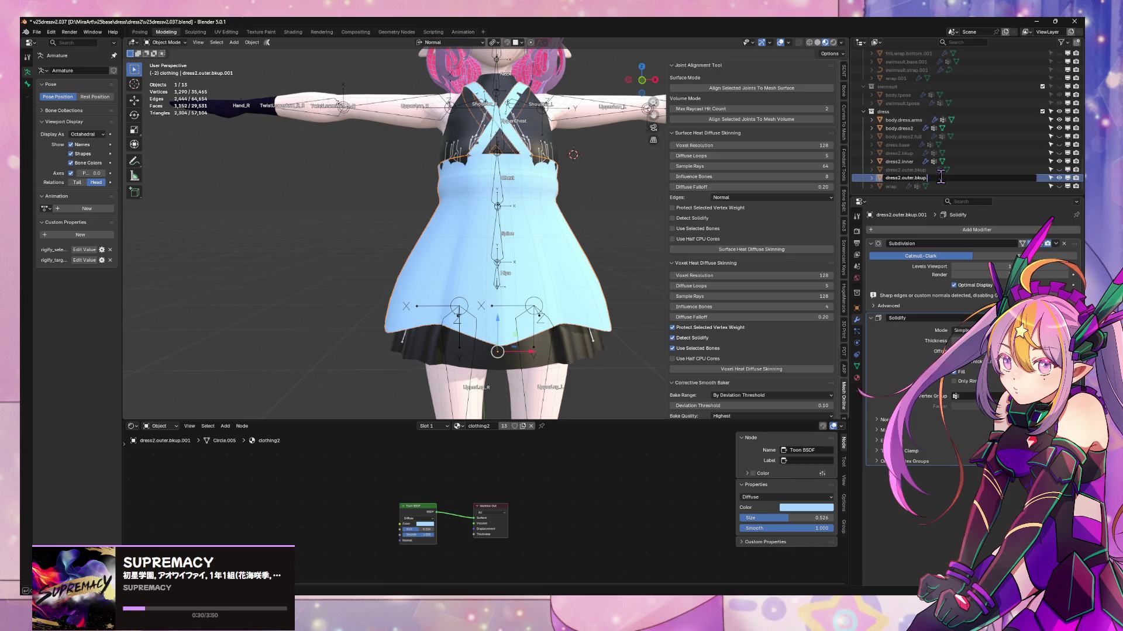
key(Return)
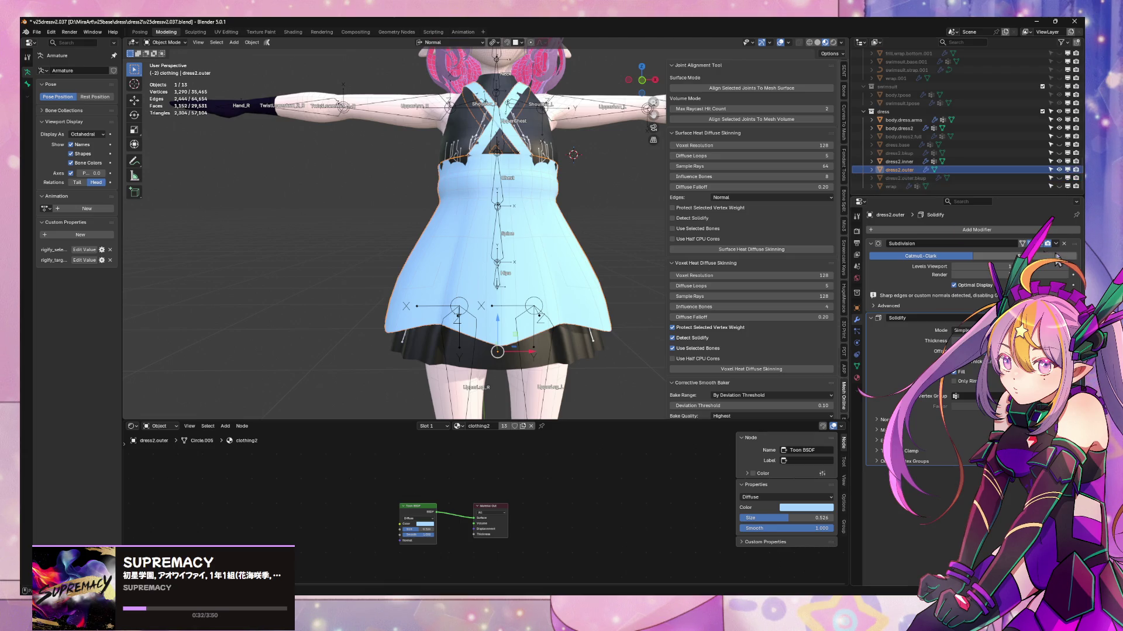
- Turn on subdivision for dress2.inner and open its mesh in Edit Mode at the chest
mouse_move(655, 173)
middle_down()
mouse_move(533, 171)
mouse_move(604, 190)
mouse_move(609, 225)
mouse_move(584, 165)
mouse_move(533, 172)
middle_up()
key(Tab)
key(Tab)
key(Tab)
key(Tab)
click(534, 173)
middle_drag(627, 185, 608, 168)
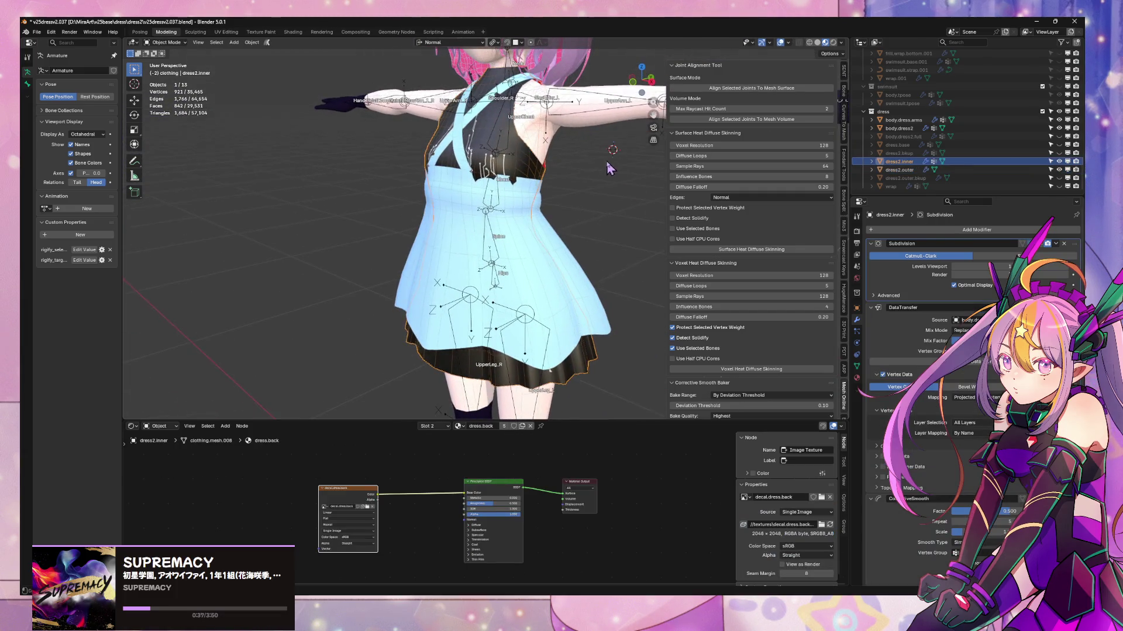
click(1041, 244)
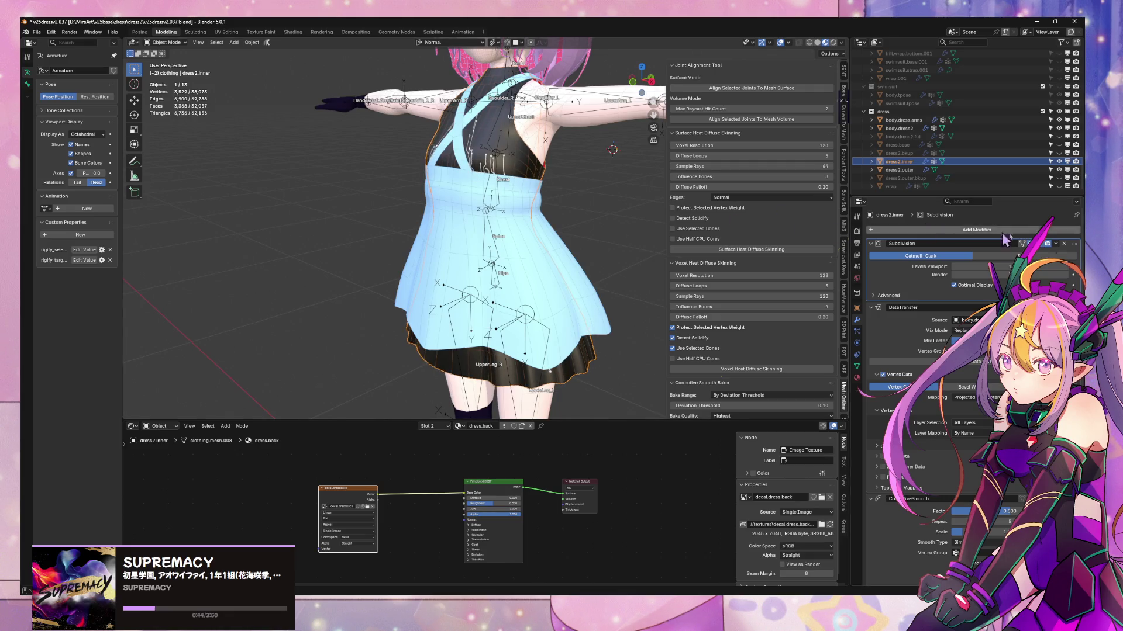
key(Tab)
scroll(497, 146, up, 6)
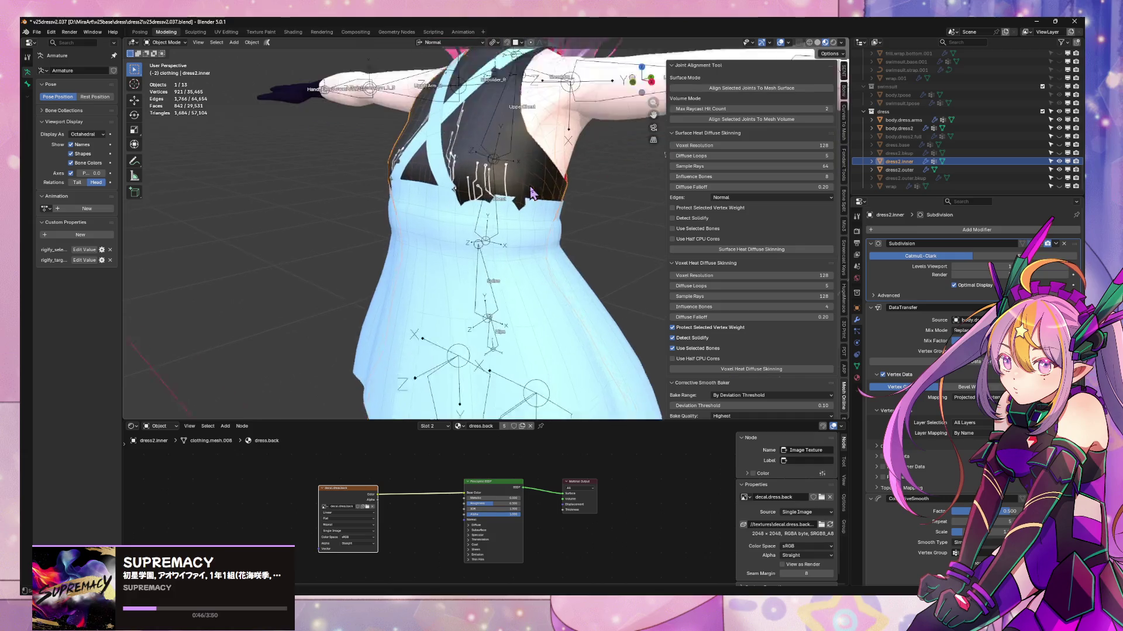
mouse_move(420, 122)
middle_down()
mouse_move(461, 140)
mouse_move(409, 152)
mouse_move(503, 182)
mouse_move(466, 170)
mouse_move(573, 237)
middle_up()
key(Tab)
click(579, 250)
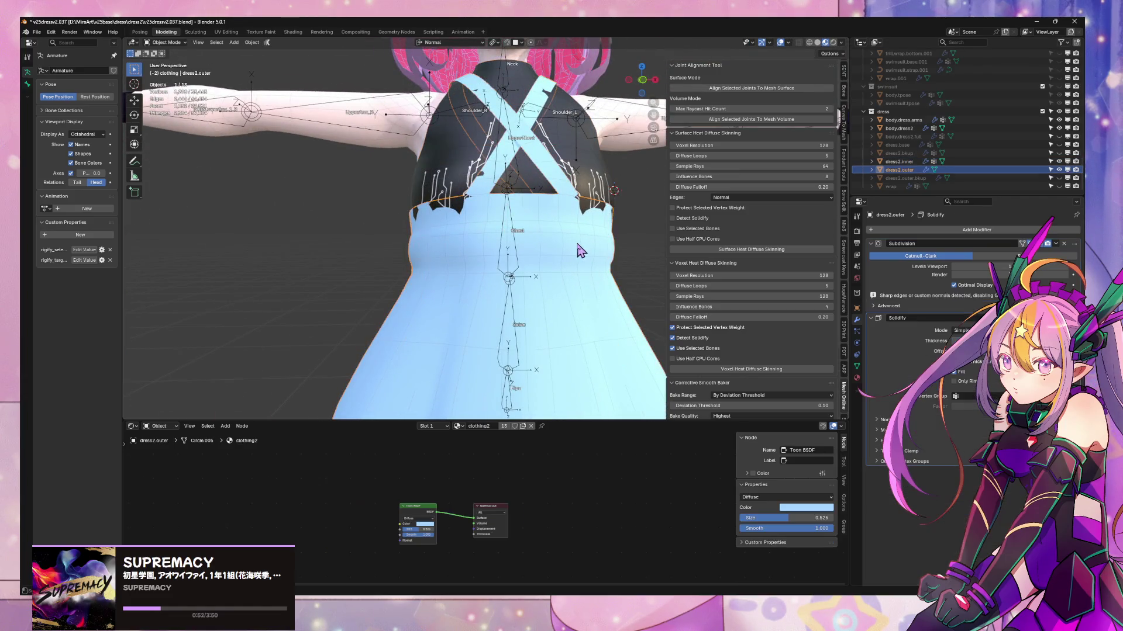
click(608, 200)
key(Tab)
mouse_move(608, 200)
middle_down()
mouse_move(486, 206)
mouse_move(548, 56)
middle_up()
- Push dress2.inner's chest-edge vertices inward near the underarm with proportional editing
key(g)
key(x)
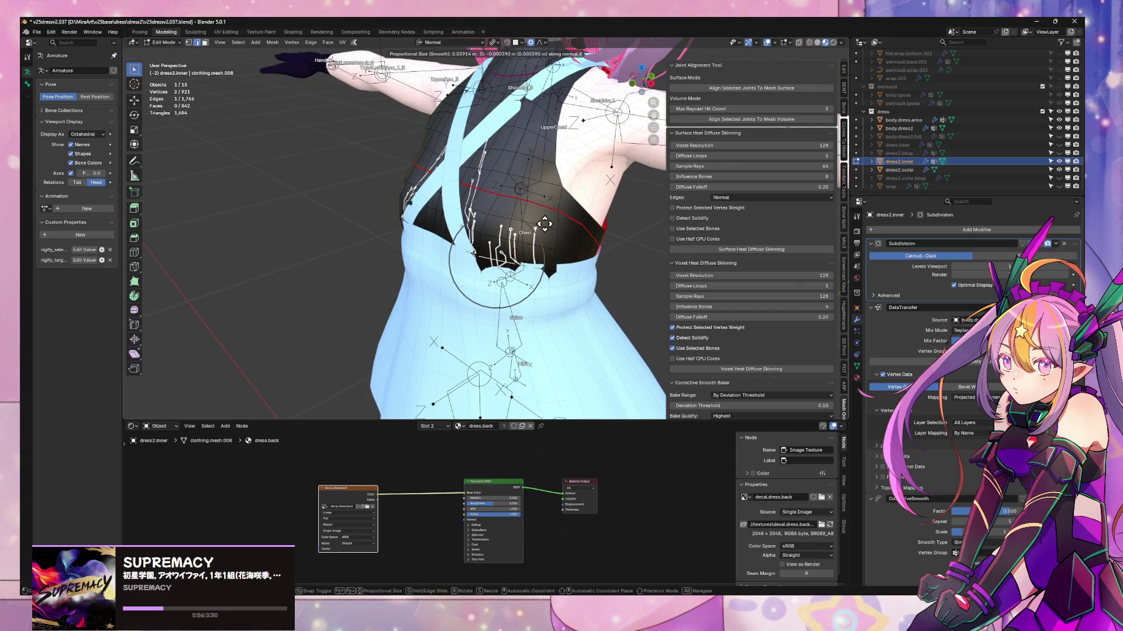
mouse_move(547, 221)
alt+middle_down()
mouse_move(535, 228)
mouse_move(512, 204)
alt+middle_up()
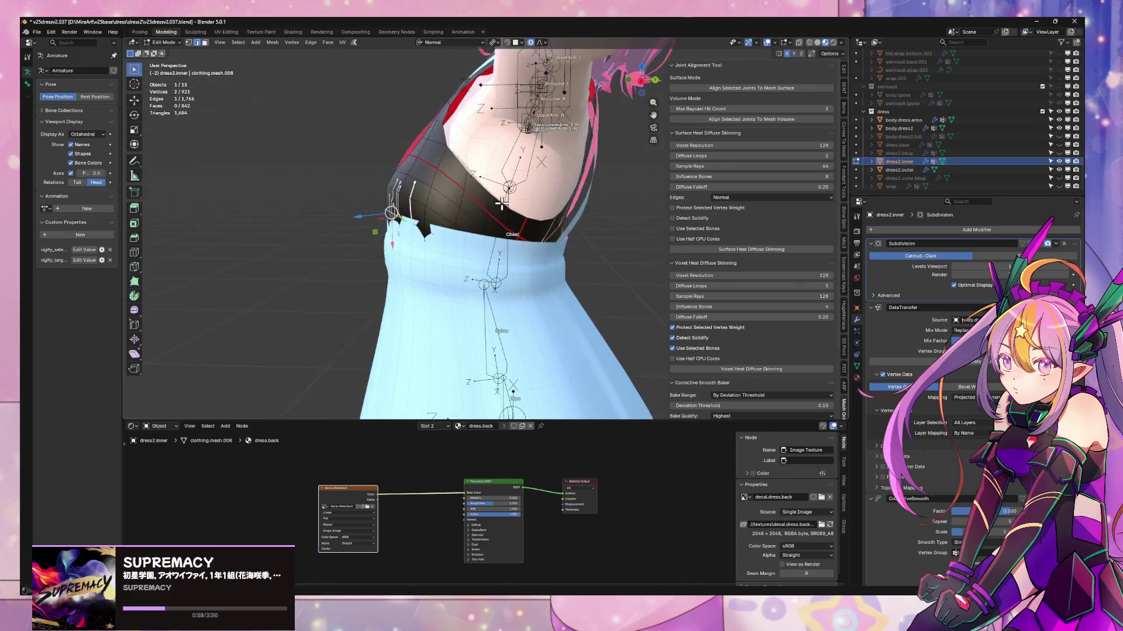
click(512, 202)
- Use Normal orientation to shift more chest and back vertices along their normals, then exit Edit Mode
click(465, 43)
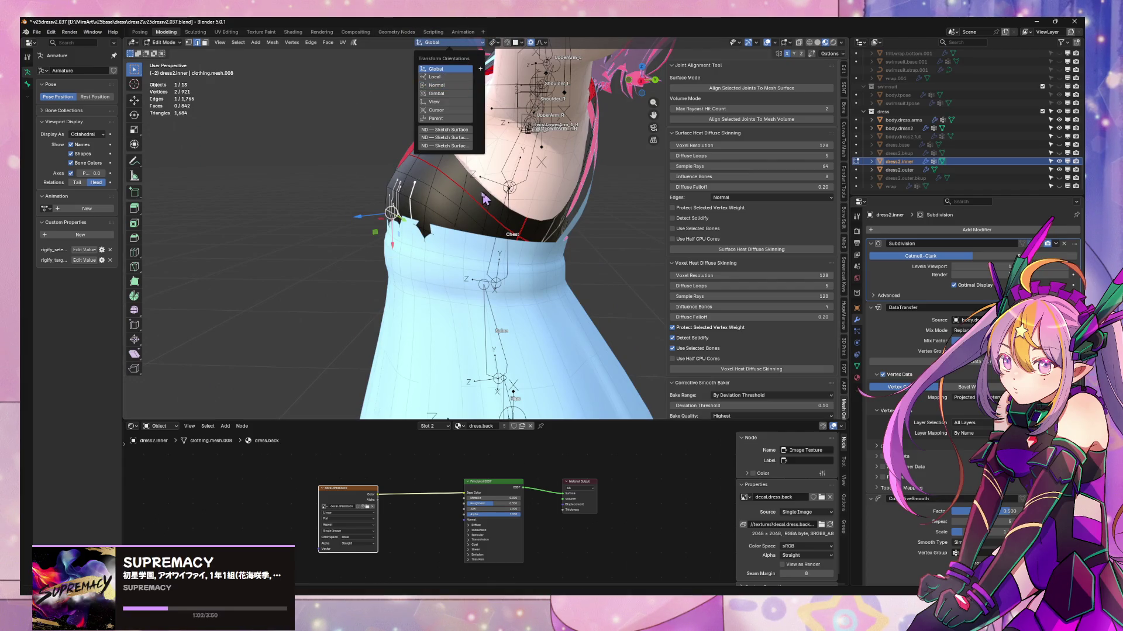
middle_drag(485, 200, 410, 240)
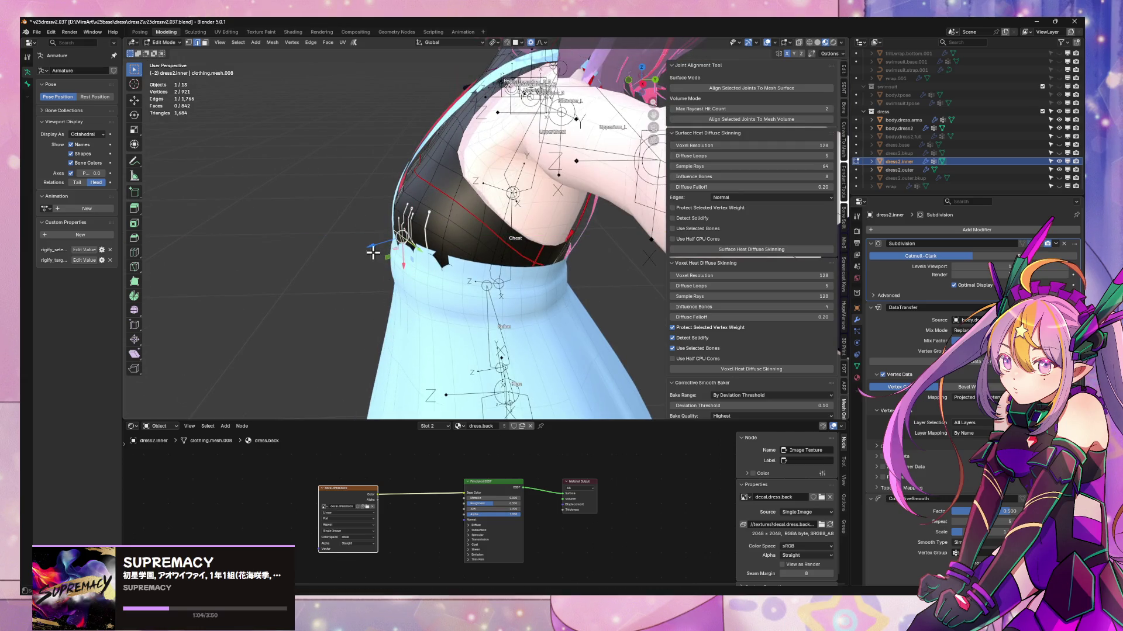
key(g)
key(z)
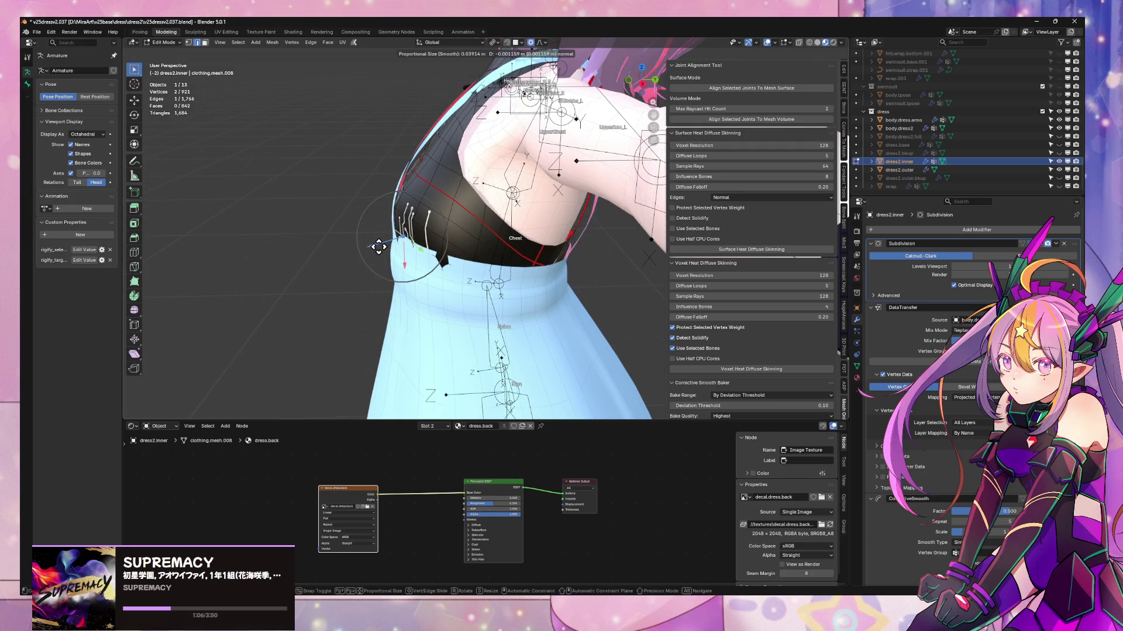
scroll(381, 243, down, 1)
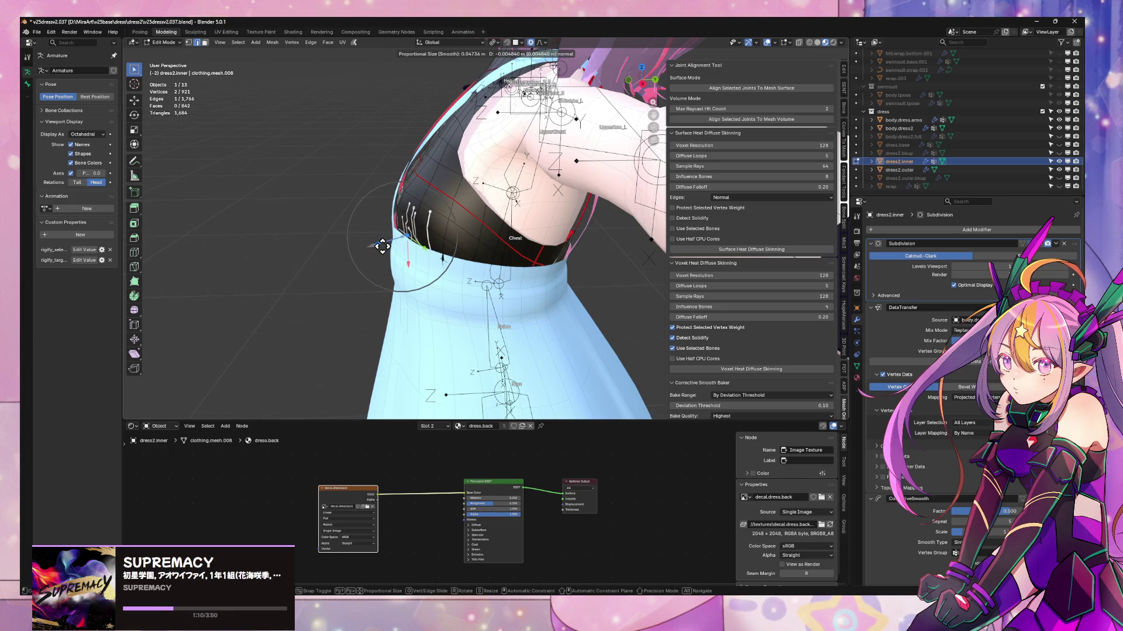
click(382, 246)
middle_drag(381, 247, 581, 326)
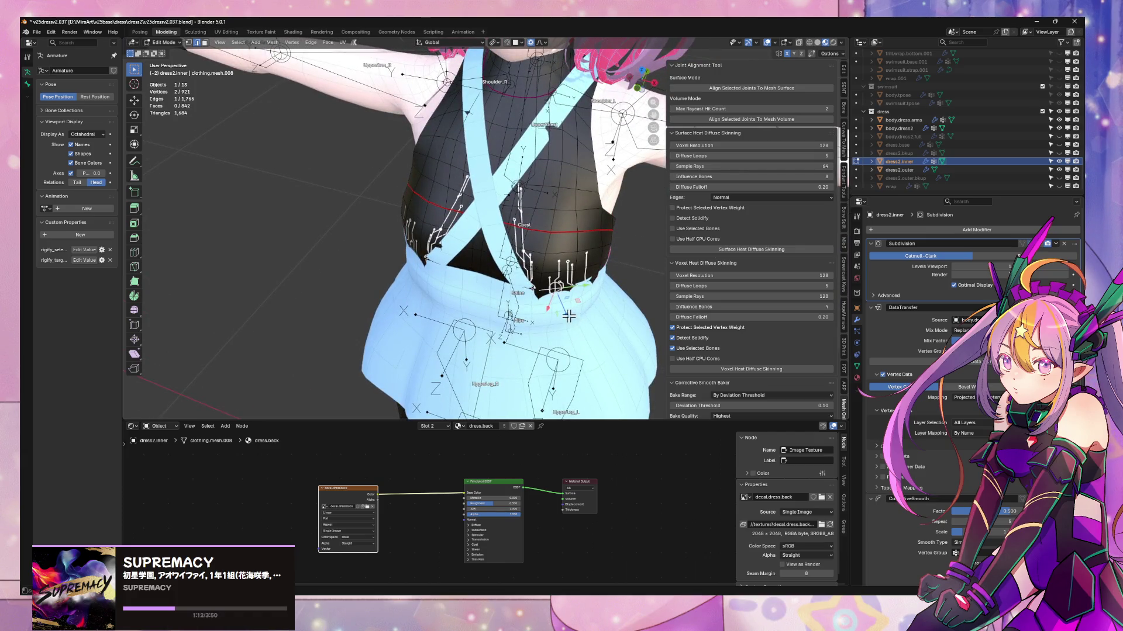
key(g)
key(z)
key(z)
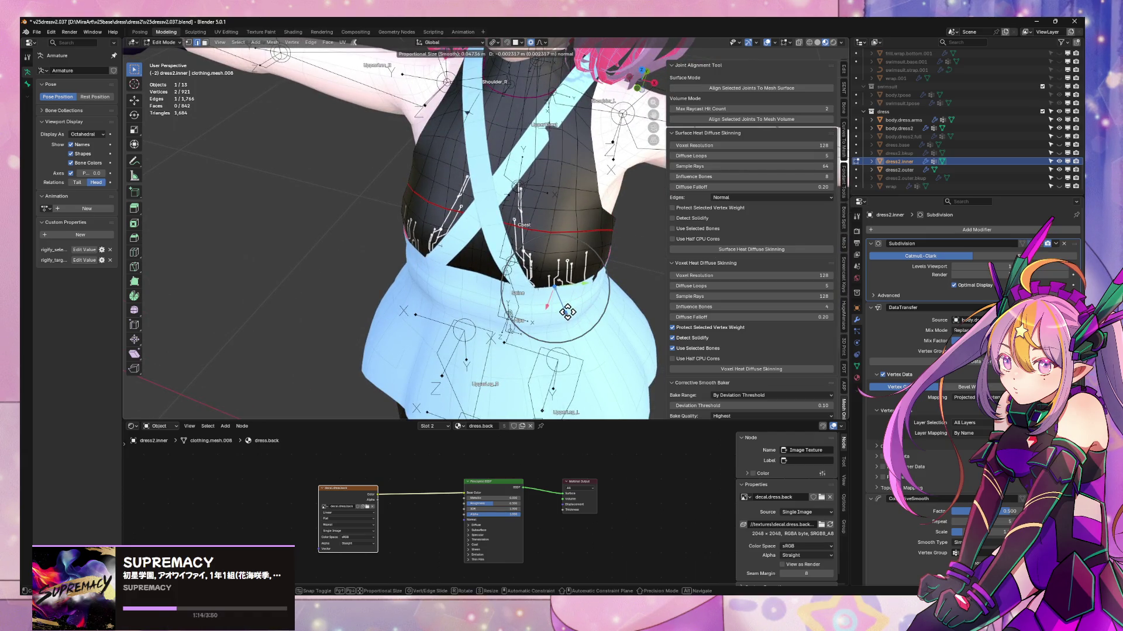
click(587, 307)
key(Tab)
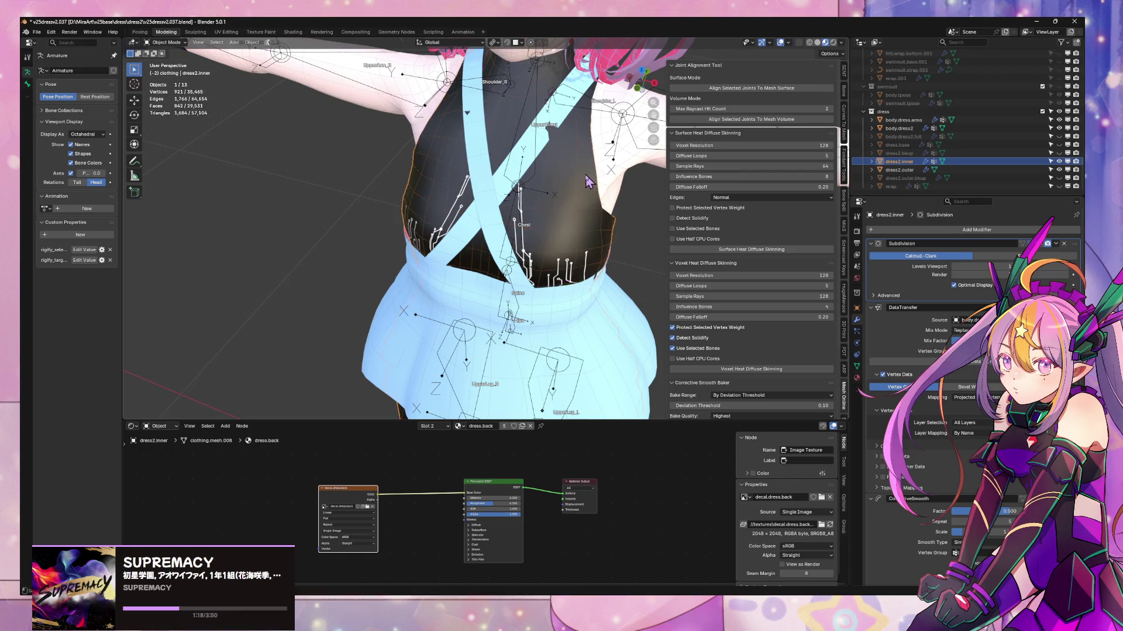
mouse_move(587, 228)
middle_down()
mouse_move(540, 225)
mouse_move(565, 187)
middle_up()
key(Tab)
key(Tab)
- Select dress2.outer and raise one of its strap vertices slightly in Edit Mode
click(565, 187)
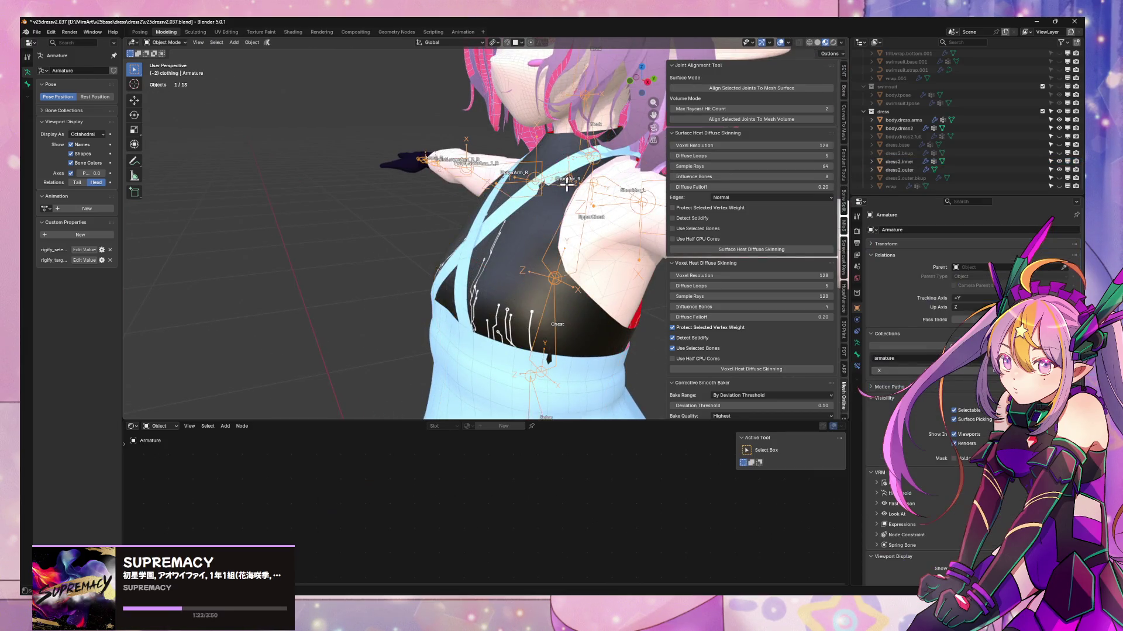
click(524, 209)
key(Tab)
middle_drag(524, 210, 559, 168)
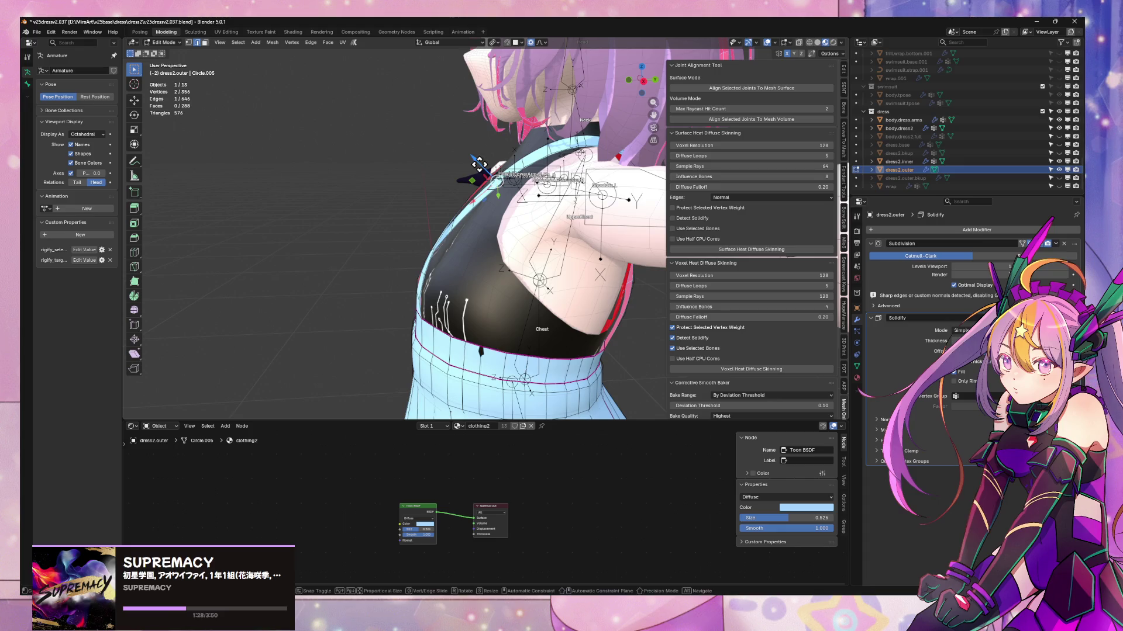
drag(471, 170, 476, 164)
mouse_move(477, 164)
middle_down()
mouse_move(581, 191)
mouse_move(580, 204)
middle_up()
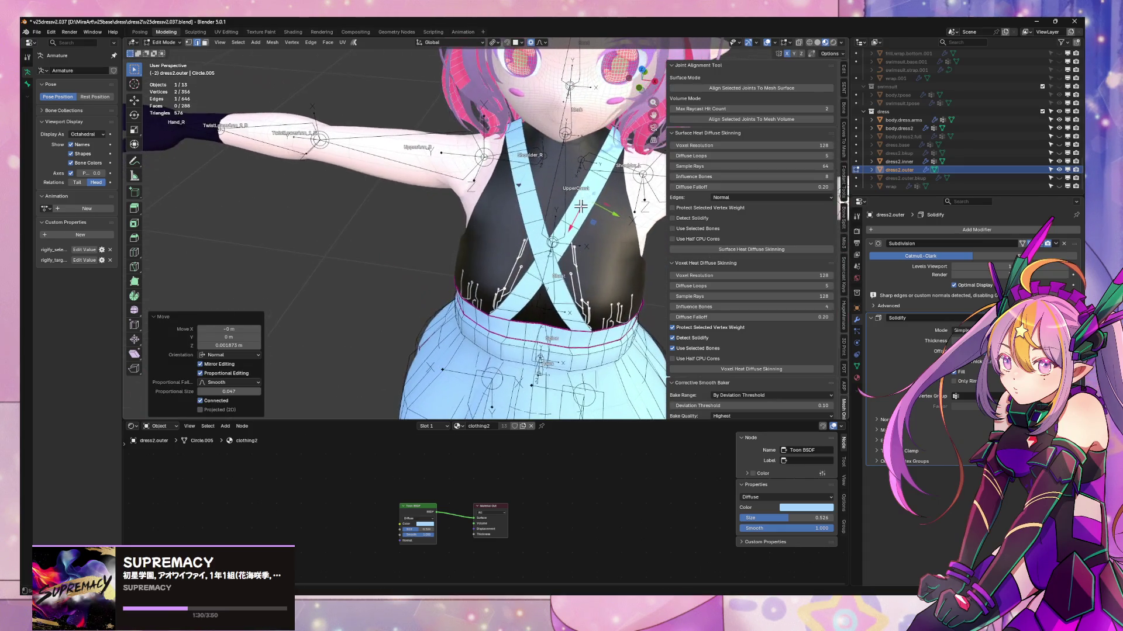
- Move the two crossed strap edges about 0.0028 m along their normal, then select the inner dress and body
shift+click(532, 179)
click(535, 193)
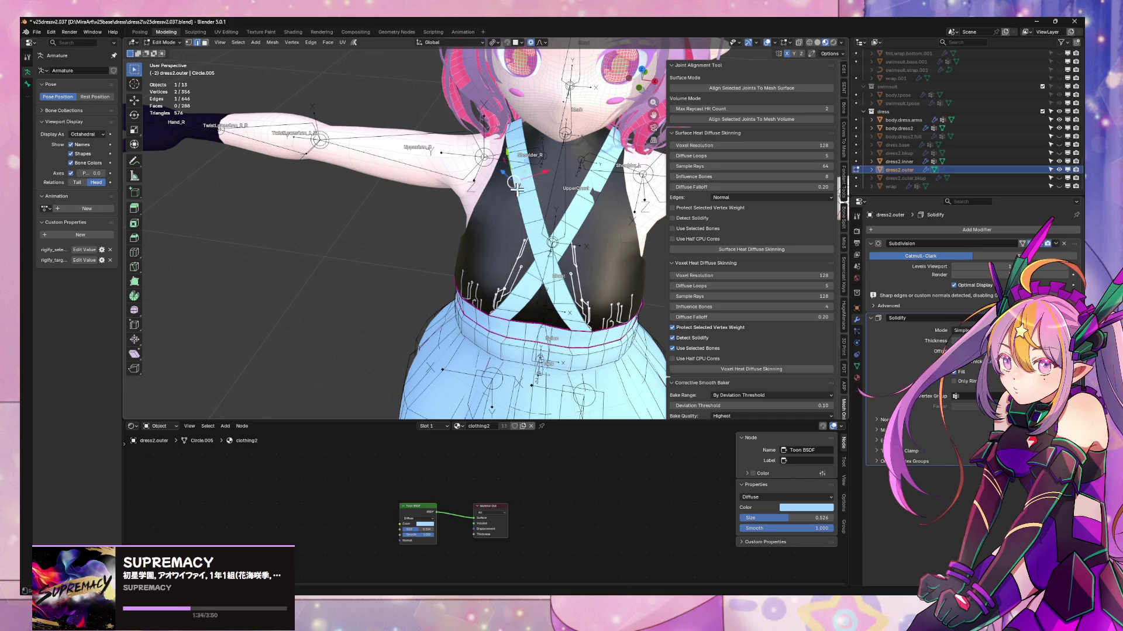
shift+click(584, 197)
middle_drag(584, 197, 528, 183)
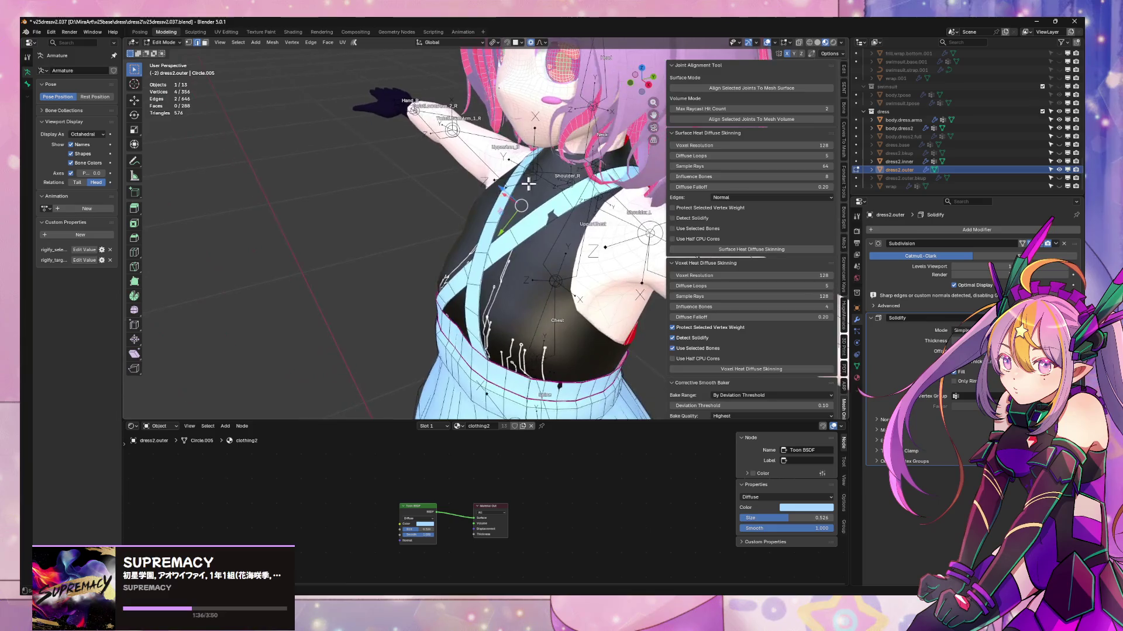
key(g)
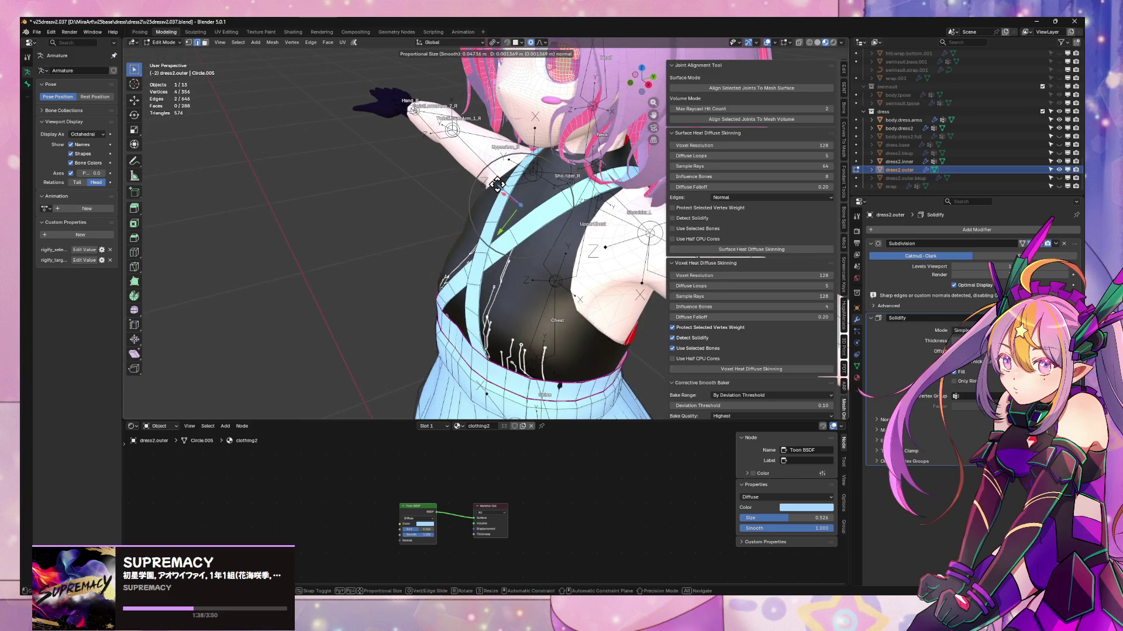
click(498, 185)
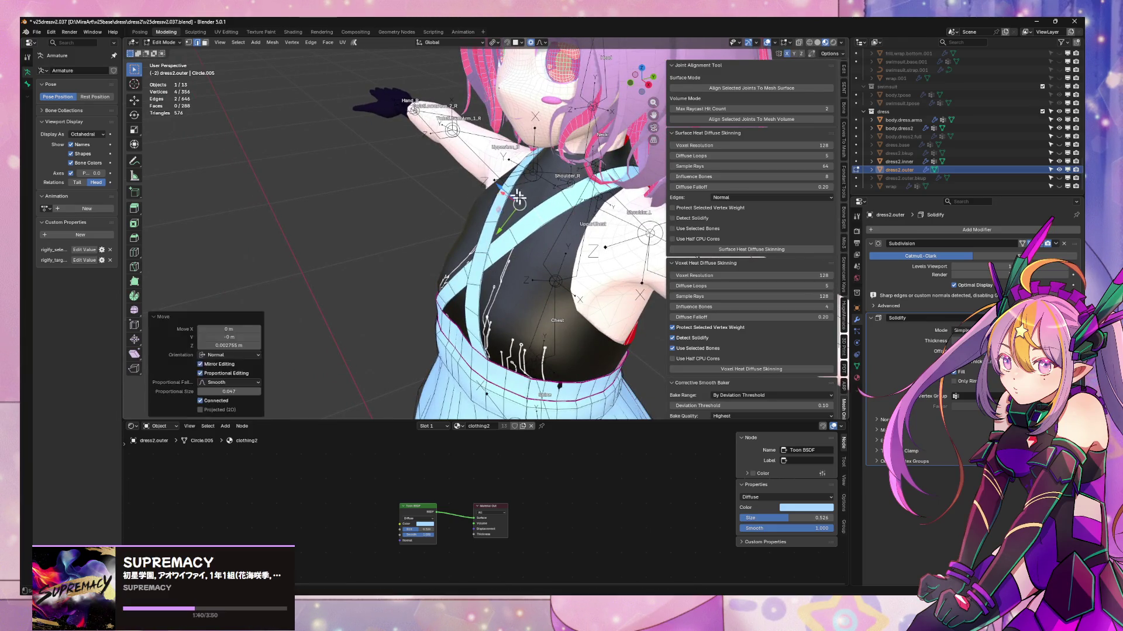
key(Tab)
mouse_move(591, 261)
middle_down()
mouse_move(570, 153)
mouse_move(538, 188)
middle_up()
click(537, 188)
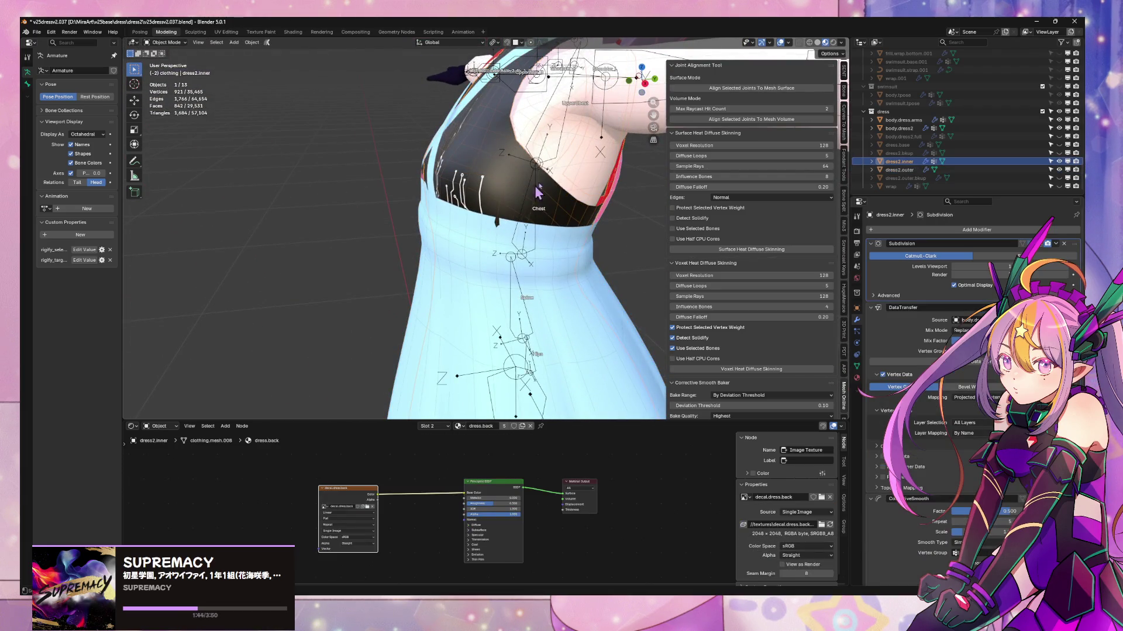
shift+click(587, 188)
- Toggle local view on the dress and body, then briefly inspect the outer dress mesh
key(KP_Divide)
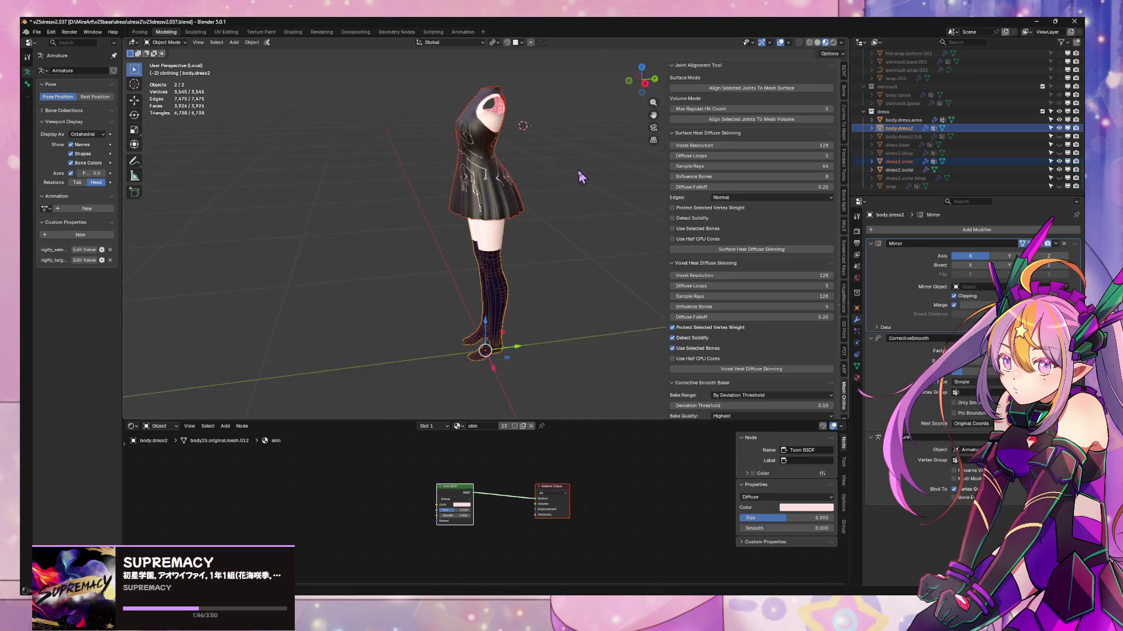
mouse_move(581, 175)
middle_down()
mouse_move(515, 196)
mouse_move(561, 252)
middle_up()
key(KP_Divide)
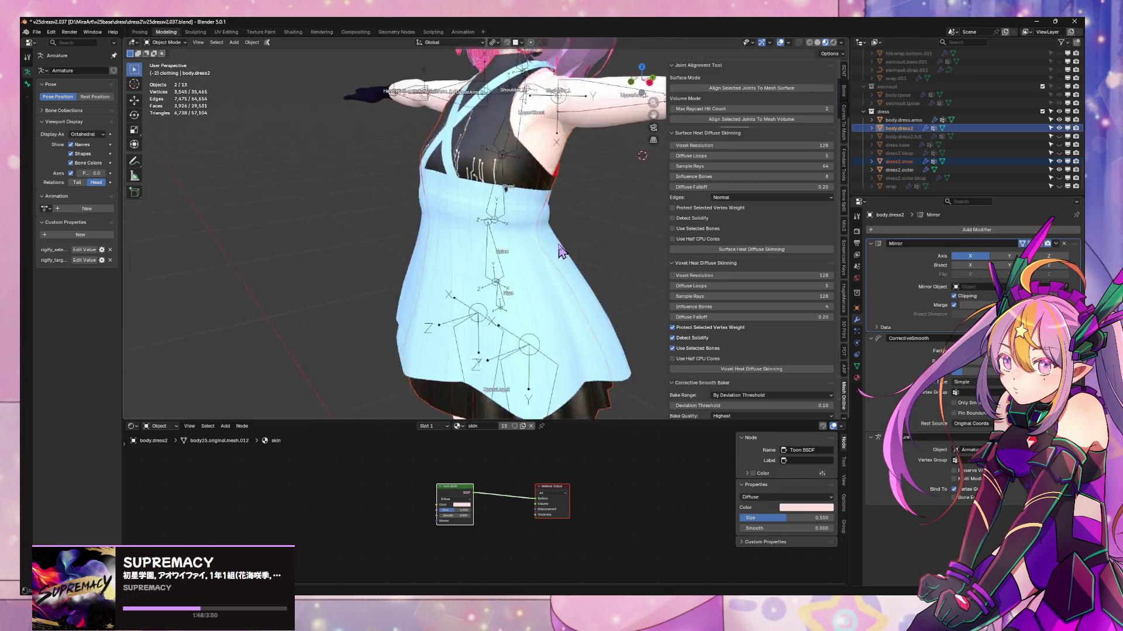
scroll(538, 229, up, 5)
click(567, 241)
key(Tab)
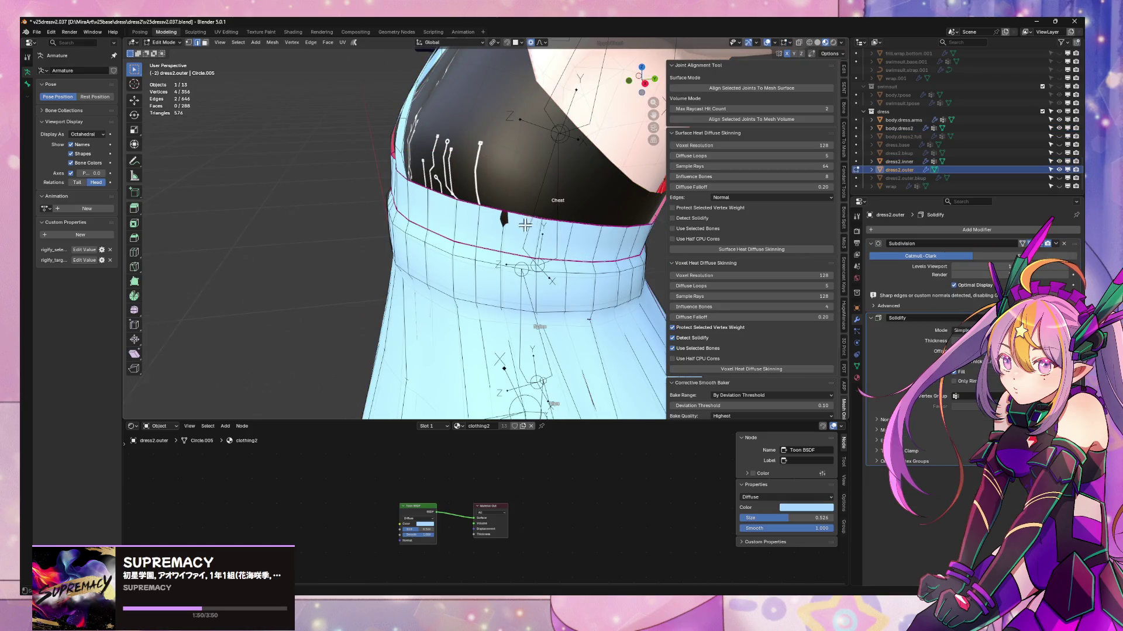
key(Tab)
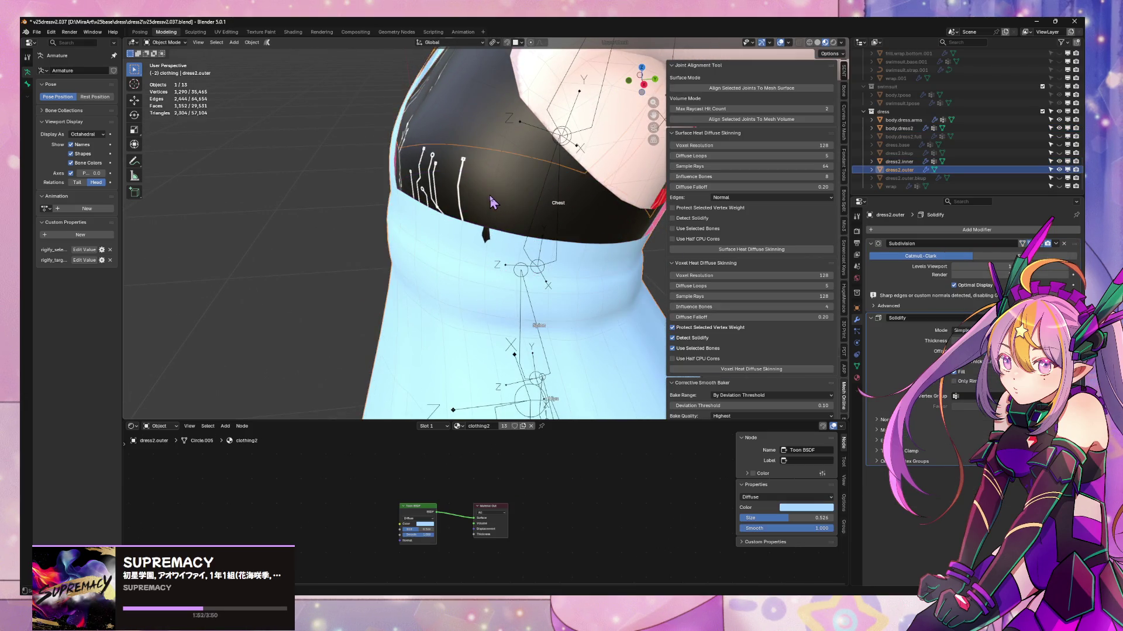
- Nudge dress2.inner's chest edge along its normal with proportional falloff
click(491, 201)
key(Tab)
click(489, 221)
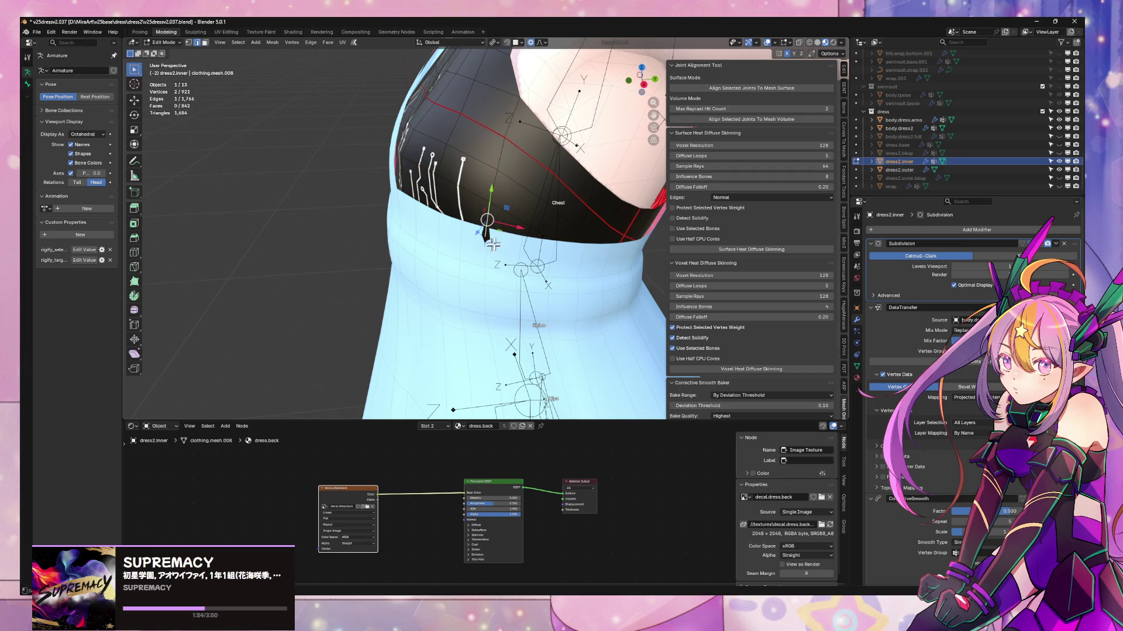
middle_drag(513, 227, 466, 244)
key(g)
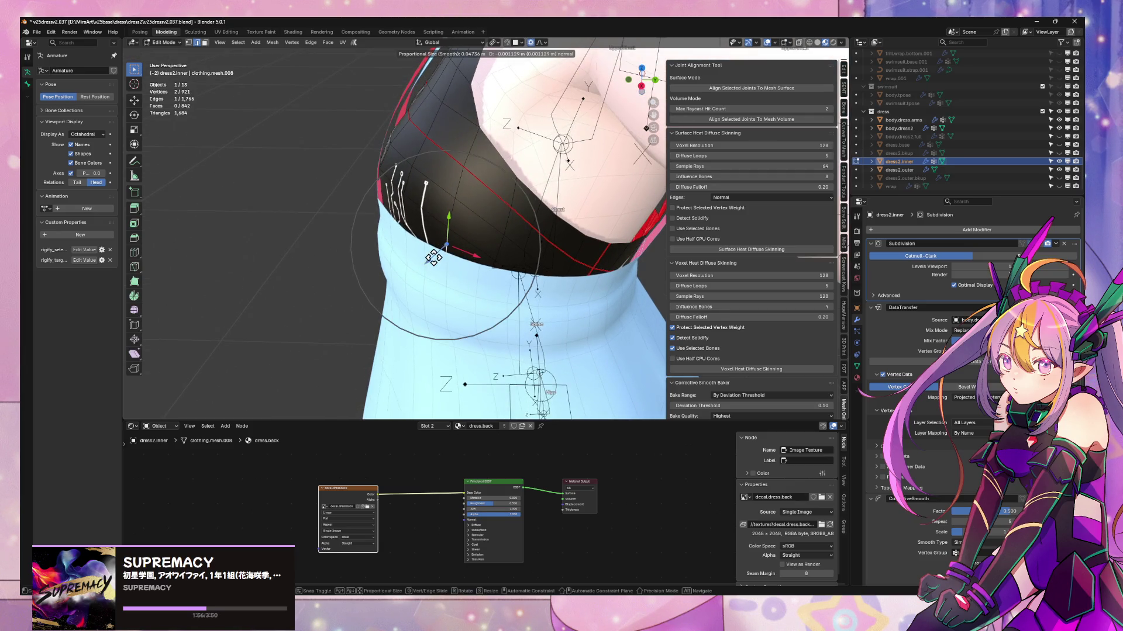
key(Escape)
key(Tab)
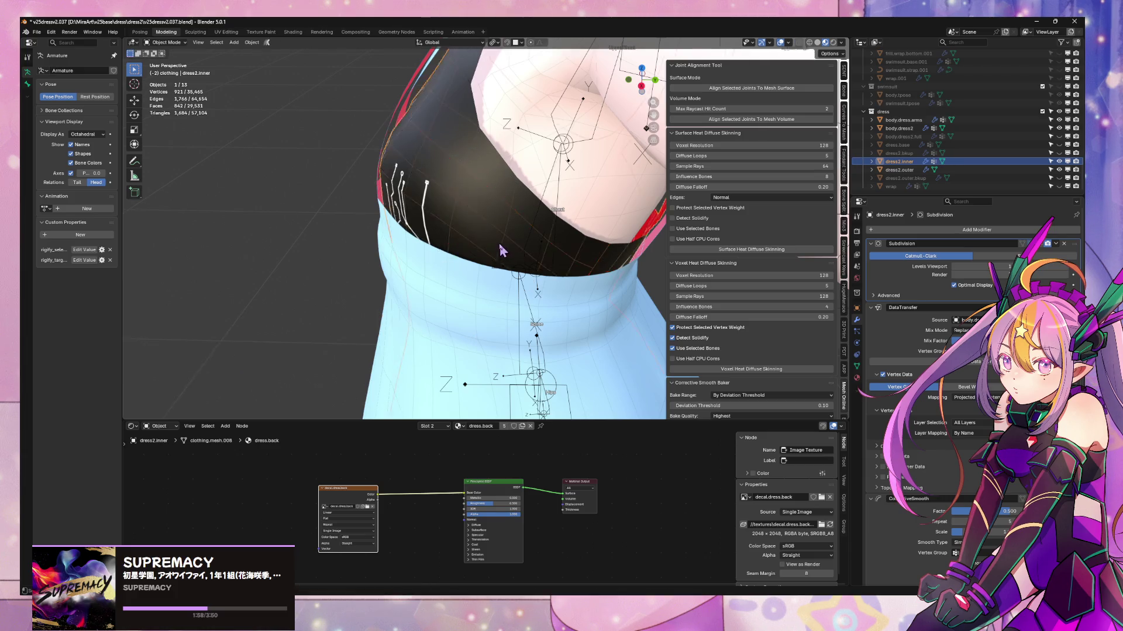
- View the character from behind and select the outer dress, armature and body together
scroll(580, 237, down, 5)
mouse_move(498, 240)
middle_down()
mouse_move(580, 237)
mouse_move(431, 211)
mouse_move(445, 201)
mouse_move(420, 220)
middle_up()
key(alt+z)
scroll(431, 210, up, 3)
shift+click(449, 215)
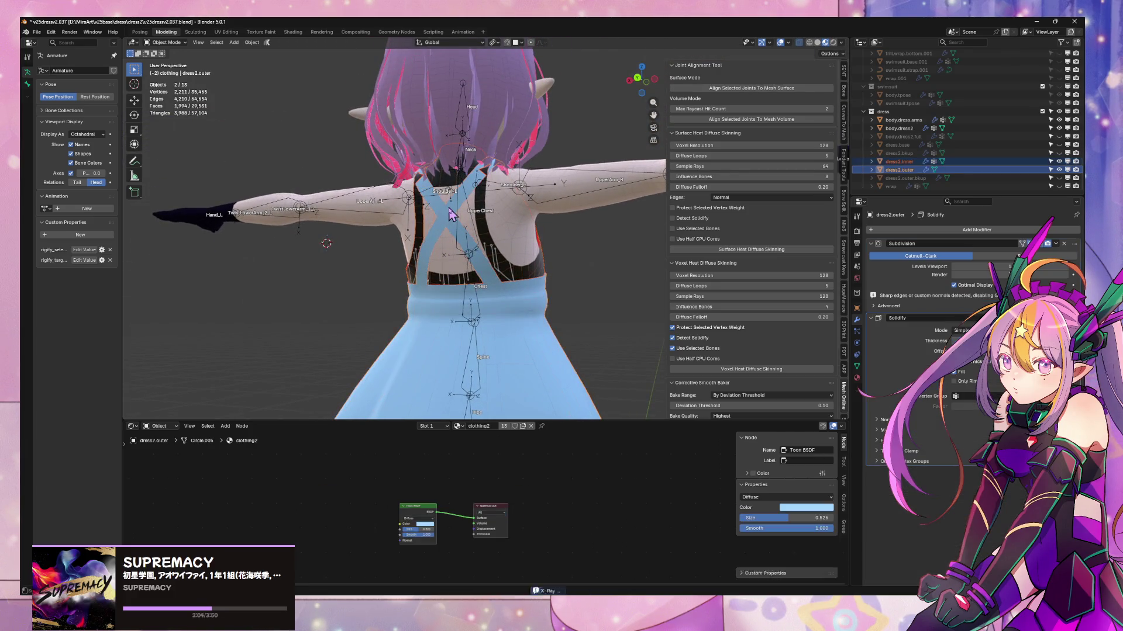
shift+click(456, 263)
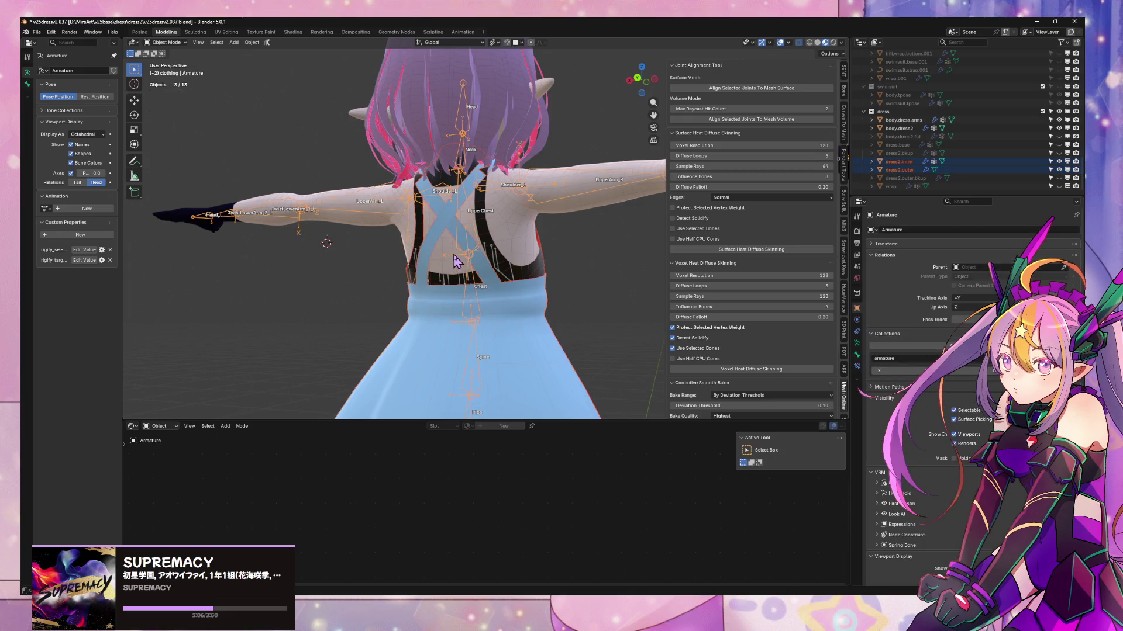
shift+click(531, 245)
- Isolate the dress pieces and body in local view and edit dress2.outer at the shoulder
key(KP_Divide)
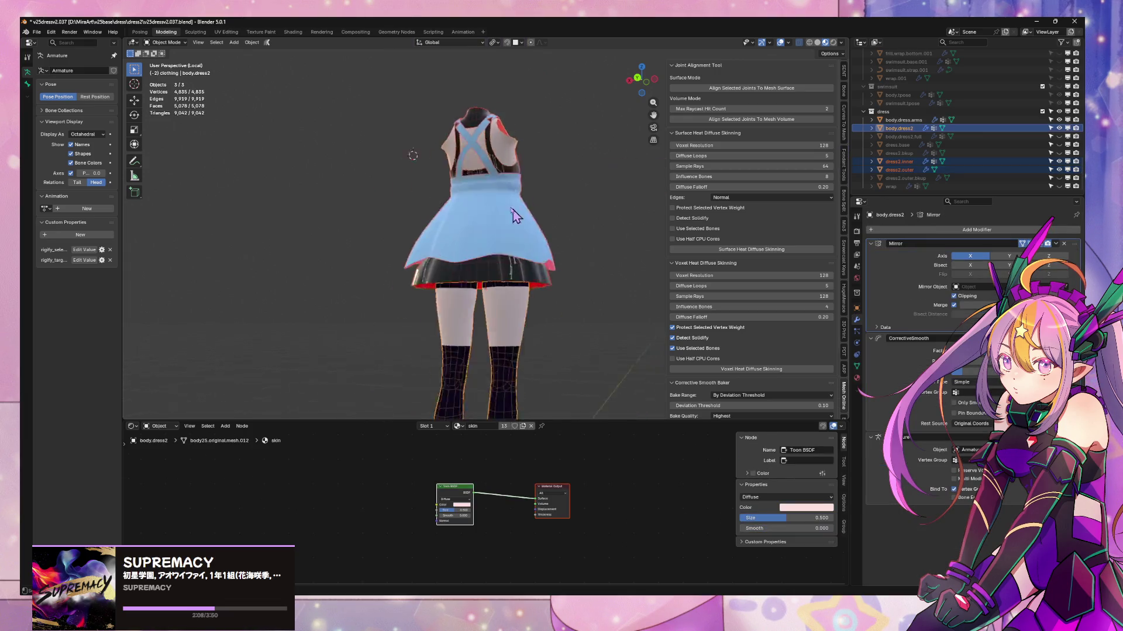
scroll(493, 276, up, 5)
mouse_move(493, 276)
middle_down()
mouse_move(445, 240)
mouse_move(492, 266)
mouse_move(535, 240)
mouse_move(576, 245)
middle_up()
scroll(444, 239, up, 3)
click(440, 232)
key(Tab)
- Shift the shoulder strap vertices with proportional editing, cancelling one bad move
key(g)
click(525, 252)
shift+click(536, 241)
key(g)
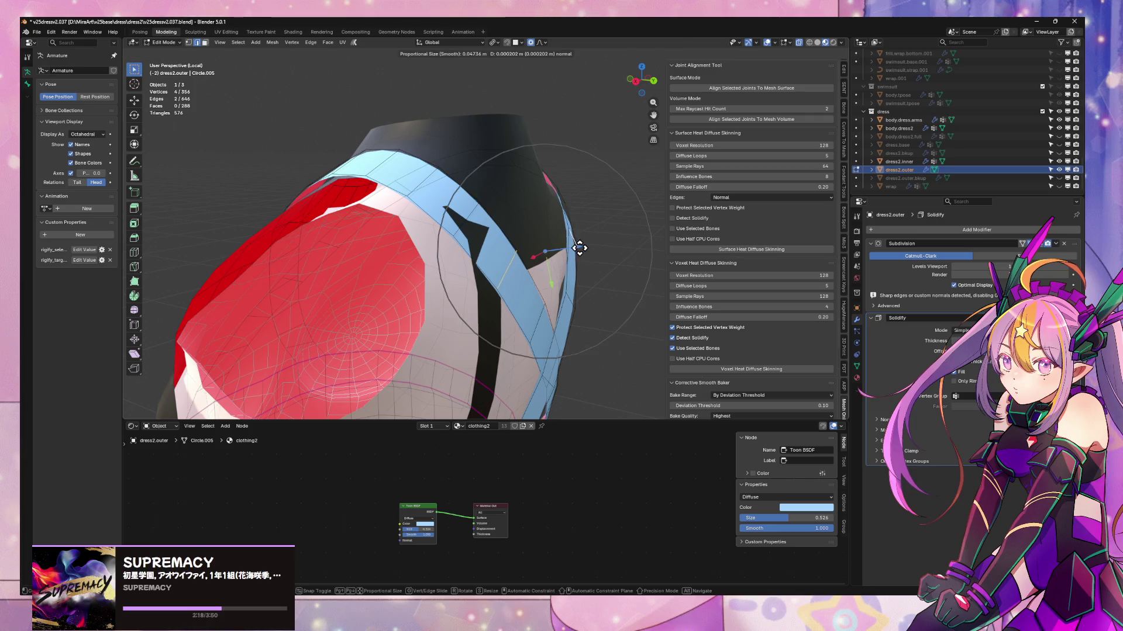
right_click(584, 248)
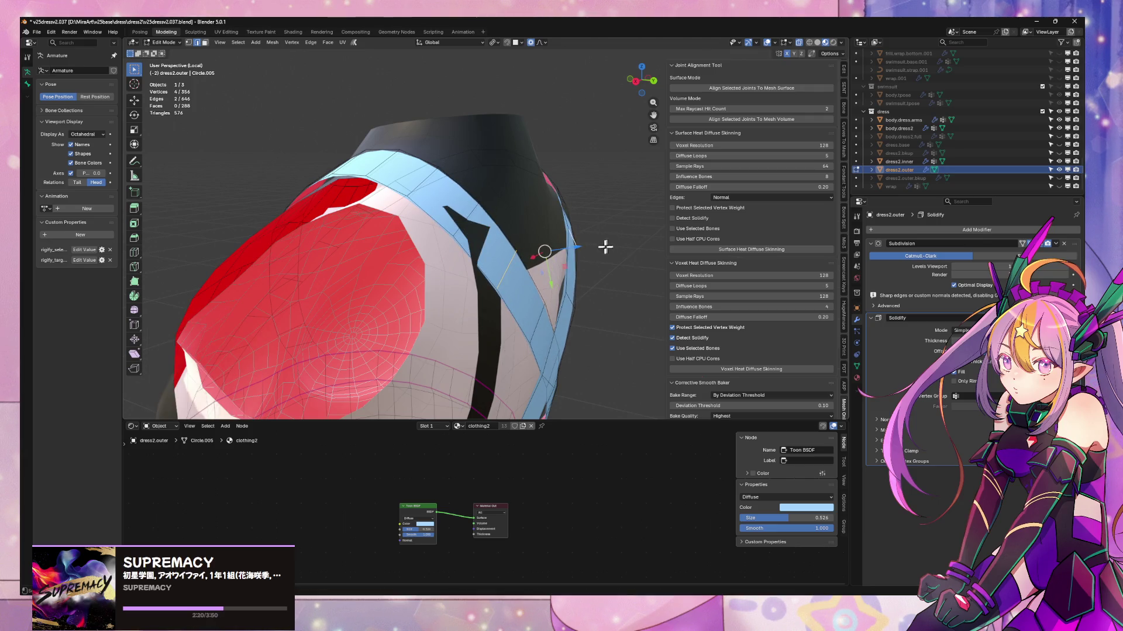
key(g)
- Nudge the strap edges at the back of the shoulder along their normal
click(546, 250)
click(546, 250)
mouse_move(546, 250)
middle_down()
mouse_move(505, 201)
mouse_move(552, 188)
middle_up()
shift+click(505, 202)
key(g)
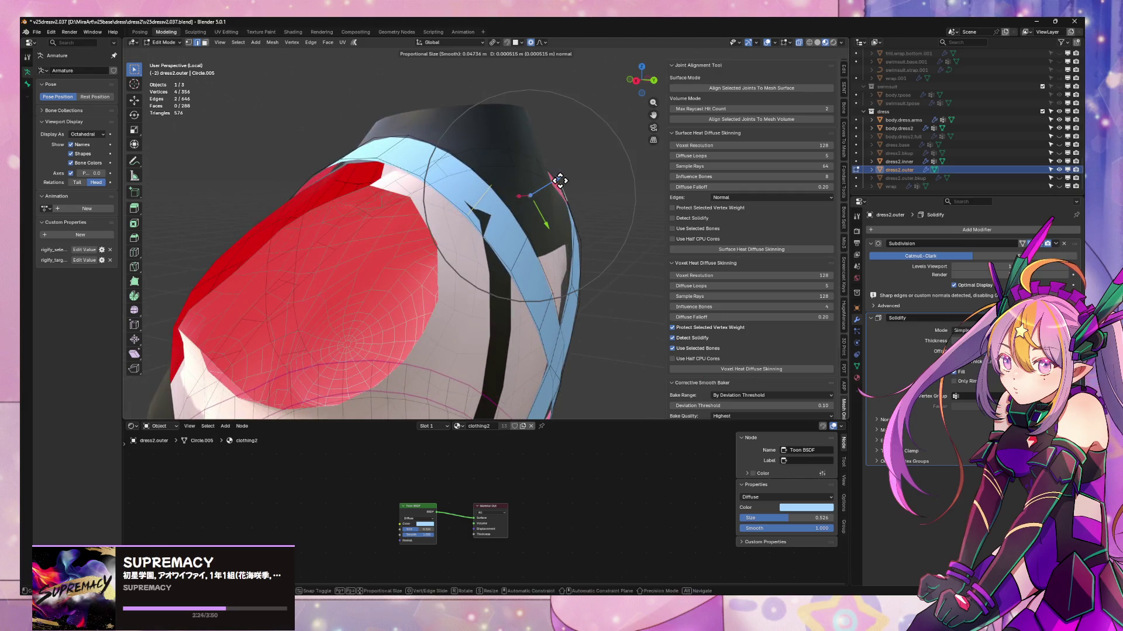
click(568, 181)
- Leave edit mode, clear the selection, and exit local view to show the full character
key(Tab)
scroll(601, 221, down, 5)
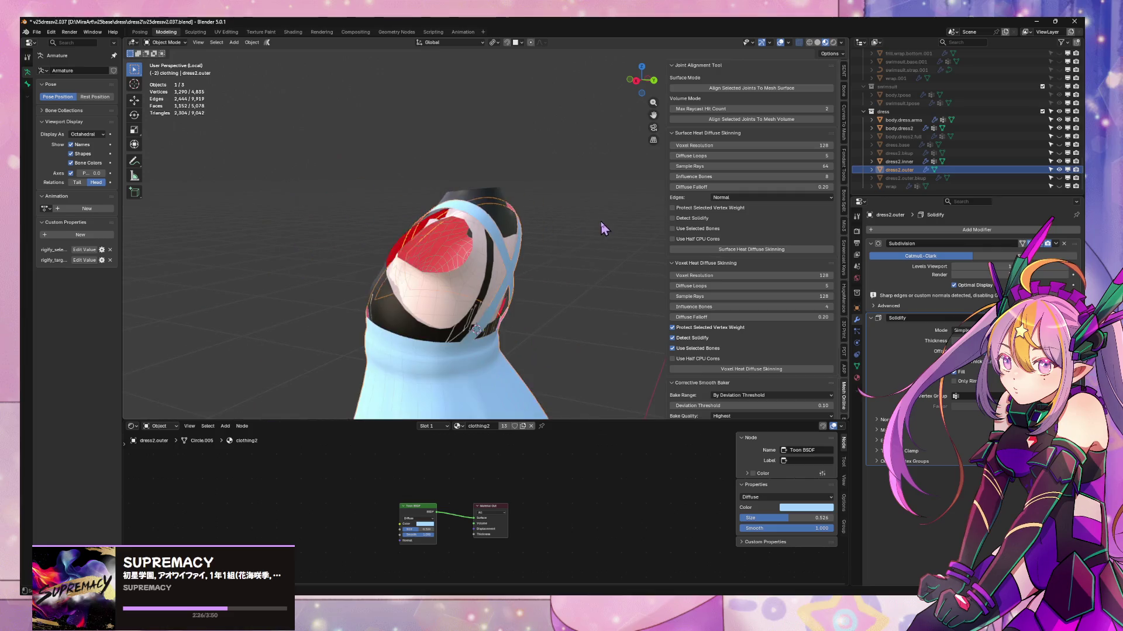
key(alt+a)
mouse_move(567, 251)
middle_down()
mouse_move(678, 245)
mouse_move(589, 233)
mouse_move(401, 265)
middle_up()
key(KP_Divide)
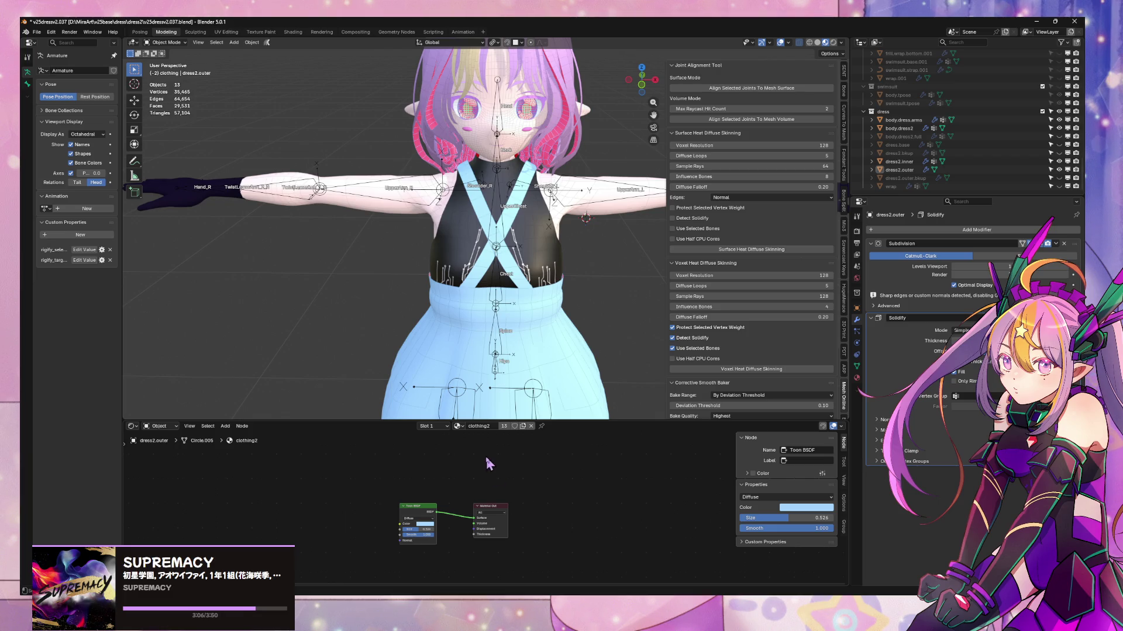
- Enter Edit Mode on dress2.outer and select the skirt's hem edge loop
mouse_move(571, 381)
middle_down()
mouse_move(608, 374)
mouse_move(531, 358)
mouse_move(540, 368)
middle_up()
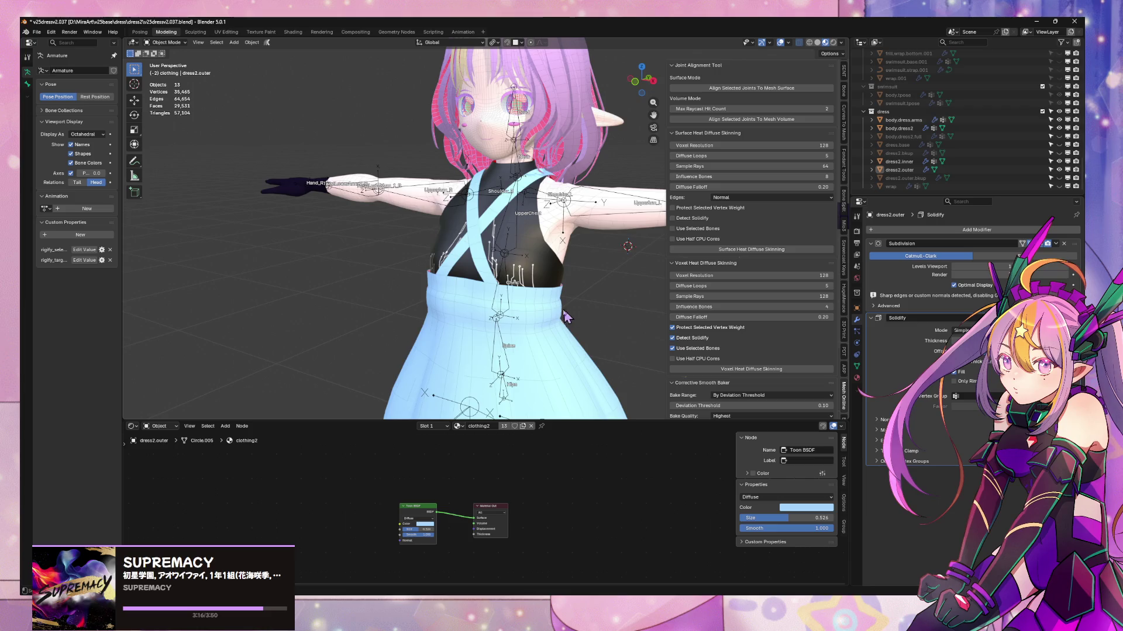
mouse_move(551, 349)
middle_down()
mouse_move(655, 257)
mouse_move(708, 237)
mouse_move(649, 263)
mouse_move(595, 325)
middle_up()
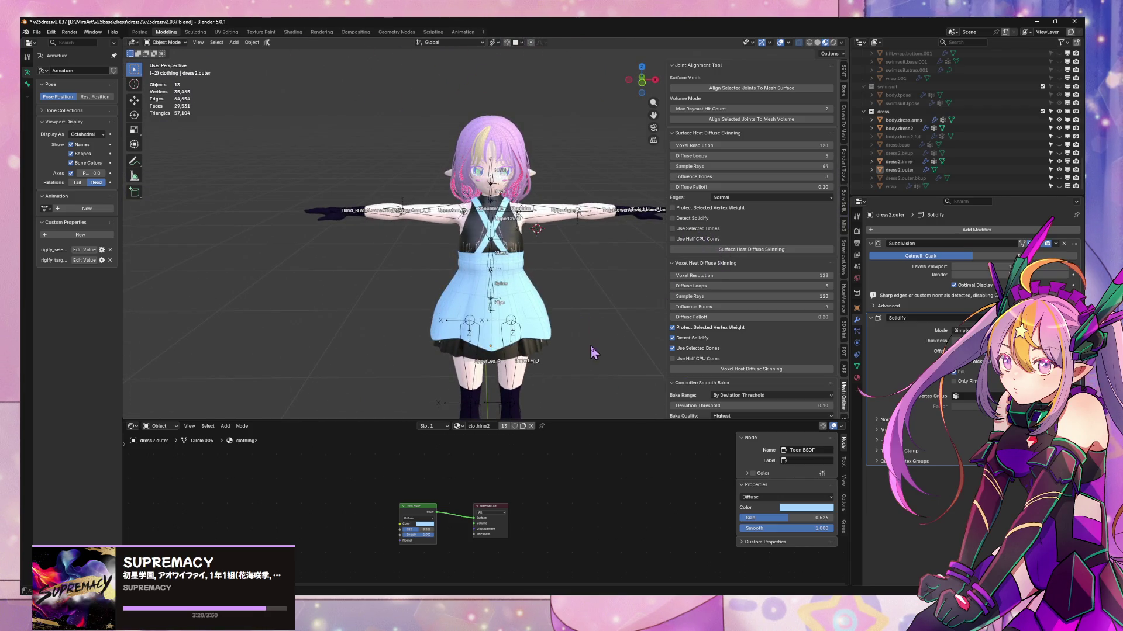
scroll(591, 351, up, 2)
scroll(585, 342, up, 2)
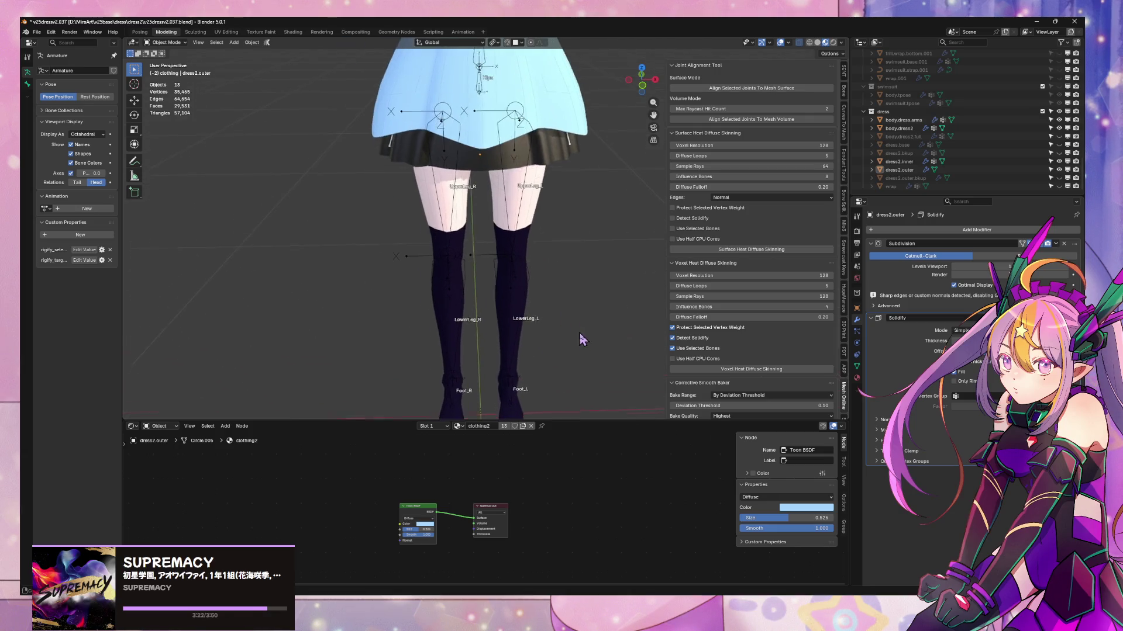
middle_drag(581, 340, 549, 287)
middle_drag(564, 194, 566, 306)
key(Tab)
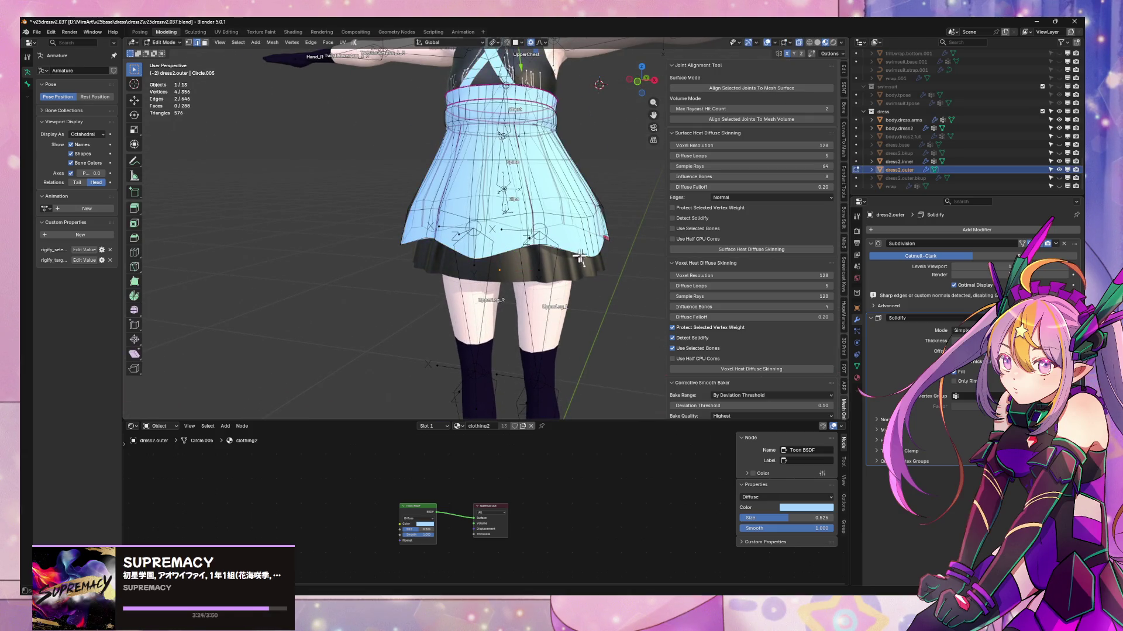
alt+click(579, 258)
scroll(625, 246, down, 3)
scroll(626, 271, up, 3)
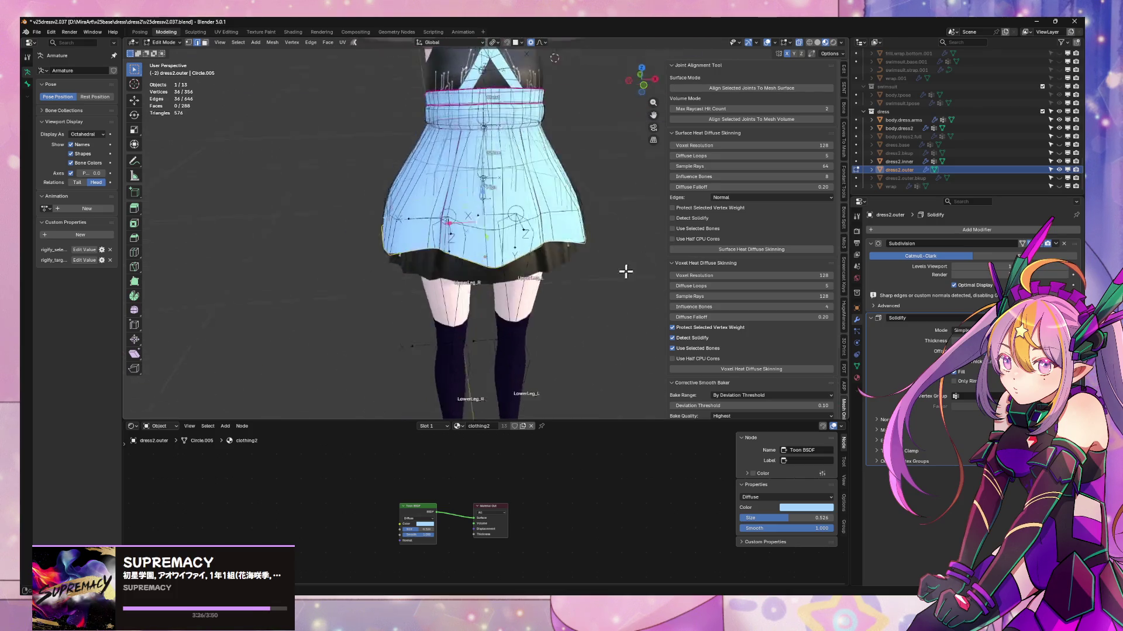
middle_drag(626, 271, 607, 266)
- Duplicate the hem loop in place, separate it into dress2.outer.001, and select that object
key(shift+d)
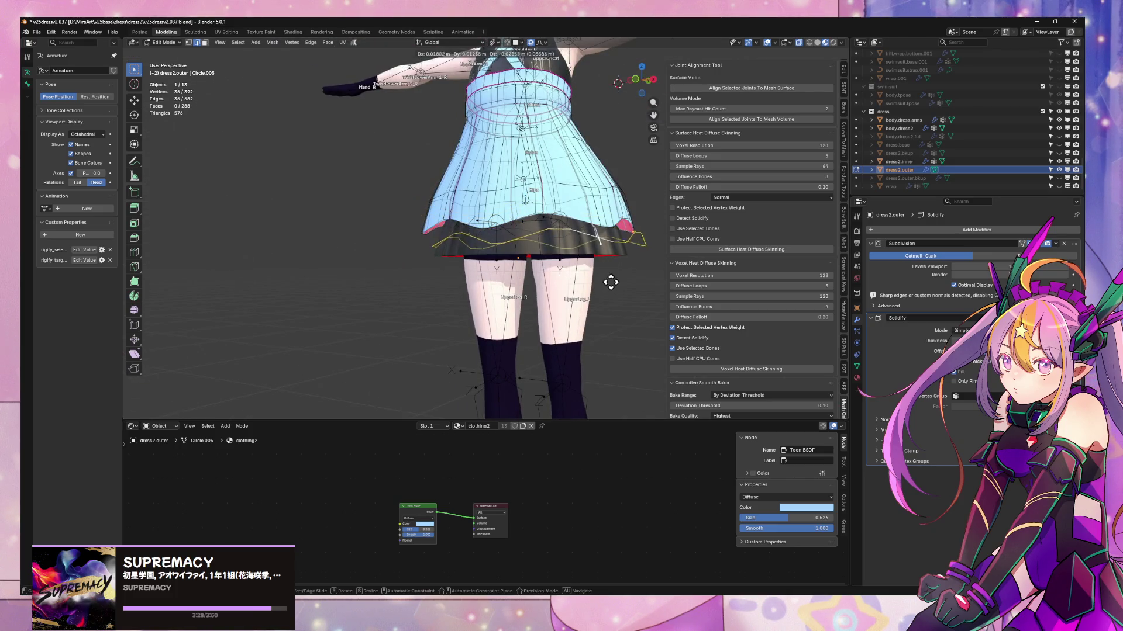
right_click(610, 283)
key(p)
click(610, 277)
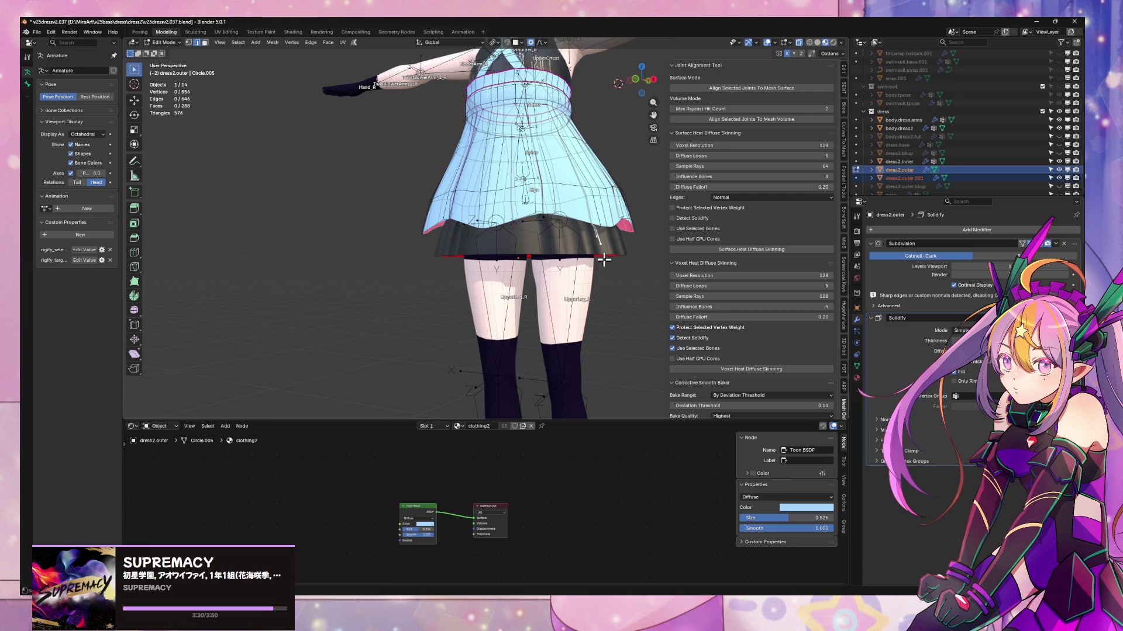
key(Tab)
click(900, 179)
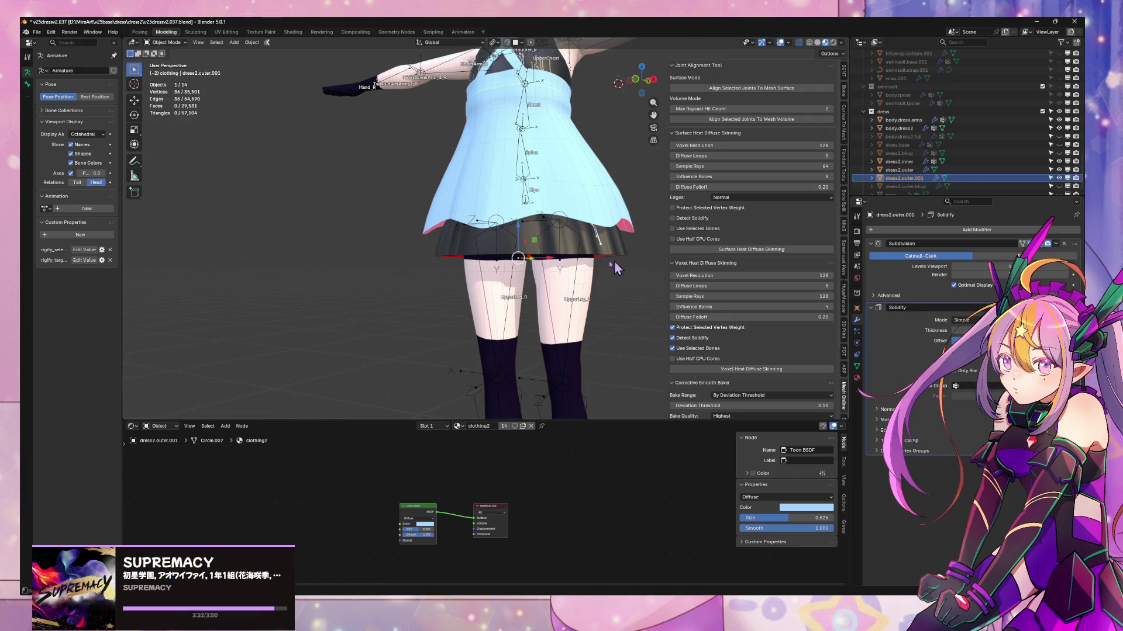
scroll(614, 290, down, 5)
mouse_move(614, 289)
middle_down()
mouse_move(487, 303)
mouse_move(450, 285)
mouse_move(609, 306)
mouse_move(438, 298)
mouse_move(525, 308)
middle_up()
scroll(509, 303, up, 5)
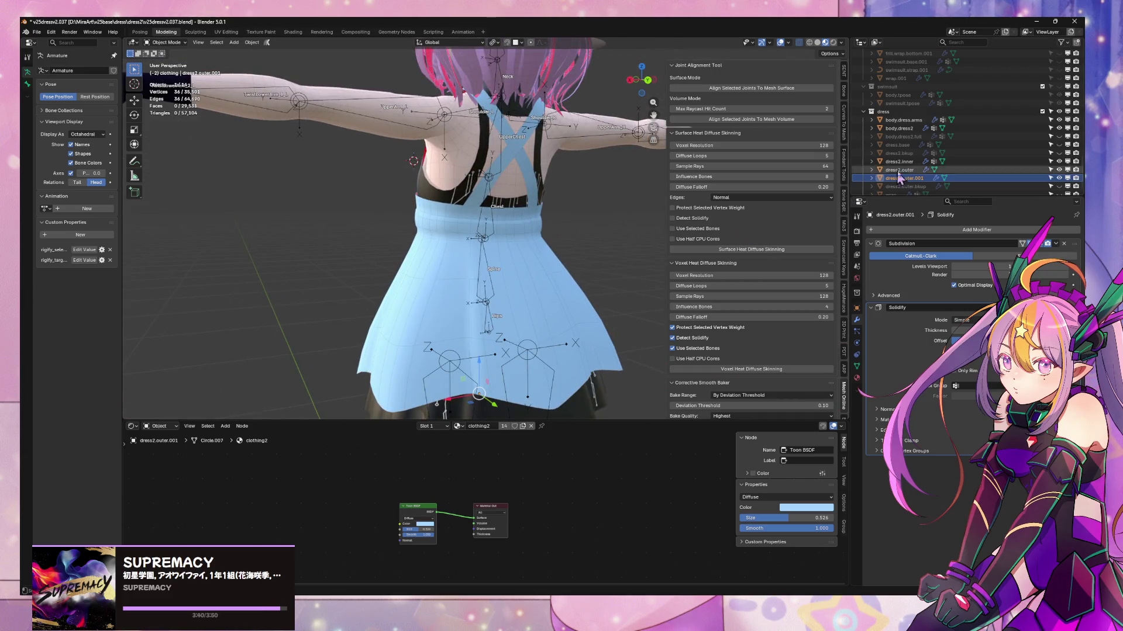
- Check dress2.bkup's material slots and view it in Local View, then hide it again
click(906, 156)
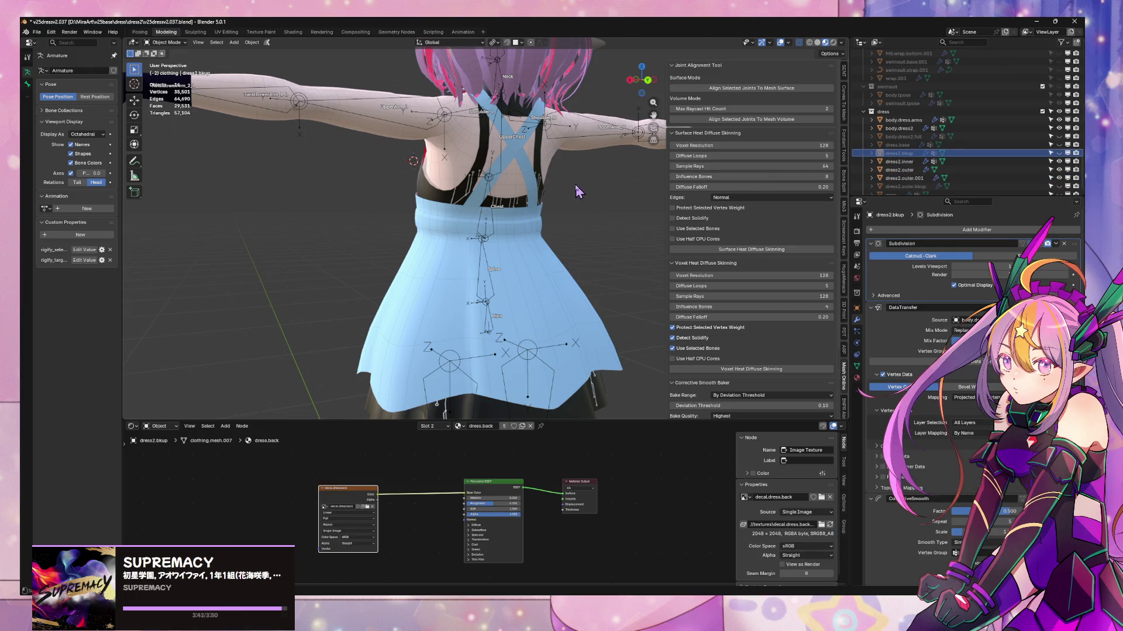
click(1047, 162)
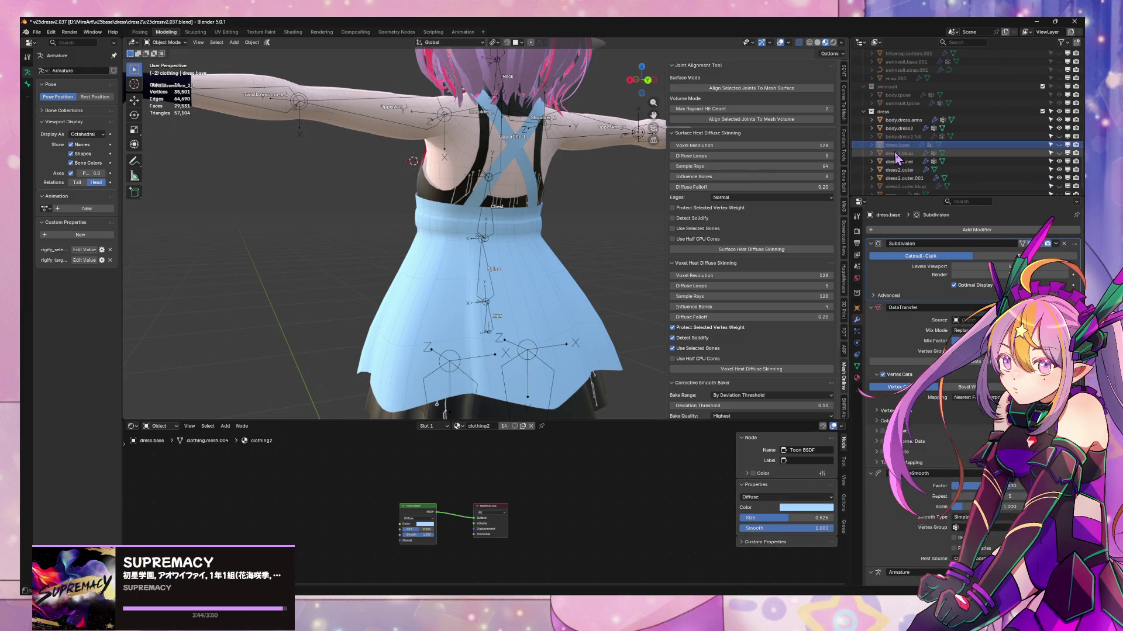
click(1047, 153)
click(1059, 154)
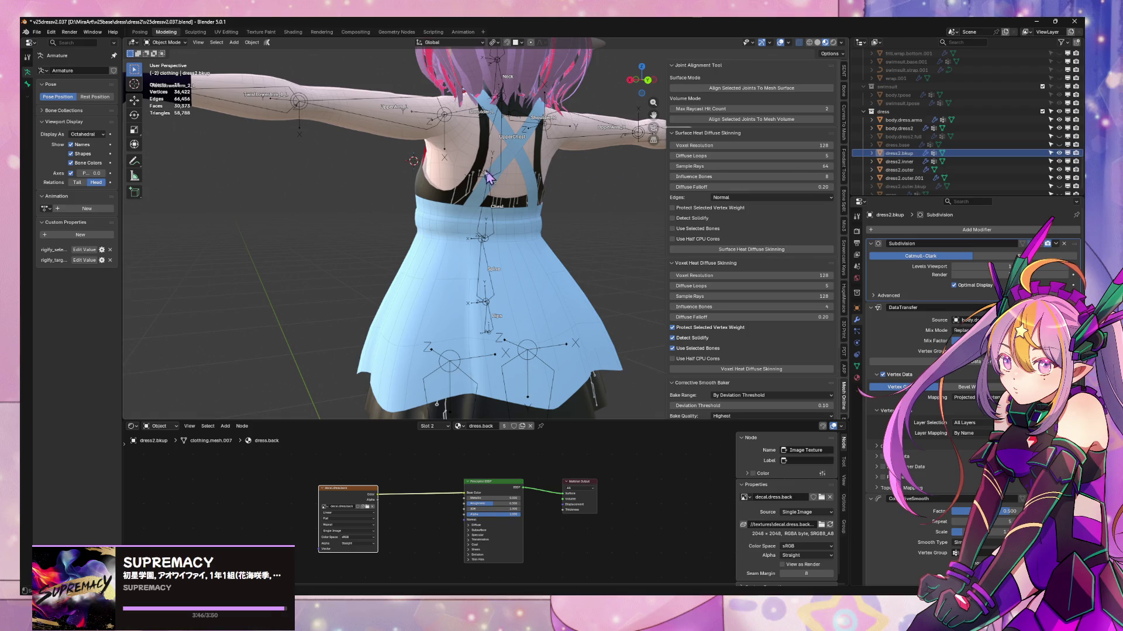
click(895, 154)
key(KP_Divide)
key(KP_Divide)
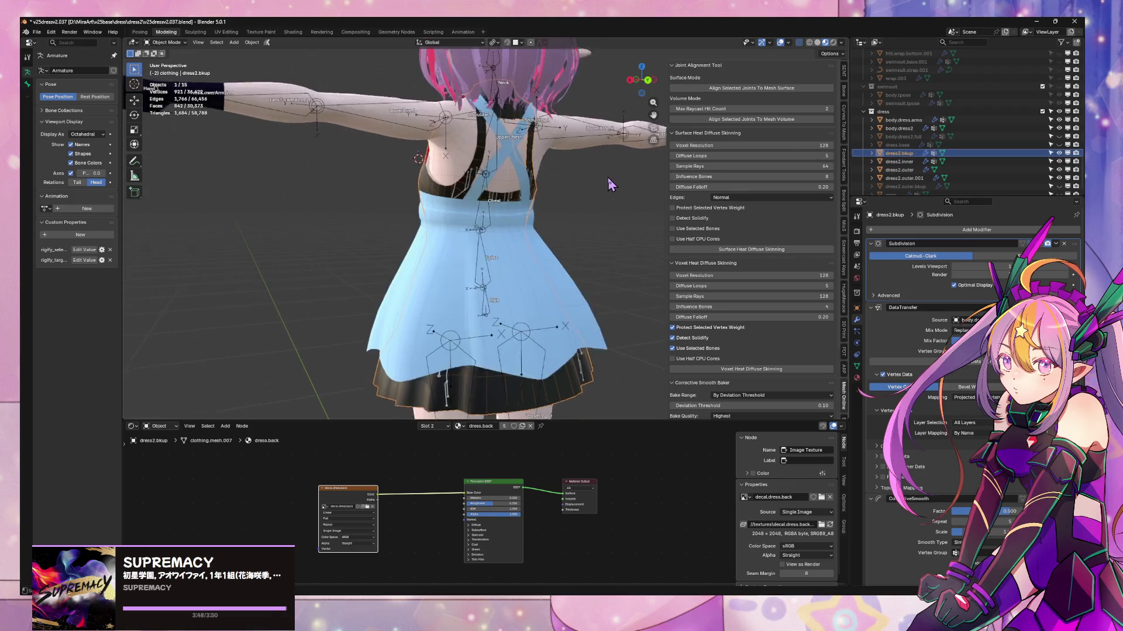
click(1059, 153)
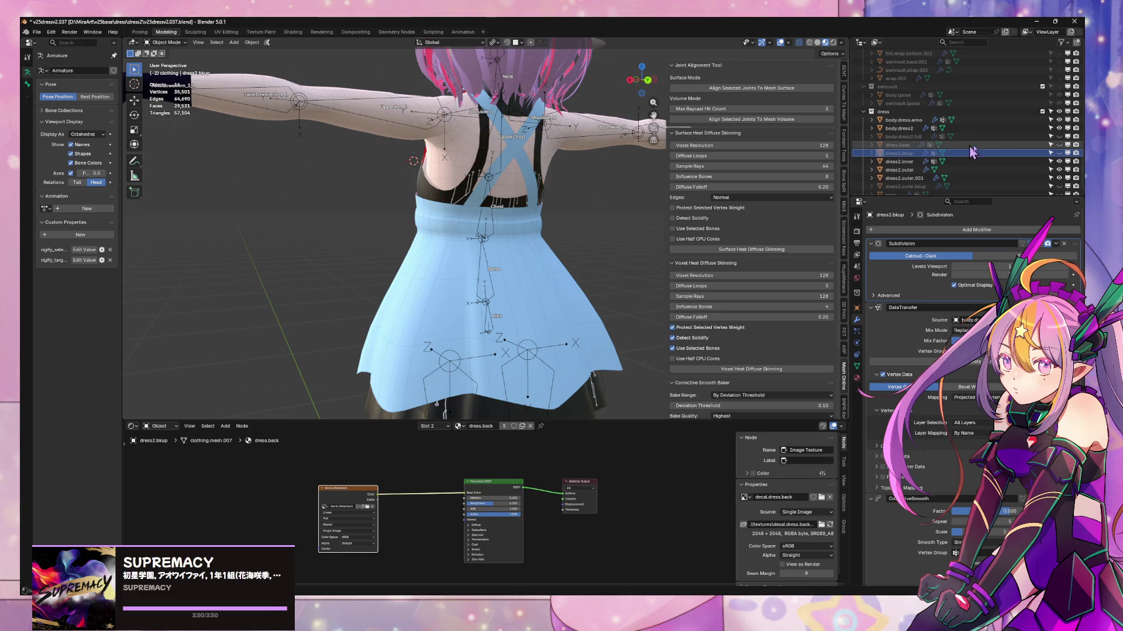
- Unhide dress.base, select it, and inspect it briefly in Local View
click(1059, 145)
scroll(583, 157, down, 5)
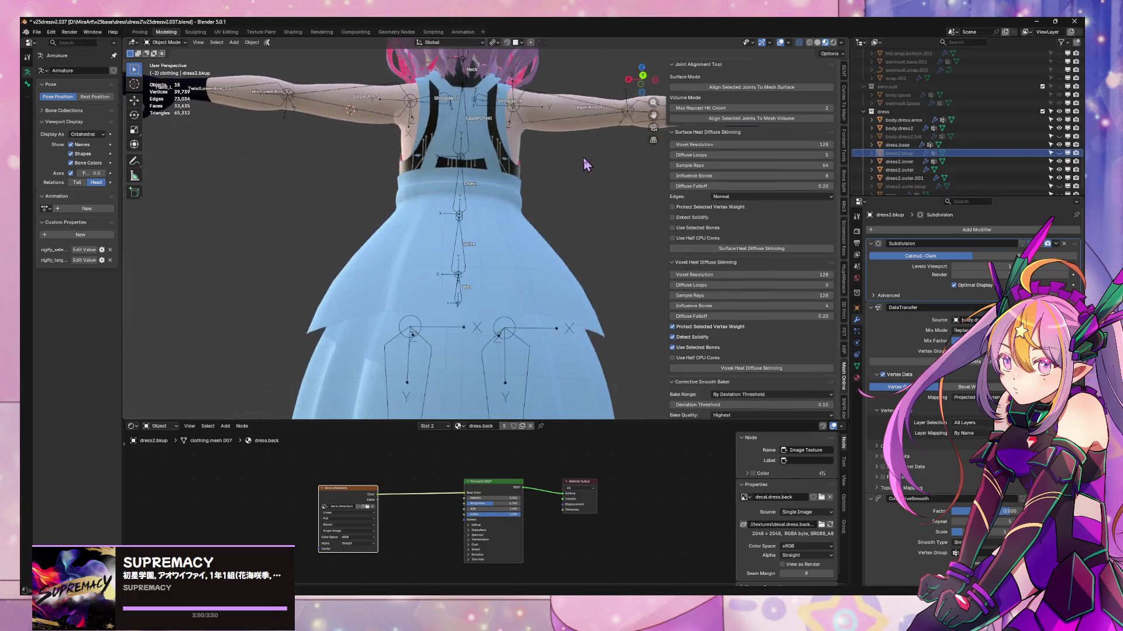
click(549, 332)
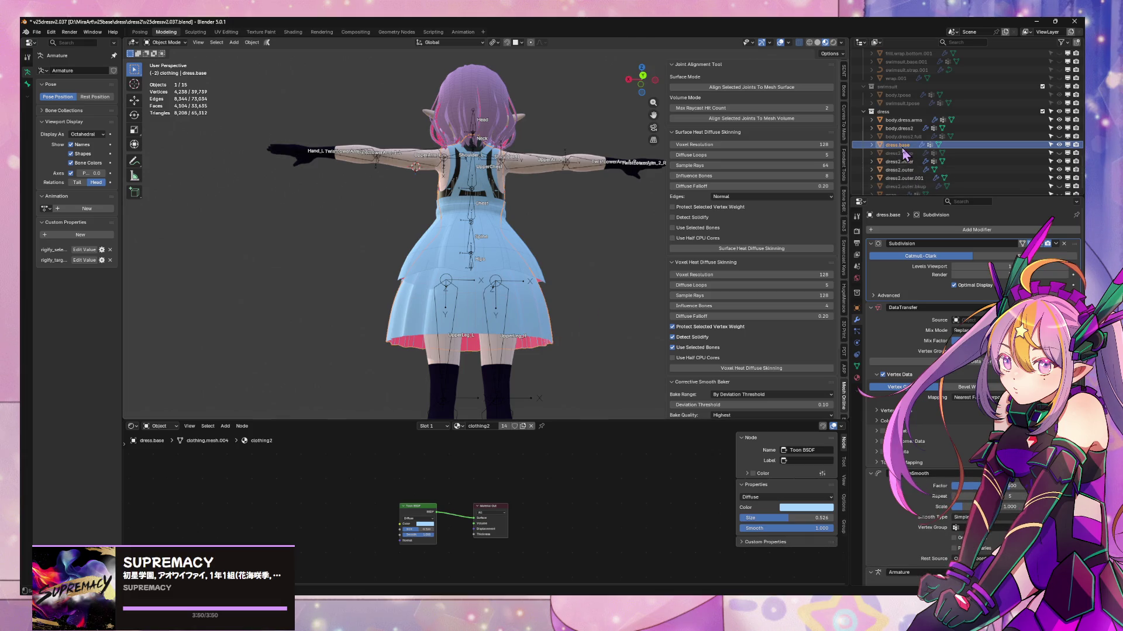
key(KP_Divide)
mouse_move(563, 220)
middle_down()
mouse_move(514, 238)
mouse_move(554, 248)
mouse_move(521, 243)
mouse_move(539, 221)
mouse_move(578, 212)
middle_up()
key(KP_Divide)
scroll(604, 246, up, 4)
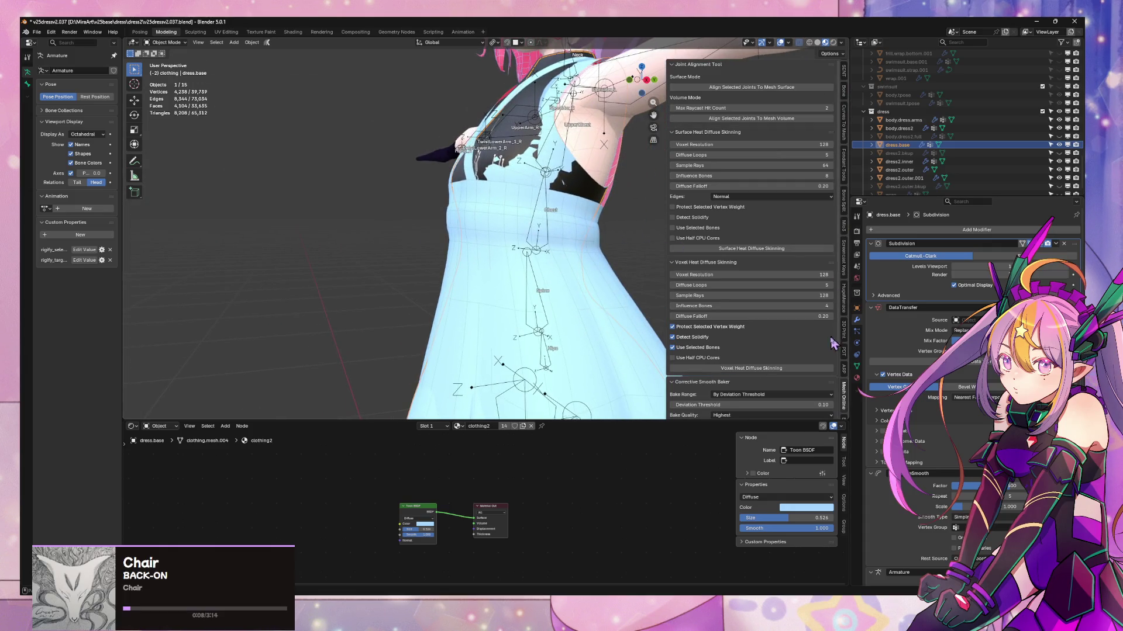
- Replace dress.base's clothing2 material with clothing1
click(856, 378)
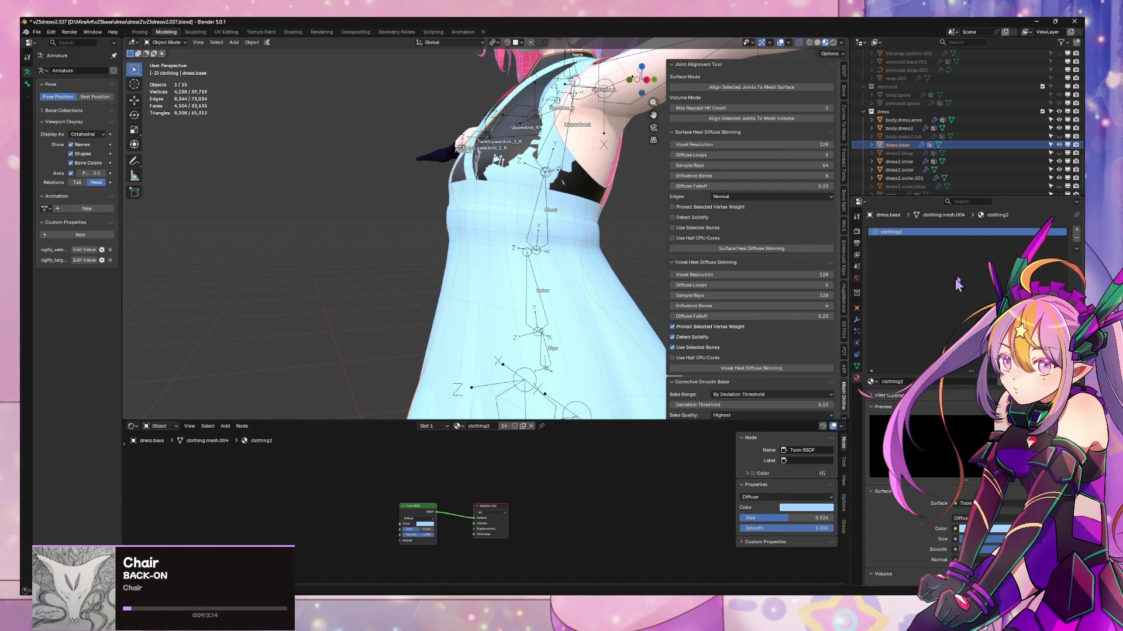
click(872, 382)
text(c)
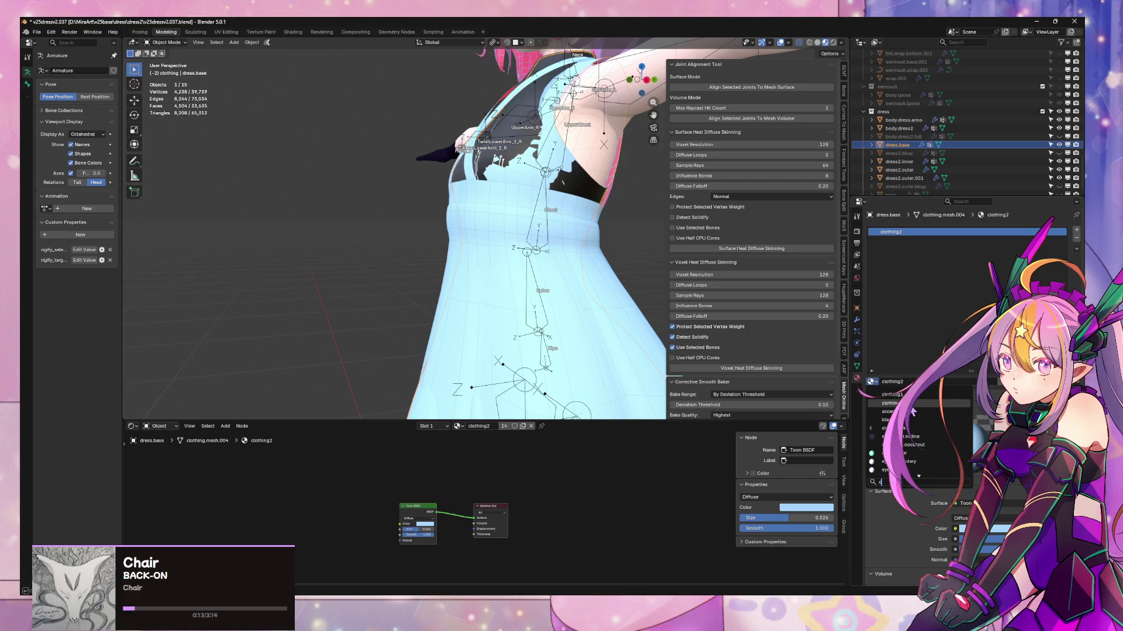
key(BackSpace)
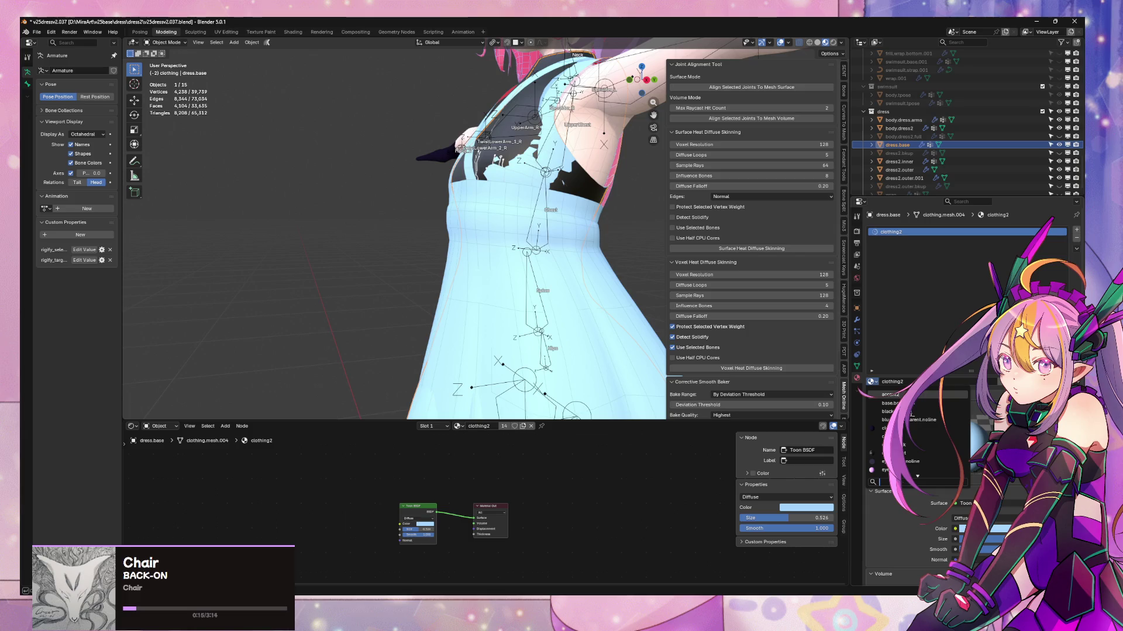
click(895, 430)
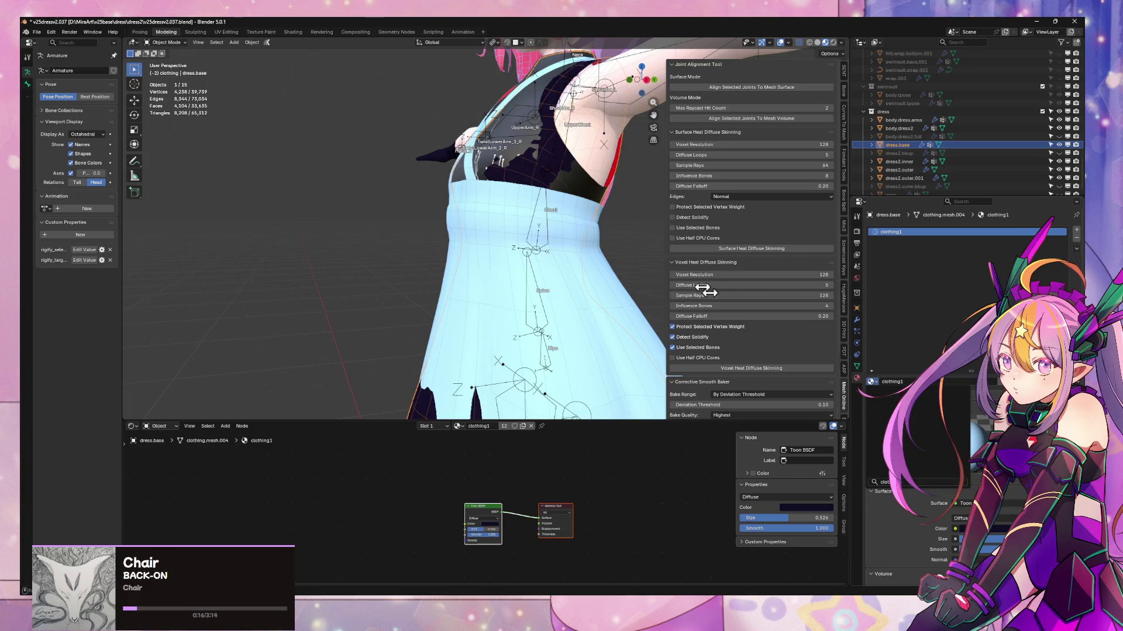
- Hide dress2.inner, then select dress2.outer and enter Edit Mode on it
click(589, 188)
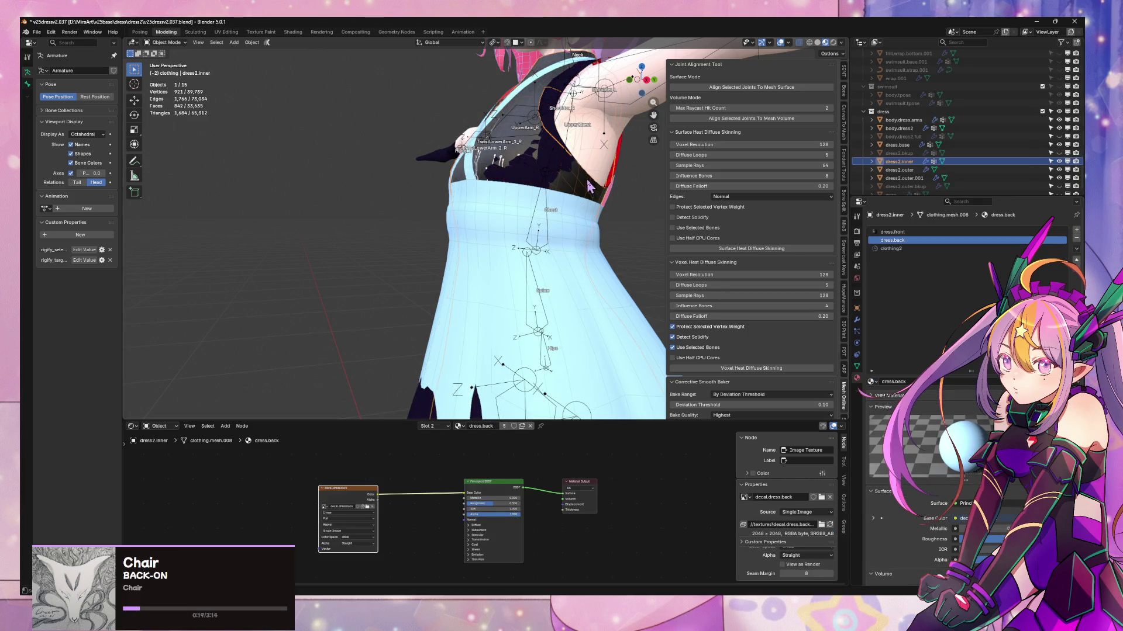
click(1058, 162)
mouse_move(617, 176)
middle_down()
mouse_move(614, 308)
mouse_move(633, 202)
mouse_move(409, 176)
mouse_move(450, 165)
mouse_move(438, 196)
middle_up()
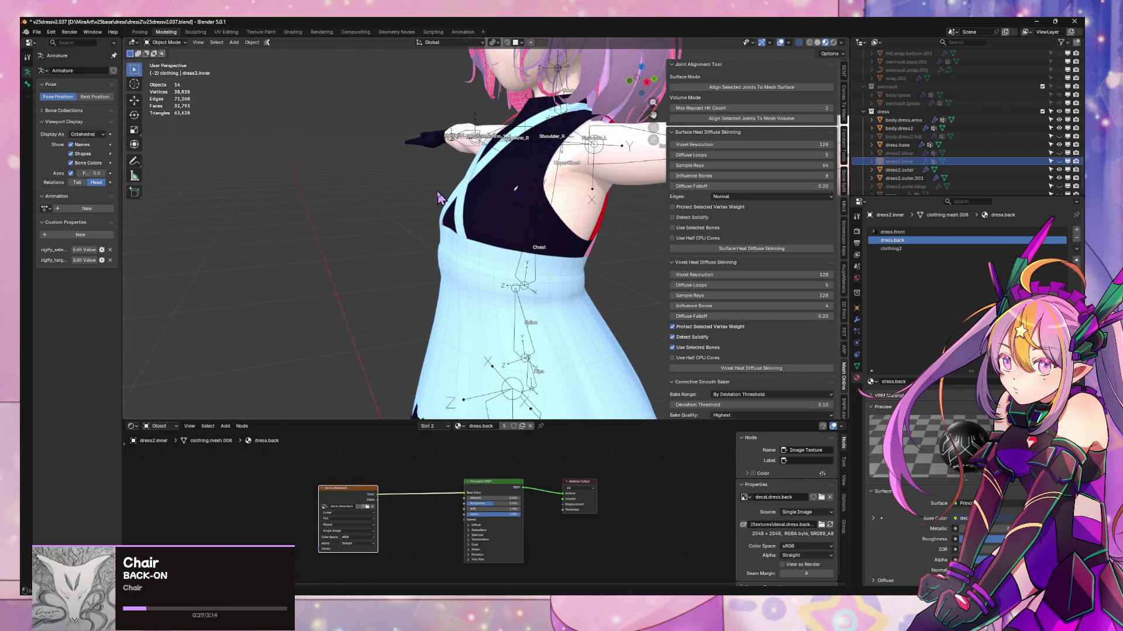
scroll(447, 184, down, 5)
mouse_move(447, 184)
middle_down()
mouse_move(585, 169)
mouse_move(604, 181)
mouse_move(518, 206)
mouse_move(535, 216)
mouse_move(568, 201)
mouse_move(521, 228)
middle_up()
scroll(518, 206, up, 2)
scroll(537, 218, up, 3)
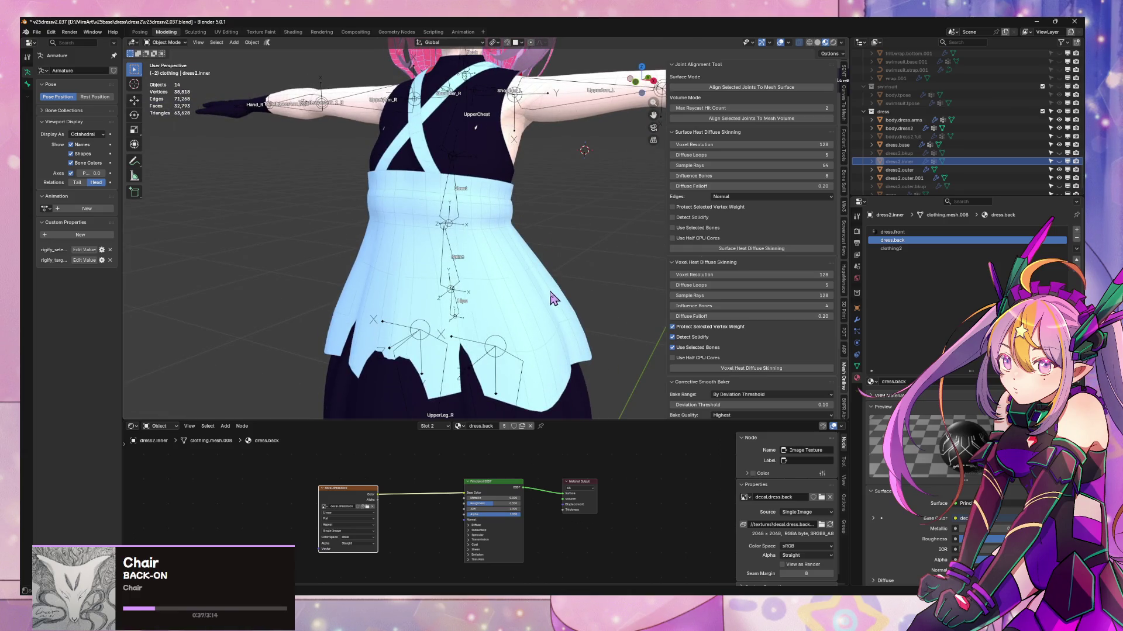
click(562, 304)
key(Tab)
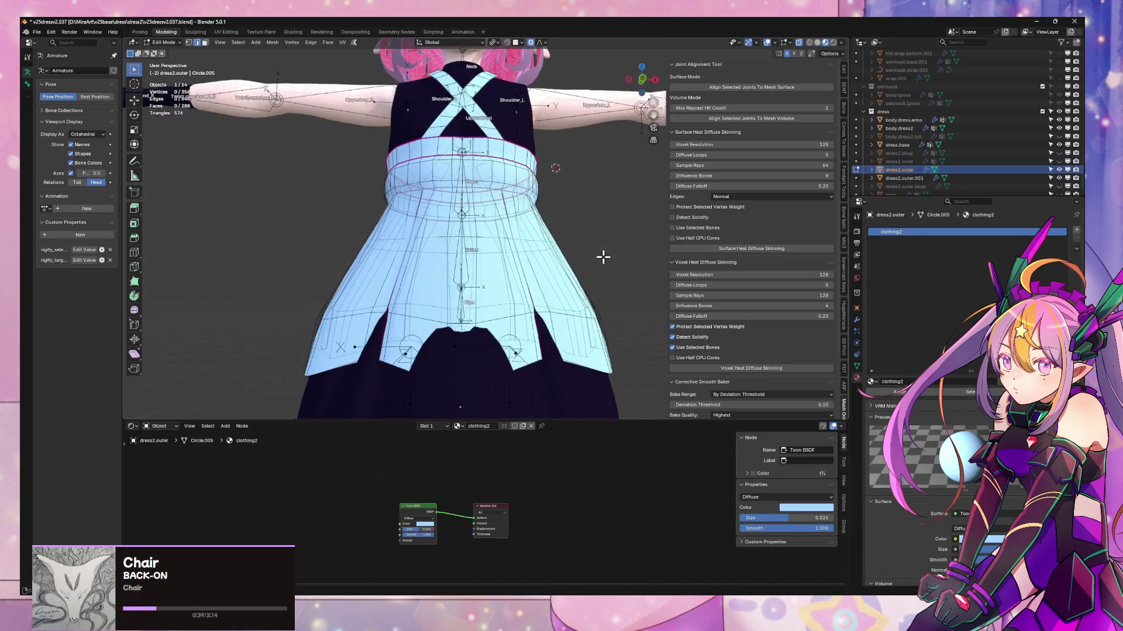
- Switch to Solid shading with random colours and open dress.base in Edit Mode
mouse_move(603, 256)
middle_down()
mouse_move(526, 251)
mouse_move(561, 234)
middle_up()
scroll(468, 234, up, 5)
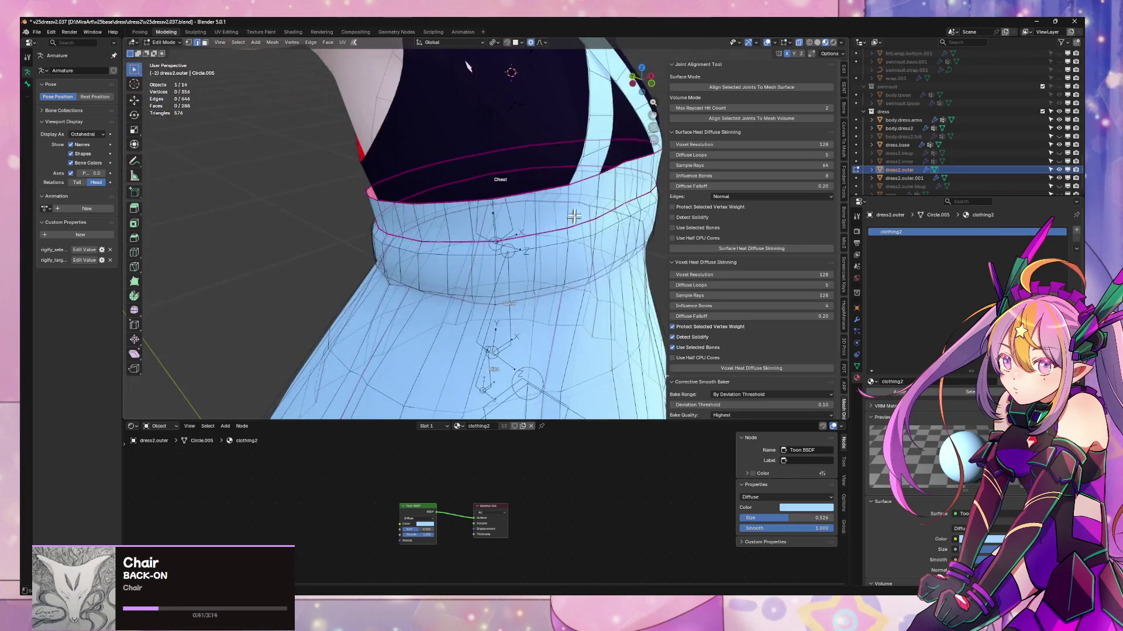
click(816, 42)
mouse_move(608, 193)
middle_down()
mouse_move(577, 171)
mouse_move(484, 162)
mouse_move(449, 226)
middle_up()
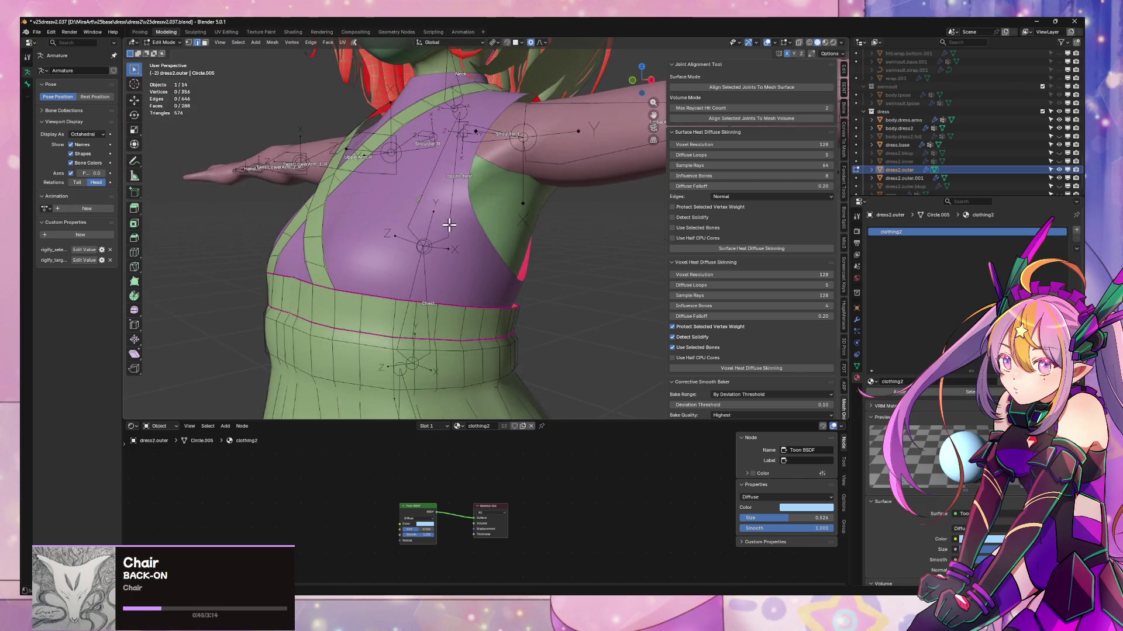
key(Tab)
click(497, 258)
key(Tab)
middle_drag(499, 266, 518, 238)
- Nudge the chest vertices slightly upward with smooth proportional editing
key(g)
key(x)
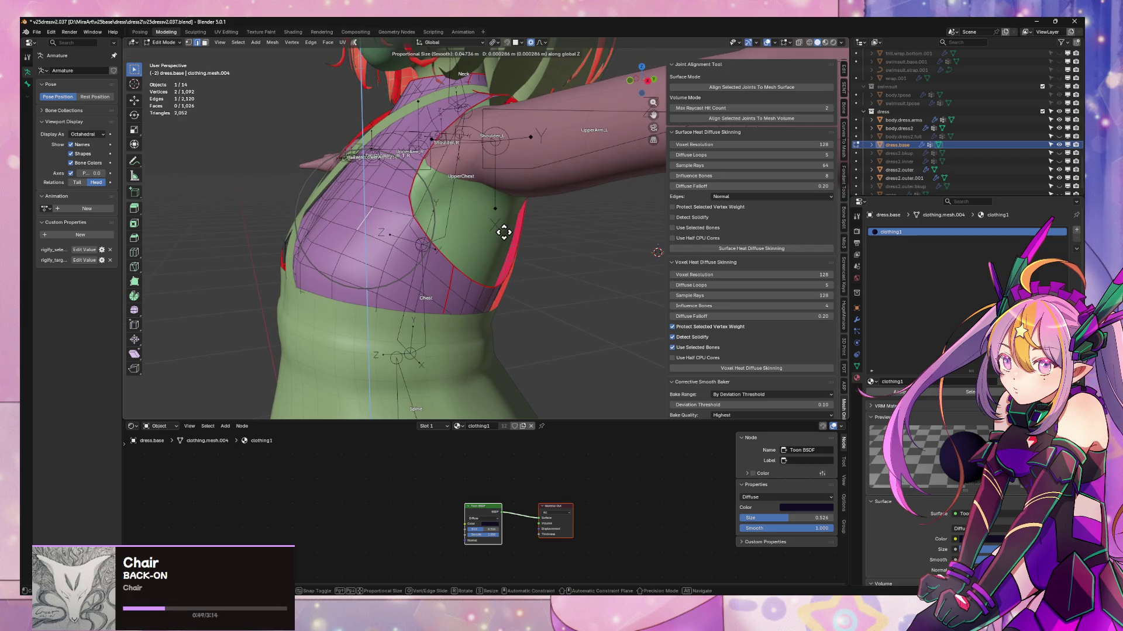
key(Escape)
key(g)
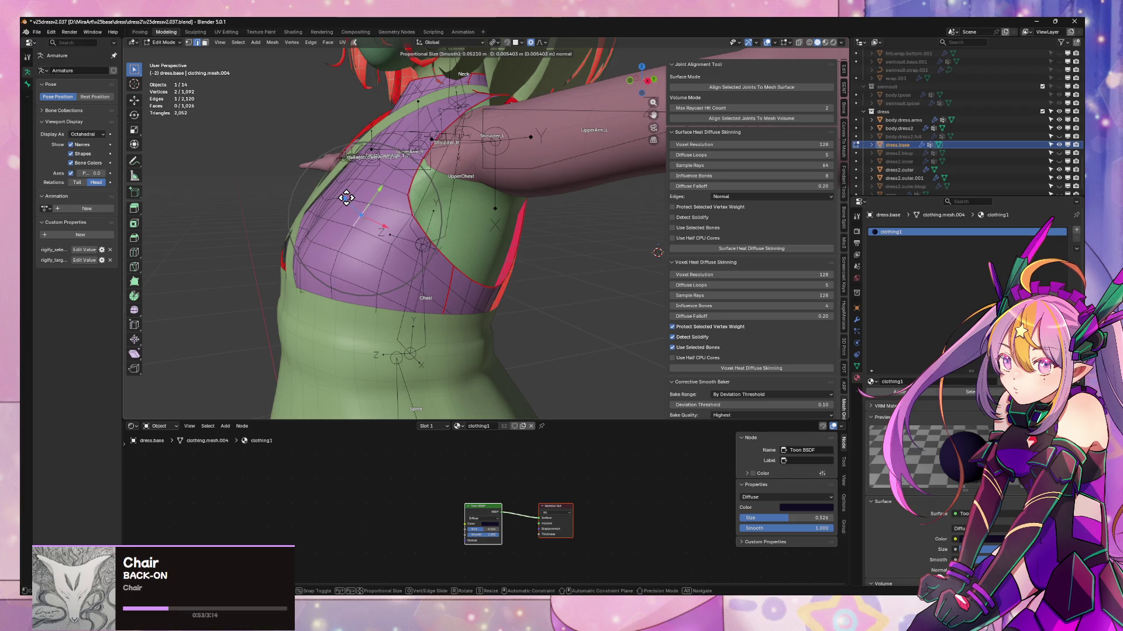
click(346, 198)
mouse_move(494, 198)
middle_down()
mouse_move(594, 220)
mouse_move(560, 239)
mouse_move(531, 226)
mouse_move(547, 201)
mouse_move(602, 226)
mouse_move(701, 217)
mouse_move(725, 196)
mouse_move(493, 234)
mouse_move(508, 200)
mouse_move(481, 263)
mouse_move(526, 239)
mouse_move(500, 227)
middle_up()
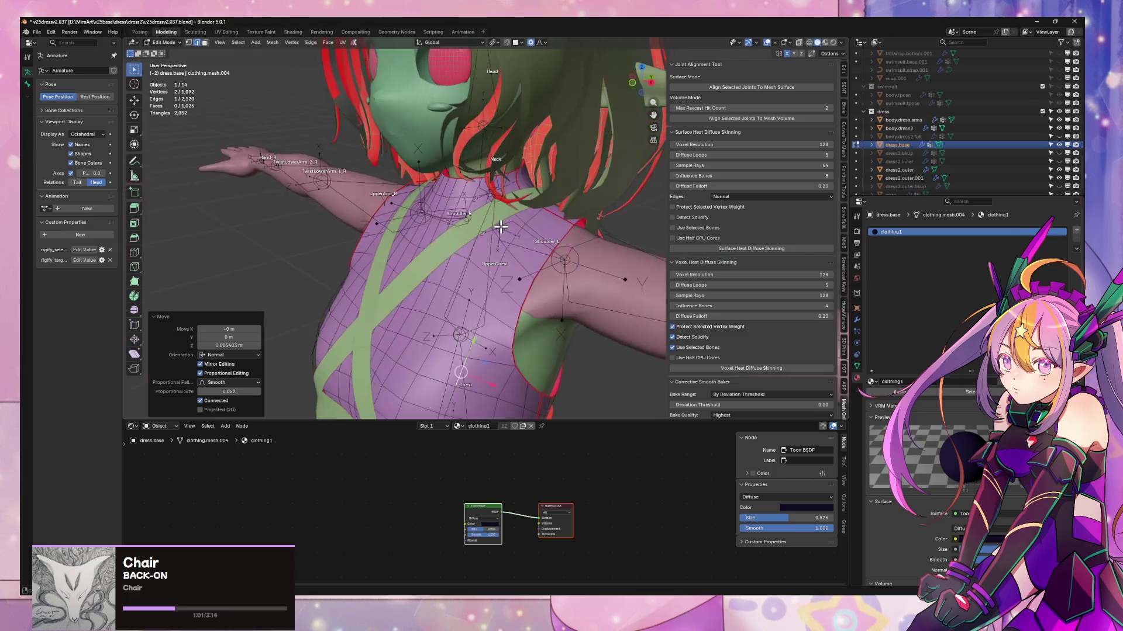
- Select the front armhole edge loop and shift it sideways along X with proportional falloff
alt+click(569, 236)
mouse_move(567, 234)
middle_down()
mouse_move(555, 217)
mouse_move(567, 221)
middle_up()
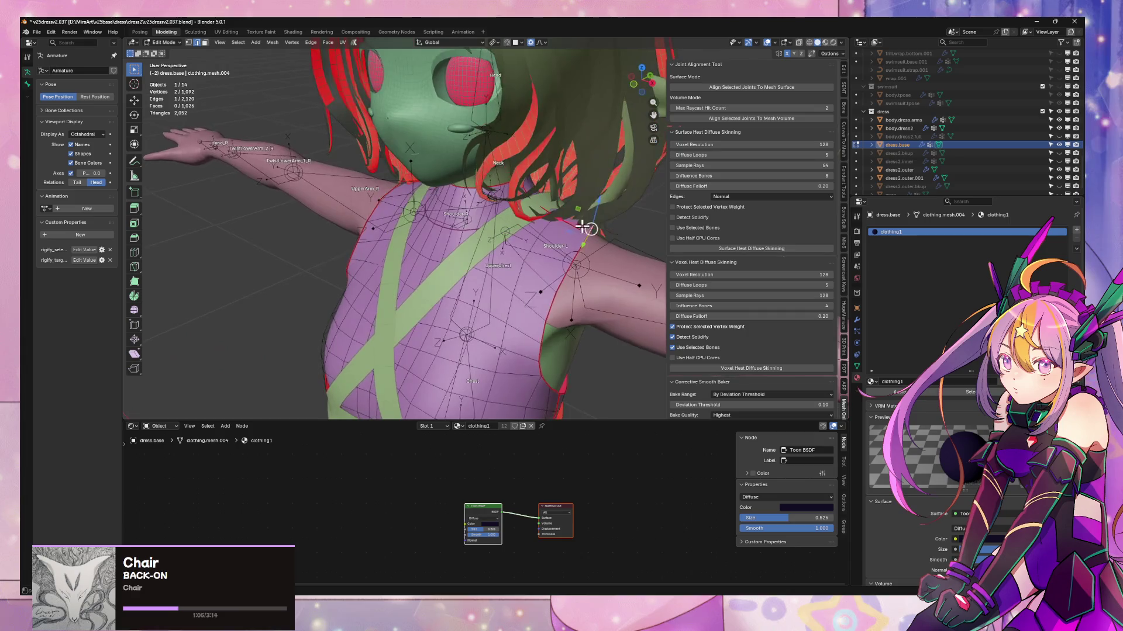
key(g)
click(579, 206)
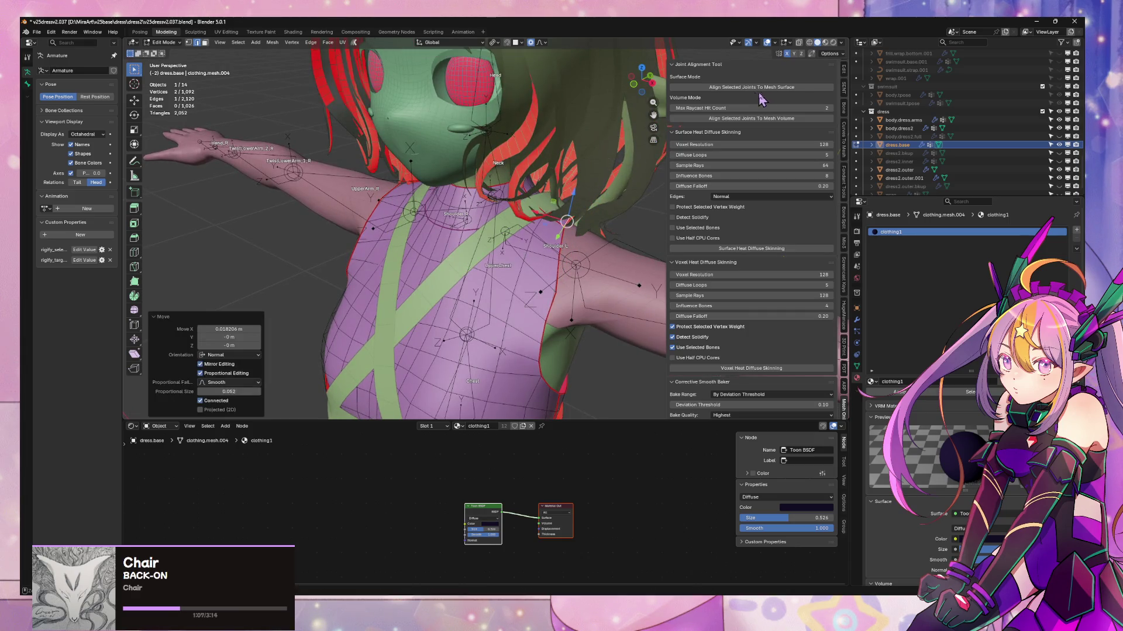
click(593, 203)
key(g)
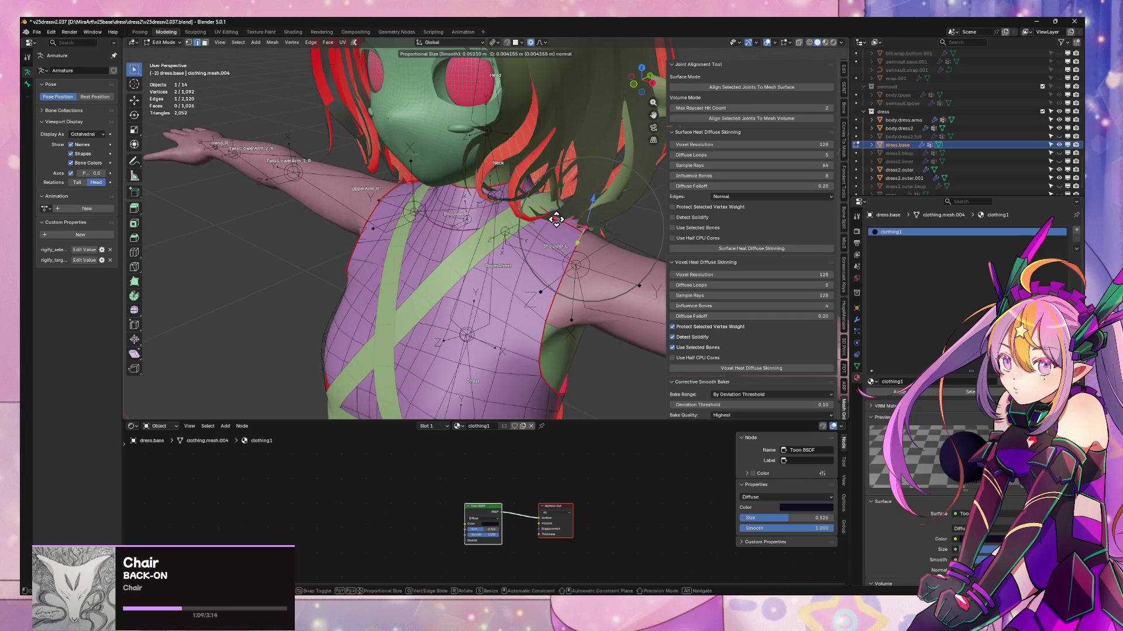
alt+middle_drag(545, 218, 584, 173)
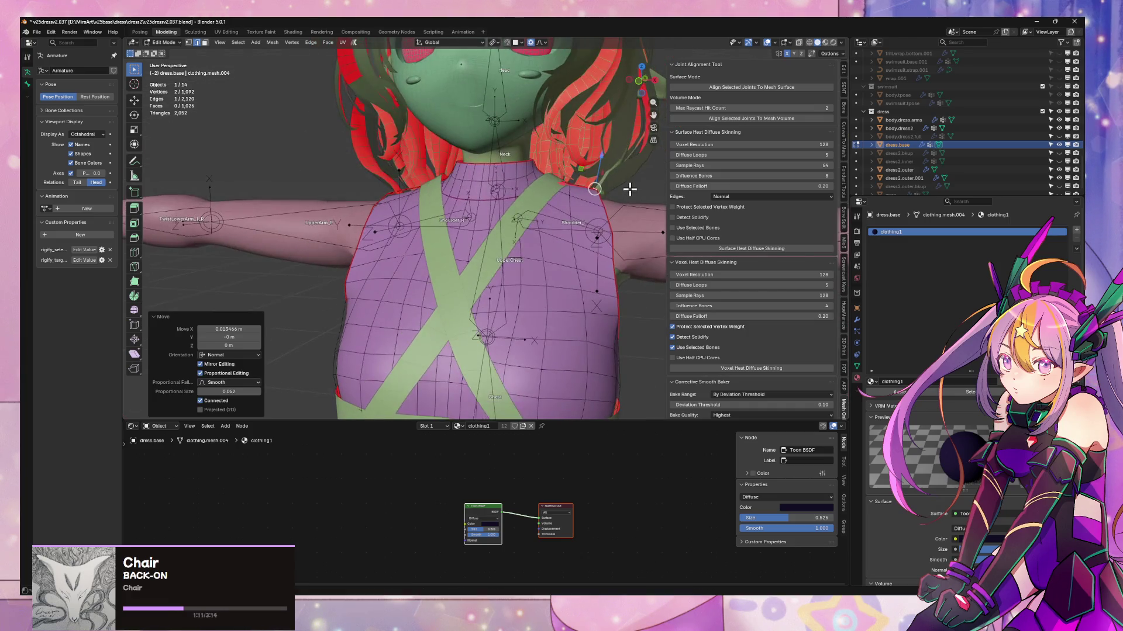
key(x)
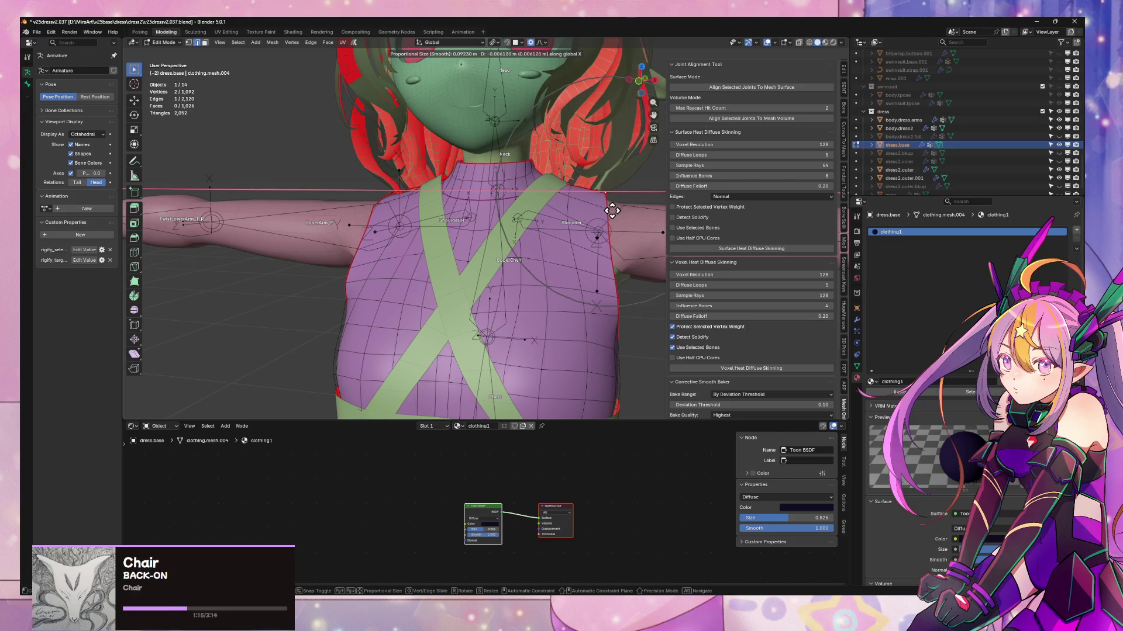
click(608, 236)
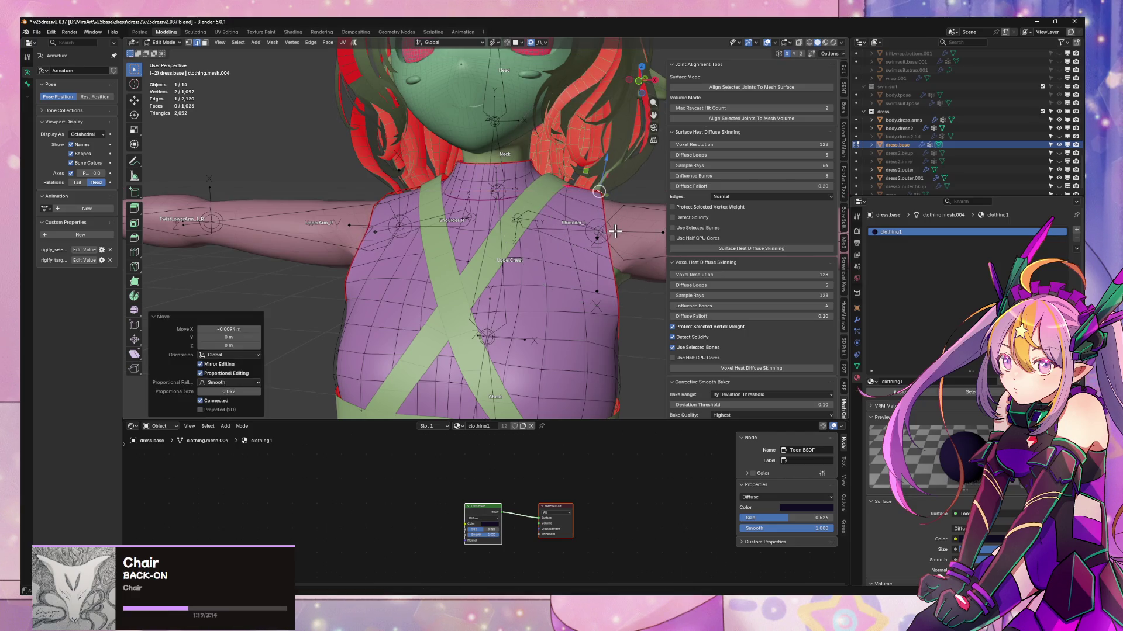
mouse_move(614, 230)
middle_down()
mouse_move(594, 230)
mouse_move(574, 253)
mouse_move(536, 214)
mouse_move(514, 234)
middle_up()
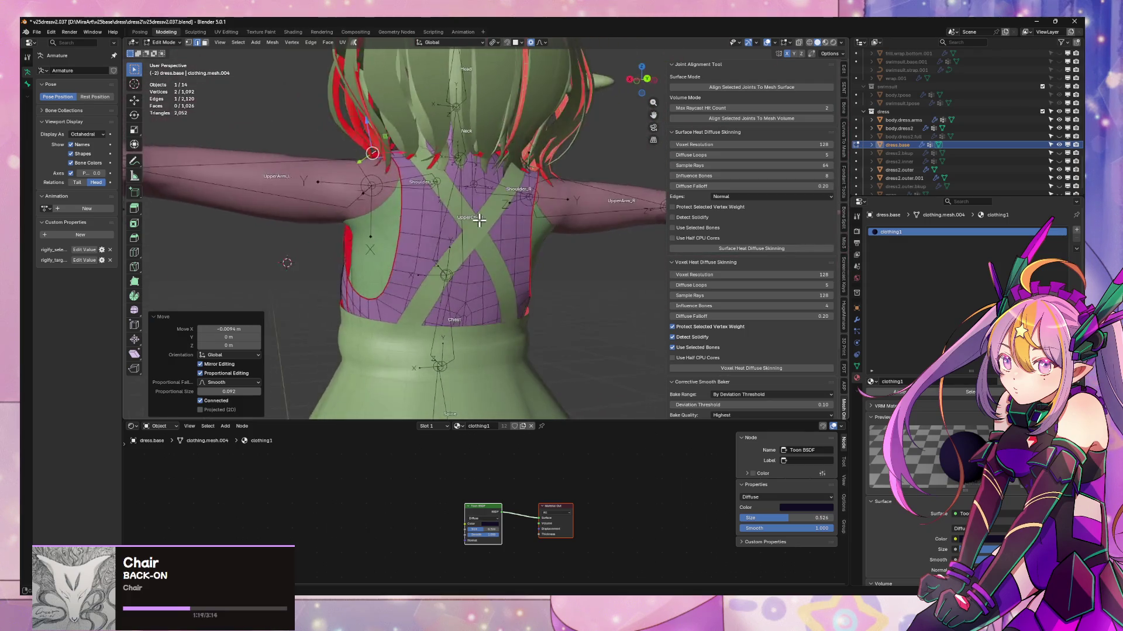
scroll(509, 238, up, 4)
- Pull the back armhole edge inward along Y with smooth falloff
key(g)
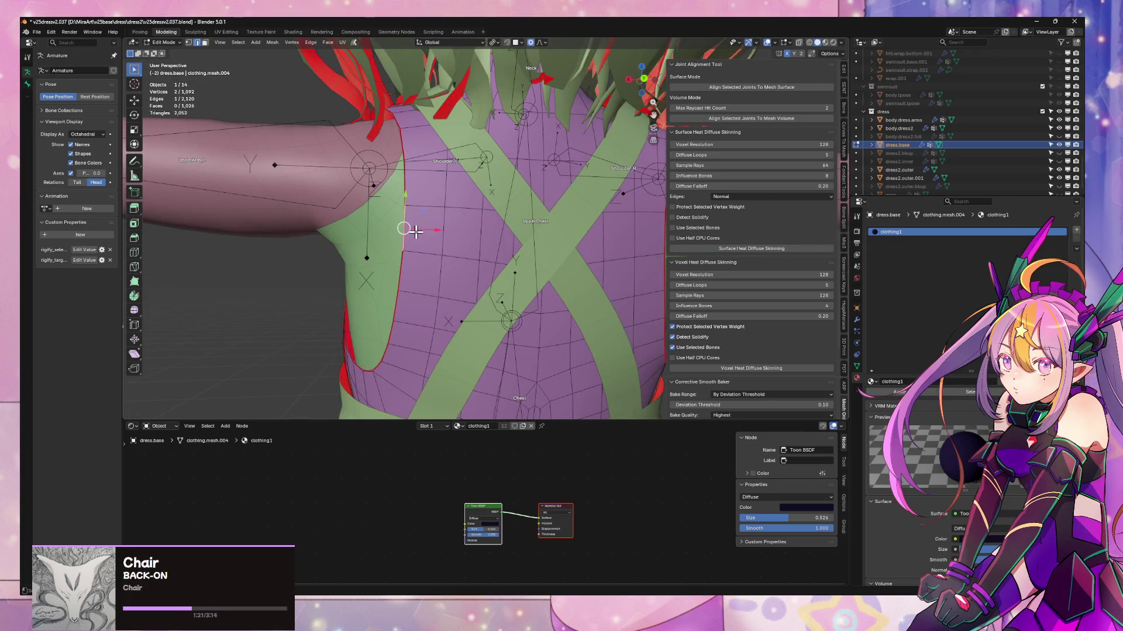
key(y)
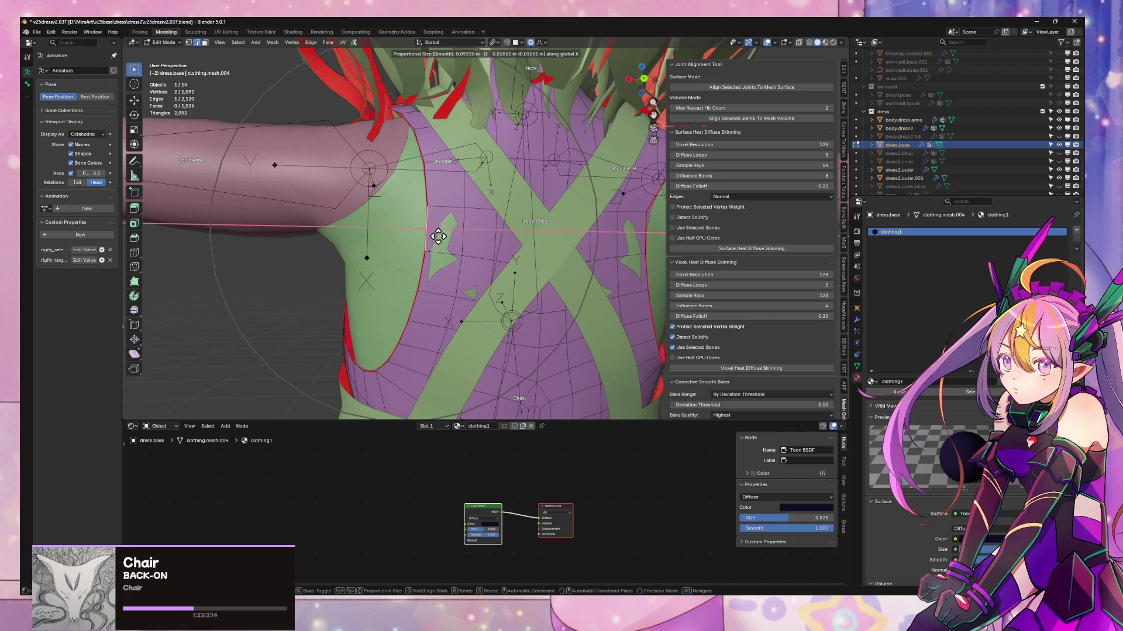
scroll(439, 241, down, 1)
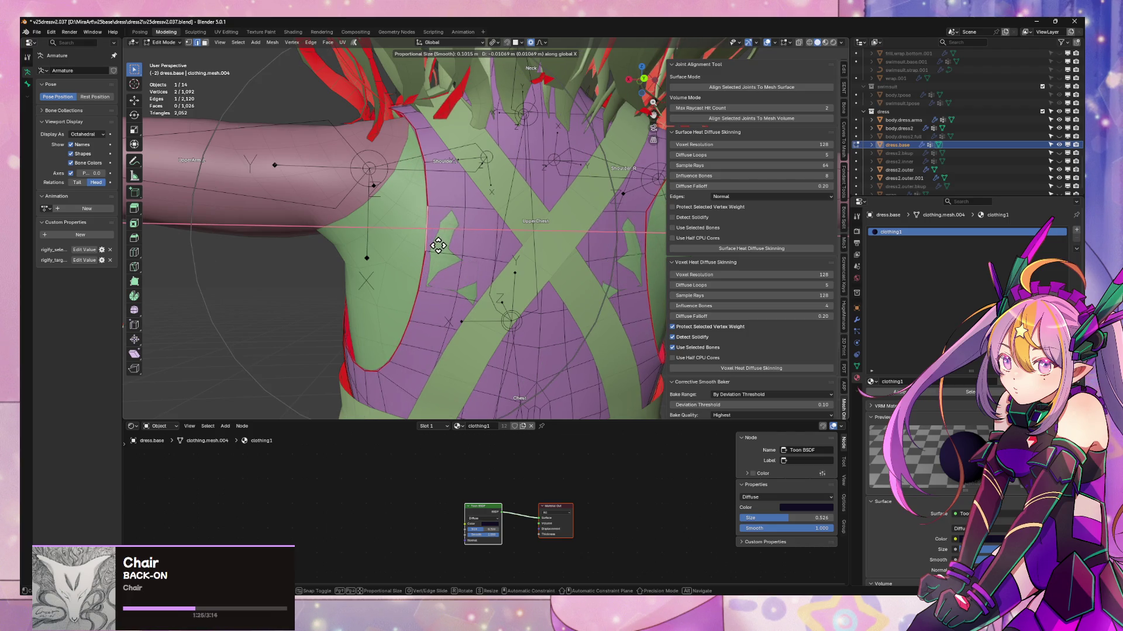
click(438, 246)
scroll(440, 244, down, 3)
- Shift the back edge along X in two proportional moves
key(g)
key(x)
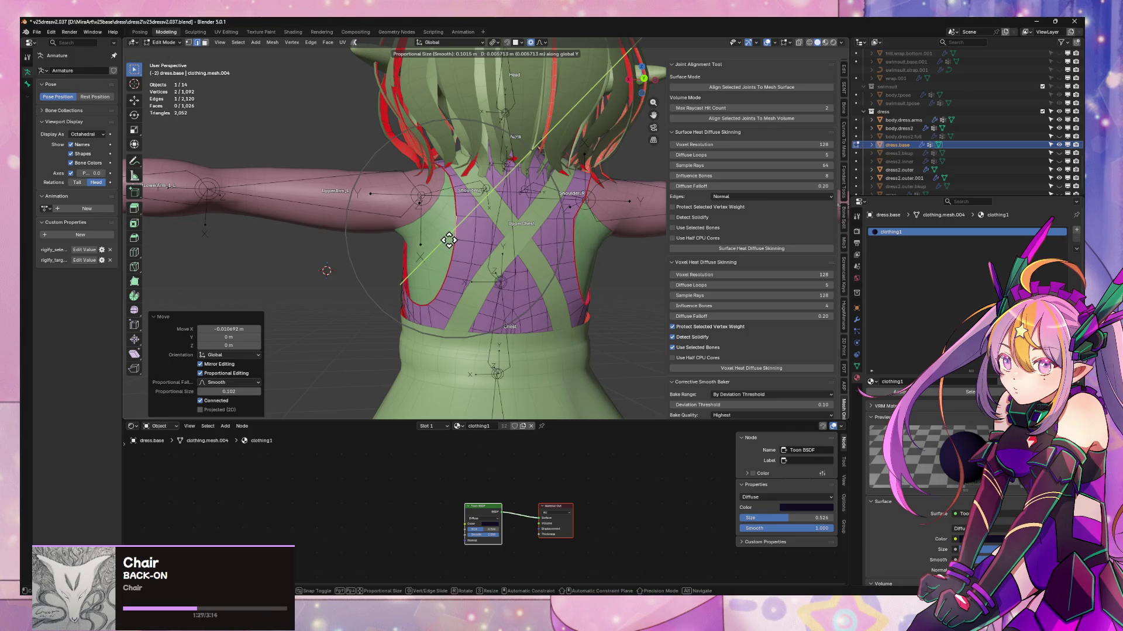
click(447, 240)
middle_drag(447, 240, 457, 253)
key(g)
key(x)
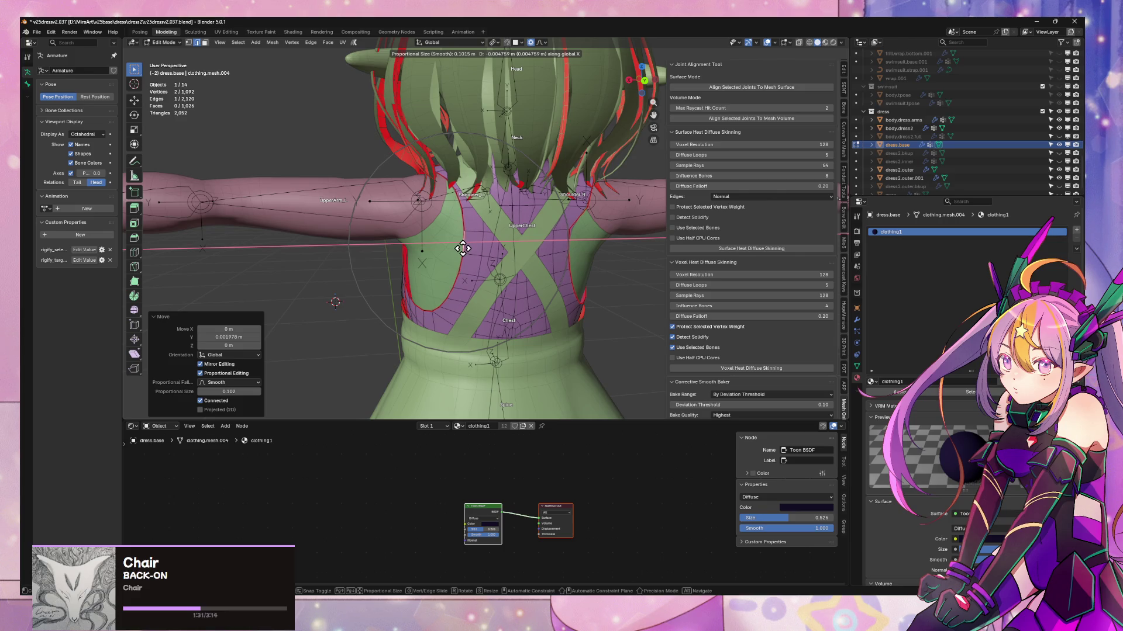
click(461, 248)
mouse_move(461, 249)
middle_down()
mouse_move(555, 223)
mouse_move(591, 245)
mouse_move(626, 220)
mouse_move(608, 234)
mouse_move(600, 192)
middle_up()
scroll(580, 235, up, 3)
- Pull the front shoulder edge inward along X with proportional editing
key(g)
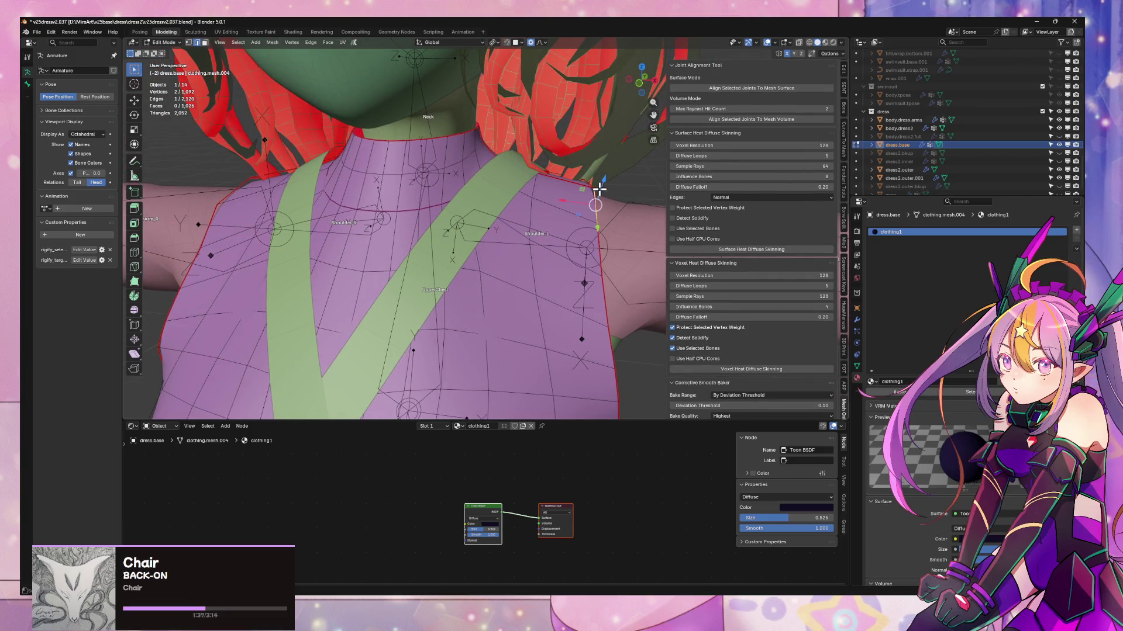
key(x)
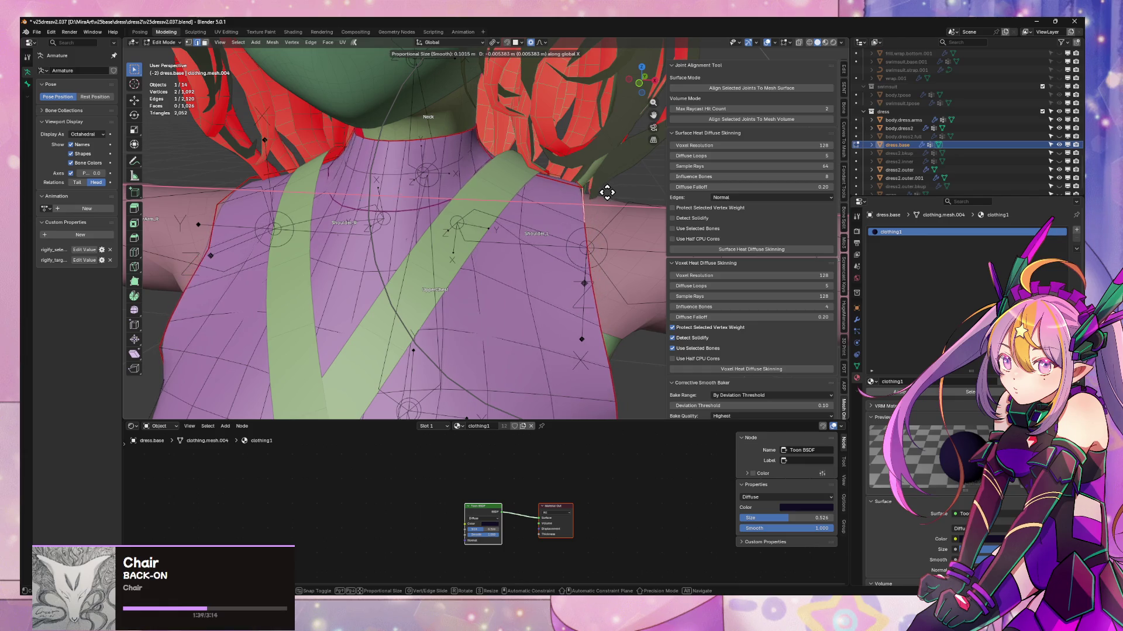
scroll(608, 193, up, 4)
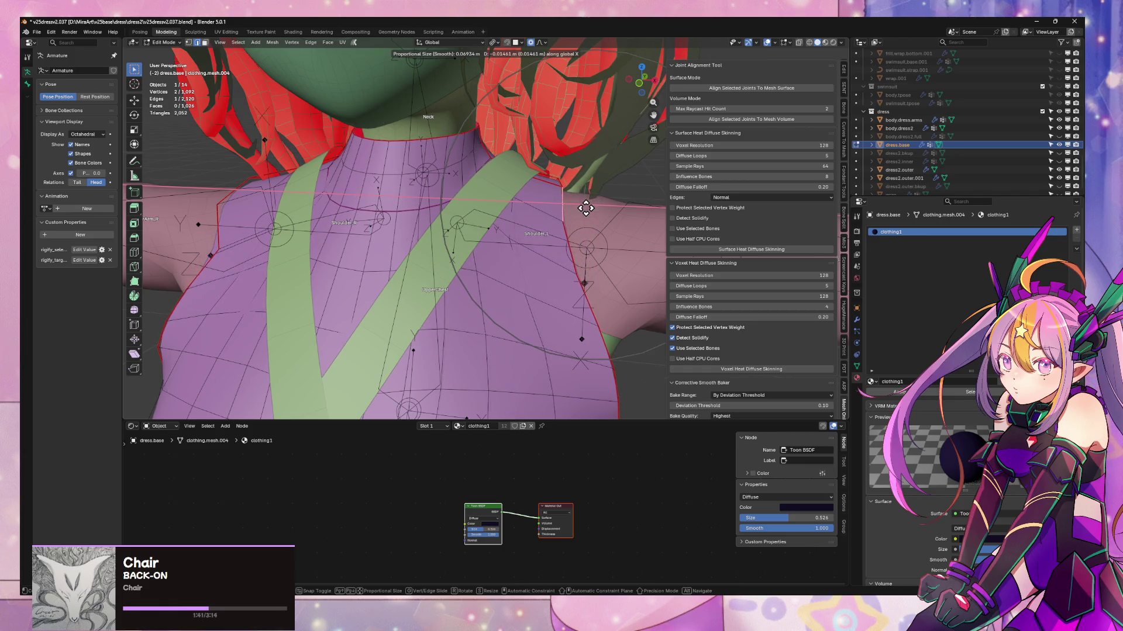
scroll(585, 208, down, 3)
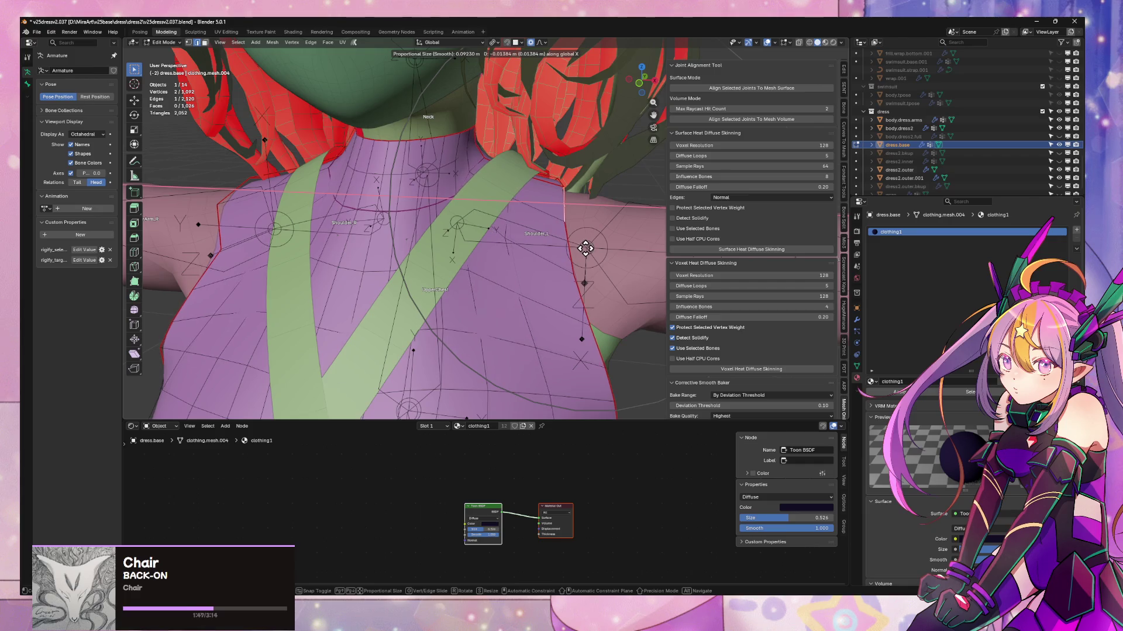
click(585, 249)
scroll(588, 244, down, 5)
mouse_move(589, 243)
middle_down()
mouse_move(435, 217)
mouse_move(482, 290)
middle_up()
- In vertex mode, slide an armhole vertex and shift it -0.0084 m along X
key(1)
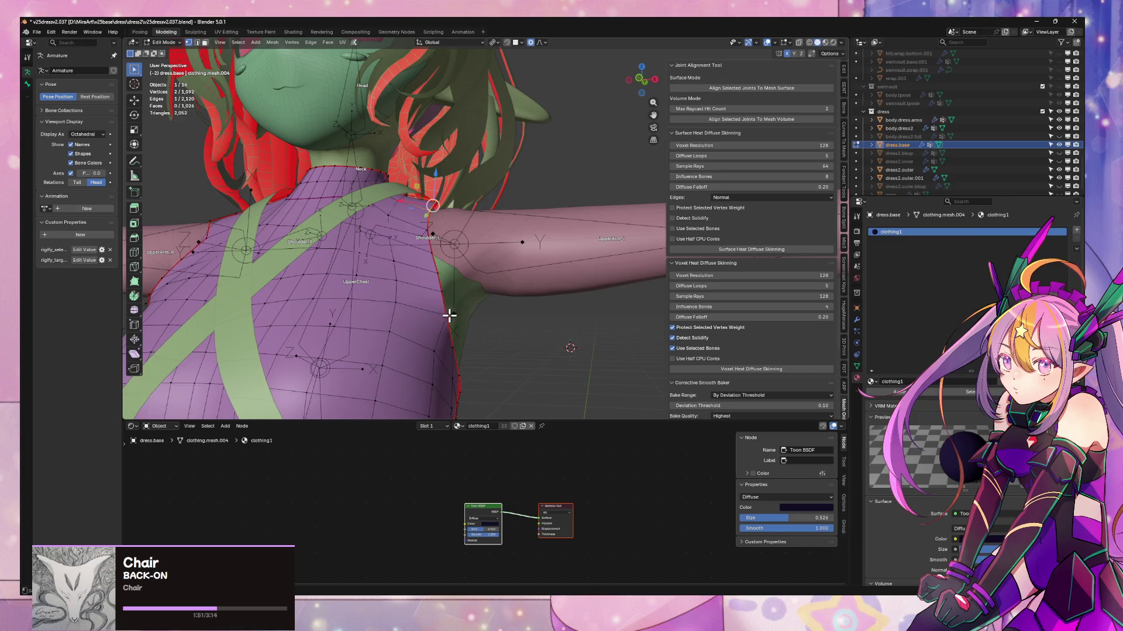
key(g)
key(g)
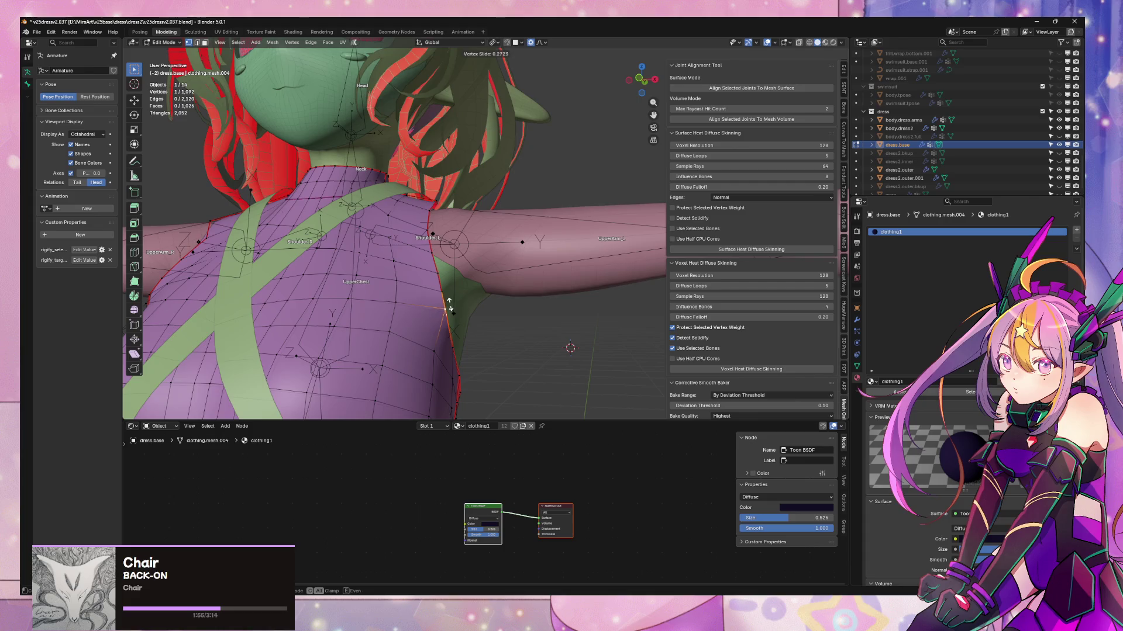
click(450, 308)
click(440, 282)
key(g)
key(x)
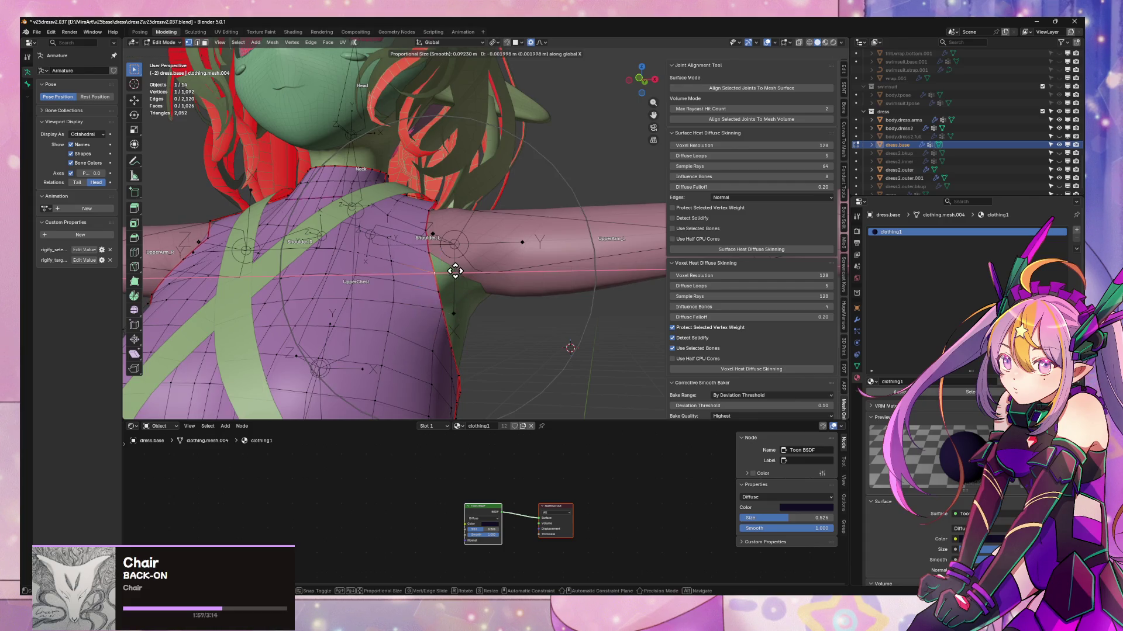
click(446, 280)
scroll(446, 275, down, 5)
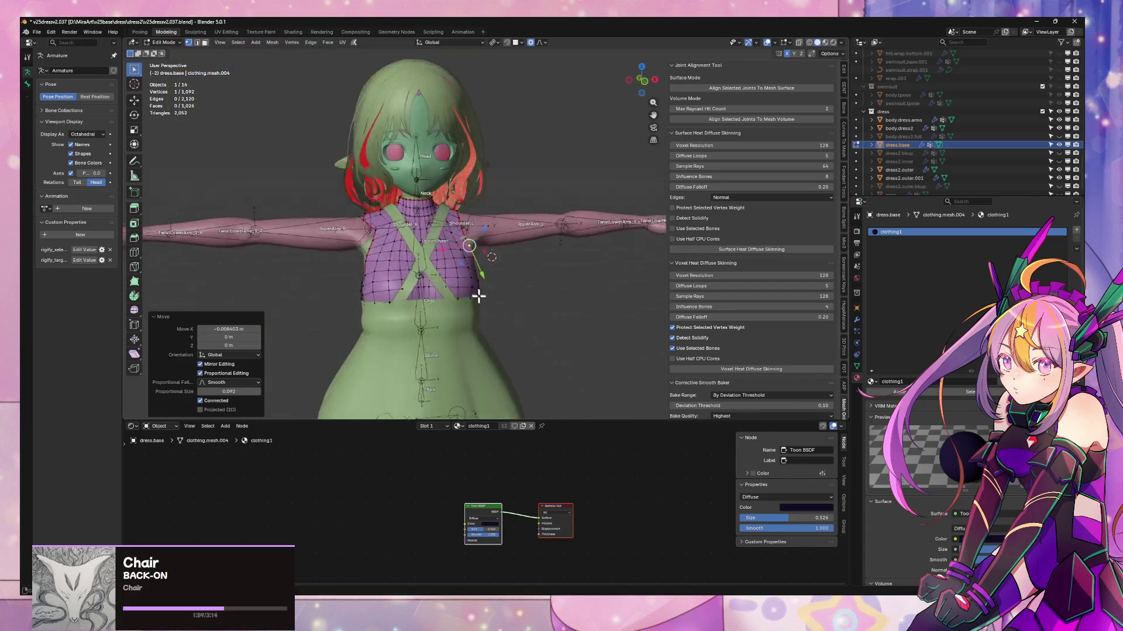
mouse_move(476, 293)
middle_down()
mouse_move(491, 310)
mouse_move(513, 279)
mouse_move(494, 238)
mouse_move(532, 253)
mouse_move(483, 251)
mouse_move(503, 268)
middle_up()
scroll(500, 249, up, 4)
scroll(495, 242, up, 2)
- Isolate dress.base and delete the left half of its mesh in front orthographic view
key(Tab)
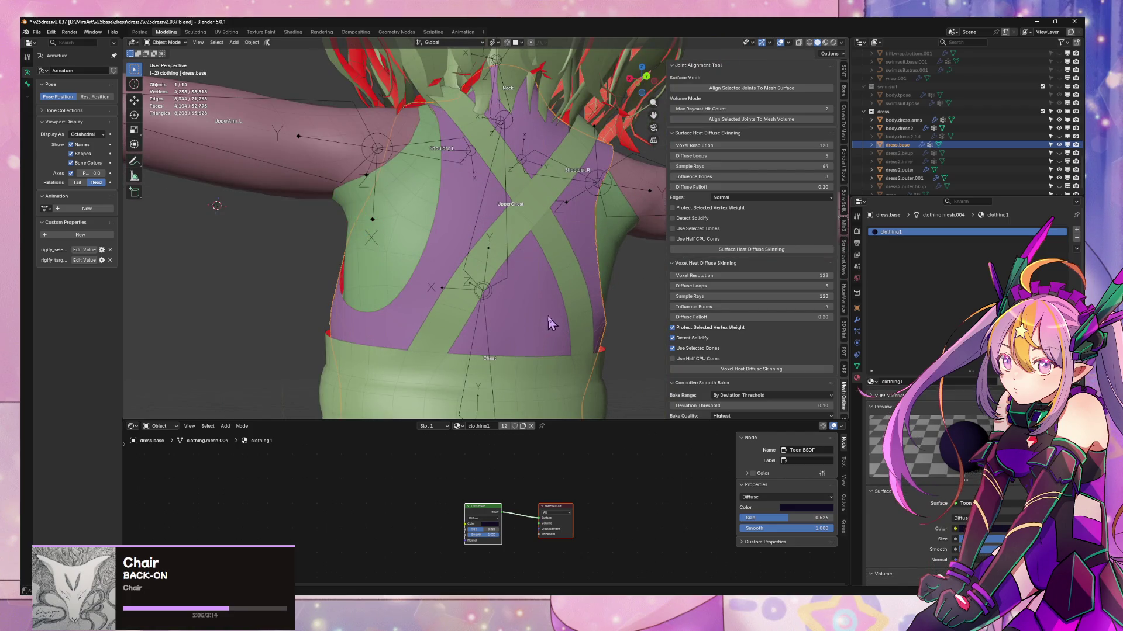
key(KP_Divide)
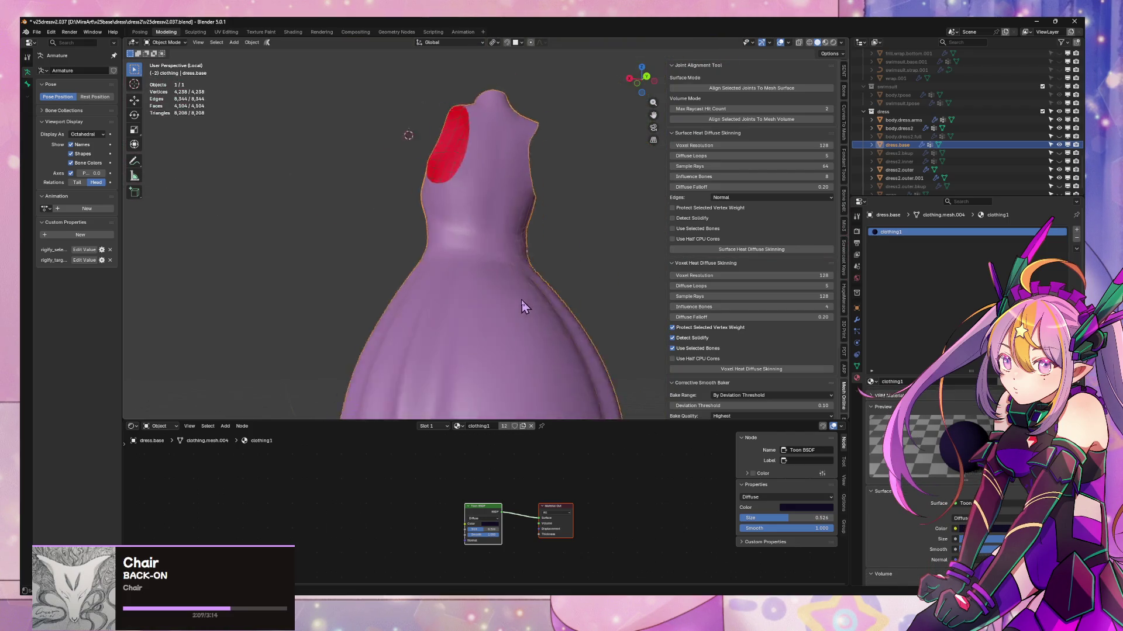
key(Tab)
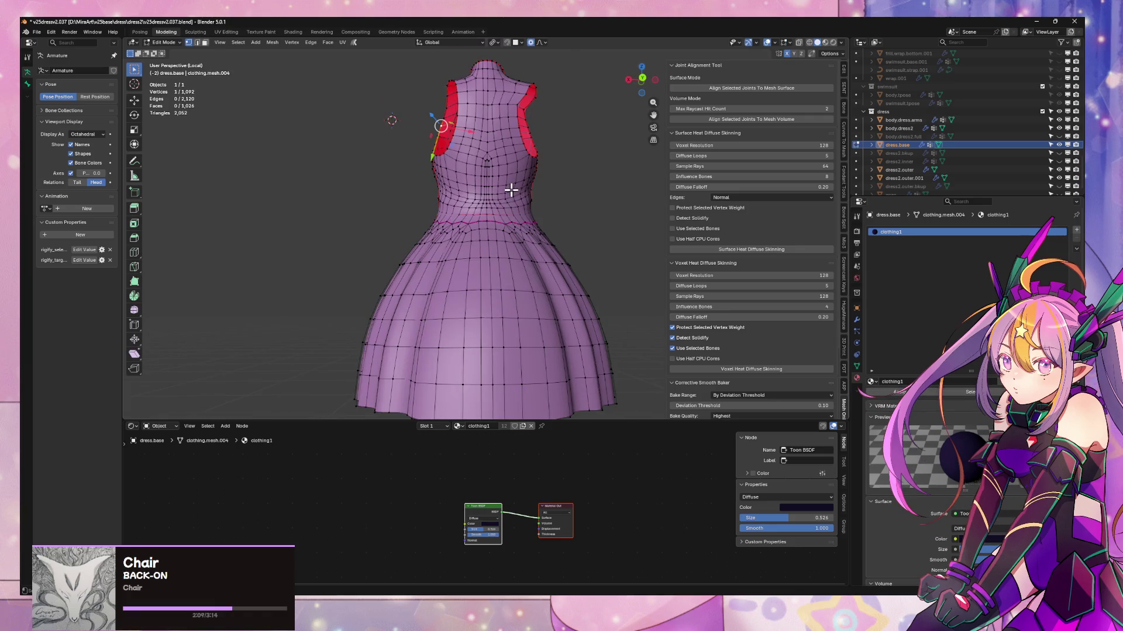
scroll(511, 190, up, 5)
mouse_move(445, 213)
middle_down()
mouse_move(534, 306)
mouse_move(551, 275)
mouse_move(546, 188)
mouse_move(564, 228)
middle_up()
scroll(546, 296, down, 5)
key(KP_1)
mouse_move(372, 72)
mouse_down()
mouse_move(443, 341)
mouse_move(506, 430)
mouse_up()
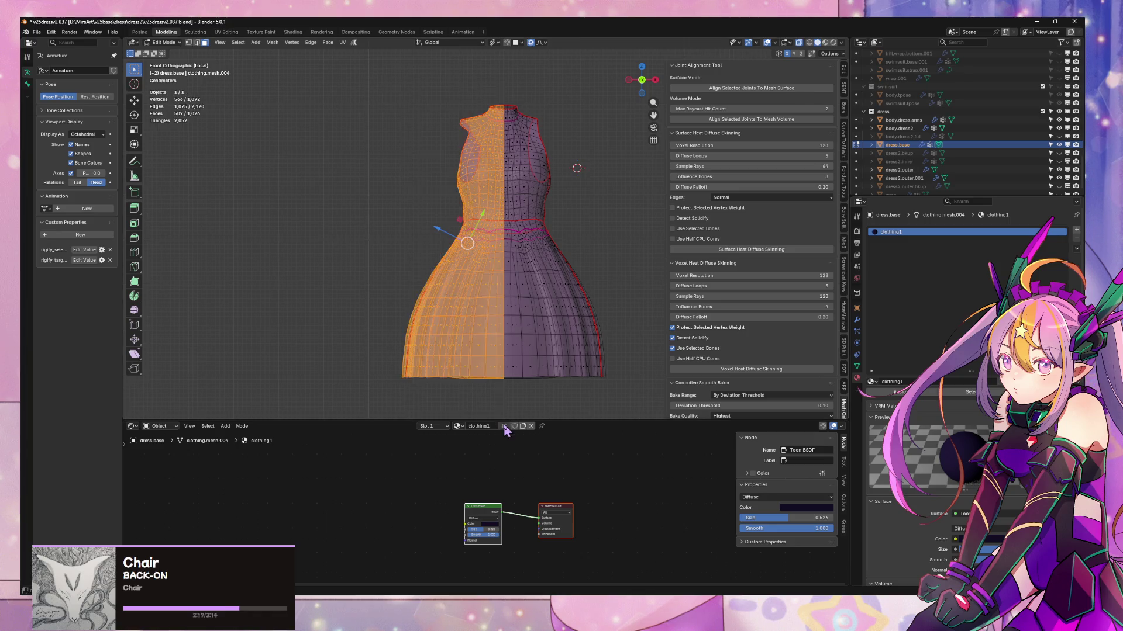
key(x)
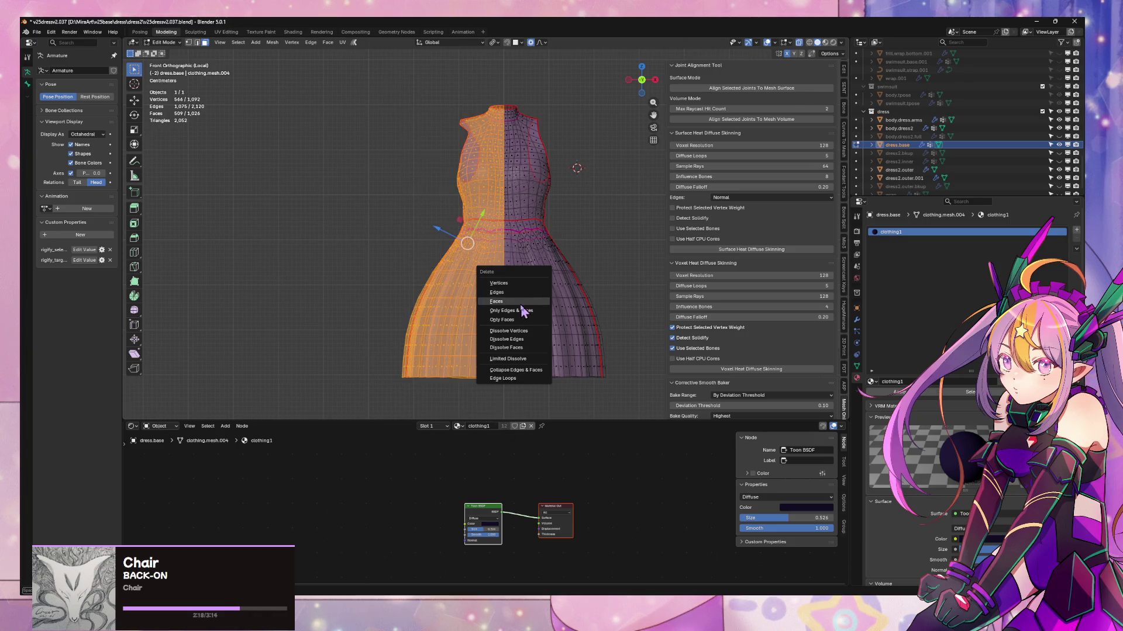
click(521, 304)
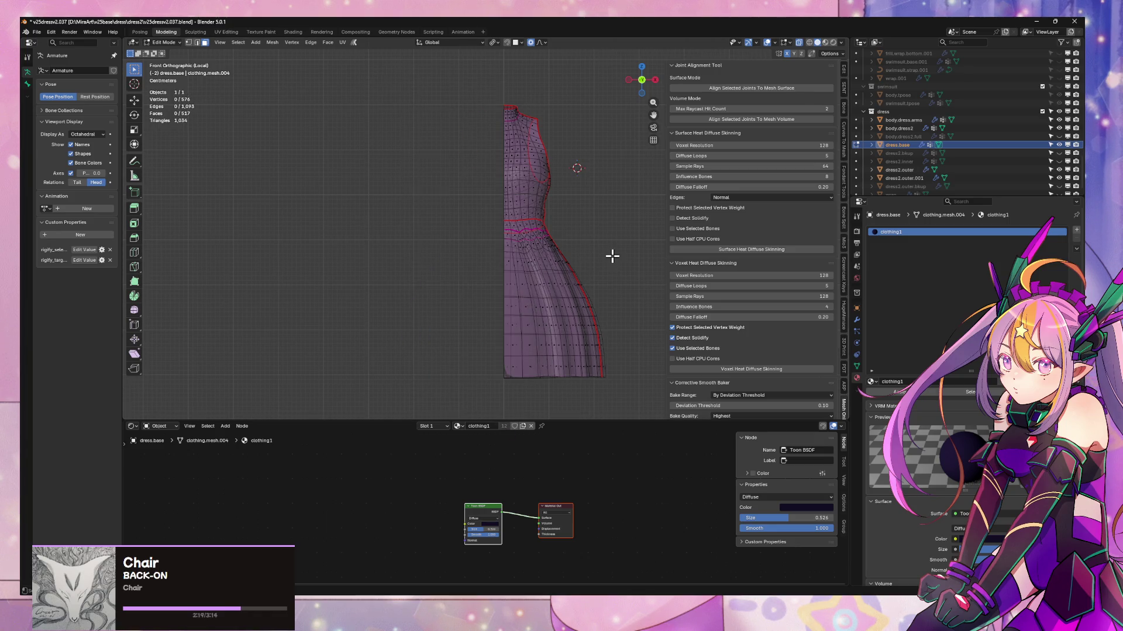
- Add an X-axis Mirror modifier to the half dress and move it above Subdivision
key(Tab)
click(613, 256)
click(856, 320)
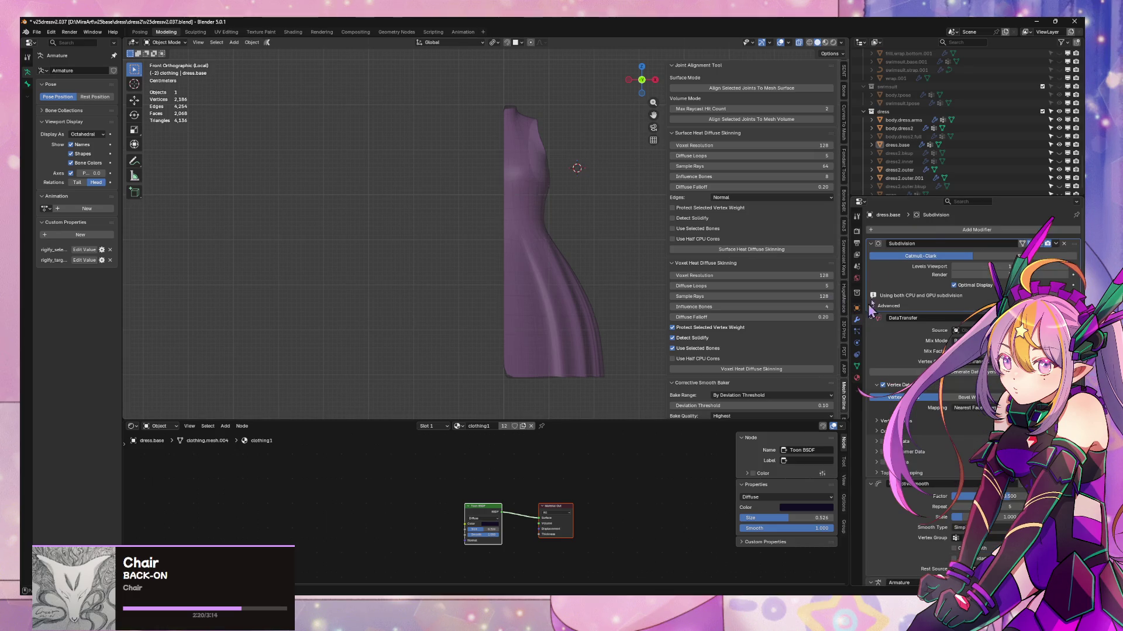
click(951, 233)
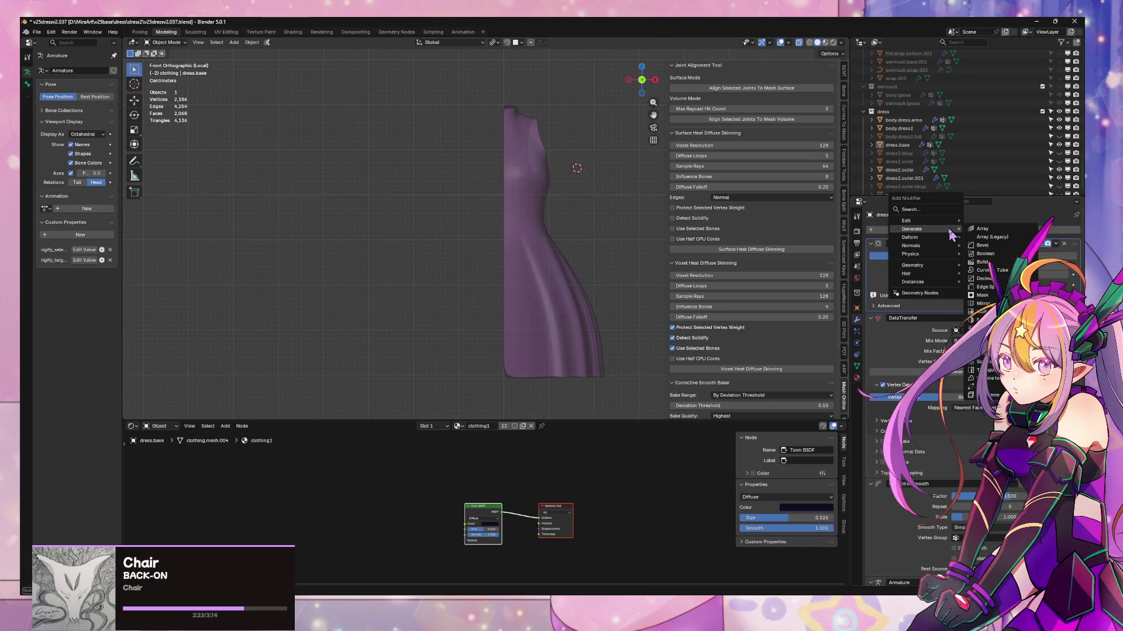
click(983, 304)
scroll(983, 304, down, 5)
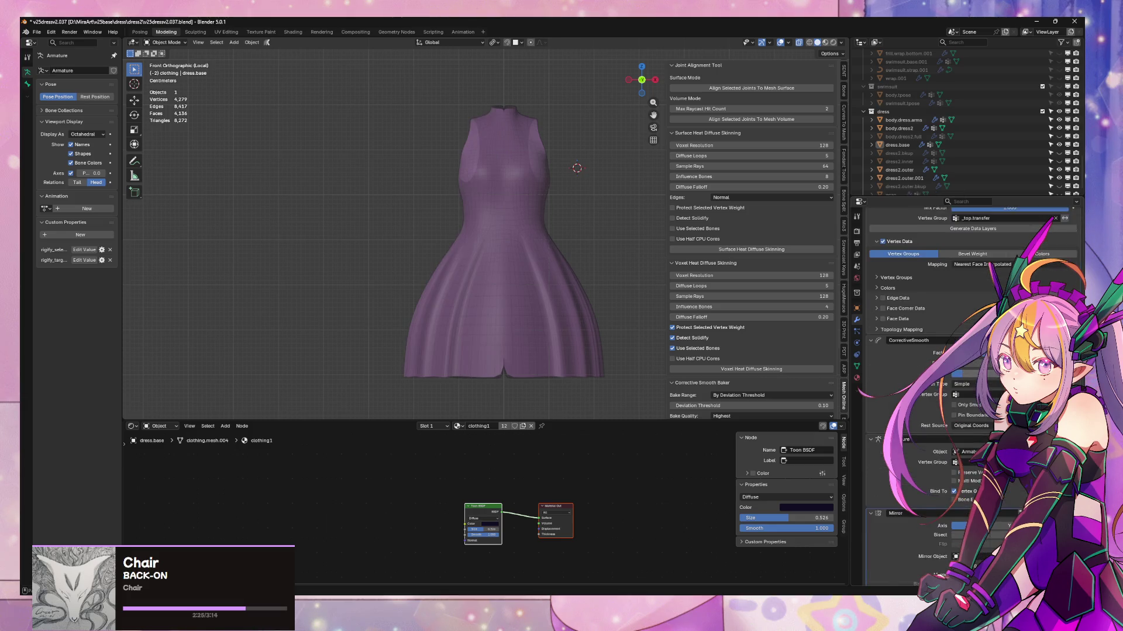
drag(1075, 404, 1075, 244)
- Re-enter Edit Mode and vertex-slide the armhole vertices by factor 0.334
middle_drag(555, 246, 517, 255)
scroll(517, 255, up, 4)
mouse_move(552, 166)
middle_down()
mouse_move(517, 258)
mouse_move(466, 241)
mouse_move(492, 244)
mouse_move(401, 259)
mouse_move(296, 349)
middle_up()
key(Tab)
scroll(471, 234, up, 3)
click(504, 250)
click(363, 276)
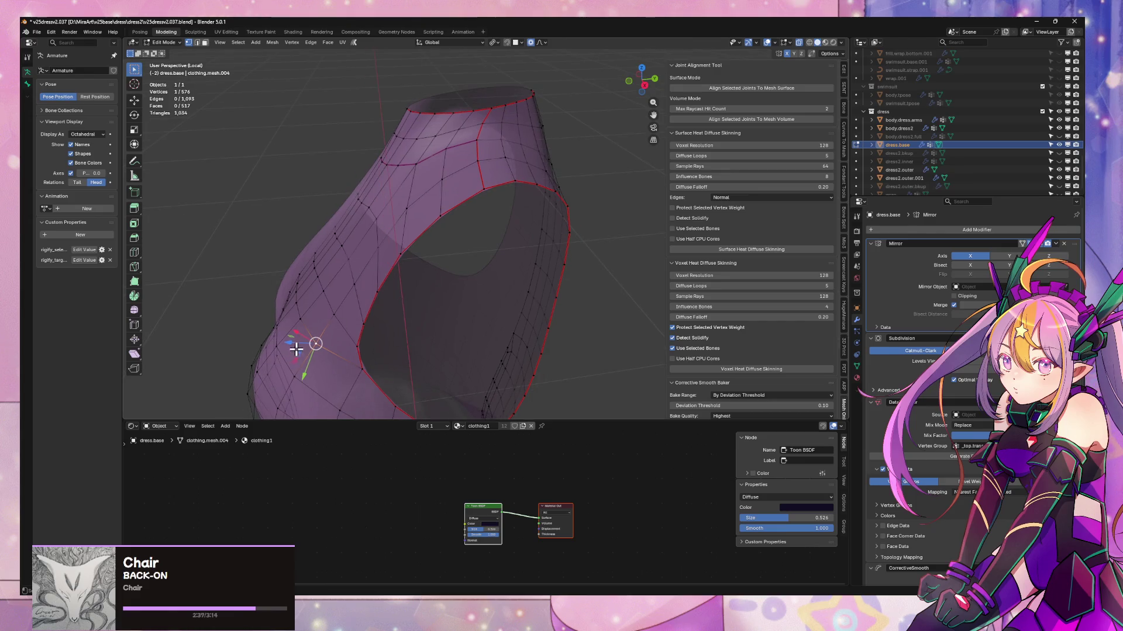
- Move the armhole vertex with proportional falloff, then show the whole character opaque again
key(g)
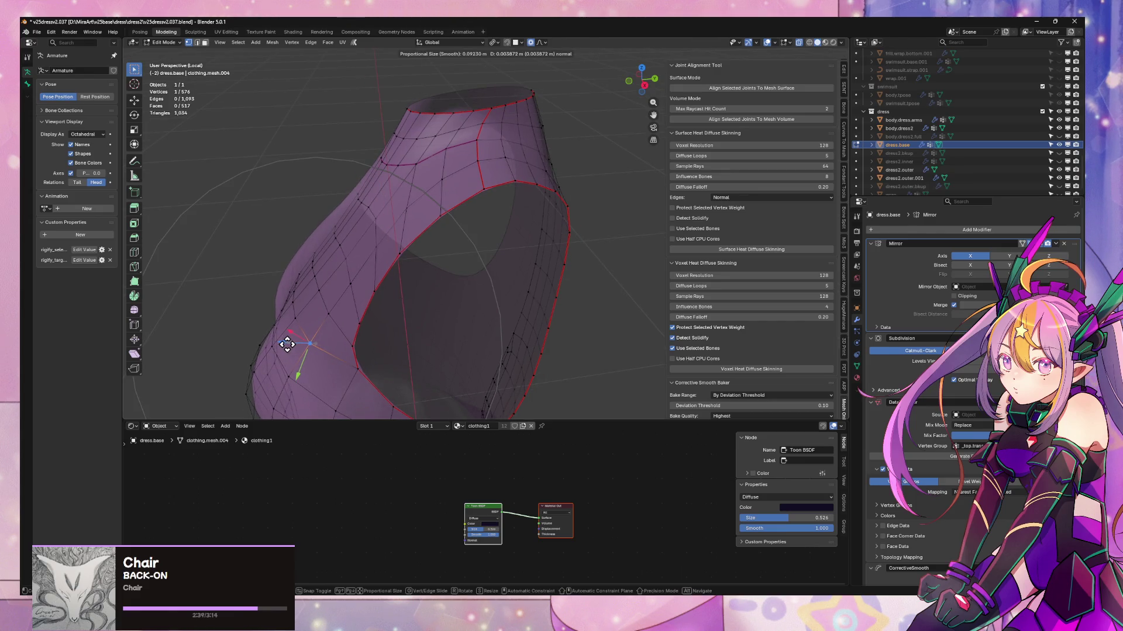
click(287, 345)
middle_drag(318, 316, 351, 288)
key(KP_Divide)
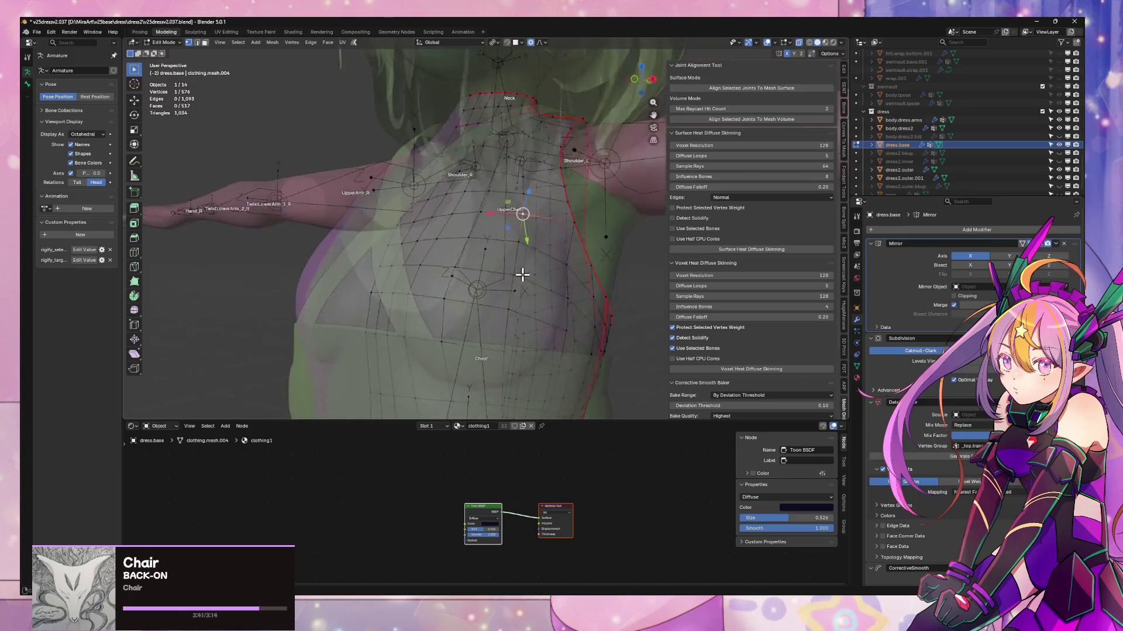
key(alt+z)
scroll(521, 271, down, 2)
mouse_move(521, 263)
middle_down()
mouse_move(529, 301)
mouse_move(469, 268)
mouse_move(393, 276)
mouse_move(388, 233)
mouse_move(544, 283)
mouse_move(601, 266)
mouse_move(611, 304)
mouse_move(556, 243)
mouse_move(514, 238)
mouse_move(526, 181)
mouse_move(476, 181)
mouse_move(601, 206)
mouse_move(498, 228)
mouse_move(458, 223)
mouse_move(521, 228)
middle_up()
- Slide the shoulder vertices along their edges, cancelling the unwanted slides
click(596, 272)
key(g)
key(g)
click(527, 183)
scroll(601, 207, down, 5)
scroll(545, 212, up, 5)
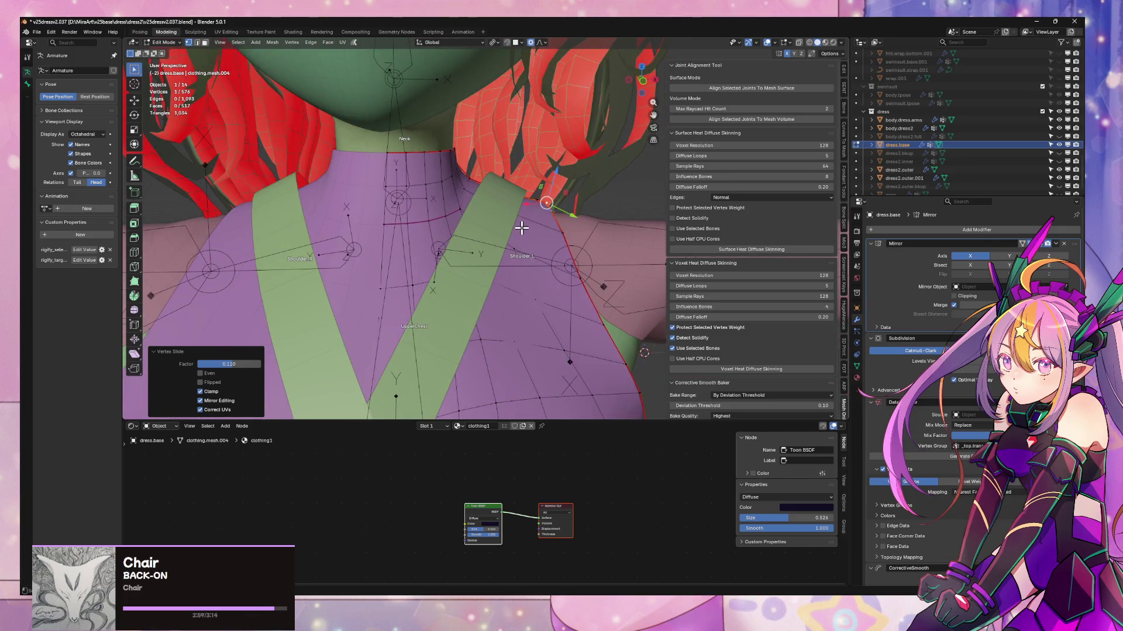
right_click(521, 228)
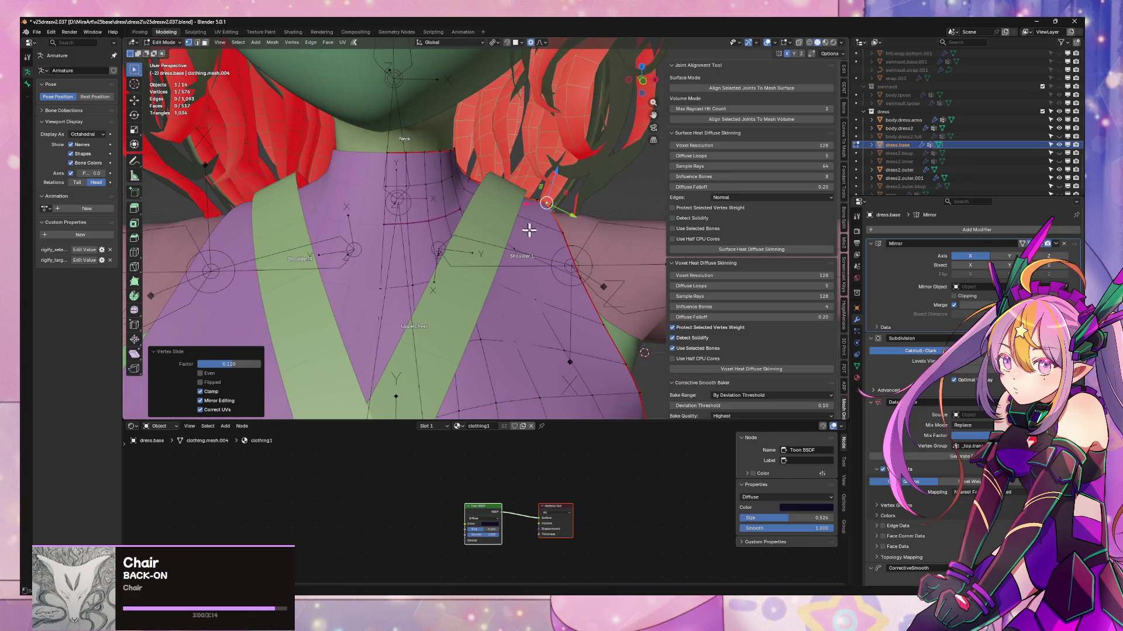
right_click(559, 233)
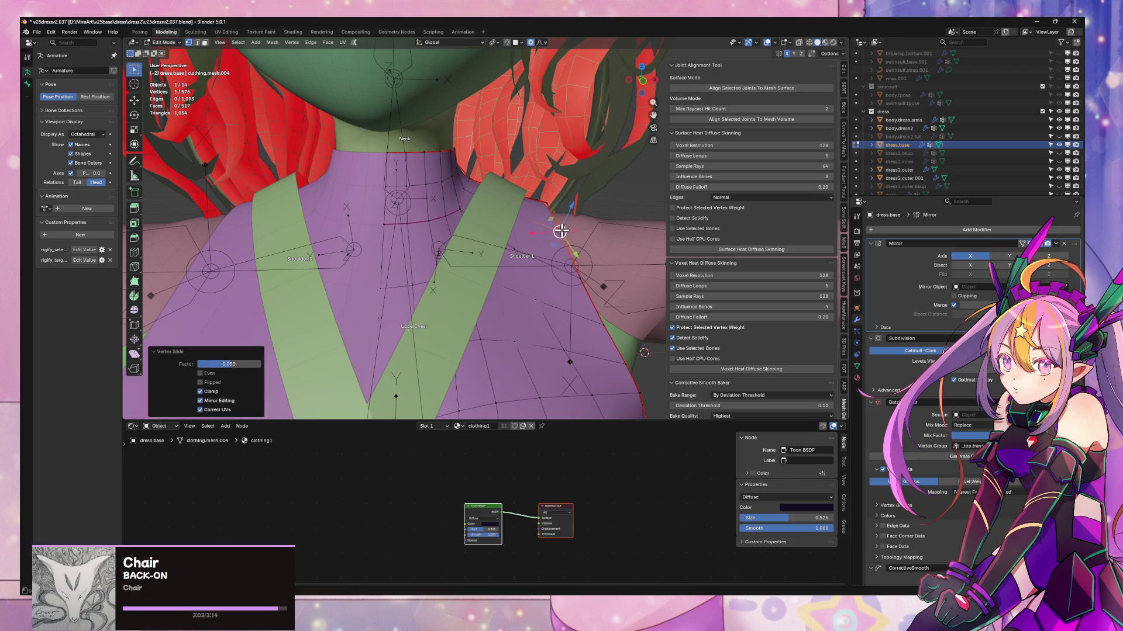
- Return to object mode and orbit around the character to inspect the dress
key(Tab)
scroll(561, 232, down, 5)
mouse_move(560, 233)
middle_down()
mouse_move(433, 229)
mouse_move(556, 238)
mouse_move(555, 222)
mouse_move(585, 239)
mouse_move(539, 268)
mouse_move(570, 268)
mouse_move(549, 248)
middle_up()
scroll(527, 247, up, 6)
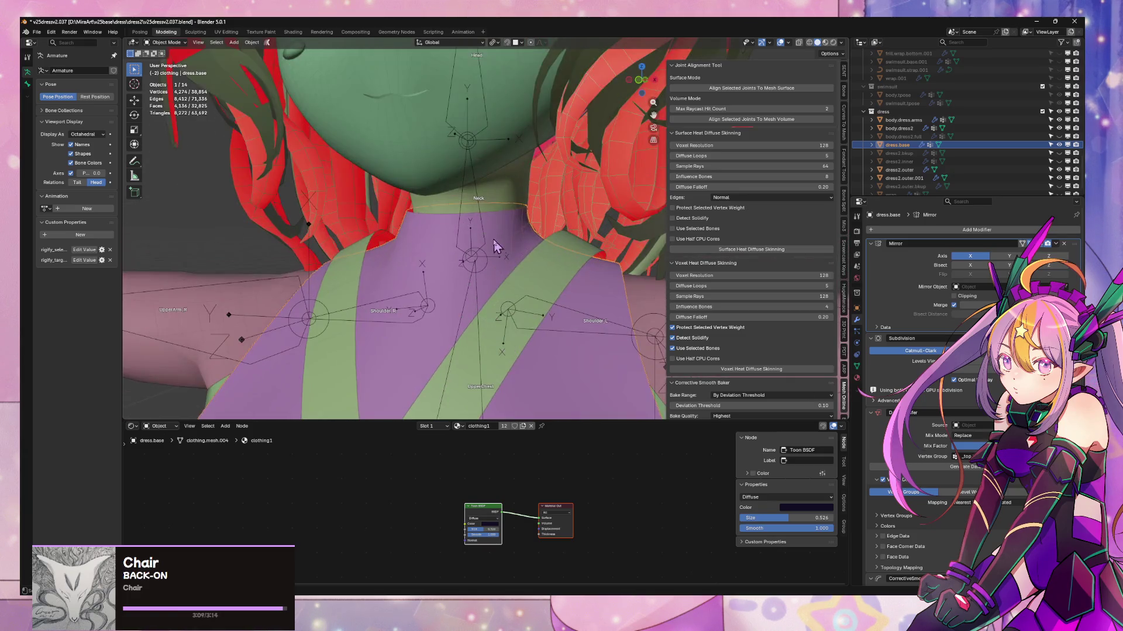
- Back in Edit Mode, select the neck edge loop and slightly widen it along X
key(Tab)
middle_drag(520, 228, 527, 219)
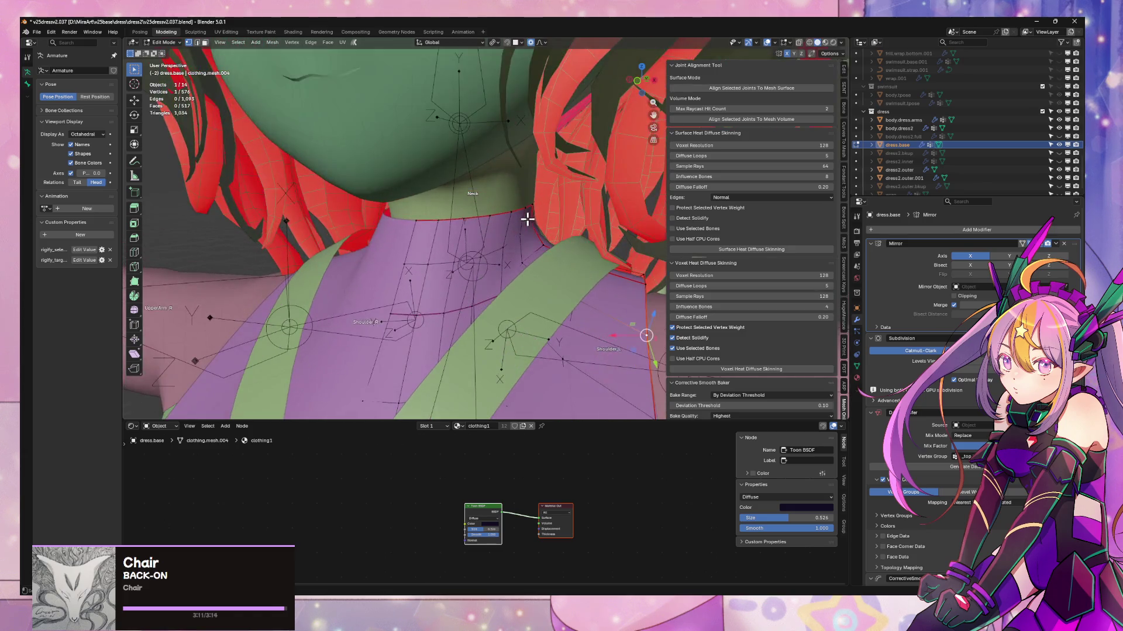
key(2)
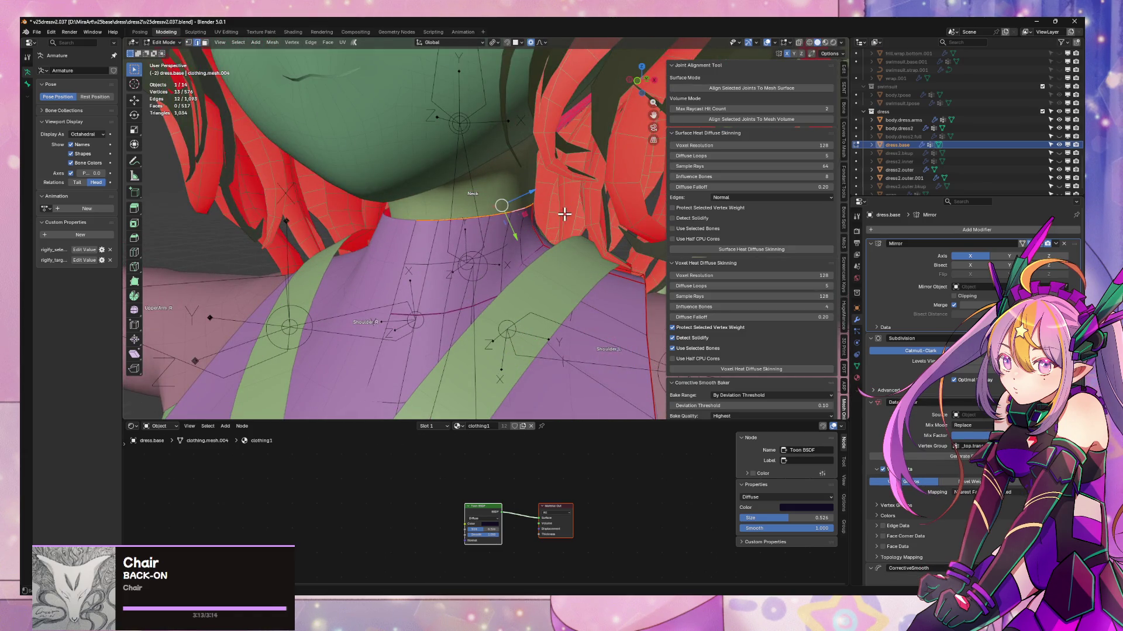
key(s)
key(x)
click(566, 214)
- Nudge the neck edge 0.001379 m along X with smooth falloff and leave Edit Mode
key(s)
key(x)
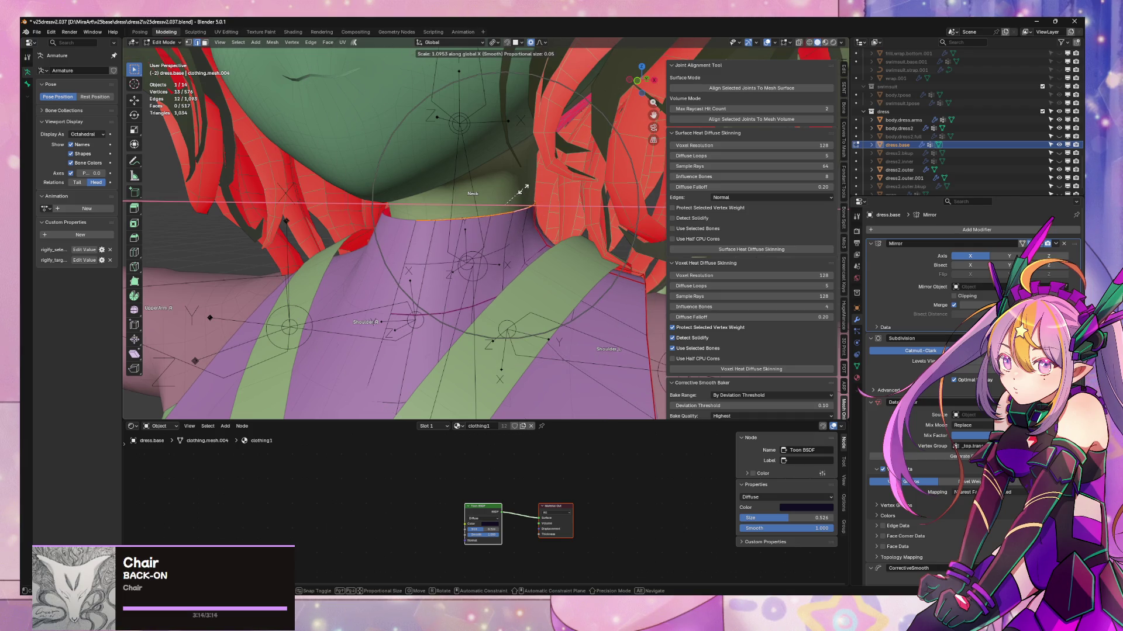
key(g)
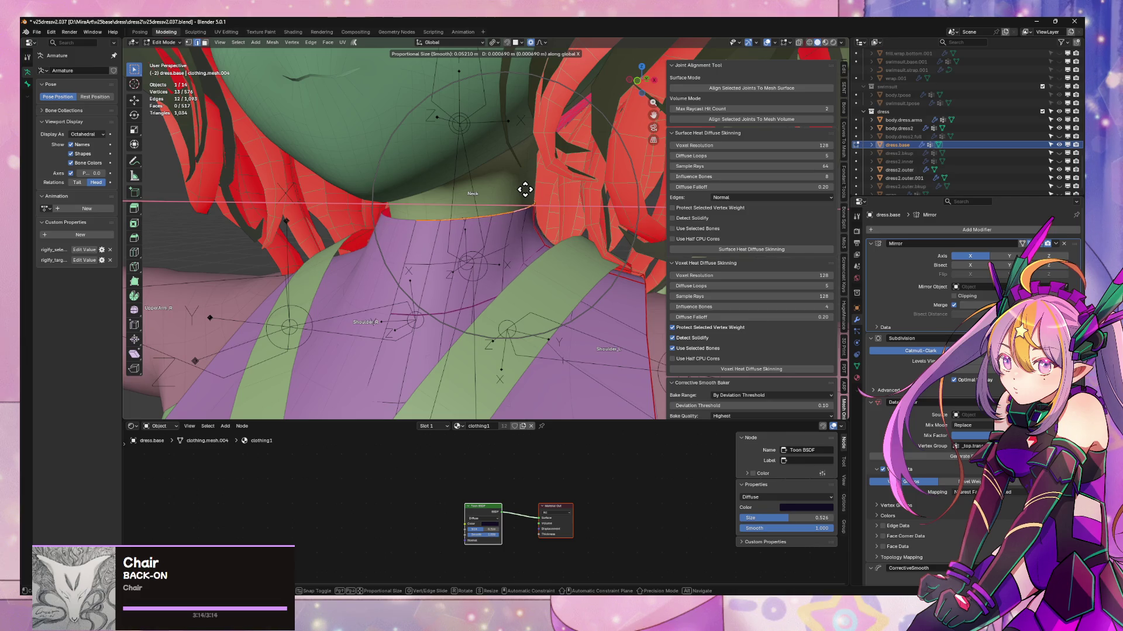
click(527, 190)
mouse_move(531, 188)
middle_down()
mouse_move(522, 206)
mouse_move(641, 193)
mouse_move(759, 143)
mouse_move(626, 193)
mouse_move(606, 235)
mouse_move(536, 233)
mouse_move(496, 253)
mouse_move(358, 250)
middle_up()
key(Tab)
- Select and delete the face loop around the dress base's skirt hem
scroll(358, 250, down, 5)
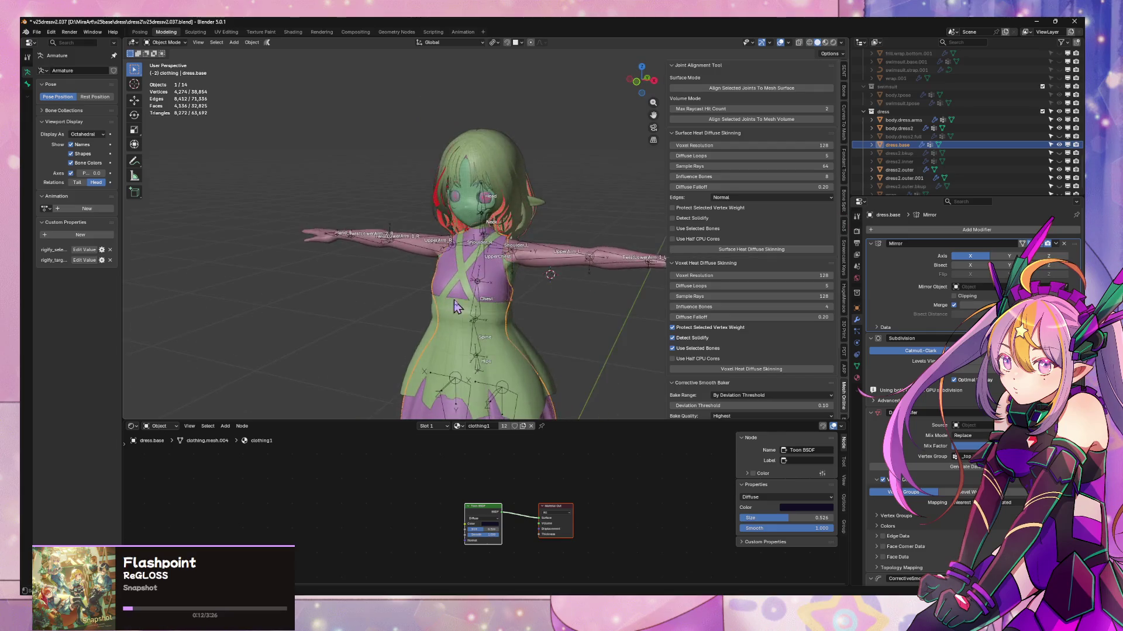
mouse_move(545, 237)
middle_down()
mouse_move(576, 274)
mouse_move(611, 260)
mouse_move(552, 340)
mouse_move(609, 316)
mouse_move(664, 263)
mouse_move(604, 314)
mouse_move(608, 351)
middle_up()
key(Tab)
alt+click(552, 345)
click(554, 346)
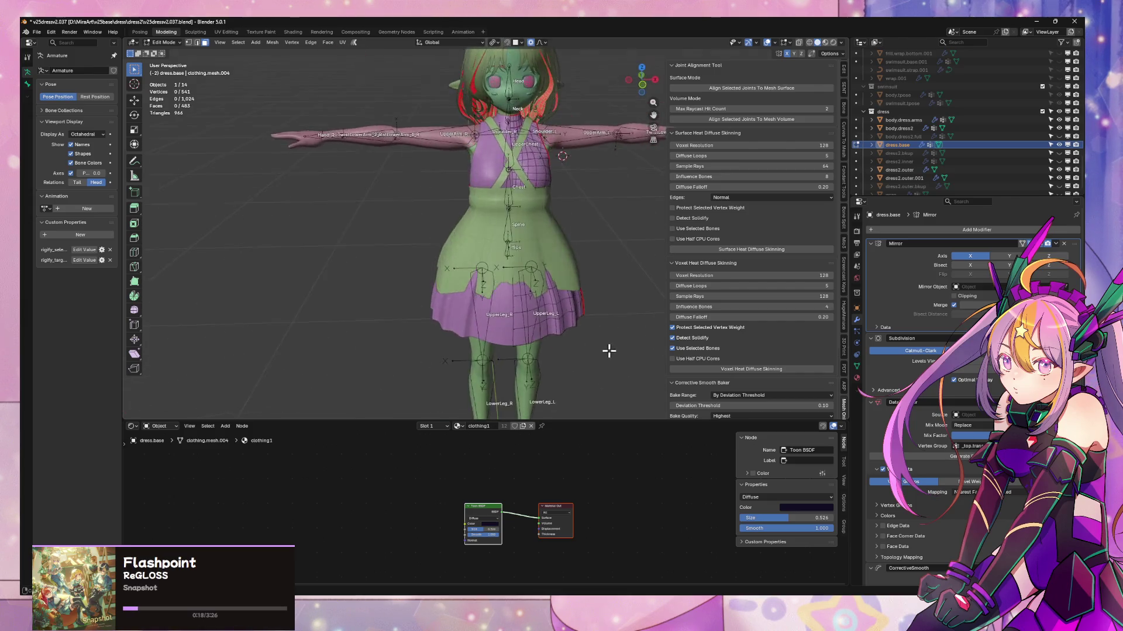
scroll(609, 351, up, 3)
- Switch to dress2.outer and scale its hem edge loop with proportional falloff
key(alt+q)
scroll(609, 258, down, 3)
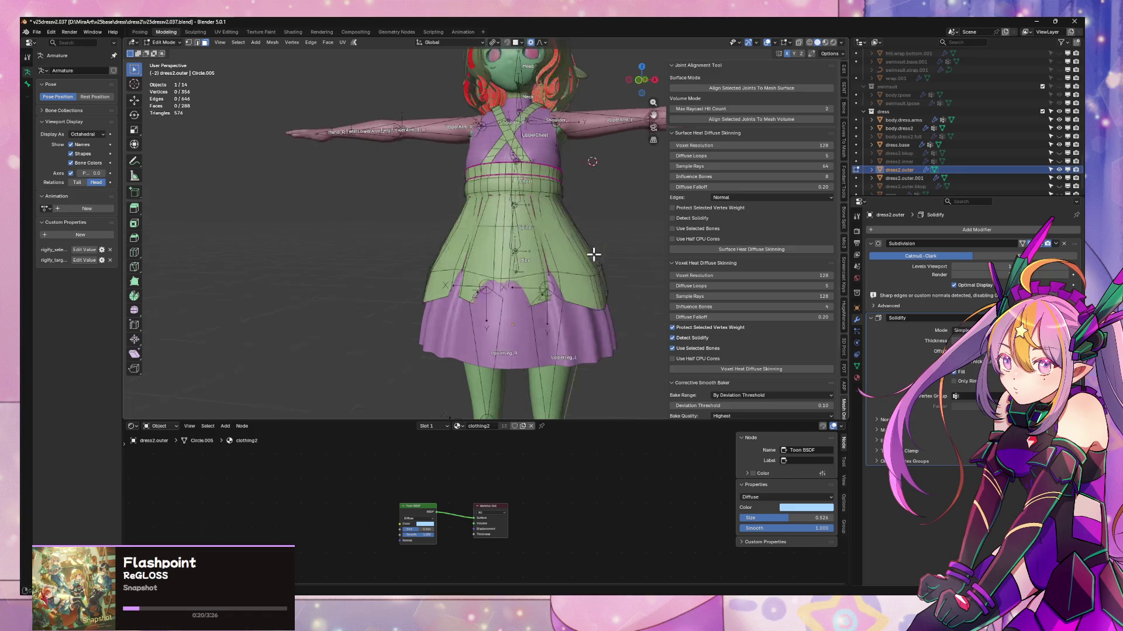
mouse_move(594, 254)
middle_down()
mouse_move(605, 292)
mouse_move(611, 280)
mouse_move(589, 261)
mouse_move(618, 233)
mouse_move(576, 234)
mouse_move(589, 251)
mouse_move(534, 283)
middle_up()
key(2)
alt+click(605, 292)
key(s)
click(614, 278)
key(Tab)
key(Tab)
scroll(589, 248, up, 5)
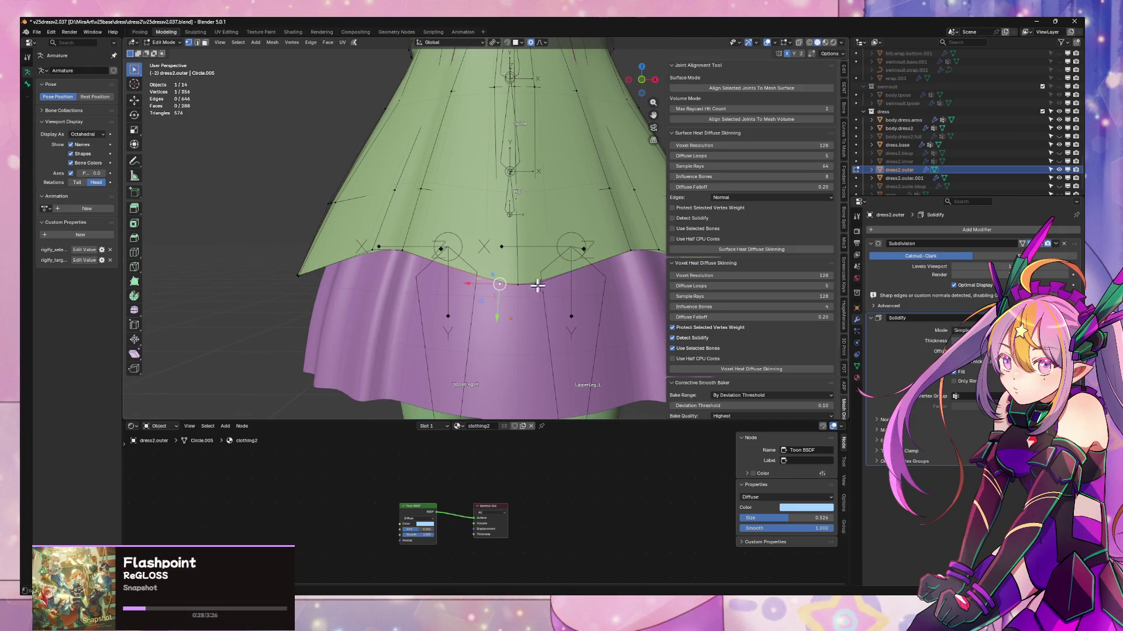
- Try a vertex slide on a hem vertex, then undo it
key(g)
key(g)
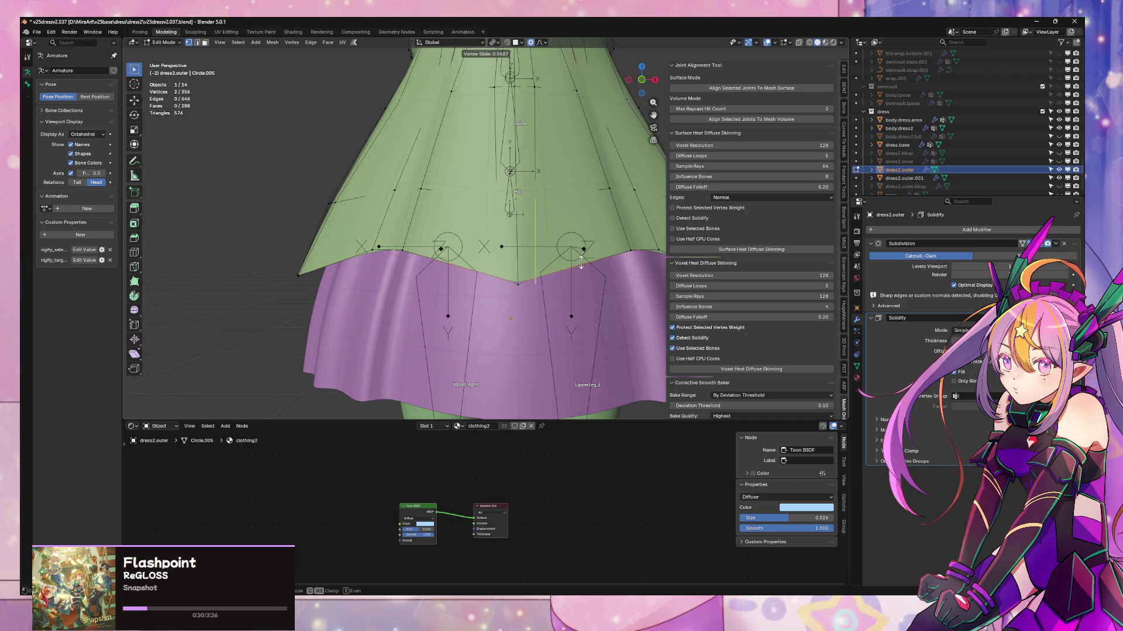
click(581, 263)
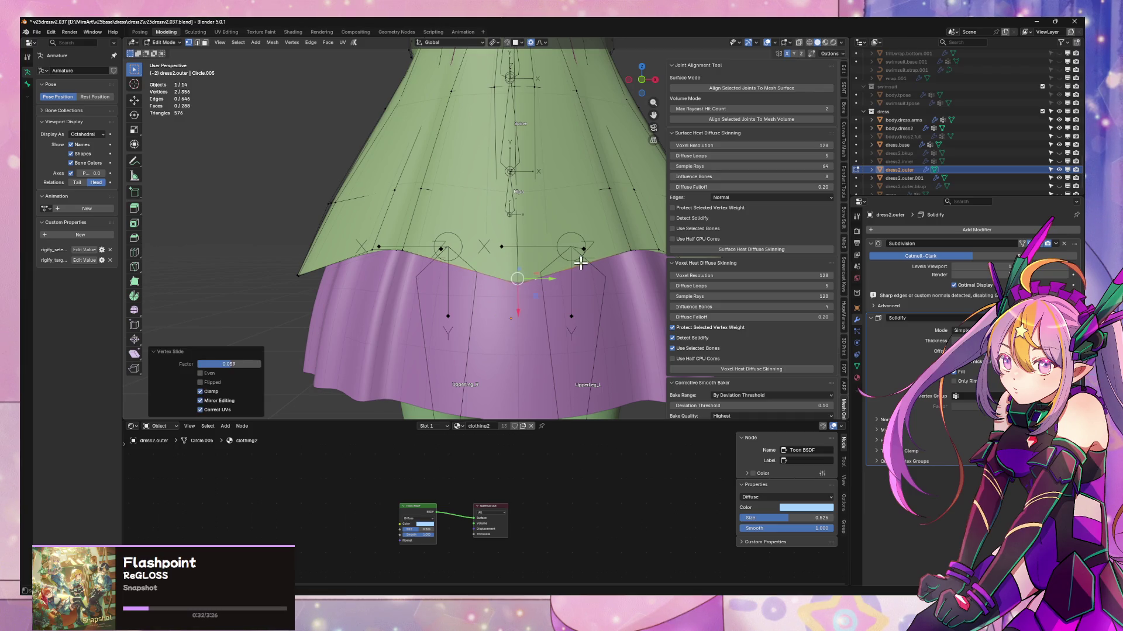
middle_drag(588, 261, 500, 261)
key(ctrl+z)
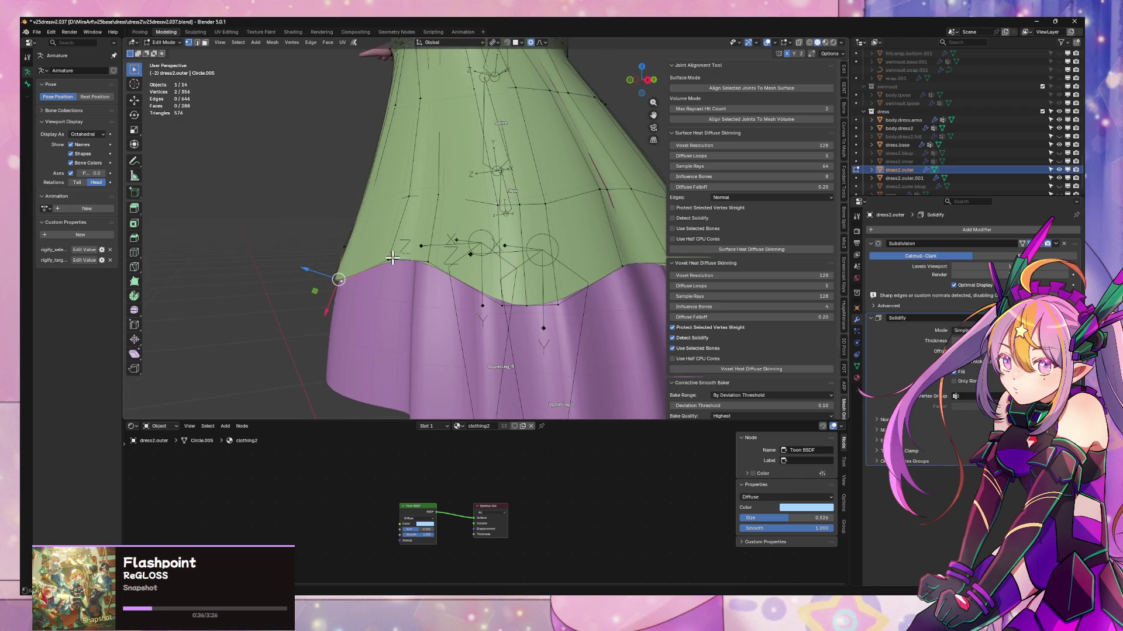
mouse_move(511, 305)
middle_down()
mouse_move(514, 246)
mouse_move(526, 243)
mouse_move(497, 261)
mouse_move(504, 287)
mouse_move(555, 283)
middle_up()
- Select several hem vertices around the outer skirt's edge
shift+click(554, 281)
mouse_move(584, 224)
middle_down()
mouse_move(436, 299)
mouse_move(463, 302)
mouse_move(503, 278)
mouse_move(488, 270)
mouse_move(494, 306)
middle_up()
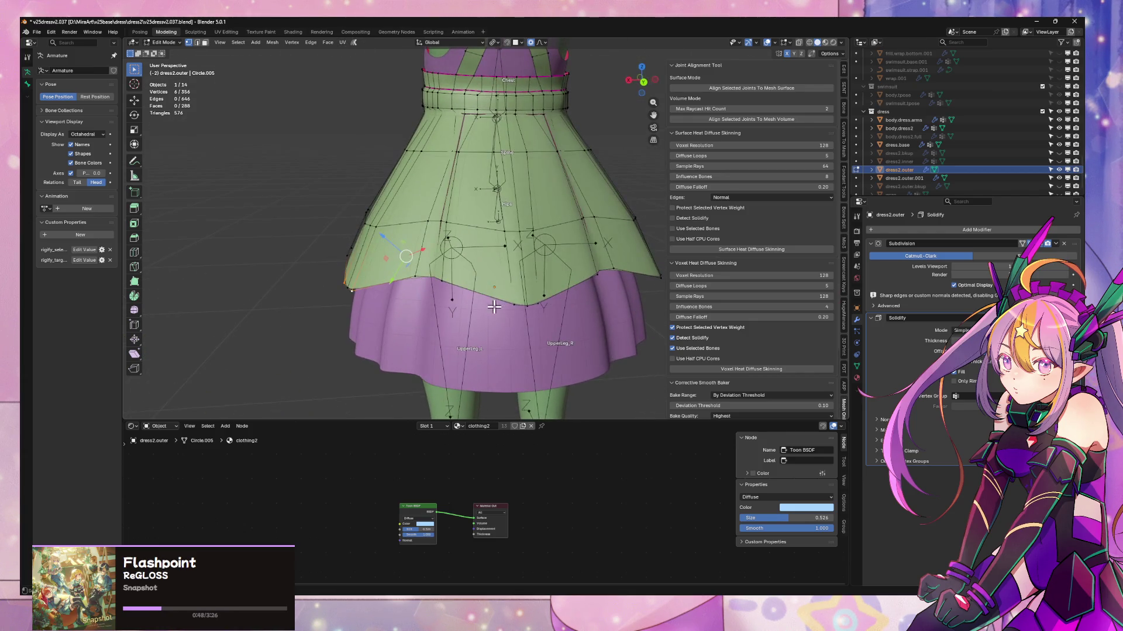
mouse_move(570, 275)
middle_down()
mouse_move(546, 251)
mouse_move(562, 228)
mouse_move(461, 234)
mouse_move(497, 274)
middle_up()
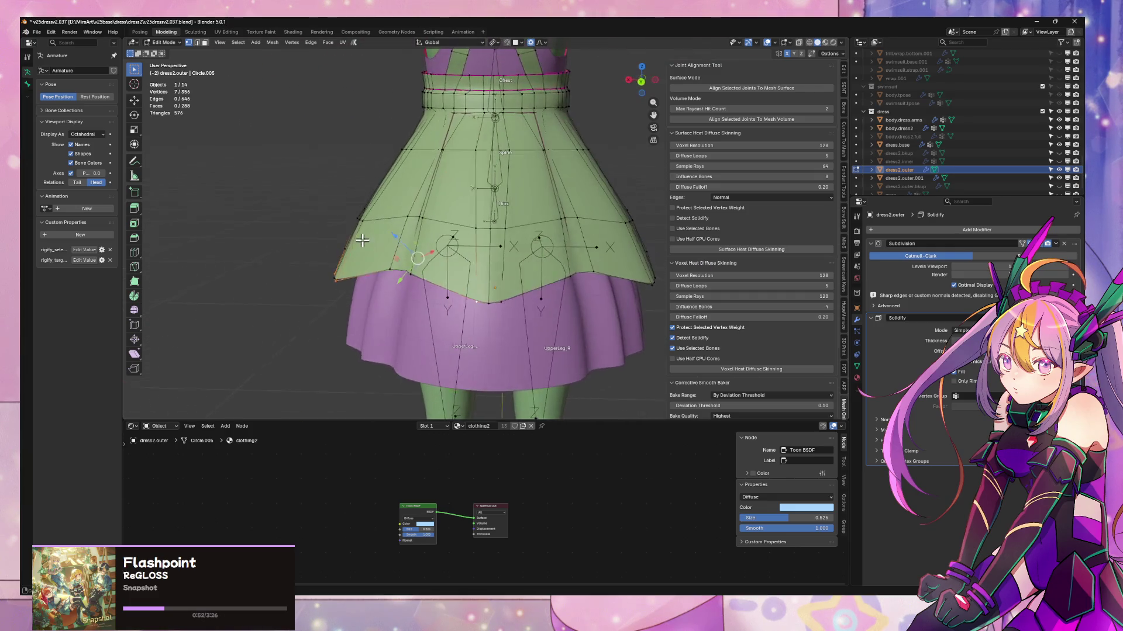
shift+click(498, 302)
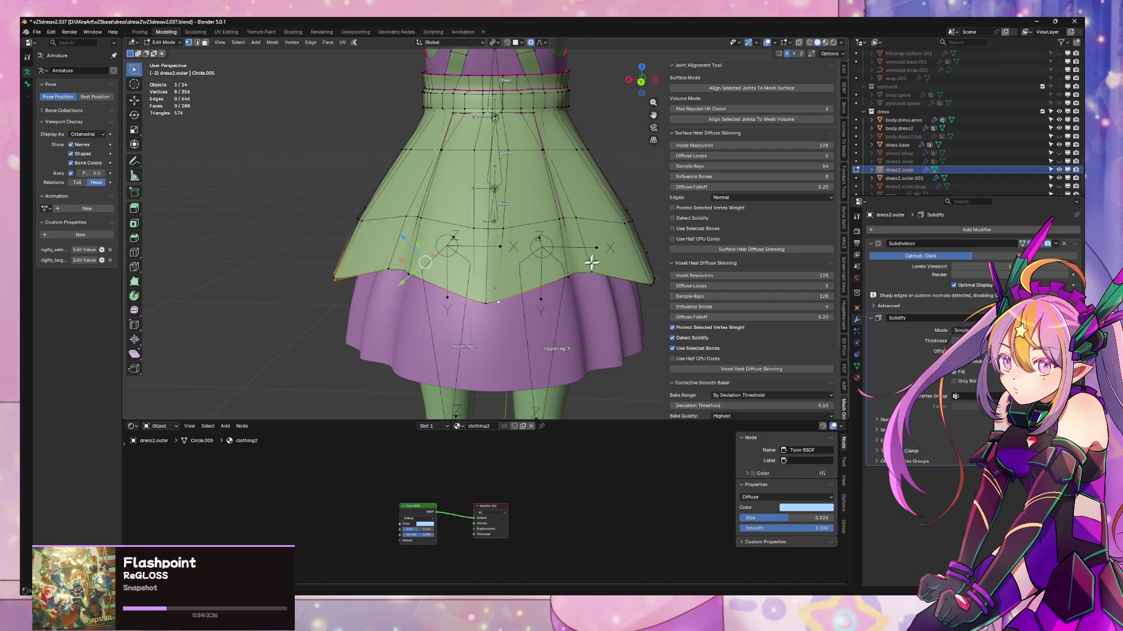
mouse_move(611, 284)
middle_down()
mouse_move(559, 281)
mouse_move(501, 301)
middle_up()
shift+click(532, 302)
shift+click(501, 304)
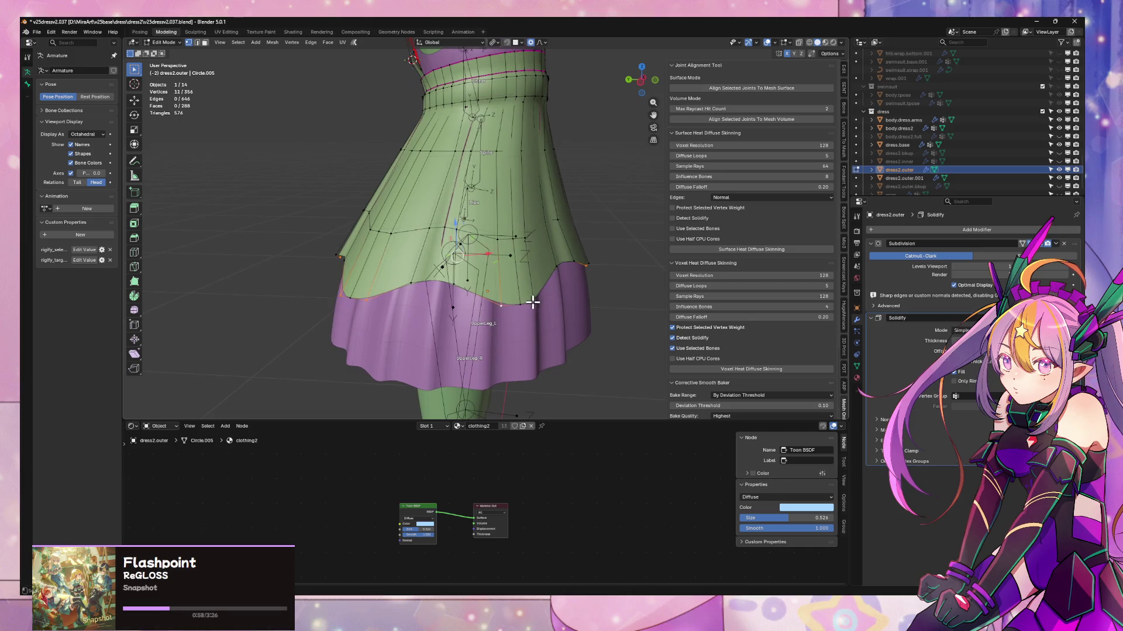
- In see-through front view, slide the selected hem vertices along their edges
key(KP_1)
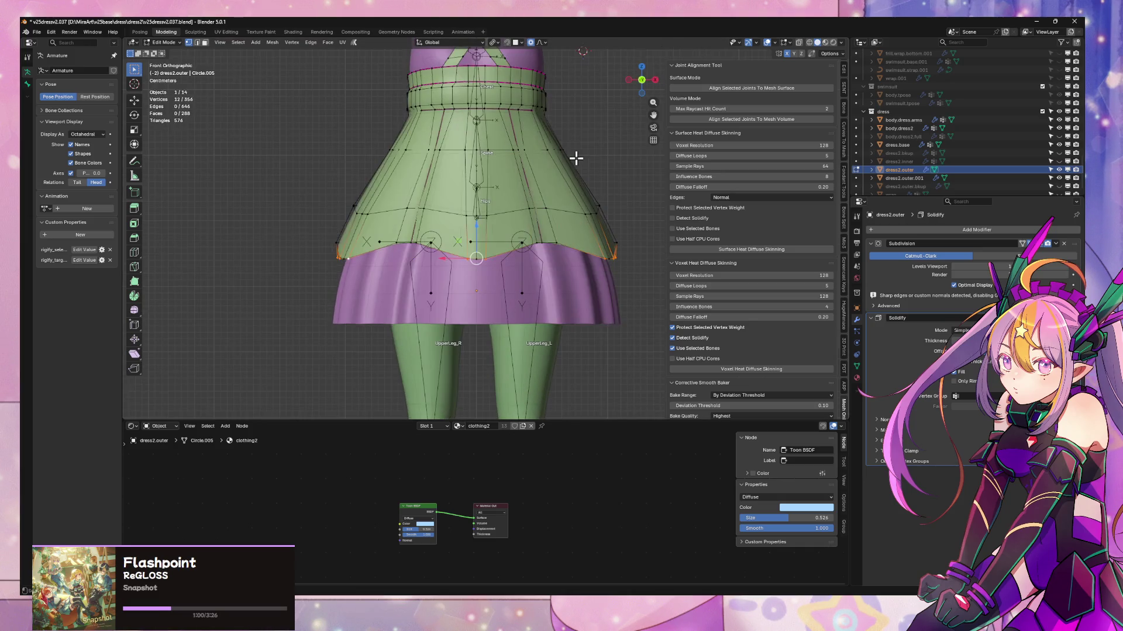
key(alt+z)
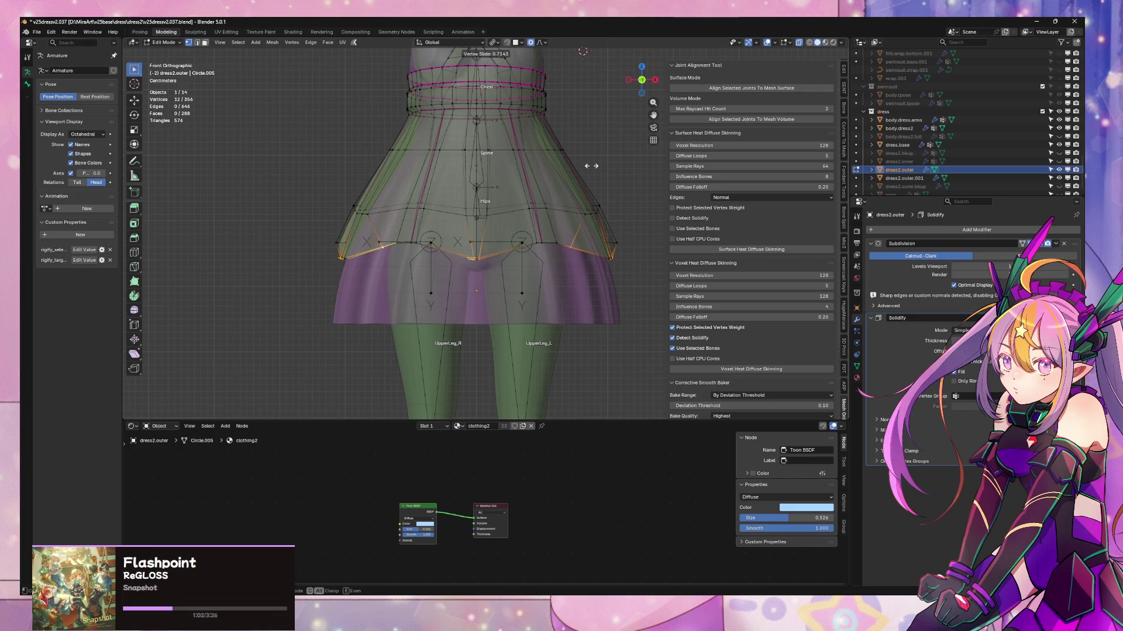
right_click(589, 150)
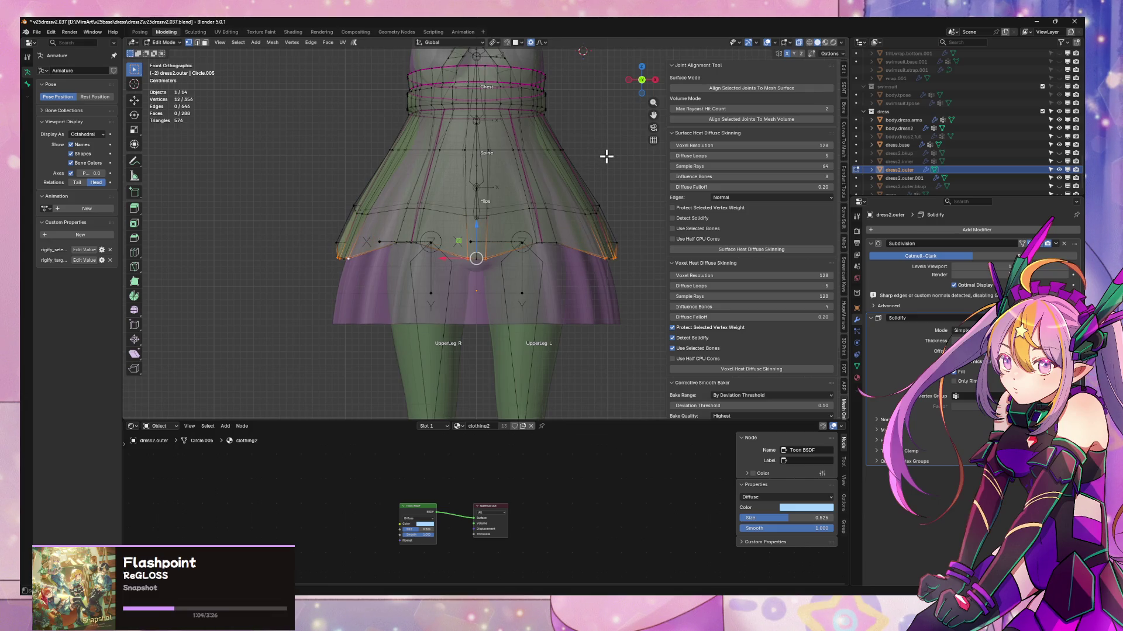
key(g)
key(g)
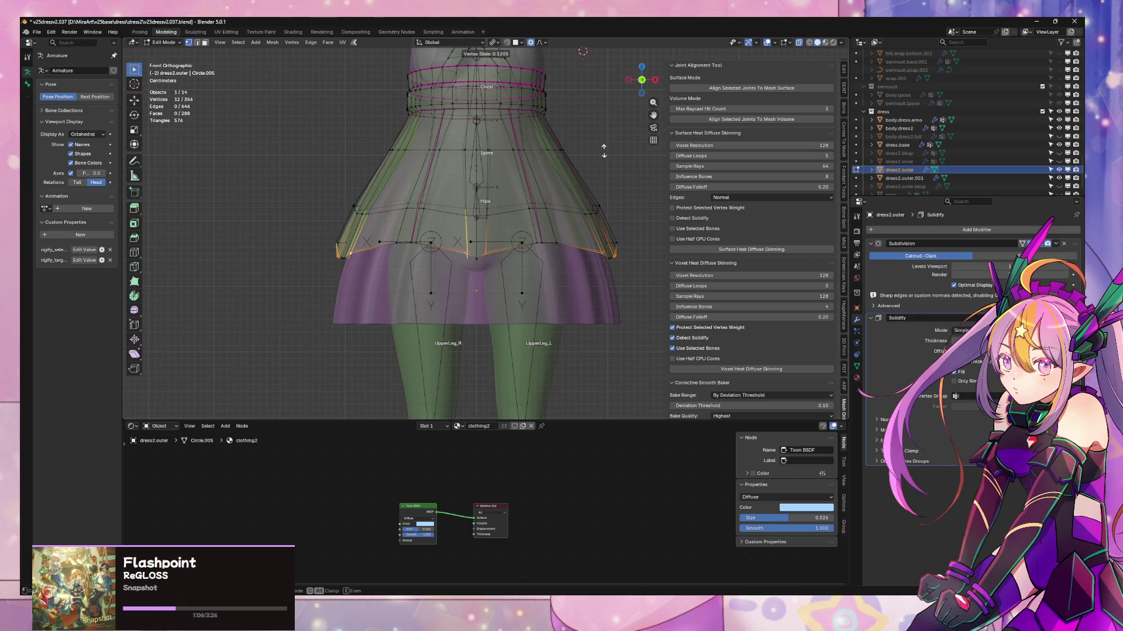
click(602, 151)
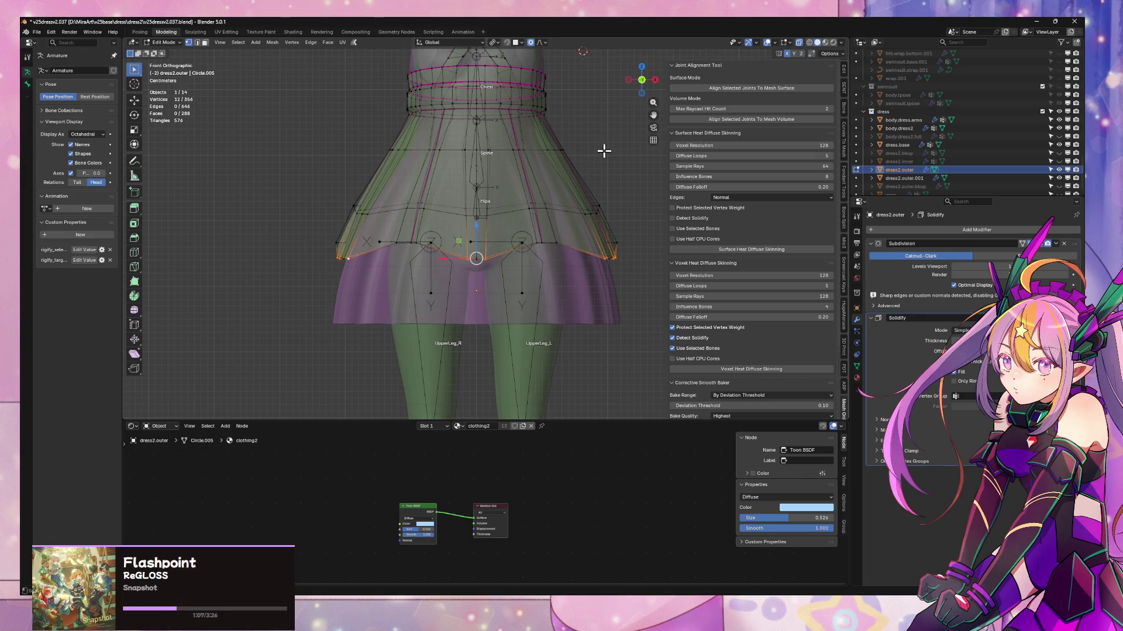
- Slide the centre hem vertex along its edge with the mesh opaque again
click(487, 257)
scroll(536, 233, up, 3)
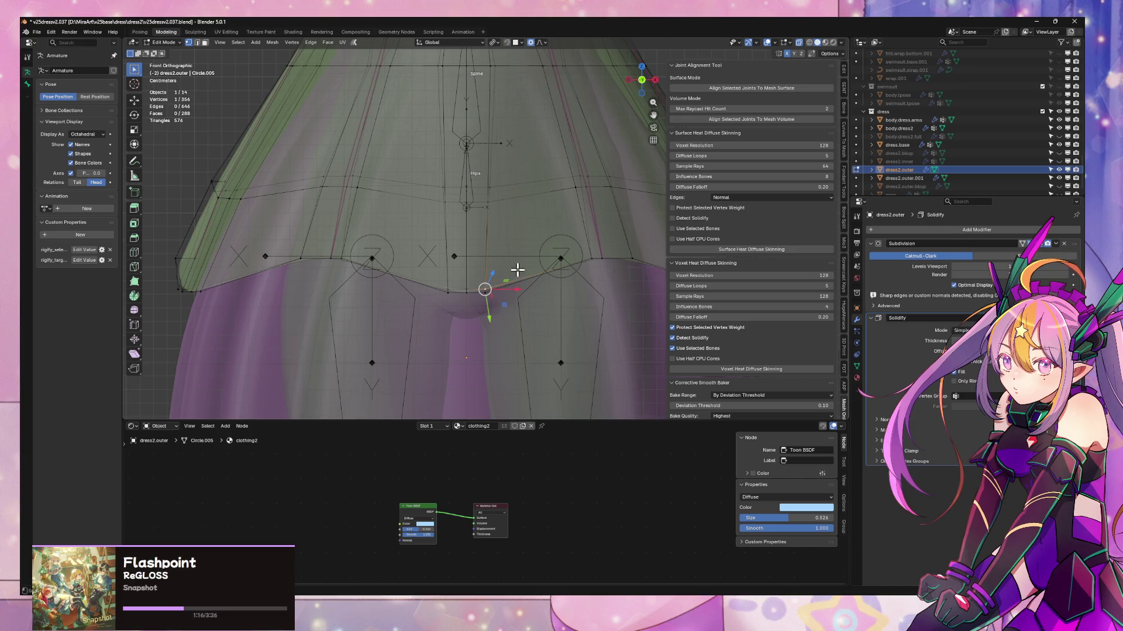
key(alt+z)
mouse_move(548, 264)
middle_down()
mouse_move(389, 249)
mouse_move(456, 234)
mouse_move(512, 245)
middle_up()
key(shift+v)
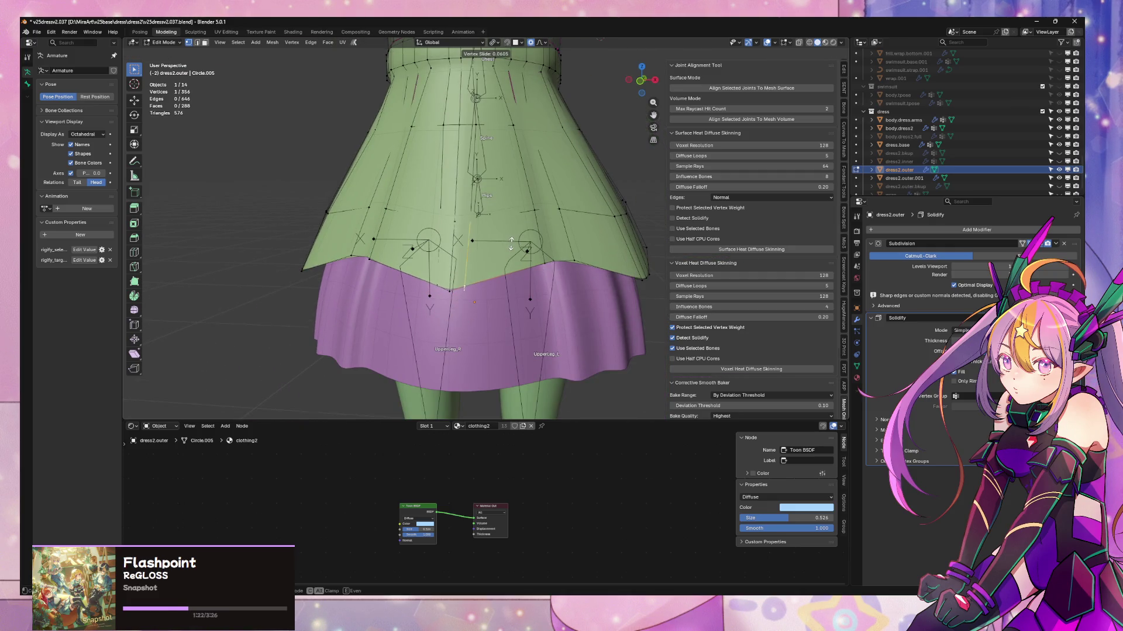
click(512, 245)
- Vertex-slide two more pairs of hem vertices along the hem edge
middle_drag(511, 246, 496, 277)
click(520, 303)
shift+click(476, 302)
key(shift+v)
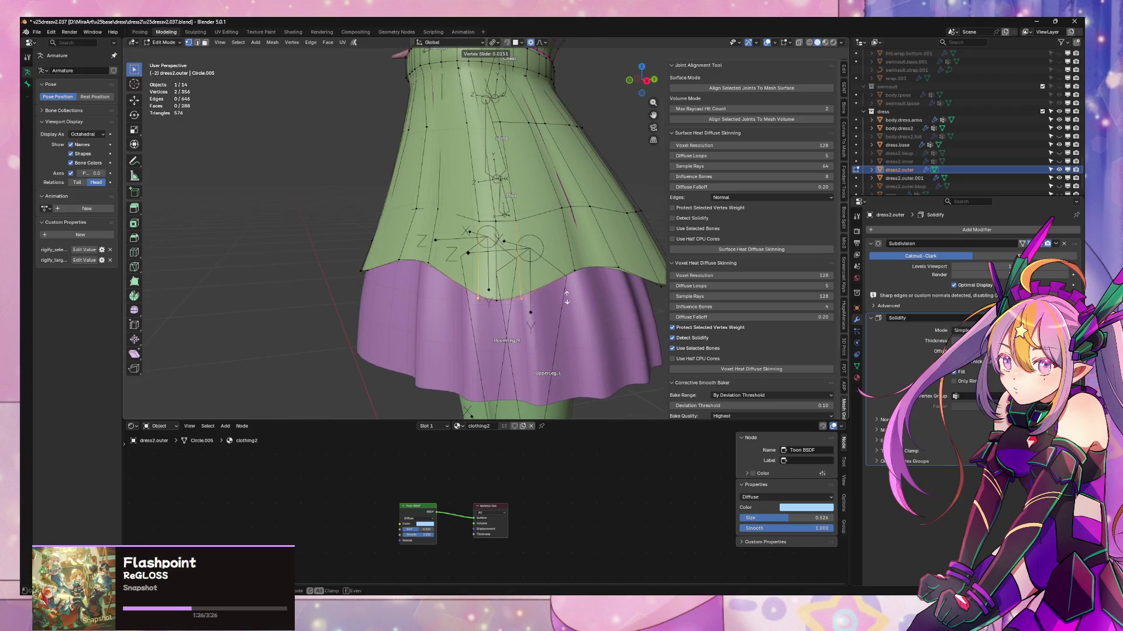
click(566, 291)
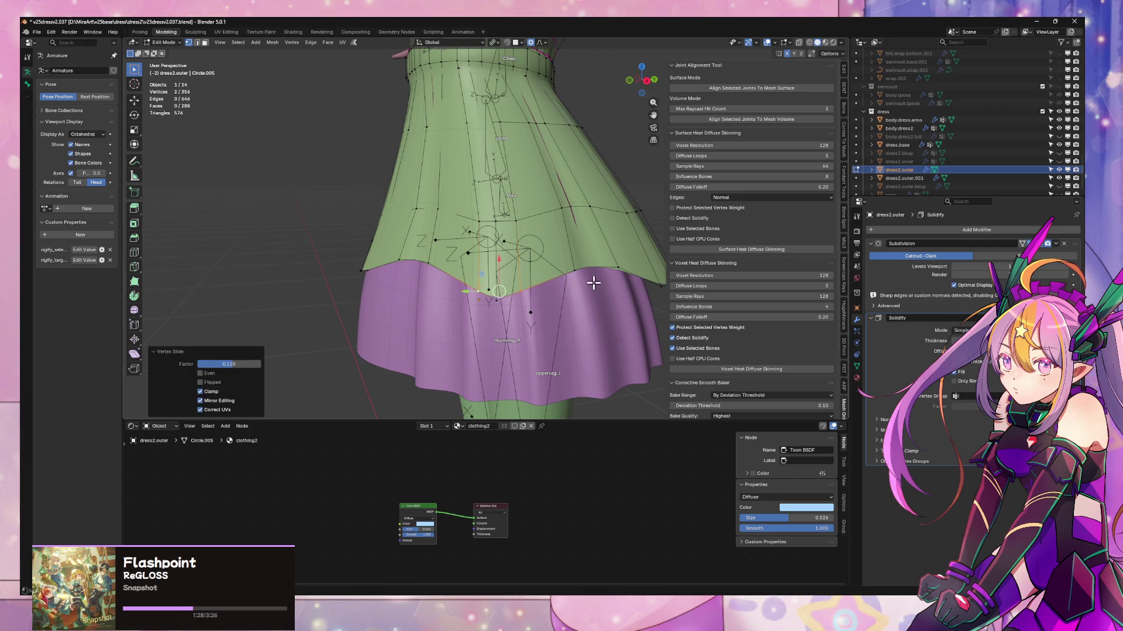
middle_drag(591, 283, 534, 280)
click(525, 306)
shift+click(570, 302)
key(shift+v)
click(589, 299)
click(534, 318)
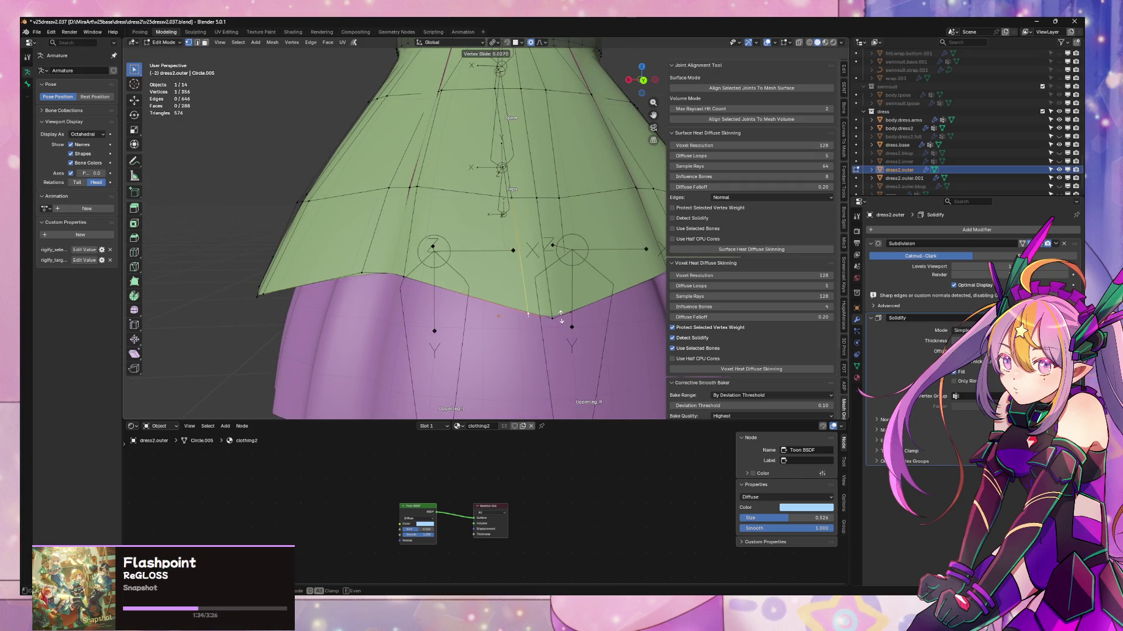
- Leave Edit Mode and view the character from a flat side view
key(Tab)
scroll(604, 312, down, 5)
mouse_move(604, 312)
middle_down()
mouse_move(621, 296)
mouse_move(522, 236)
middle_up()
key(ctrl+KP_3)
- Select the hip edge ring and scale it with smooth proportional falloff
key(Tab)
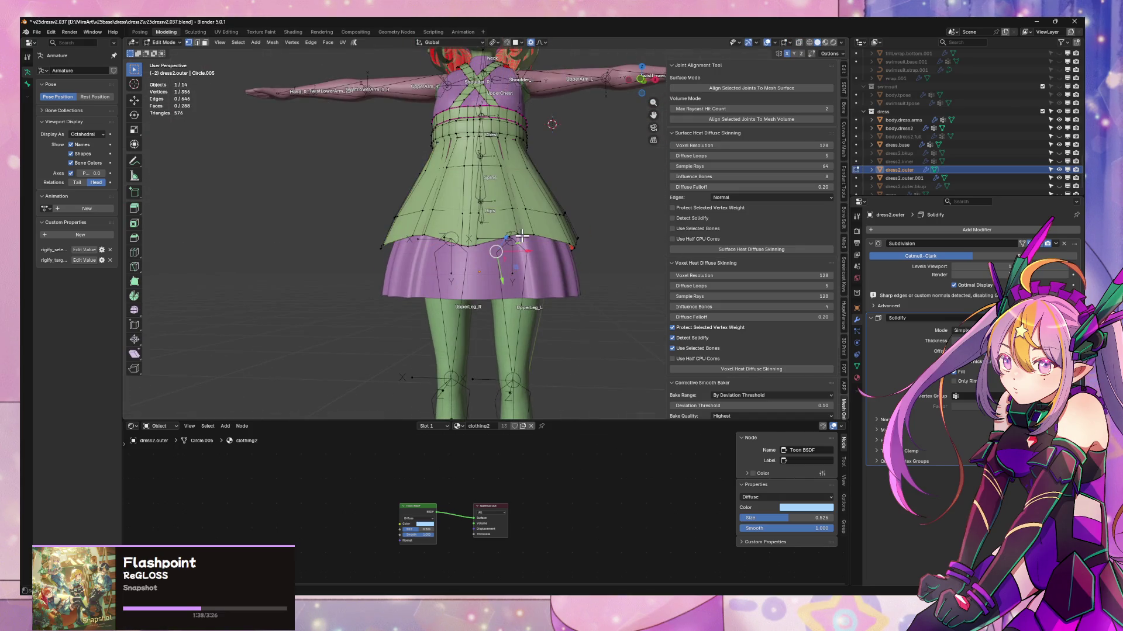
key(2)
alt+click(543, 208)
key(shift+o)
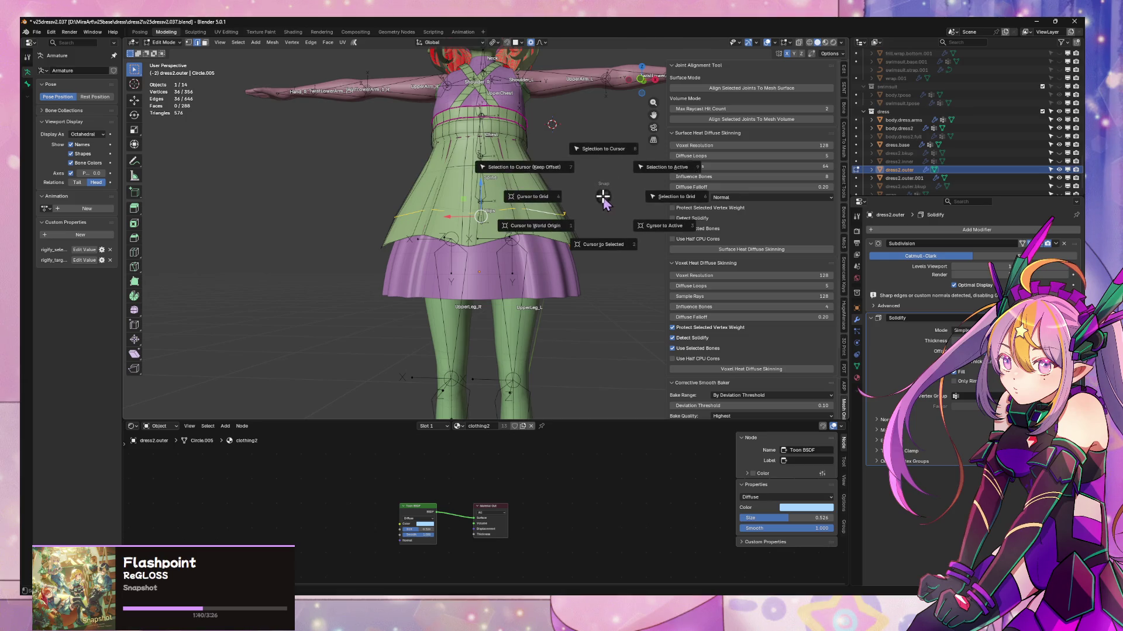
key(s)
click(603, 195)
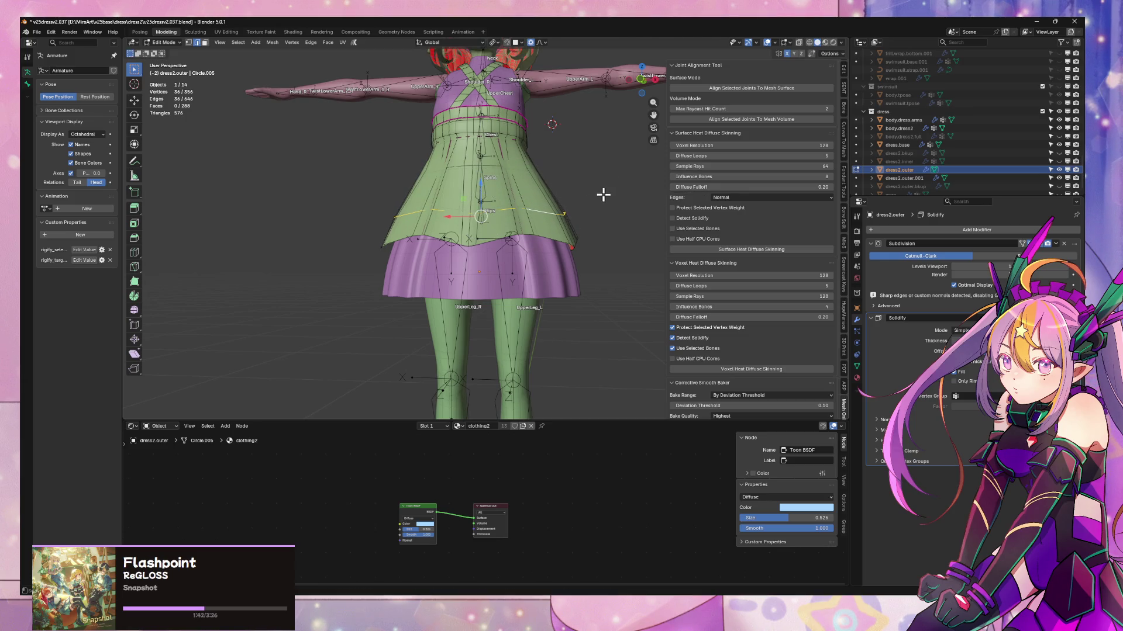
- Scale the waist-height edge ring with smooth falloff too
middle_drag(603, 193, 610, 218)
alt+click(500, 177)
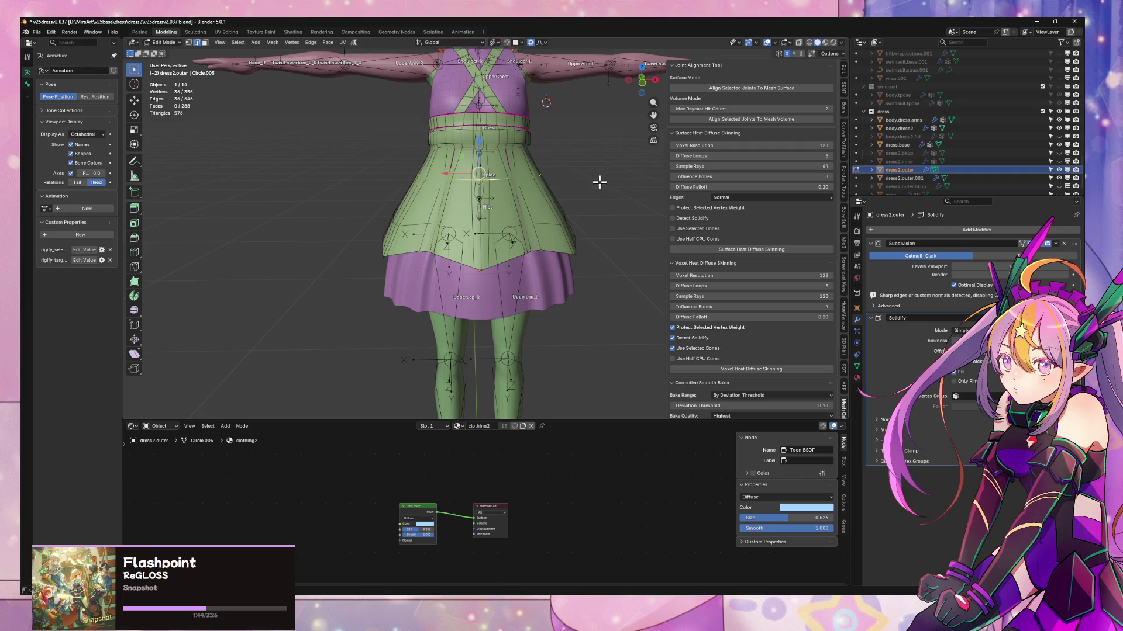
key(s)
click(605, 182)
- Return to object mode and view the dress in Material Preview shading
key(Tab)
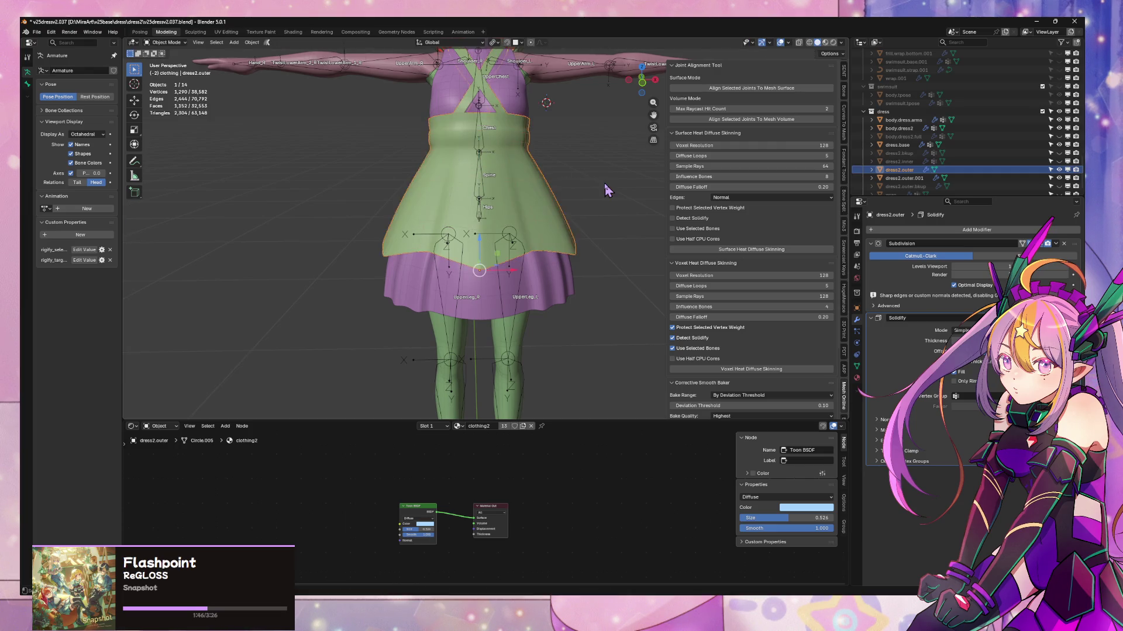
mouse_move(604, 182)
middle_down()
mouse_move(507, 187)
mouse_move(578, 209)
middle_up()
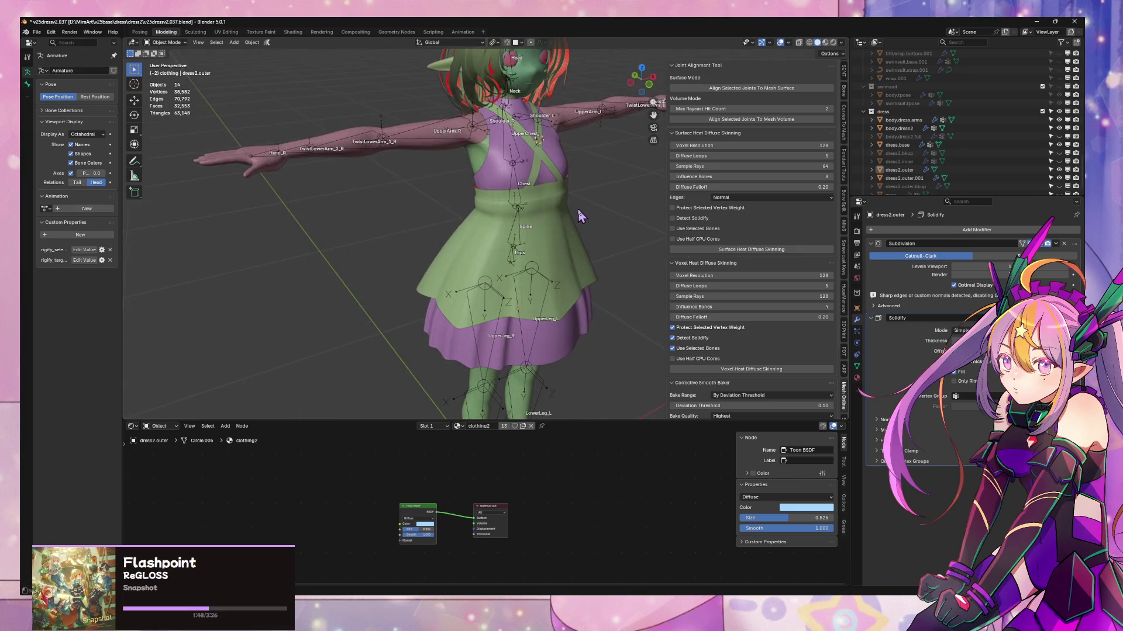
click(827, 44)
mouse_move(620, 169)
middle_down()
mouse_move(584, 181)
mouse_move(608, 177)
mouse_move(563, 262)
mouse_move(608, 188)
mouse_move(601, 178)
mouse_move(529, 215)
mouse_move(597, 136)
mouse_move(551, 242)
middle_up()
scroll(563, 262, down, 3)
scroll(592, 261, up, 3)
scroll(566, 206, down, 4)
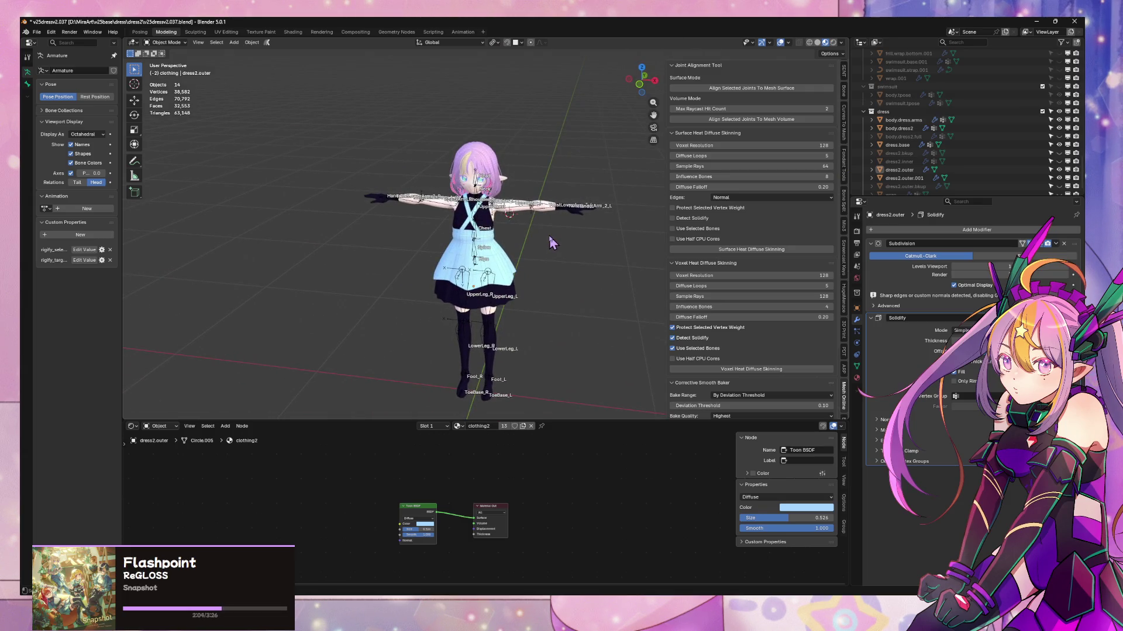
scroll(550, 233, up, 5)
- Turn viewport overlays off and view the full body from the front
middle_drag(550, 234, 591, 240)
click(780, 42)
key(KP_1)
scroll(590, 157, down, 5)
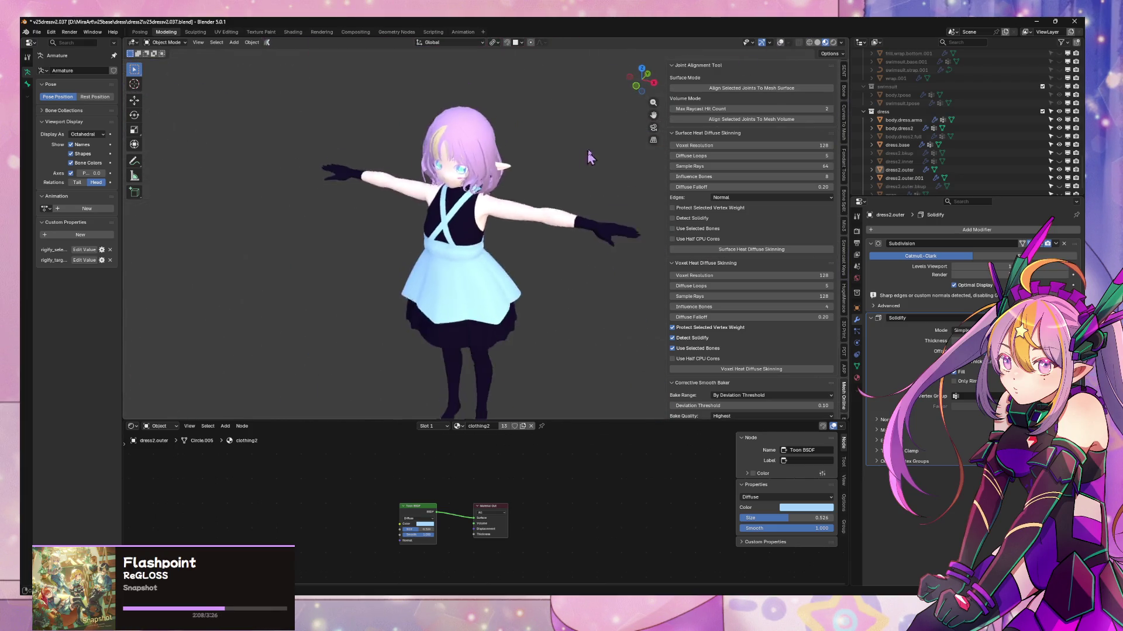
scroll(595, 126, up, 2)
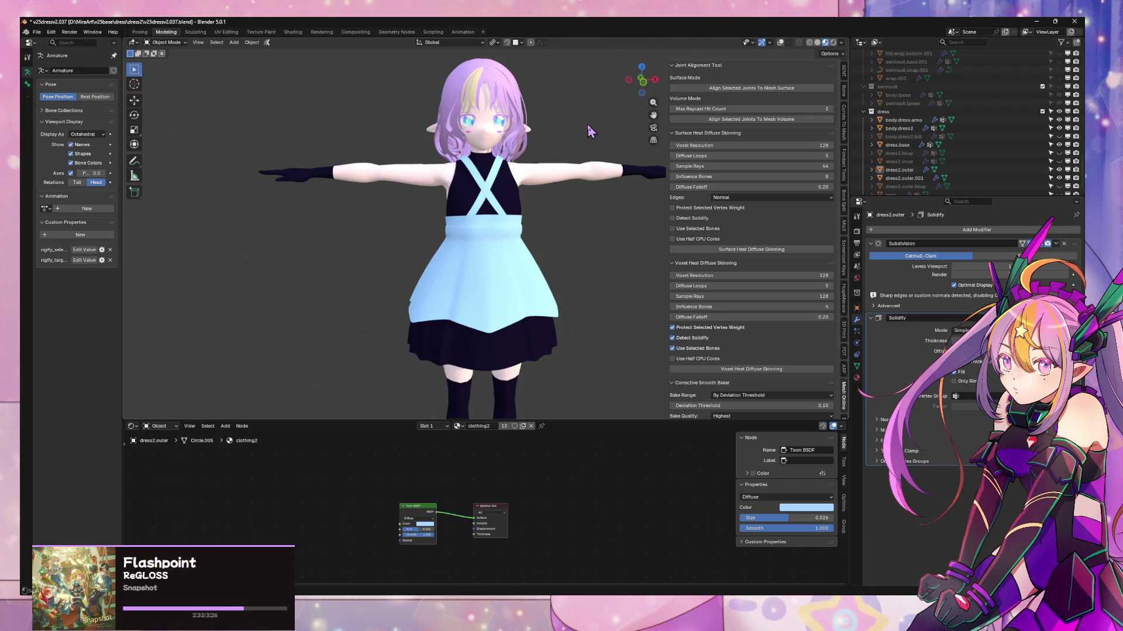
scroll(579, 96, up, 4)
- Select dress.base from the character's right side and enter Edit Mode
mouse_move(579, 97)
middle_down()
mouse_move(522, 98)
mouse_move(494, 141)
mouse_move(473, 274)
middle_up()
scroll(494, 140, up, 2)
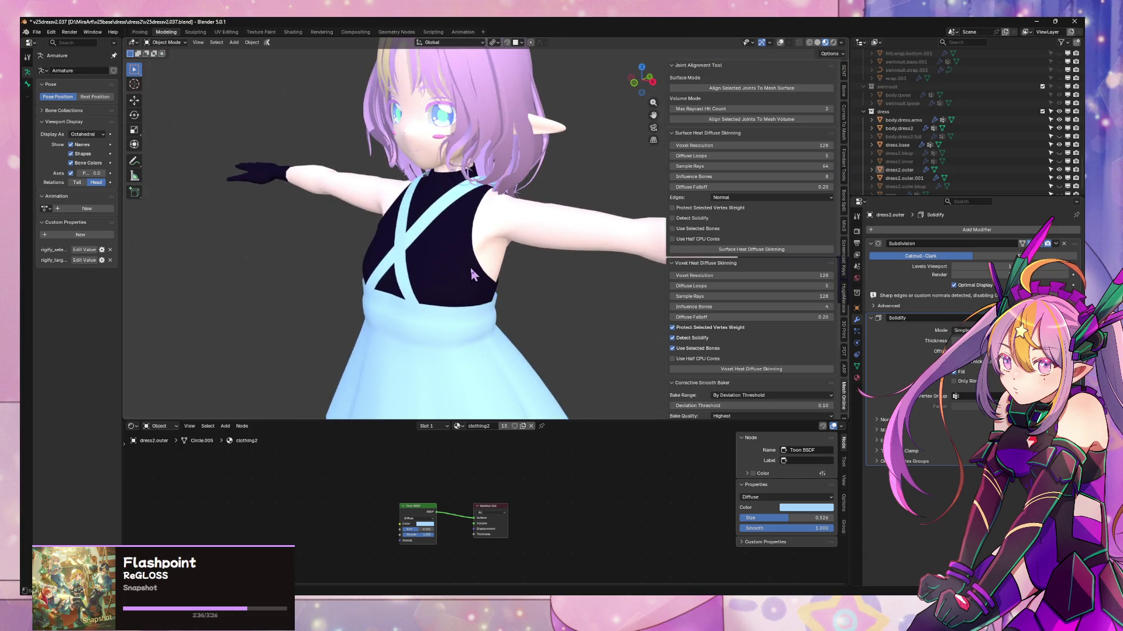
click(473, 275)
key(Tab)
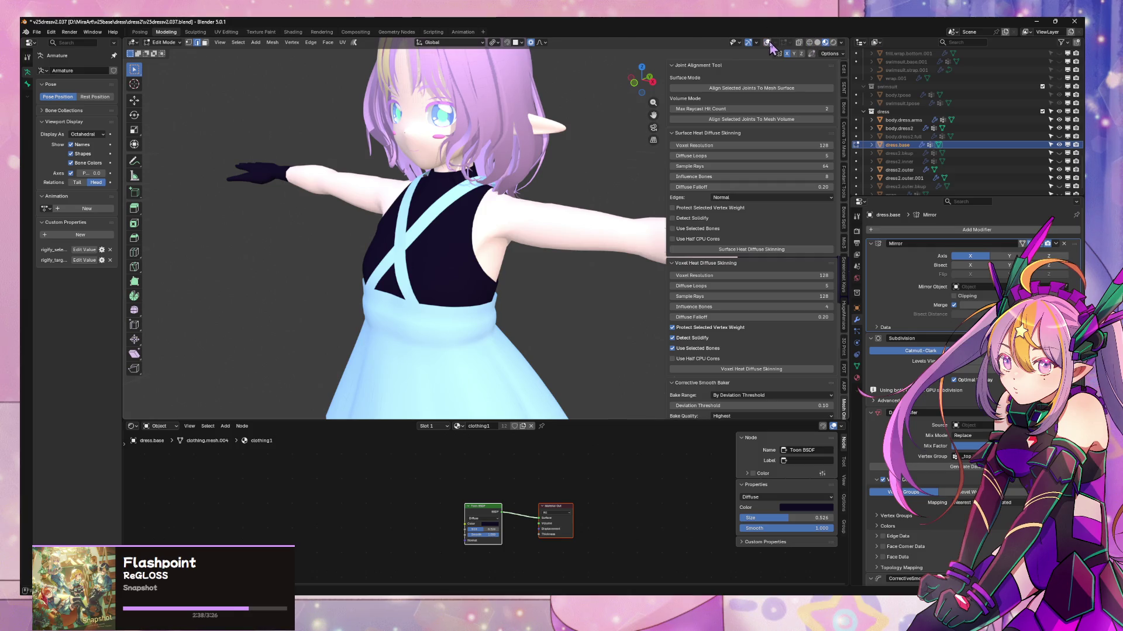
- With overlays back on, apply Smooth Vertices to the armhole with smoothing 0.890
click(767, 43)
scroll(494, 145, up, 3)
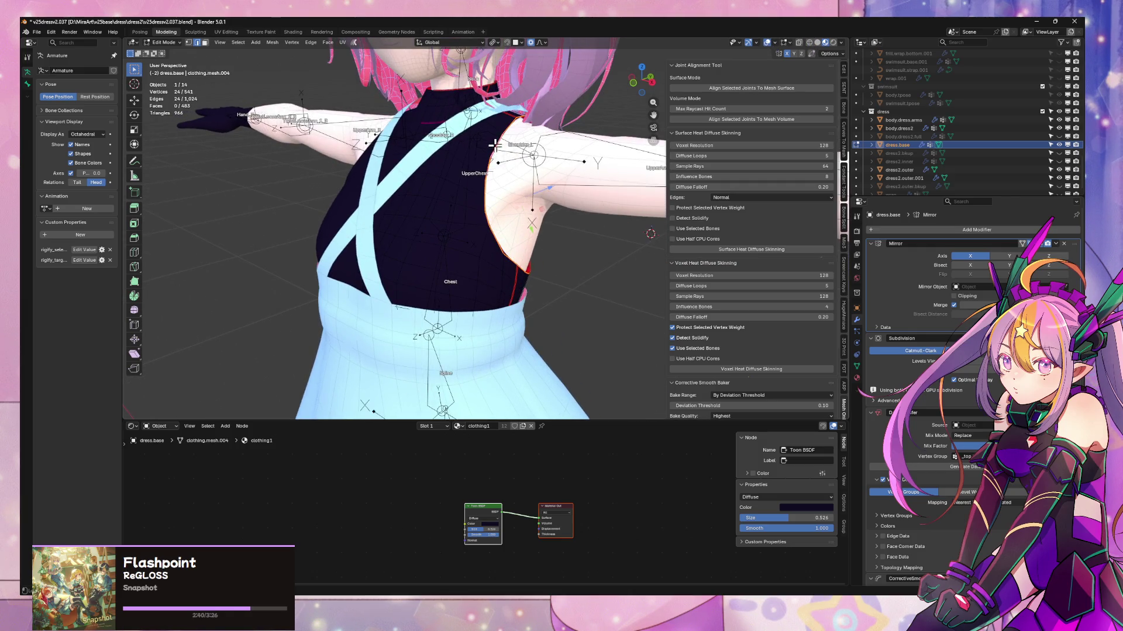
middle_drag(553, 141, 576, 150)
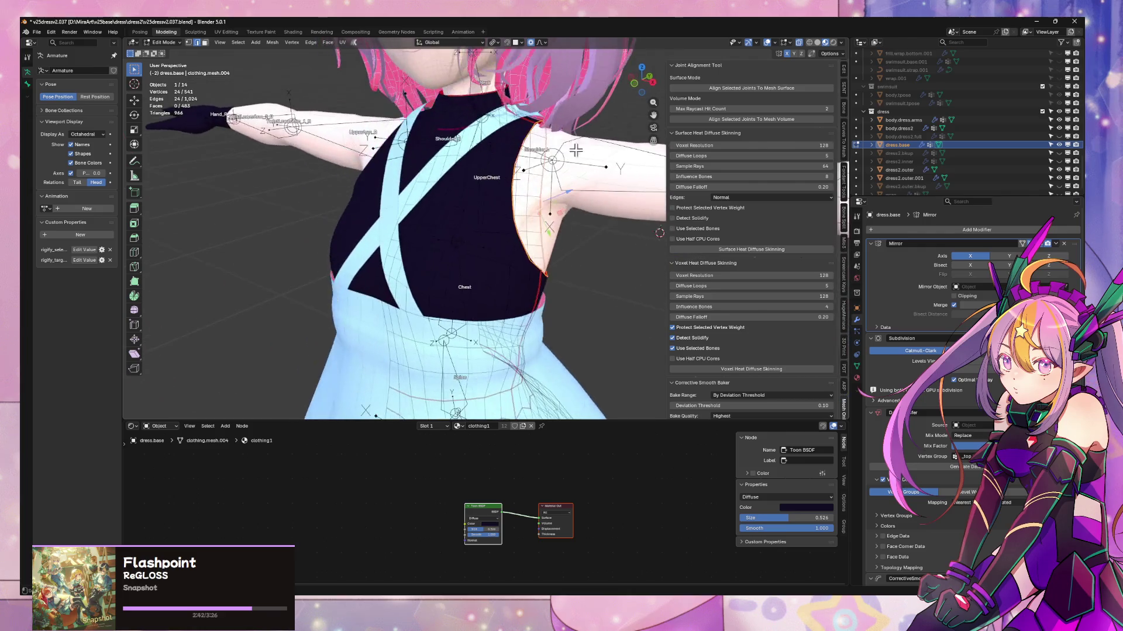
key(F3)
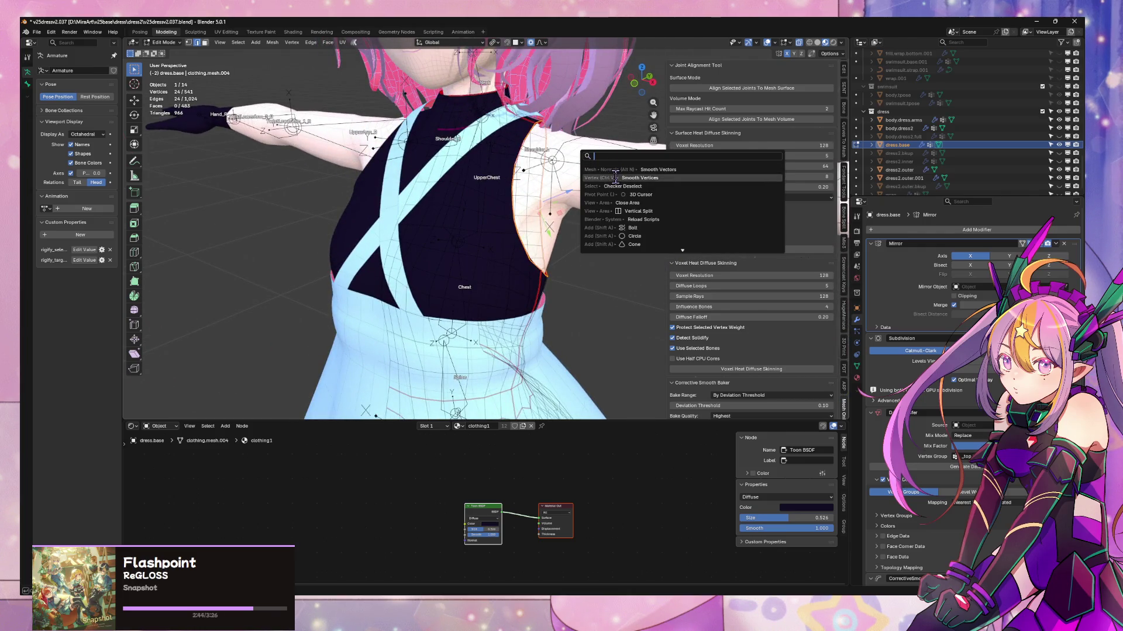
click(649, 178)
mouse_move(640, 181)
middle_down()
mouse_move(613, 184)
mouse_move(482, 330)
middle_up()
drag(234, 373, 259, 373)
click(817, 42)
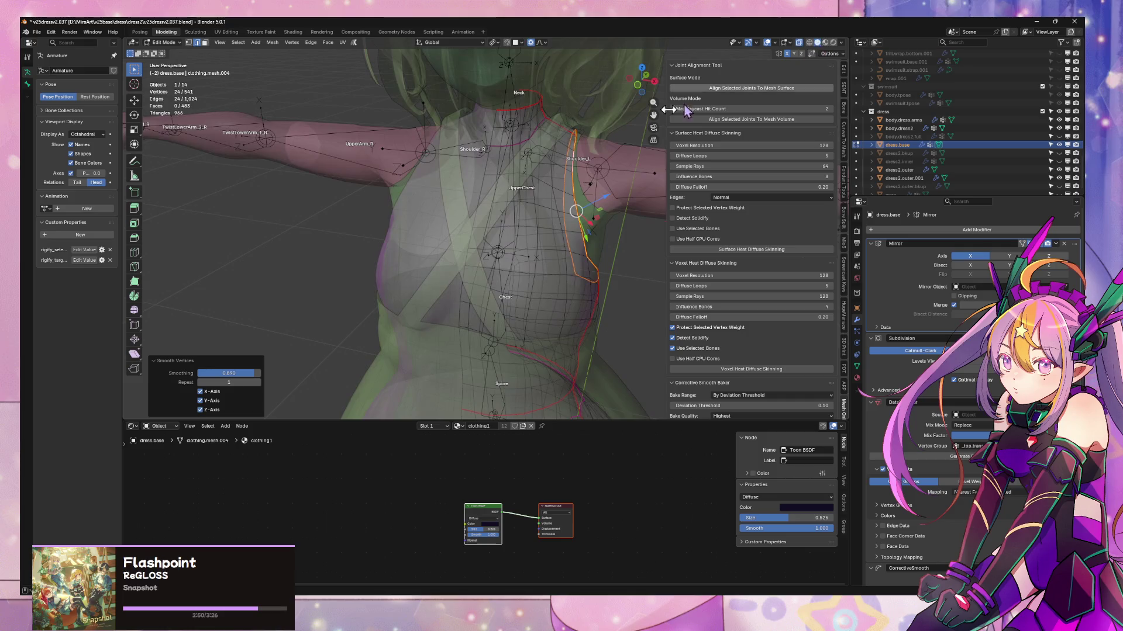
- Smooth the armhole vertices once more, adjust strength, and return to Object Mode
mouse_move(526, 245)
middle_down()
mouse_move(552, 181)
mouse_move(550, 191)
middle_up()
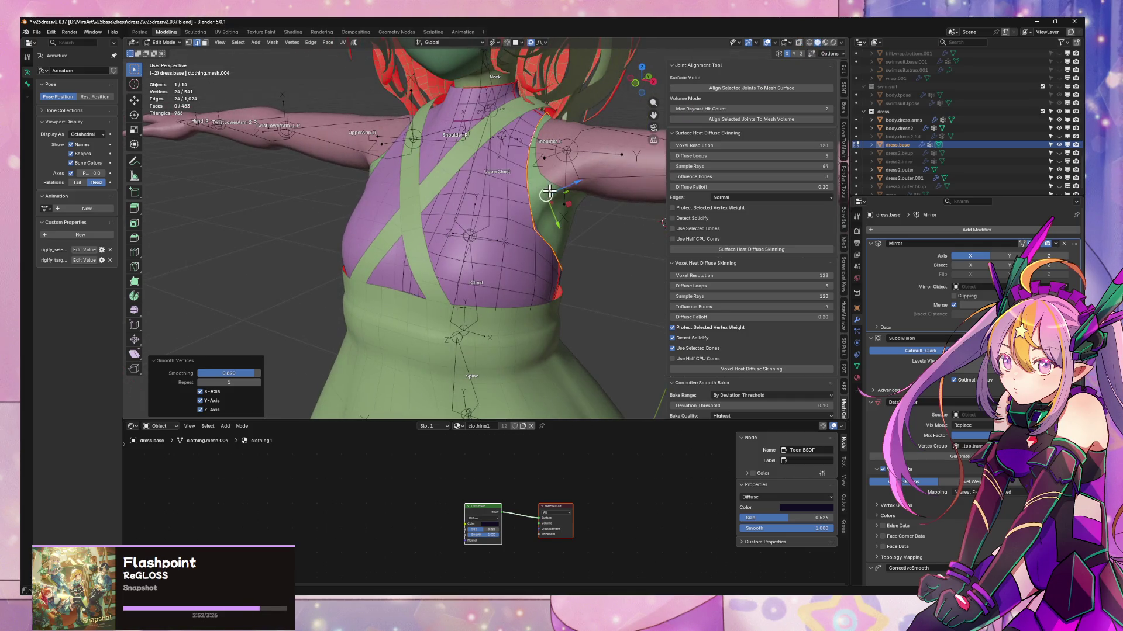
key(F3)
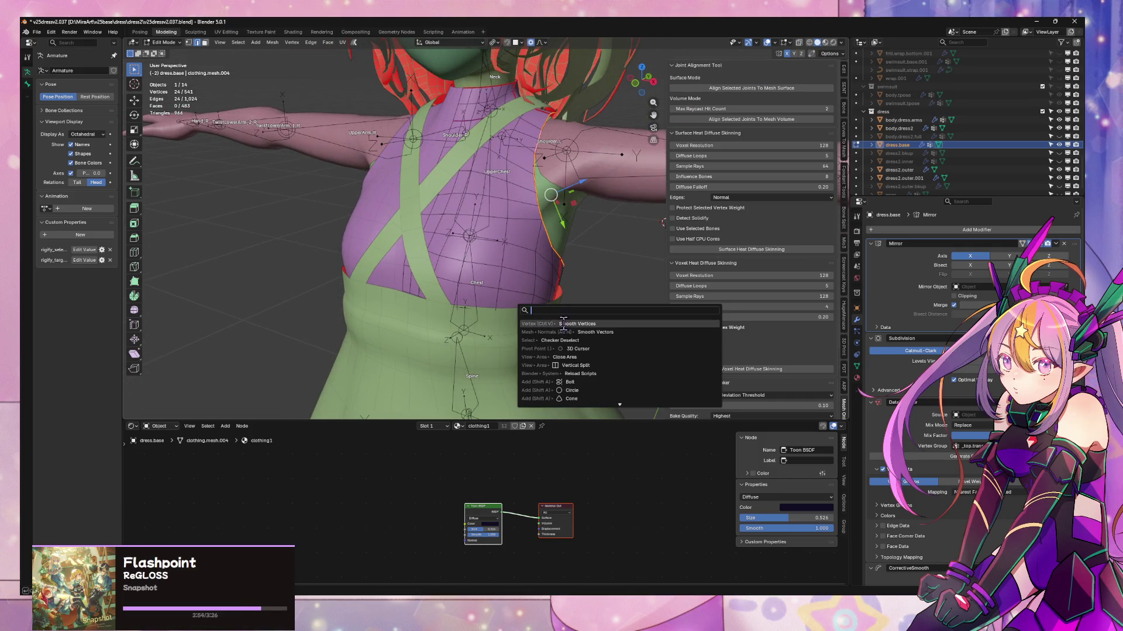
click(563, 323)
mouse_move(527, 296)
middle_down()
mouse_move(406, 283)
mouse_move(274, 293)
middle_up()
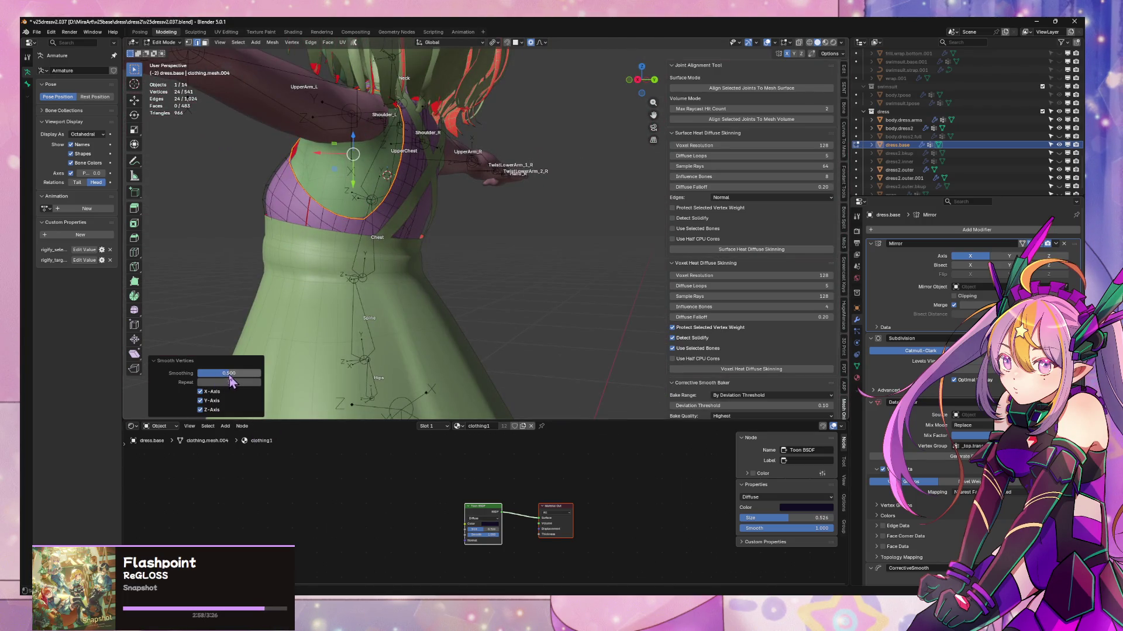
mouse_move(229, 374)
mouse_down()
mouse_move(220, 375)
mouse_move(258, 374)
mouse_up()
key(Tab)
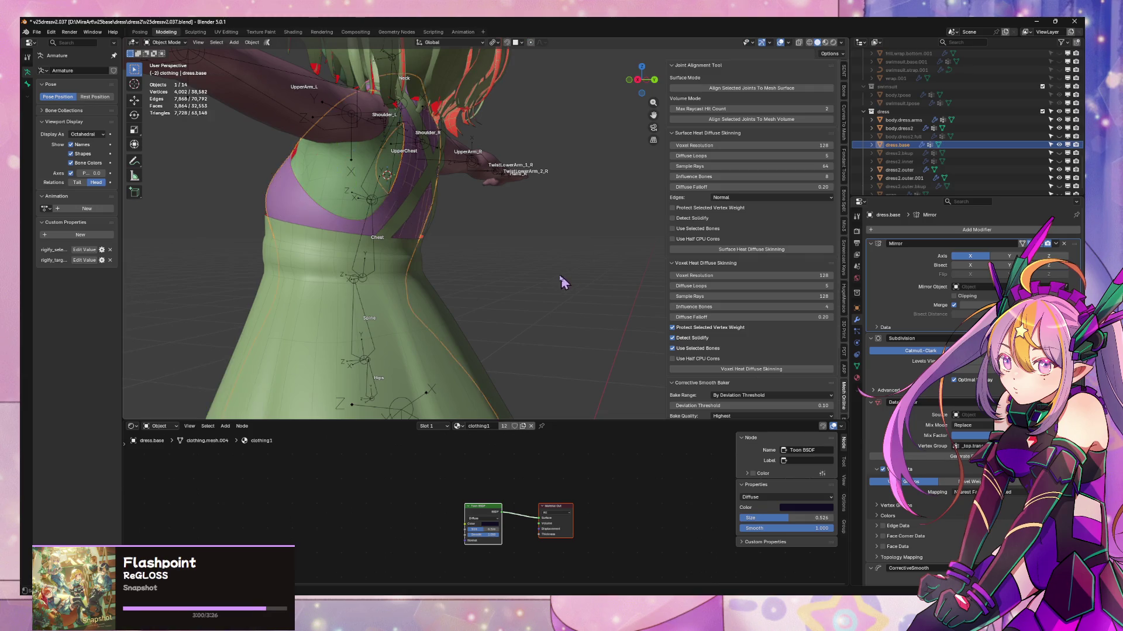
mouse_move(561, 282)
middle_down()
mouse_move(552, 289)
mouse_move(606, 286)
mouse_move(551, 260)
mouse_move(375, 256)
mouse_move(587, 276)
mouse_move(469, 271)
mouse_move(536, 271)
mouse_move(515, 266)
middle_up()
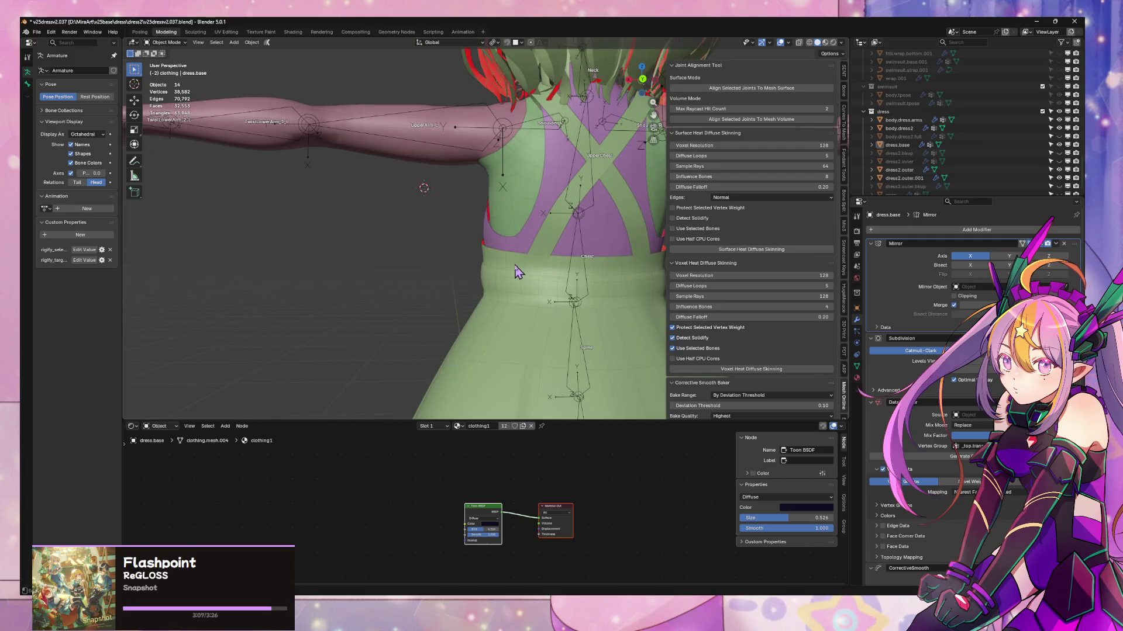
- Enter edit mode on the outer dress and turn off proportional editing
click(570, 224)
key(Tab)
click(571, 206)
key(g)
key(x)
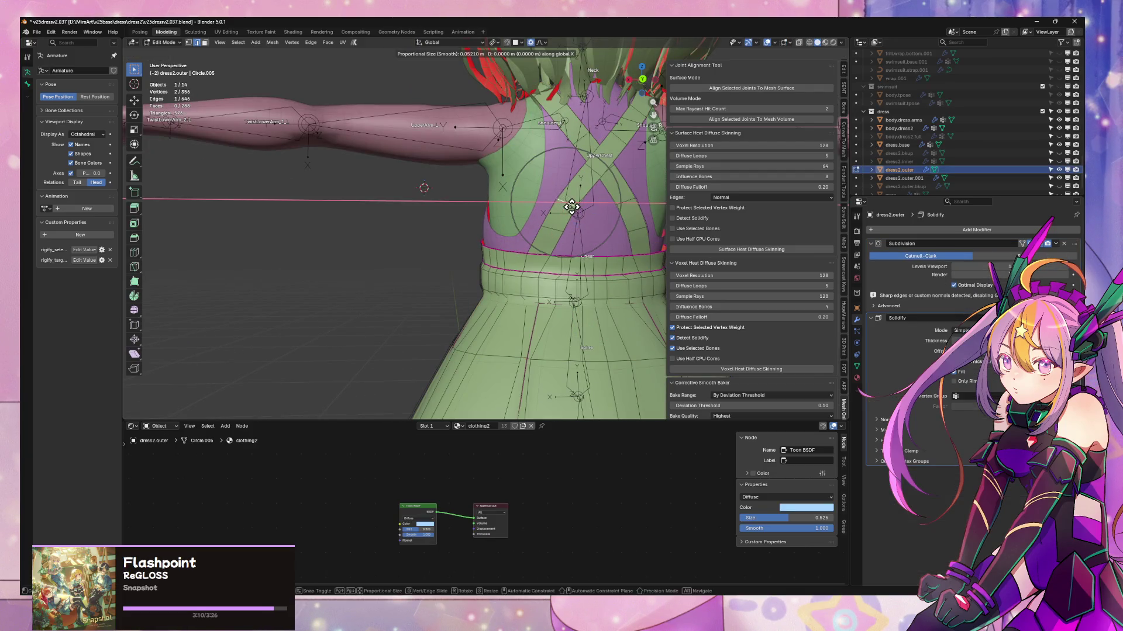
right_click(571, 206)
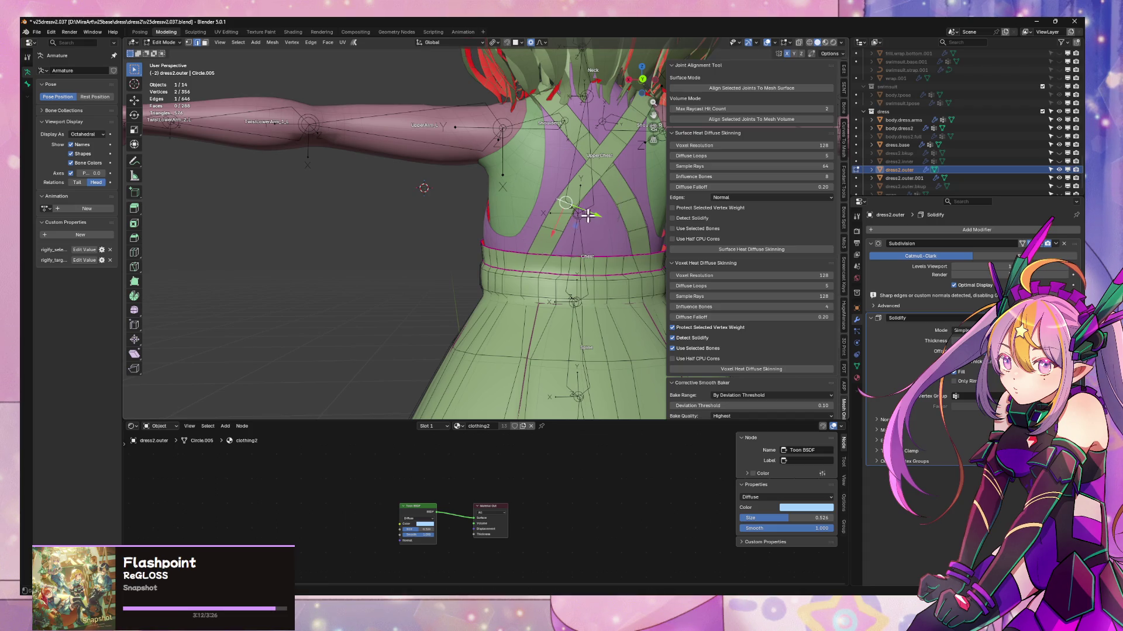
click(530, 42)
- Nudge three chest vertices of the outer dress slightly along Y
key(g)
key(y)
key(y)
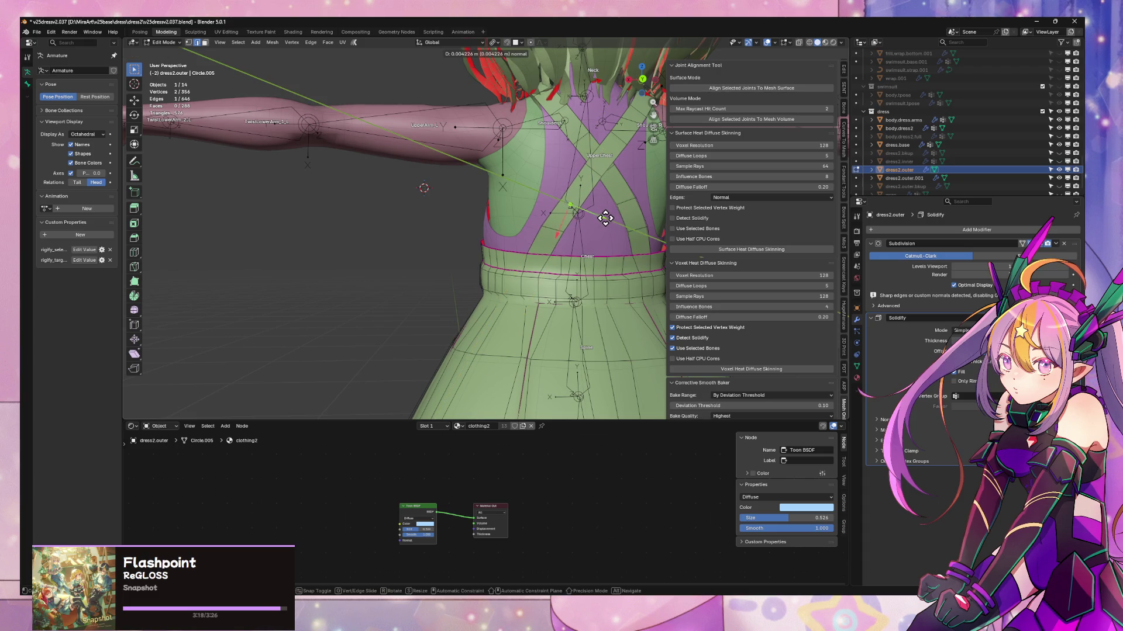
click(605, 218)
click(624, 201)
key(g)
key(y)
key(y)
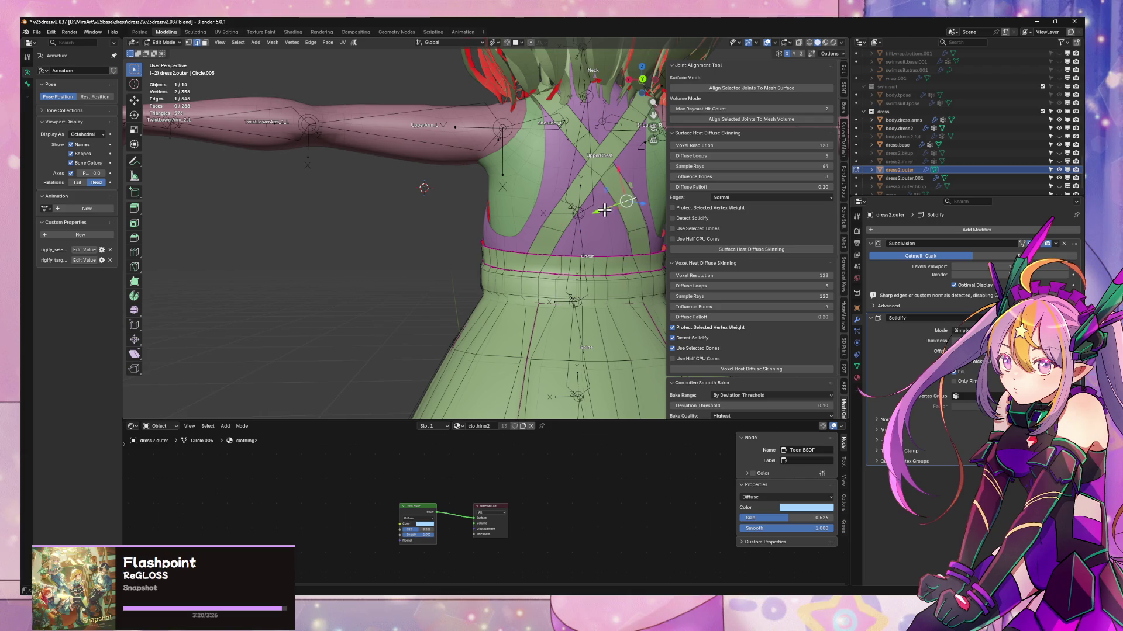
click(639, 232)
click(637, 231)
key(g)
key(y)
key(y)
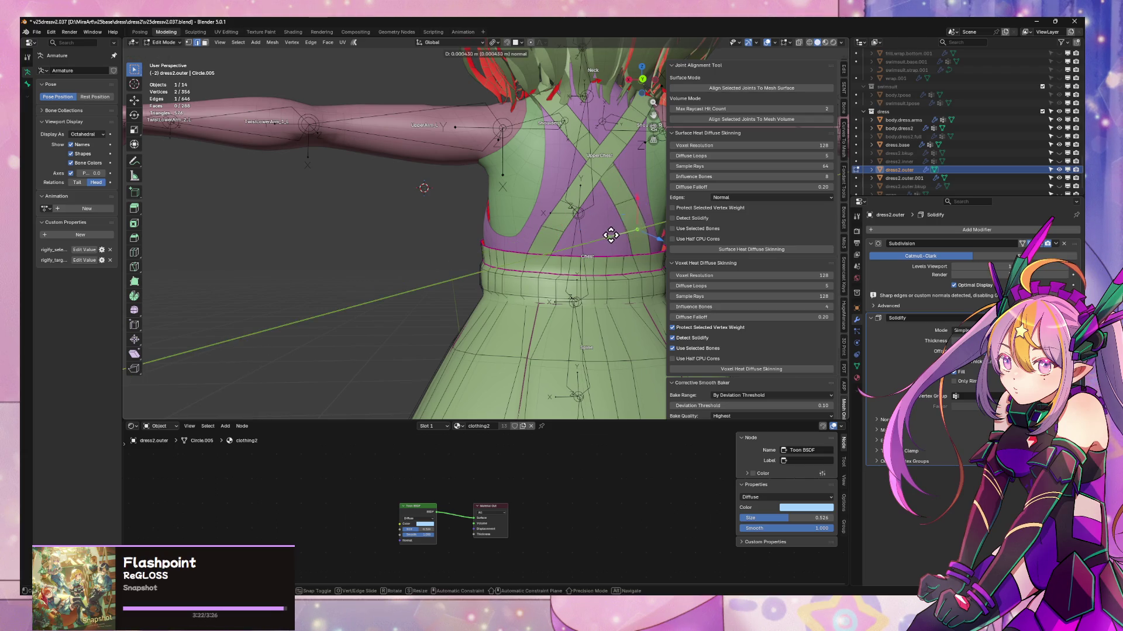
click(607, 235)
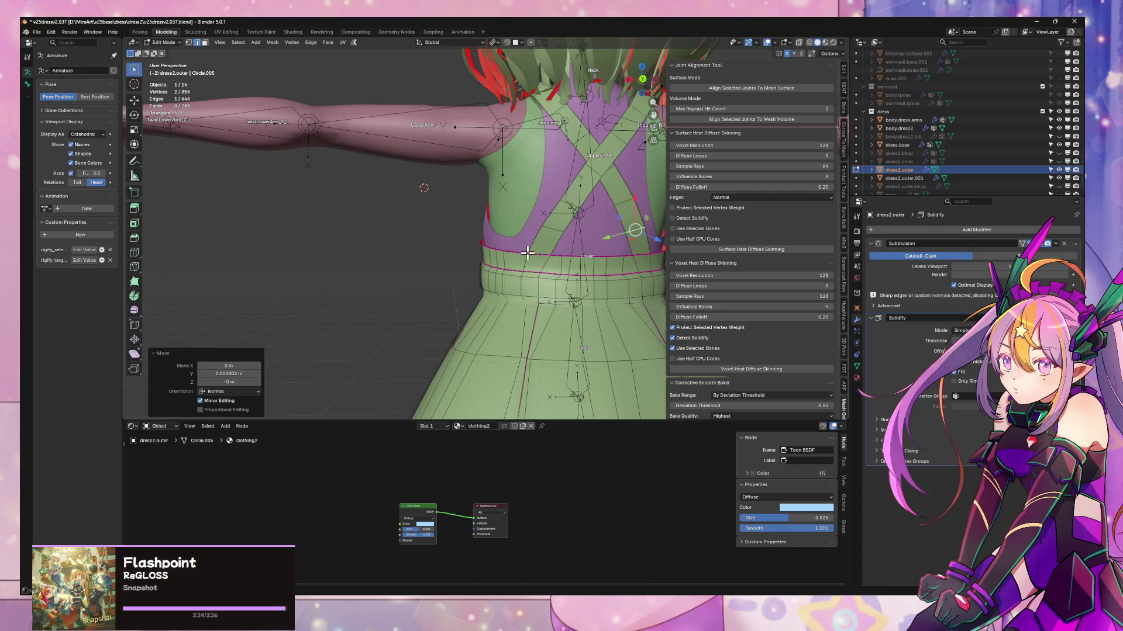
- Vertex-slide a single waist vertex along its edge, then return to object mode and deselect the dress
key(1)
click(527, 252)
key(shift+v)
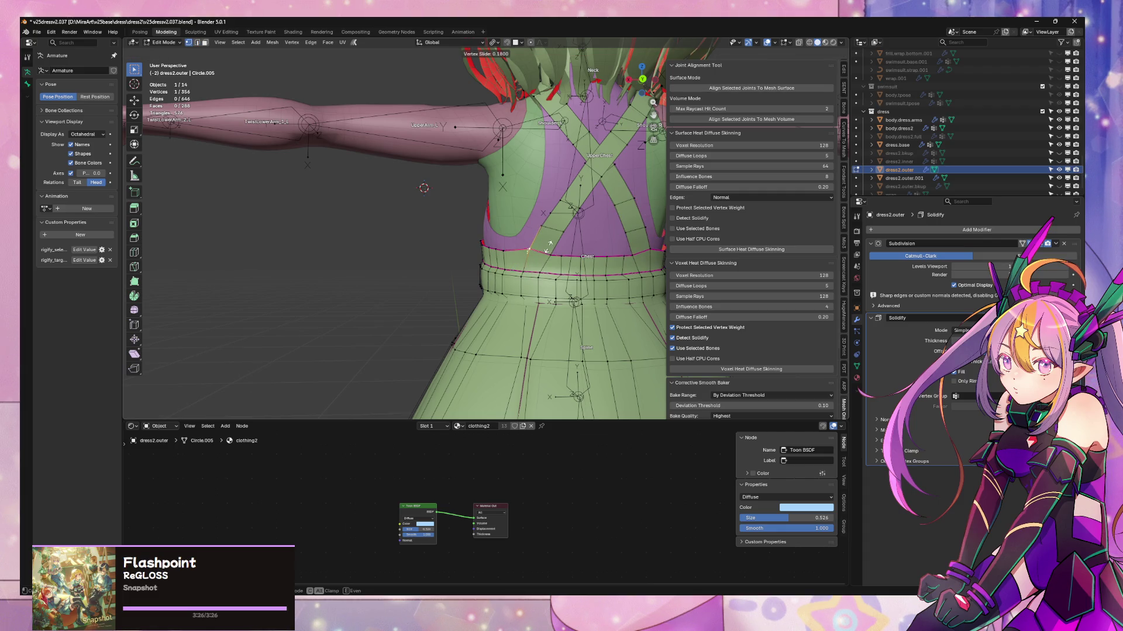
click(550, 245)
middle_drag(555, 250, 634, 271)
key(Tab)
key(Tab)
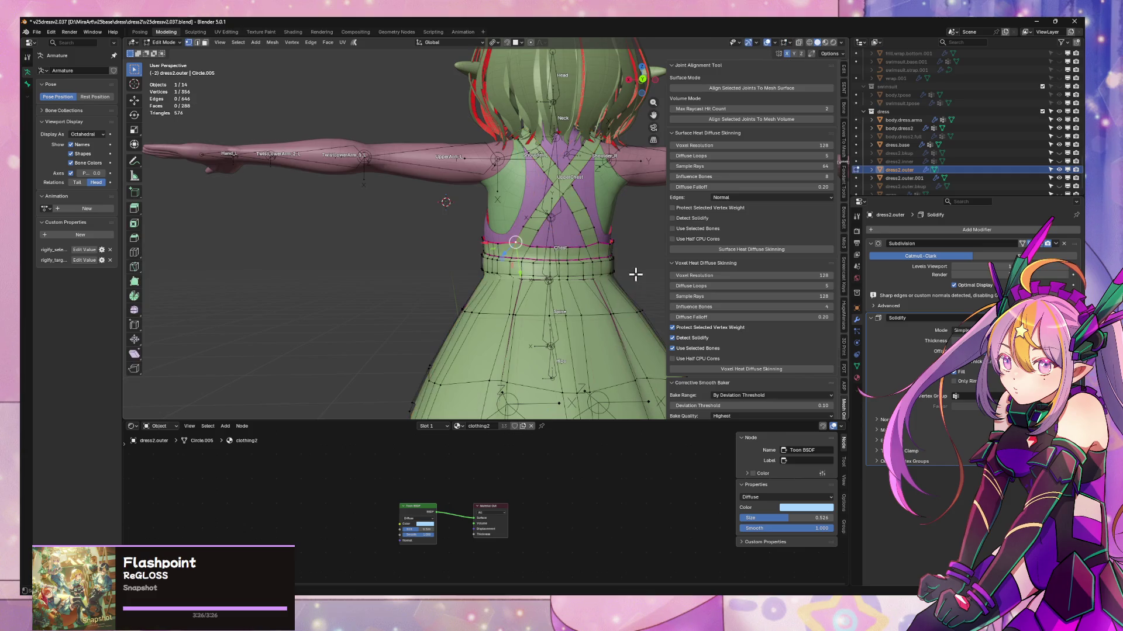
key(Tab)
key(Tab)
key(Tab)
key(Tab)
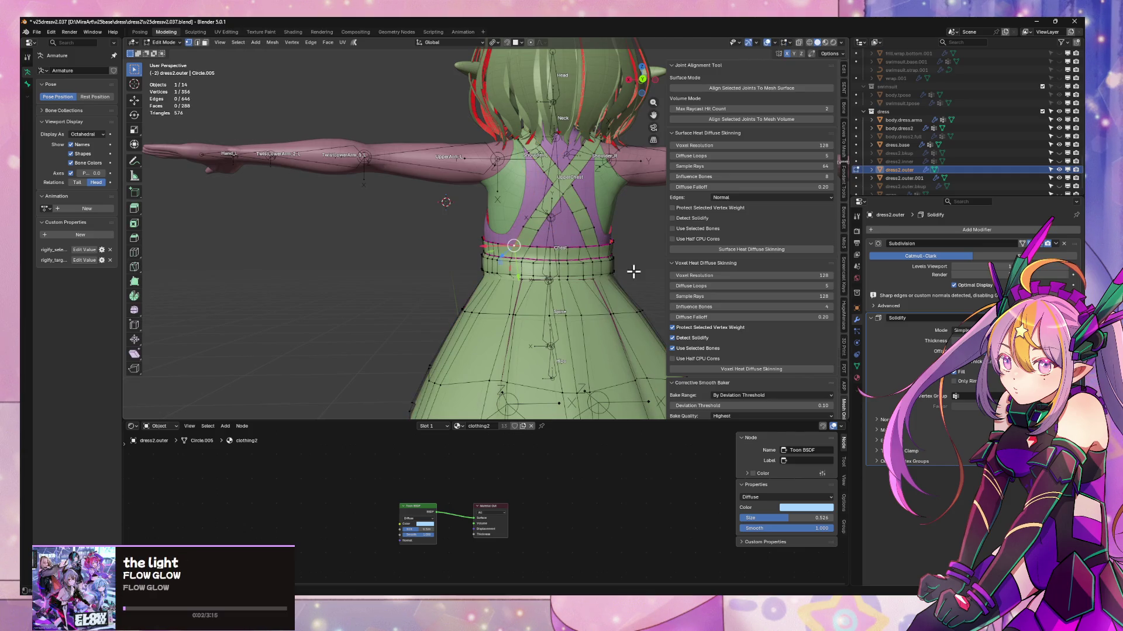
click(637, 277)
mouse_move(638, 278)
middle_down()
mouse_move(518, 272)
mouse_move(568, 268)
middle_up()
scroll(518, 272, down, 5)
scroll(519, 270, up, 4)
scroll(459, 311, up, 2)
scroll(500, 296, up, 1)
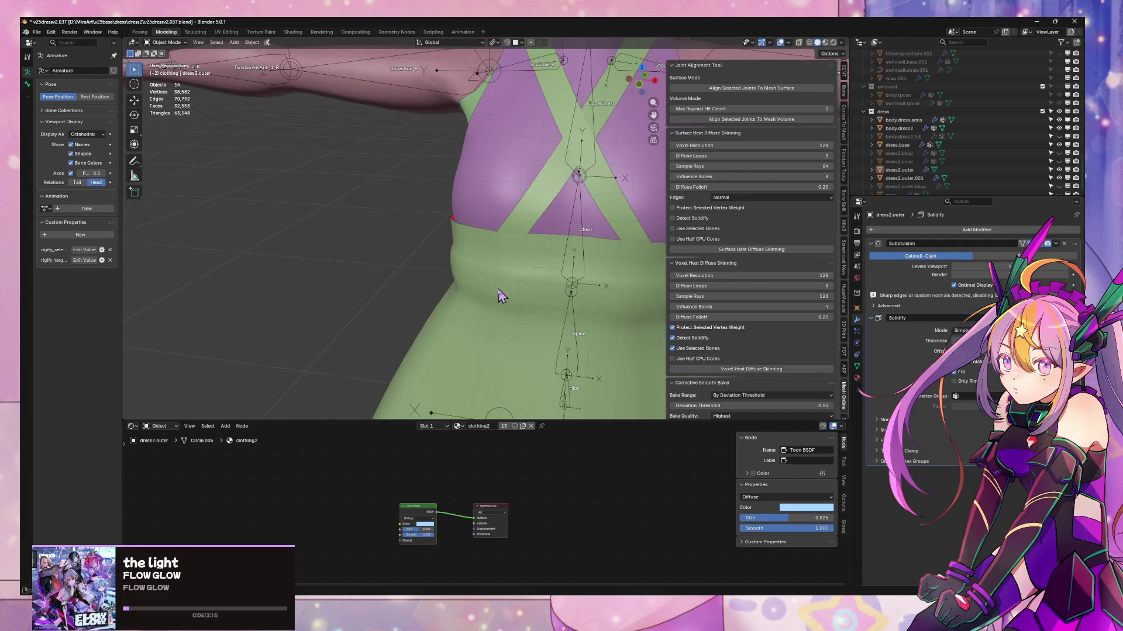
scroll(501, 295, down, 3)
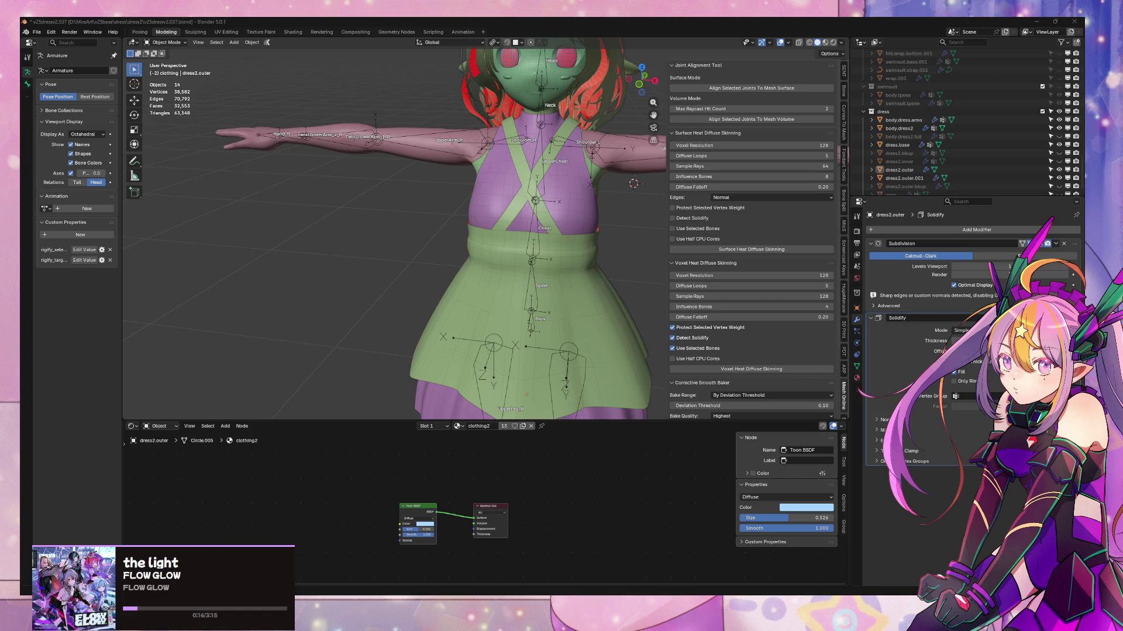
mouse_move(538, 240)
middle_down()
mouse_move(501, 170)
mouse_move(358, 198)
mouse_move(446, 238)
mouse_move(467, 176)
mouse_move(554, 187)
mouse_move(570, 285)
mouse_move(595, 274)
mouse_move(623, 285)
middle_up()
- Select the outer dress's centre hem vertex in edit mode and slide it along its edge
click(570, 285)
key(Tab)
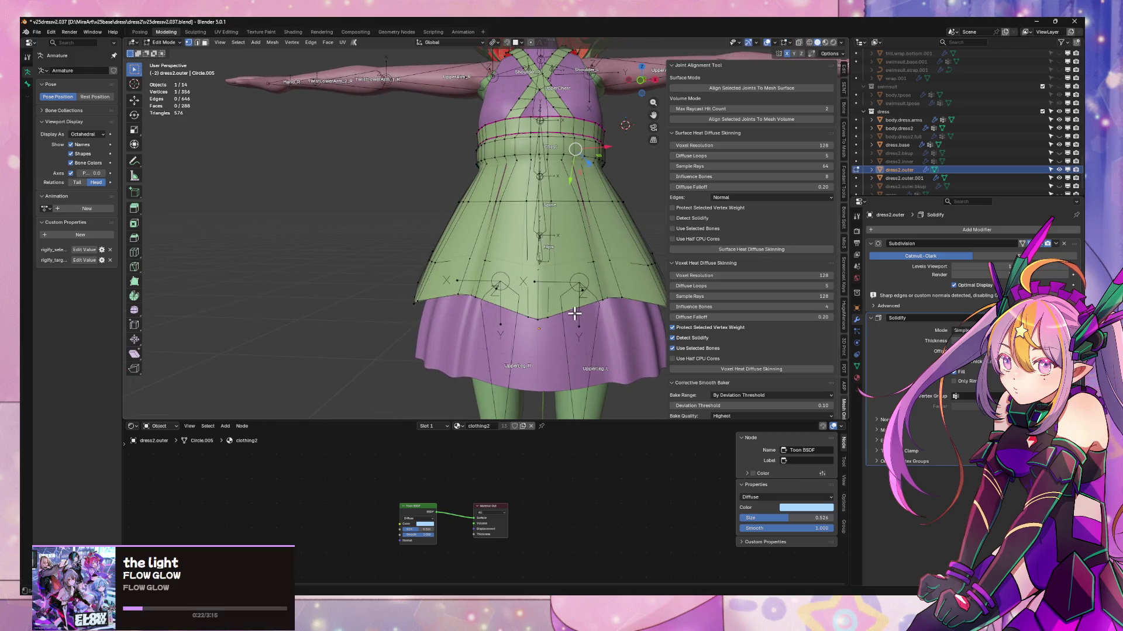
shift+click(538, 319)
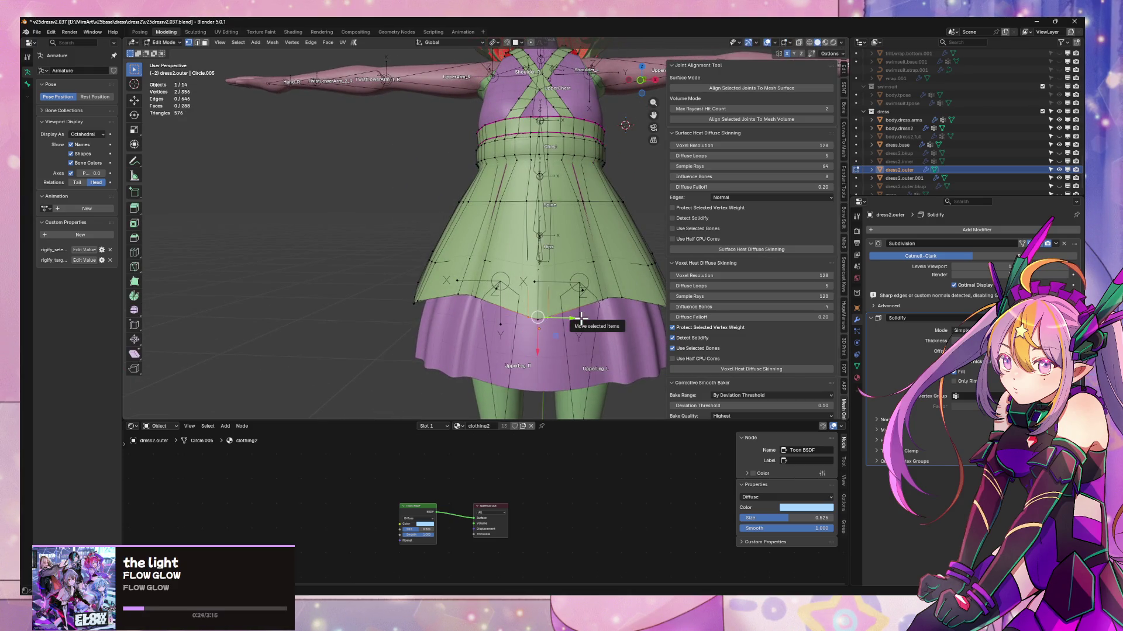
click(550, 314)
key(g)
key(g)
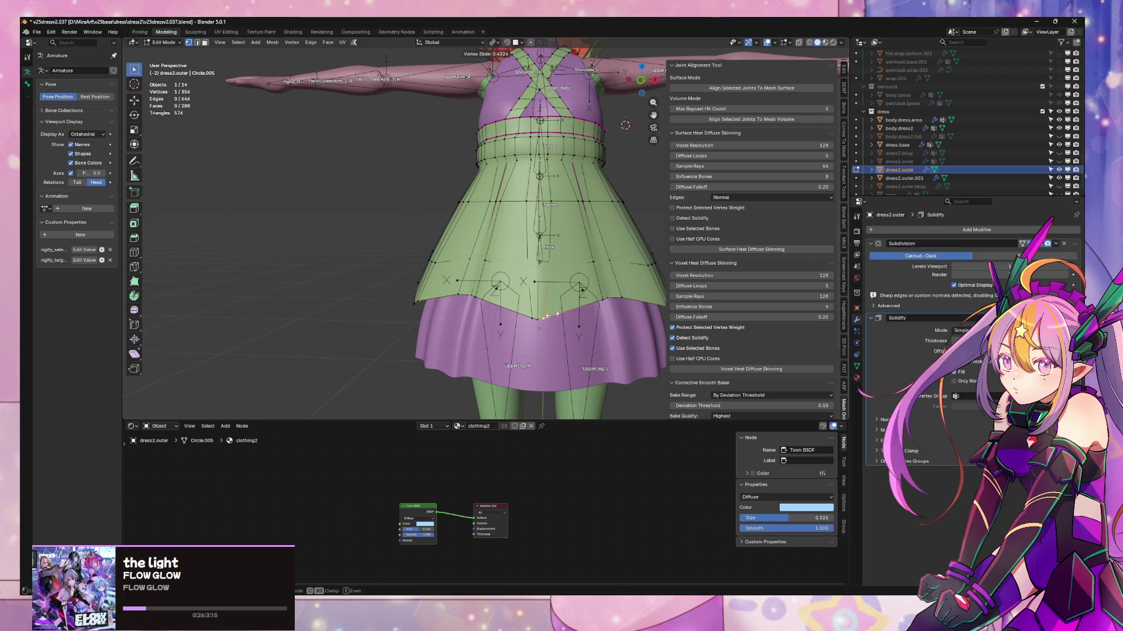
click(547, 316)
scroll(463, 328, up, 5)
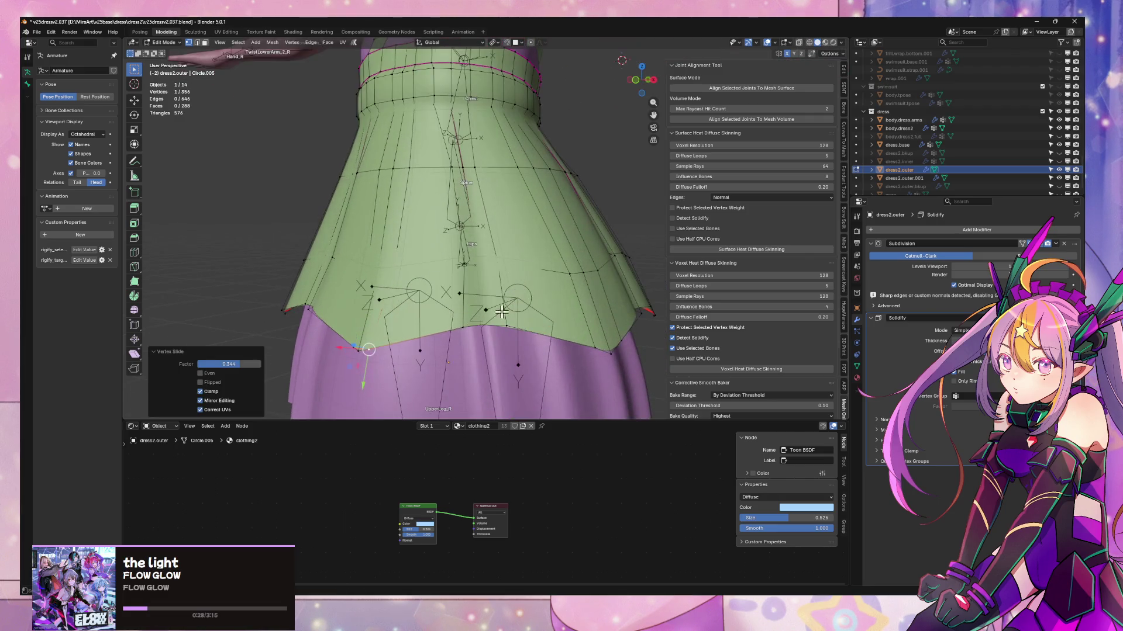
key(g)
key(g)
click(485, 325)
key(g)
key(g)
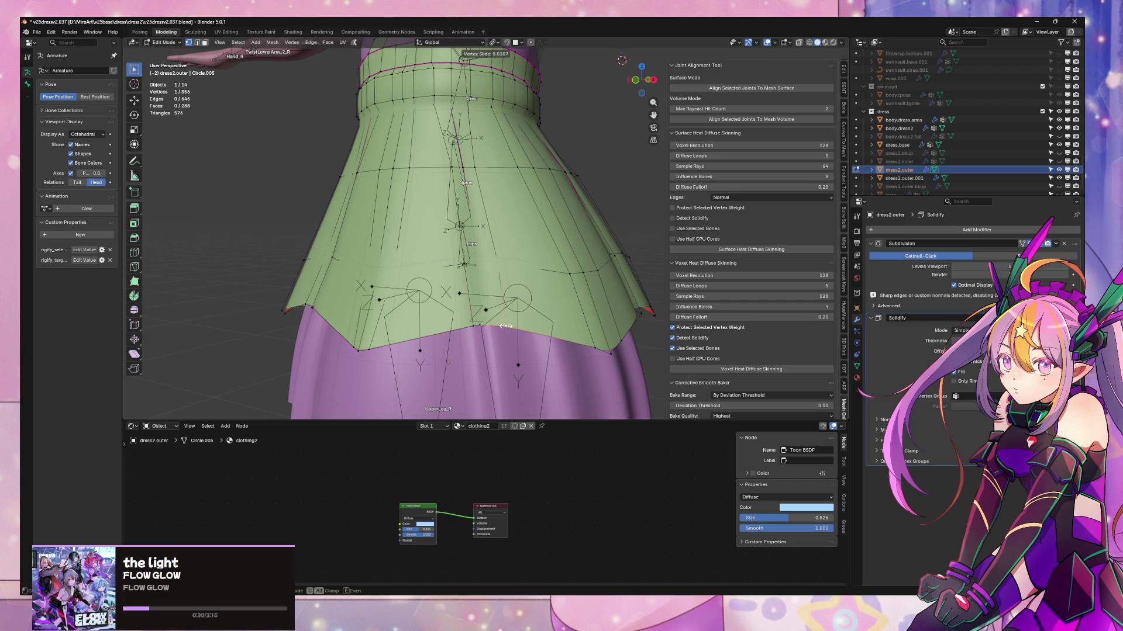
click(488, 324)
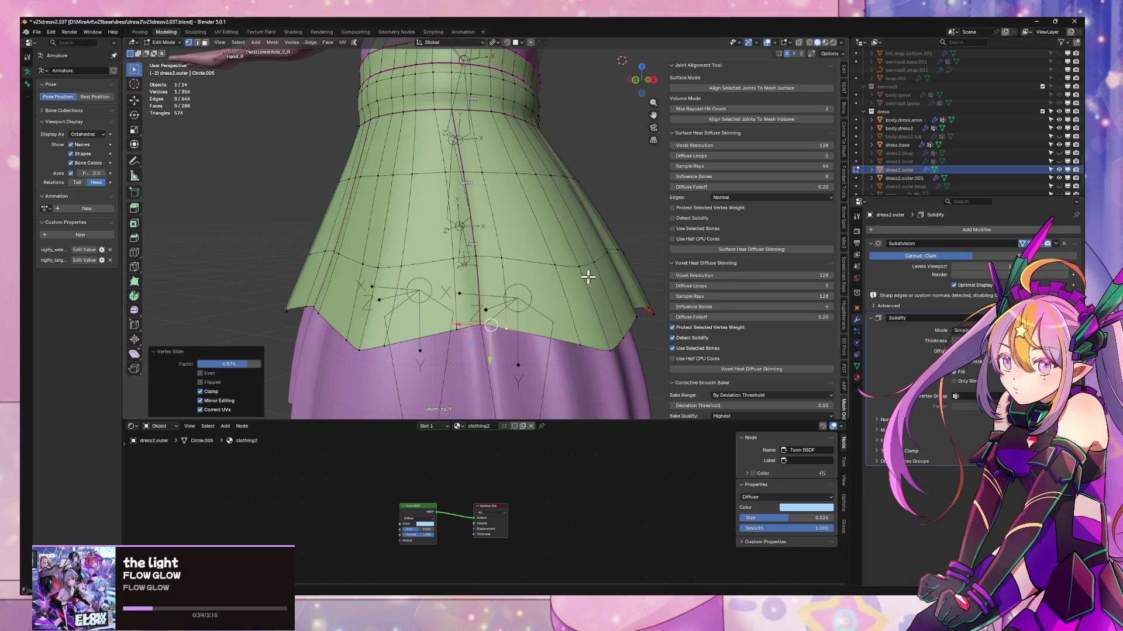
- Vertex-slide two more hem vertices to shape the V point, the last by factor 0.727
mouse_move(587, 279)
middle_down()
mouse_move(573, 266)
mouse_move(573, 276)
middle_up()
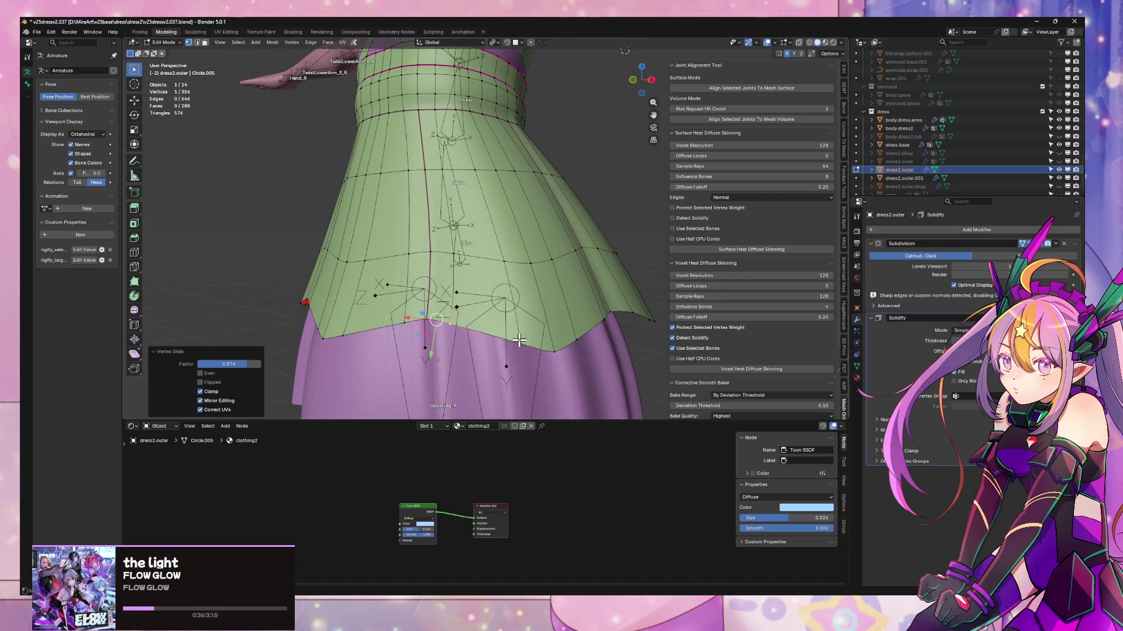
middle_drag(519, 340, 523, 301)
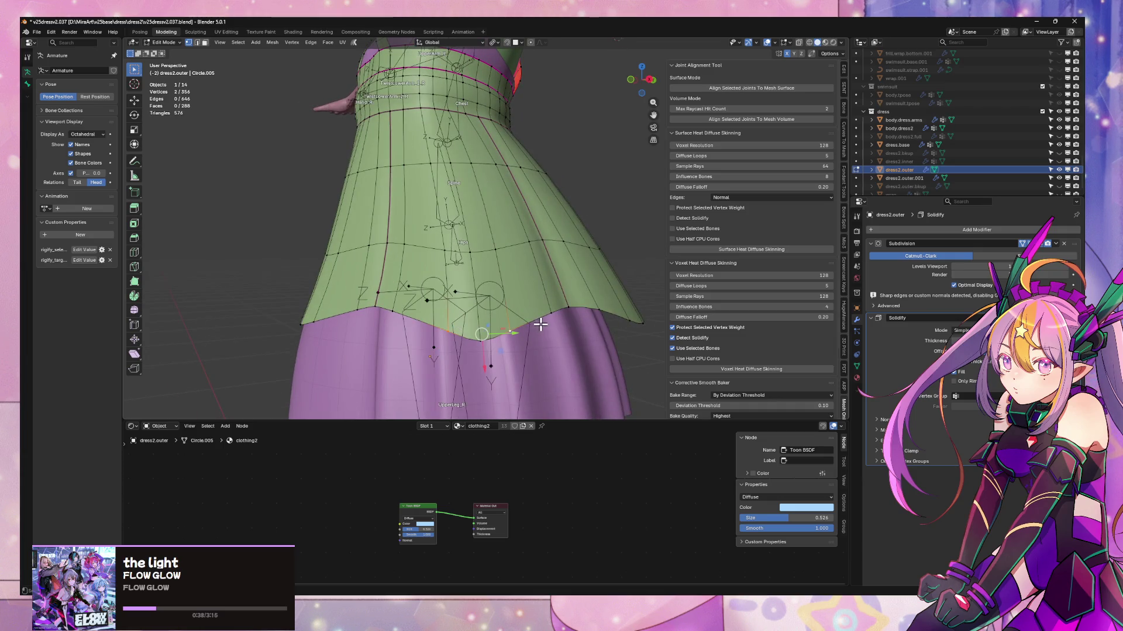
key(shift+v)
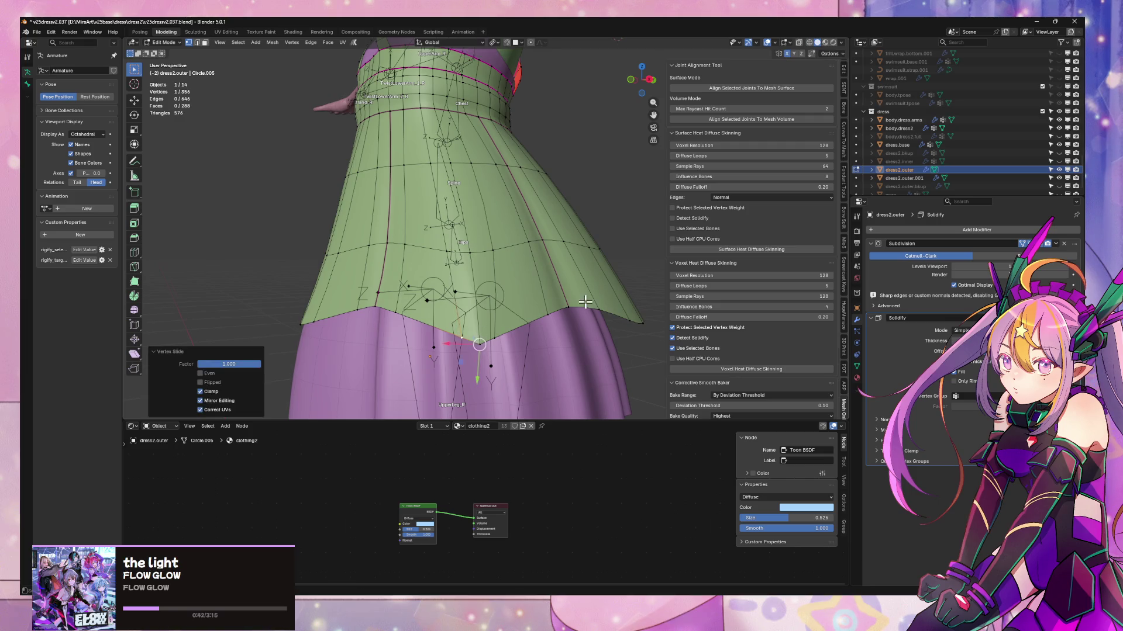
middle_drag(585, 302, 543, 316)
click(534, 352)
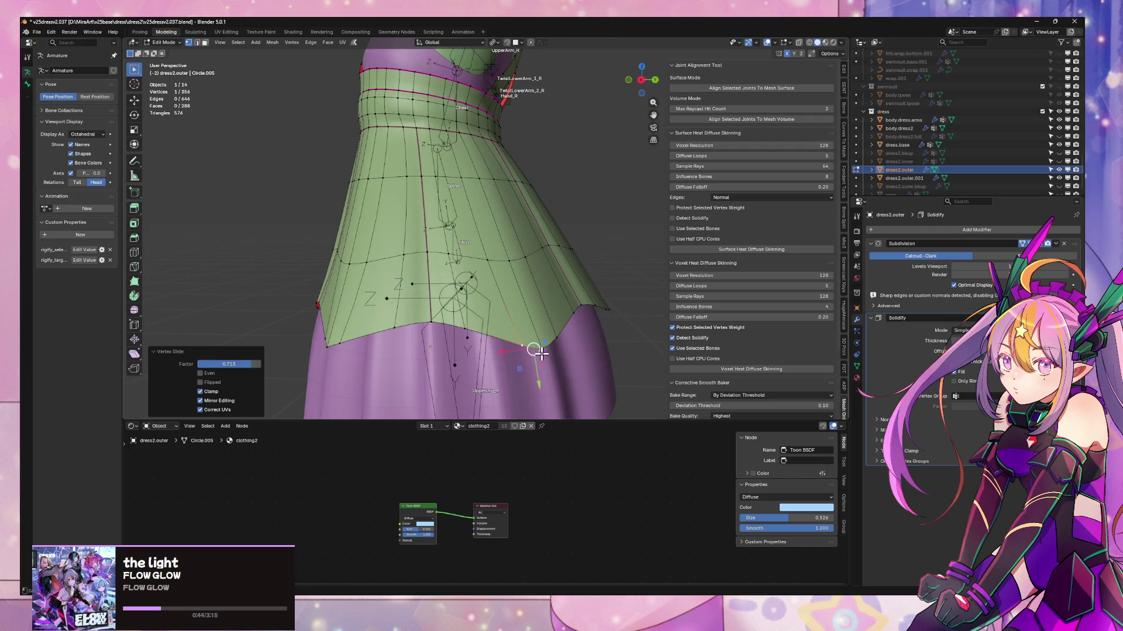
key(shift+v)
click(558, 336)
mouse_move(558, 336)
middle_down()
mouse_move(585, 320)
mouse_move(496, 325)
middle_up()
- Slide one more hem vertex to sharpen the apron's point
key(shift+v)
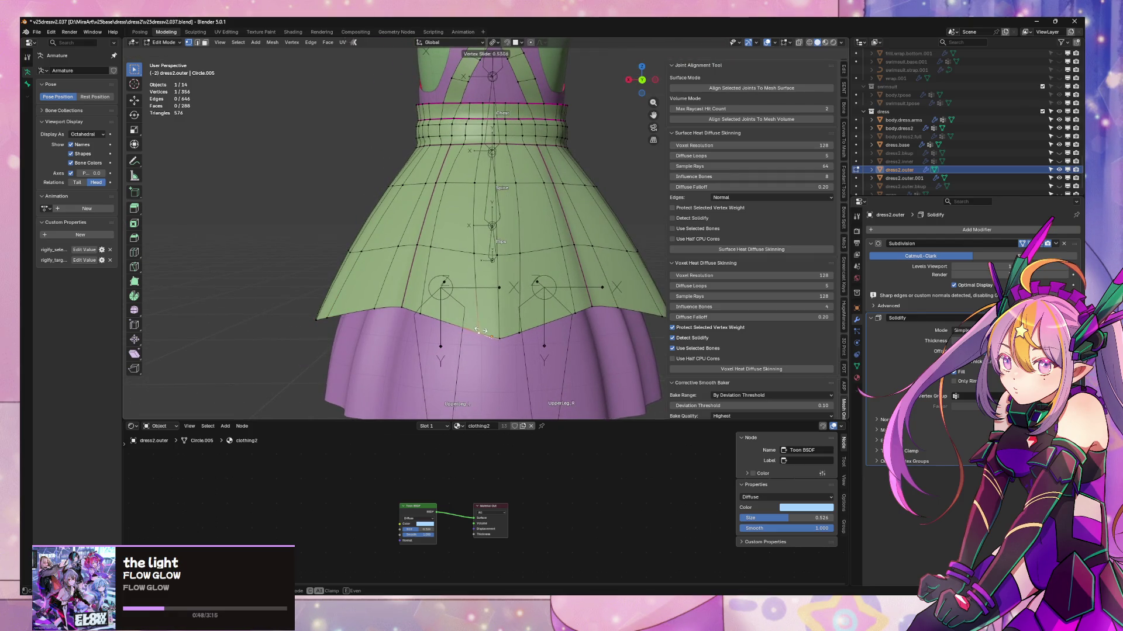
click(475, 266)
middle_drag(476, 266, 491, 219)
- Select vertical edge paths running down the left and right sides of the skirt
key(2)
alt+click(497, 218)
alt+shift+click(475, 214)
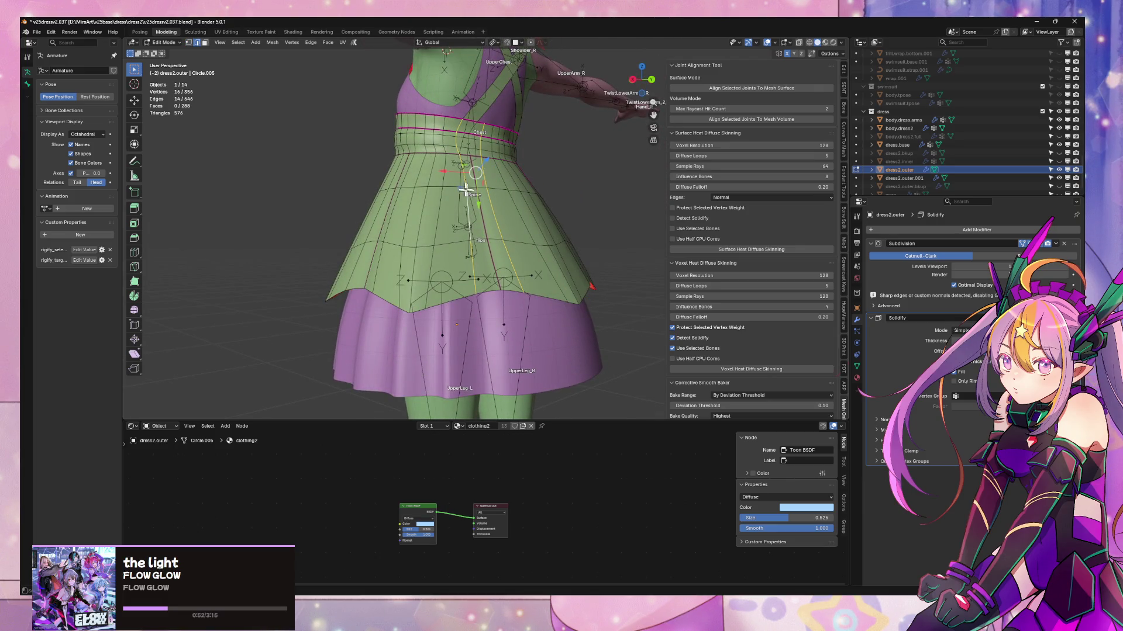
click(461, 166)
ctrl+click(475, 275)
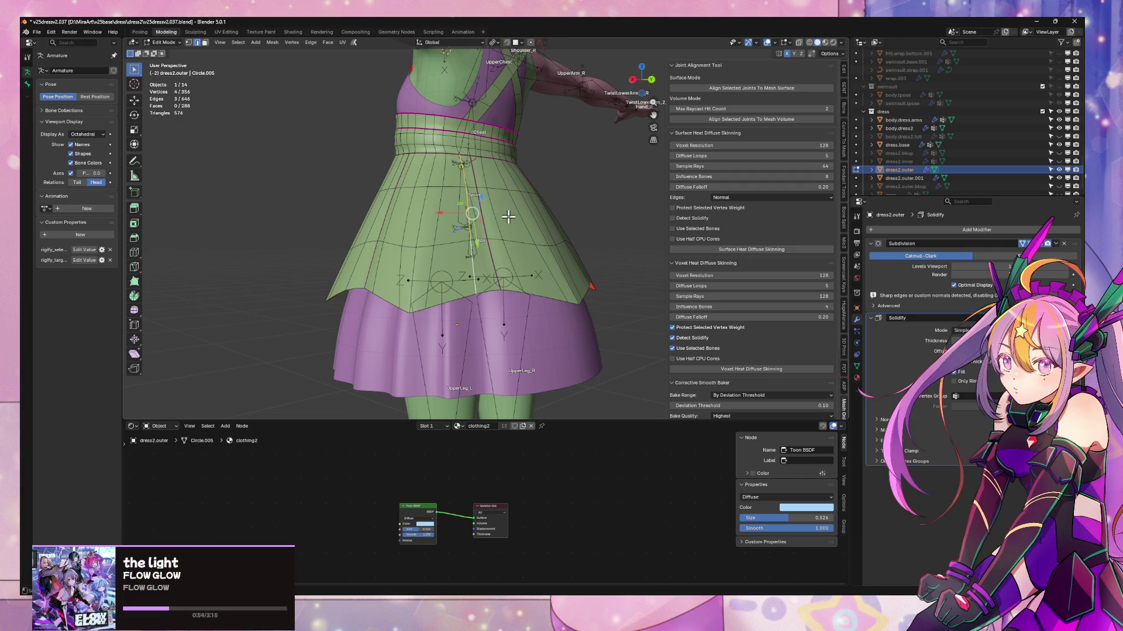
middle_drag(512, 263, 528, 217)
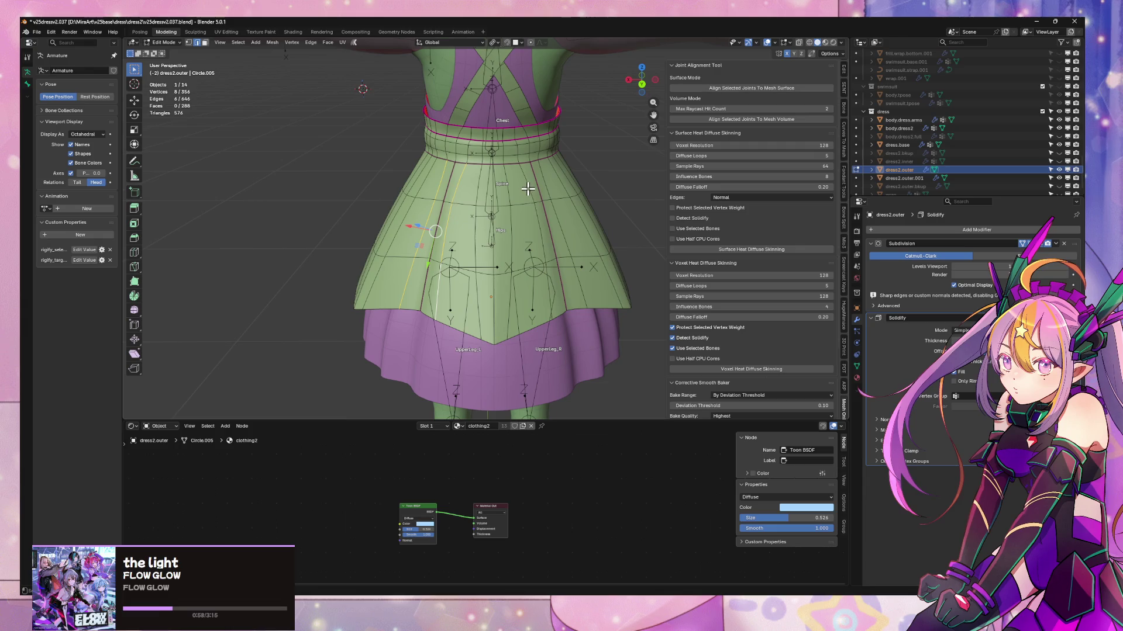
shift+click(534, 193)
ctrl+click(565, 283)
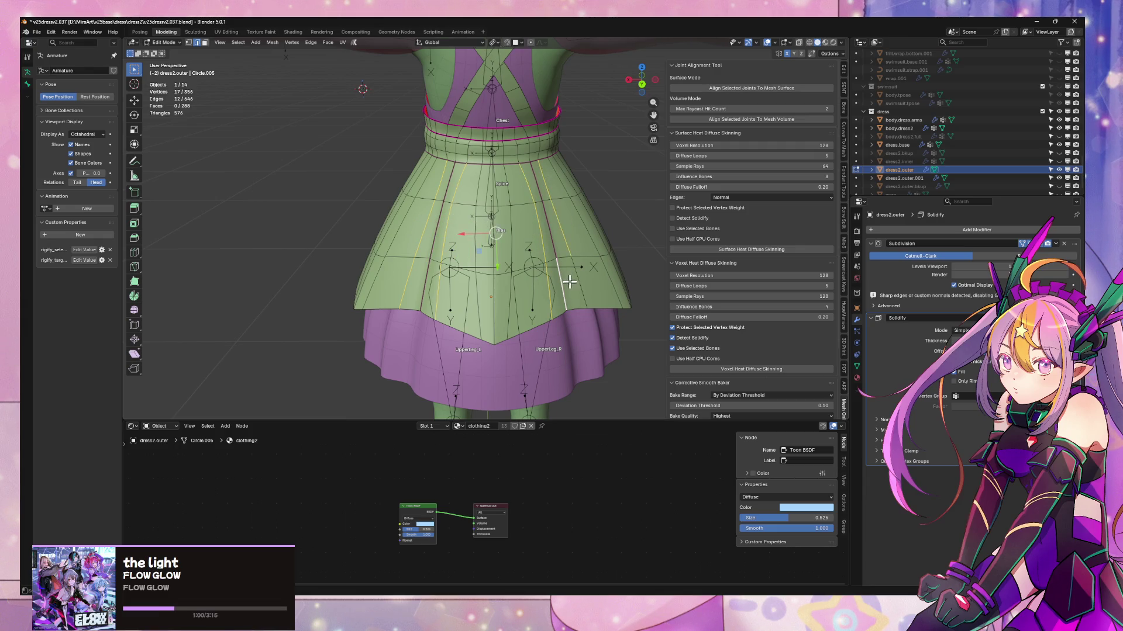
key(ctrl+z)
ctrl+click(581, 286)
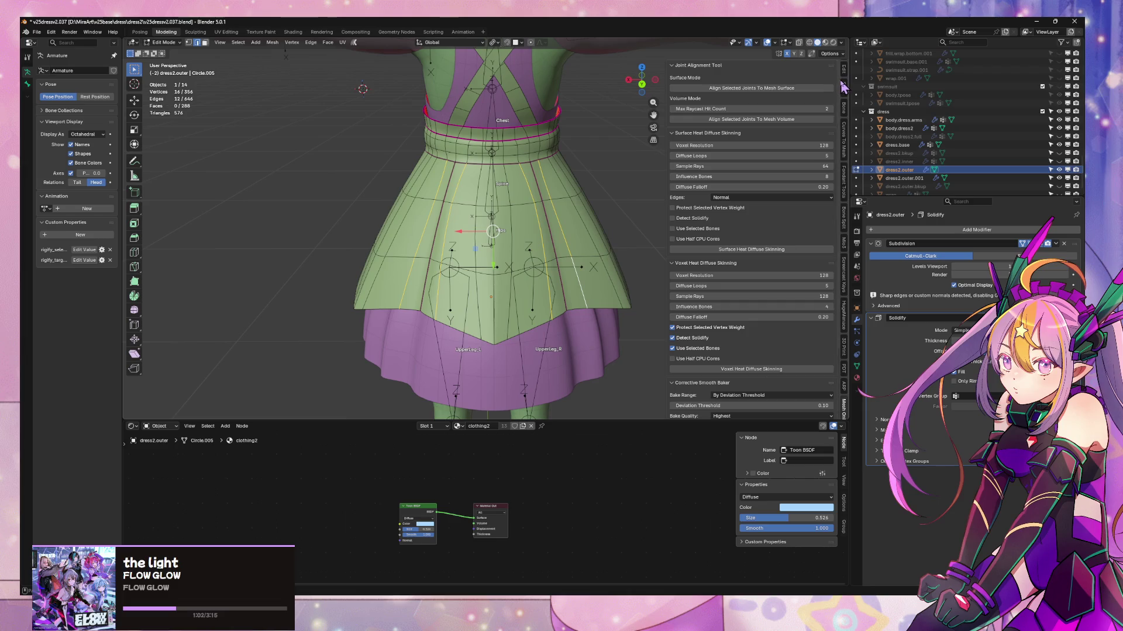
scroll(845, 83, up, 4)
- Set the selected edges' Mean Crease to about 0.46 in the Item panel
click(843, 89)
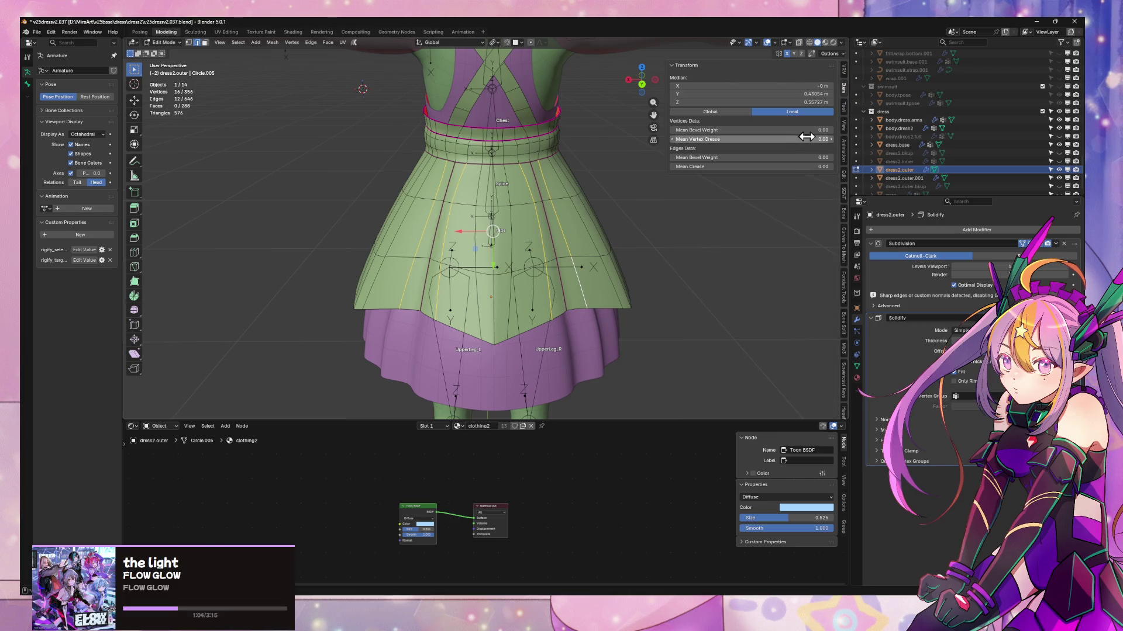
mouse_move(745, 166)
mouse_down()
mouse_move(766, 167)
mouse_move(744, 186)
mouse_up()
mouse_move(745, 186)
middle_down()
mouse_move(601, 193)
mouse_move(619, 170)
mouse_move(734, 168)
middle_up()
drag(812, 168, 818, 168)
middle_drag(544, 191, 533, 250)
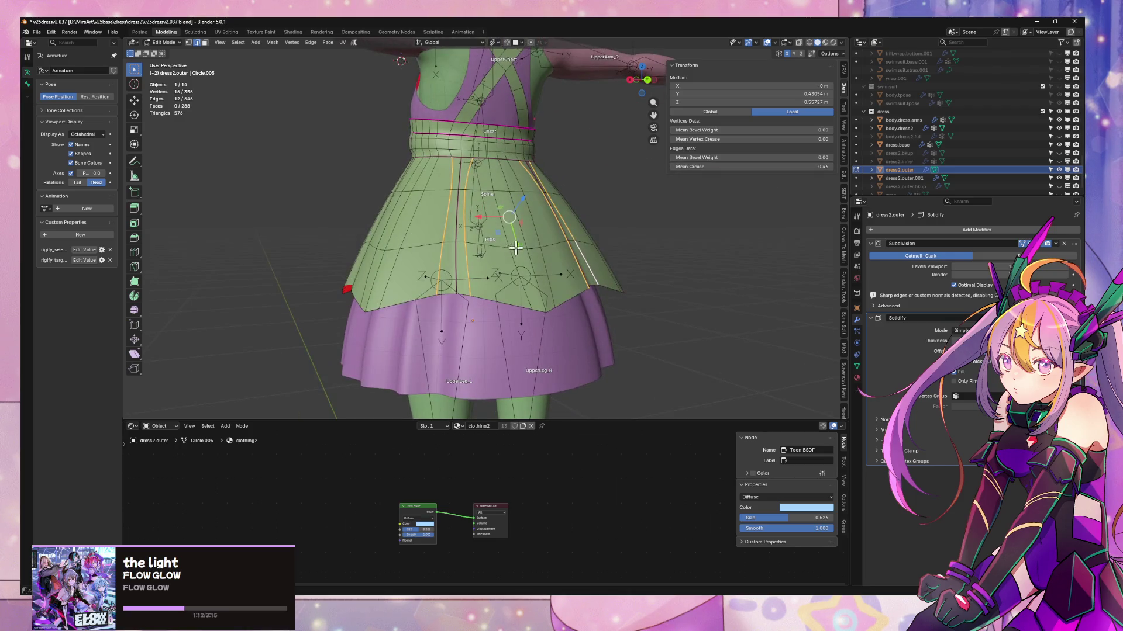
- Preview the creased folds with overlays hidden, then return to edit mode and select a centre seam edge
key(alt+z)
key(alt+z)
click(767, 42)
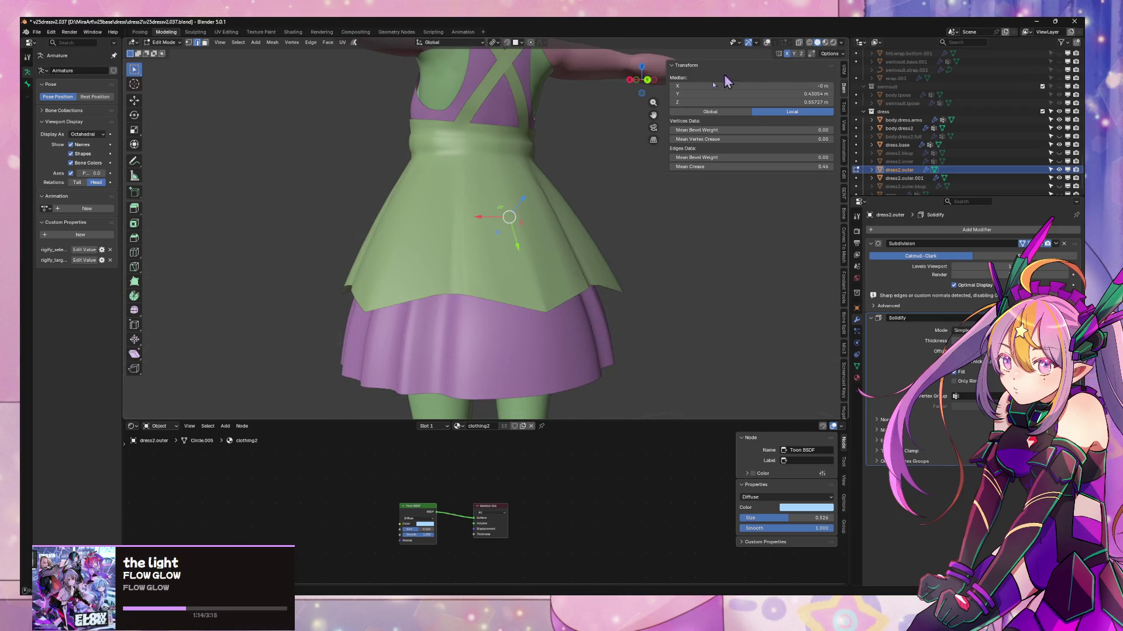
middle_drag(724, 74, 496, 203)
key(ctrl+z)
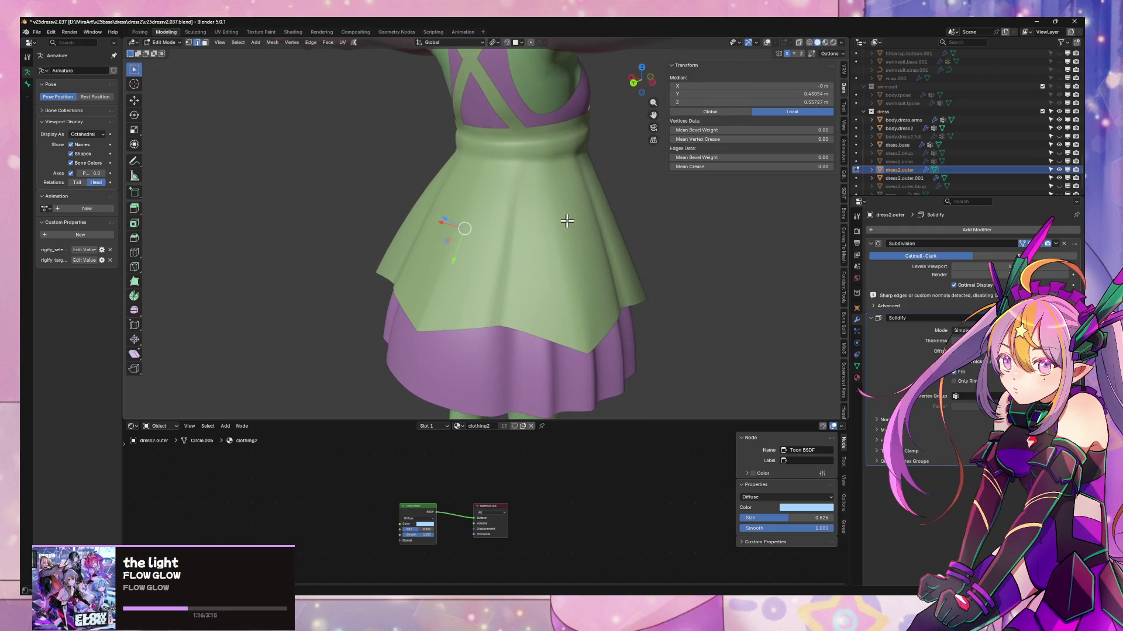
key(Tab)
mouse_move(559, 217)
middle_down()
mouse_move(656, 160)
mouse_move(601, 151)
mouse_move(583, 227)
mouse_move(608, 234)
mouse_move(566, 183)
mouse_move(602, 231)
mouse_move(681, 201)
mouse_move(694, 233)
mouse_move(684, 257)
mouse_move(719, 190)
mouse_move(535, 204)
middle_up()
click(781, 42)
key(Tab)
click(458, 132)
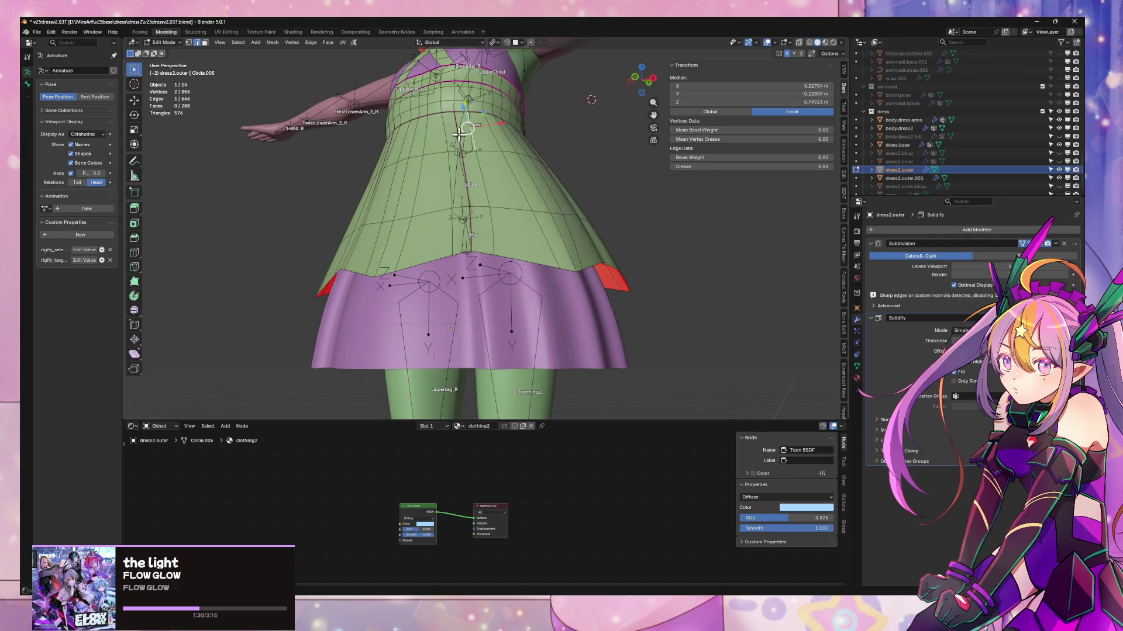
- Select the centre seam and lower skirt edges down the outer dress
middle_drag(548, 196, 440, 175)
shift+click(440, 175)
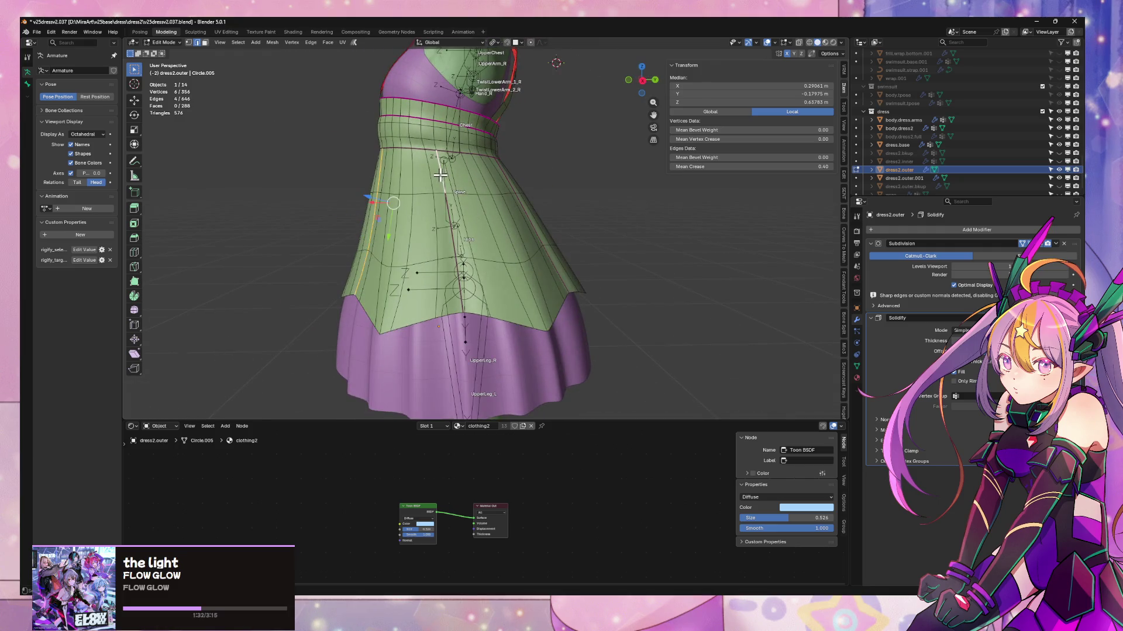
shift+click(460, 295)
mouse_move(572, 213)
middle_down()
mouse_move(589, 230)
mouse_move(521, 204)
middle_up()
shift+click(498, 295)
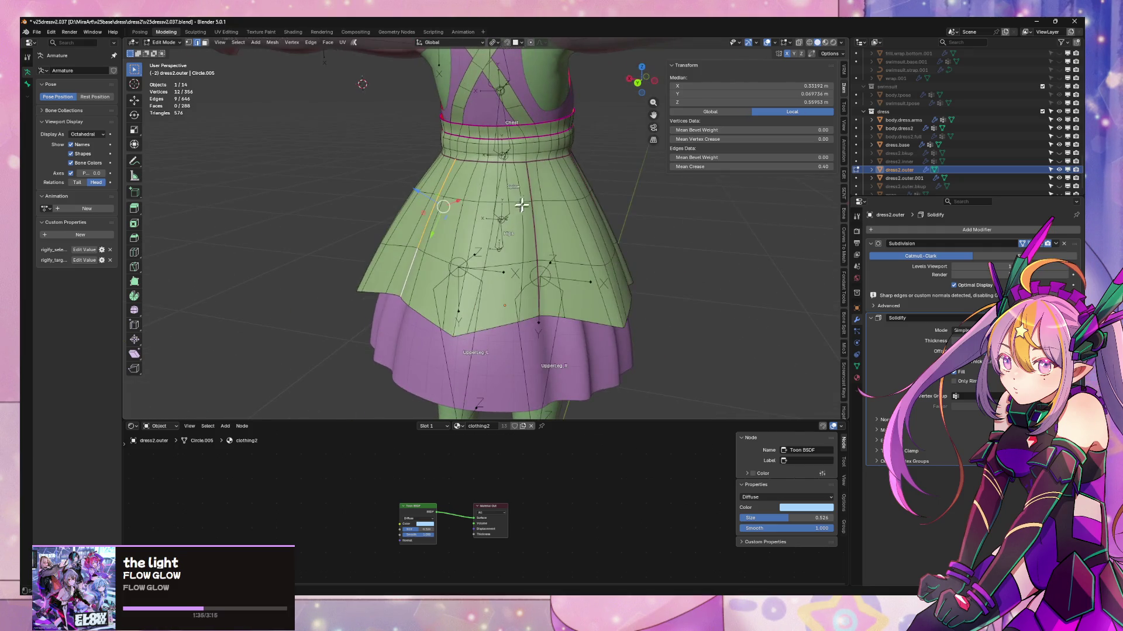
shift+click(540, 284)
mouse_move(539, 285)
middle_down()
mouse_move(594, 234)
mouse_move(534, 196)
middle_up()
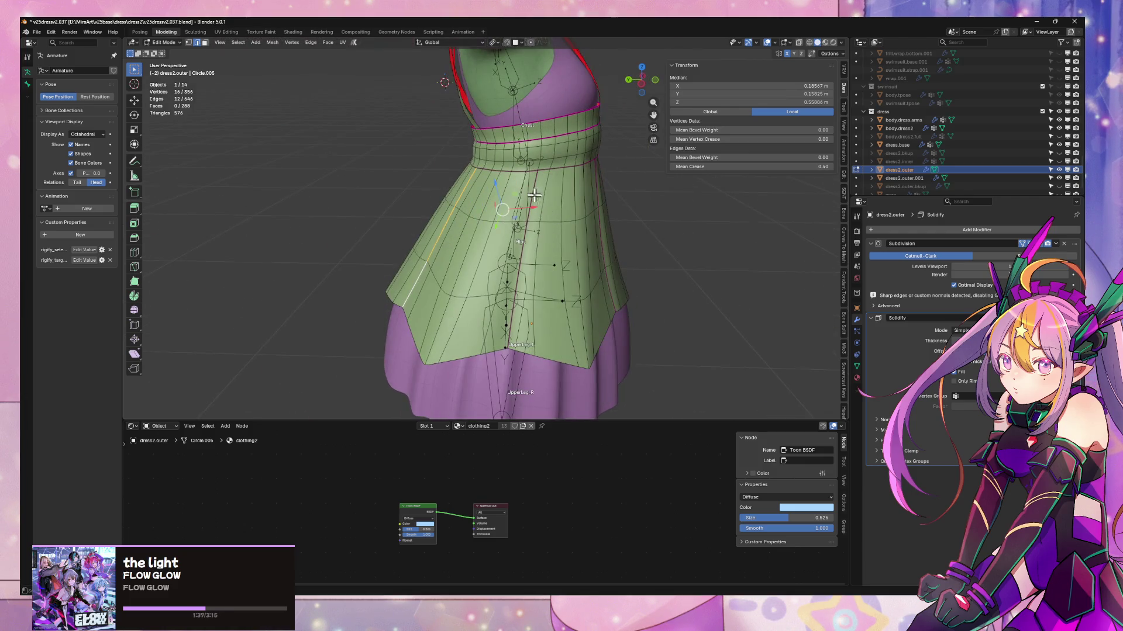
shift+click(516, 298)
mouse_move(516, 298)
middle_down()
mouse_move(571, 234)
mouse_move(501, 245)
middle_up()
shift+click(500, 235)
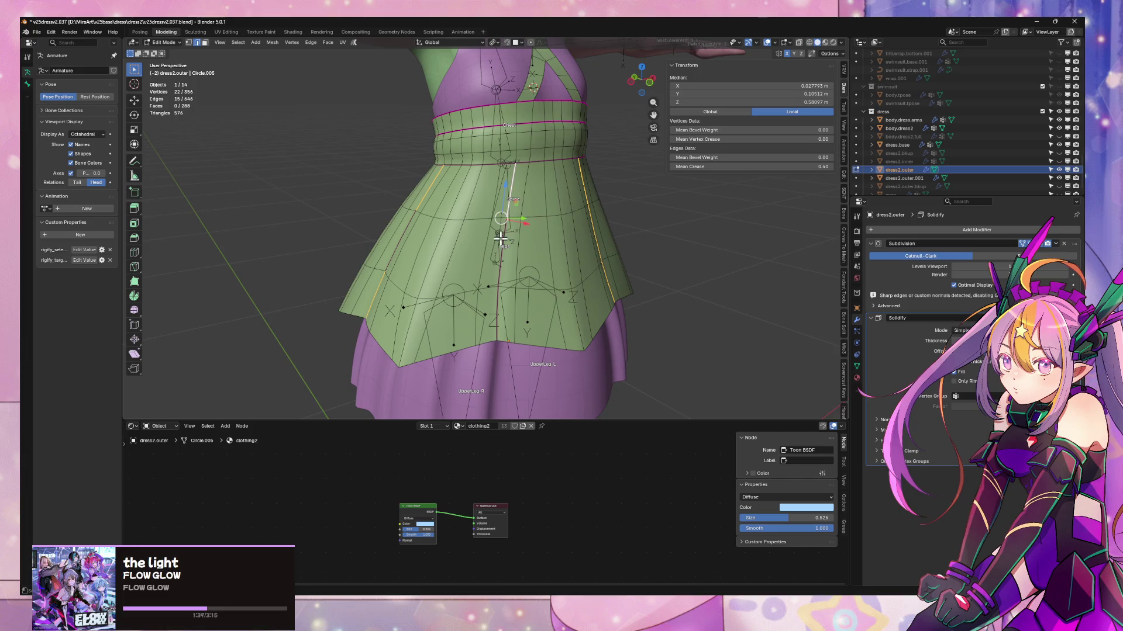
shift+click(497, 309)
shift+click(398, 236)
mouse_move(399, 237)
middle_down()
mouse_move(456, 231)
mouse_move(514, 146)
mouse_move(585, 188)
mouse_move(639, 196)
middle_up()
- Scale the selected skirt edges to 0.94 on X and Y, keeping their height unchanged
key(s)
key(shift+z)
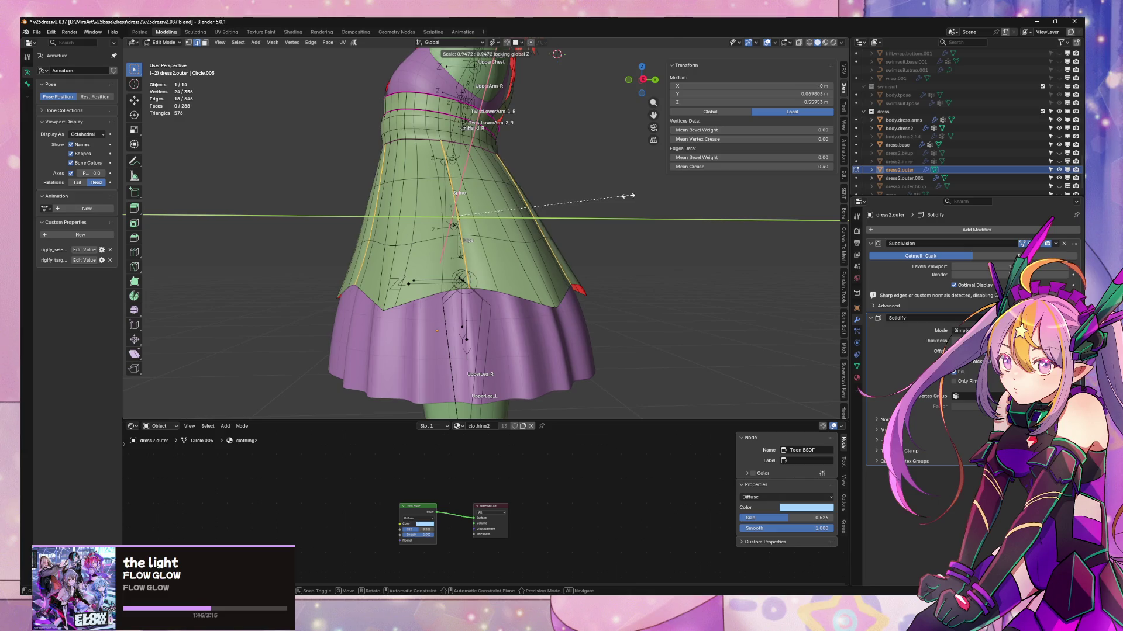
click(570, 193)
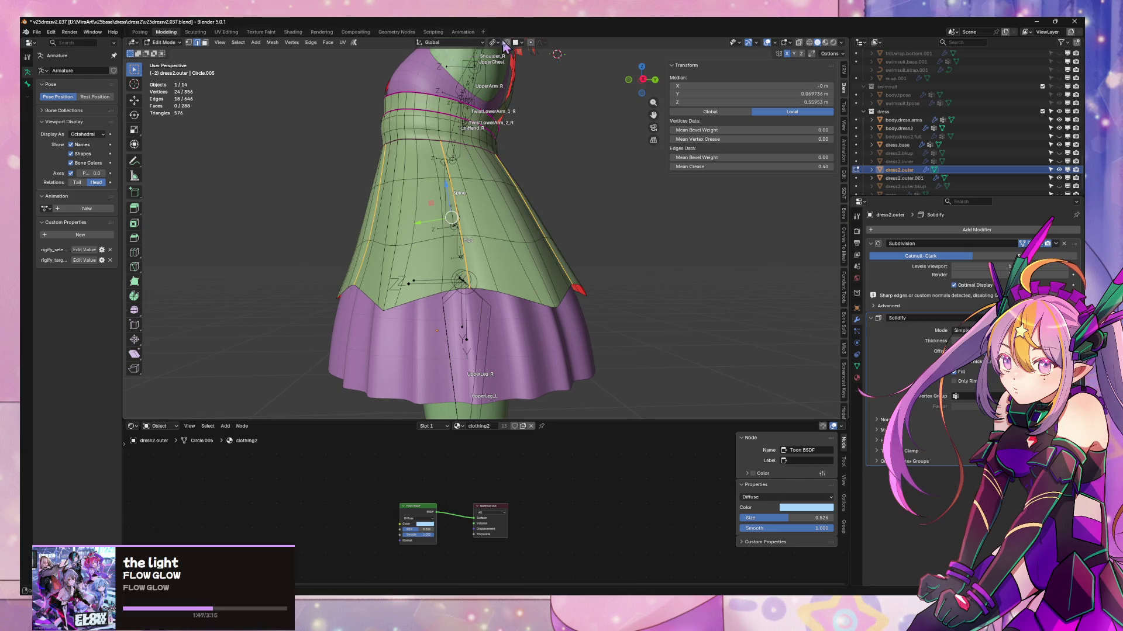
key(s)
key(shift+z)
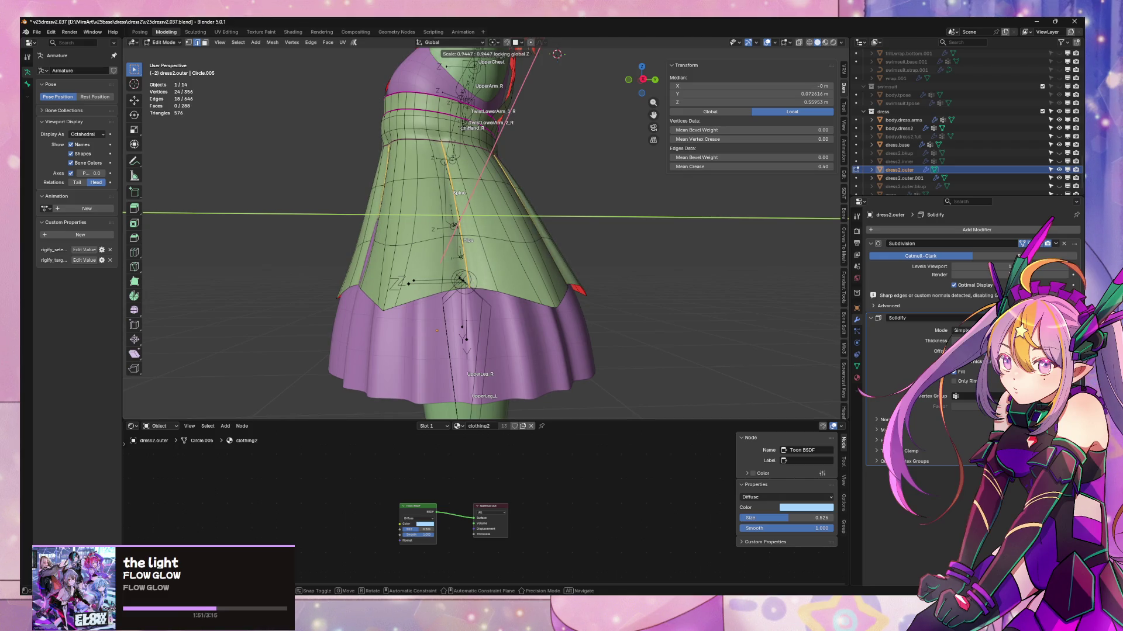
click(515, 175)
mouse_move(515, 176)
middle_down()
mouse_move(595, 186)
mouse_move(624, 155)
mouse_move(614, 178)
middle_up()
key(ctrl+z)
key(s)
key(shift+z)
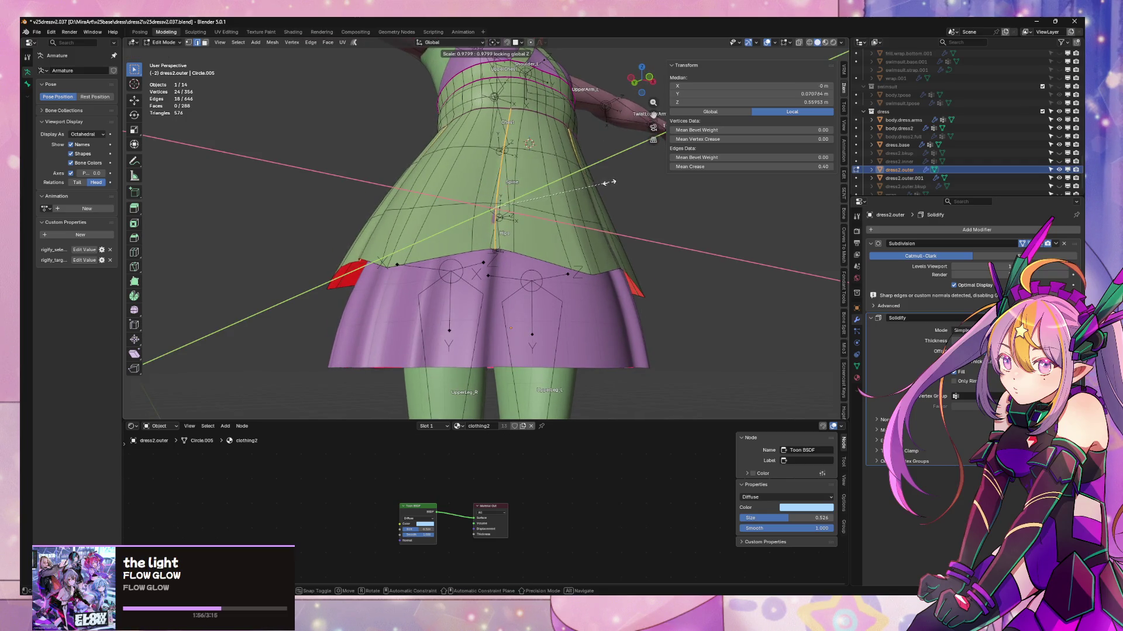
click(606, 186)
mouse_move(605, 186)
middle_down()
mouse_move(639, 188)
mouse_move(647, 218)
mouse_move(514, 216)
mouse_move(443, 298)
middle_up()
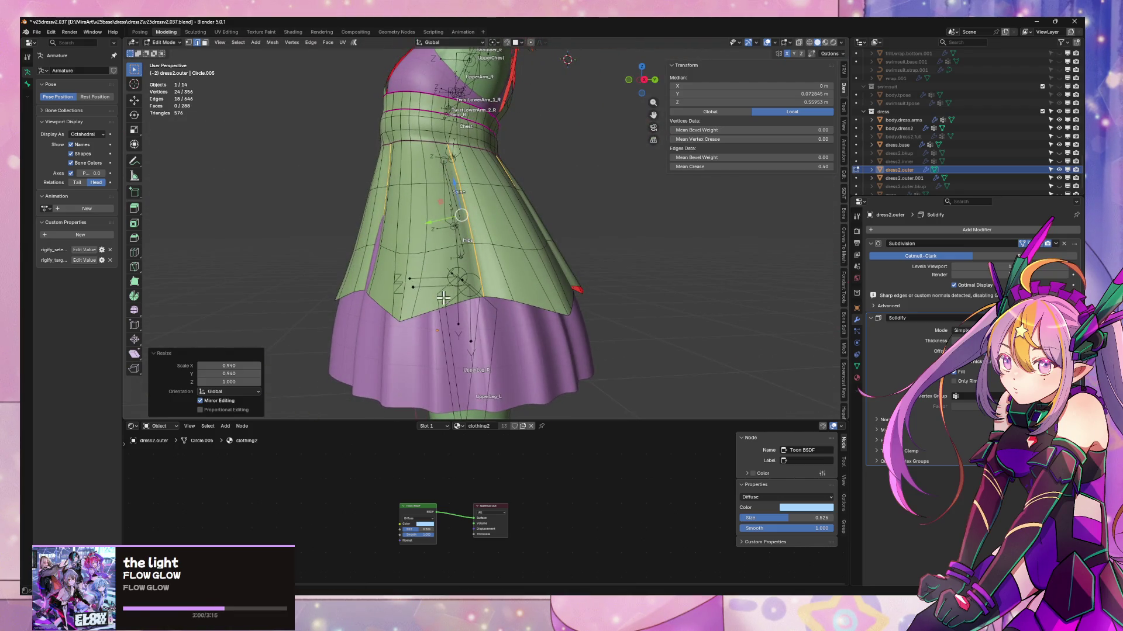
- Select the hem face band and move it along Y with smooth proportional falloff
key(3)
alt+click(447, 276)
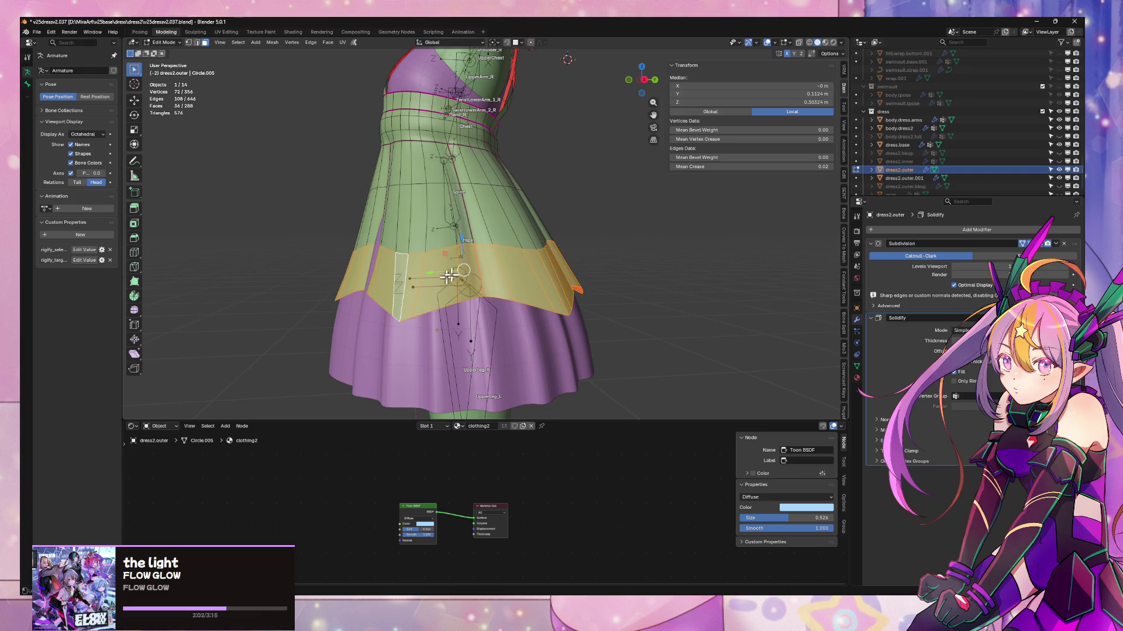
middle_drag(528, 223, 620, 94)
click(643, 80)
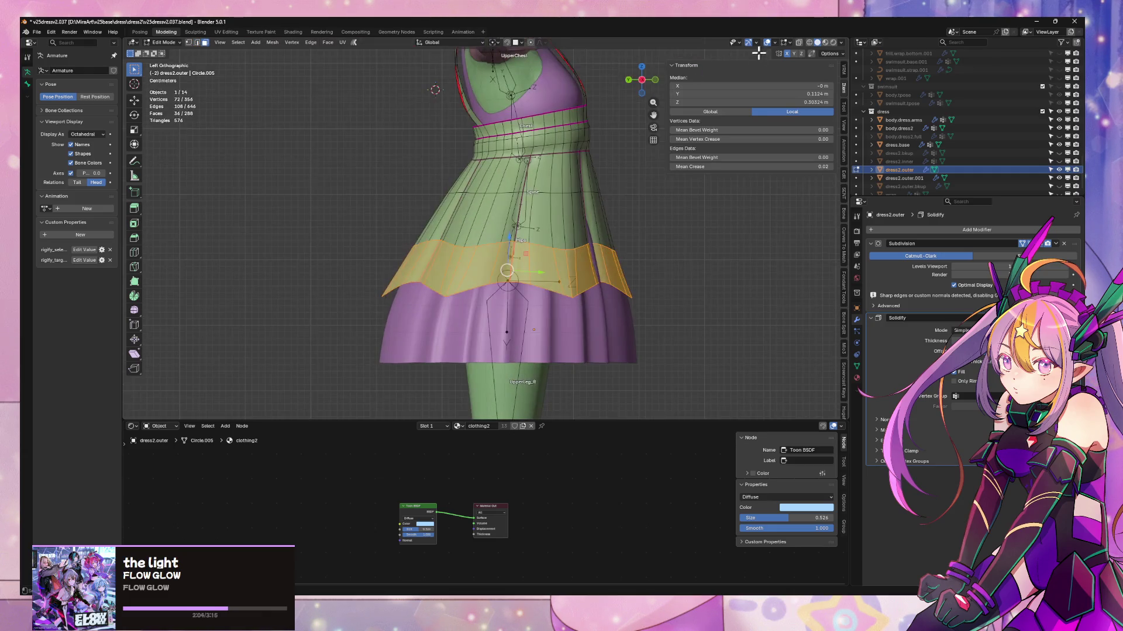
key(g)
key(y)
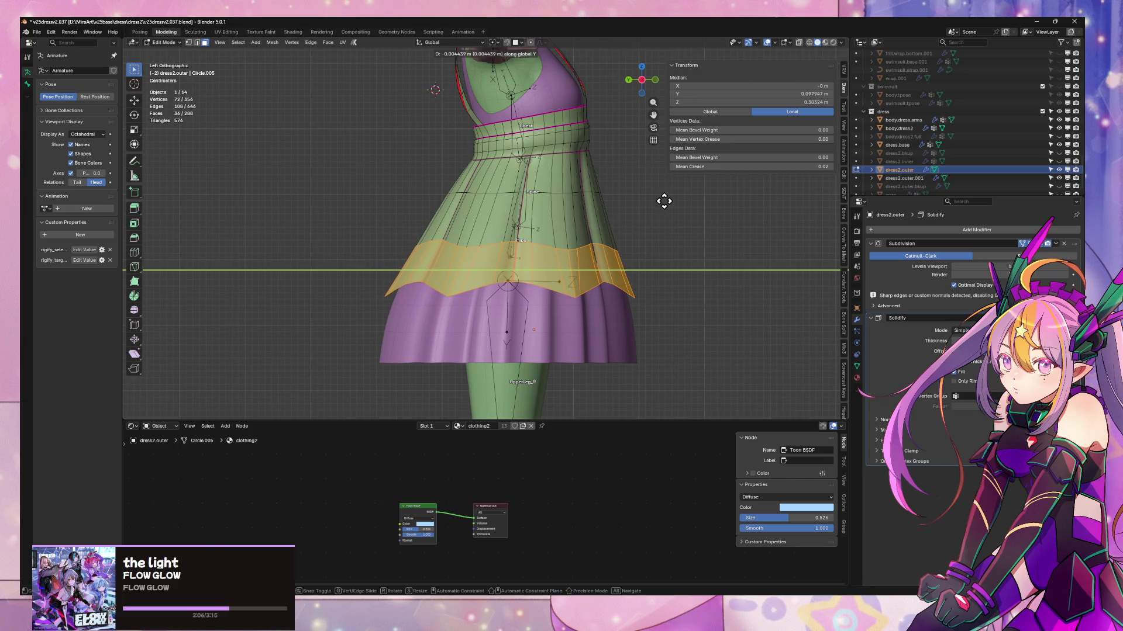
click(666, 202)
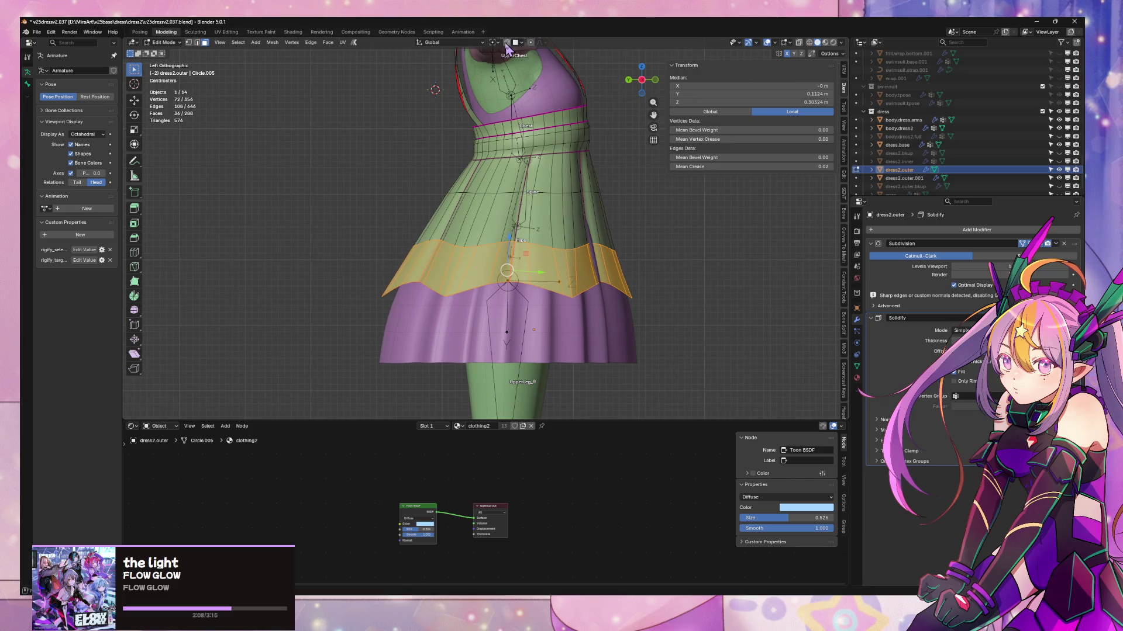
click(531, 44)
key(g)
key(y)
scroll(612, 202, down, 3)
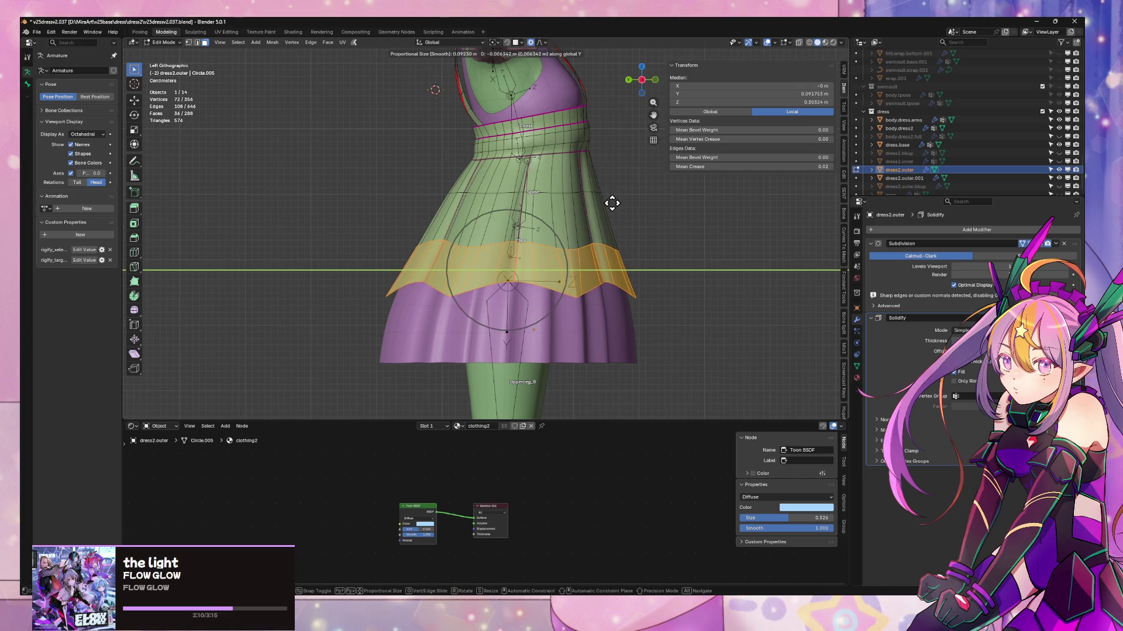
- Confirm the hem move, return to object mode, and switch to Material Preview shading
click(614, 216)
key(Tab)
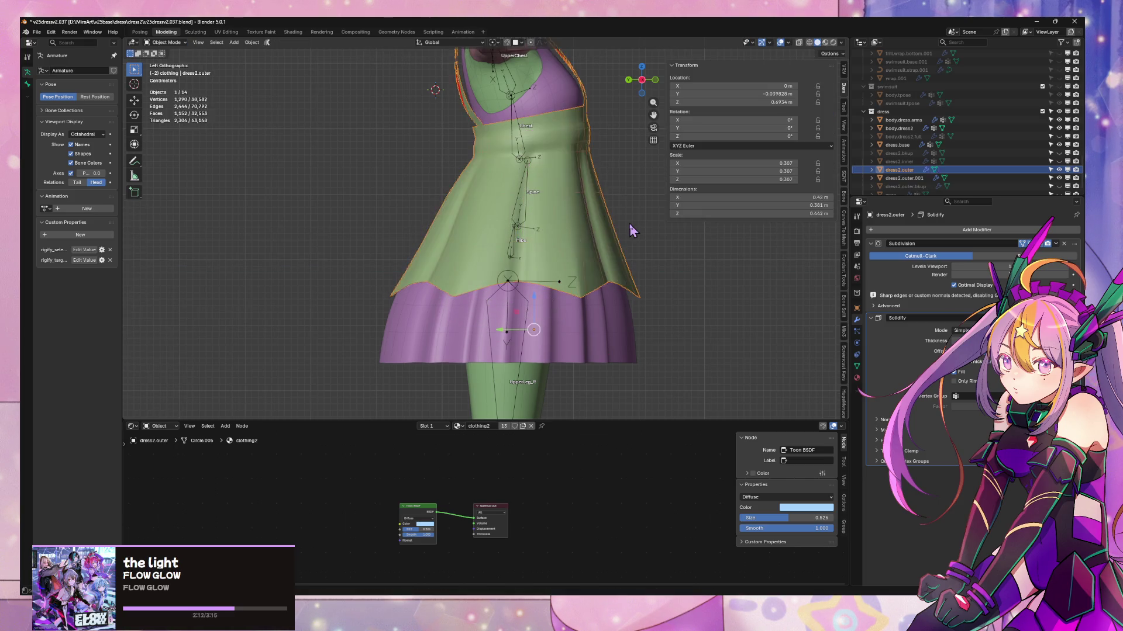
mouse_move(632, 231)
middle_down()
mouse_move(592, 220)
mouse_move(619, 221)
middle_up()
scroll(593, 234, down, 5)
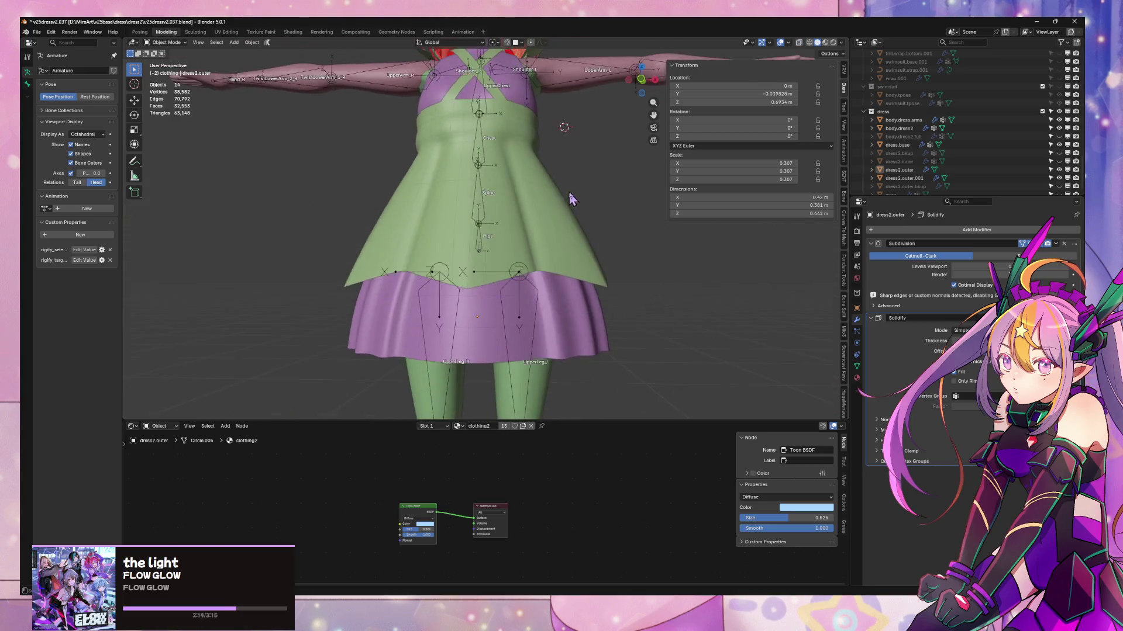
scroll(592, 201, up, 3)
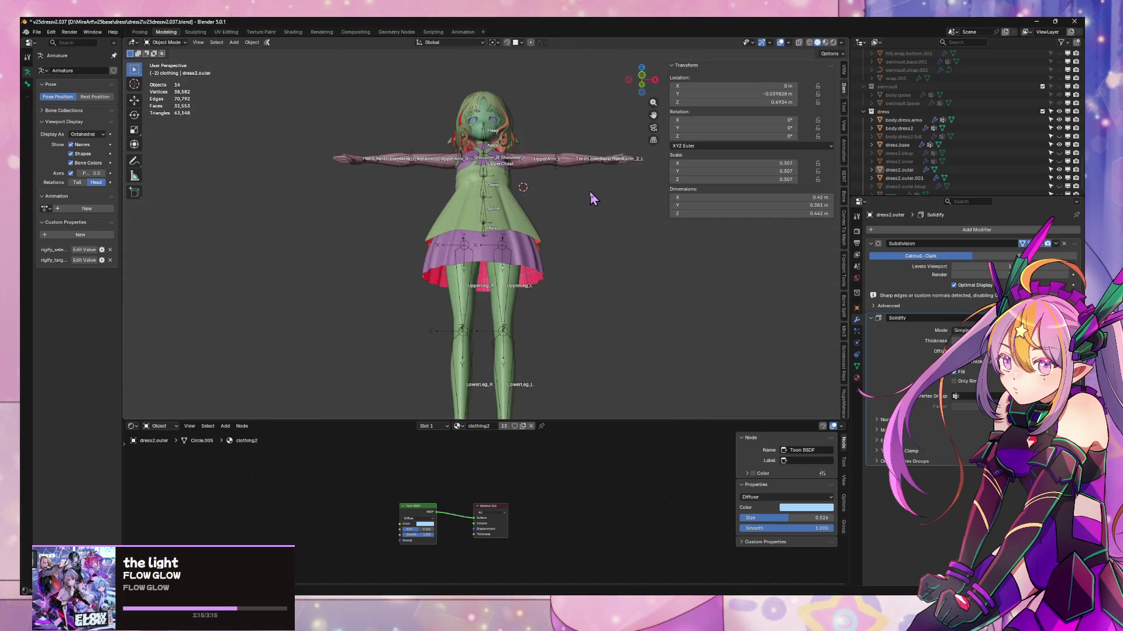
click(830, 45)
scroll(556, 125, up, 6)
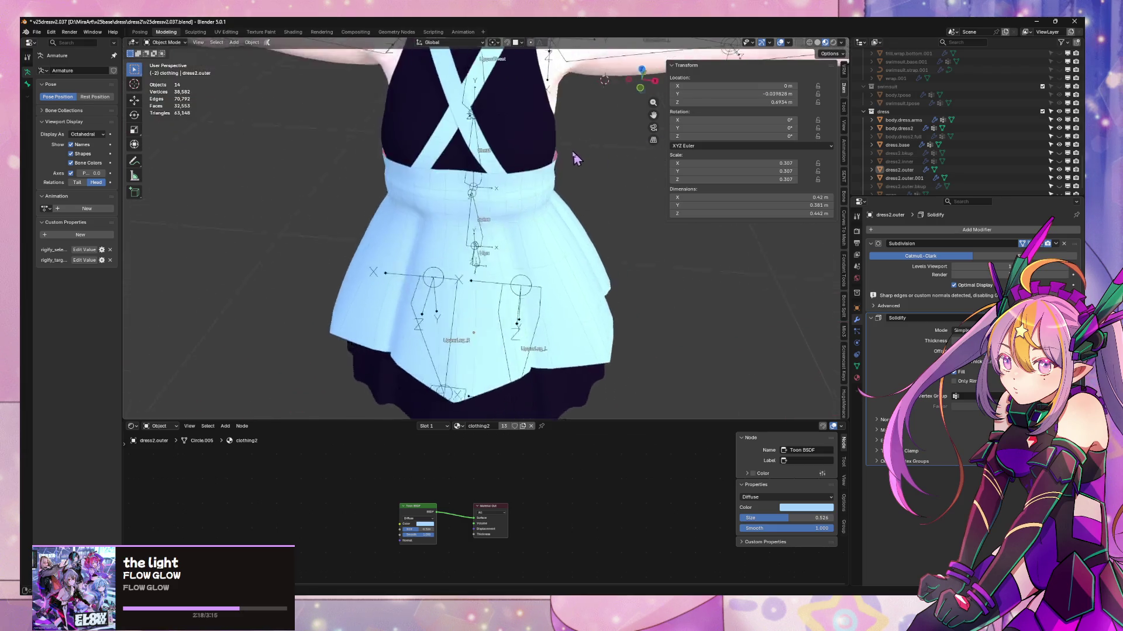
scroll(555, 124, down, 6)
mouse_move(555, 125)
middle_down()
mouse_move(716, 134)
mouse_move(538, 275)
mouse_move(614, 258)
middle_up()
scroll(534, 299, up, 4)
- Look over the dress from the front in object mode, selecting the dress.base object
key(Tab)
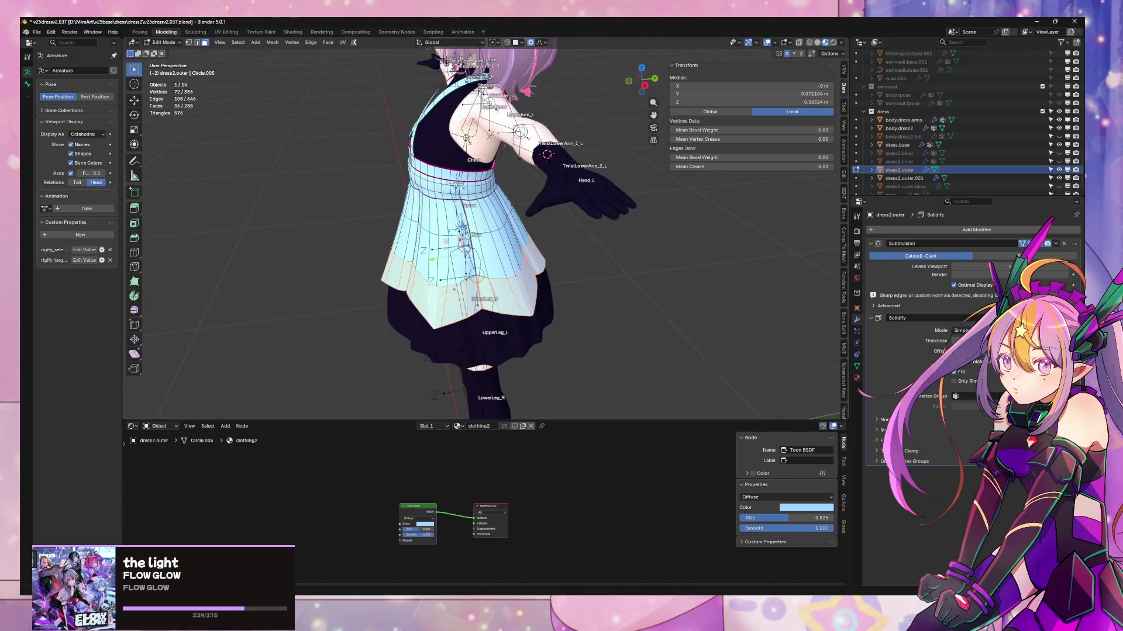
key(alt+Tab)
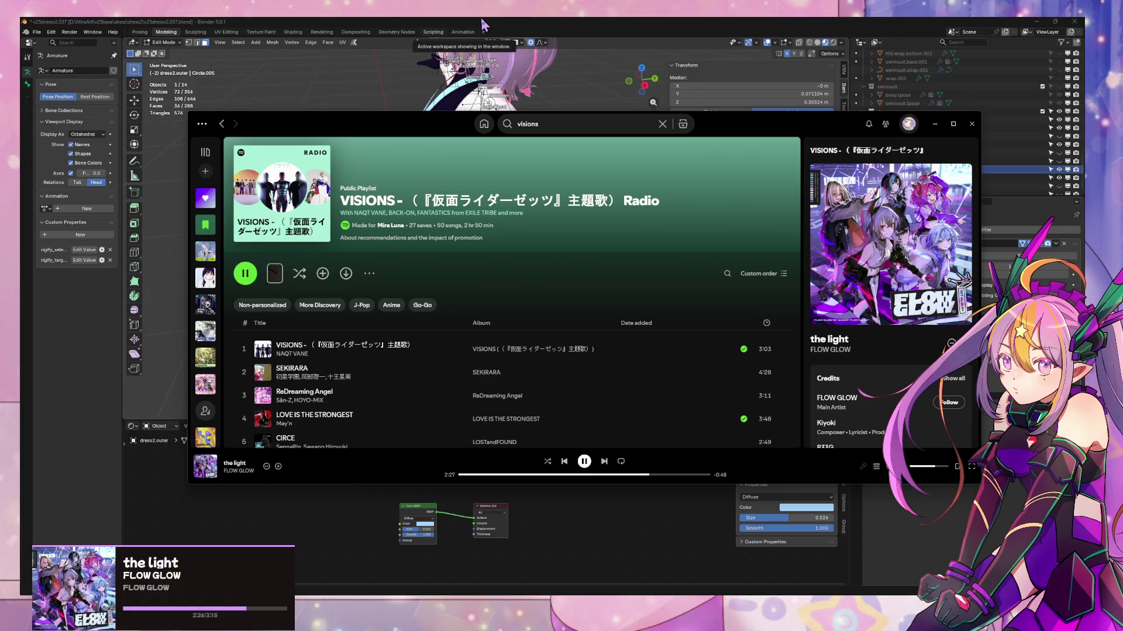
key(alt+Tab)
mouse_move(573, 233)
middle_down()
mouse_move(619, 233)
mouse_move(525, 202)
mouse_move(579, 196)
mouse_move(544, 168)
middle_up()
key(Tab)
scroll(626, 219, up, 1)
scroll(625, 219, down, 5)
scroll(585, 213, up, 6)
scroll(579, 208, up, 4)
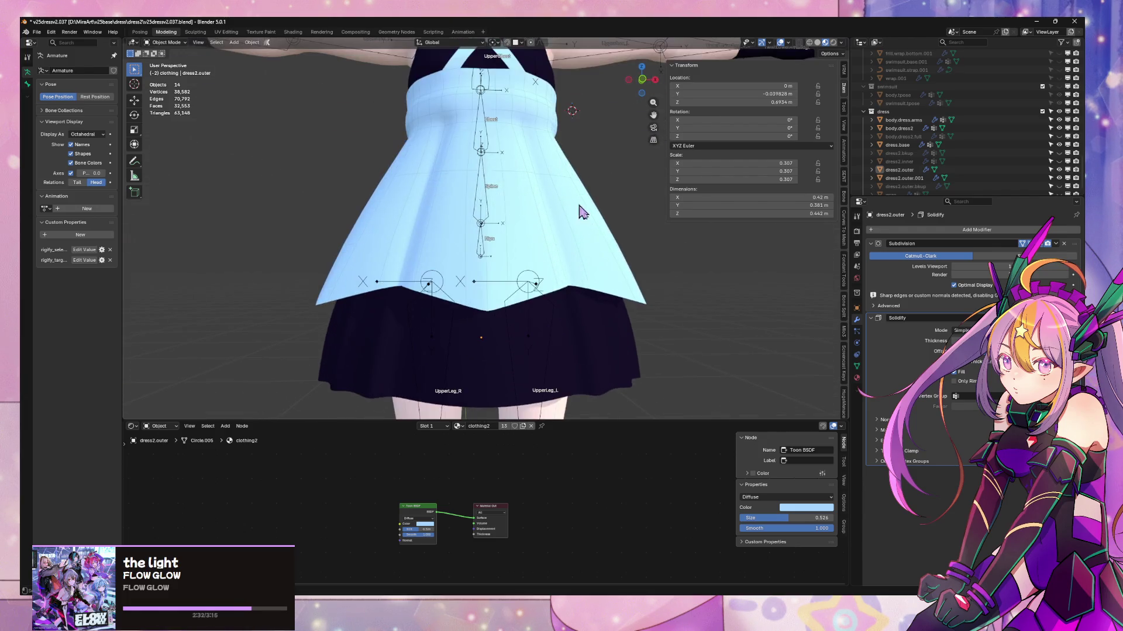
click(588, 332)
scroll(595, 247, down, 4)
mouse_move(594, 247)
middle_down()
mouse_move(692, 264)
mouse_move(570, 295)
mouse_move(610, 295)
middle_up()
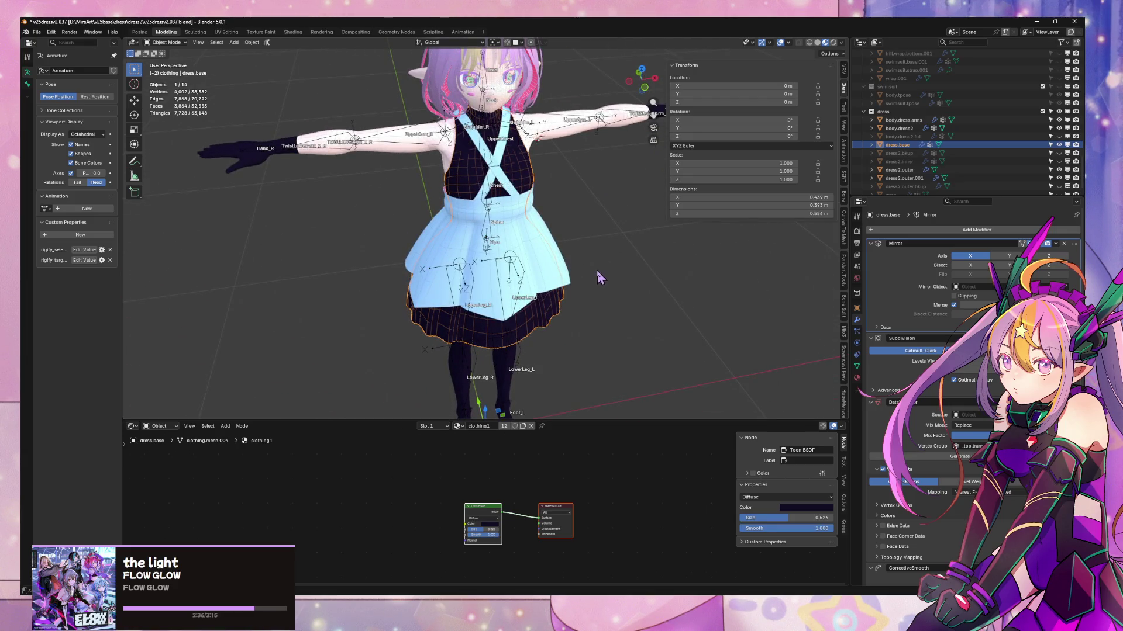
middle_drag(610, 230, 536, 174)
scroll(536, 174, up, 3)
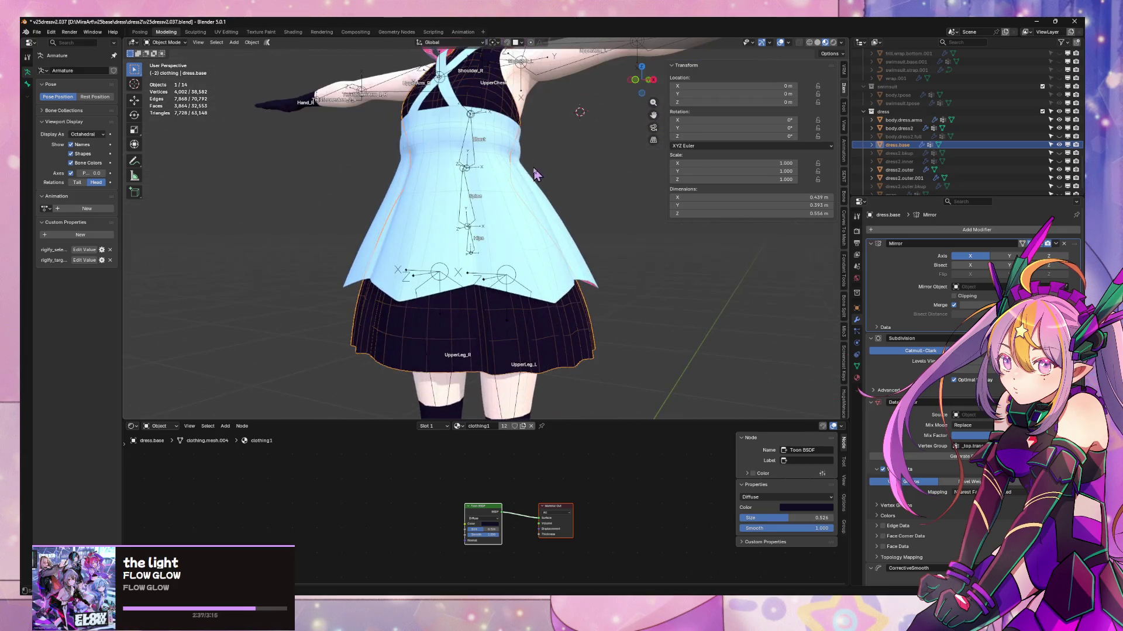
- Delete the leftover dress2.outer.001 object, then frame dress2.outer in Front Ortho view
click(576, 293)
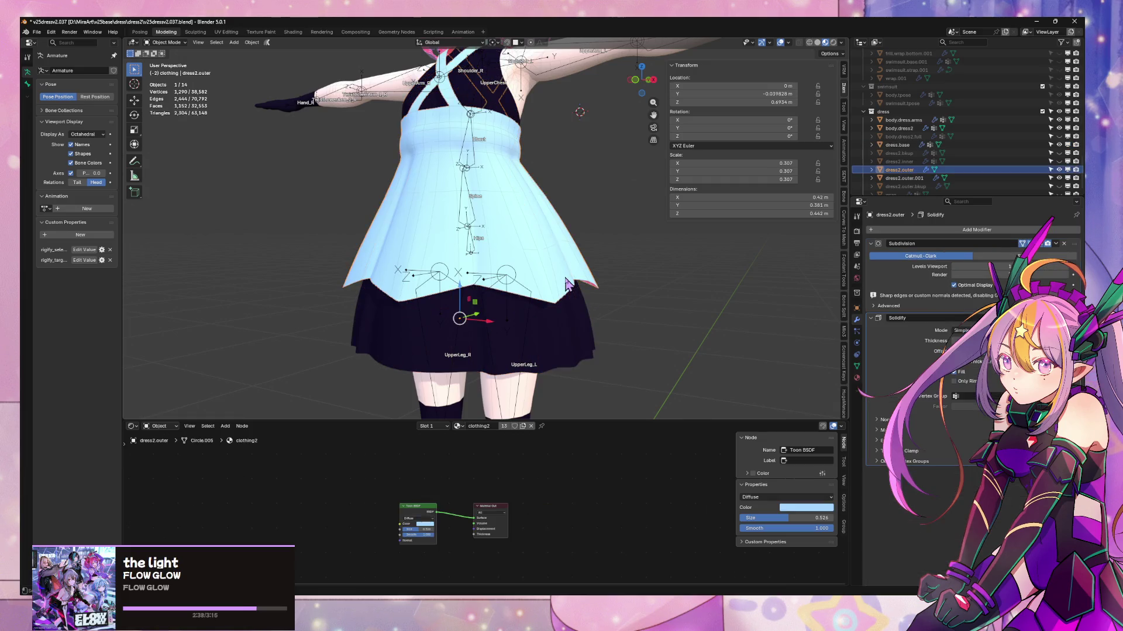
click(905, 178)
key(x)
click(667, 277)
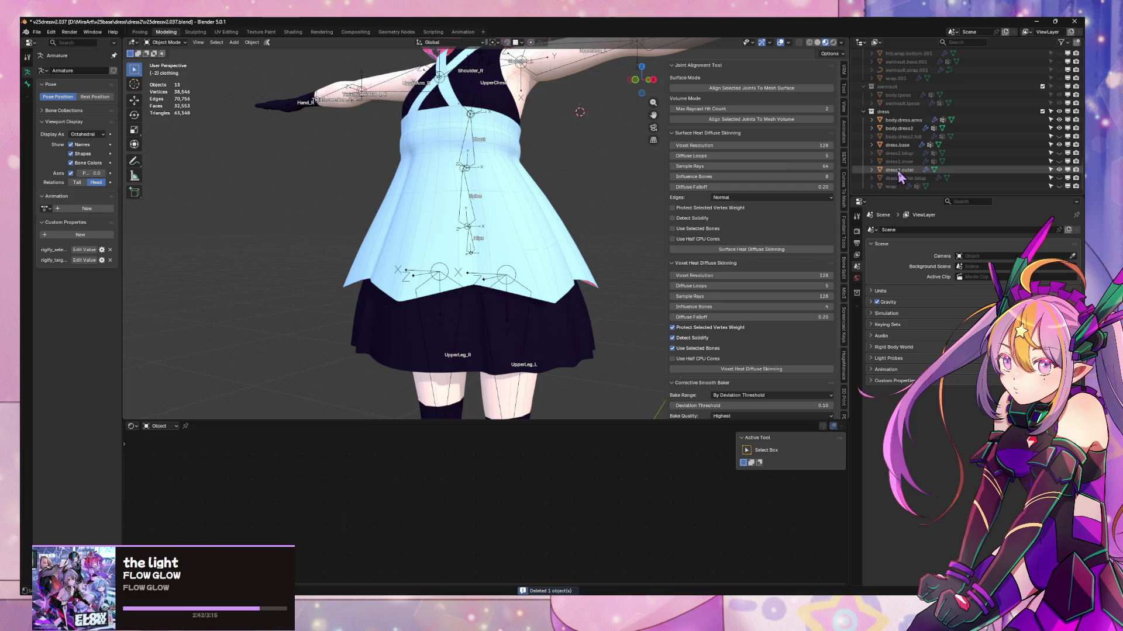
click(899, 171)
key(KP_Decimal)
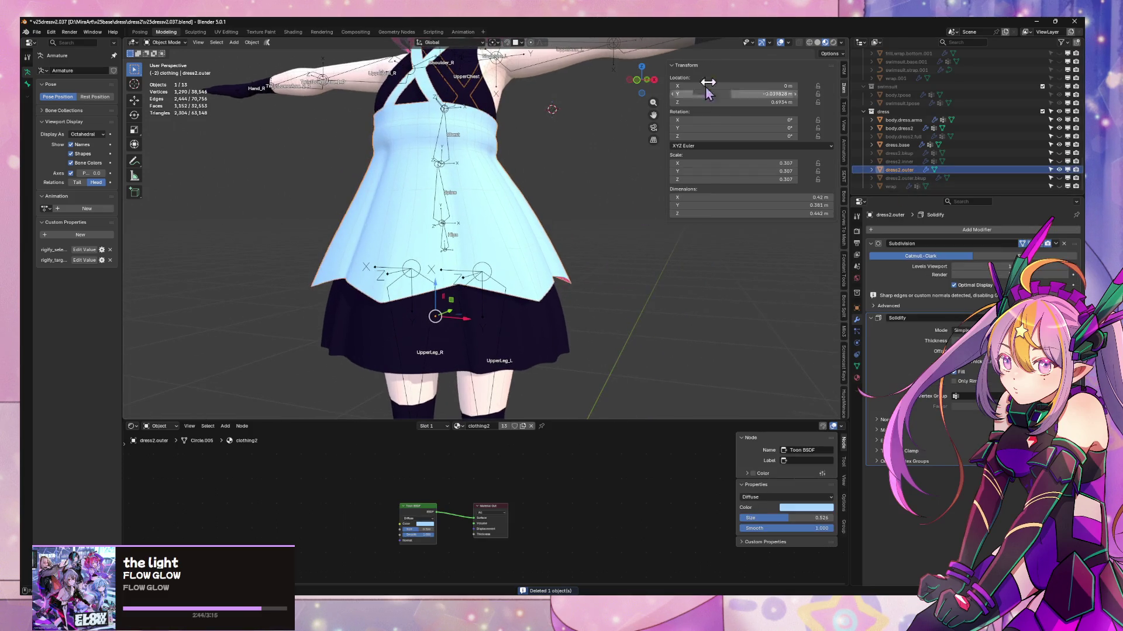
click(637, 80)
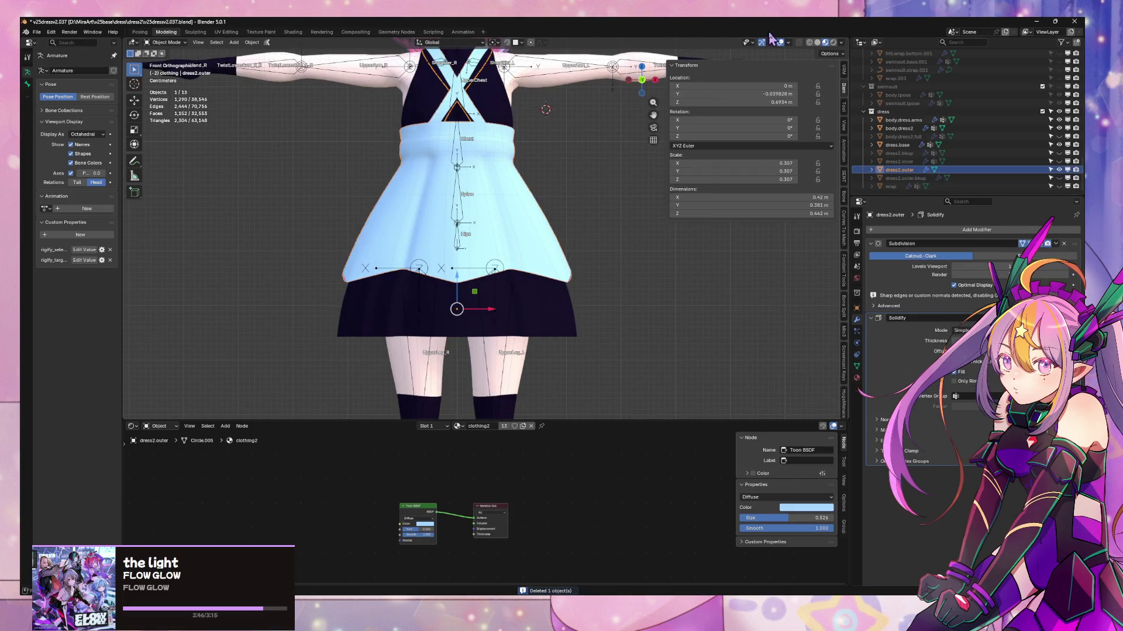
- Select the outer skirt's lower hem loop, duplicate it and split it off as dress2.outer.001
key(Tab)
alt+click(544, 260)
alt+click(579, 273)
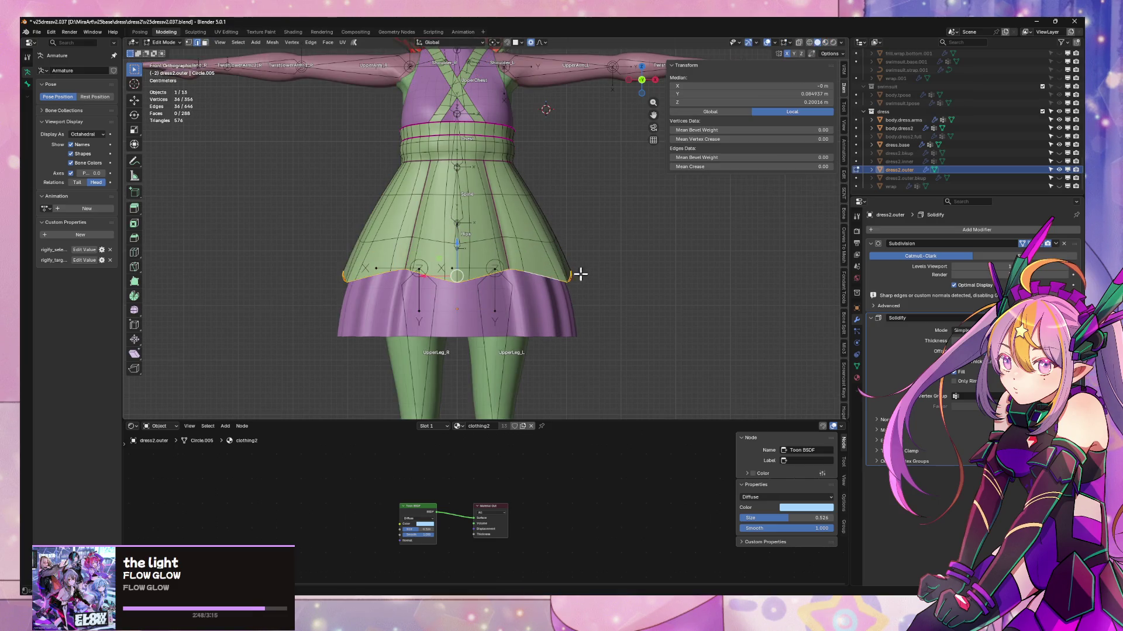
key(shift+d)
key(Escape)
key(p)
click(587, 286)
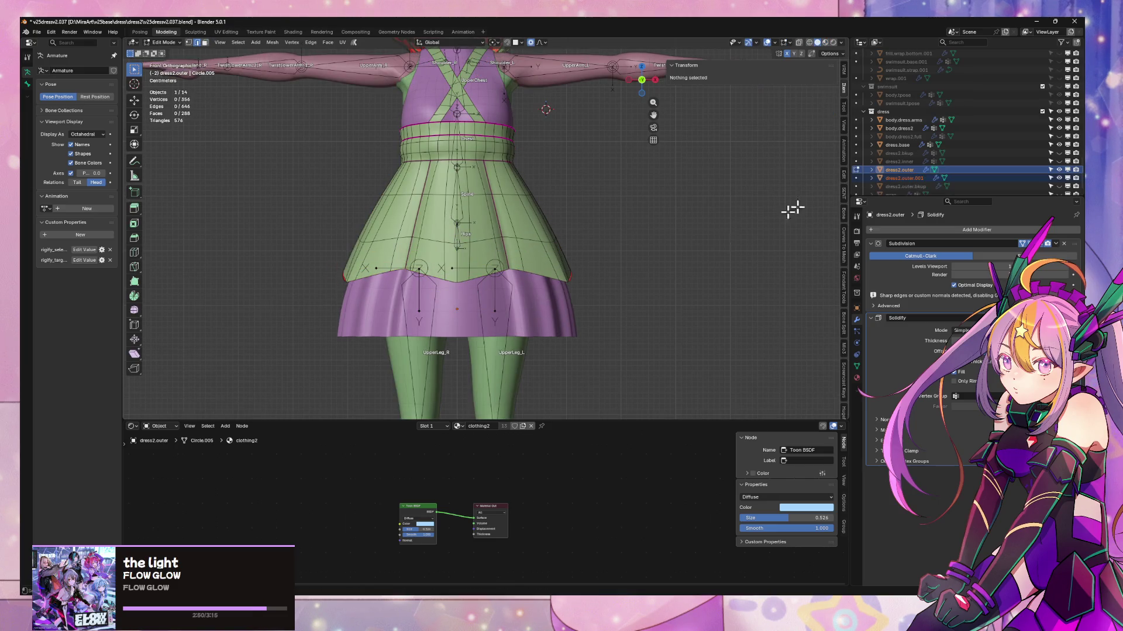
middle_drag(591, 244, 587, 239)
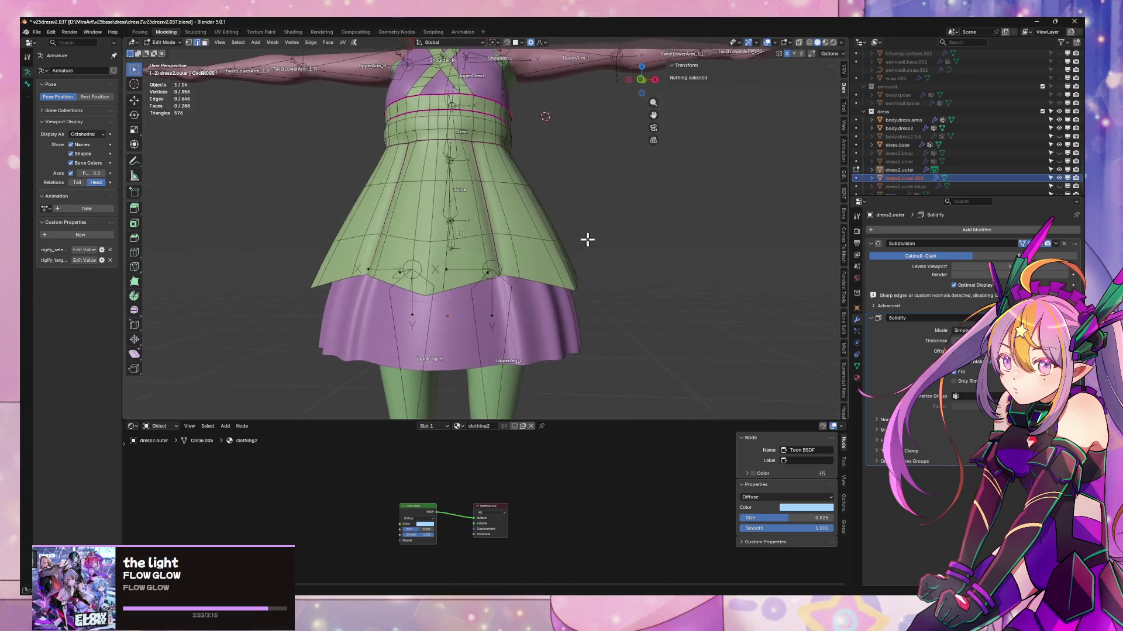
key(Tab)
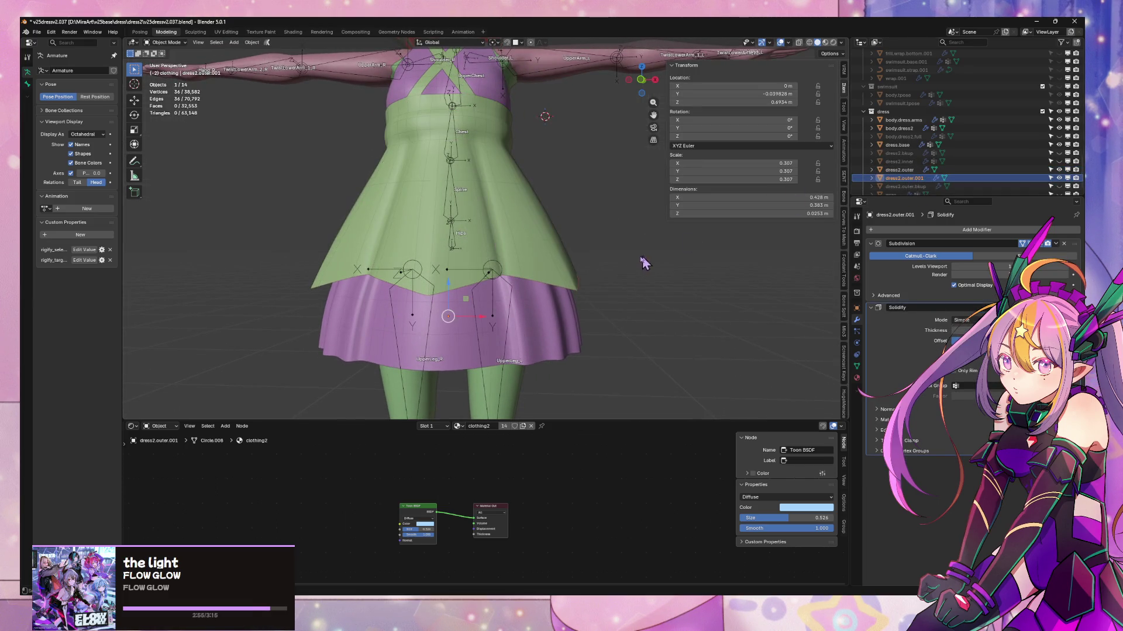
- Convert the dress2.outer.001 hem object to a plain mesh, applying its modifiers
right_click(643, 263)
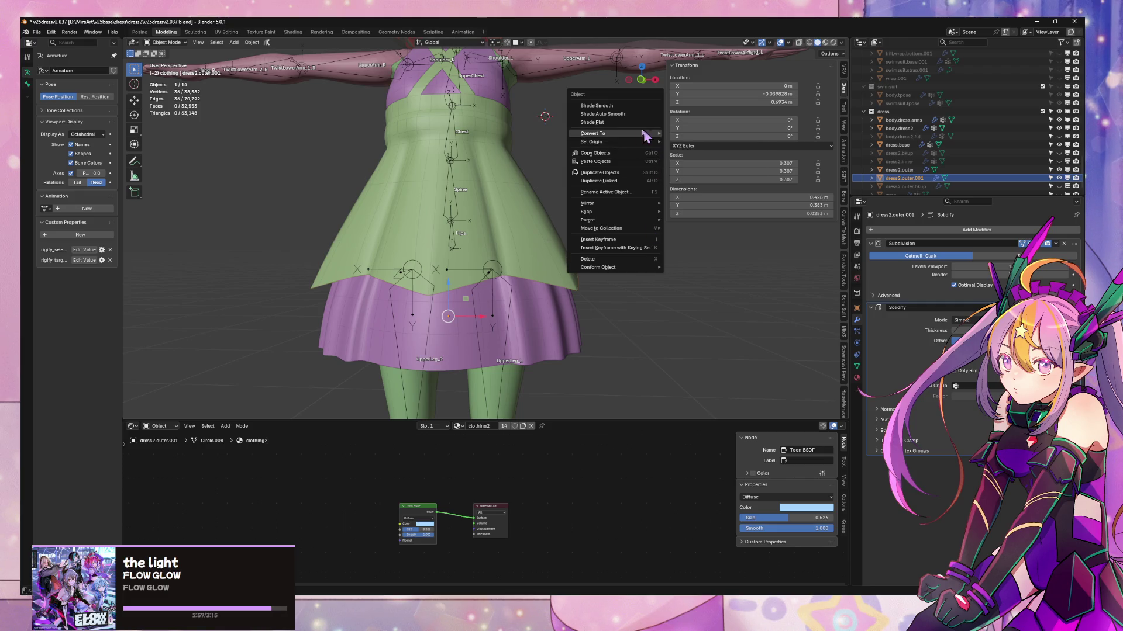
mouse_move(645, 136)
click(696, 133)
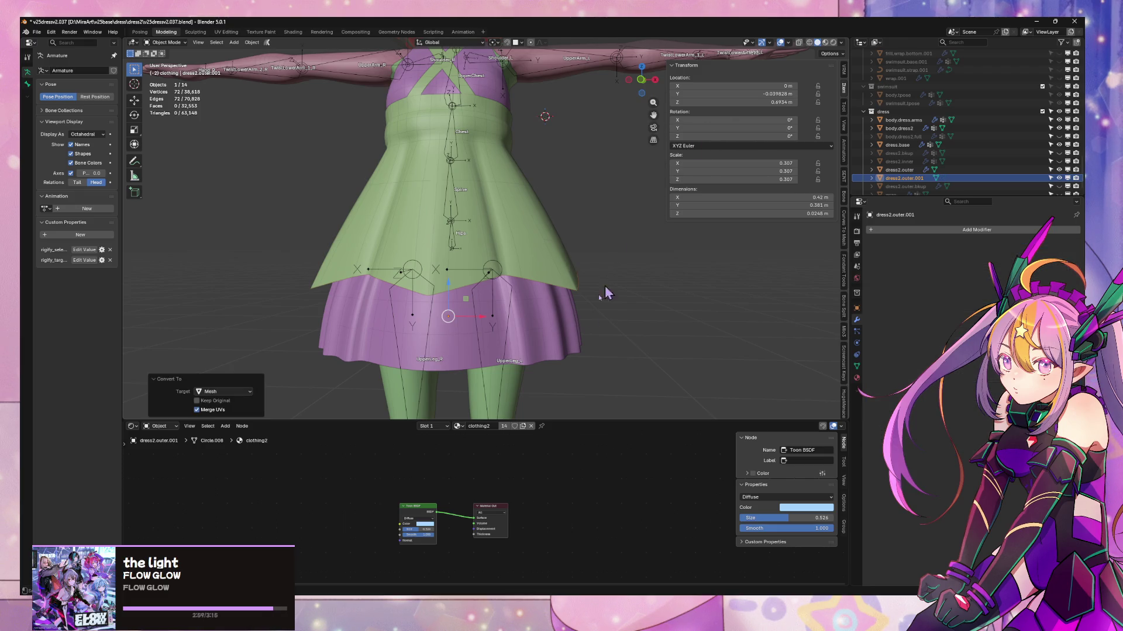
- Merge the hem ring's vertices by distance, leaving a 72-vertex edge ring
key(Tab)
mouse_move(612, 256)
middle_down()
mouse_move(581, 253)
mouse_move(556, 207)
middle_up()
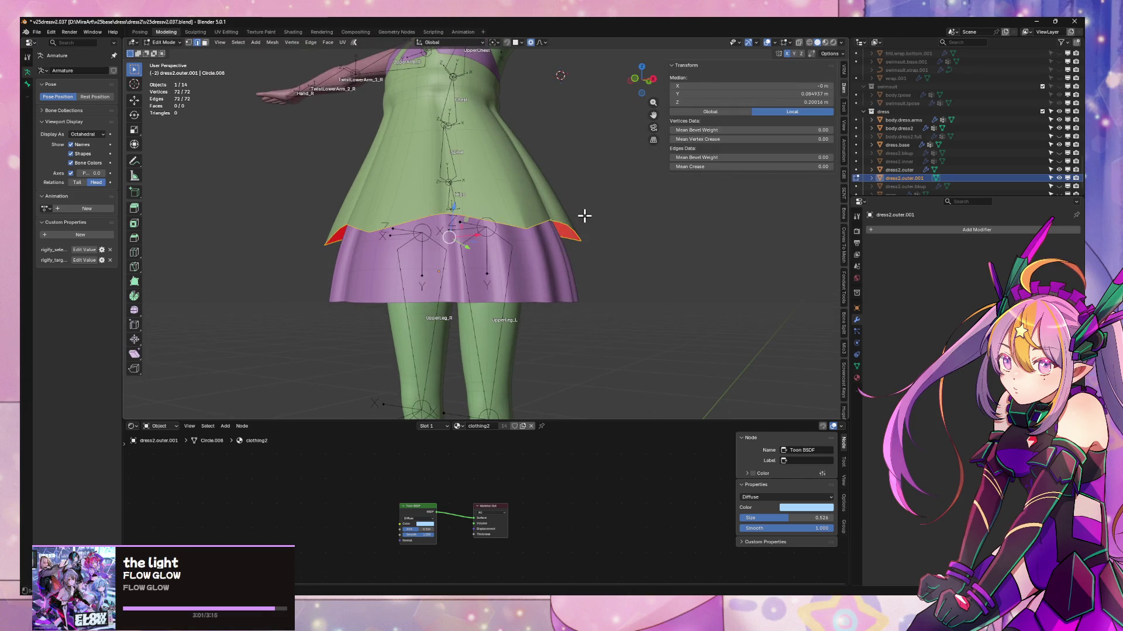
key(1)
mouse_move(584, 243)
middle_down()
mouse_move(458, 282)
mouse_move(593, 314)
middle_up()
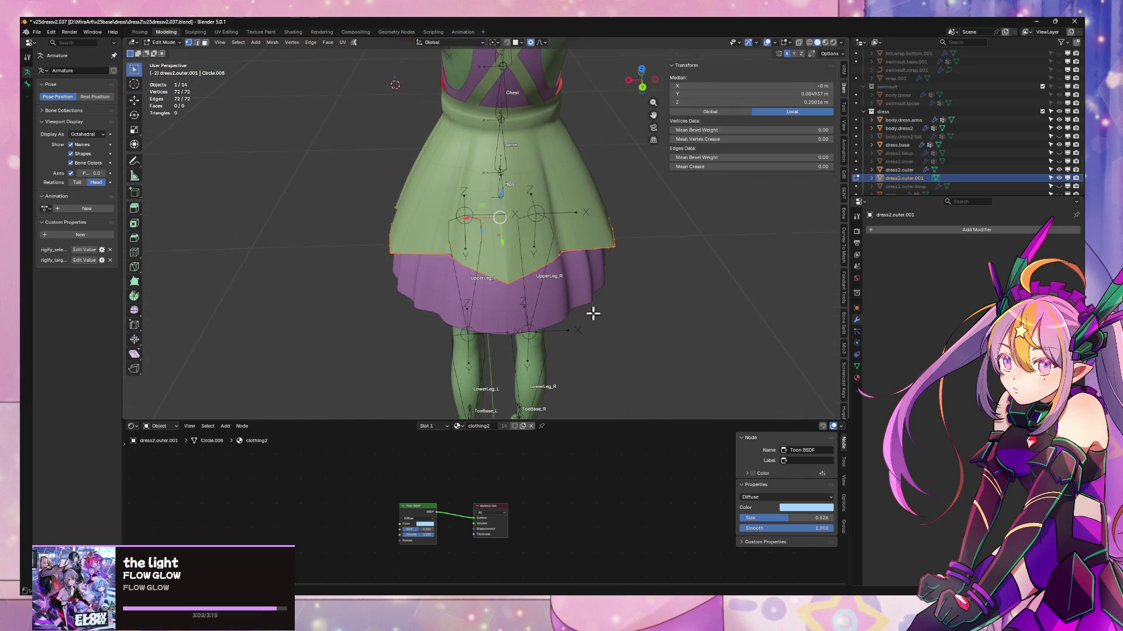
key(m)
click(576, 353)
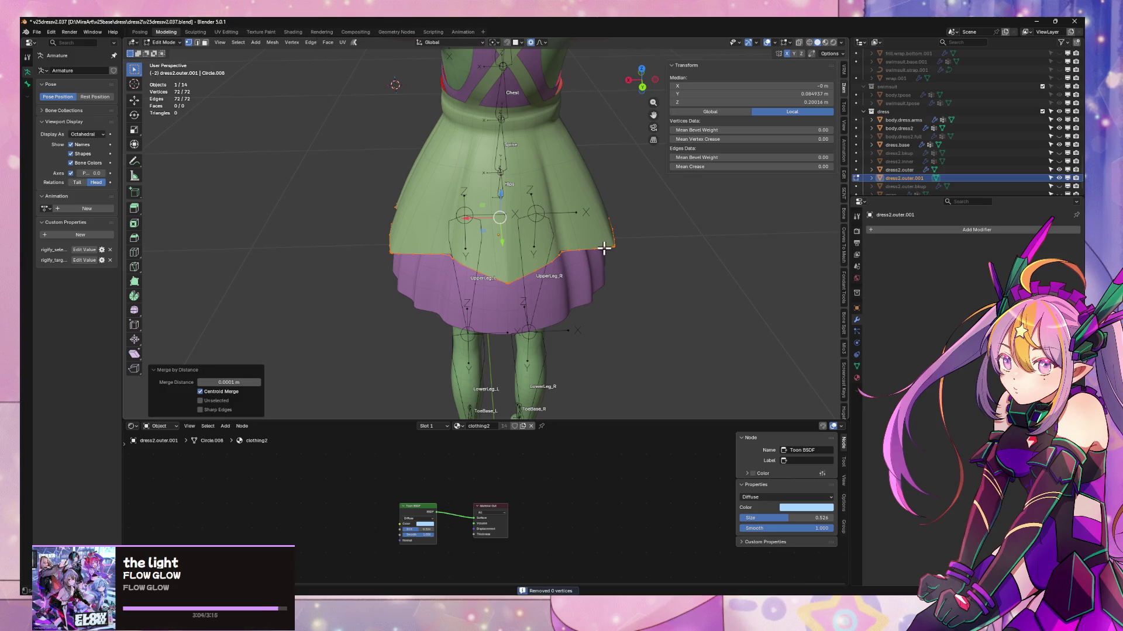
key(Tab)
mouse_move(604, 249)
middle_down()
mouse_move(627, 281)
mouse_move(619, 268)
mouse_move(660, 223)
middle_up()
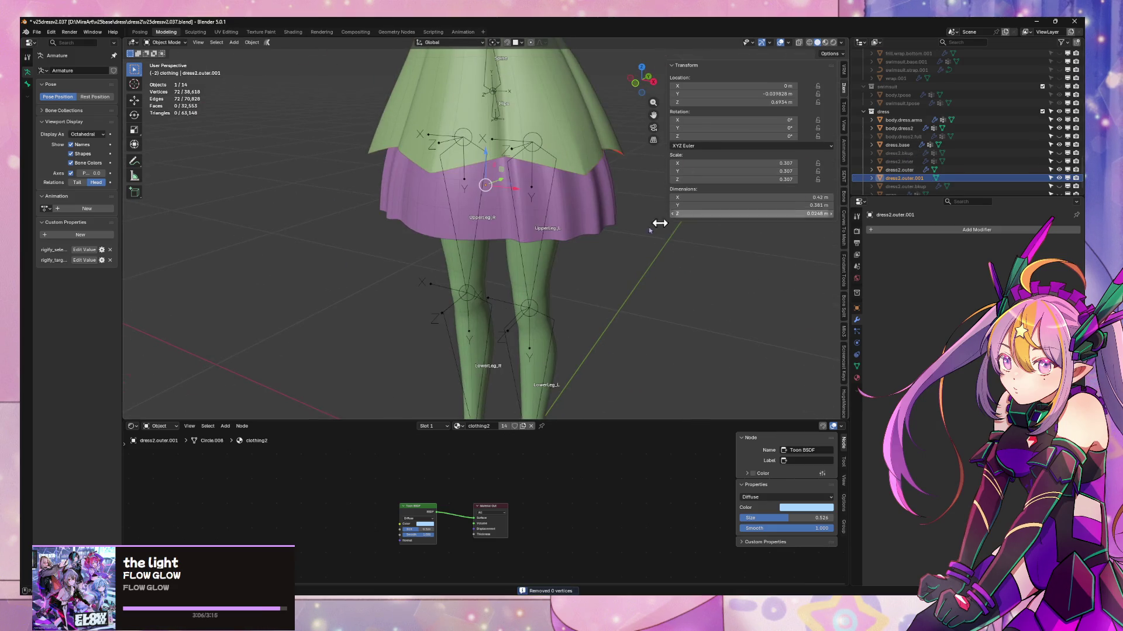
- Snap the 3D cursor to the world origin and frame the character's legs
scroll(602, 253, down, 3)
mouse_move(601, 253)
middle_down()
mouse_move(591, 212)
mouse_move(571, 285)
middle_up()
scroll(591, 213, down, 2)
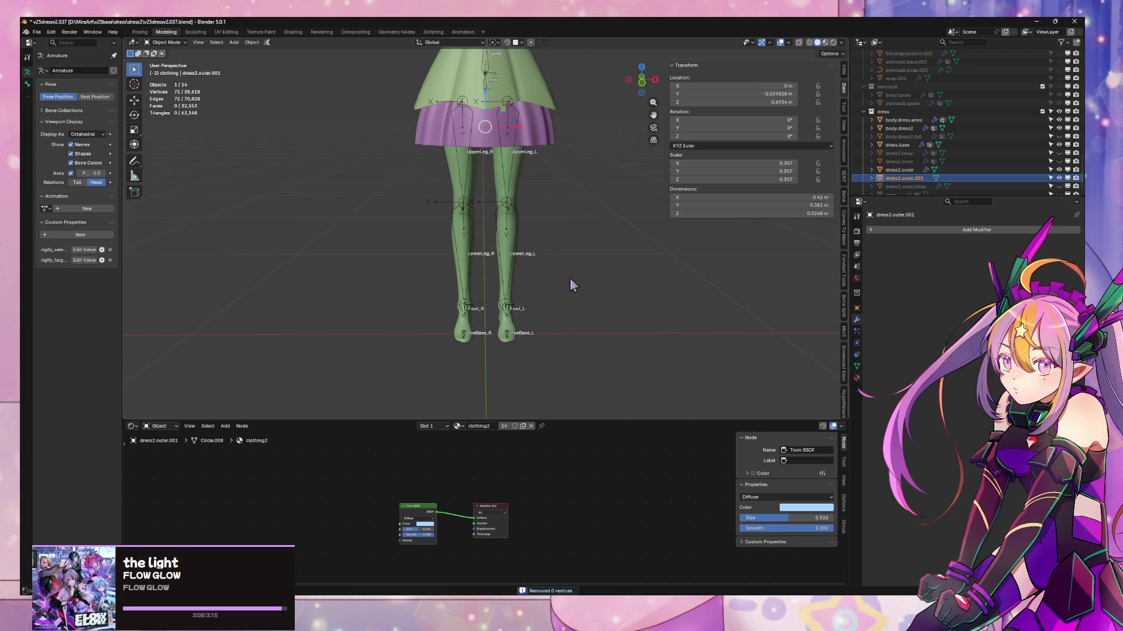
key(shift+s)
click(501, 324)
middle_drag(501, 325, 574, 290)
scroll(588, 274, up, 3)
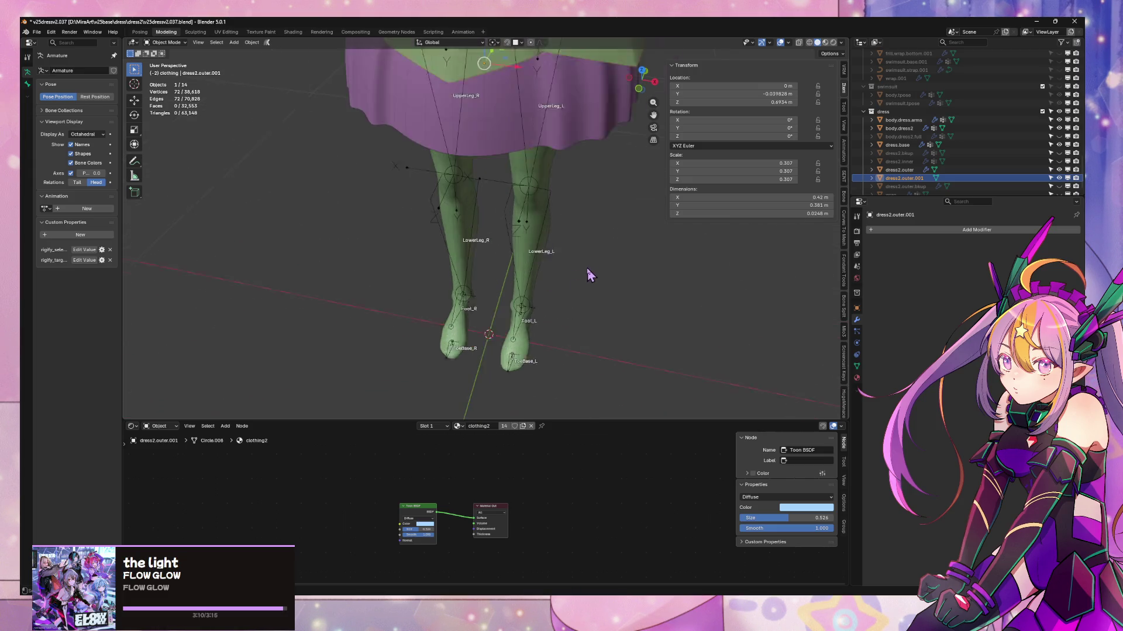
scroll(589, 274, down, 2)
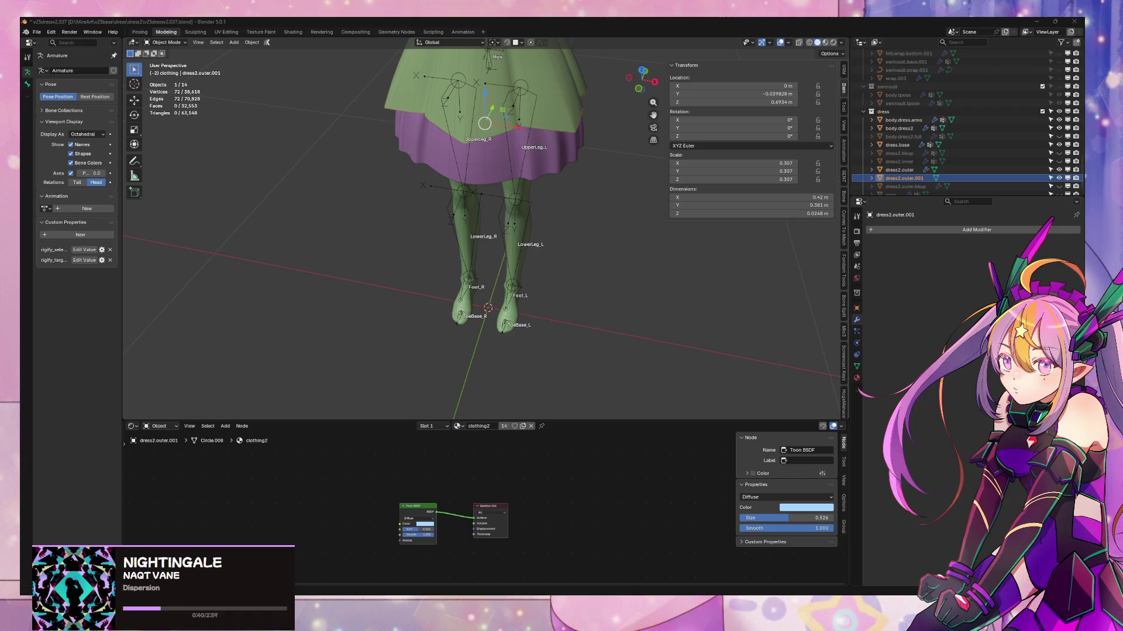
- Inspect the legs from the side and in front orthographic view, then return to perspective
scroll(541, 300, up, 6)
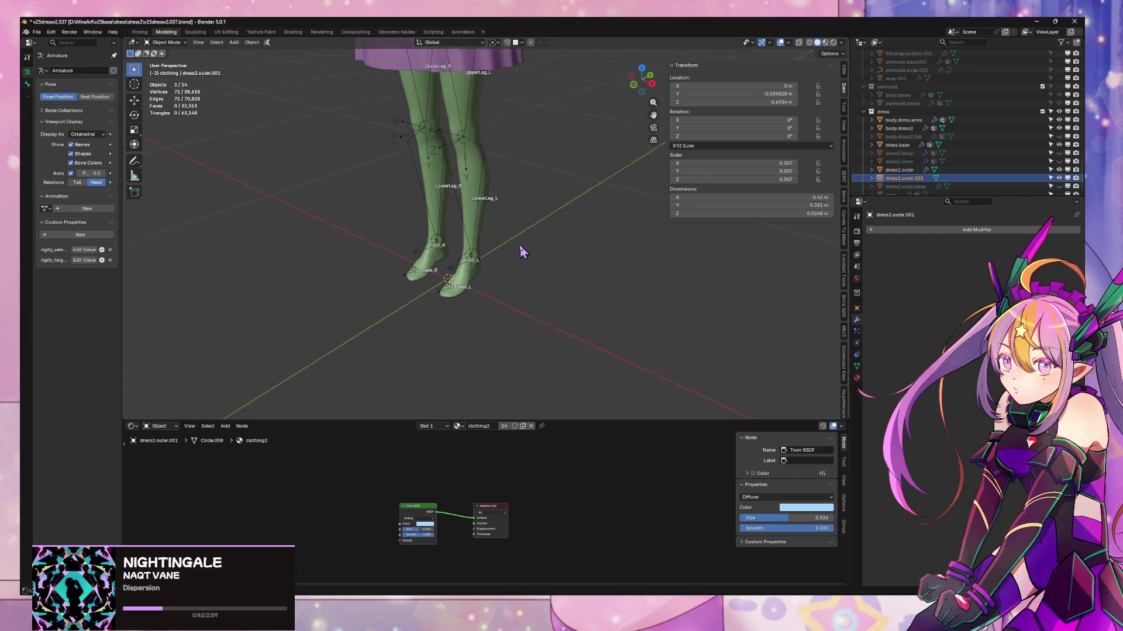
mouse_move(524, 250)
middle_down()
mouse_move(501, 241)
mouse_move(526, 253)
mouse_move(536, 233)
middle_up()
scroll(526, 253, down, 3)
click(643, 84)
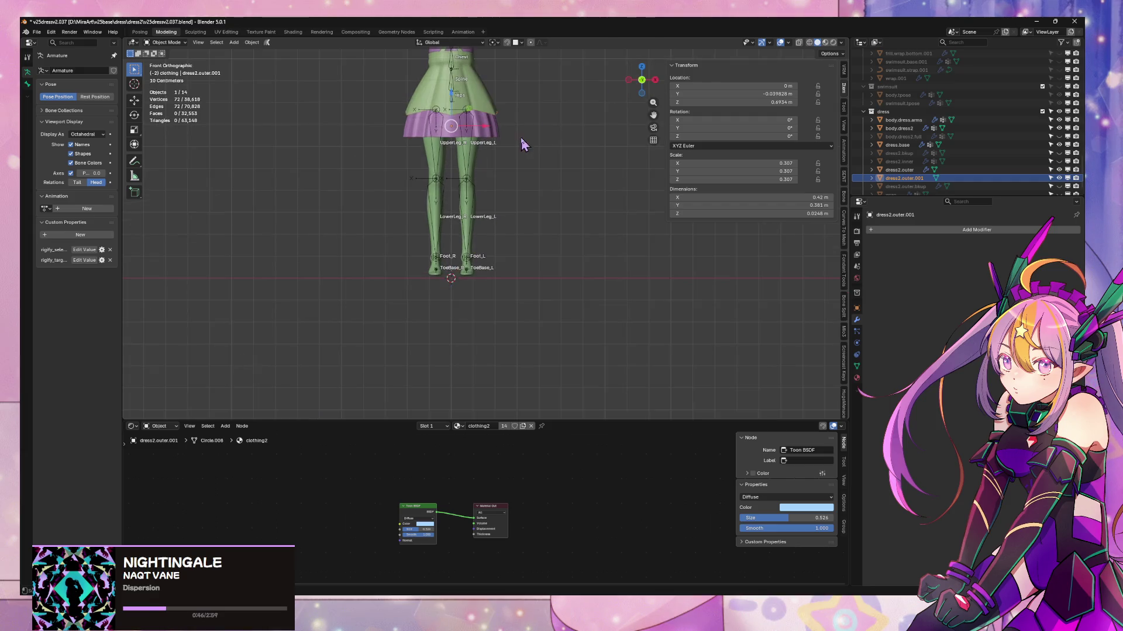
scroll(528, 217, down, 4)
scroll(561, 300, up, 5)
shift+scroll(561, 281, up, 3)
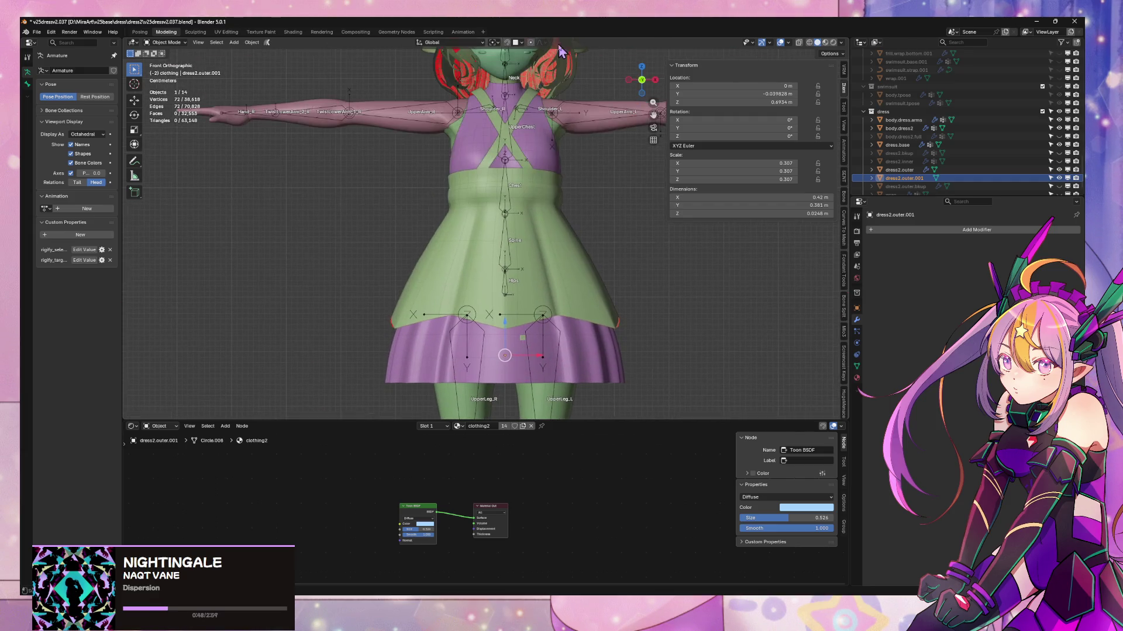
scroll(538, 159, up, 6)
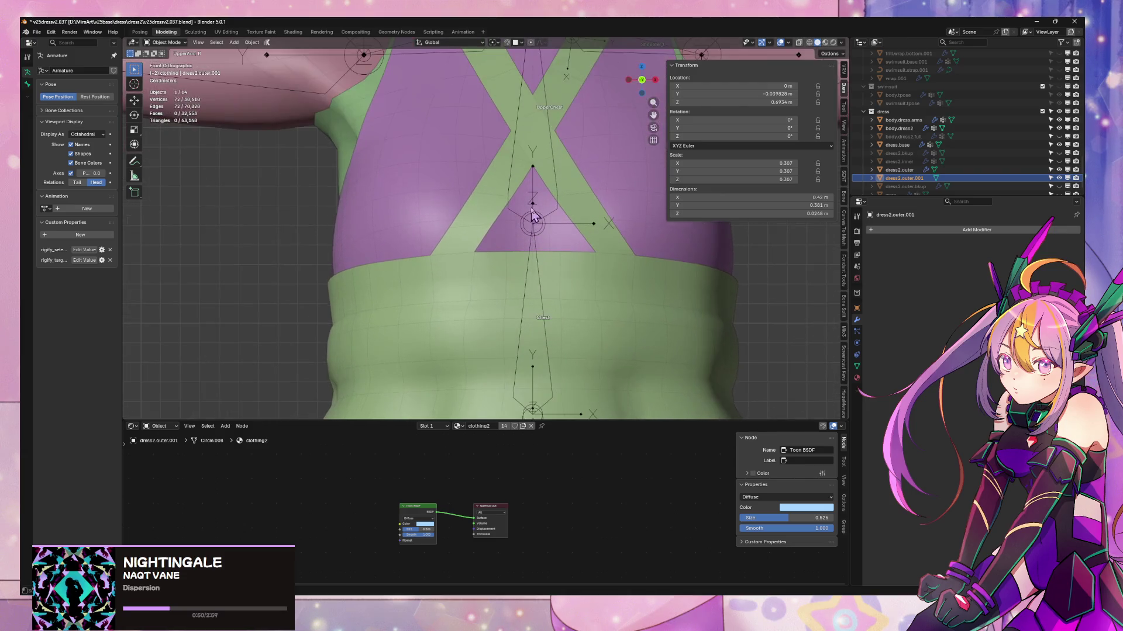
scroll(558, 163, down, 3)
scroll(558, 164, down, 3)
mouse_move(558, 164)
middle_down()
mouse_move(472, 196)
mouse_move(531, 213)
mouse_move(539, 190)
mouse_move(719, 155)
middle_up()
- Switch the viewport to Material Preview and look around the textured dress
click(824, 44)
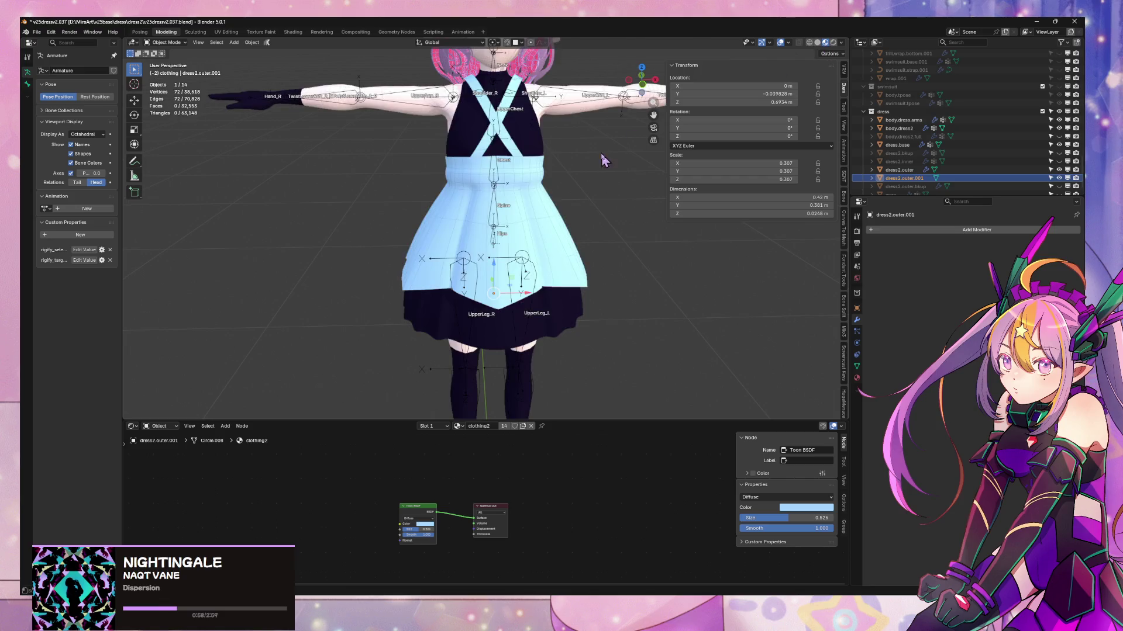
mouse_move(602, 158)
middle_down()
mouse_move(391, 141)
mouse_move(456, 140)
mouse_move(509, 175)
mouse_move(592, 272)
mouse_move(599, 209)
middle_up()
scroll(600, 163, down, 3)
scroll(594, 166, up, 1)
scroll(596, 160, up, 3)
scroll(555, 223, down, 4)
scroll(589, 228, up, 3)
- Add a new plane mesh near the character's feet
key(shift+a)
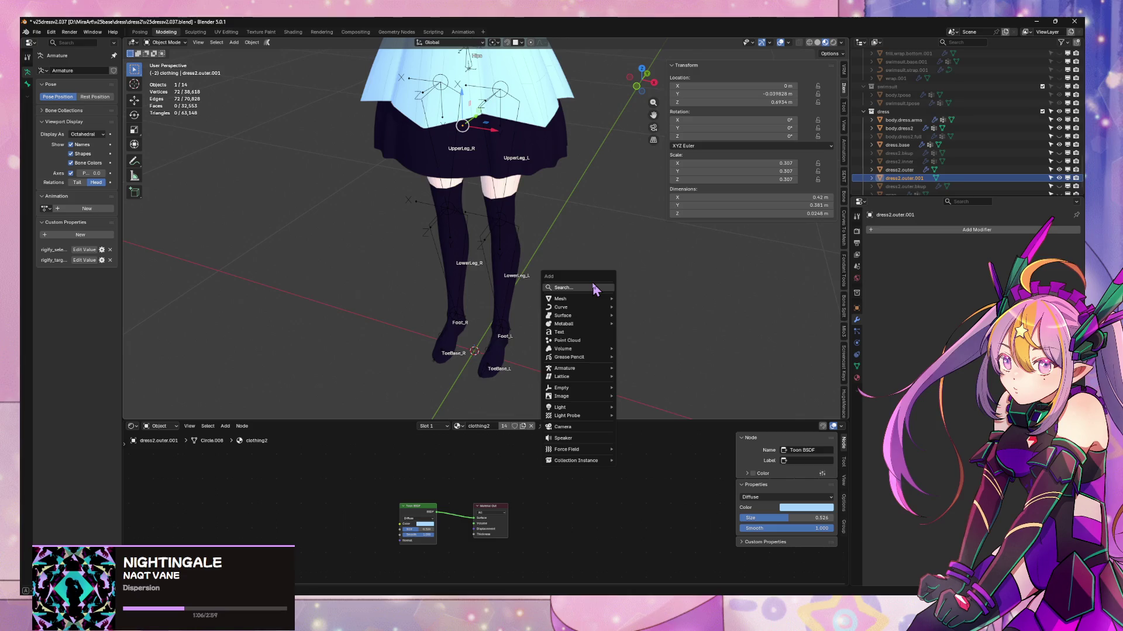
mouse_move(585, 300)
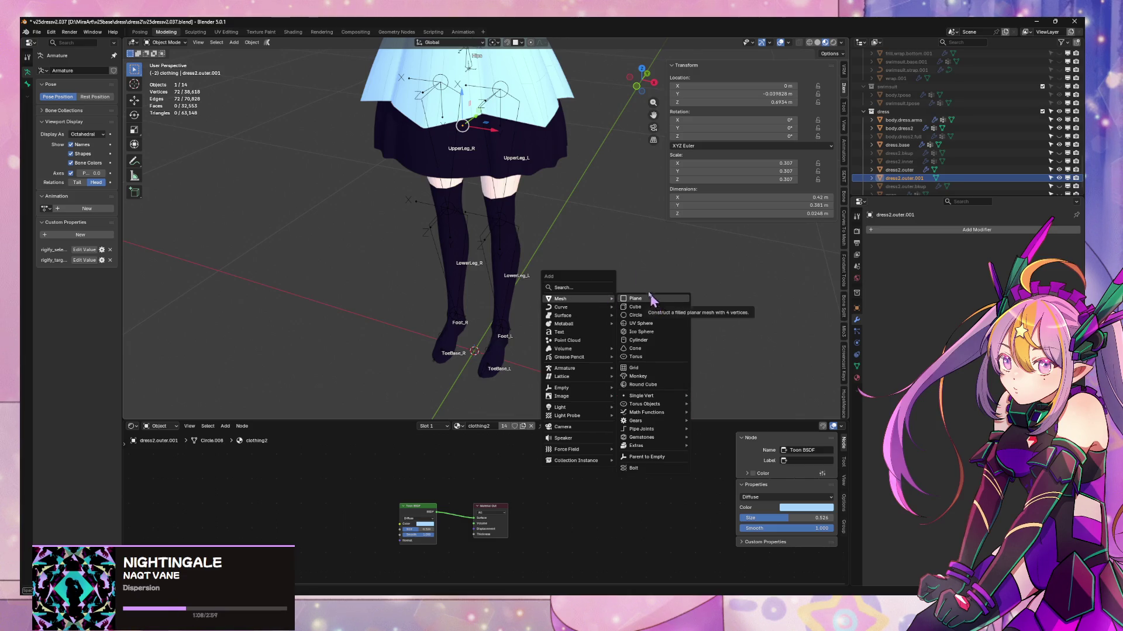
key(Escape)
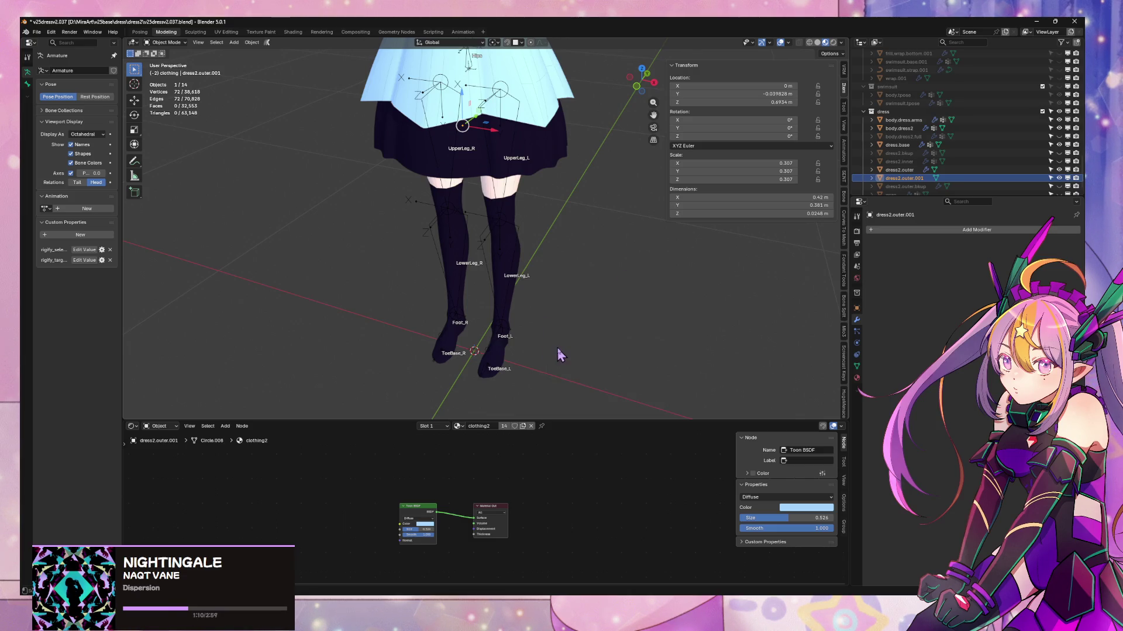
key(Escape)
key(shift+a)
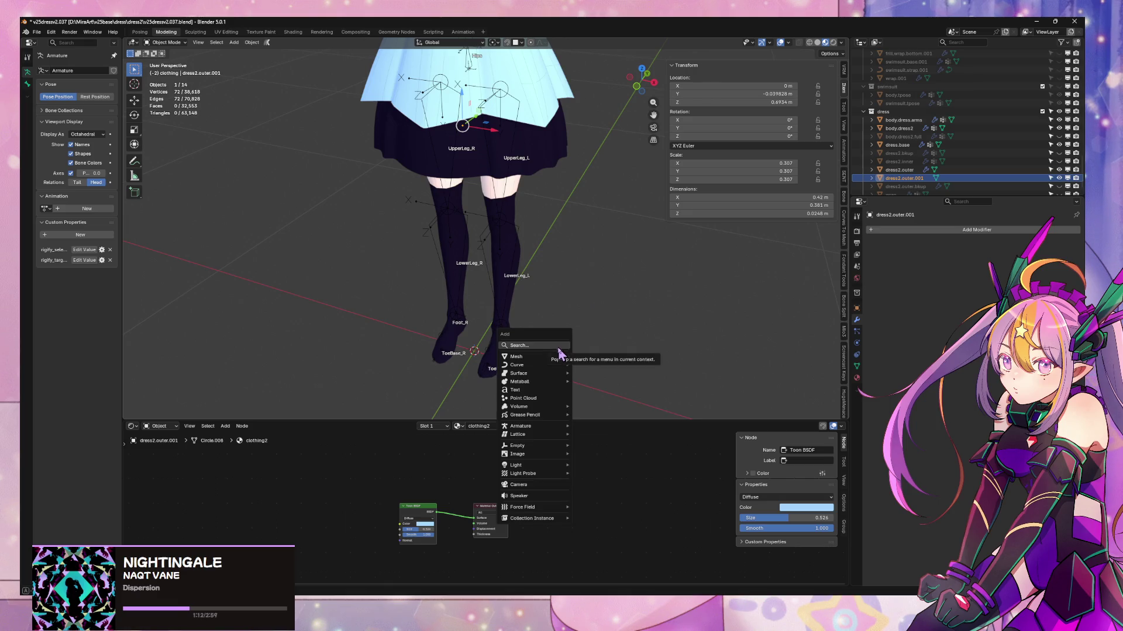
mouse_move(559, 361)
click(601, 356)
middle_drag(576, 343, 548, 228)
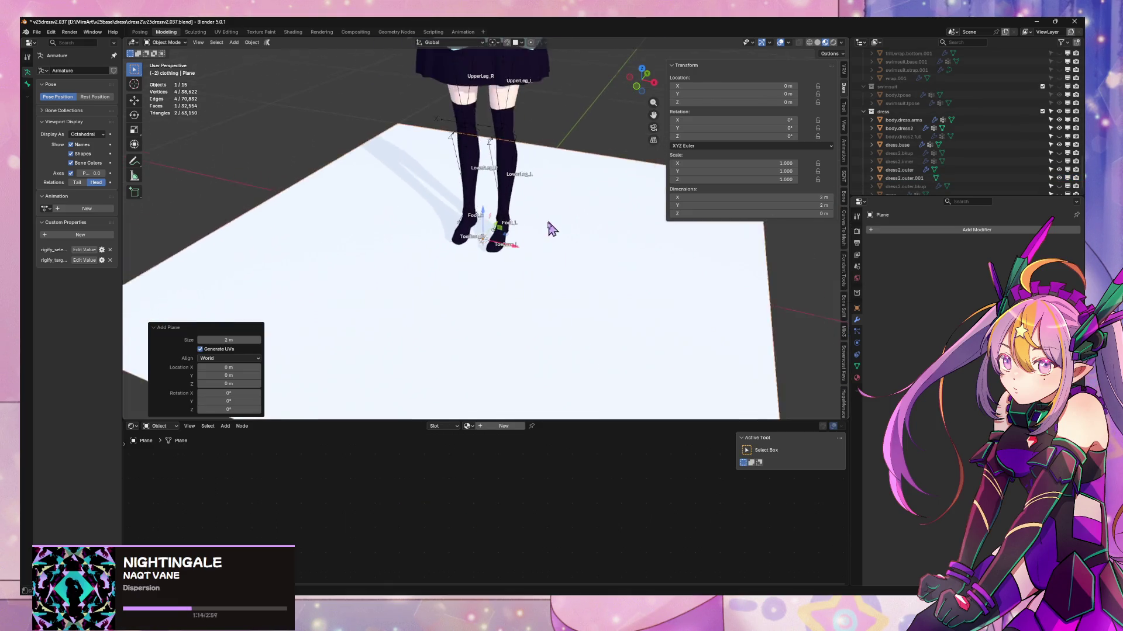
- Move one plane edge along Y and set its Median Y to 0
key(Tab)
scroll(512, 275, down, 5)
click(435, 281)
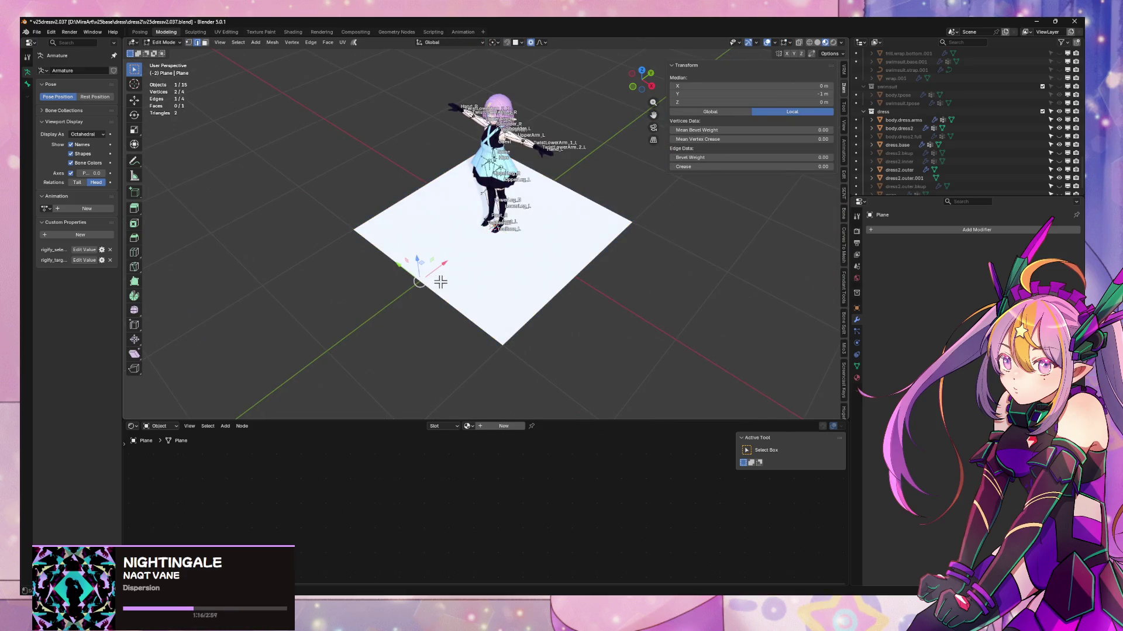
key(g)
key(y)
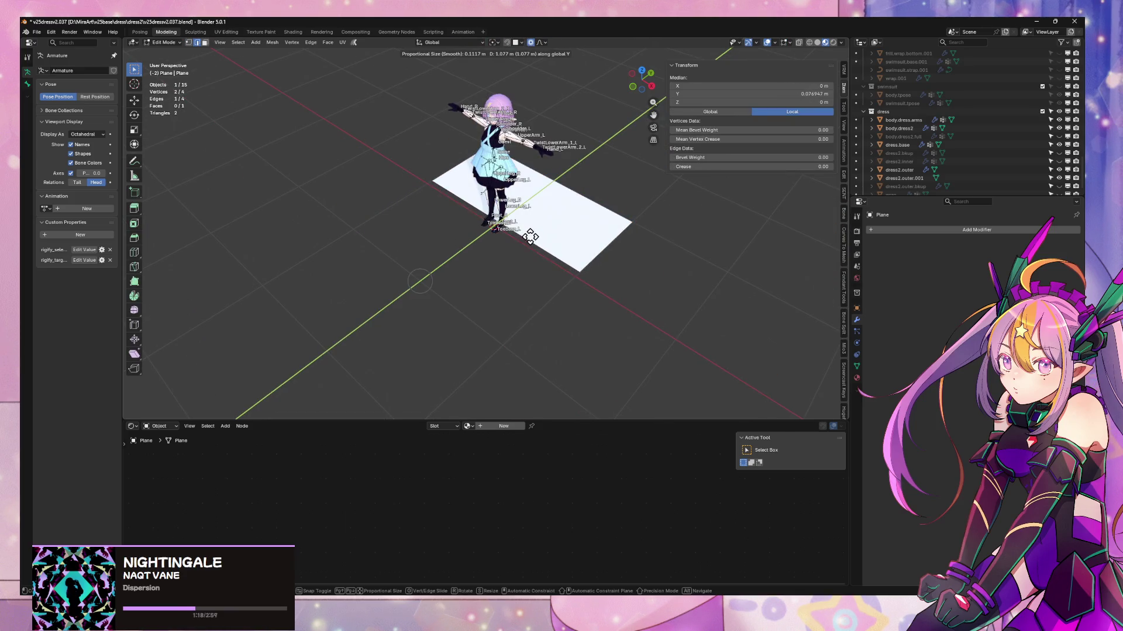
click(522, 237)
scroll(524, 257, up, 5)
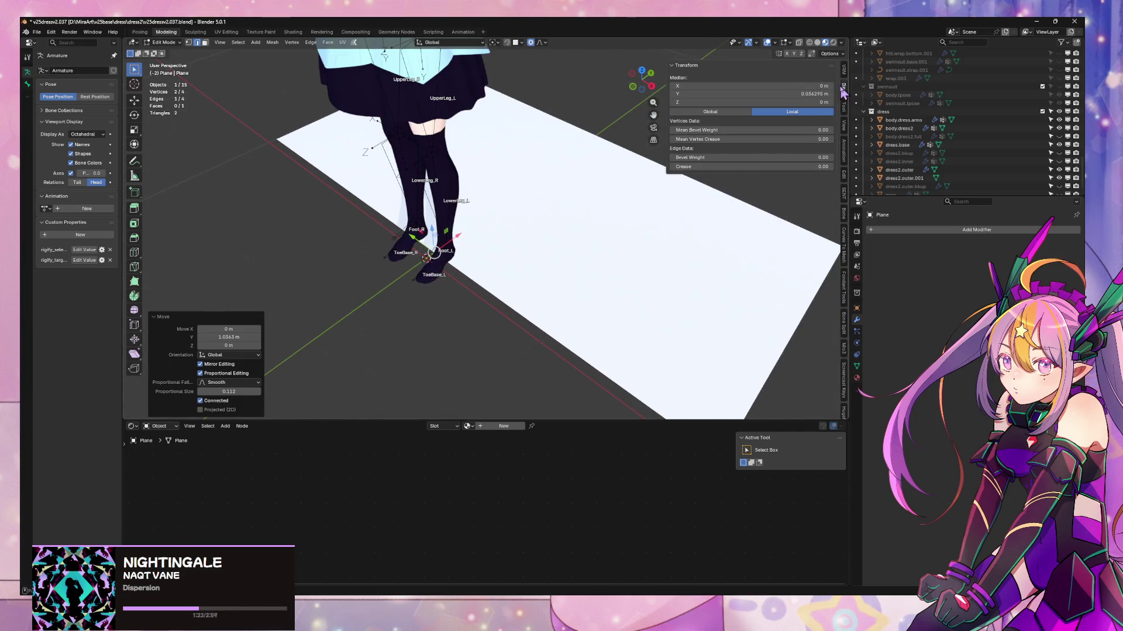
click(844, 89)
click(845, 86)
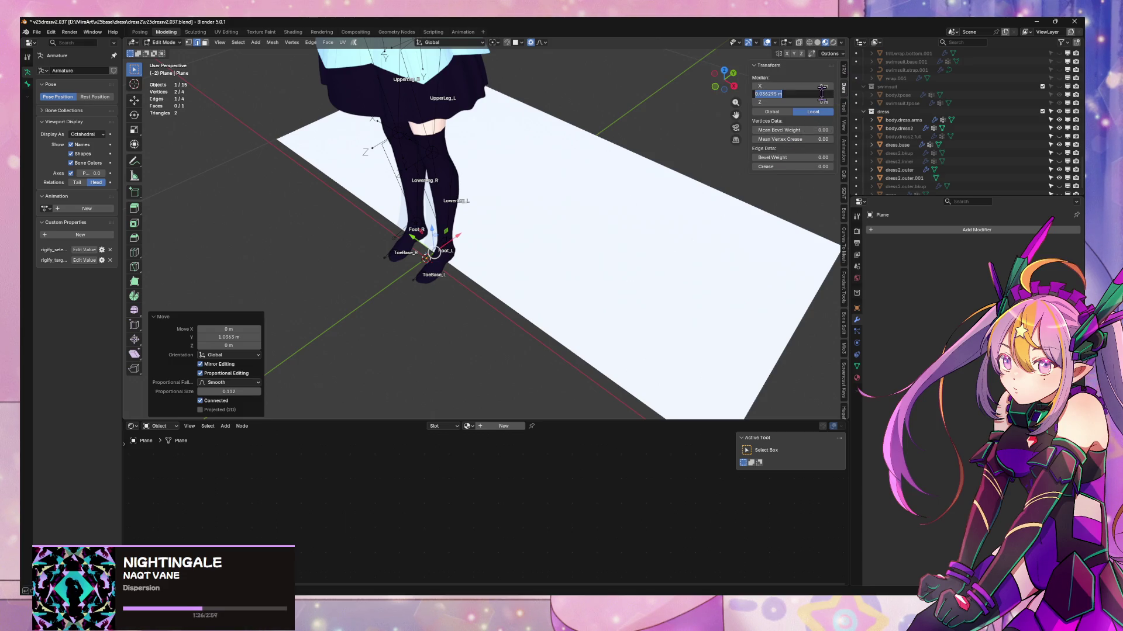
text(0)
key(Return)
middle_drag(531, 159, 542, 131)
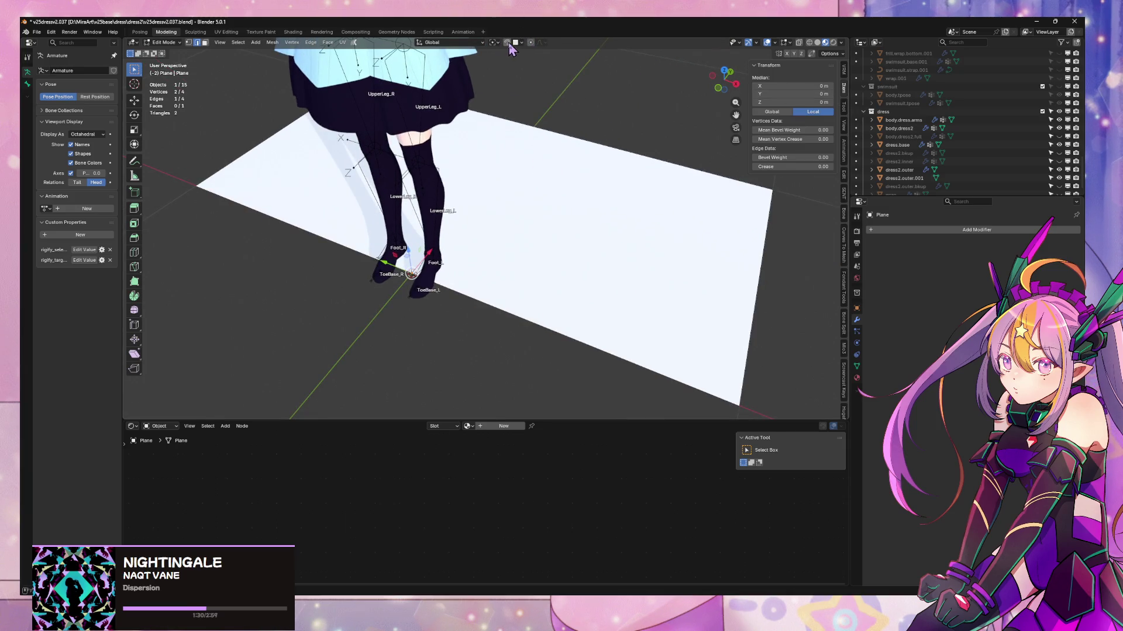
mouse_move(532, 165)
middle_down()
mouse_move(554, 143)
mouse_move(589, 160)
middle_up()
- Scale the plane down around the 3D cursor to about 0.036 × 0.039 m
key(a)
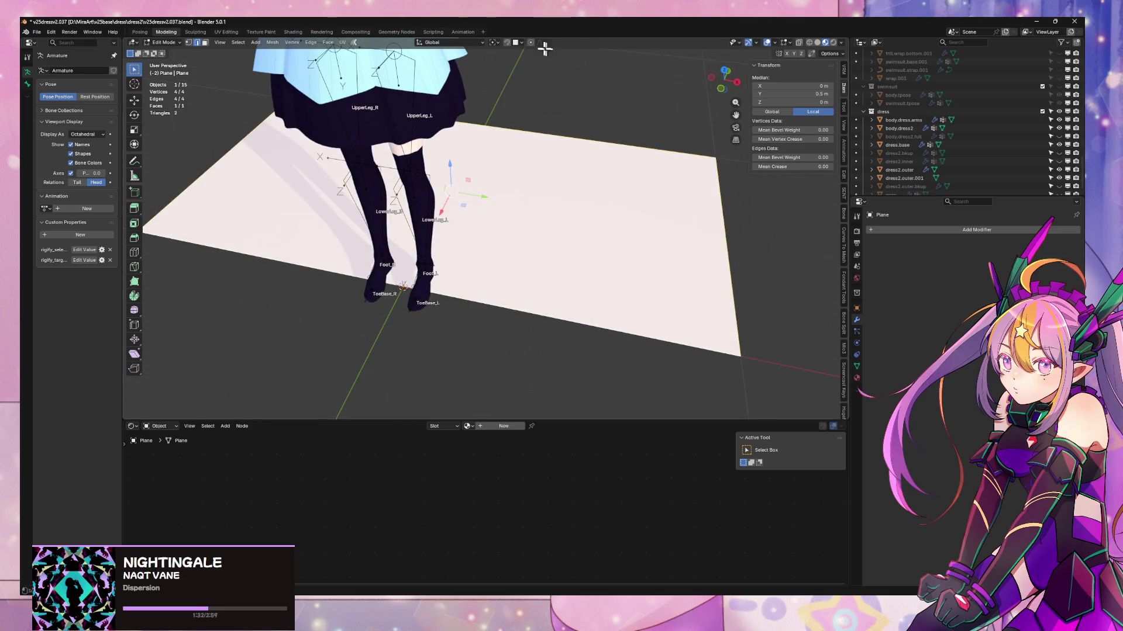
click(495, 44)
click(512, 73)
key(s)
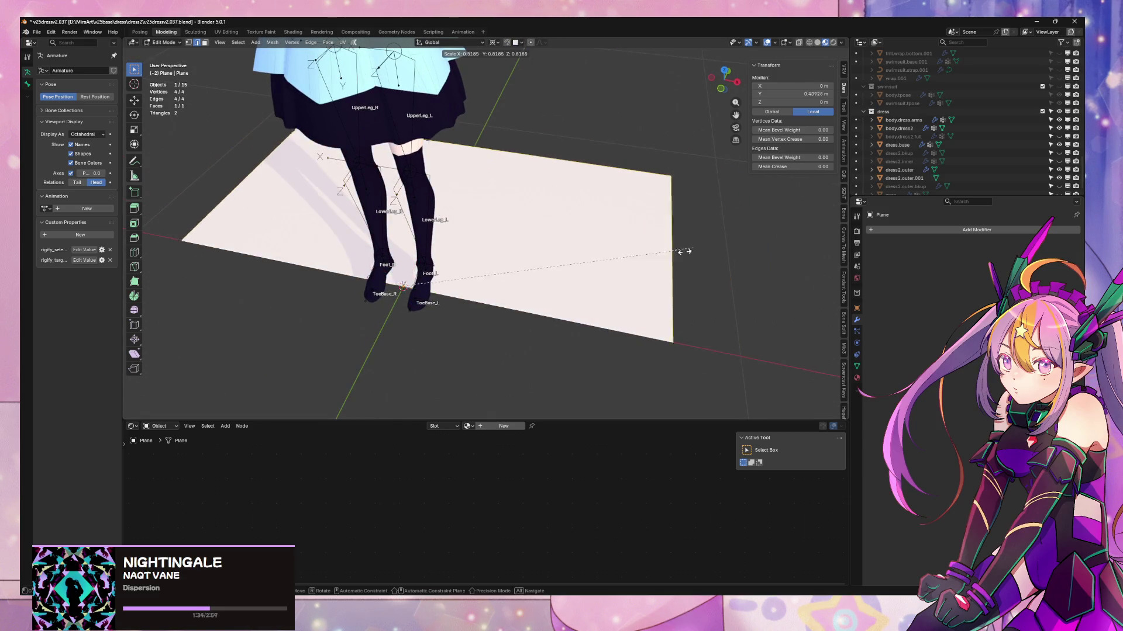
click(428, 278)
key(s)
key(x)
click(428, 279)
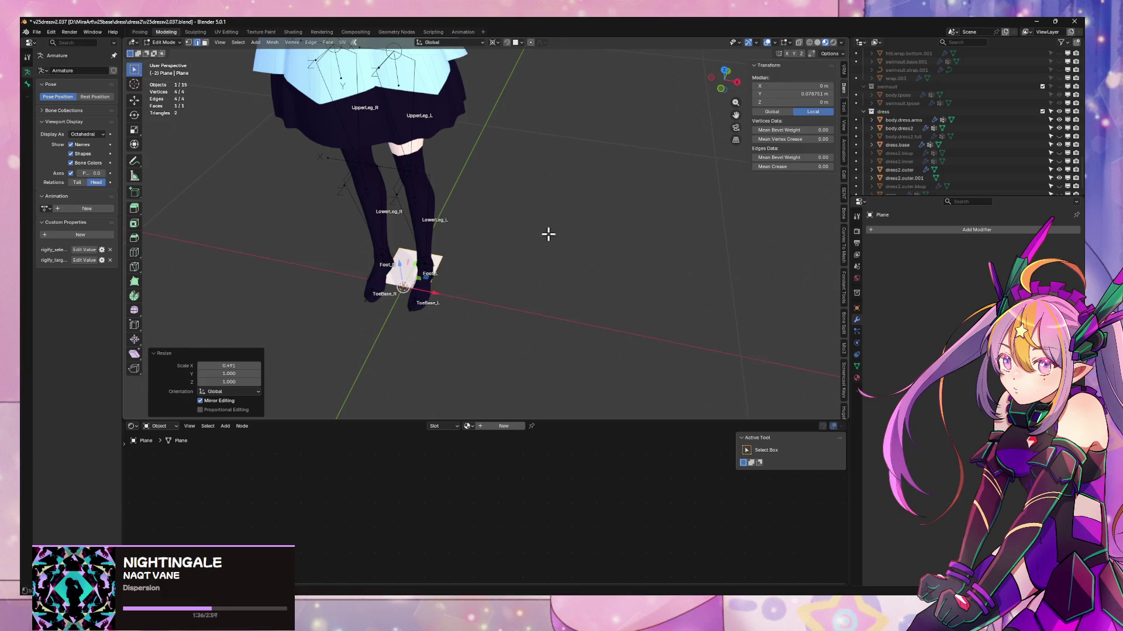
key(s)
click(443, 282)
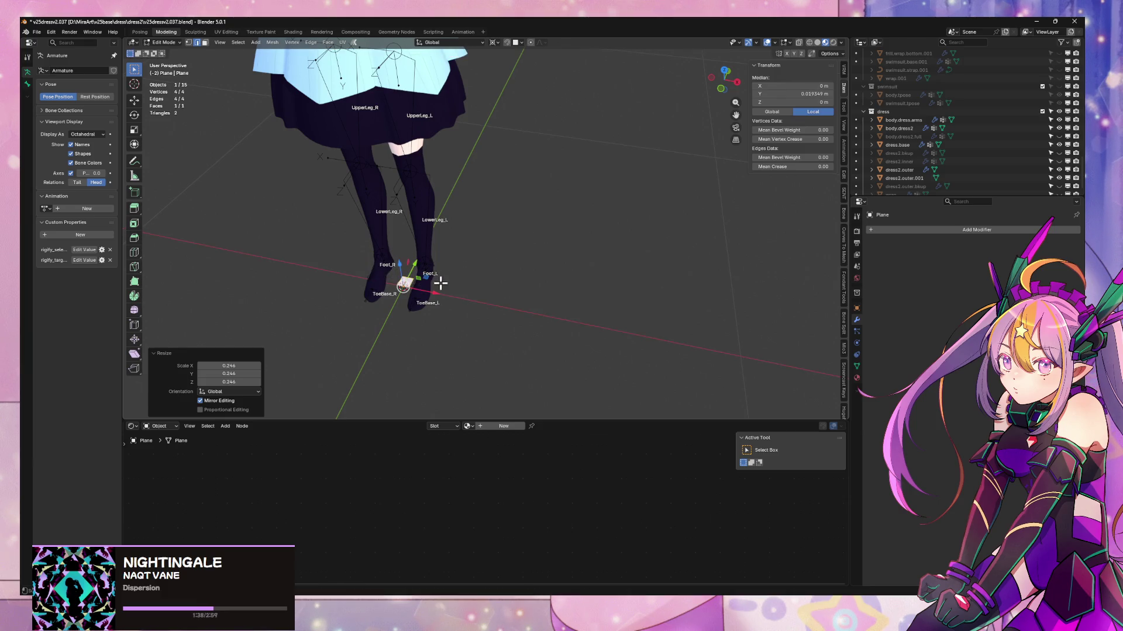
middle_drag(443, 282, 551, 265)
key(Tab)
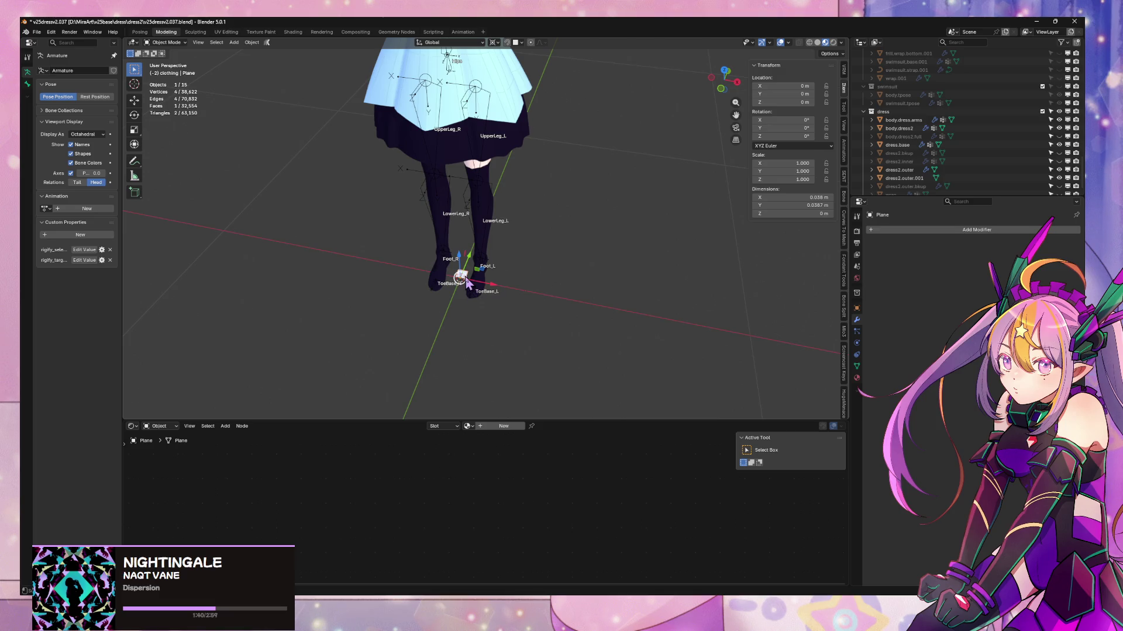
click(581, 288)
- Duplicate the small plane as Plane.001 and move it sideways along X
click(462, 275)
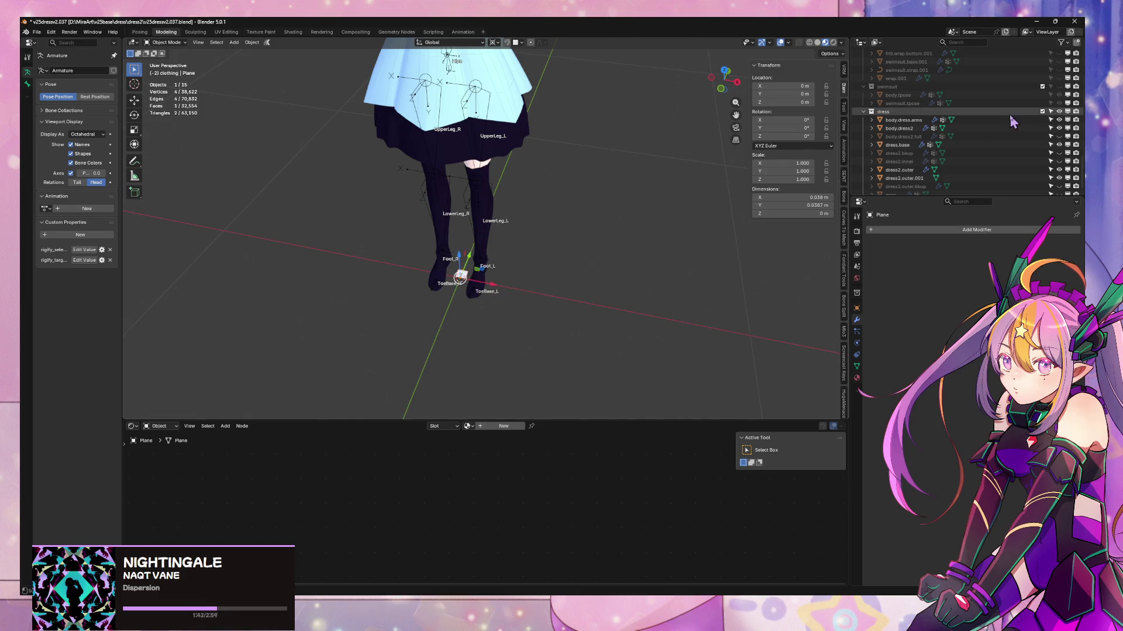
key(shift+d)
key(Escape)
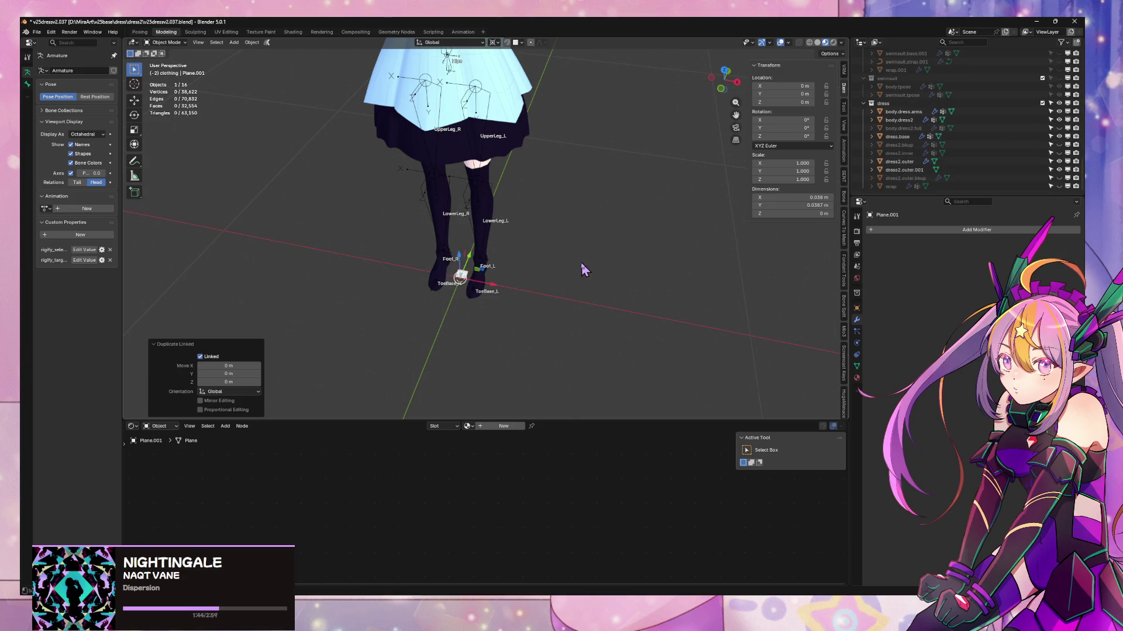
key(g)
key(x)
click(775, 288)
mouse_move(774, 289)
shift+middle_down()
mouse_move(560, 292)
mouse_move(518, 311)
mouse_move(497, 300)
shift+middle_up()
- Enlarge Plane.001 greatly, pivoting around the plane itself
key(Tab)
key(Tab)
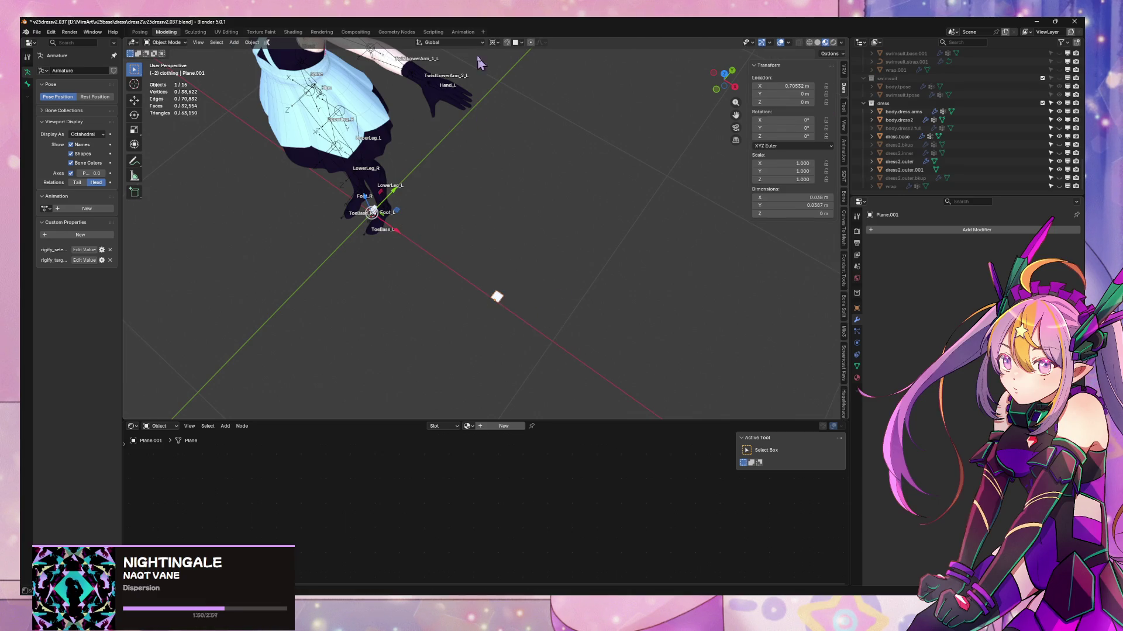
click(493, 42)
click(514, 94)
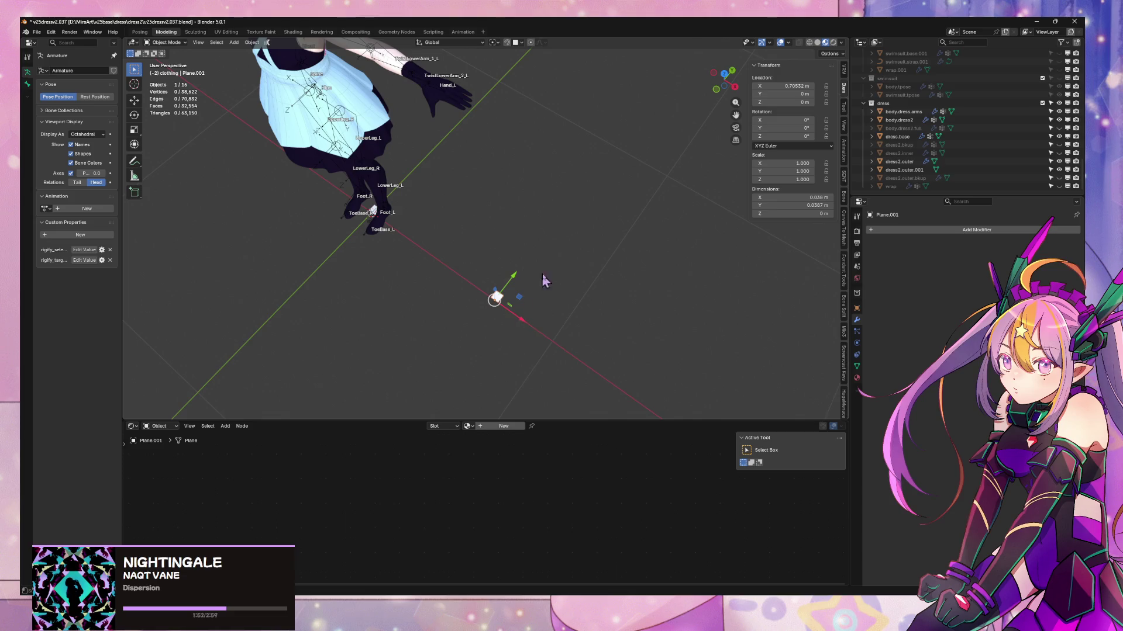
key(s)
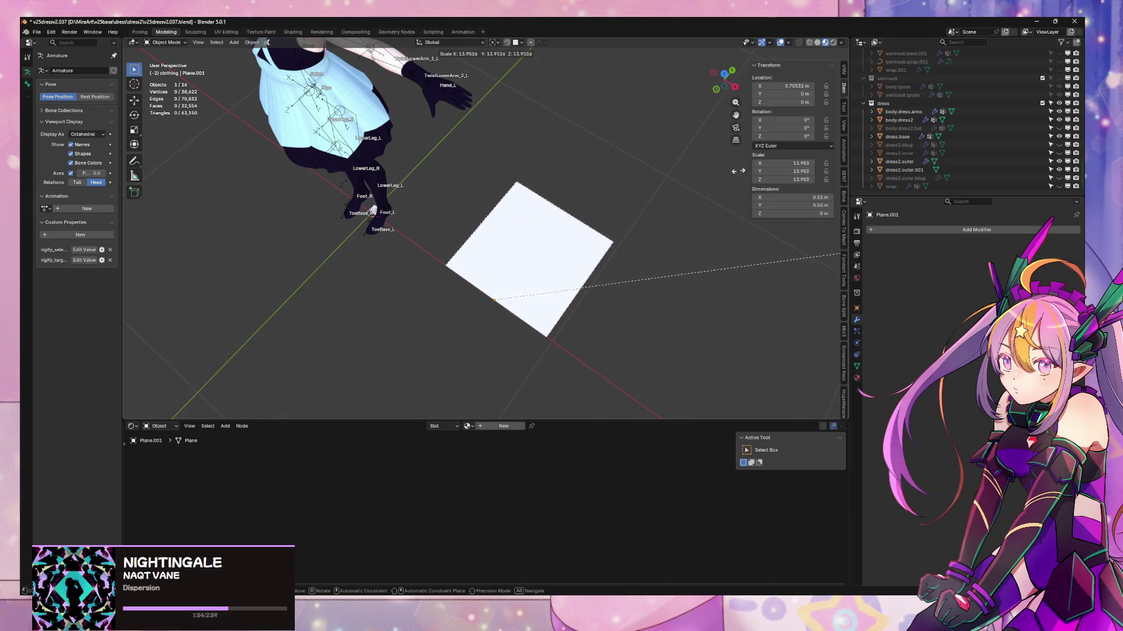
click(738, 171)
mouse_move(584, 204)
middle_down()
mouse_move(560, 202)
mouse_move(554, 135)
mouse_move(536, 200)
middle_up()
- Lengthen Plane.001 by moving one of its edges along Y
key(Tab)
click(576, 219)
key(g)
key(y)
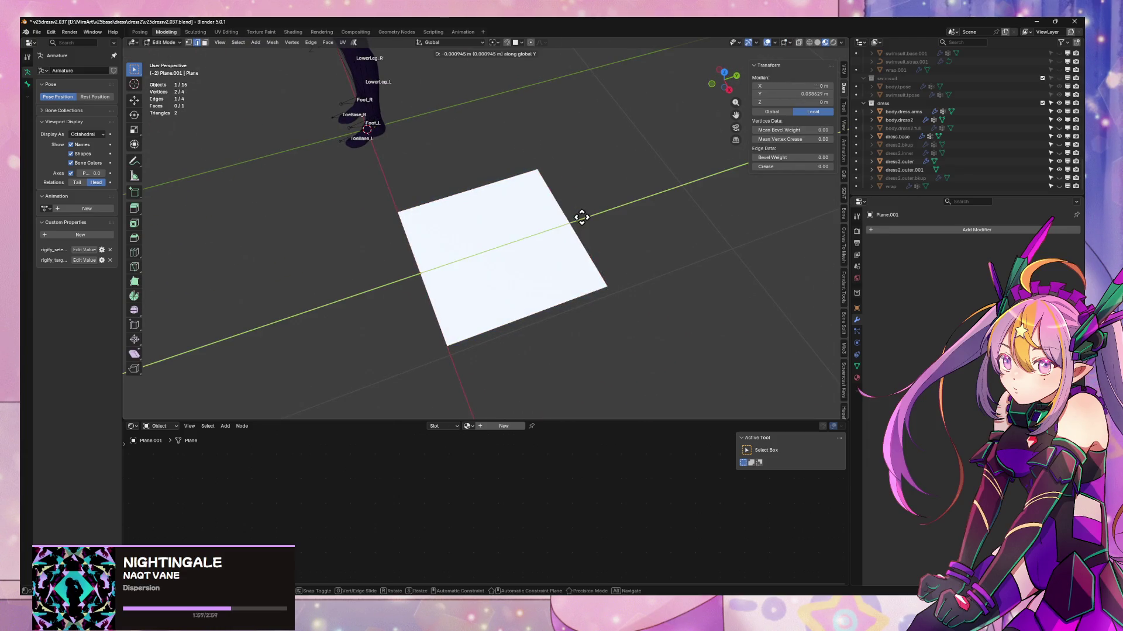
click(488, 233)
mouse_move(489, 233)
middle_down()
mouse_move(454, 205)
mouse_move(434, 228)
mouse_move(454, 265)
mouse_move(489, 240)
mouse_move(483, 226)
mouse_move(578, 219)
middle_up()
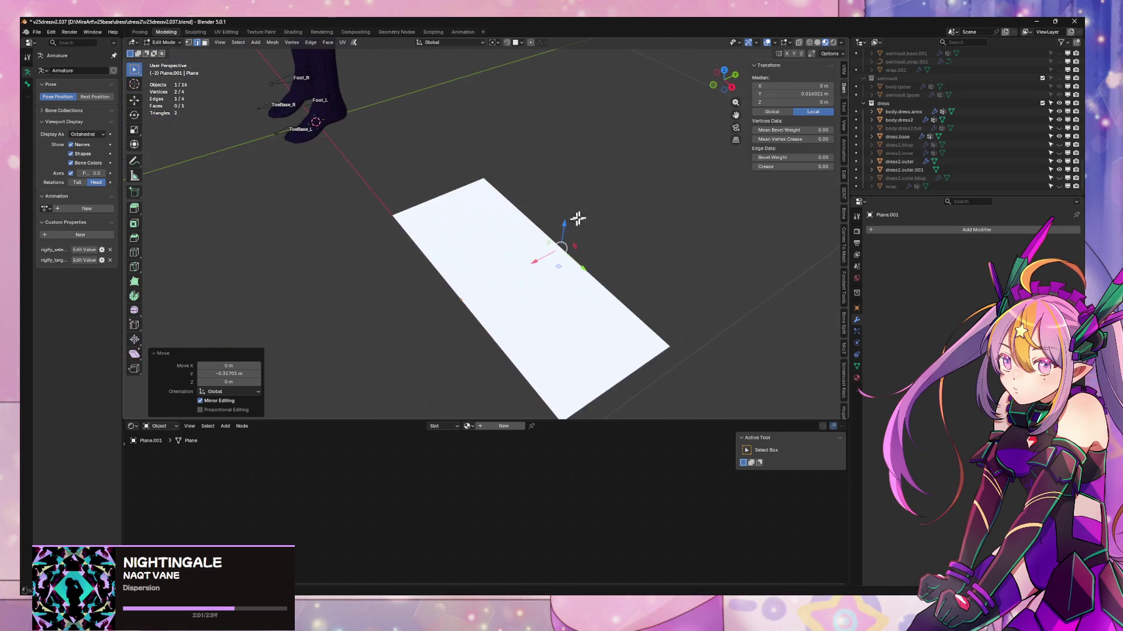
- In solid shading, add a centred loop cut and bevel it into a middle strip
click(817, 43)
middle_drag(526, 257, 571, 243)
key(ctrl+r)
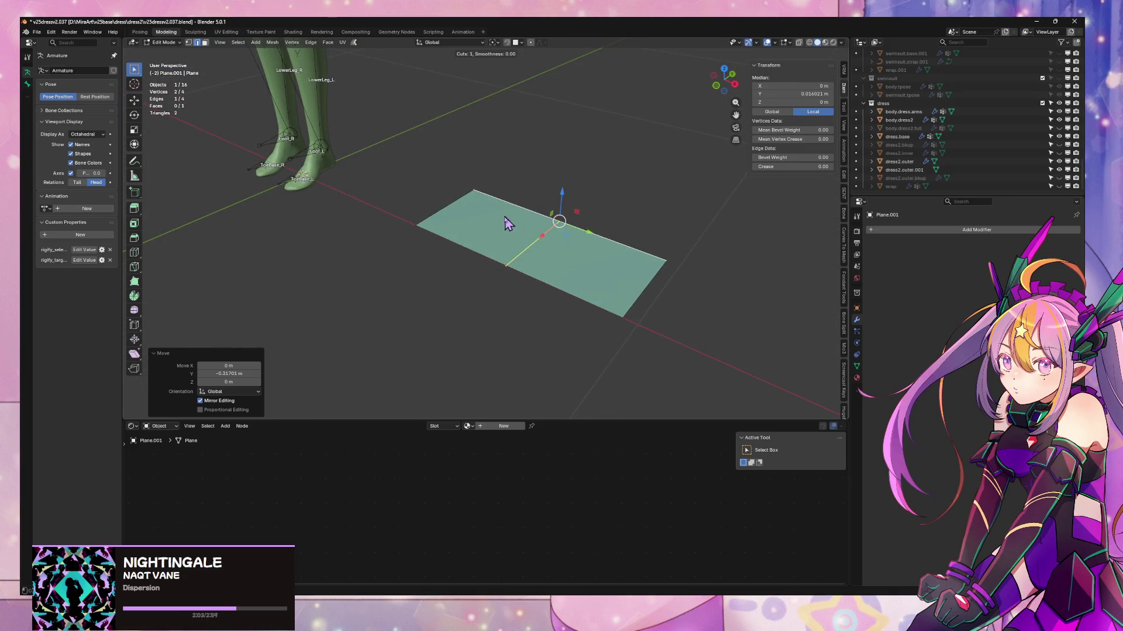
click(513, 230)
right_click(528, 238)
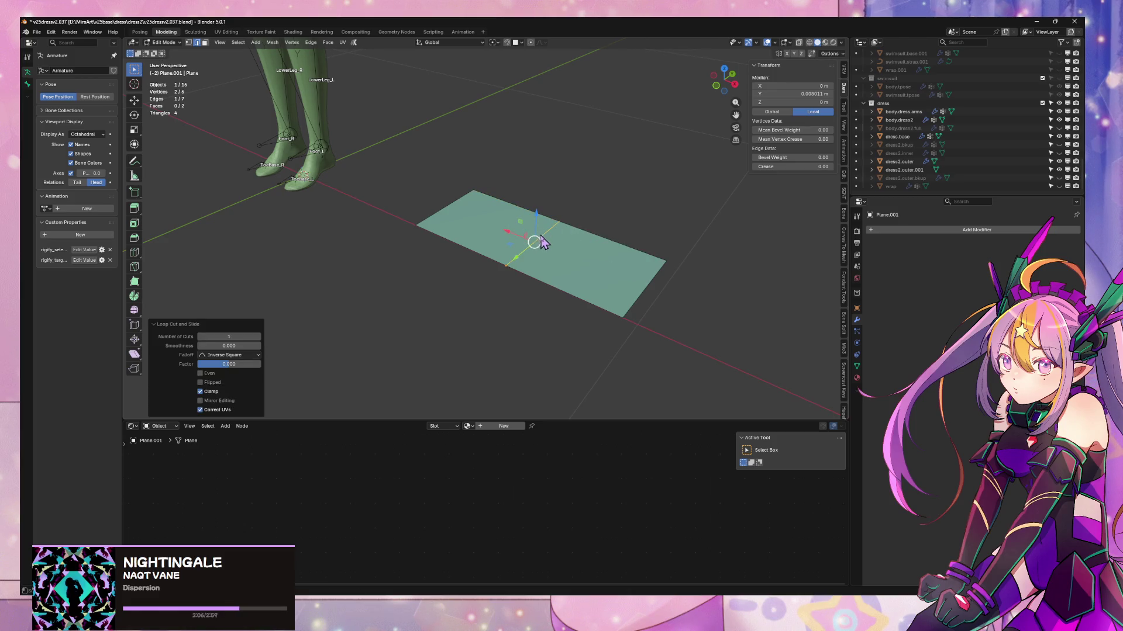
right_click(534, 244)
click(530, 263)
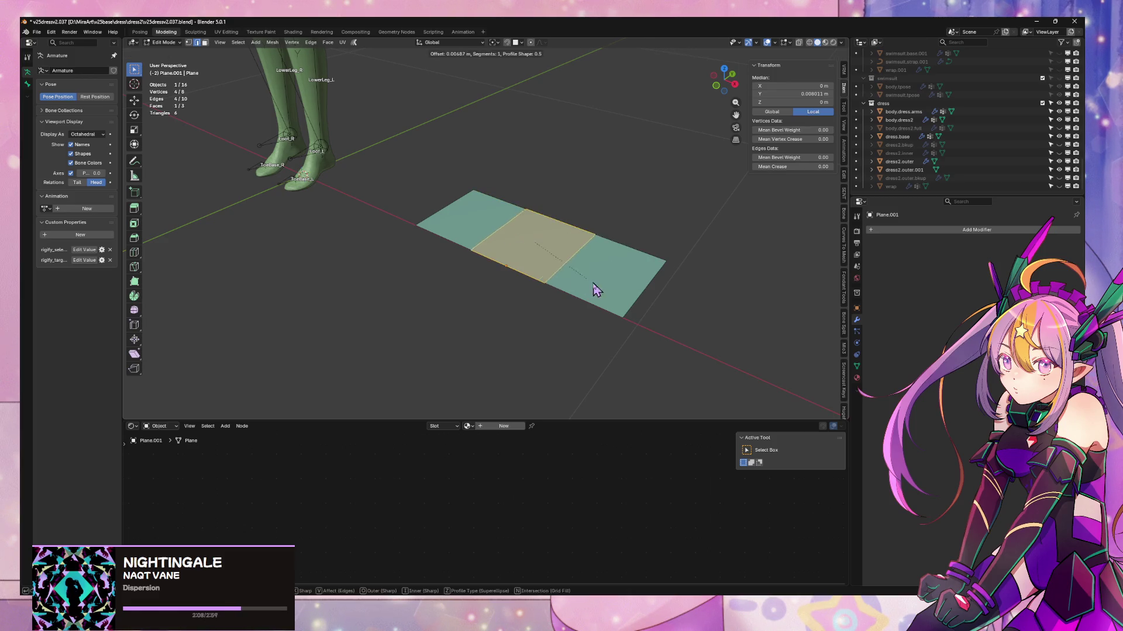
click(604, 286)
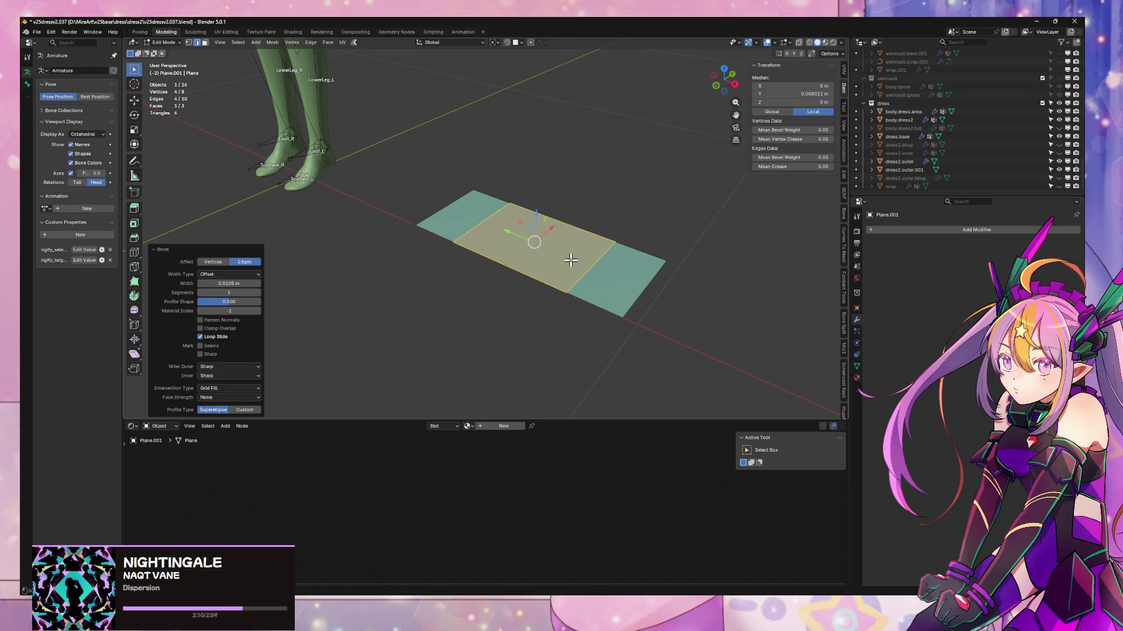
- Extrude the middle face upward and slide its top edge down into a wedge
key(e)
click(573, 199)
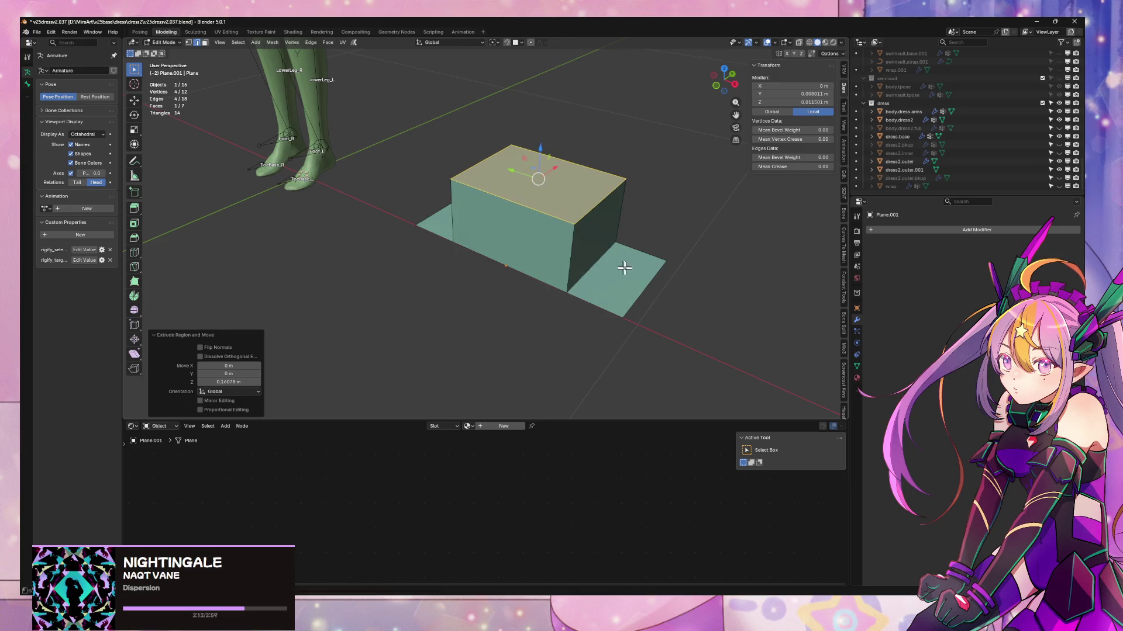
mouse_move(624, 268)
middle_down()
mouse_move(628, 243)
mouse_move(497, 202)
mouse_move(501, 221)
mouse_move(493, 208)
middle_up()
click(500, 205)
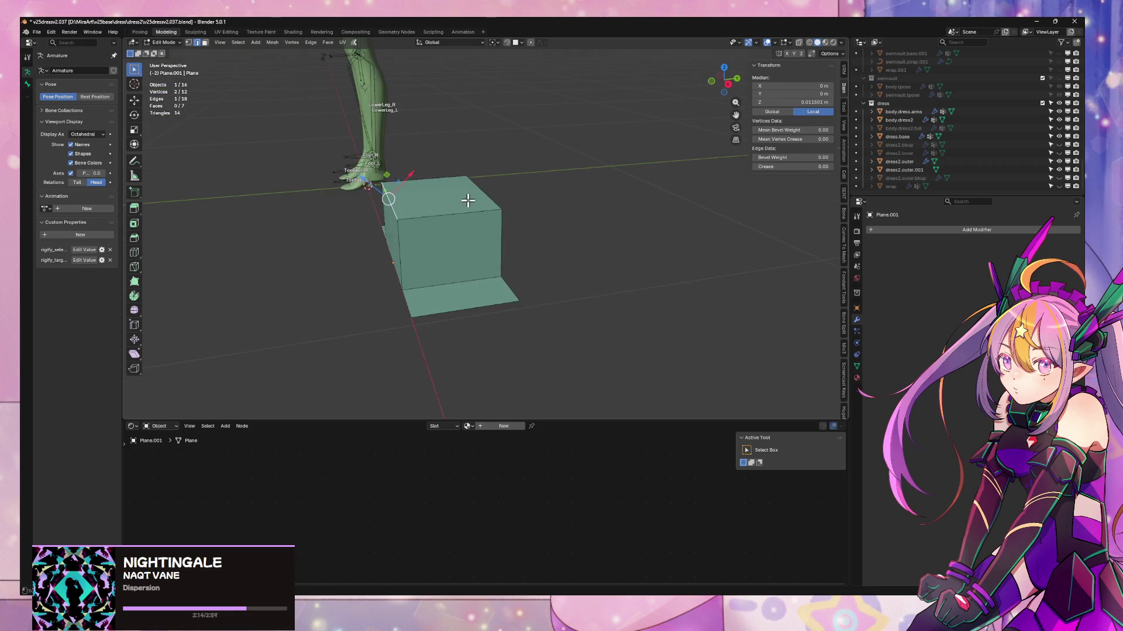
key(shift+v)
click(552, 246)
mouse_move(552, 245)
middle_down()
mouse_move(451, 225)
mouse_move(458, 170)
mouse_move(582, 252)
mouse_move(606, 211)
mouse_move(571, 233)
middle_up()
click(462, 226)
- Narrow the wedge's front face by scaling it along X
key(2)
click(531, 248)
key(3)
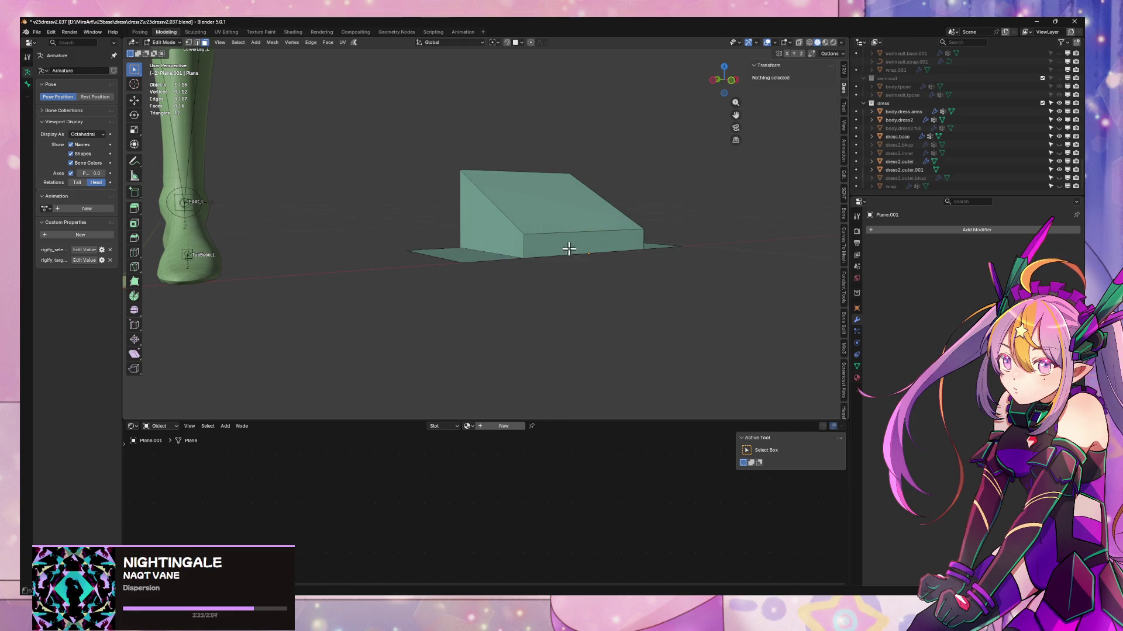
click(591, 248)
key(s)
key(x)
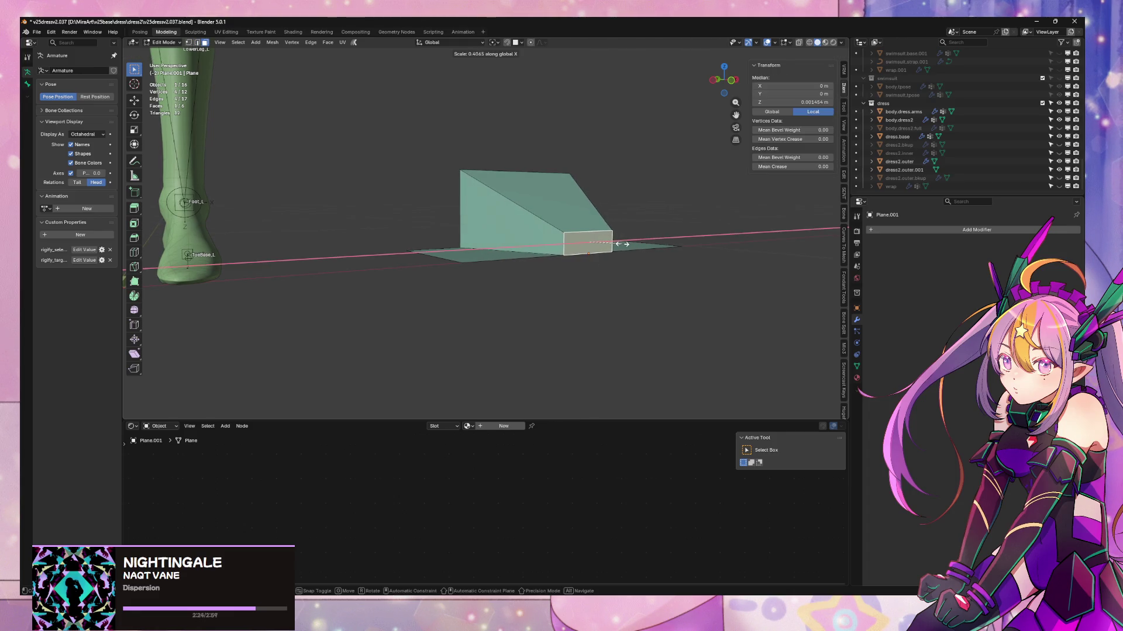
click(619, 243)
mouse_move(619, 243)
middle_down()
mouse_move(629, 288)
mouse_move(661, 284)
middle_up()
- With X mirror on, move both side flaps' outer edges inward along X
key(2)
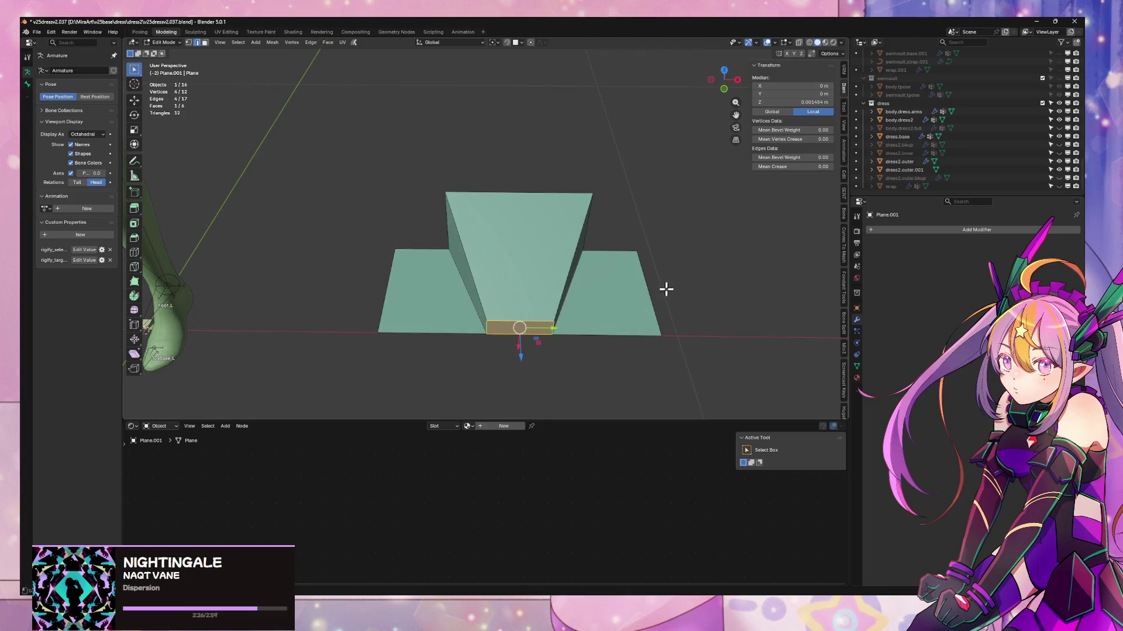
click(646, 288)
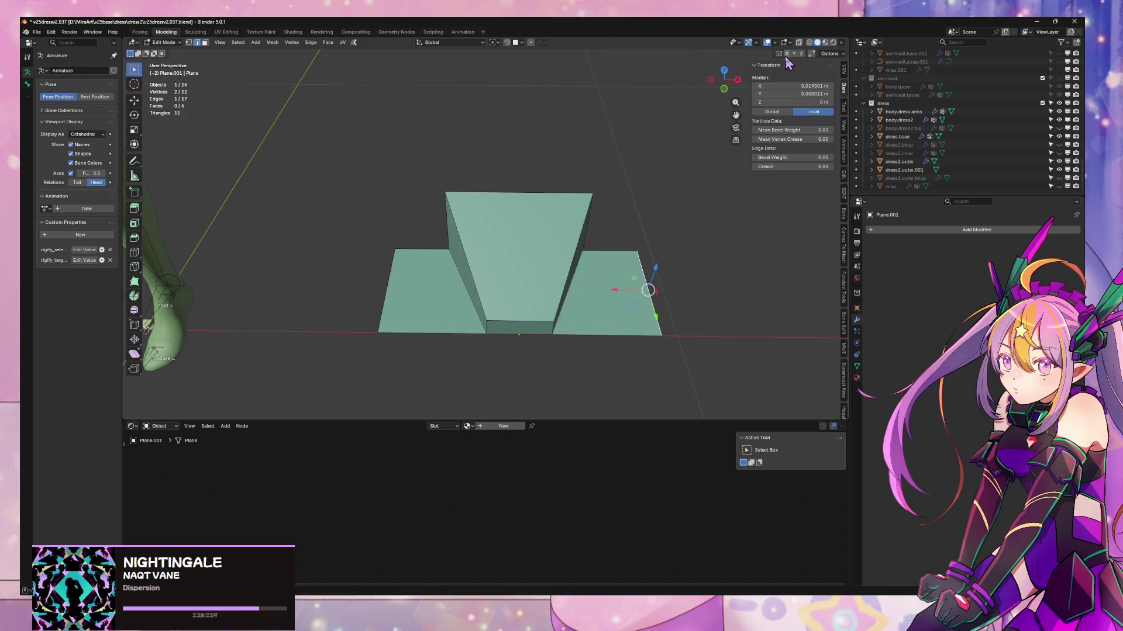
click(786, 53)
key(g)
key(x)
click(691, 293)
scroll(643, 274, down, 3)
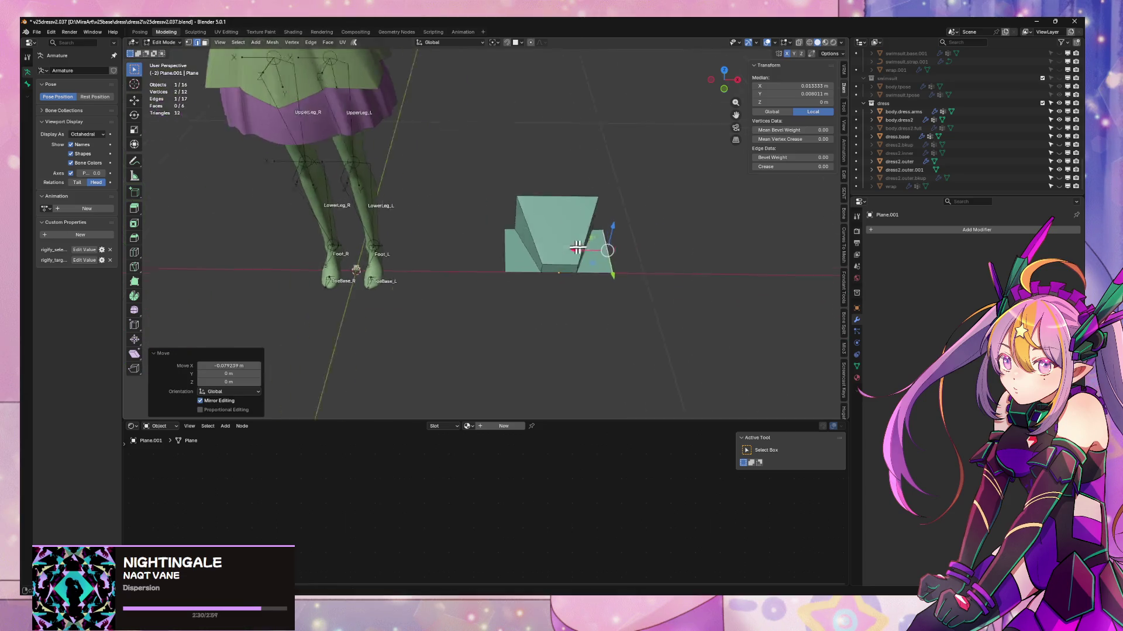
scroll(531, 258, up, 5)
key(Tab)
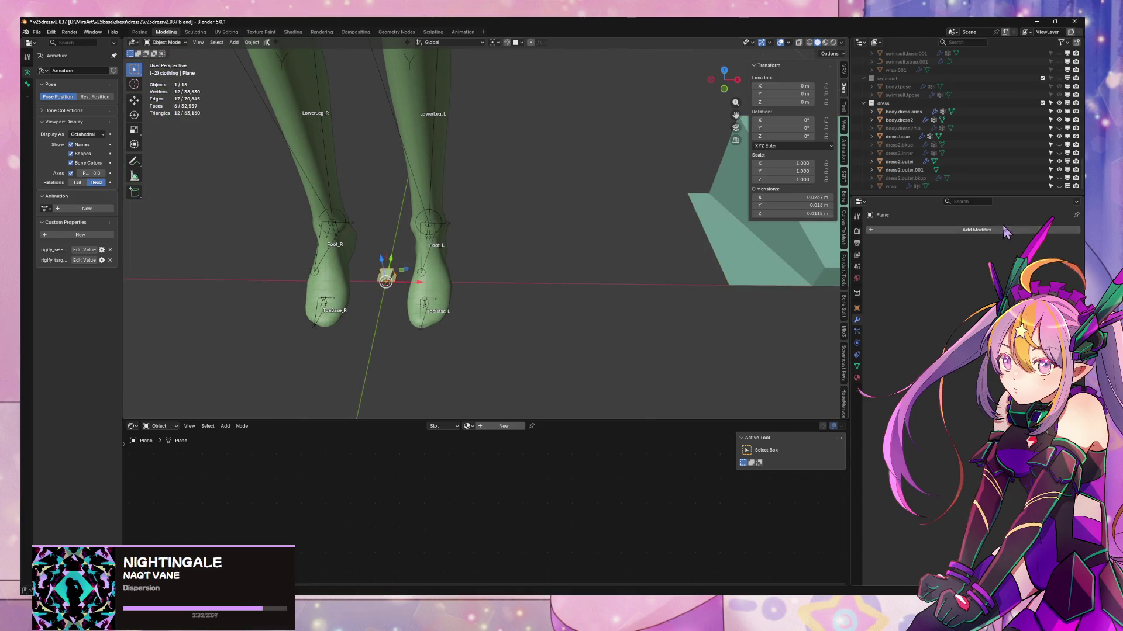
- Add an Array modifier to the small plane and set its Count to 11
click(1004, 230)
mouse_move(991, 231)
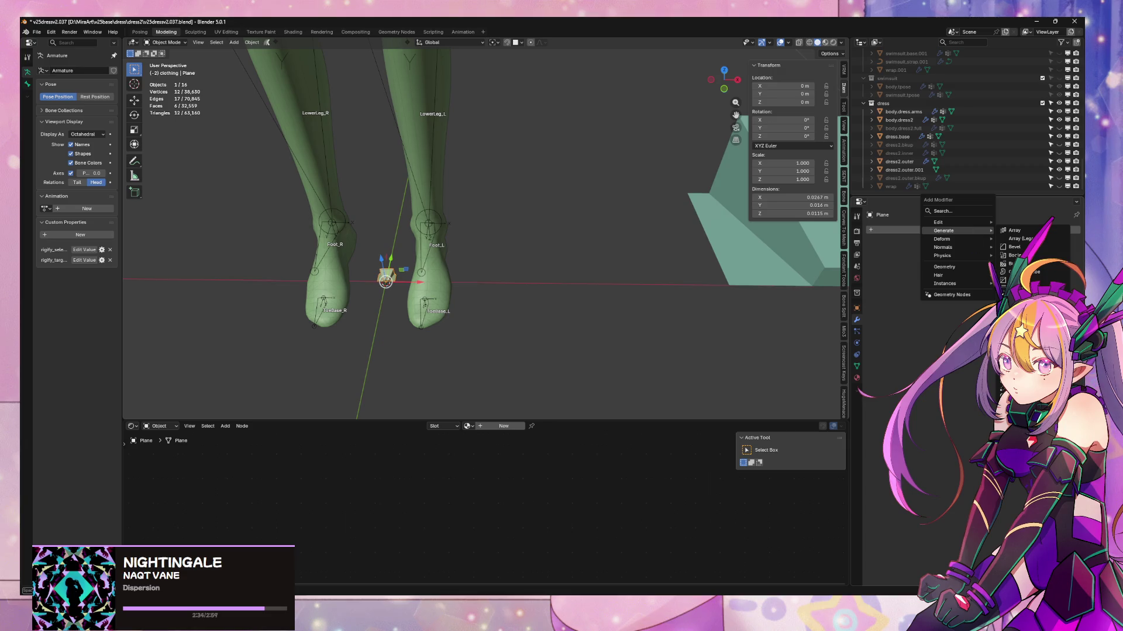
click(1029, 232)
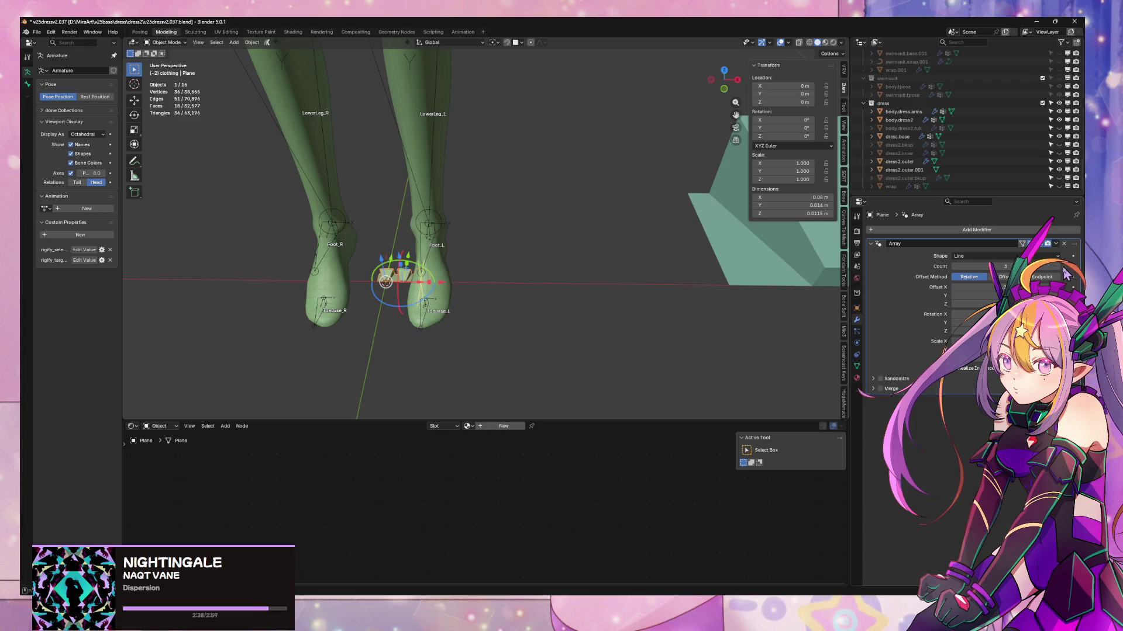
mouse_move(719, 327)
middle_down()
mouse_move(671, 300)
mouse_move(634, 251)
middle_up()
- Add a Subdivision Surface modifier below the array, then put fin mesh Plane.001 into Edit Mode
click(963, 235)
mouse_move(958, 235)
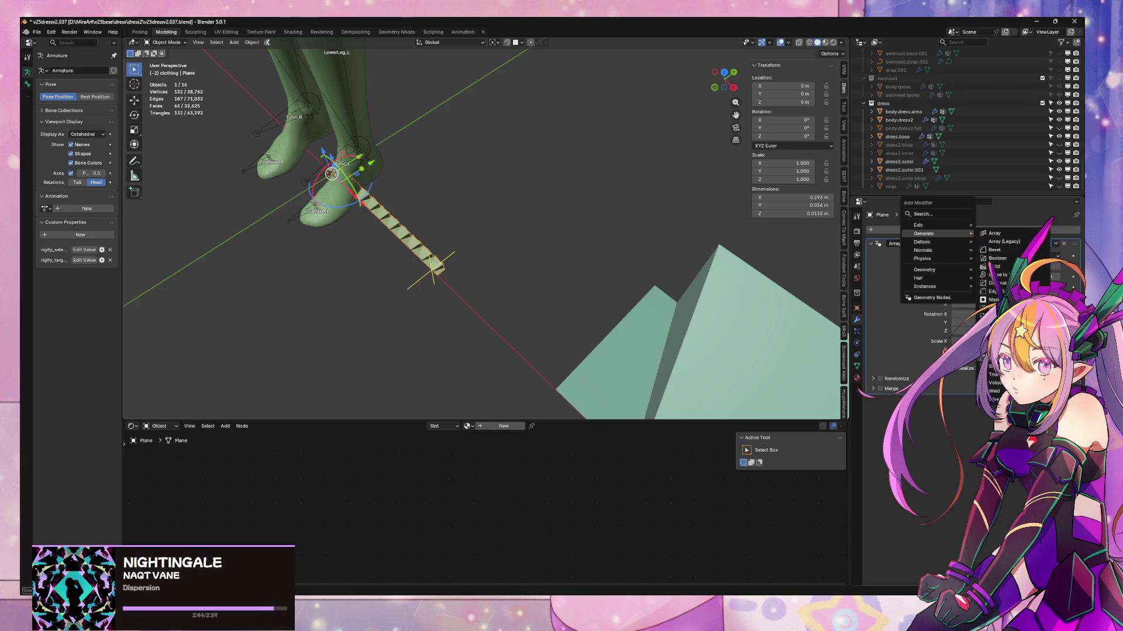
click(994, 362)
key(KP_Decimal)
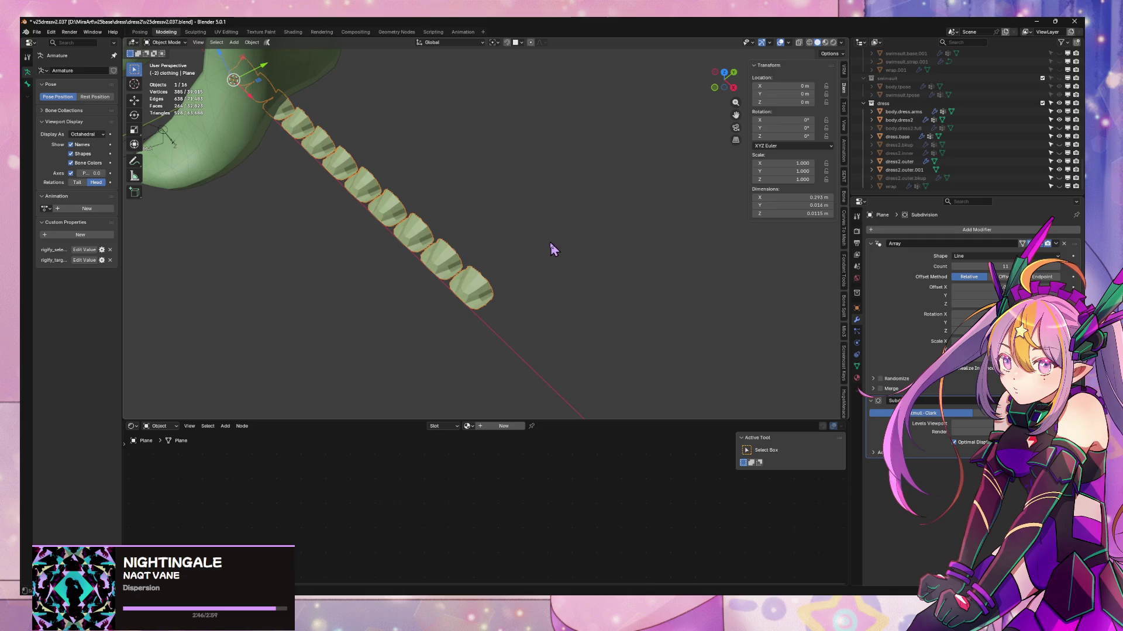
drag(1073, 401, 1077, 251)
mouse_move(673, 234)
middle_down()
mouse_move(706, 251)
mouse_move(691, 201)
middle_up()
click(560, 217)
key(Tab)
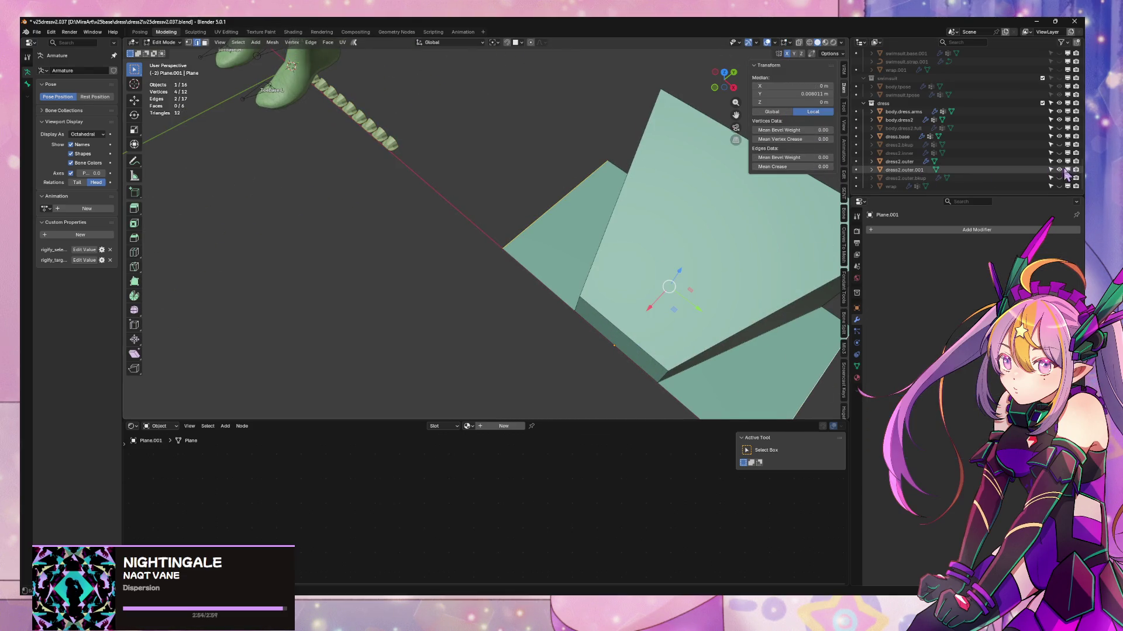
- Give the fin mesh's selected edges a full 1.00 mean crease and return to Object Mode
key(Escape)
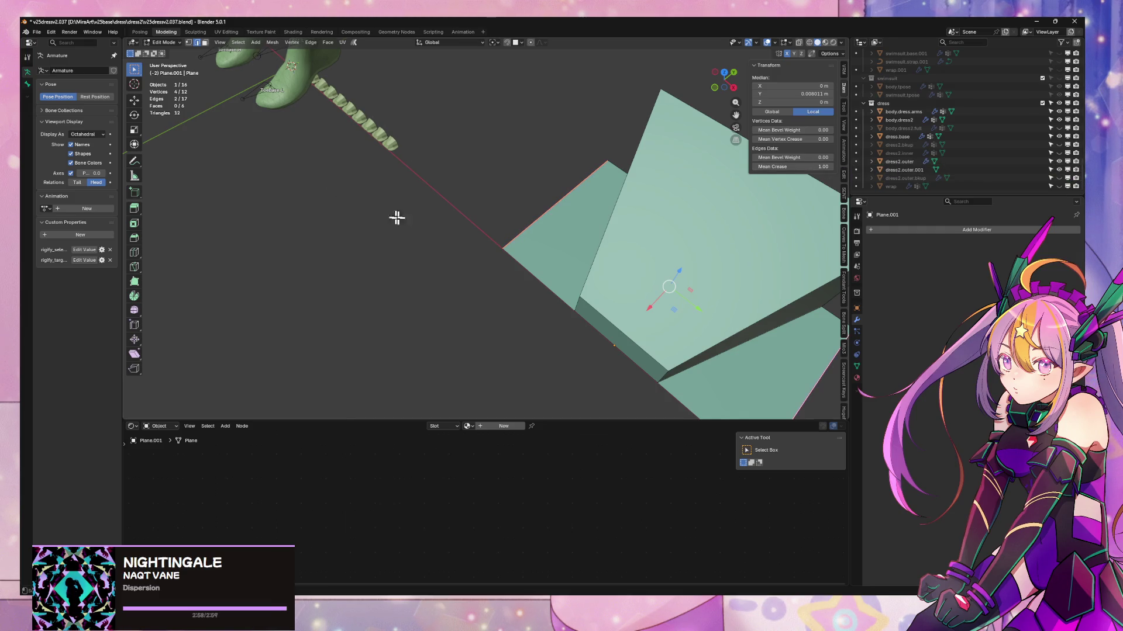
scroll(397, 217, down, 3)
middle_drag(421, 200, 427, 212)
scroll(426, 213, up, 8)
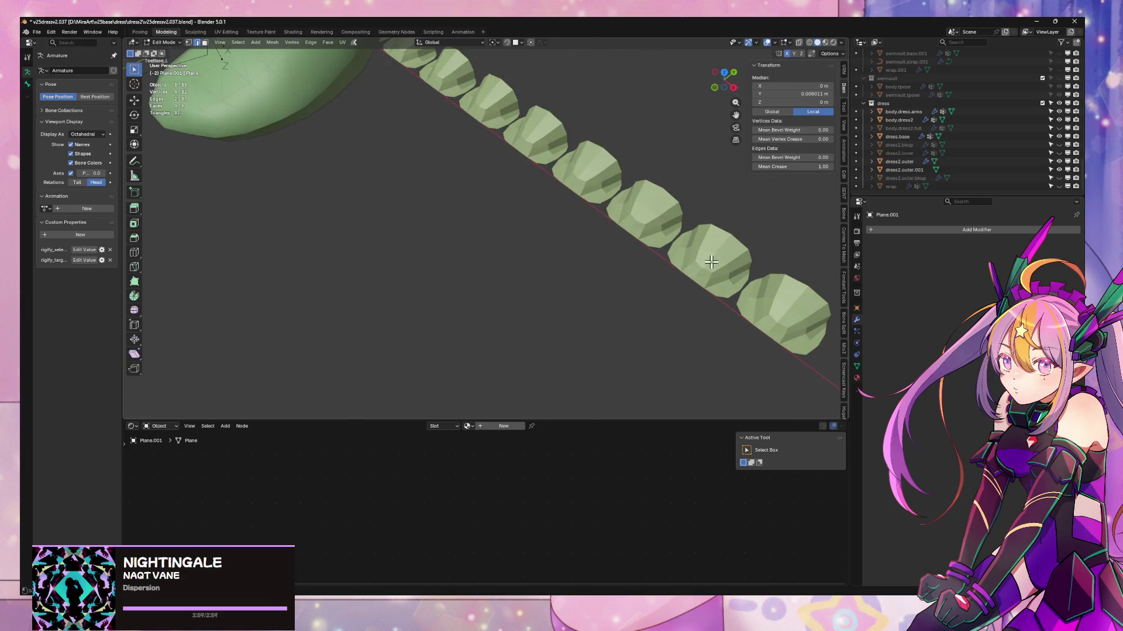
key(Tab)
- On the small Plane, enable Merge in the Array modifier, then reselect Plane.001
click(723, 269)
key(Tab)
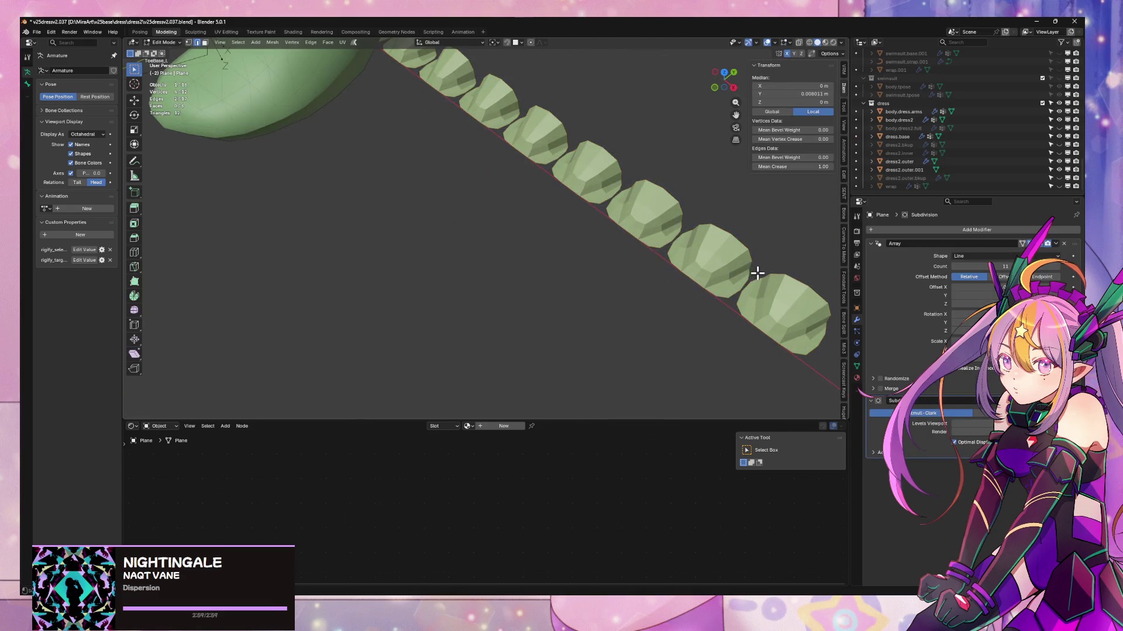
click(955, 372)
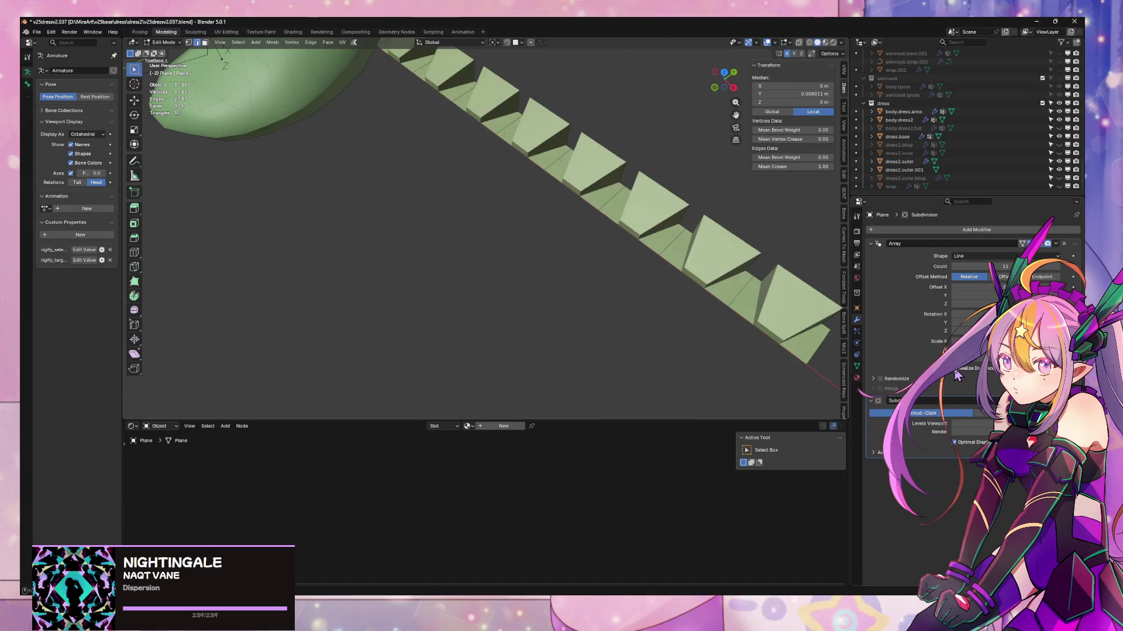
click(956, 374)
click(880, 389)
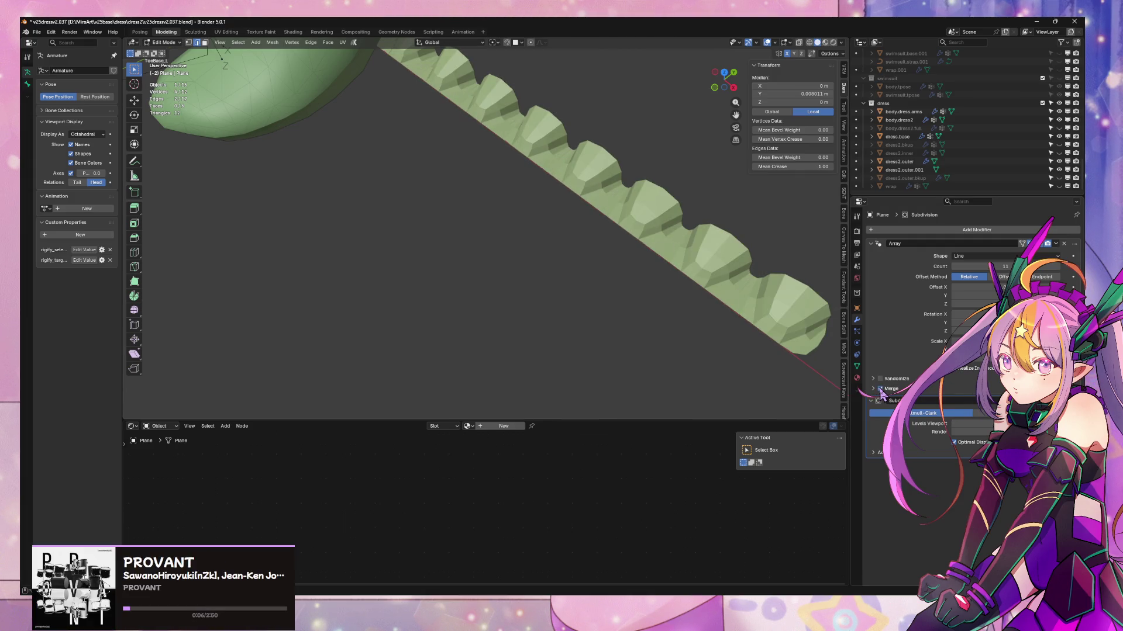
scroll(731, 305, down, 5)
mouse_move(664, 283)
middle_down()
mouse_move(739, 283)
mouse_move(594, 263)
mouse_move(699, 241)
mouse_move(604, 349)
mouse_move(479, 321)
mouse_move(429, 363)
mouse_move(486, 311)
mouse_move(631, 277)
mouse_move(698, 310)
middle_up()
key(Tab)
click(624, 285)
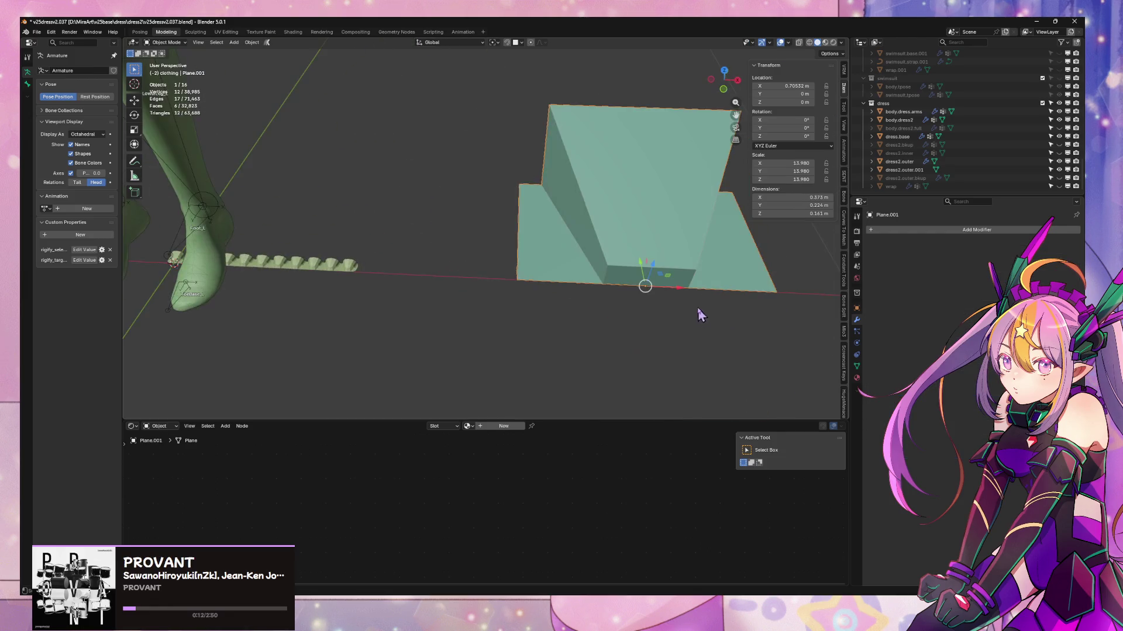
- Shade all of the fin plane's faces smooth
key(Tab)
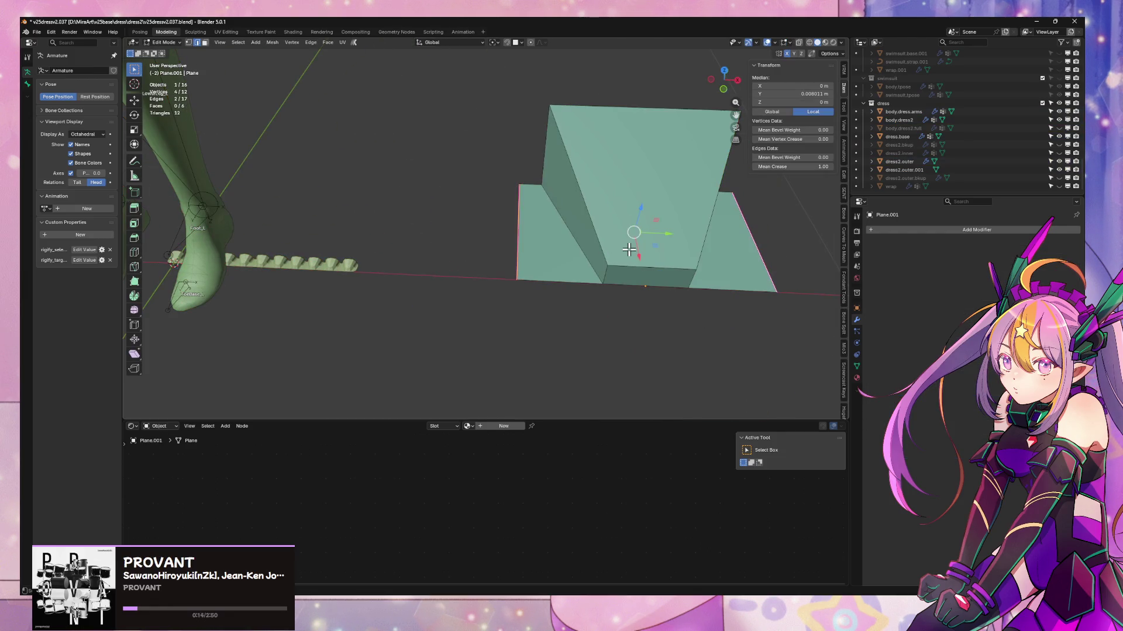
key(a)
key(ctrl+f)
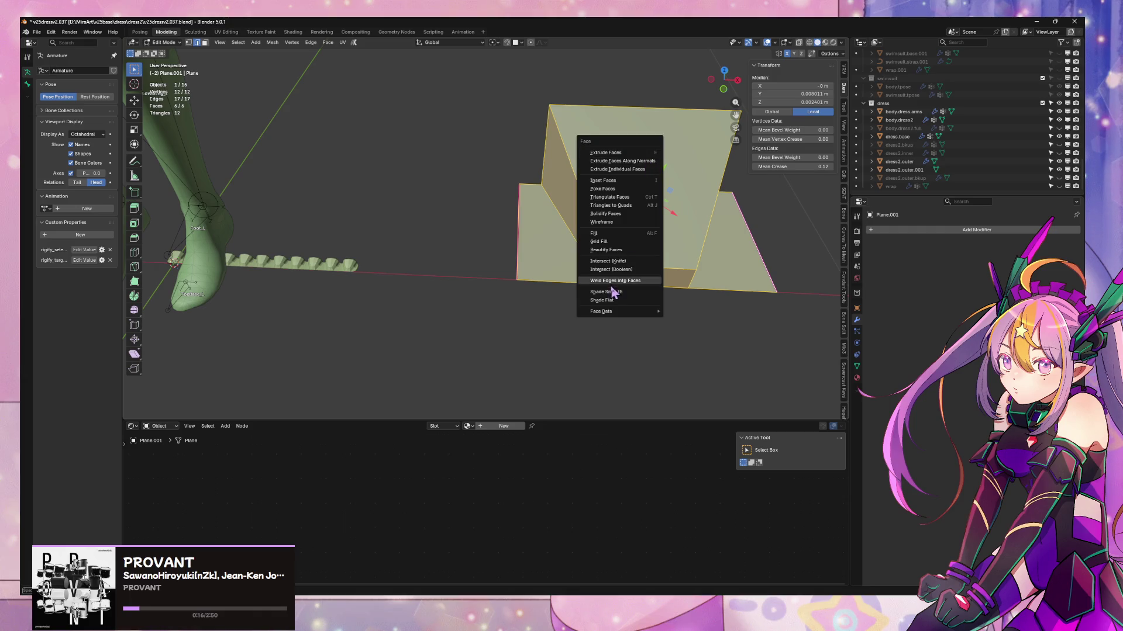
click(613, 292)
mouse_move(613, 292)
middle_down()
mouse_move(609, 269)
mouse_move(717, 303)
mouse_move(663, 266)
mouse_move(727, 290)
mouse_move(659, 318)
mouse_move(666, 325)
mouse_move(704, 325)
mouse_move(696, 300)
mouse_move(755, 296)
middle_up()
key(Tab)
key(Tab)
- Shift a flap edge along X and vertex-slide a point on the fold
click(647, 331)
key(g)
key(x)
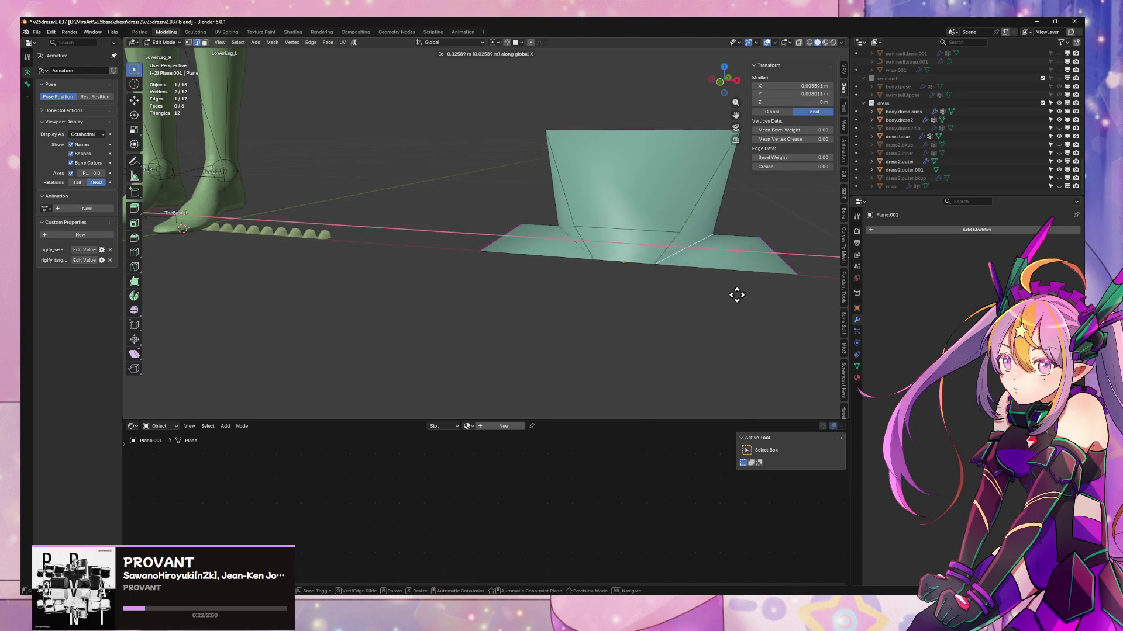
click(726, 294)
middle_drag(709, 237, 671, 231)
click(517, 225)
key(shift+v)
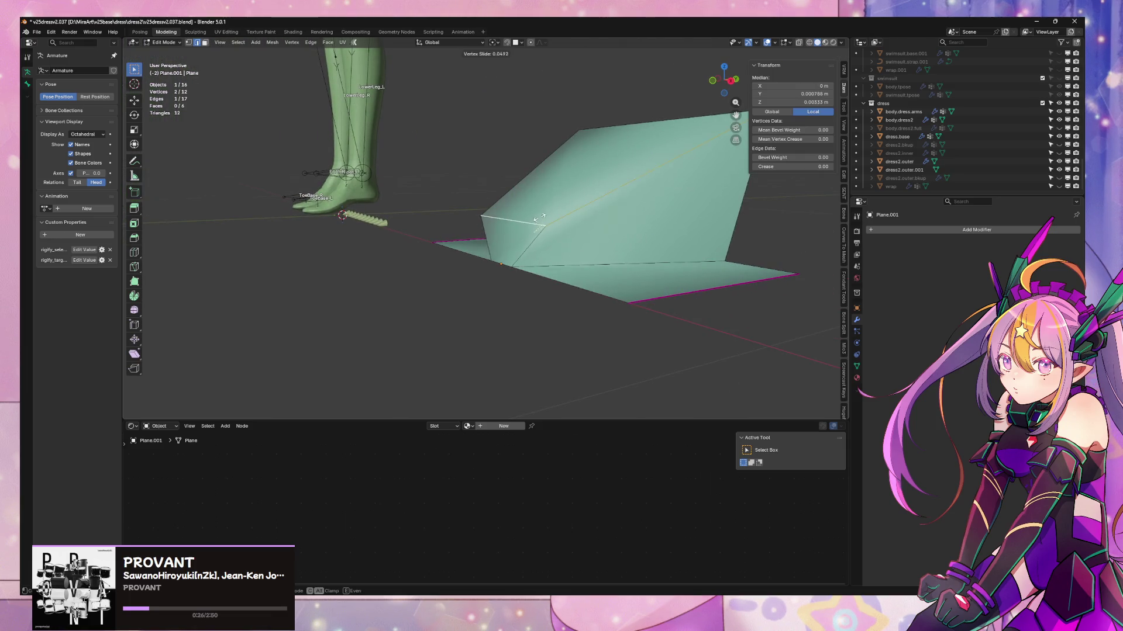
click(561, 208)
- Lower the fold's diagonal edge along Z, then push it twice along Y
click(634, 182)
key(g)
key(z)
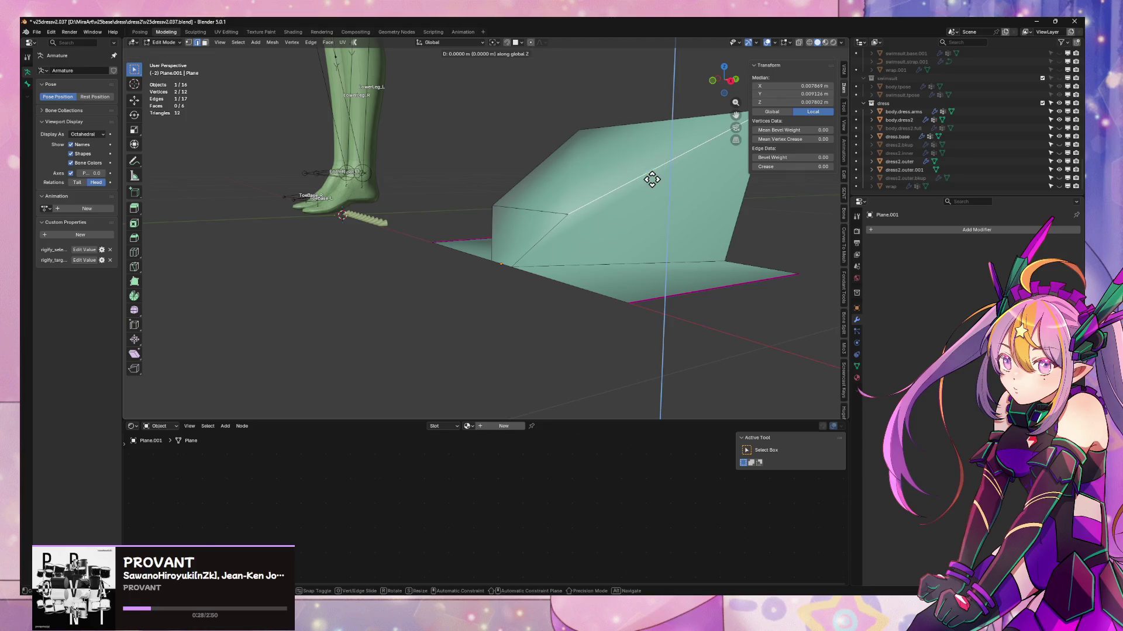
click(650, 207)
mouse_move(650, 207)
middle_down()
mouse_move(672, 248)
mouse_move(719, 237)
middle_up()
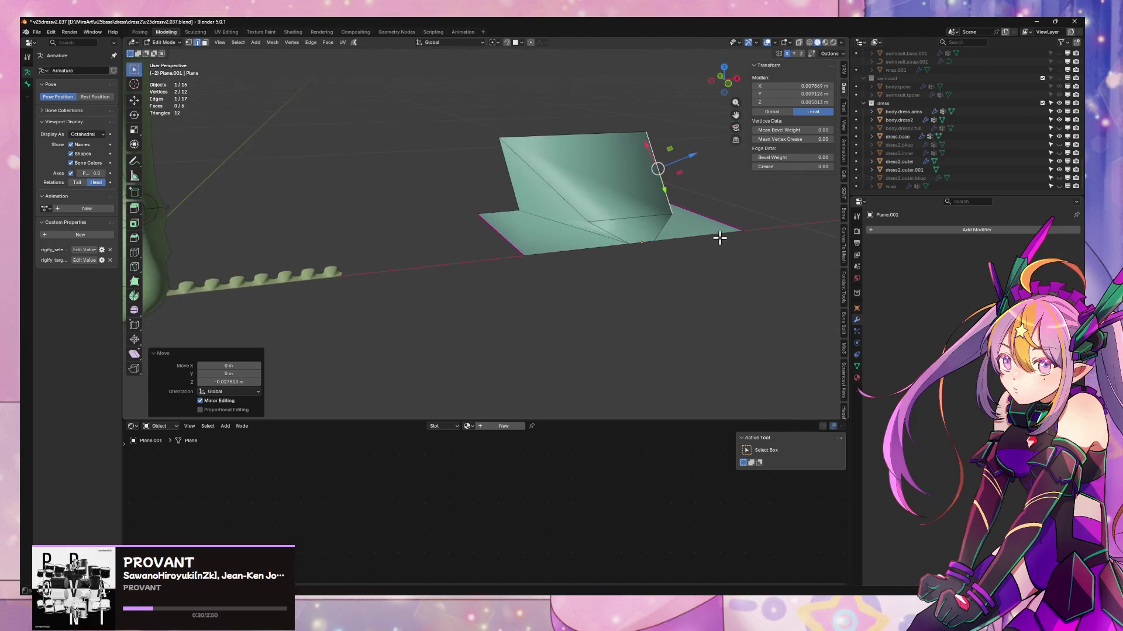
key(g)
key(y)
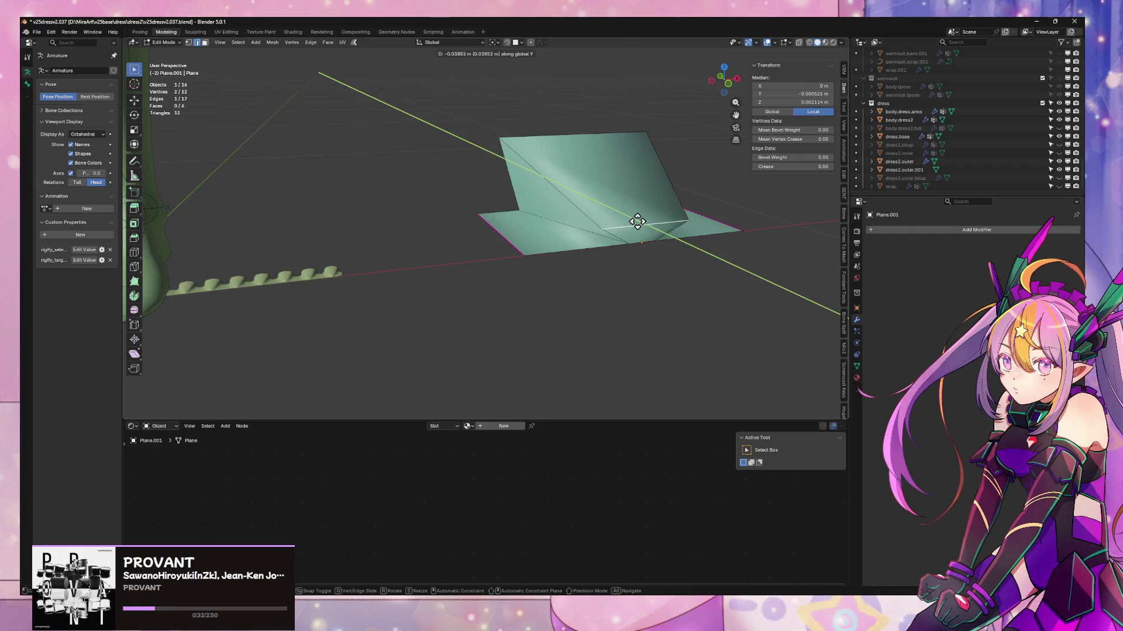
click(640, 223)
mouse_move(614, 228)
middle_down()
mouse_move(644, 213)
mouse_move(710, 290)
middle_up()
key(g)
key(y)
click(652, 215)
- Extrude two bottom base edges along Y by about -0.064 m
click(647, 241)
shift+click(693, 245)
key(e)
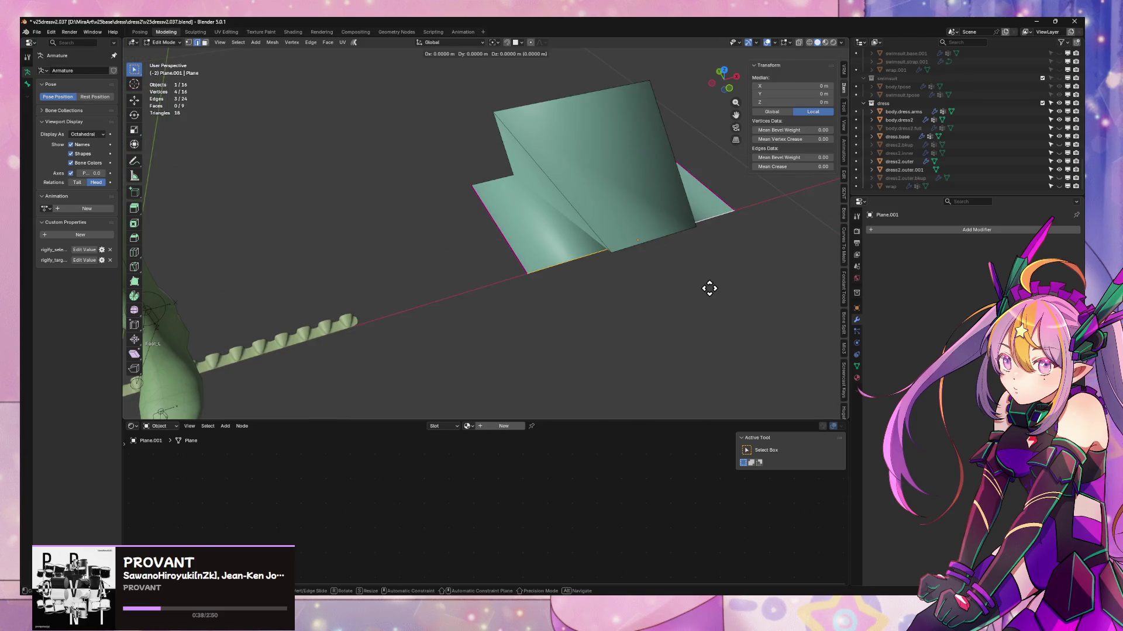
key(y)
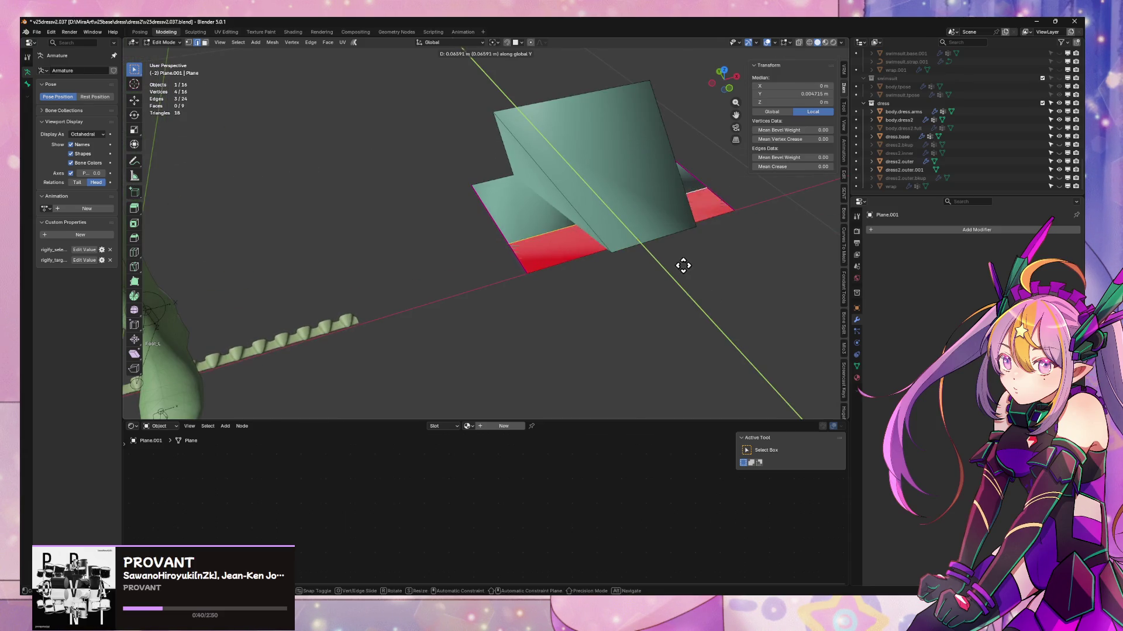
click(731, 317)
click(572, 277)
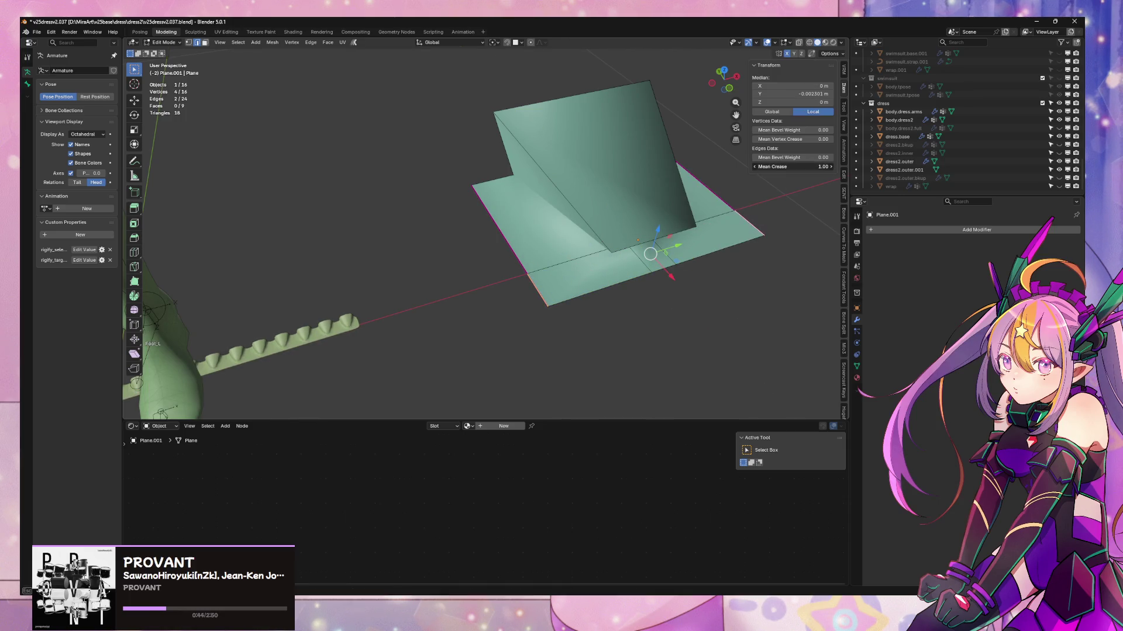
key(Tab)
mouse_move(436, 388)
middle_down()
mouse_move(551, 306)
mouse_move(521, 314)
mouse_move(598, 301)
middle_up()
scroll(571, 308, down, 3)
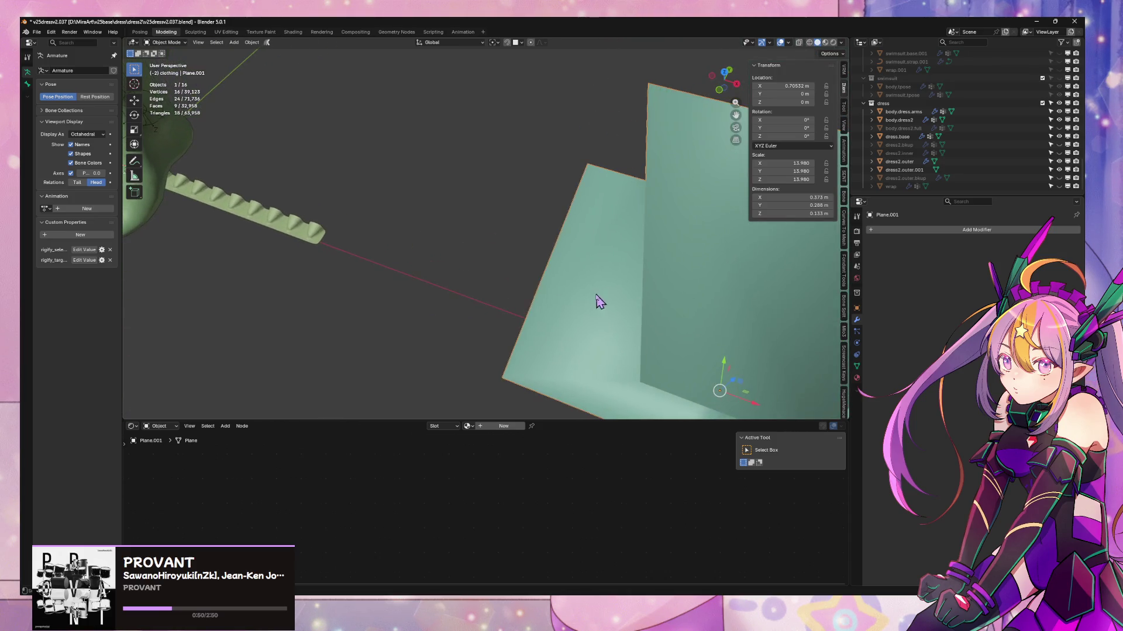
- Add a centred loop cut across the fin's raised flap
key(Tab)
click(502, 375)
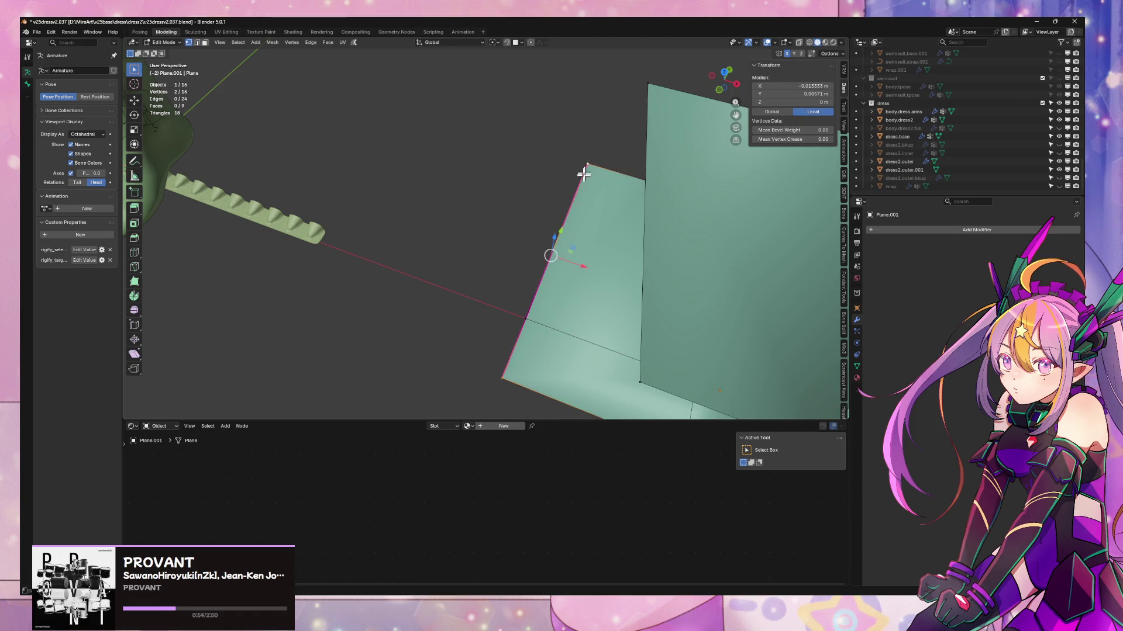
scroll(584, 174, down, 5)
mouse_move(591, 216)
middle_down()
mouse_move(647, 203)
mouse_move(579, 203)
middle_up()
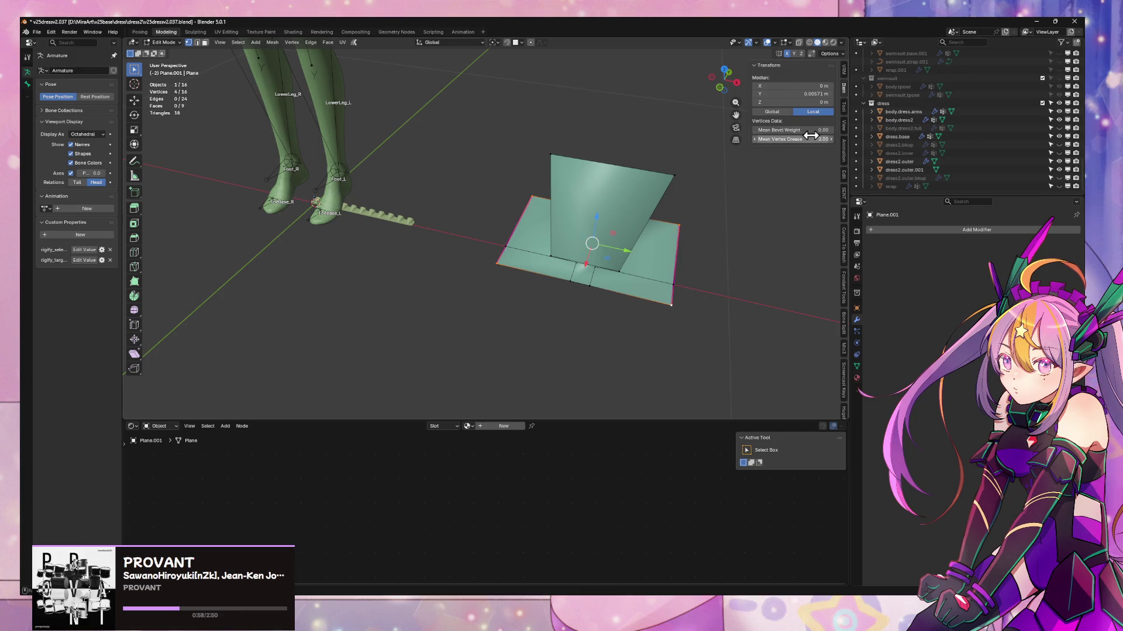
scroll(448, 286, up, 5)
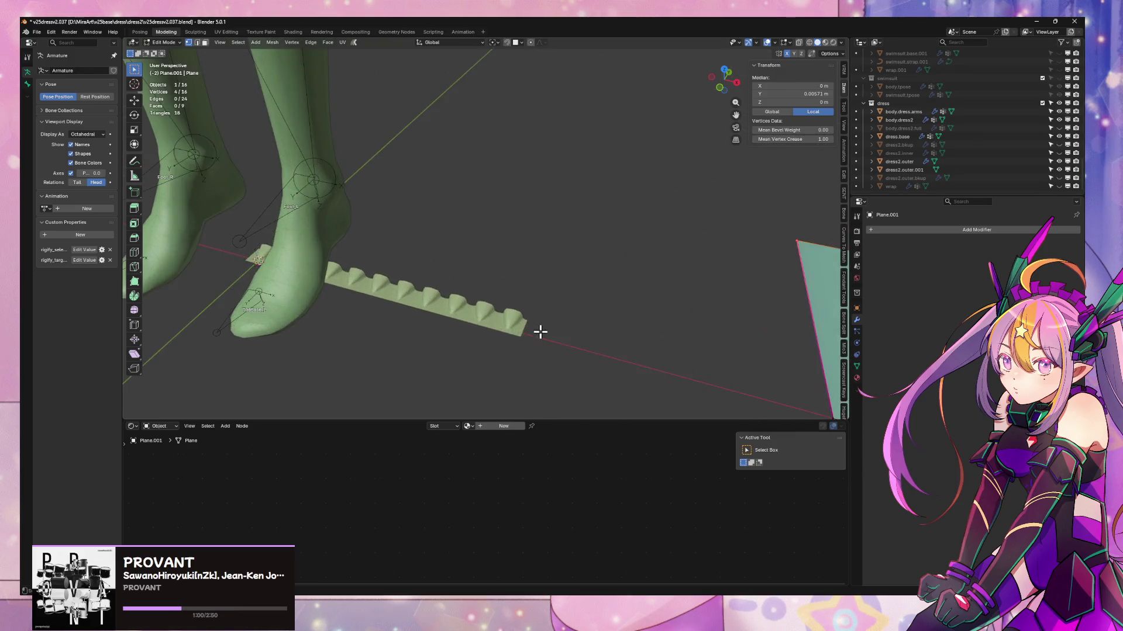
mouse_move(538, 330)
middle_down()
mouse_move(544, 338)
mouse_move(544, 317)
mouse_move(456, 303)
mouse_move(497, 263)
mouse_move(613, 283)
mouse_move(517, 286)
mouse_move(486, 261)
mouse_move(571, 269)
mouse_move(604, 250)
mouse_move(603, 265)
middle_up()
scroll(486, 261, down, 4)
scroll(604, 265, up, 3)
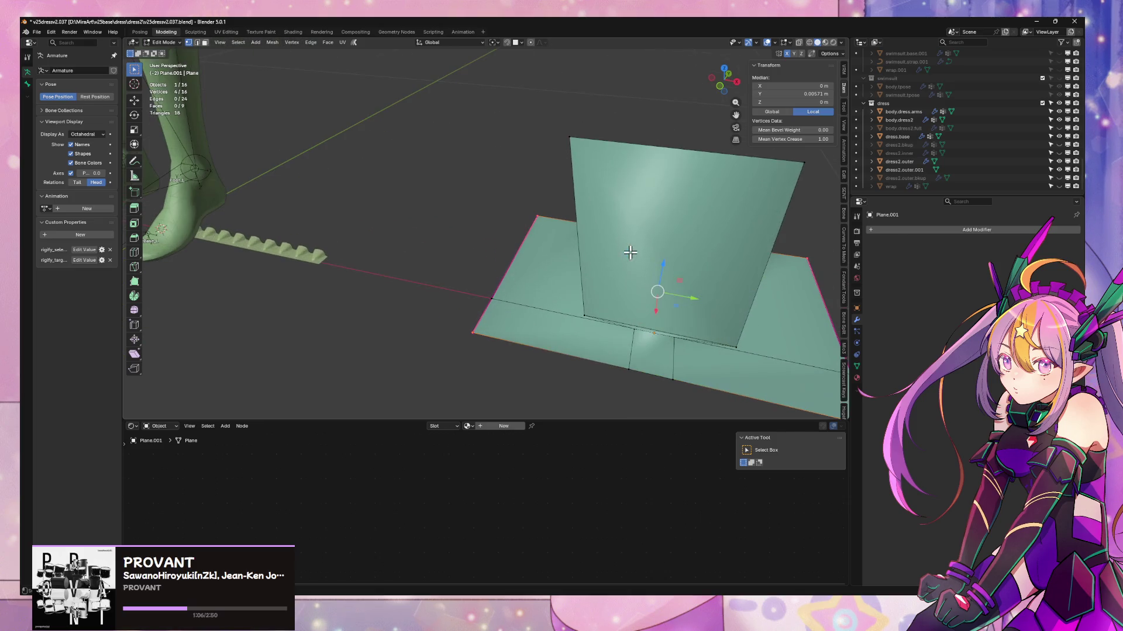
key(ctrl+r)
click(681, 154)
right_click(689, 158)
- Widen a flap edge along X and lower it along Z
mouse_move(699, 204)
middle_down()
mouse_move(657, 183)
mouse_move(708, 249)
middle_up()
key(2)
click(671, 187)
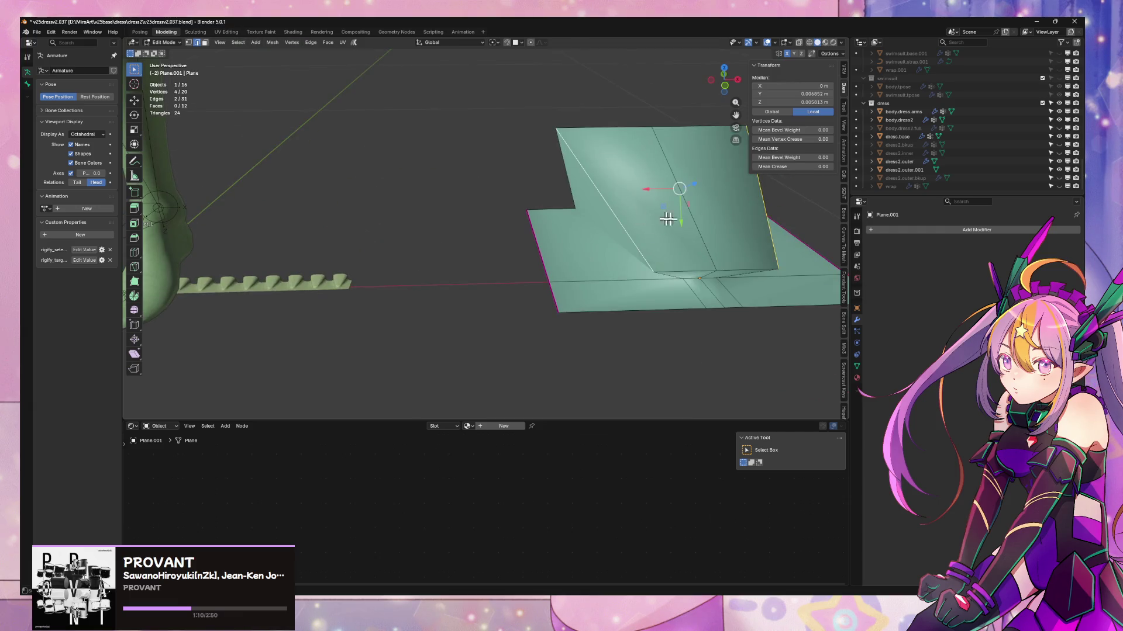
mouse_move(668, 219)
middle_down()
mouse_move(627, 238)
mouse_move(652, 231)
mouse_move(630, 205)
middle_up()
key(s)
key(x)
click(658, 237)
key(g)
key(z)
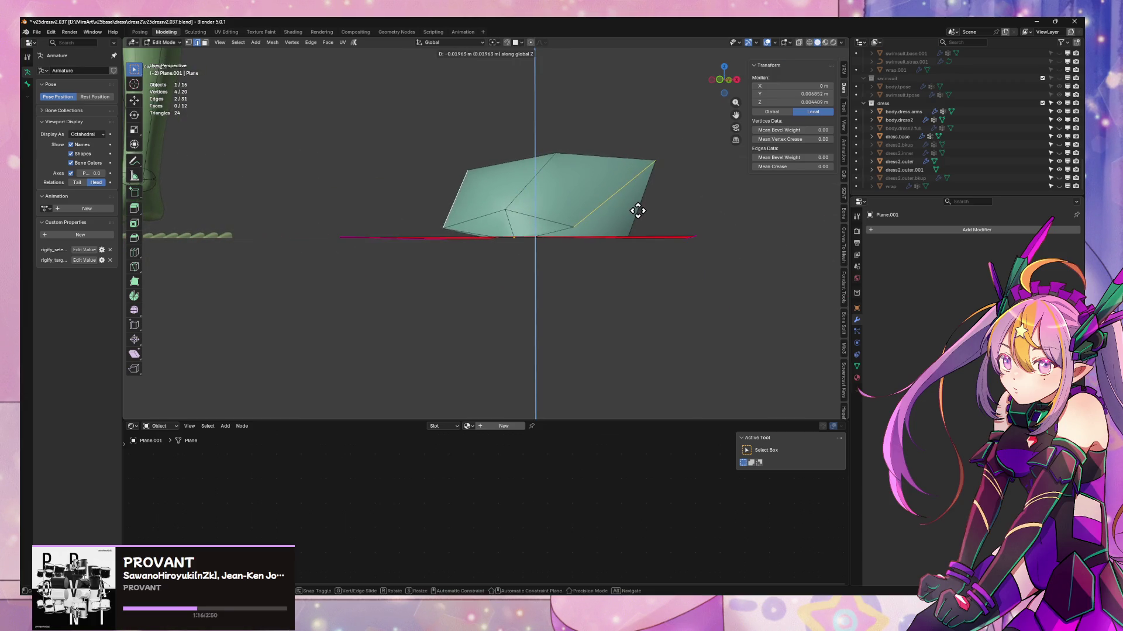
click(637, 211)
- Slide the fold's bottom corner vertex, shift it along X, and lower the flap's point along Z
mouse_move(434, 215)
middle_down()
mouse_move(464, 245)
mouse_move(561, 240)
middle_up()
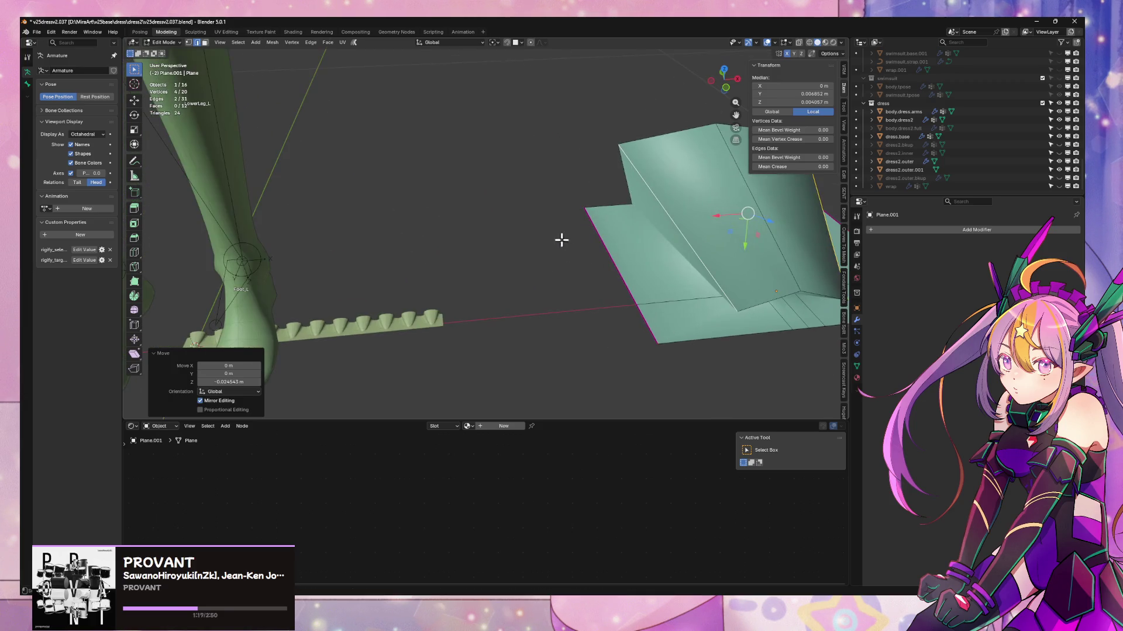
click(737, 309)
middle_drag(739, 309, 673, 300)
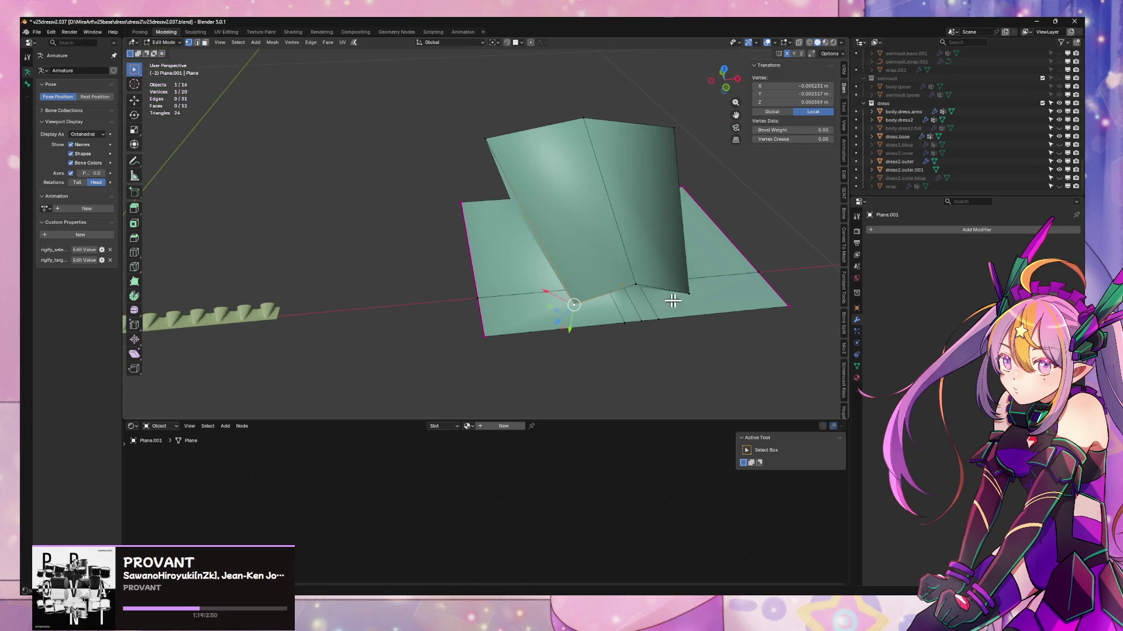
click(703, 265)
mouse_move(626, 271)
middle_down()
mouse_move(584, 248)
mouse_move(694, 239)
mouse_move(624, 243)
mouse_move(646, 310)
mouse_move(487, 323)
middle_up()
key(g)
key(x)
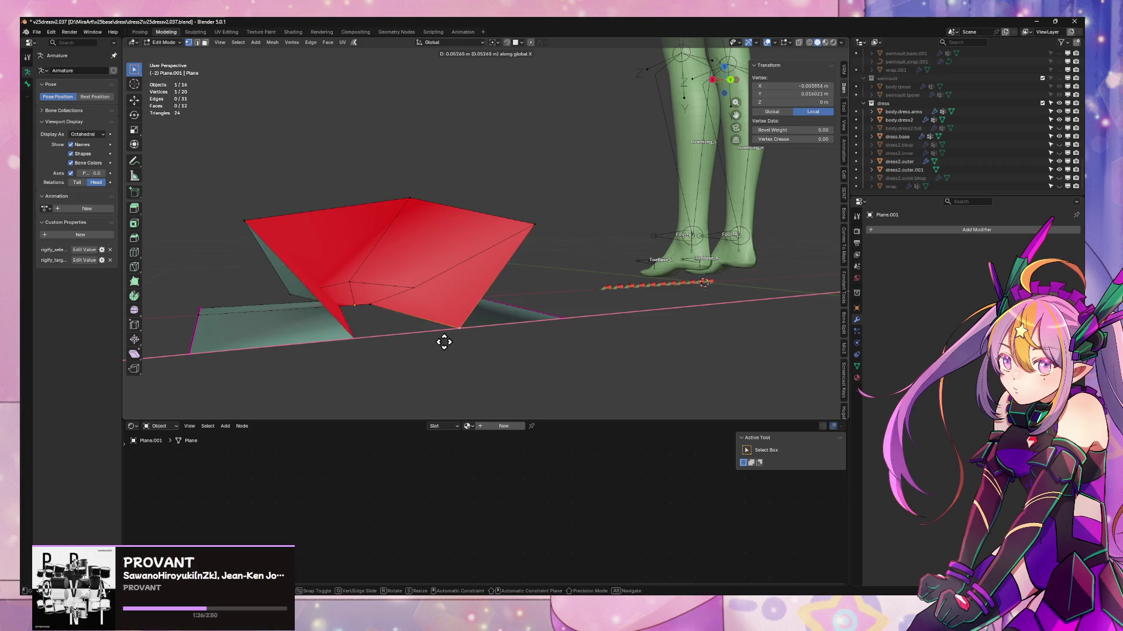
click(425, 341)
mouse_move(425, 342)
middle_down()
mouse_move(501, 313)
mouse_move(245, 245)
middle_up()
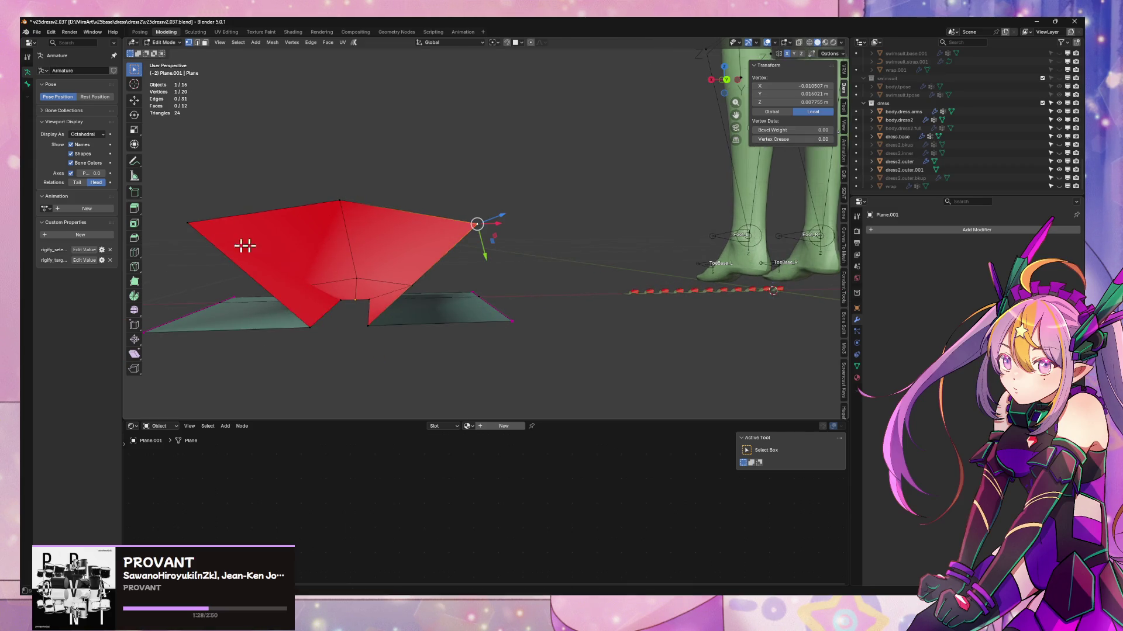
key(g)
key(z)
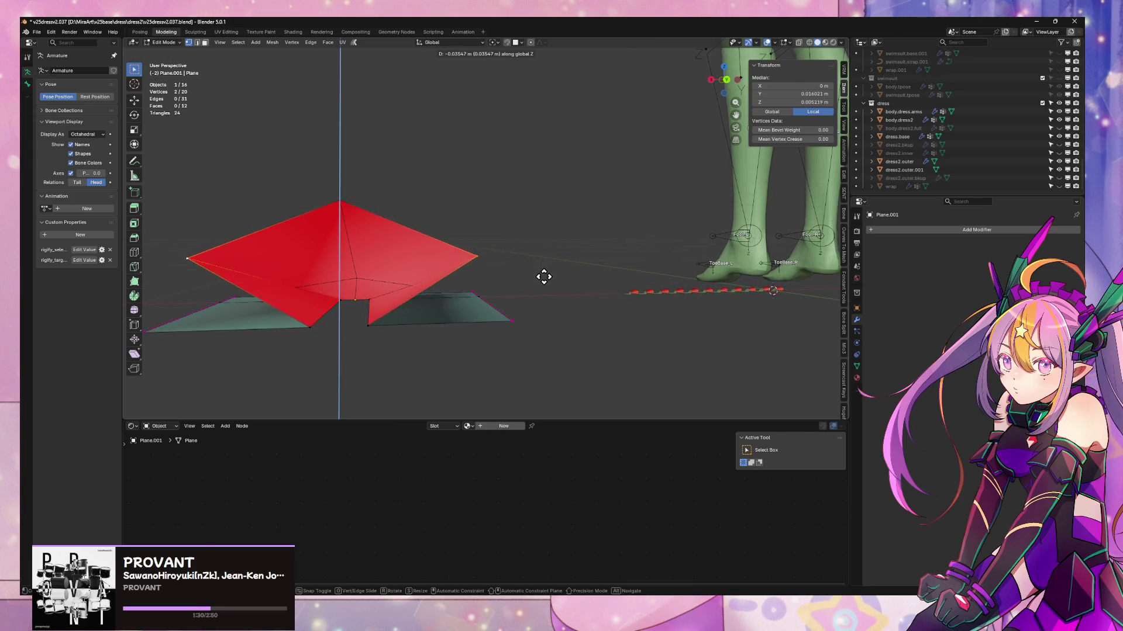
click(545, 300)
mouse_move(545, 299)
middle_down()
mouse_move(527, 321)
mouse_move(493, 328)
mouse_move(538, 313)
mouse_move(351, 181)
mouse_move(456, 222)
mouse_move(554, 238)
mouse_move(232, 269)
middle_up()
- Shift an upper-left edge of the fin along X and slightly rescale the selection
key(2)
click(271, 252)
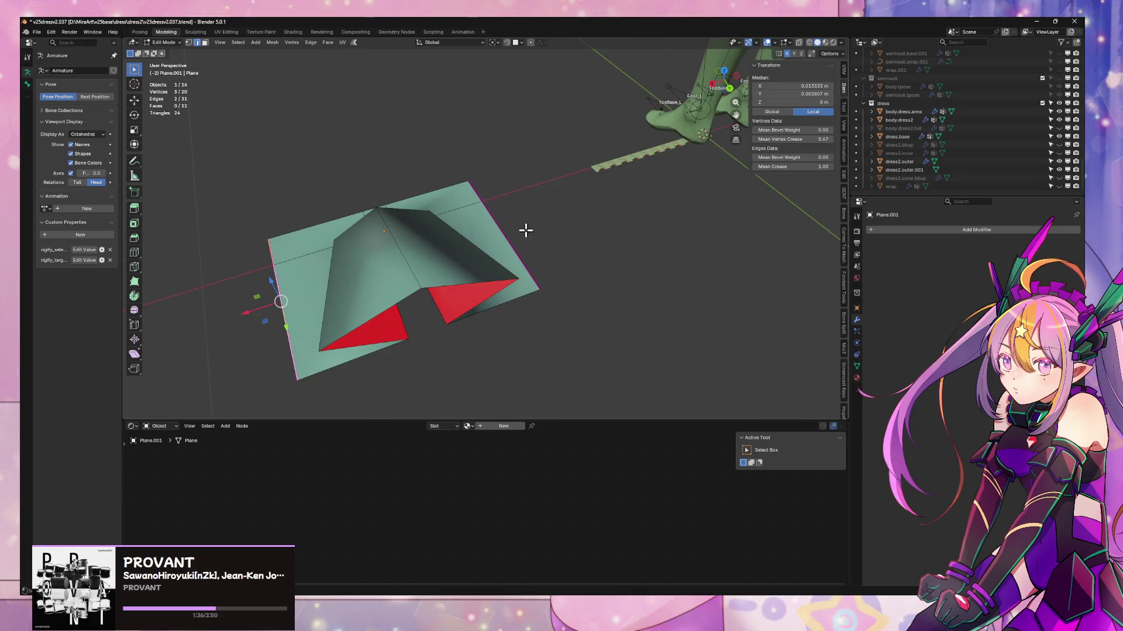
key(g)
key(x)
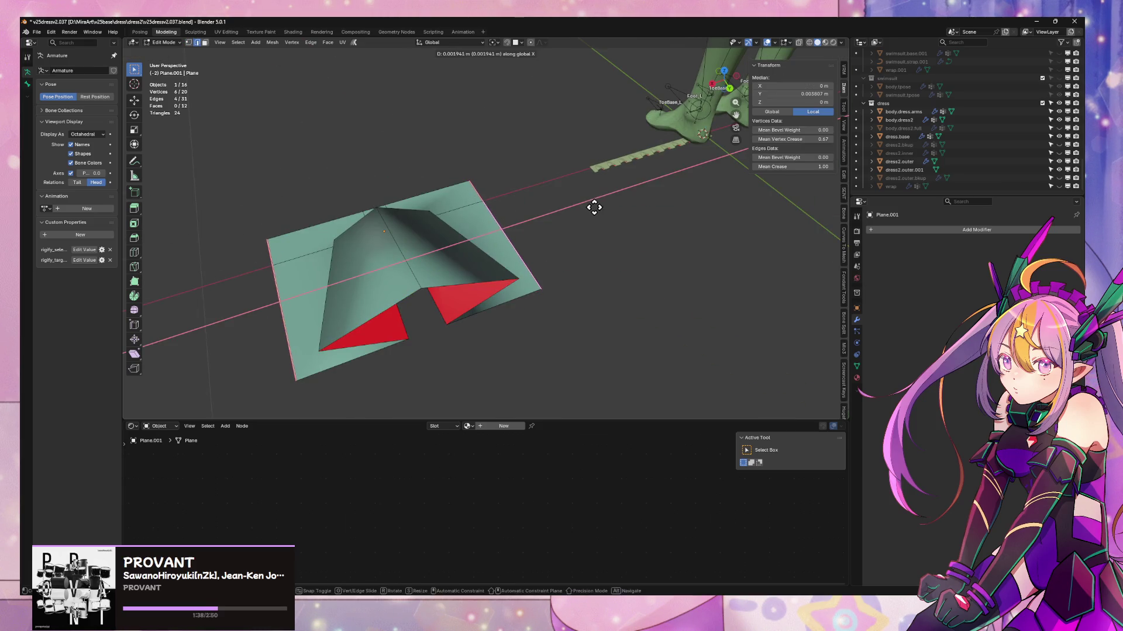
click(599, 199)
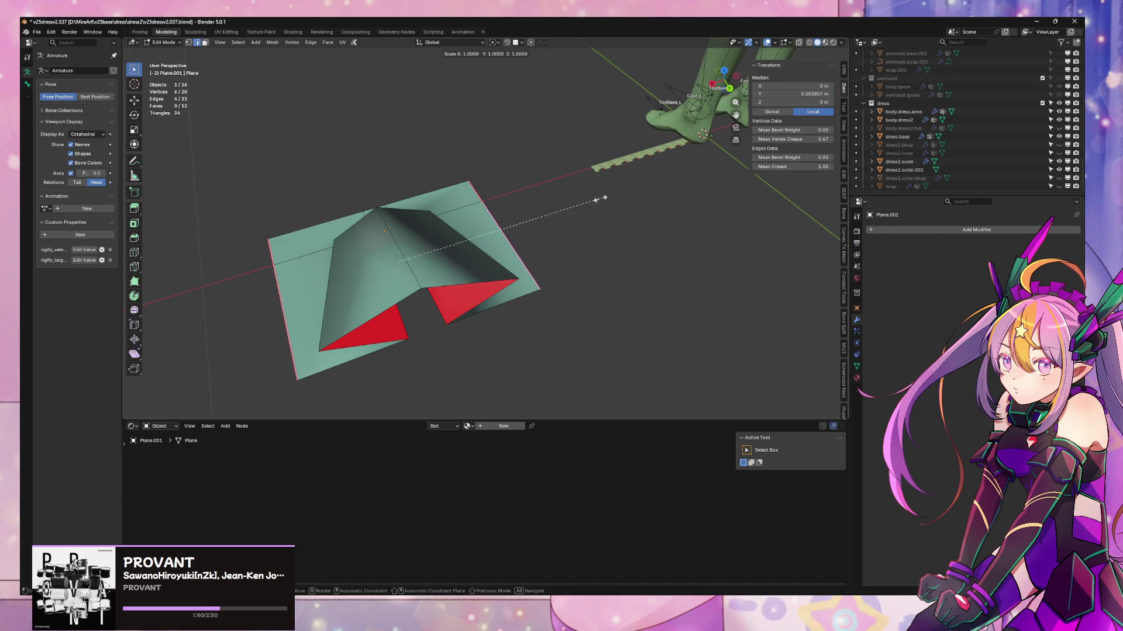
click(580, 219)
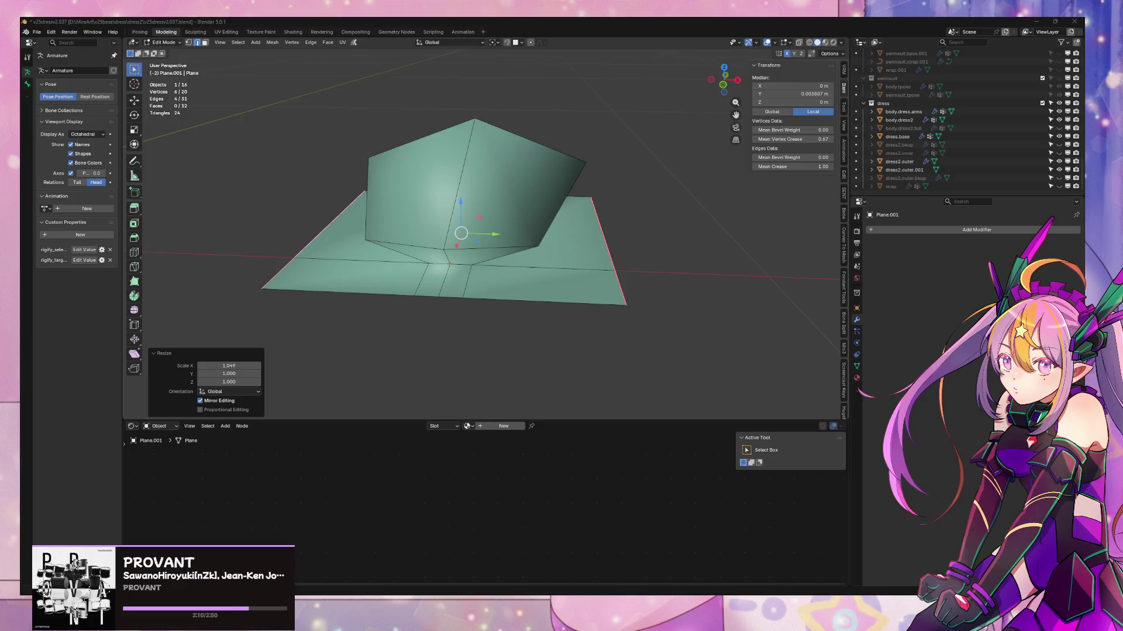
scroll(250, 233, down, 5)
scroll(350, 264, up, 3)
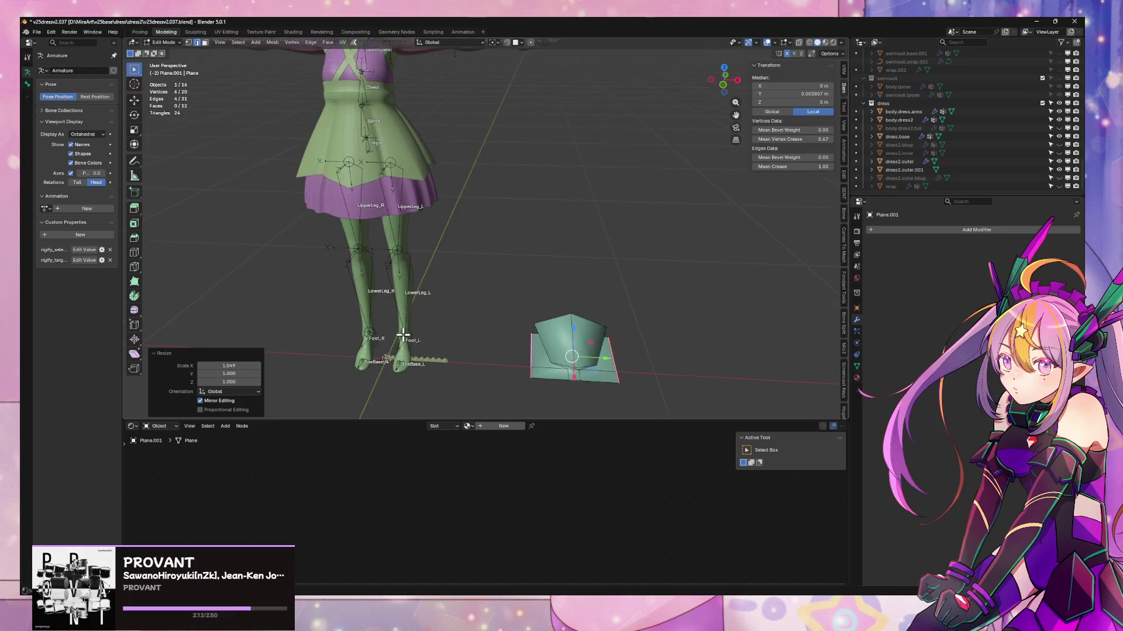
mouse_move(351, 263)
middle_down()
mouse_move(551, 333)
mouse_move(463, 329)
mouse_move(529, 268)
mouse_move(518, 310)
mouse_move(454, 292)
mouse_move(433, 333)
middle_up()
scroll(479, 351, up, 5)
- Move a lower edge of the fin along Y
click(437, 332)
key(g)
key(x)
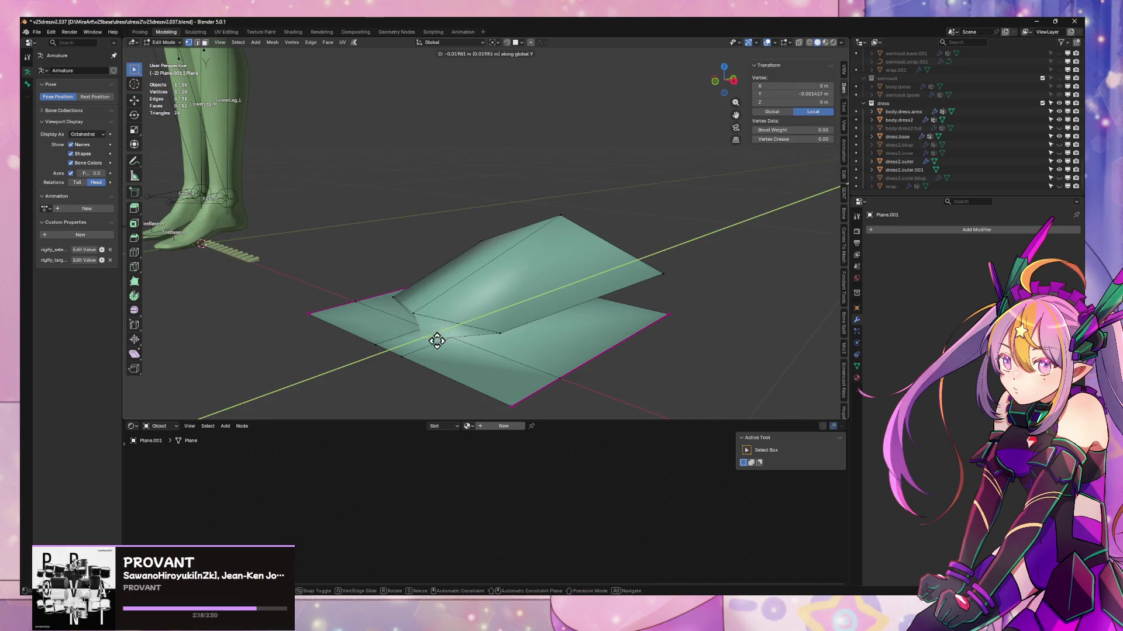
key(Escape)
mouse_move(468, 353)
middle_down()
mouse_move(393, 321)
mouse_move(450, 356)
mouse_move(438, 357)
mouse_move(514, 261)
mouse_move(468, 283)
mouse_move(466, 243)
mouse_move(436, 269)
mouse_move(391, 258)
mouse_move(483, 290)
middle_up()
key(2)
click(457, 340)
key(g)
key(y)
click(416, 367)
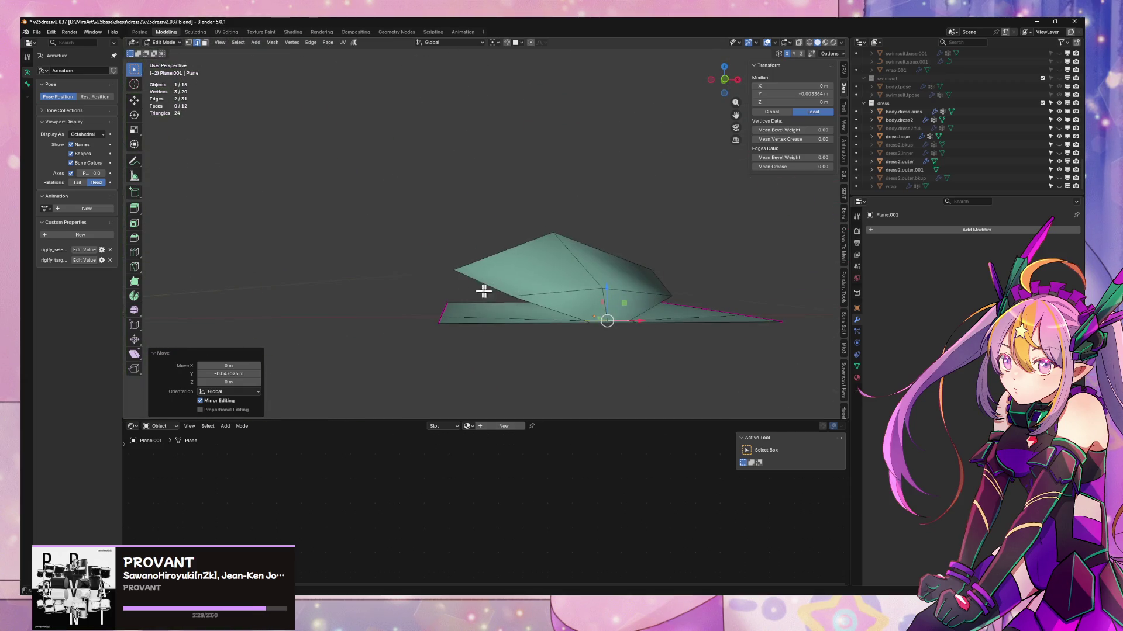
- Raise the fin's left ridge edge vertically in two moves along Z
click(502, 275)
key(g)
key(z)
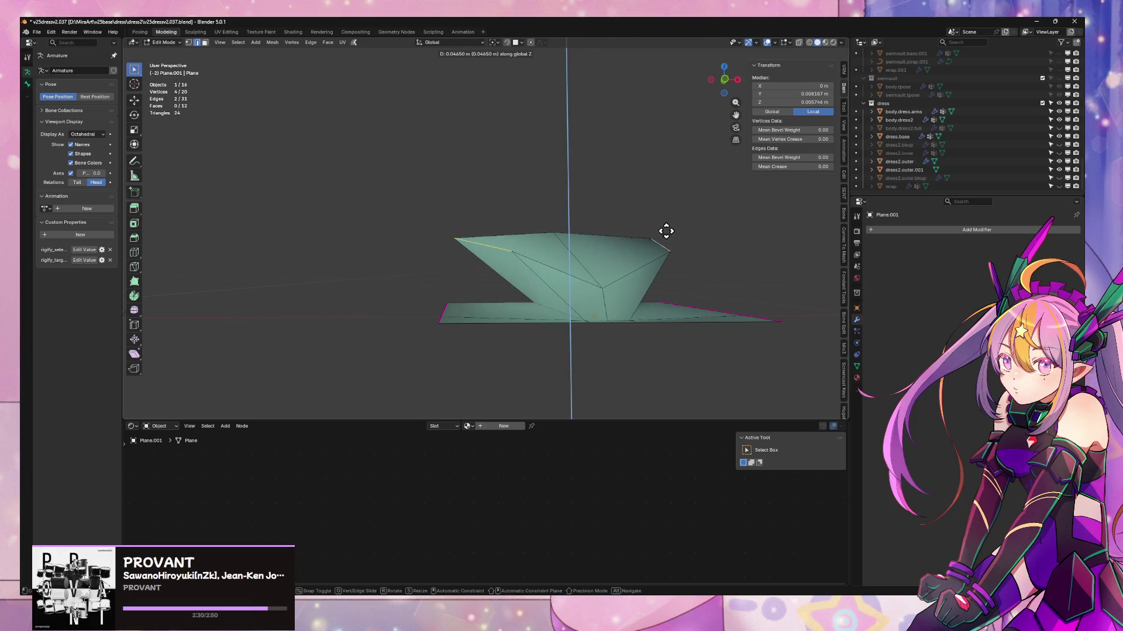
click(666, 231)
key(g)
key(z)
click(578, 174)
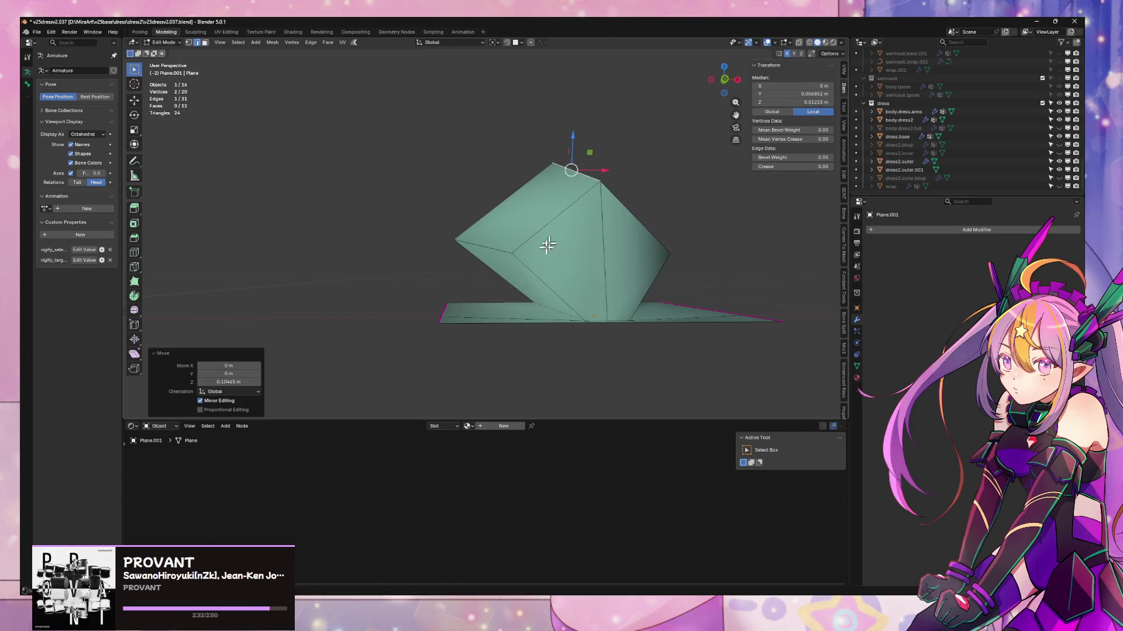
mouse_move(578, 174)
middle_down()
mouse_move(384, 343)
mouse_move(504, 240)
mouse_move(486, 283)
mouse_move(604, 275)
mouse_move(572, 286)
mouse_move(551, 275)
mouse_move(634, 238)
mouse_move(472, 299)
mouse_move(447, 279)
mouse_move(482, 269)
middle_up()
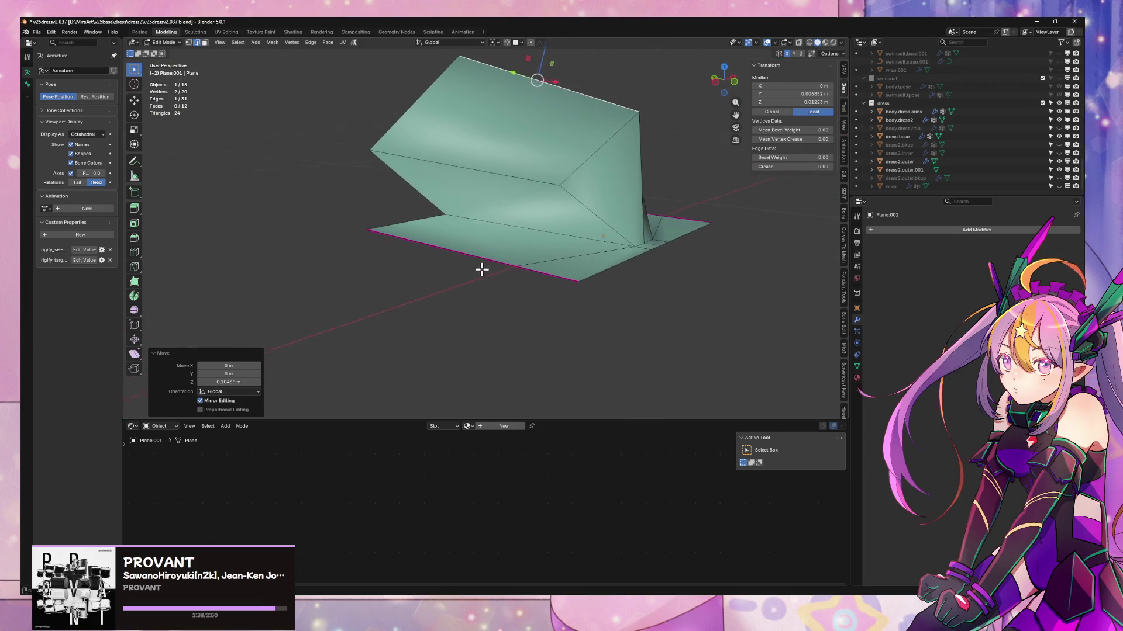
- Slide a vertex along the fin's diagonal edge
click(637, 115)
key(1)
click(611, 96)
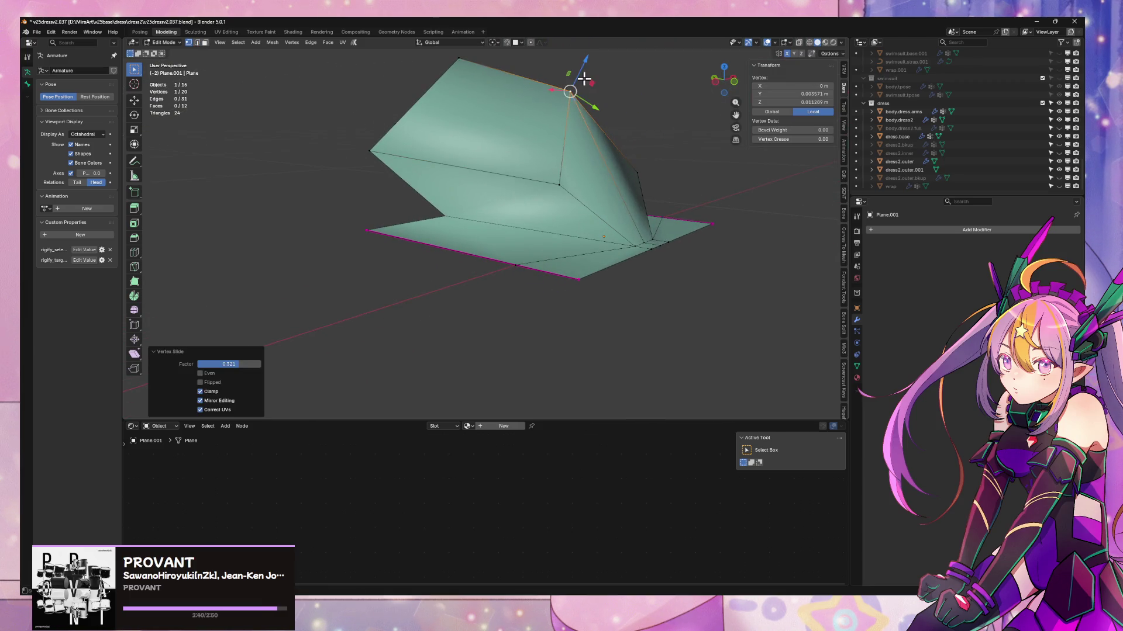
mouse_move(605, 78)
middle_down()
mouse_move(574, 105)
mouse_move(647, 105)
mouse_move(573, 131)
middle_up()
- Lower the fin's two top faces along Z and flatten them vertically
key(alt+a)
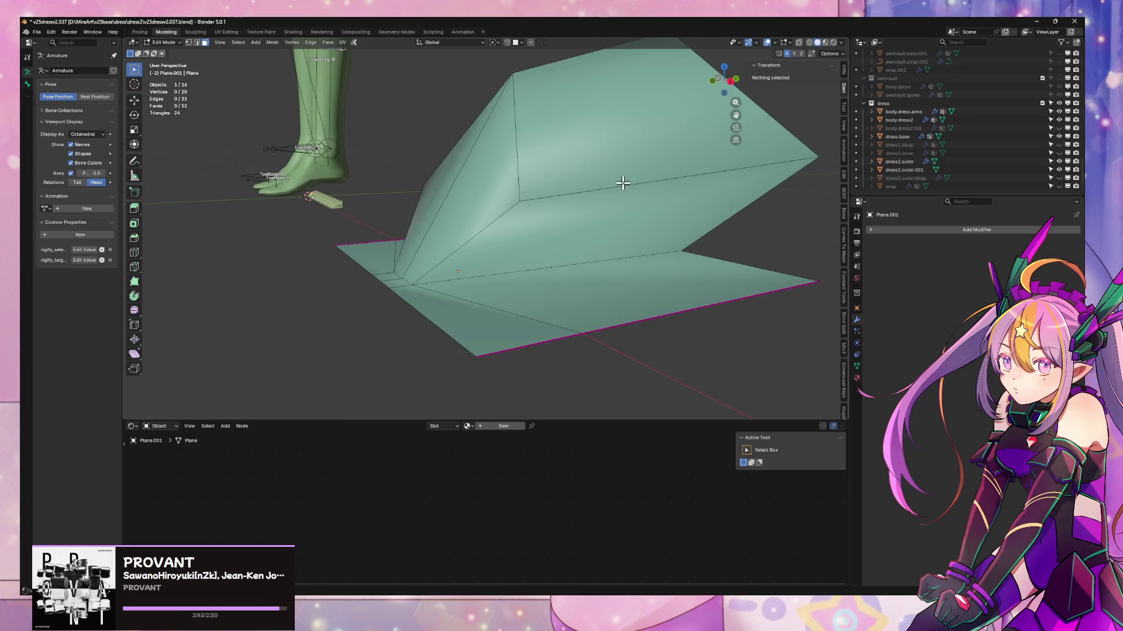
middle_drag(650, 184, 665, 208)
click(601, 93)
middle_drag(602, 93, 591, 147)
key(g)
key(z)
click(645, 166)
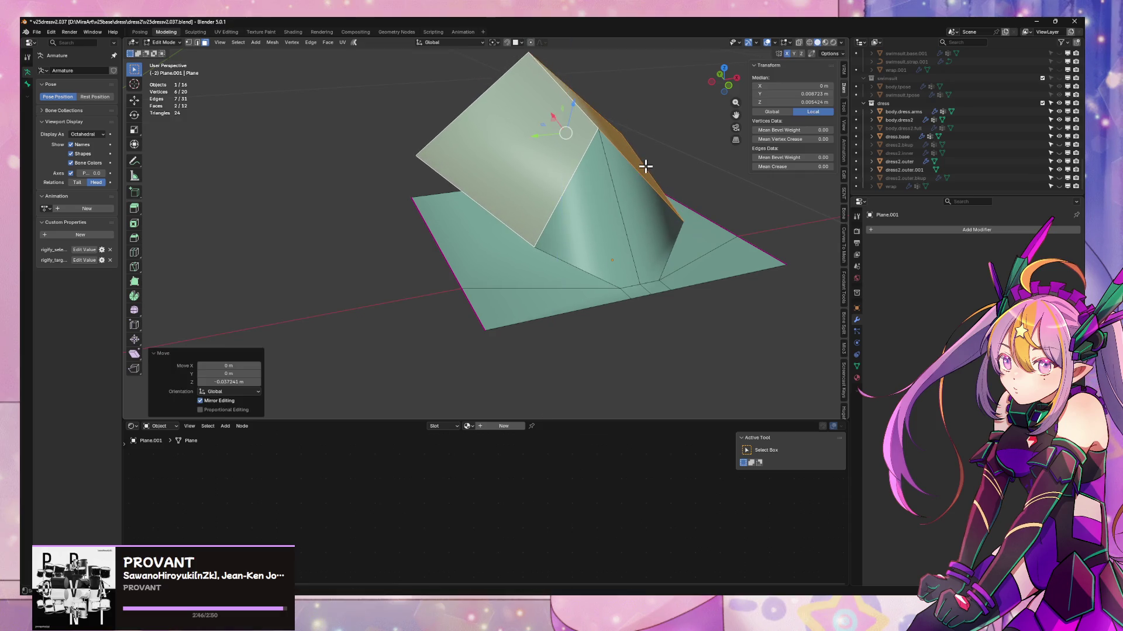
key(z)
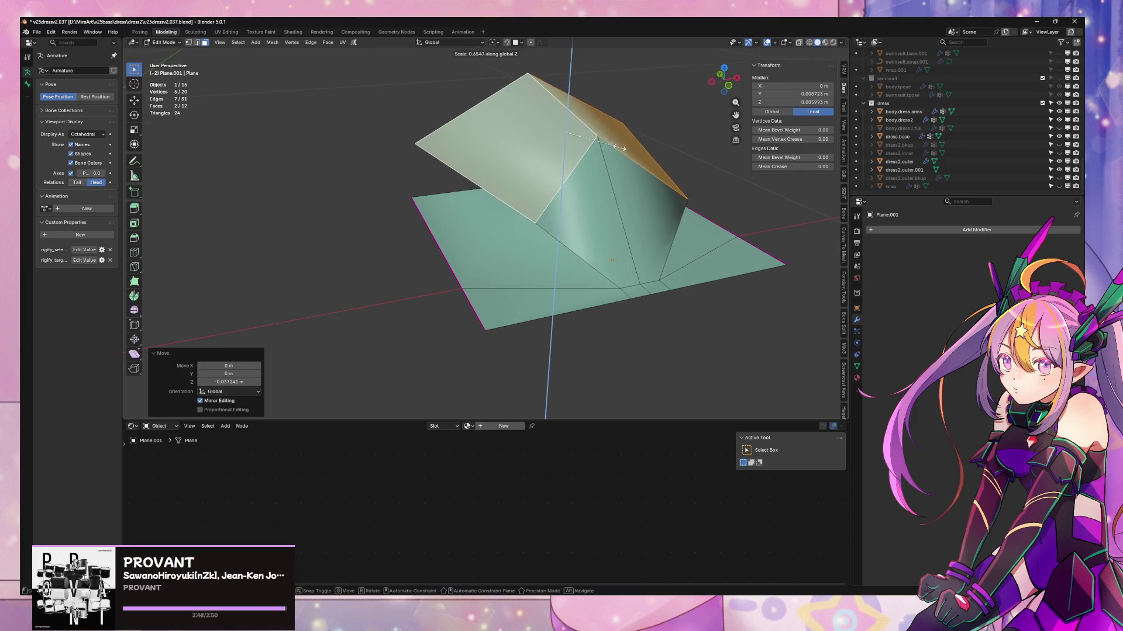
click(588, 115)
key(g)
key(z)
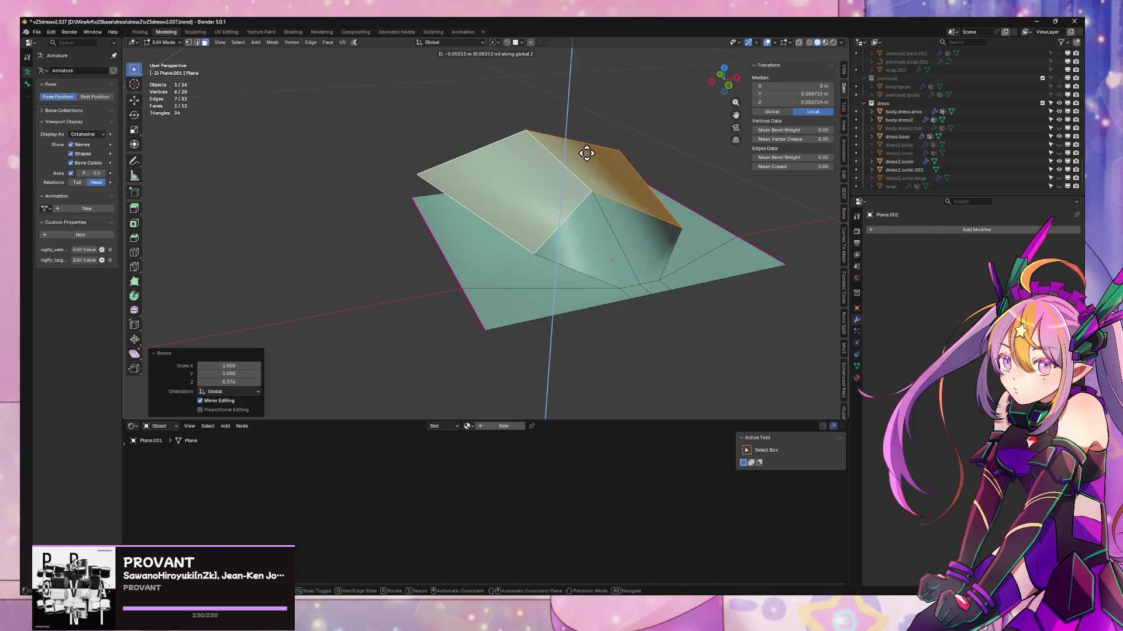
click(585, 155)
mouse_move(546, 165)
middle_down()
mouse_move(608, 216)
mouse_move(518, 262)
mouse_move(538, 220)
mouse_move(678, 220)
mouse_move(667, 173)
mouse_move(499, 290)
mouse_move(534, 271)
mouse_move(410, 254)
mouse_move(402, 281)
mouse_move(489, 293)
mouse_move(237, 293)
mouse_move(366, 255)
mouse_move(571, 263)
mouse_move(601, 290)
mouse_move(425, 322)
middle_up()
- Undo the face dissolve, slide two fin vertices along their edges, and add a centred edge loop
key(ctrl+x)
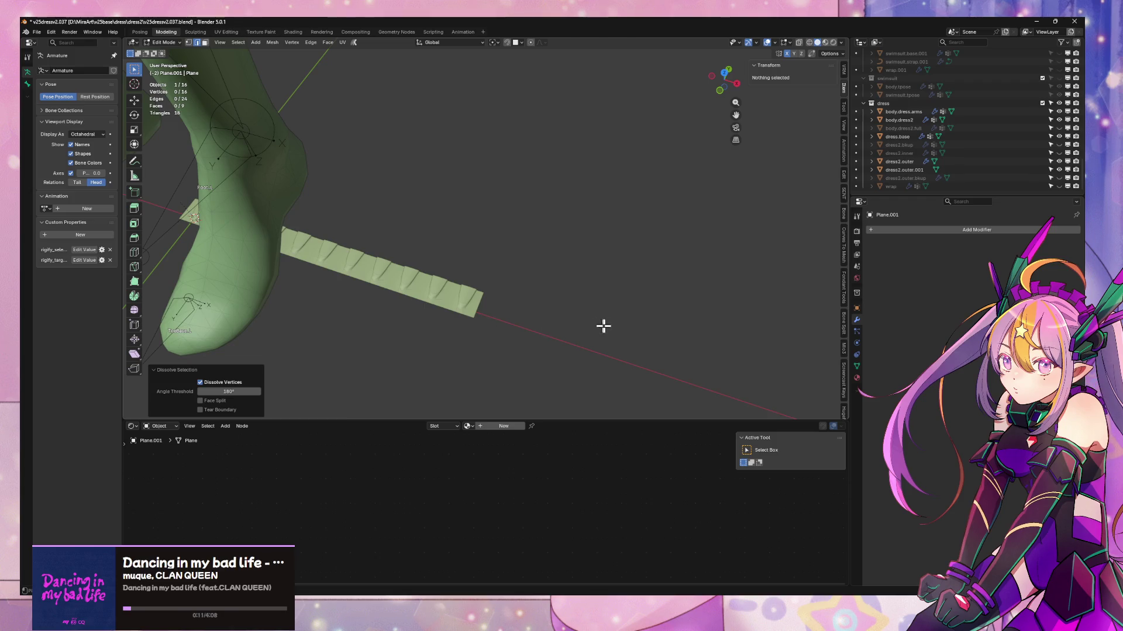
key(ctrl+z)
mouse_move(606, 324)
middle_down()
mouse_move(734, 308)
mouse_move(526, 233)
mouse_move(518, 208)
mouse_move(542, 246)
mouse_move(509, 220)
mouse_move(465, 325)
middle_up()
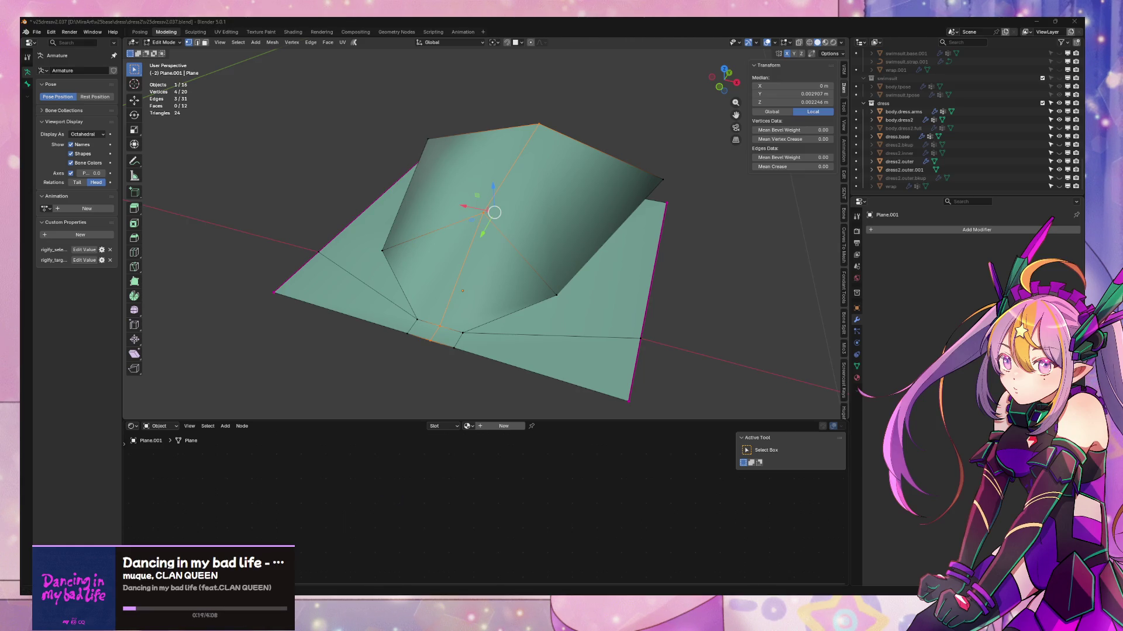
middle_drag(536, 314, 476, 306)
click(454, 298)
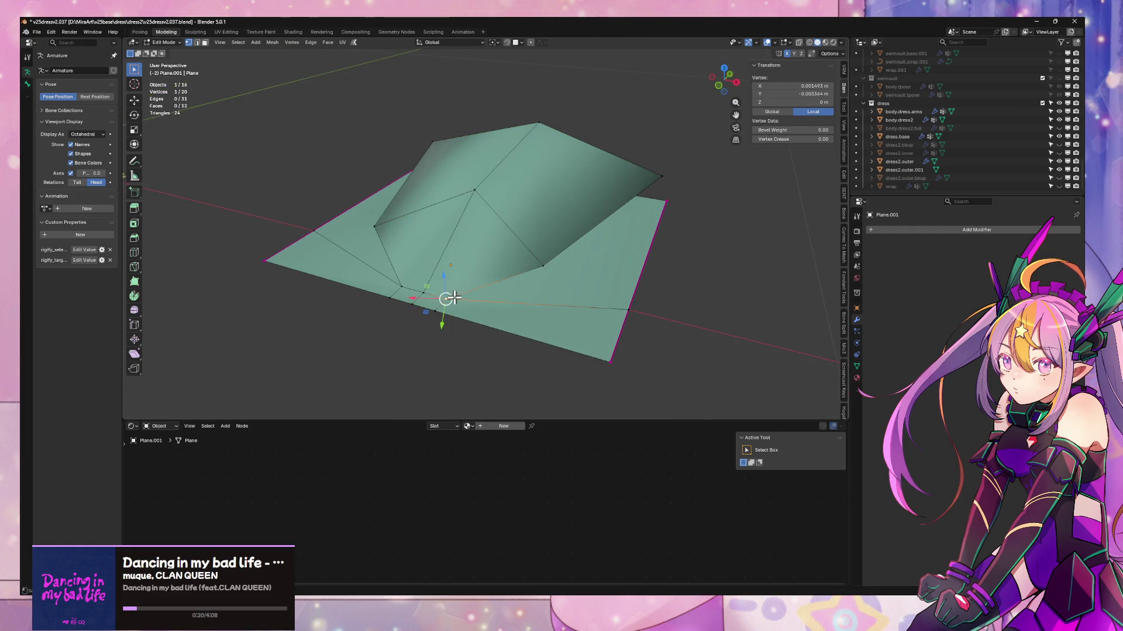
click(490, 298)
mouse_move(591, 270)
middle_down()
mouse_move(467, 128)
mouse_move(446, 208)
mouse_move(418, 187)
mouse_move(452, 209)
mouse_move(388, 190)
mouse_move(511, 256)
mouse_move(416, 259)
mouse_move(501, 336)
mouse_move(491, 326)
mouse_move(526, 380)
mouse_move(506, 25)
mouse_move(493, 115)
mouse_move(370, 78)
mouse_move(458, 128)
mouse_move(436, 137)
mouse_move(456, 178)
mouse_move(293, 195)
mouse_move(454, 198)
mouse_move(383, 200)
mouse_move(416, 193)
mouse_move(321, 312)
mouse_move(326, 293)
middle_up()
key(g)
key(g)
click(507, 211)
click(334, 205)
right_click(431, 228)
- Delete the unwanted fin faces in edge mode, leaving a single folded flap
key(2)
key(alt+a)
alt+click(468, 295)
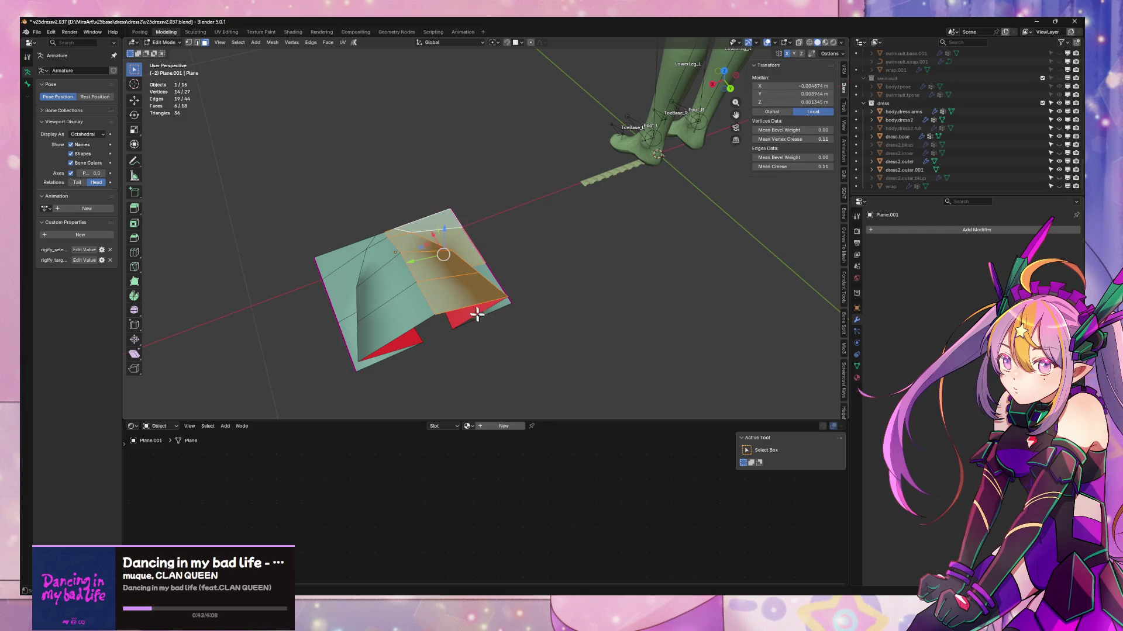
mouse_move(477, 314)
middle_down()
mouse_move(498, 279)
mouse_move(456, 255)
middle_up()
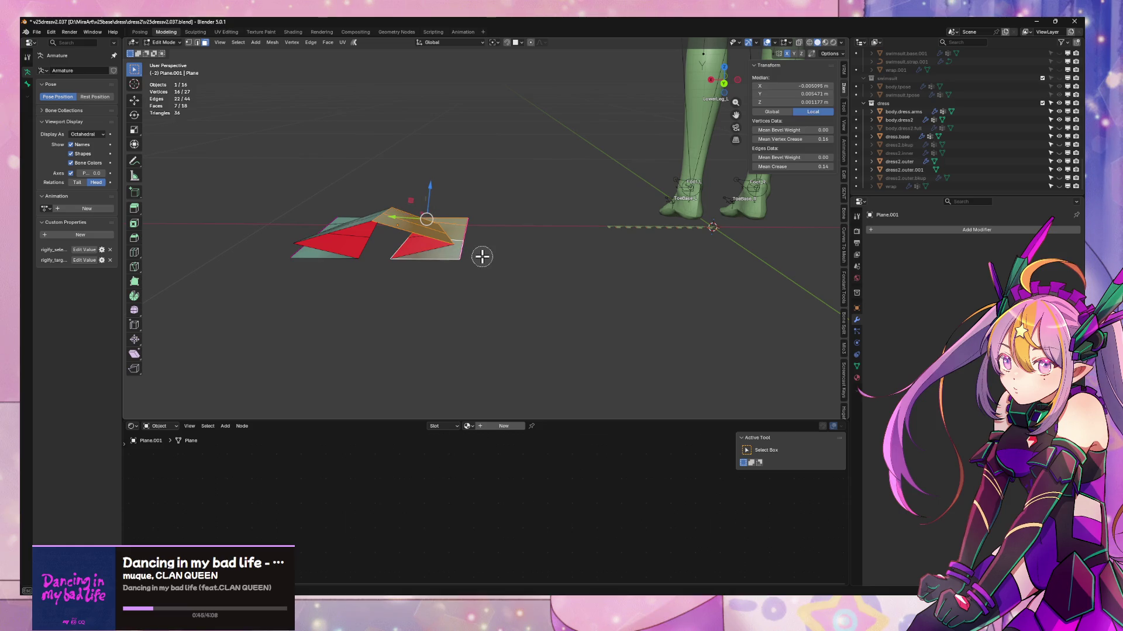
key(x)
click(483, 257)
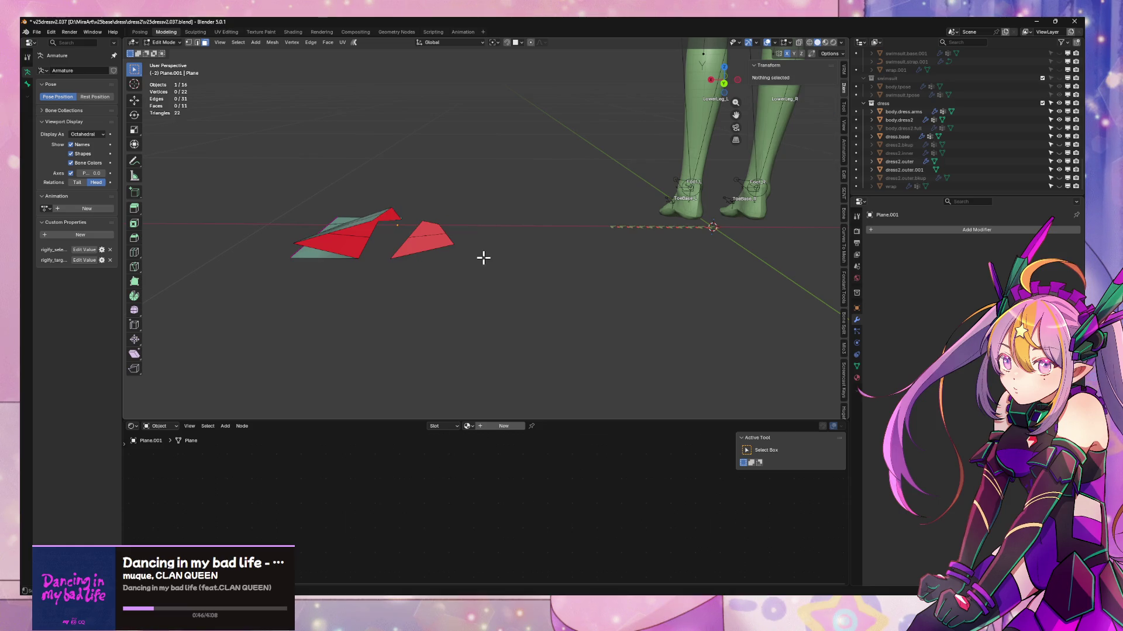
click(433, 233)
key(x)
click(425, 250)
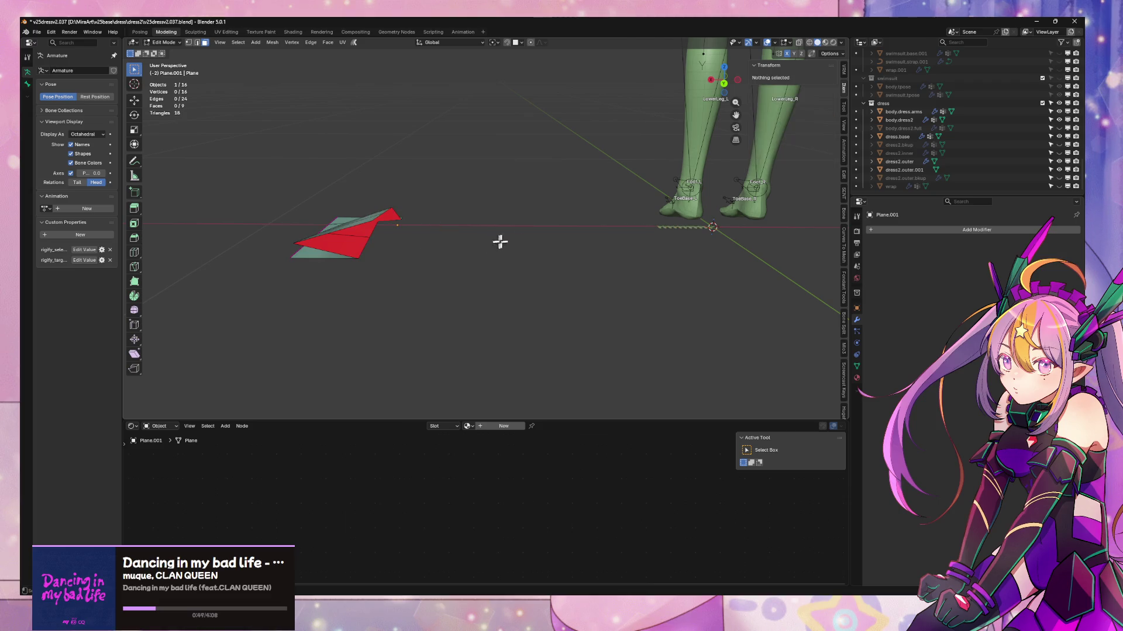
mouse_move(498, 241)
middle_down()
mouse_move(521, 230)
mouse_move(565, 282)
middle_up()
scroll(694, 270, up, 3)
- In Object Mode, add a Mirror modifier to both the spiky trim strip and the fin plane
key(Tab)
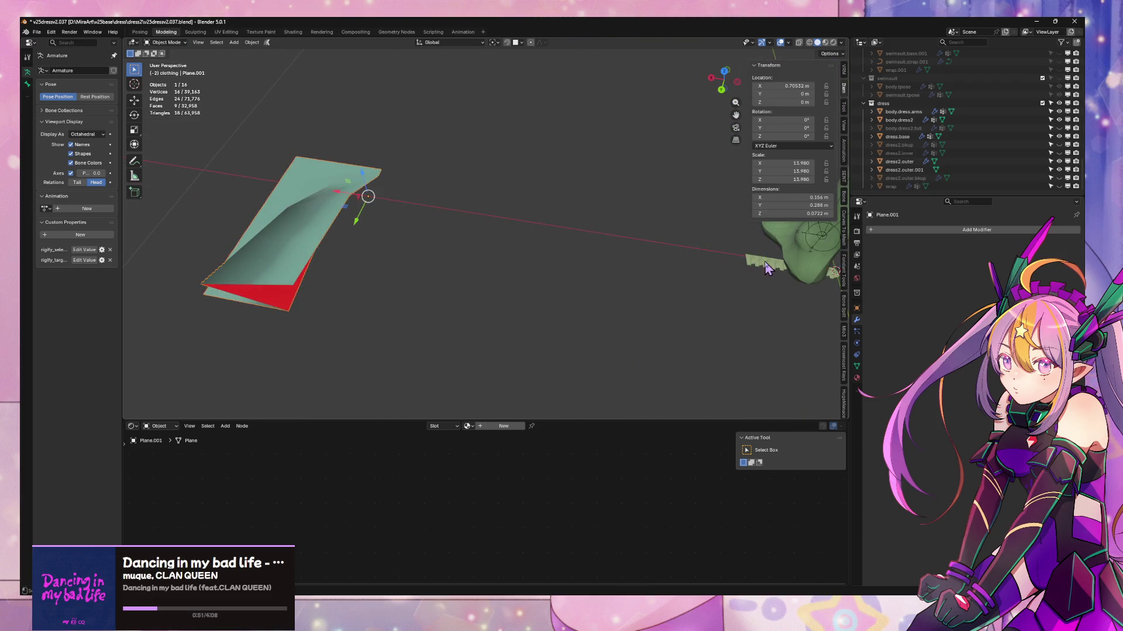
click(374, 236)
shift+click(587, 230)
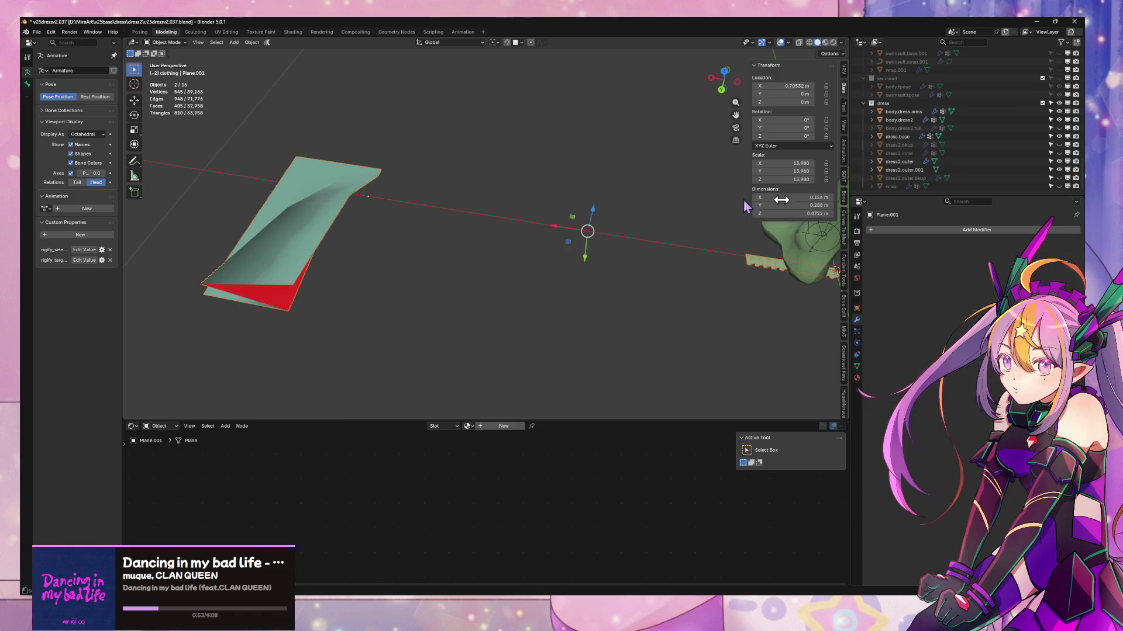
click(978, 231)
mouse_move(959, 227)
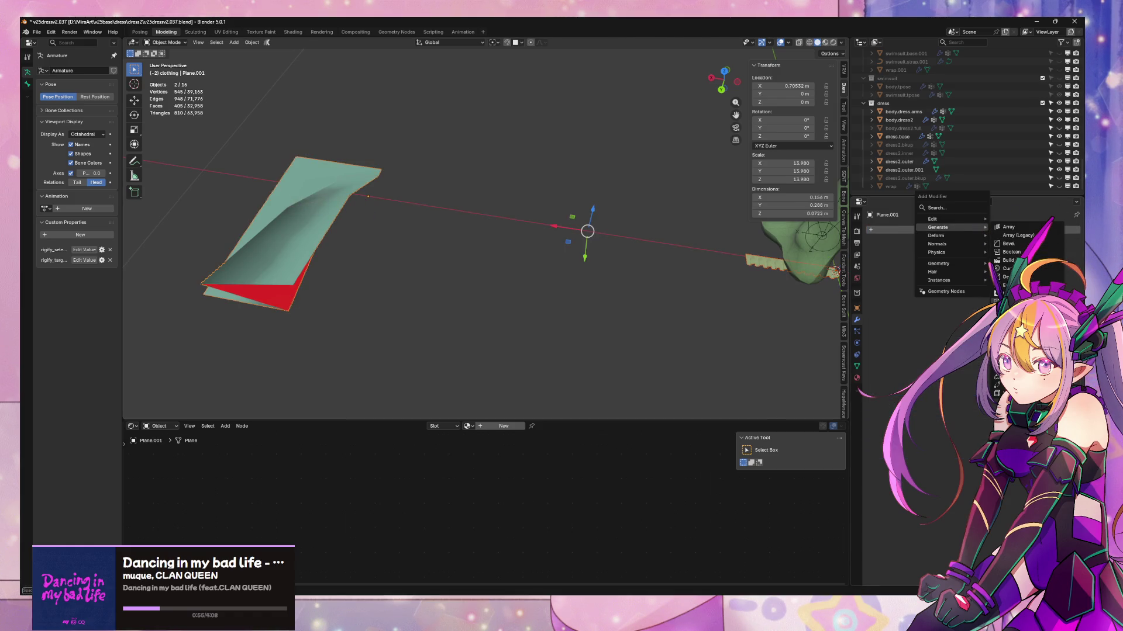
click(1006, 310)
shift+middle_drag(628, 261, 386, 266)
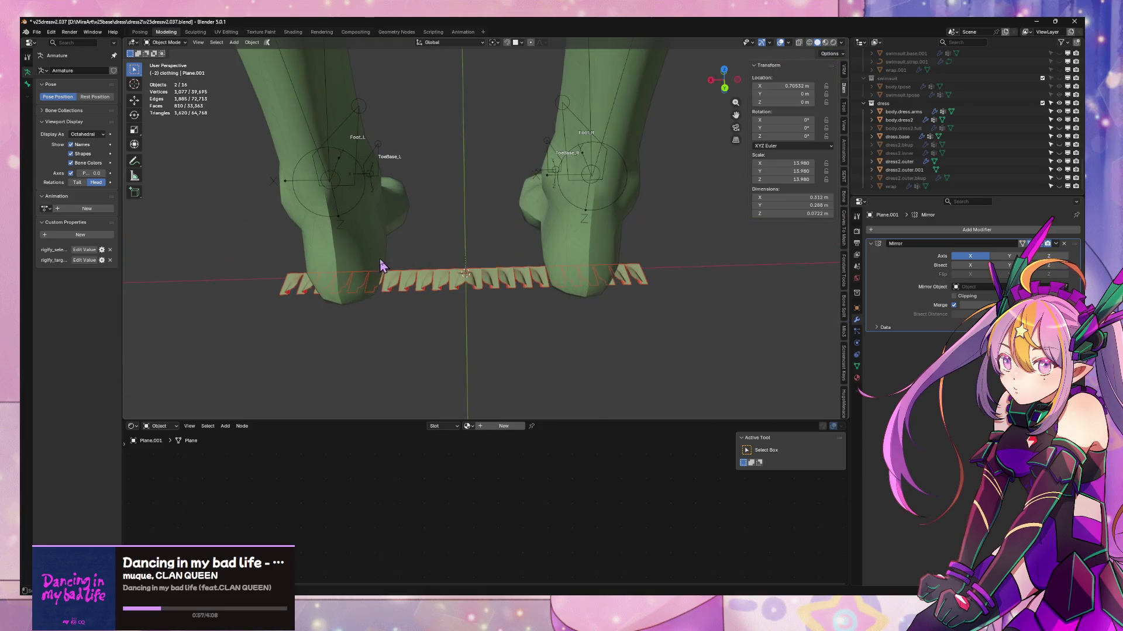
scroll(391, 266, up, 2)
- Move the trim strip's Mirror modifier to the top of its modifier stack
click(509, 311)
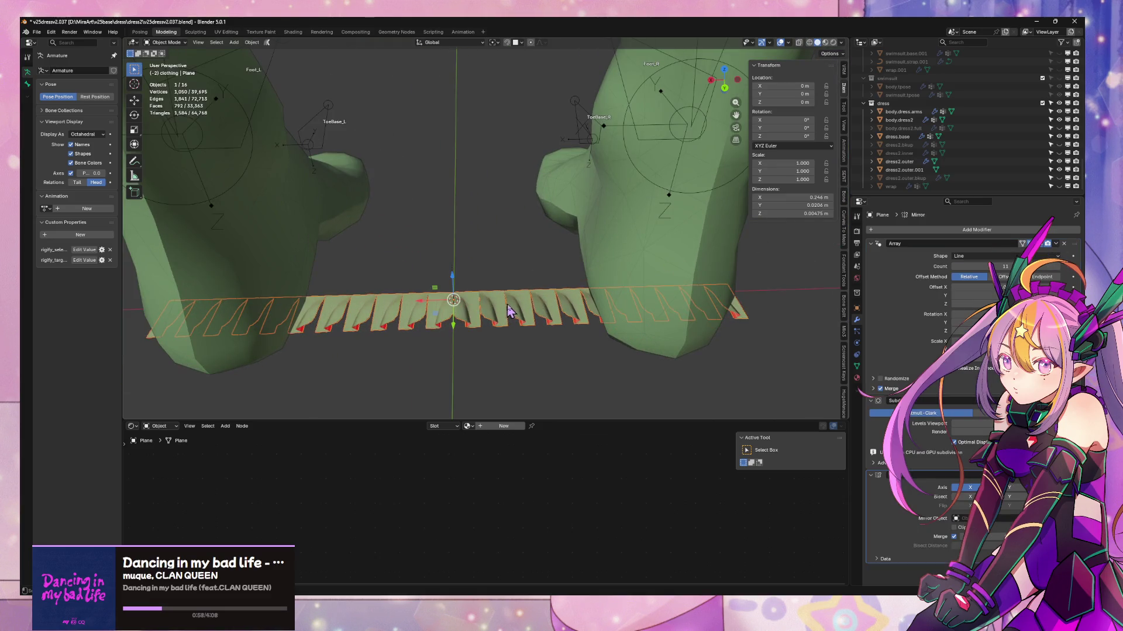
click(972, 231)
drag(1074, 474, 1057, 220)
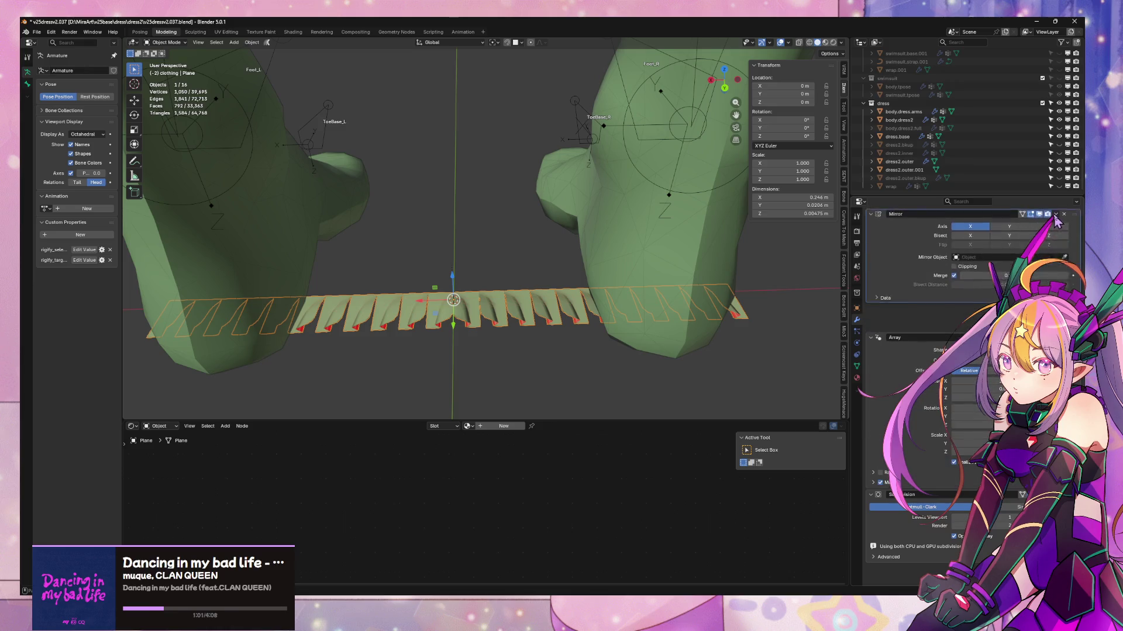
scroll(263, 331, down, 4)
- Add an Array modifier to the fin plane (Plane.001) to repeat the fins
mouse_move(263, 331)
middle_down()
mouse_move(402, 262)
mouse_move(552, 271)
mouse_move(602, 300)
middle_up()
click(532, 291)
key(Tab)
mouse_move(532, 291)
middle_down()
mouse_move(523, 262)
mouse_move(542, 243)
mouse_move(643, 233)
middle_up()
click(936, 230)
mouse_move(934, 232)
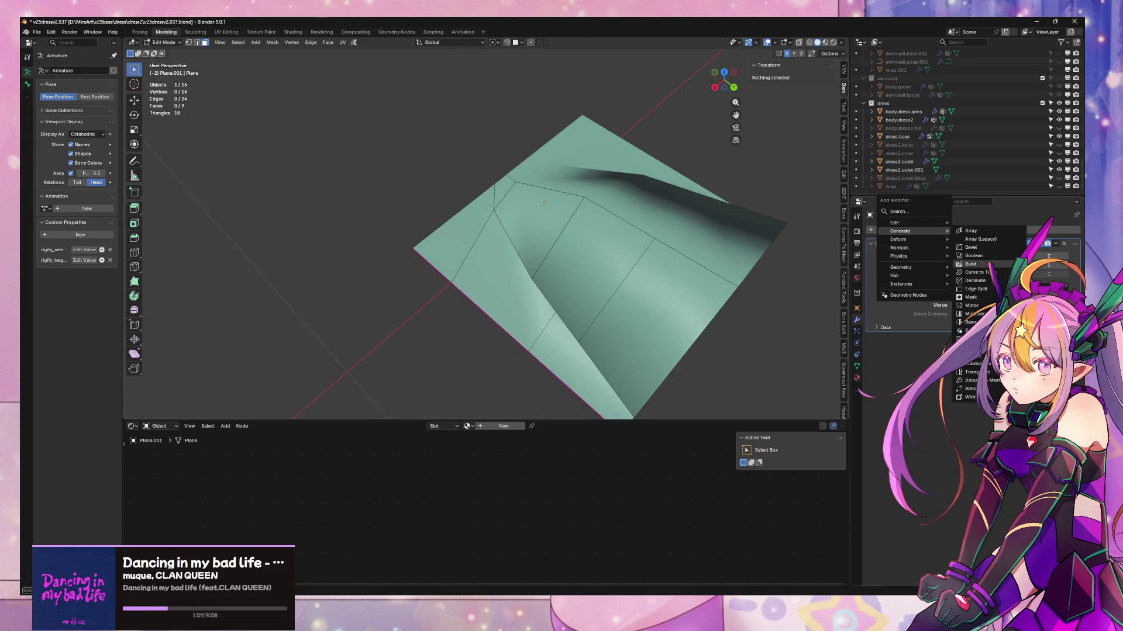
click(996, 242)
mouse_move(813, 222)
middle_down()
mouse_move(562, 195)
mouse_move(536, 221)
mouse_move(481, 228)
mouse_move(631, 245)
middle_up()
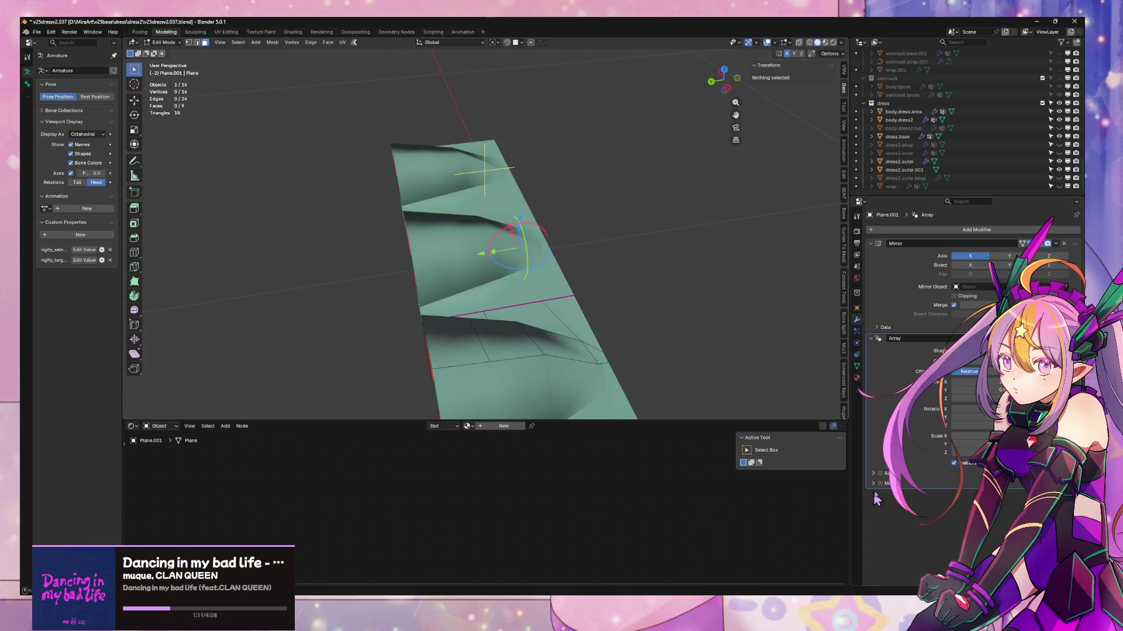
mouse_move(676, 353)
middle_down()
mouse_move(554, 333)
mouse_move(583, 326)
middle_up()
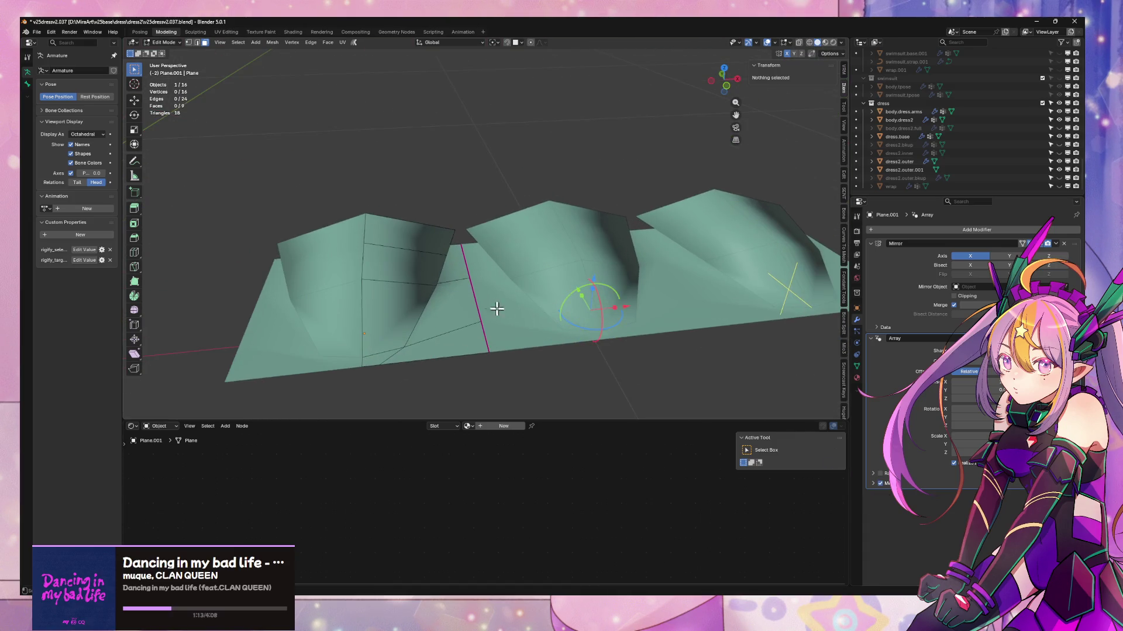
mouse_move(497, 309)
middle_down()
mouse_move(521, 293)
mouse_move(515, 309)
middle_up()
- Extrude the fin's base strip 0.23375 m along X and add a centred loop cut
click(506, 225)
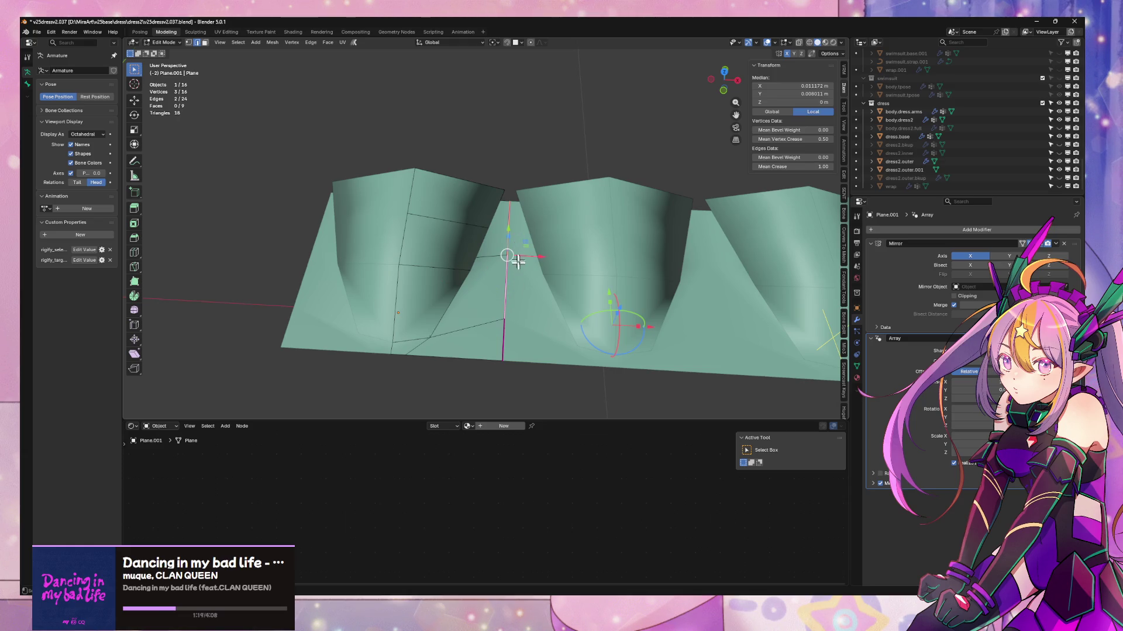
key(e)
key(x)
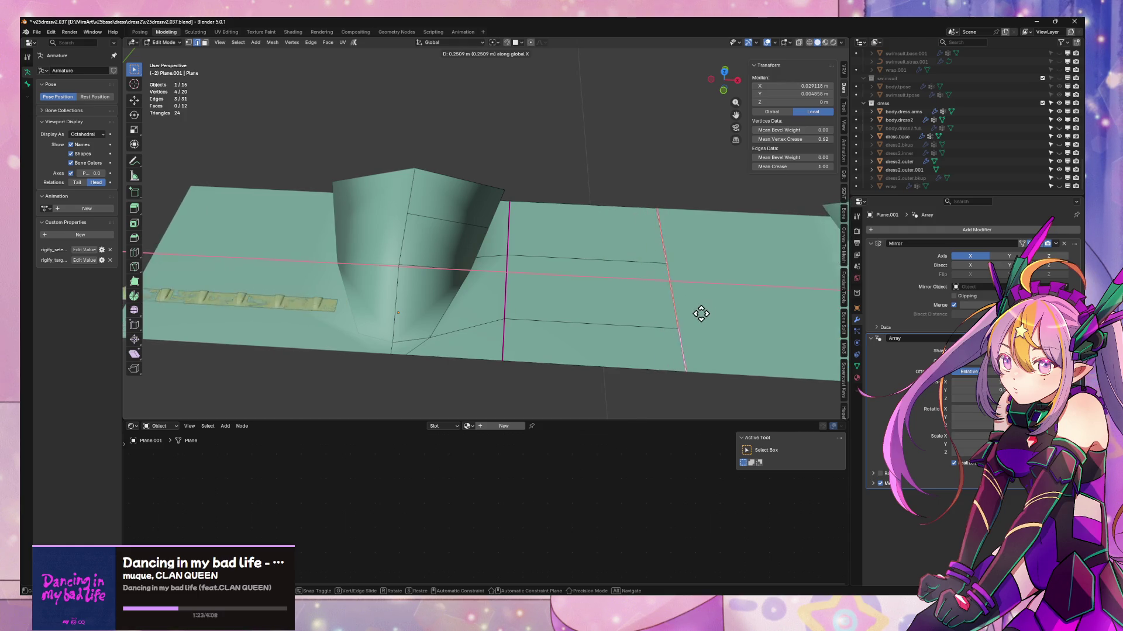
click(701, 314)
mouse_move(672, 296)
middle_down()
mouse_move(676, 268)
mouse_move(616, 239)
mouse_move(591, 238)
mouse_move(574, 296)
mouse_move(567, 246)
mouse_move(589, 237)
mouse_move(591, 303)
mouse_move(580, 307)
mouse_move(508, 261)
mouse_move(585, 266)
mouse_move(556, 257)
mouse_move(575, 263)
middle_up()
key(ctrl+r)
right_click(602, 235)
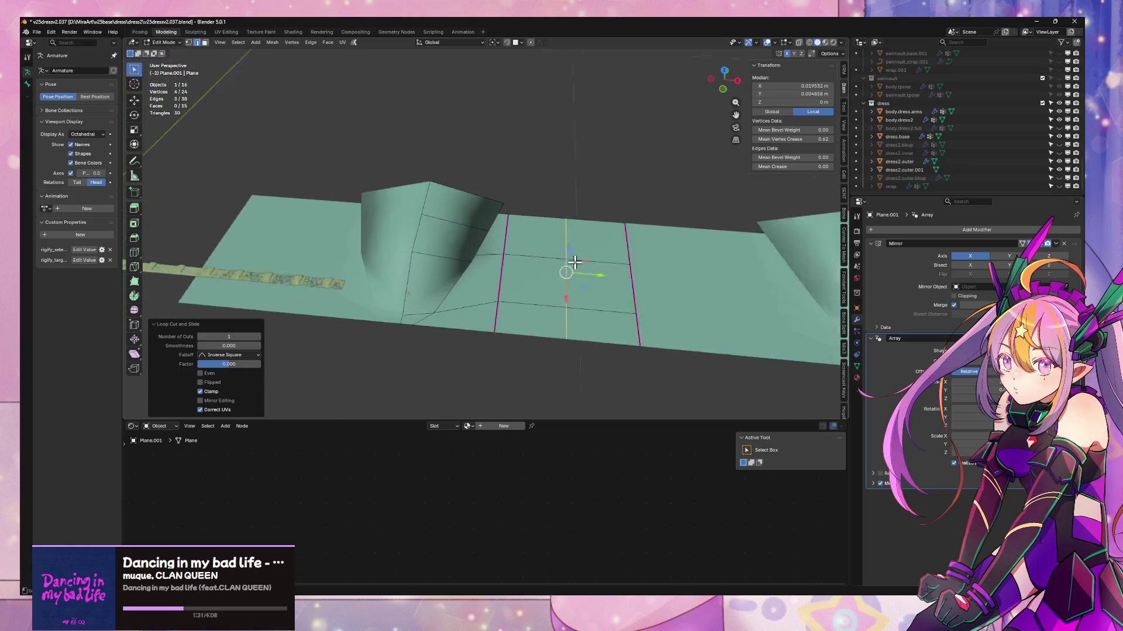
scroll(575, 262, up, 2)
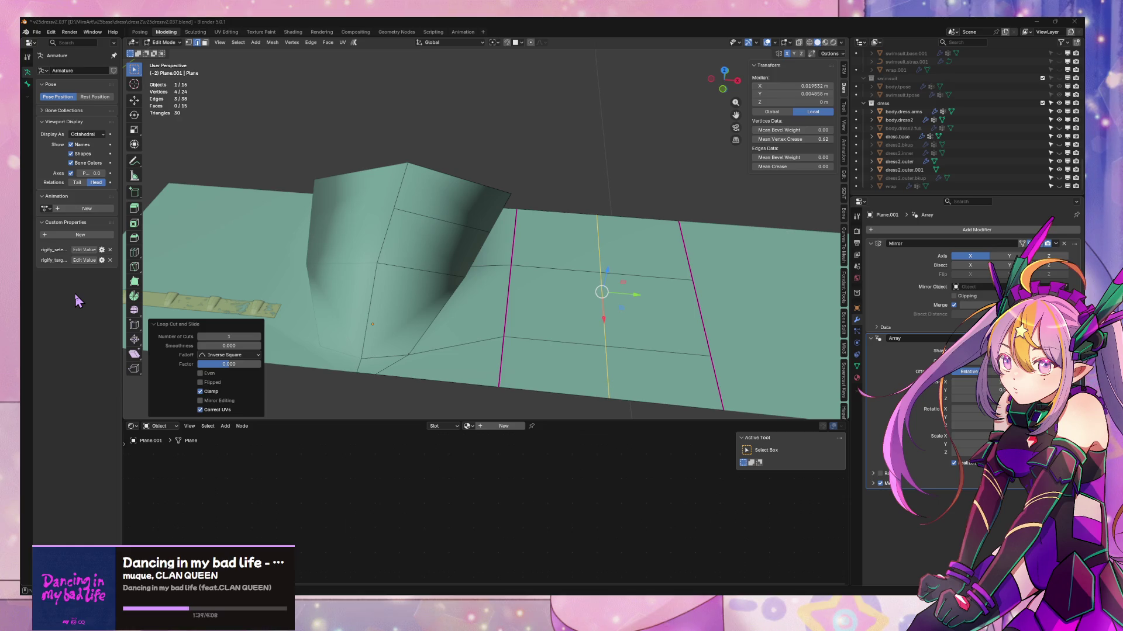
- Select the creased edge loop and raise it about 0.099 m on Z into zigzag pleats
middle_drag(619, 322, 571, 328)
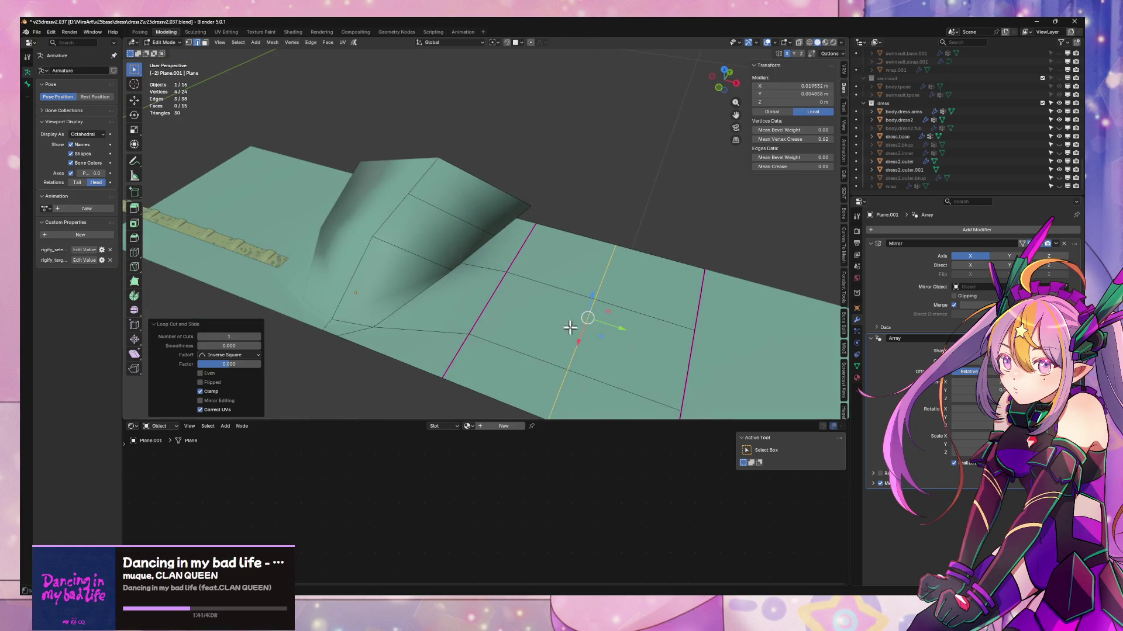
alt+click(492, 302)
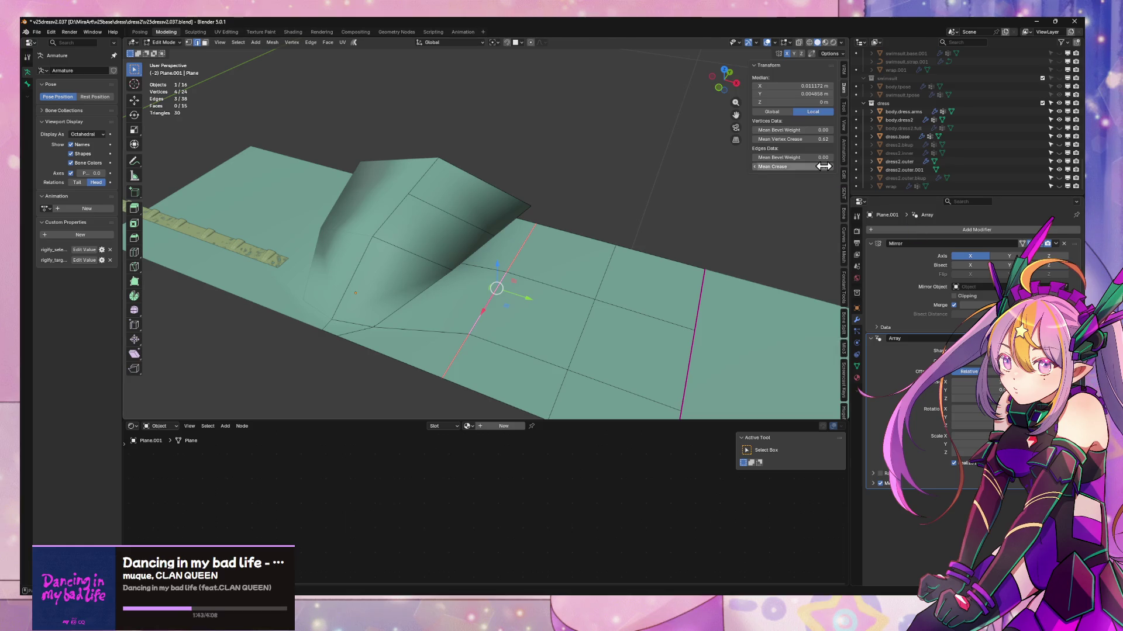
mouse_move(612, 286)
middle_down()
mouse_move(634, 233)
mouse_move(654, 229)
middle_up()
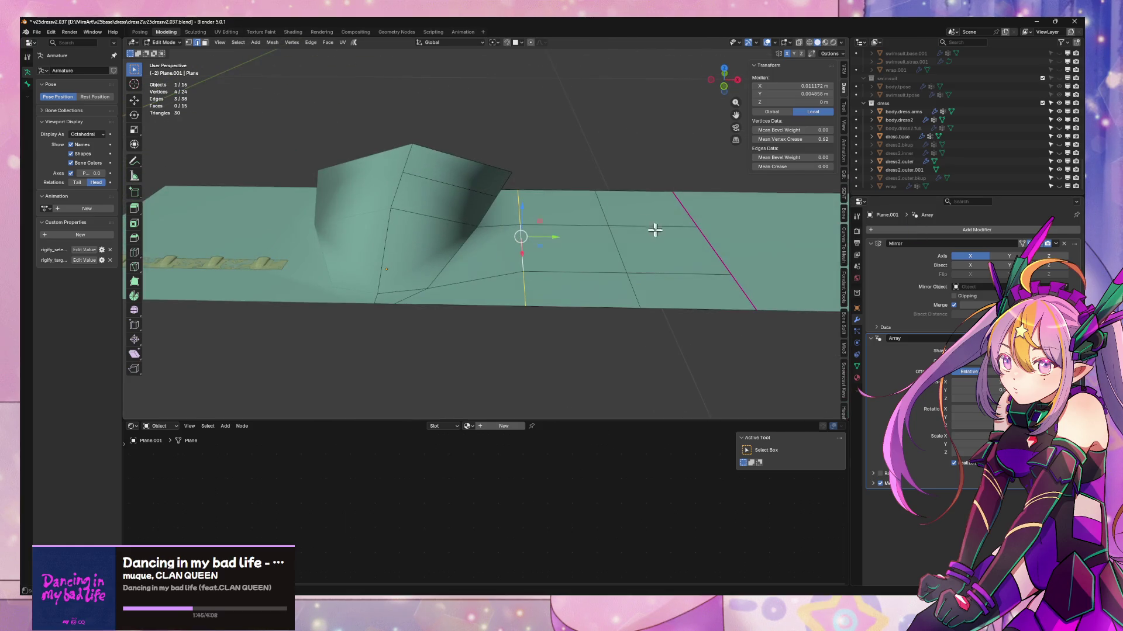
middle_drag(690, 271, 696, 253)
right_click(696, 253)
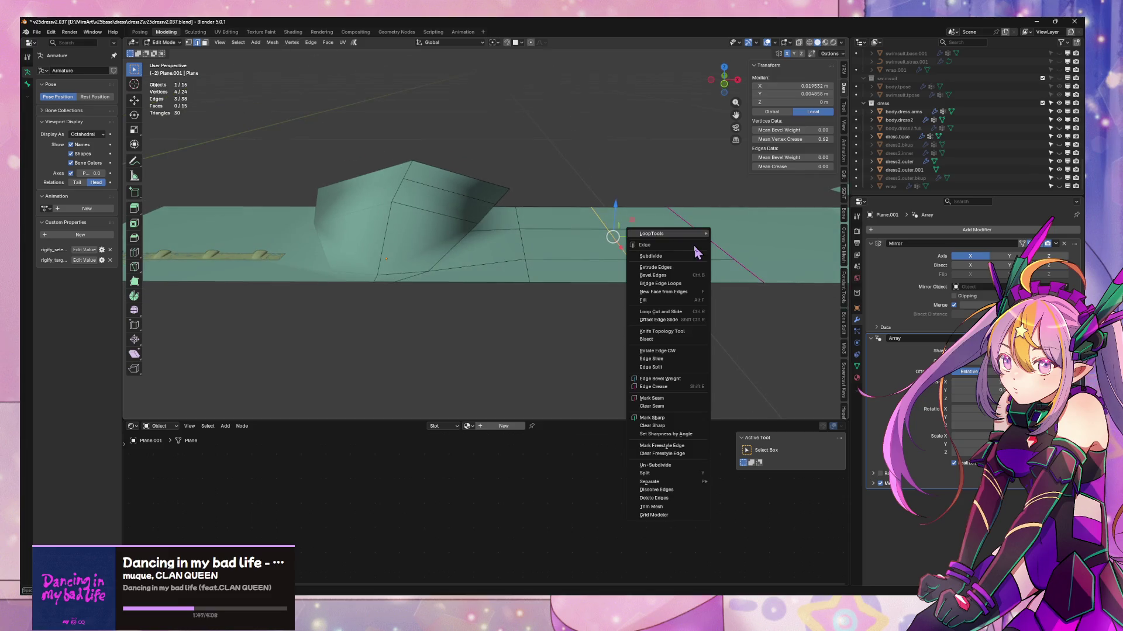
key(Escape)
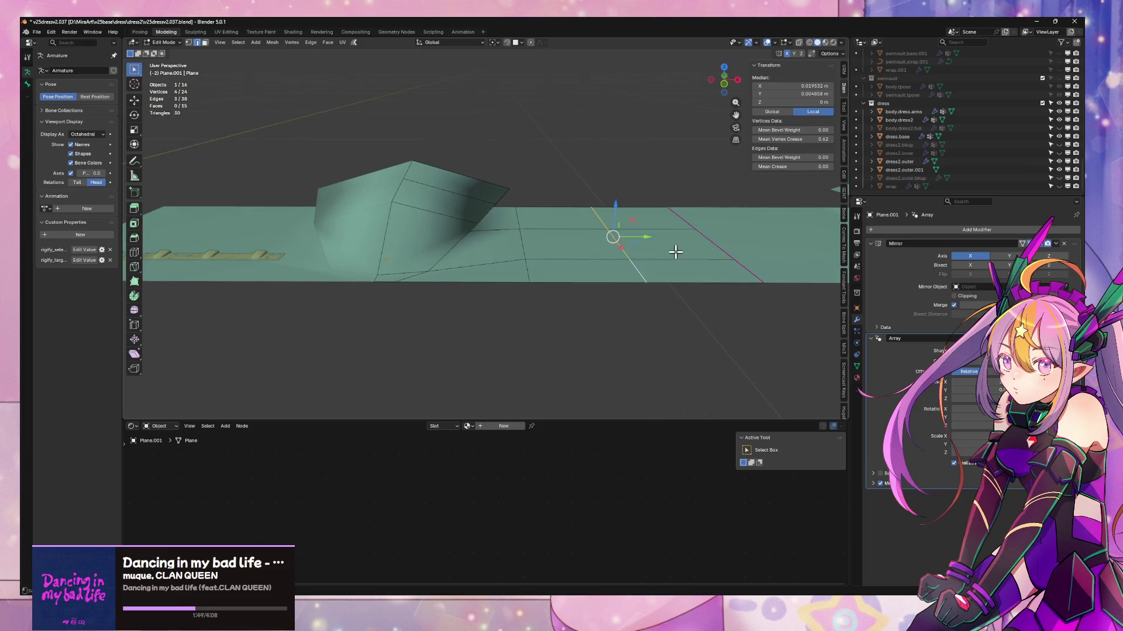
key(g)
key(z)
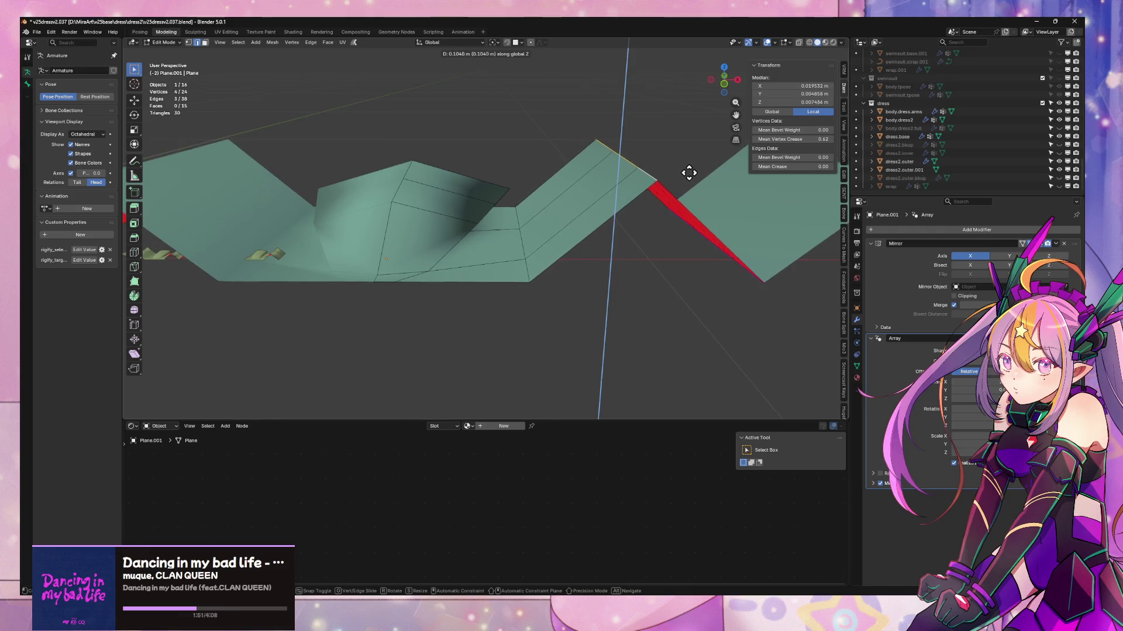
click(690, 175)
middle_drag(684, 187, 679, 228)
- Add a Subdivision Surface modifier to the pleated strip
click(1017, 230)
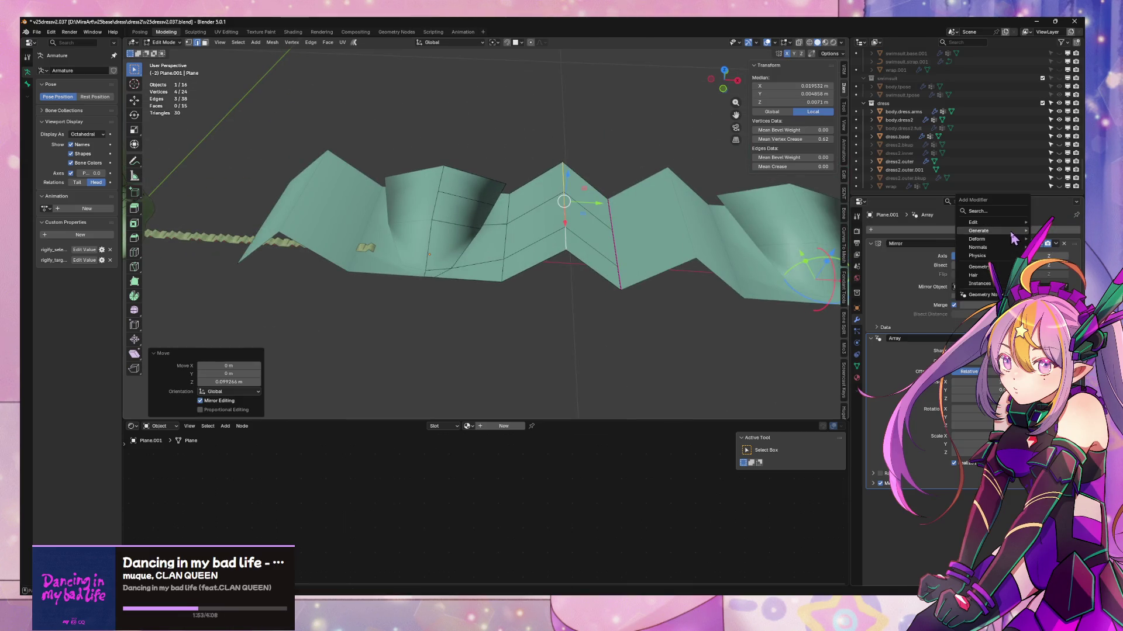
mouse_move(1000, 231)
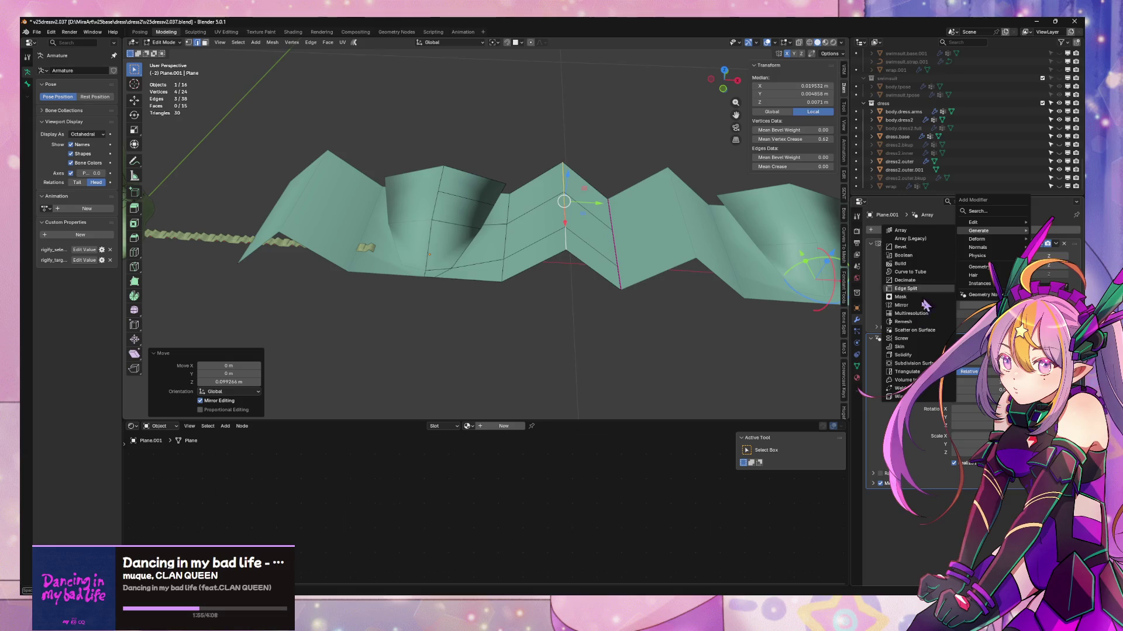
click(925, 364)
mouse_move(710, 293)
middle_down()
mouse_move(630, 358)
mouse_move(659, 293)
mouse_move(683, 283)
middle_up()
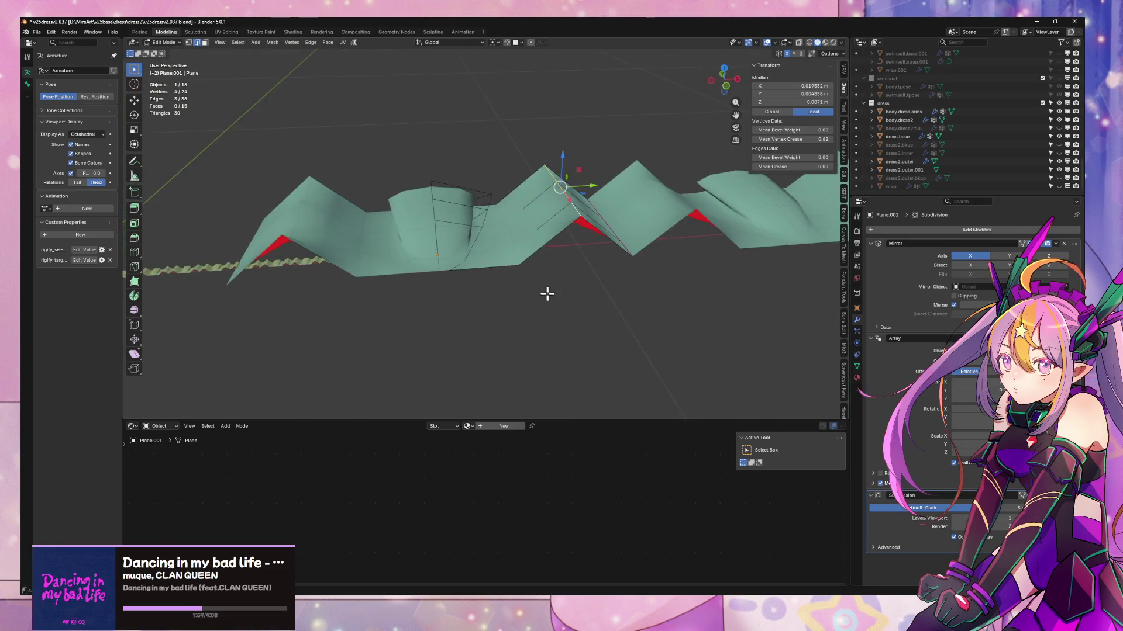
mouse_move(547, 293)
middle_down()
mouse_move(637, 296)
mouse_move(484, 311)
middle_up()
- On the other ruffle strip, move Subdivision Surface above the Array modifier
key(Tab)
click(473, 294)
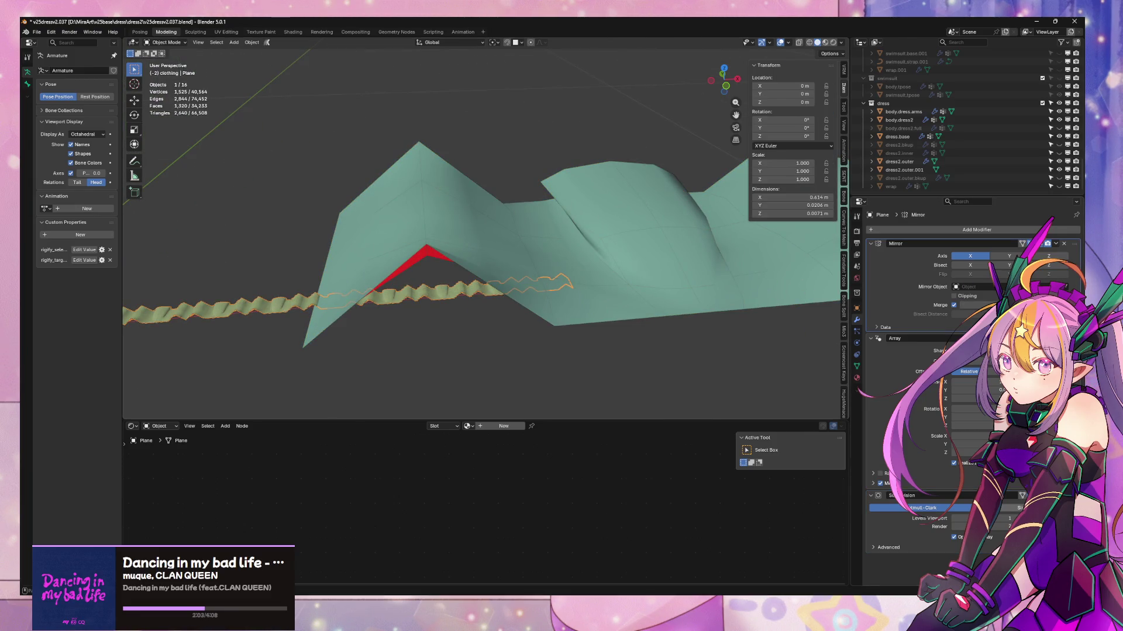
drag(1073, 495, 1073, 338)
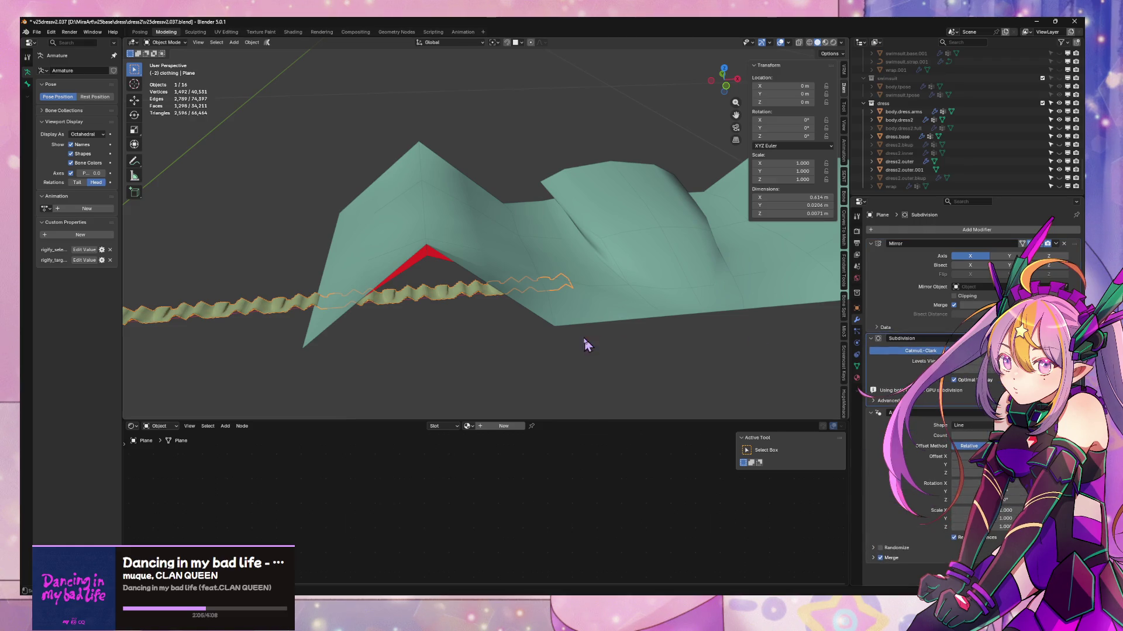
- Undo the zigzag pleat strip back to its flat state
mouse_move(558, 326)
middle_down()
mouse_move(609, 318)
mouse_move(631, 271)
mouse_move(667, 311)
middle_up()
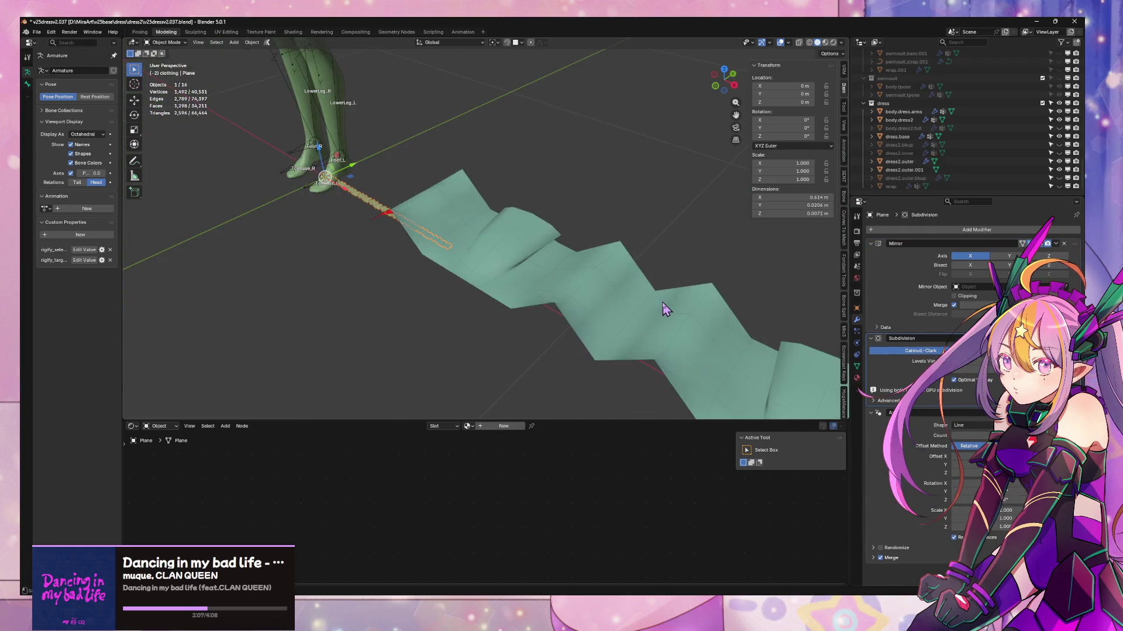
click(604, 315)
key(ctrl+z)
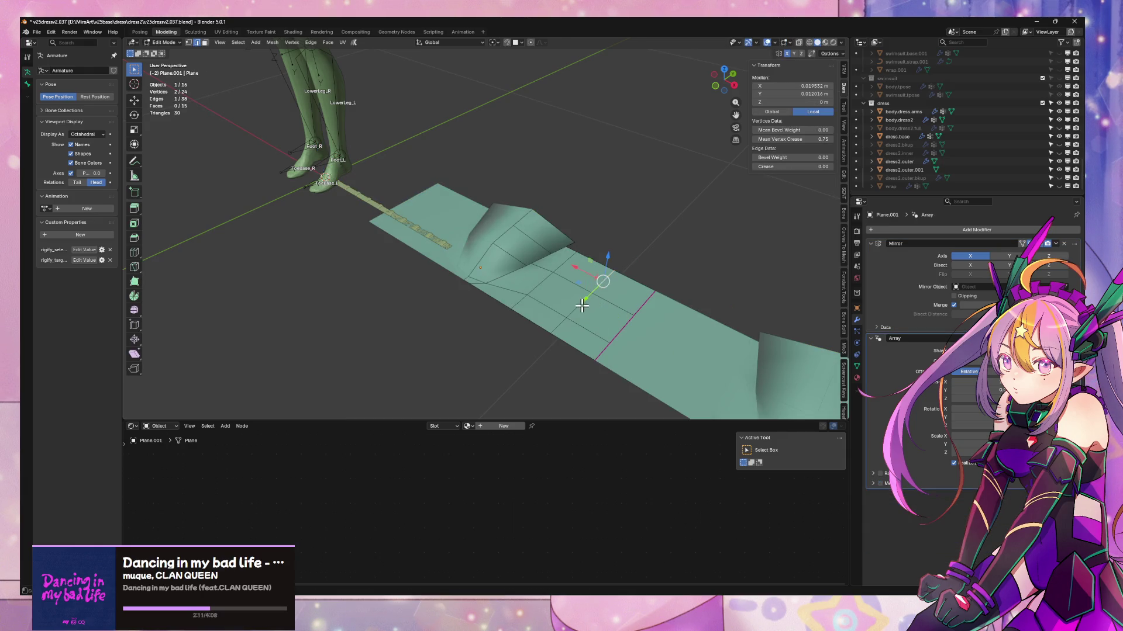
- Raise the selected edges about 0.135 m on Z into taller zigzag pleats
key(g)
key(z)
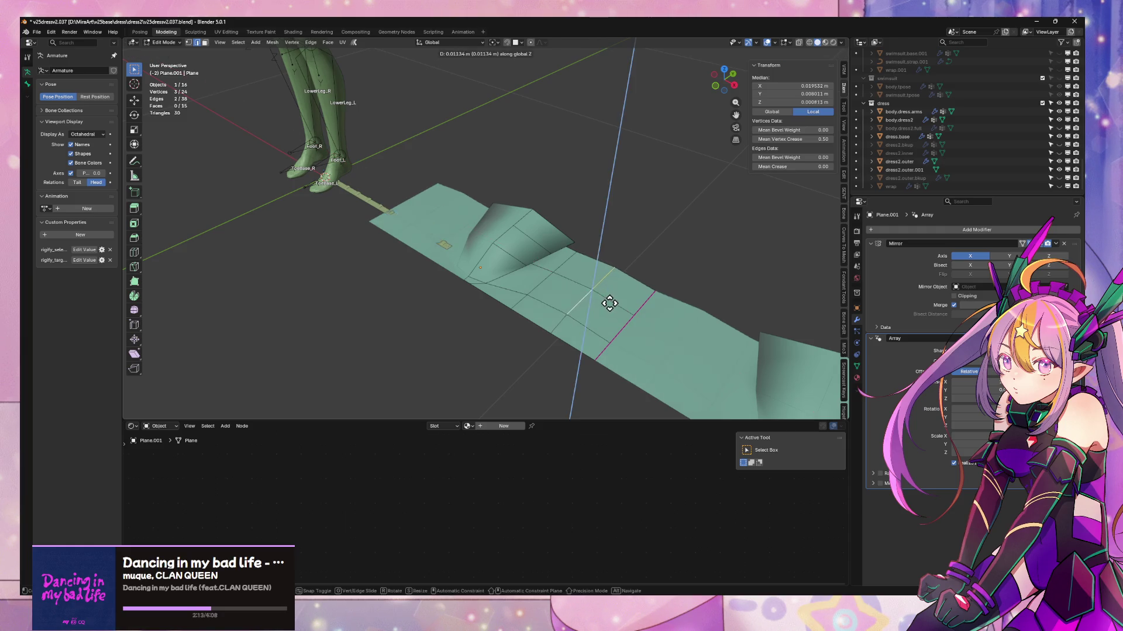
click(624, 271)
middle_drag(601, 291, 622, 250)
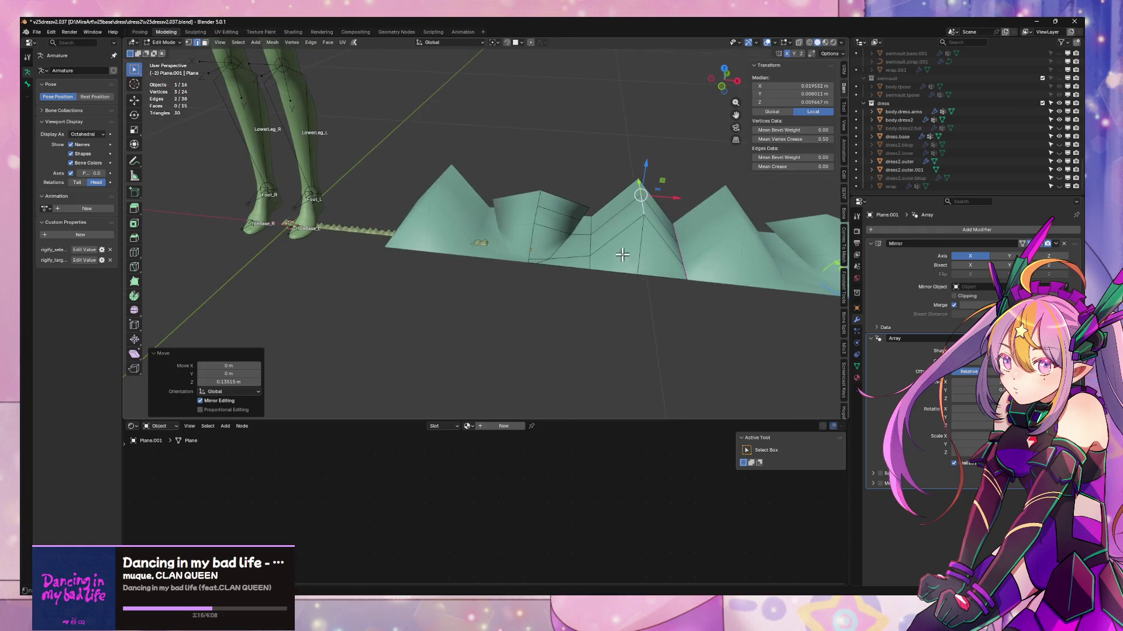
- Add two centred loop cuts across the strip
key(ctrl+r)
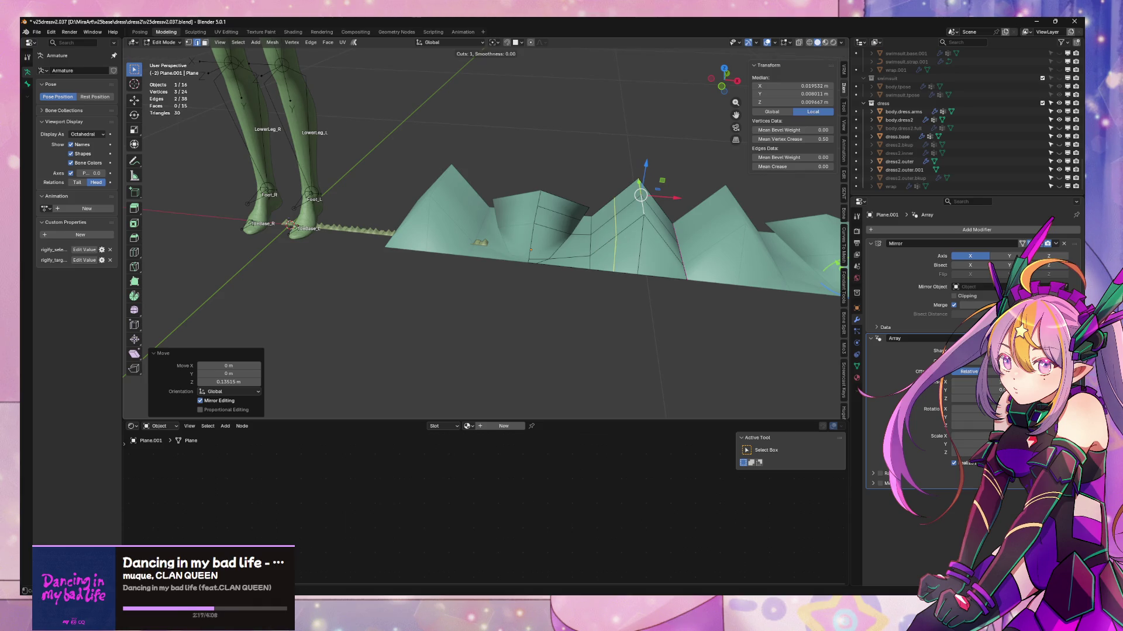
click(644, 247)
right_click(644, 248)
key(ctrl+r)
click(664, 246)
right_click(664, 246)
scroll(638, 251, up, 4)
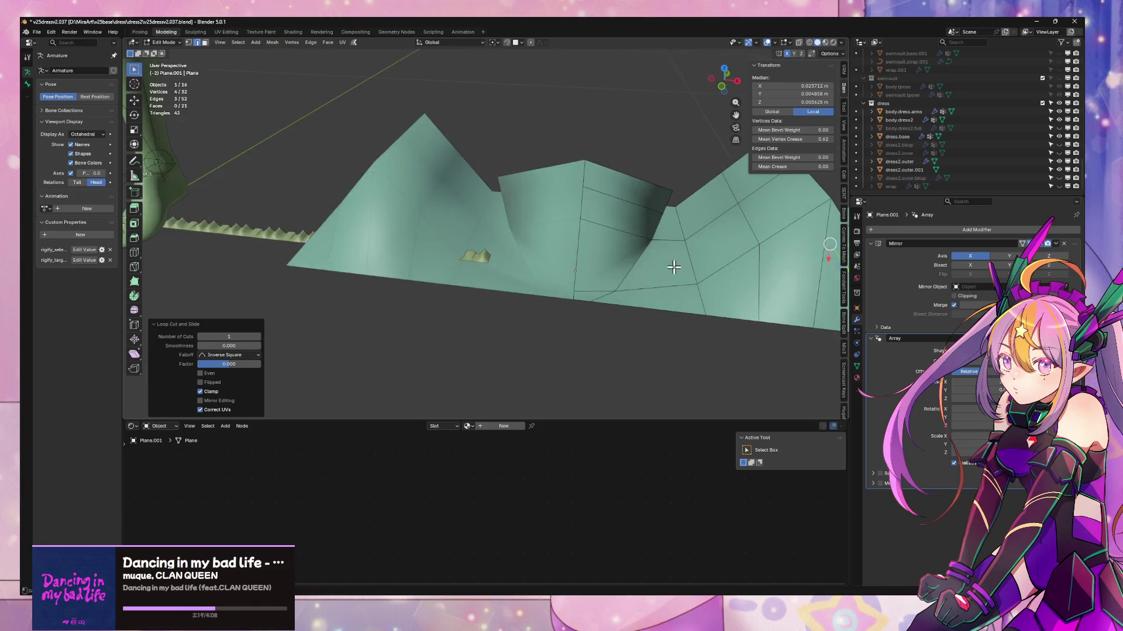
mouse_move(600, 260)
middle_down()
mouse_move(621, 250)
mouse_move(596, 234)
middle_up()
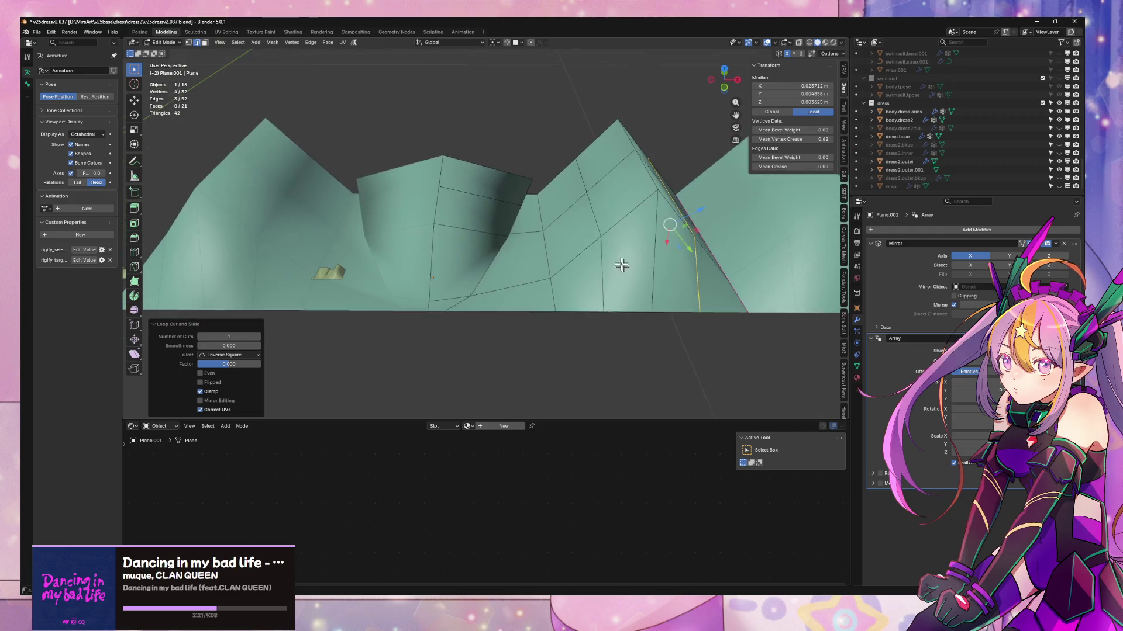
- Select the first new edge loop and shift it sideways along X
click(593, 229)
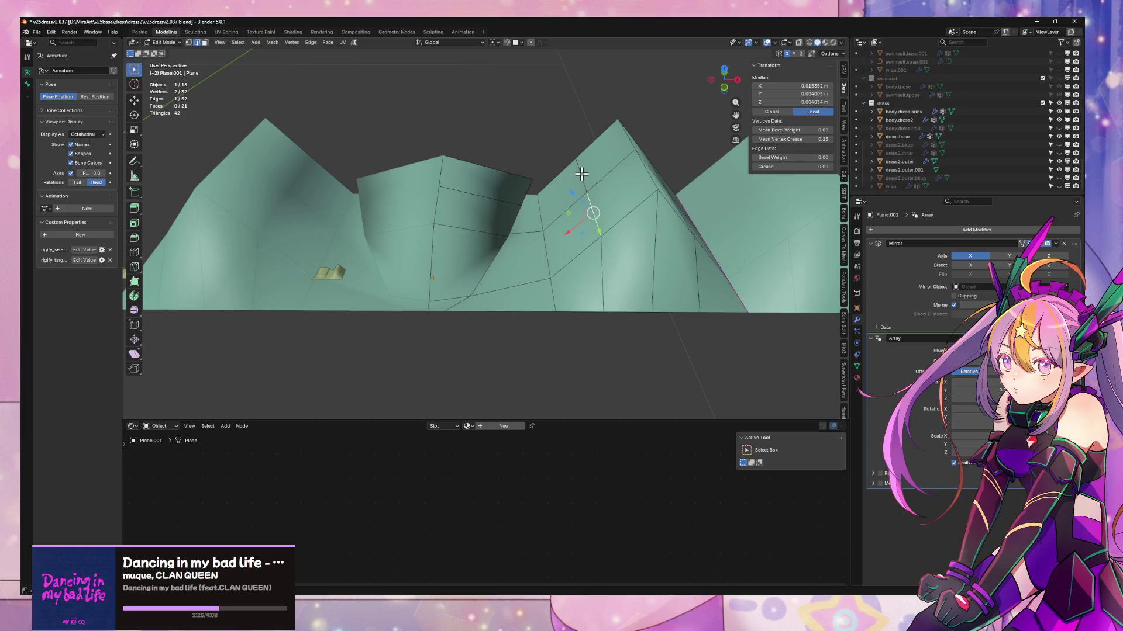
alt+click(583, 175)
key(g)
key(x)
click(617, 194)
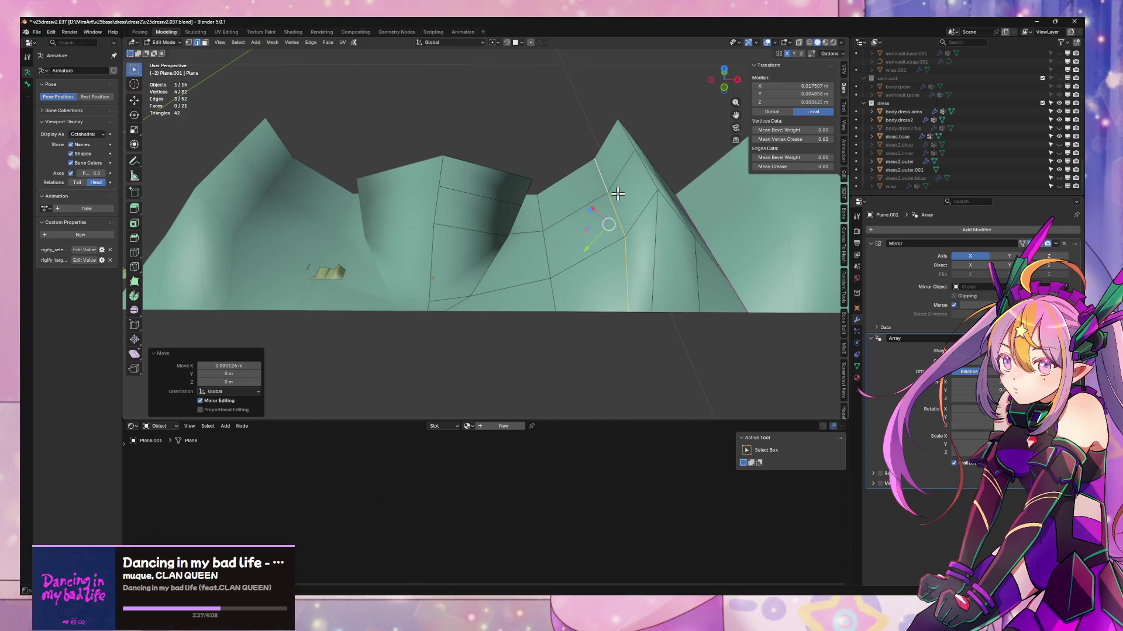
- Move the edge loop beside the pleat vertically on Z
key(1)
click(624, 311)
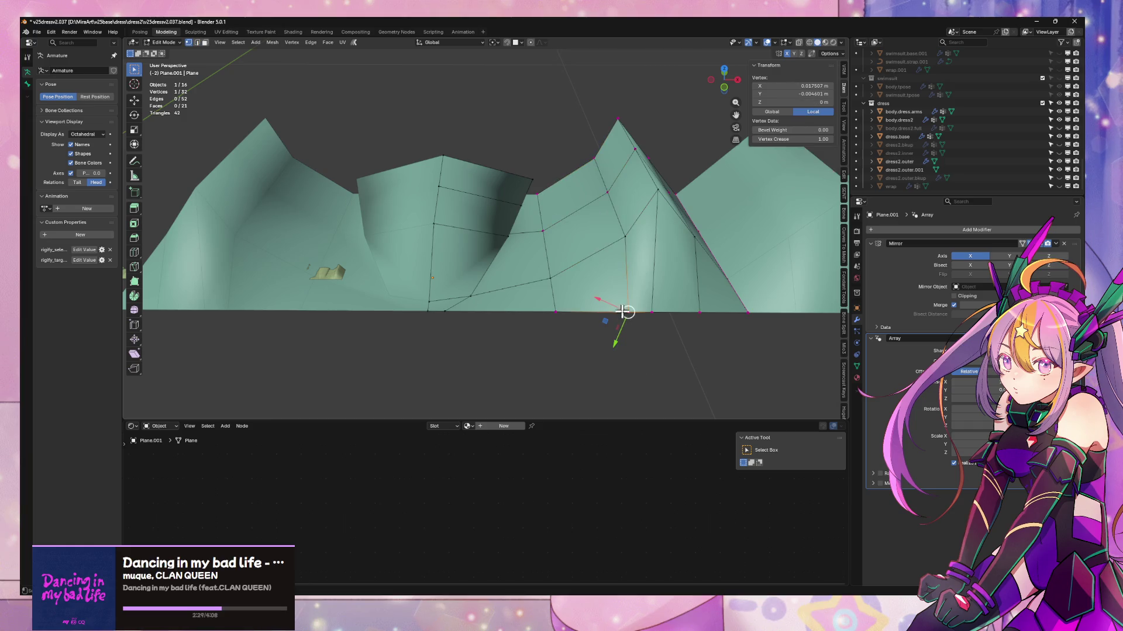
key(2)
alt+click(597, 186)
key(g)
key(z)
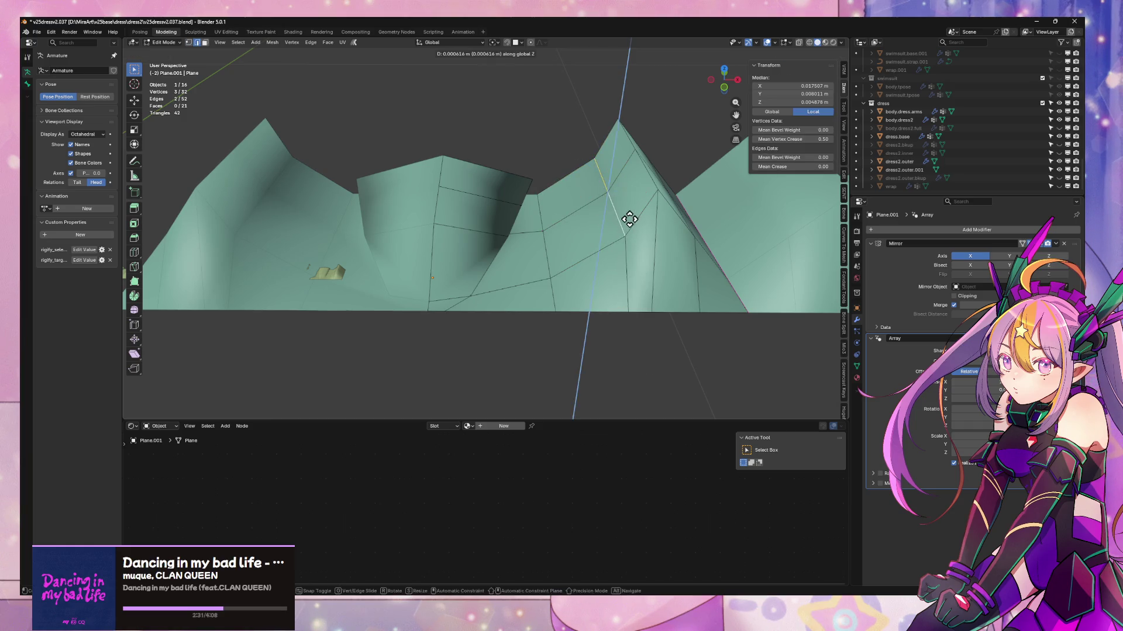
click(632, 244)
- Shift the pleat's peak edge about -0.041 m along X to narrow the fold
click(646, 176)
key(g)
key(z)
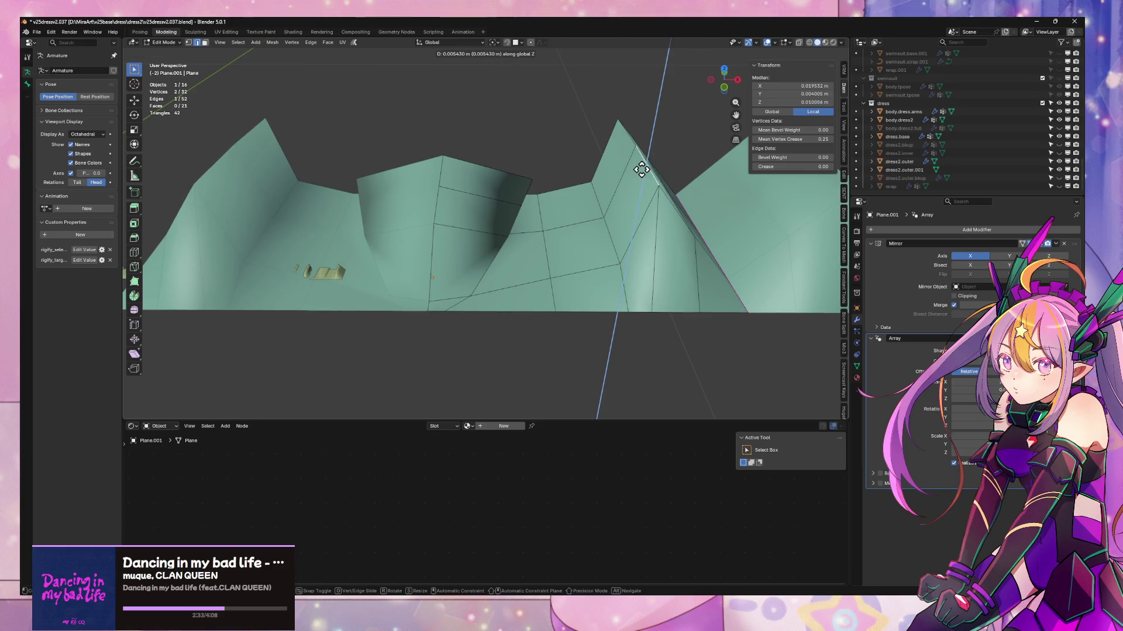
key(Escape)
key(g)
key(x)
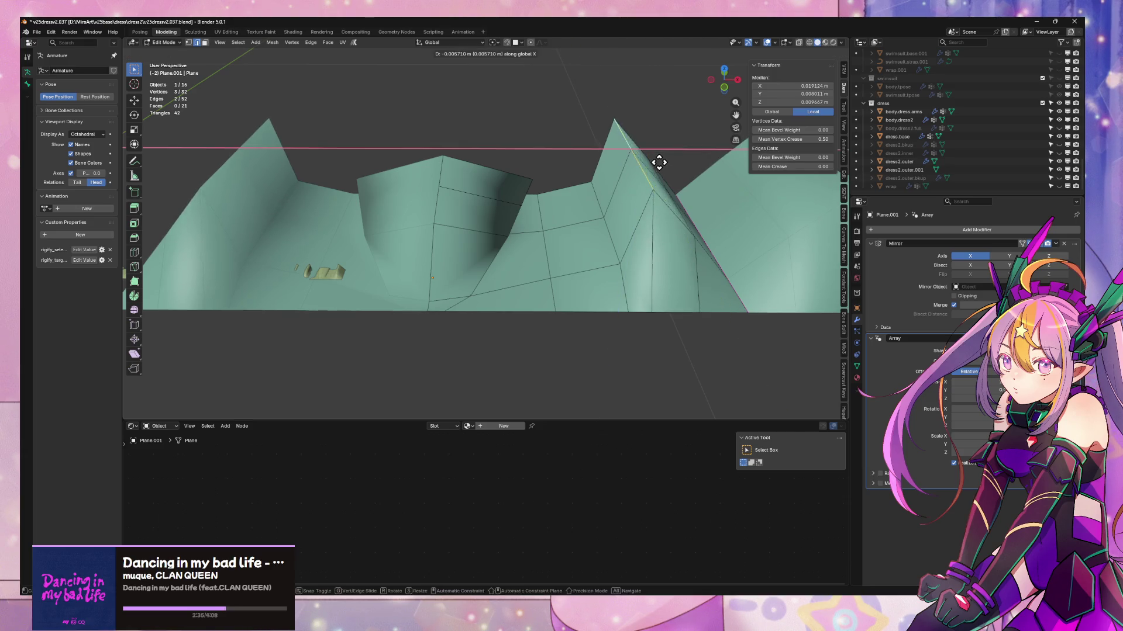
click(616, 175)
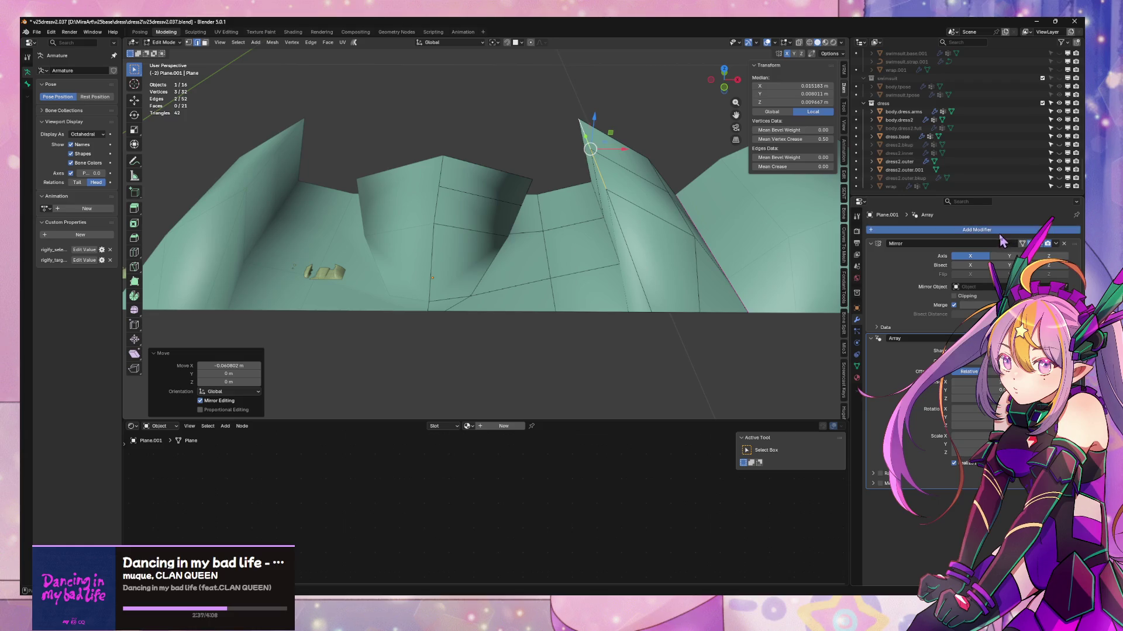
- Add a Subdivision Surface modifier to the pleated strip
click(978, 230)
mouse_move(973, 234)
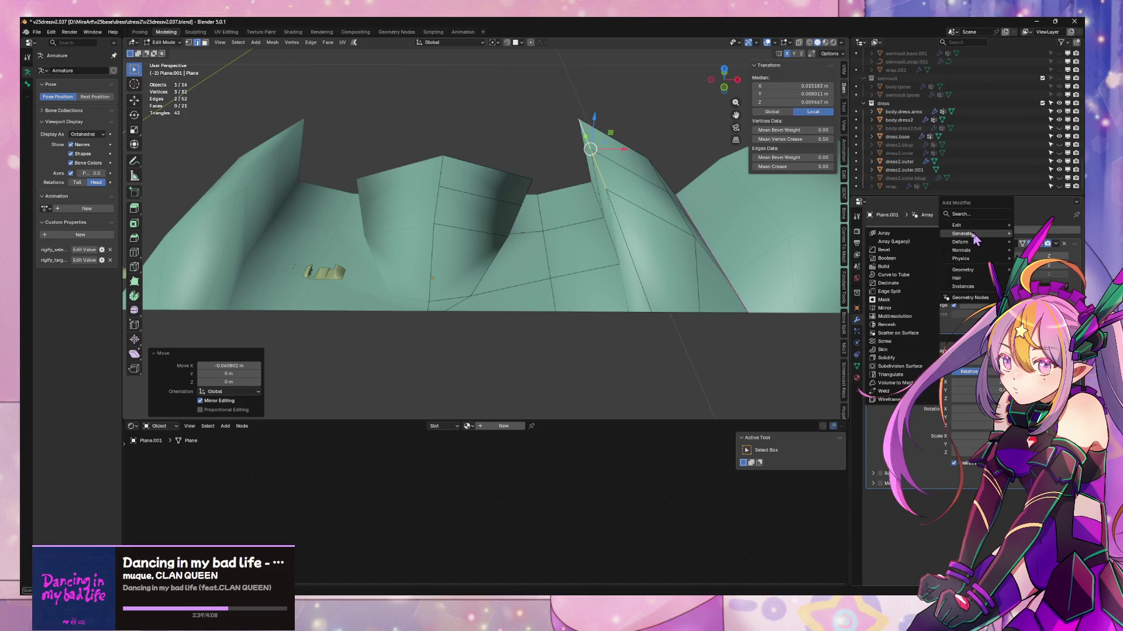
click(903, 366)
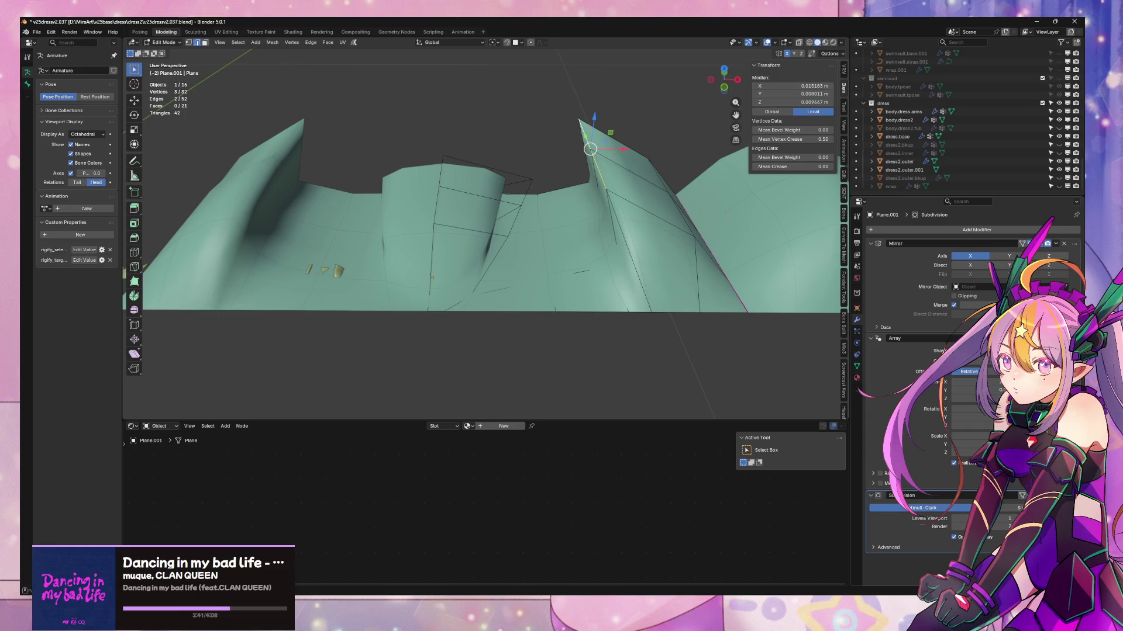
mouse_move(605, 229)
middle_down()
mouse_move(621, 230)
mouse_move(635, 327)
middle_up()
- Lower the middle pleat's crease, dissolve its faces, then dissolve the ridge vertices
mouse_move(503, 218)
mouse_down()
mouse_move(569, 363)
mouse_move(584, 356)
mouse_up()
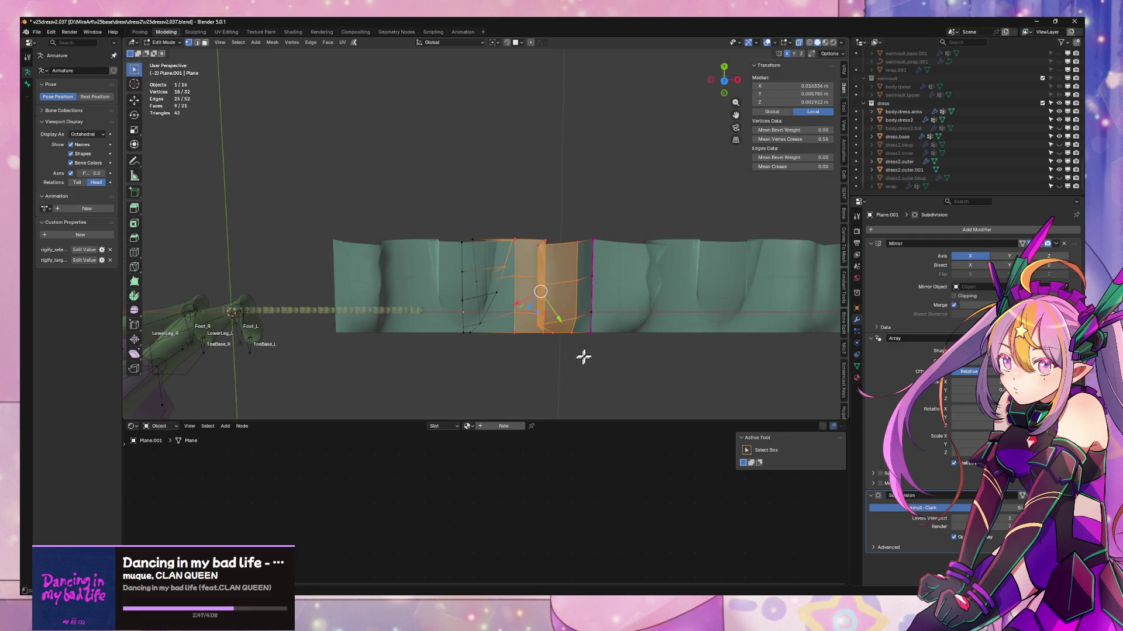
drag(826, 141, 826, 141)
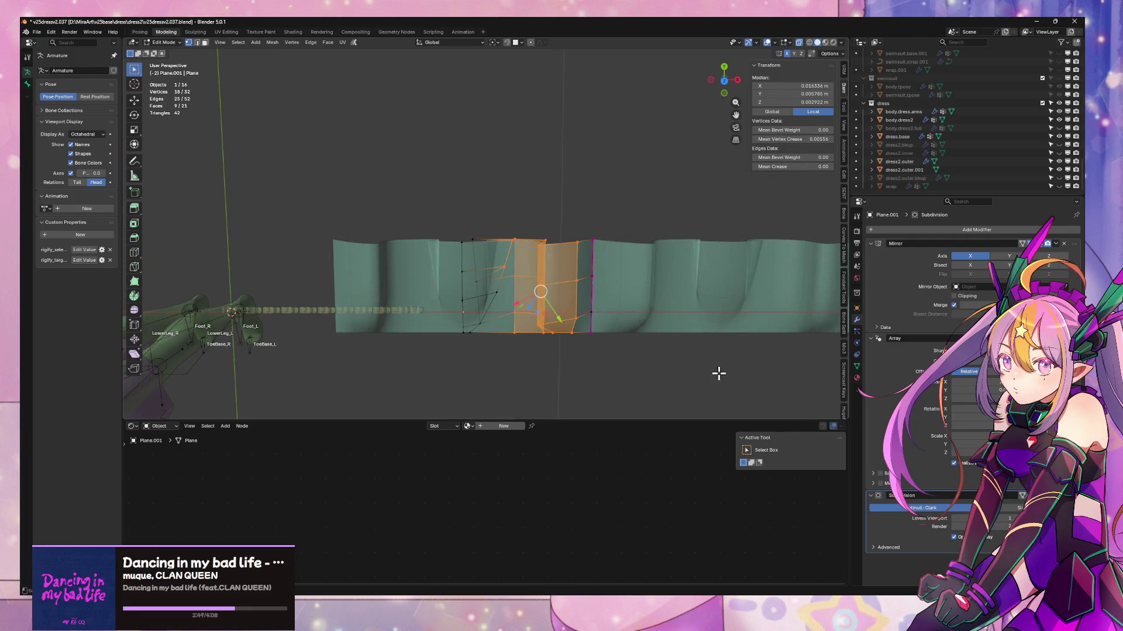
mouse_move(718, 373)
middle_down()
mouse_move(735, 275)
mouse_move(601, 291)
mouse_move(649, 286)
mouse_move(535, 331)
mouse_move(571, 308)
mouse_move(587, 325)
mouse_move(574, 316)
mouse_move(693, 341)
mouse_move(687, 404)
mouse_move(606, 43)
mouse_move(493, 123)
mouse_move(577, 238)
mouse_move(518, 170)
mouse_move(546, 200)
mouse_move(504, 207)
middle_up()
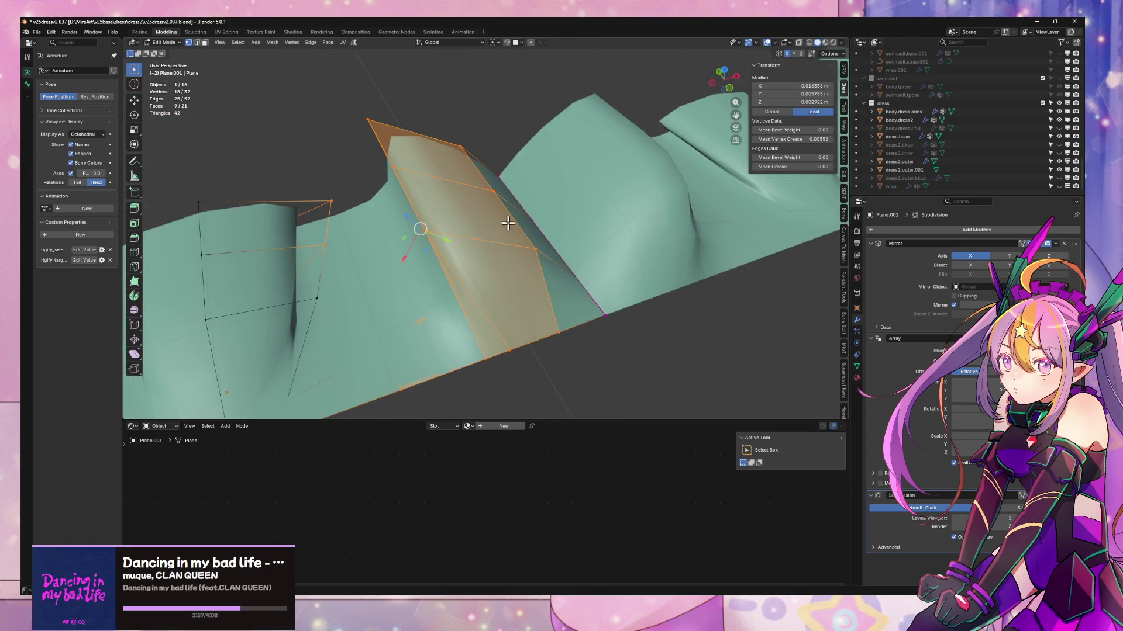
key(ctrl+x)
mouse_move(401, 193)
middle_down()
mouse_move(494, 201)
mouse_move(506, 221)
mouse_move(471, 228)
mouse_move(475, 195)
mouse_move(511, 215)
mouse_move(471, 193)
middle_up()
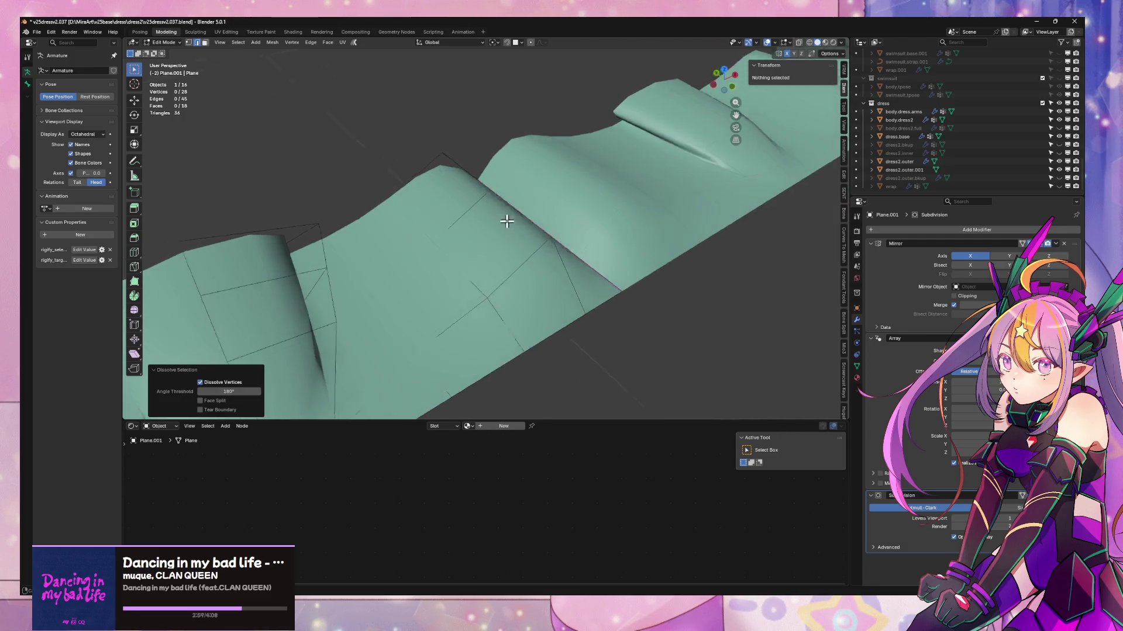
alt+click(505, 201)
key(ctrl+x)
- Cut a centred edge loop across the flat centre and raise it on Z
key(ctrl+r)
click(479, 187)
right_click(479, 187)
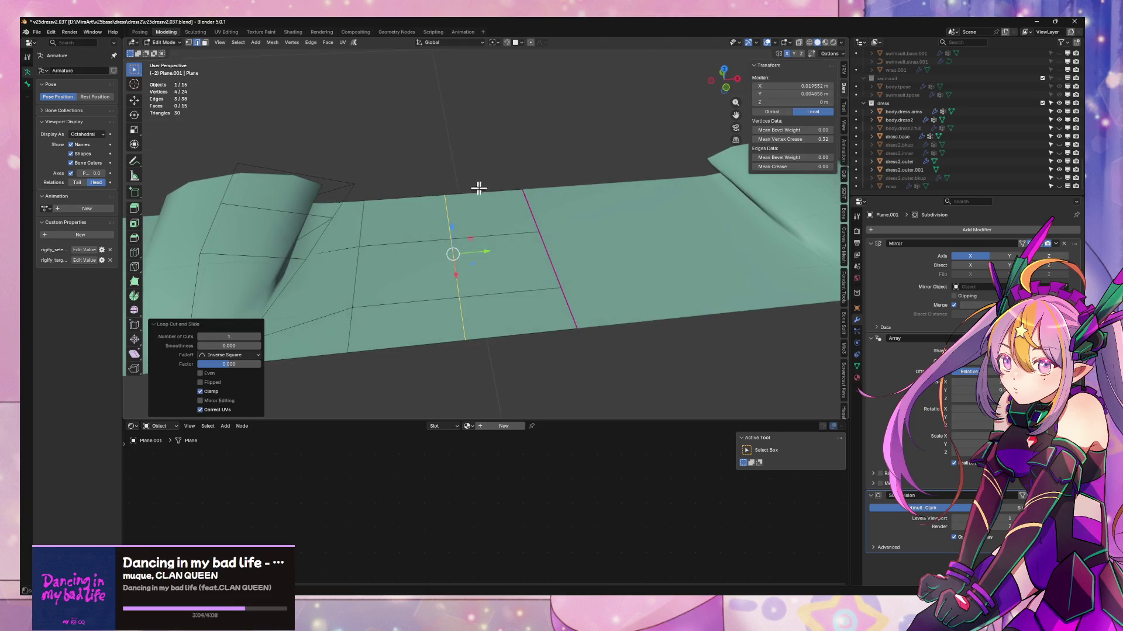
key(g)
key(z)
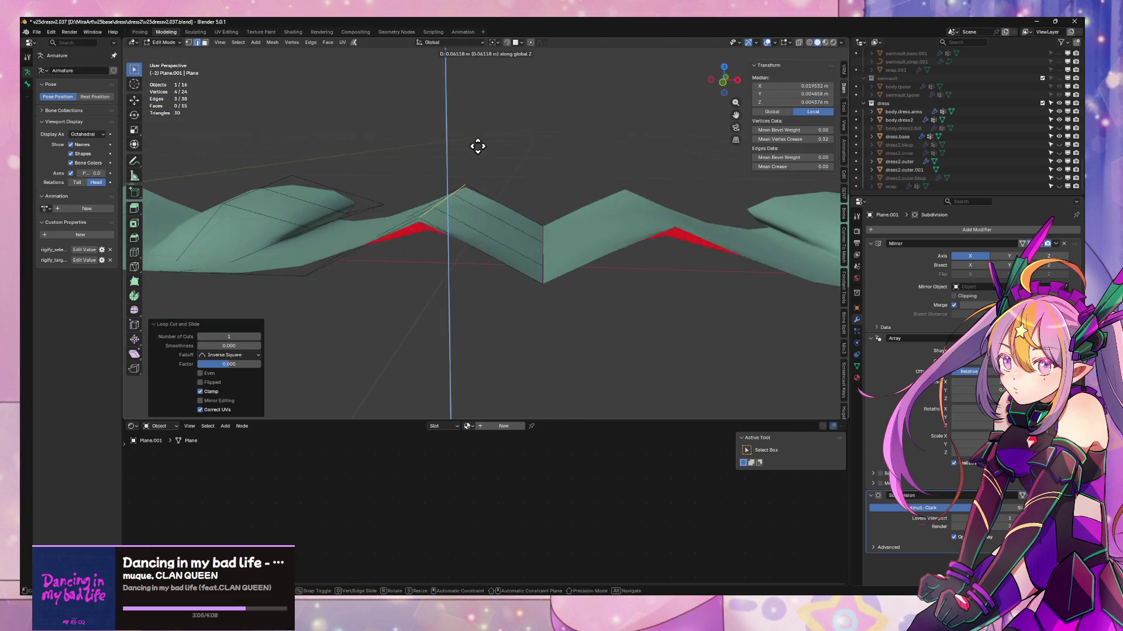
mouse_move(486, 79)
middle_down()
mouse_move(503, 181)
mouse_move(549, 193)
mouse_move(577, 148)
mouse_move(586, 81)
middle_up()
click(585, 82)
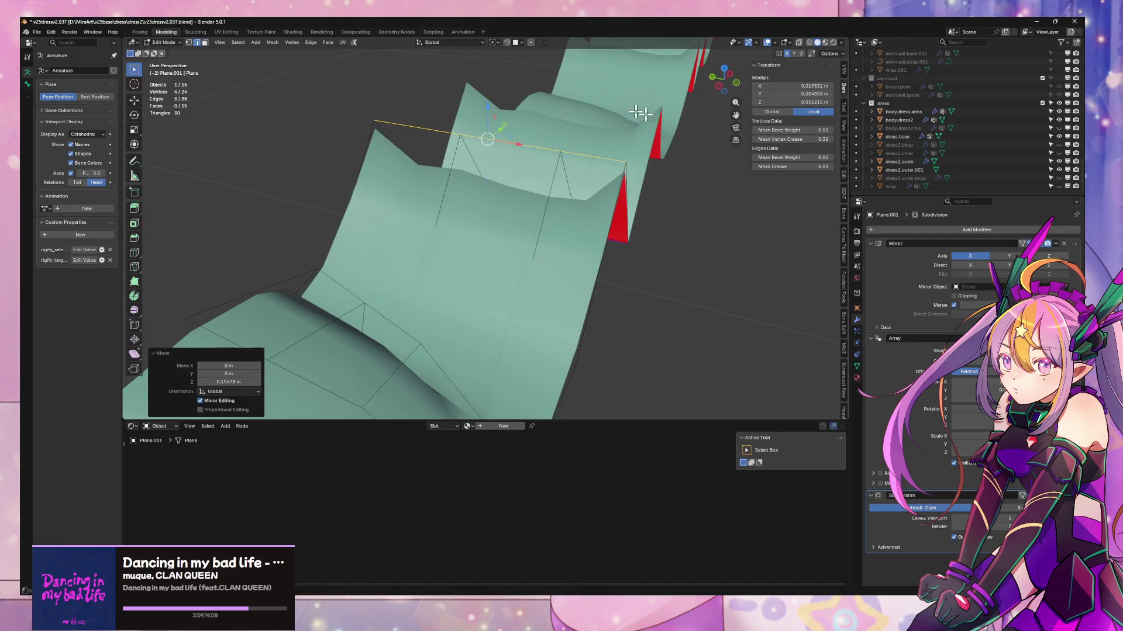
- Clear the selected edge's crease and raise it about 0.048 m on Z
key(BackSpace)
mouse_move(807, 164)
middle_down()
mouse_move(677, 170)
mouse_move(632, 152)
middle_up()
key(g)
key(z)
click(518, 108)
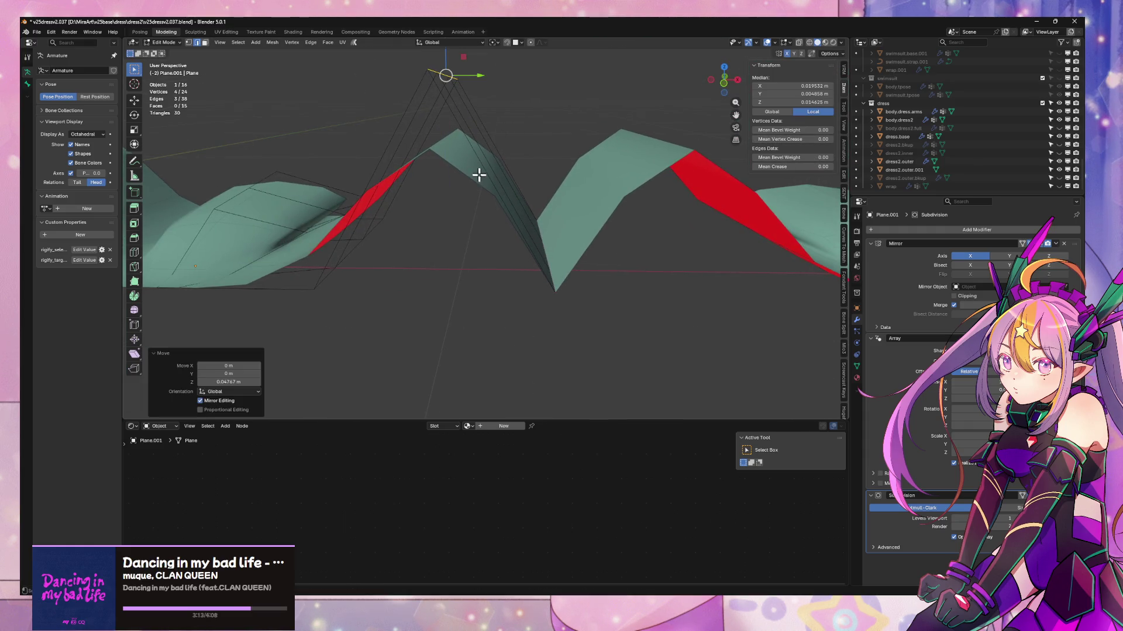
mouse_move(476, 170)
middle_down()
mouse_move(584, 178)
mouse_move(684, 236)
middle_up()
- Move Subdivision Surface above Array and cut a slid edge loop across the fold
drag(994, 495, 994, 332)
middle_drag(526, 263, 581, 226)
key(ctrl+r)
click(470, 140)
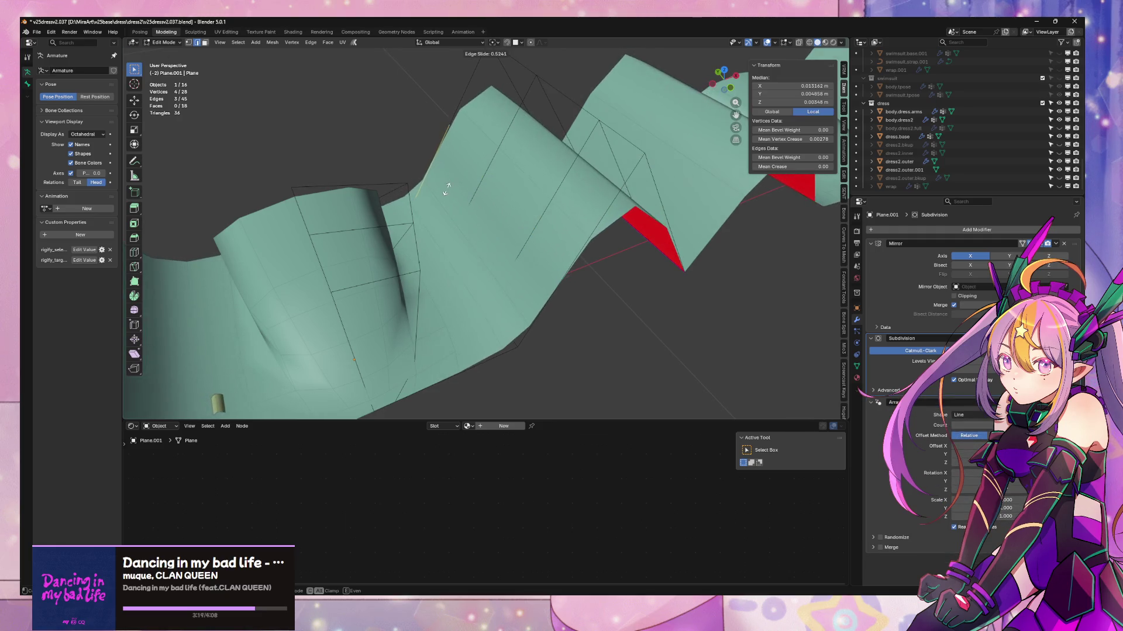
click(453, 149)
key(g)
key(x)
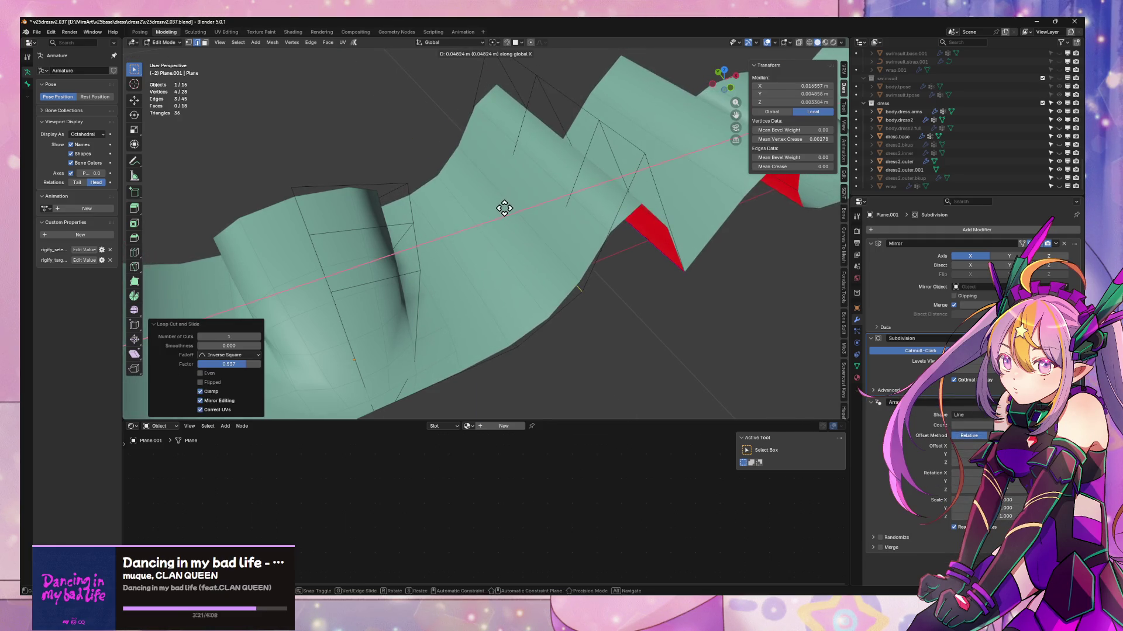
right_click(504, 205)
- Push three fold edges about 0.21 m along Y into a deep, narrow pleat
click(585, 111)
shift+click(584, 109)
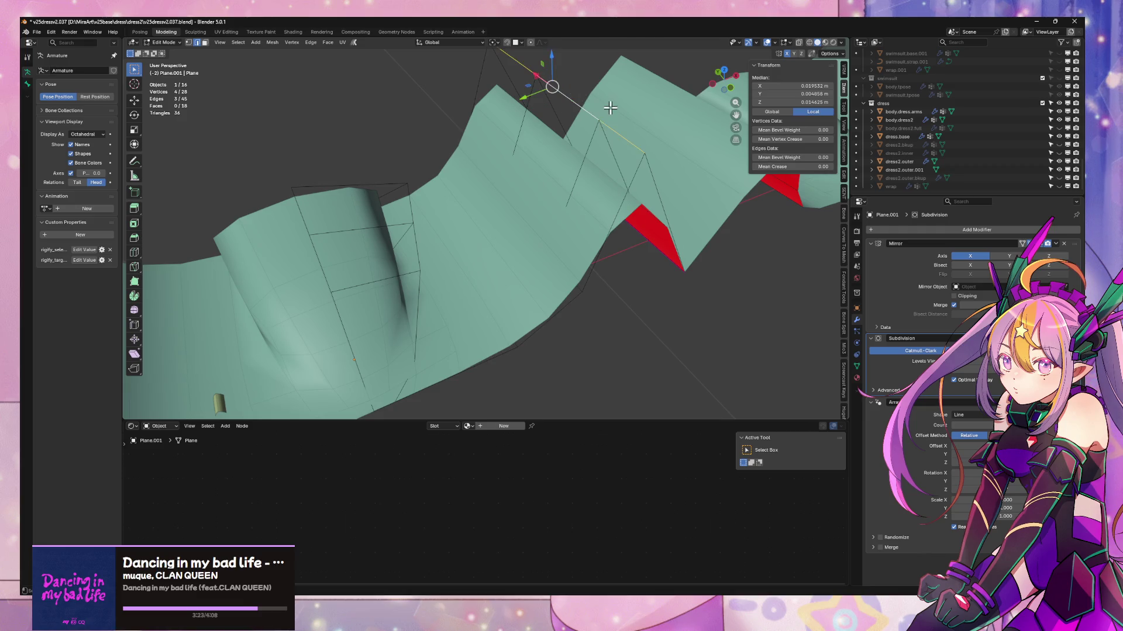
middle_drag(584, 110, 591, 90)
key(g)
key(x)
key(y)
click(612, 146)
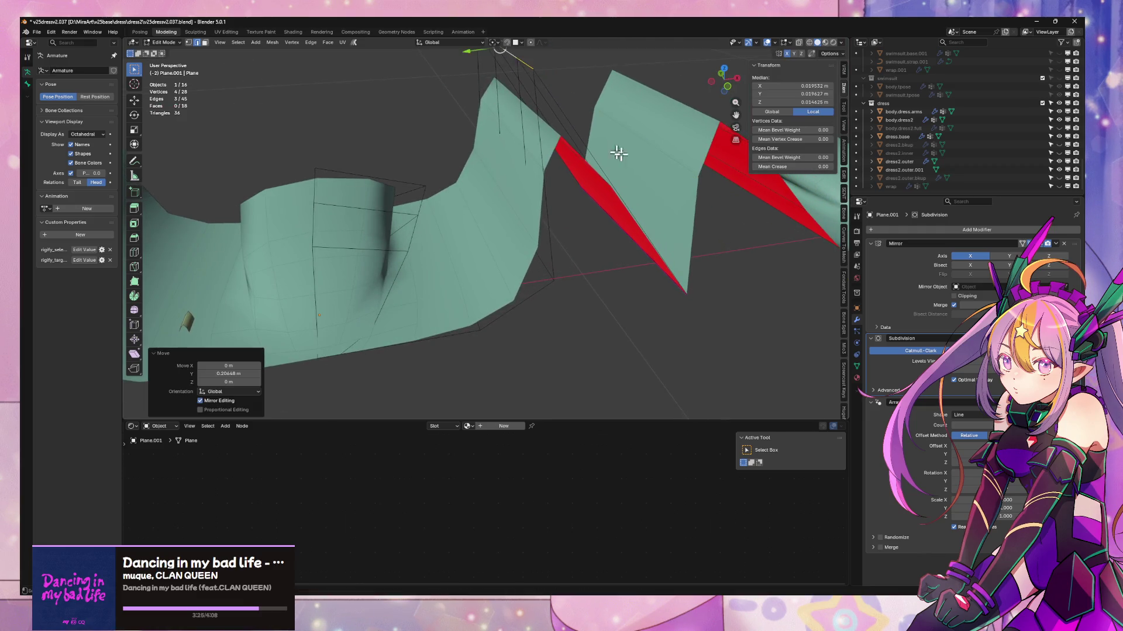
middle_drag(612, 146, 630, 196)
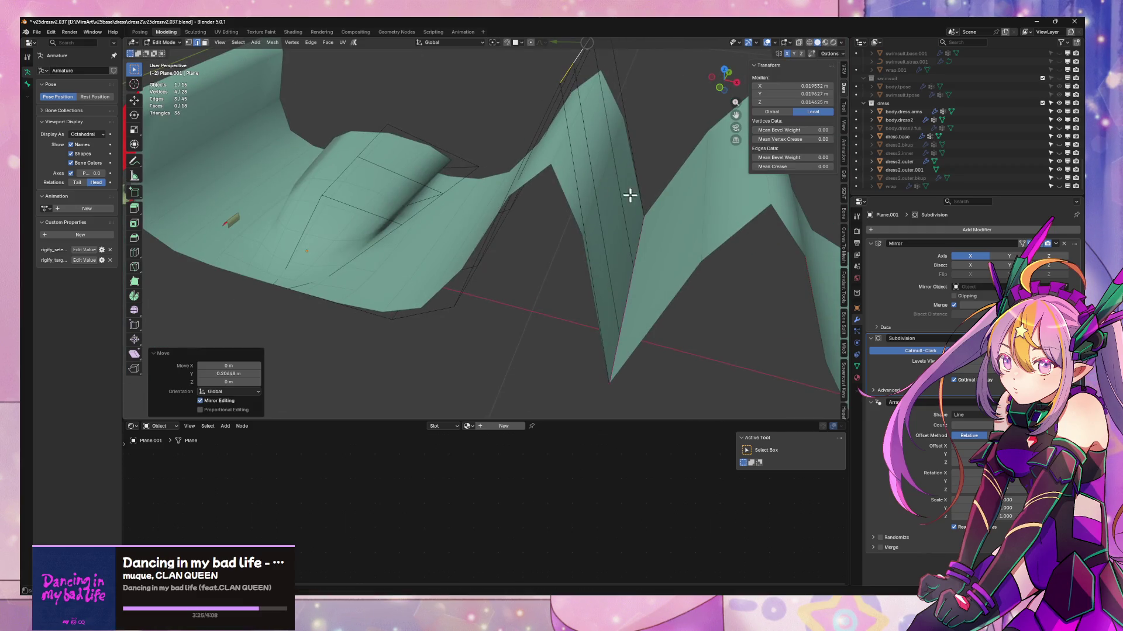
- Cut another slid edge loop along the tall fold
key(ctrl+r)
click(597, 254)
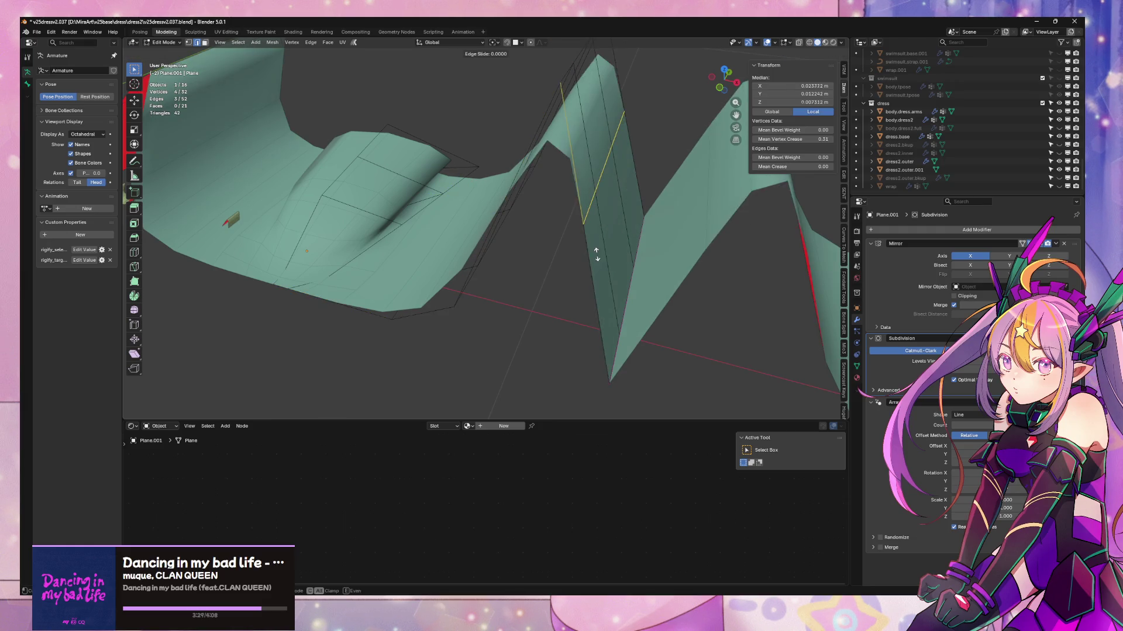
click(622, 271)
- Cancel the pending vertical move and undo the extra edge loop
key(g)
key(z)
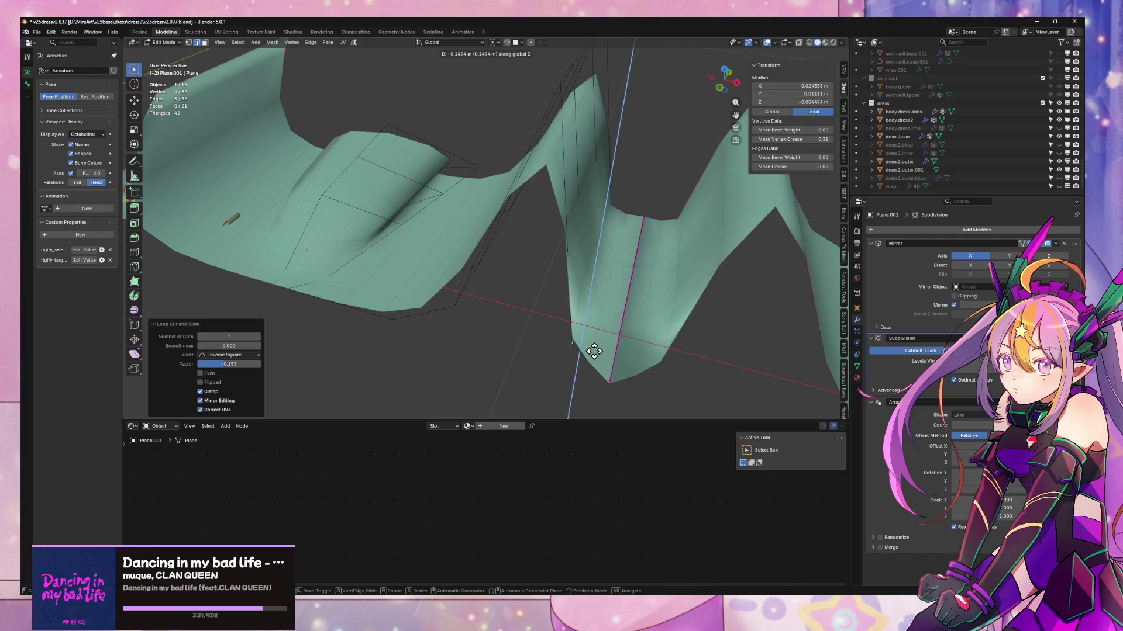
right_click(595, 363)
mouse_move(596, 363)
middle_down()
mouse_move(632, 306)
mouse_move(597, 295)
mouse_move(596, 281)
mouse_move(689, 261)
mouse_move(690, 303)
mouse_move(640, 237)
middle_up()
key(ctrl+z)
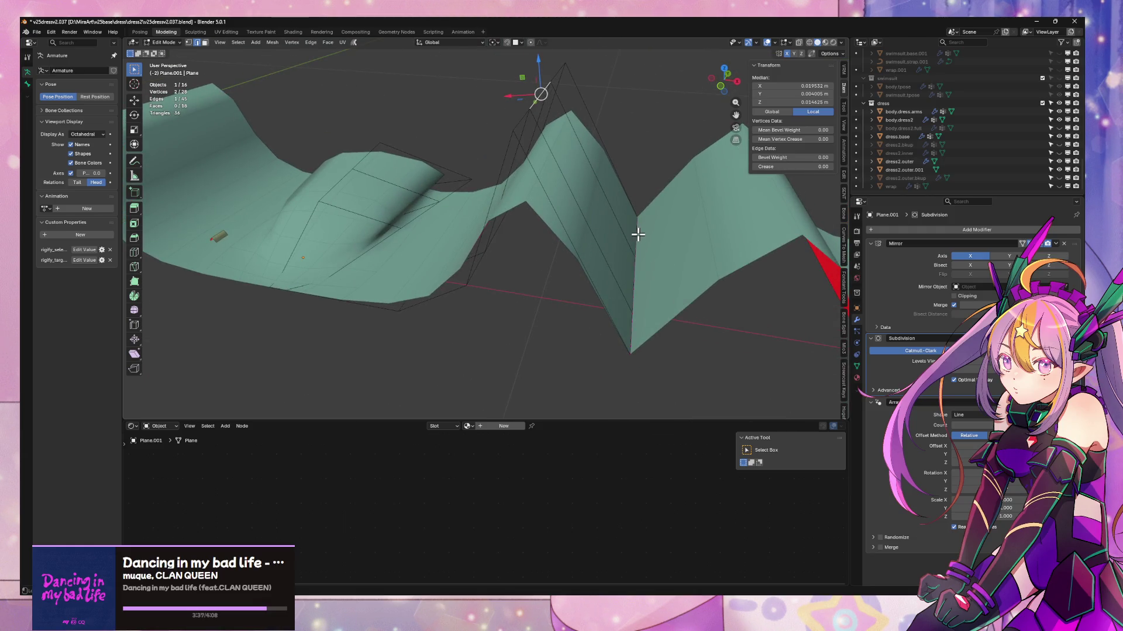
- Extrude the vertical fold edge along X to extend the strip past the sharp fold
alt+click(637, 234)
key(e)
key(x)
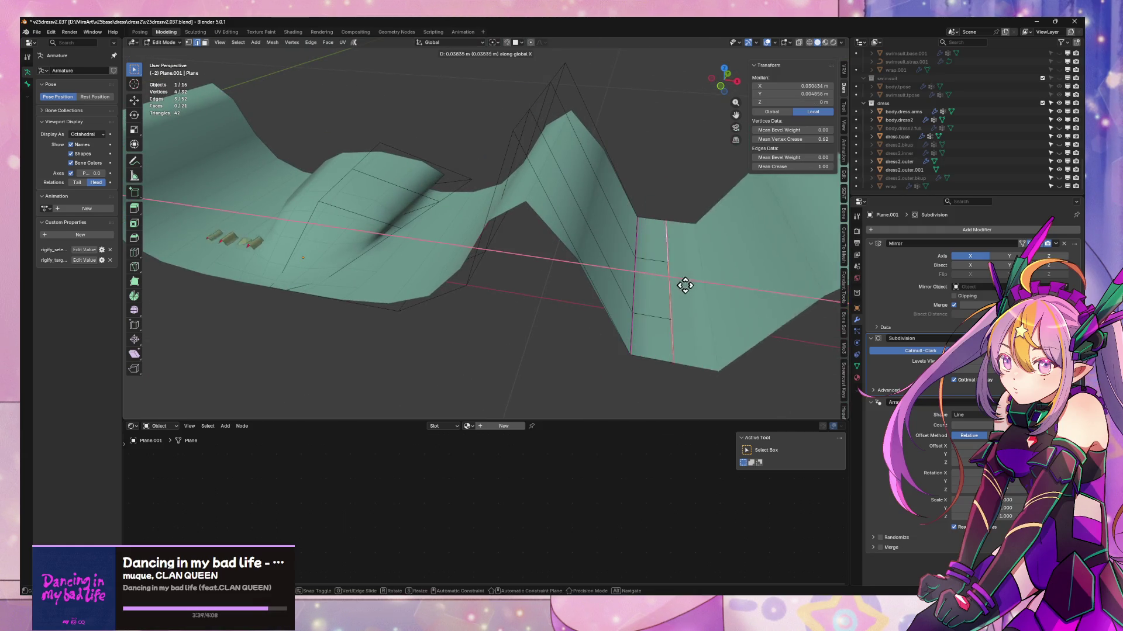
click(746, 300)
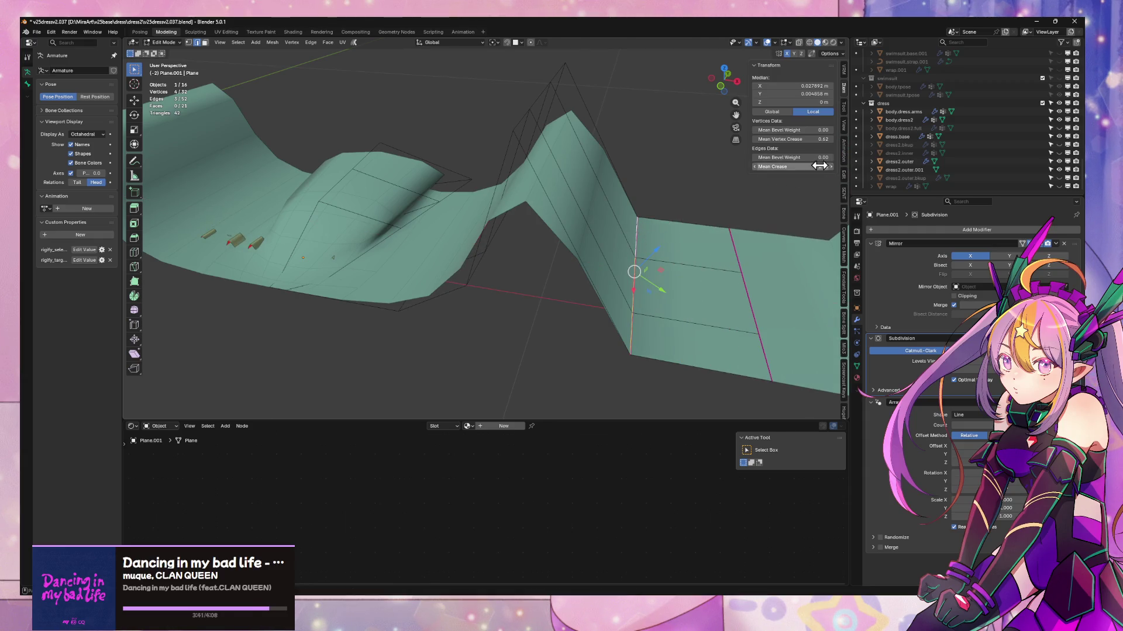
- Clear the fold's creases, setting Mean Crease and vertex crease to 0
drag(819, 166, 813, 171)
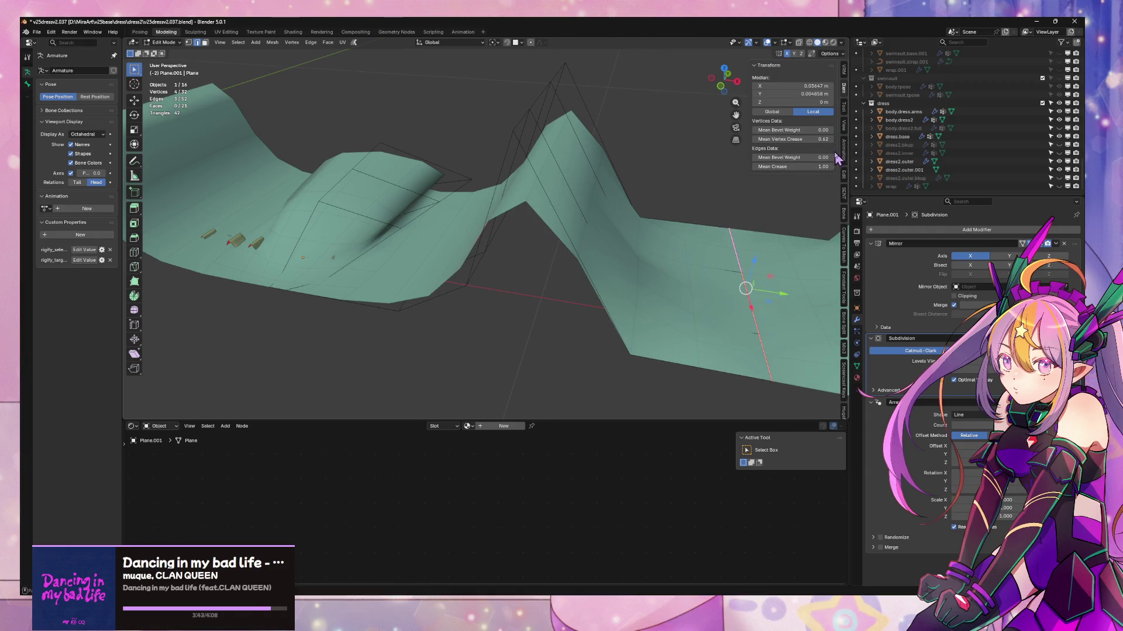
key(1)
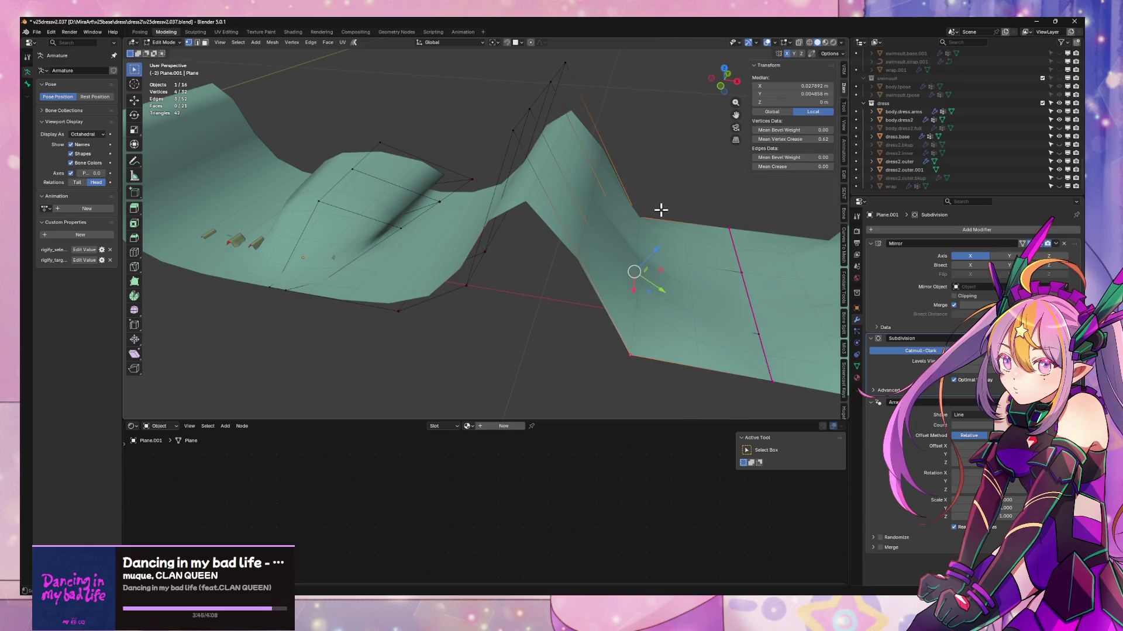
key(alt+z)
drag(608, 143, 649, 399)
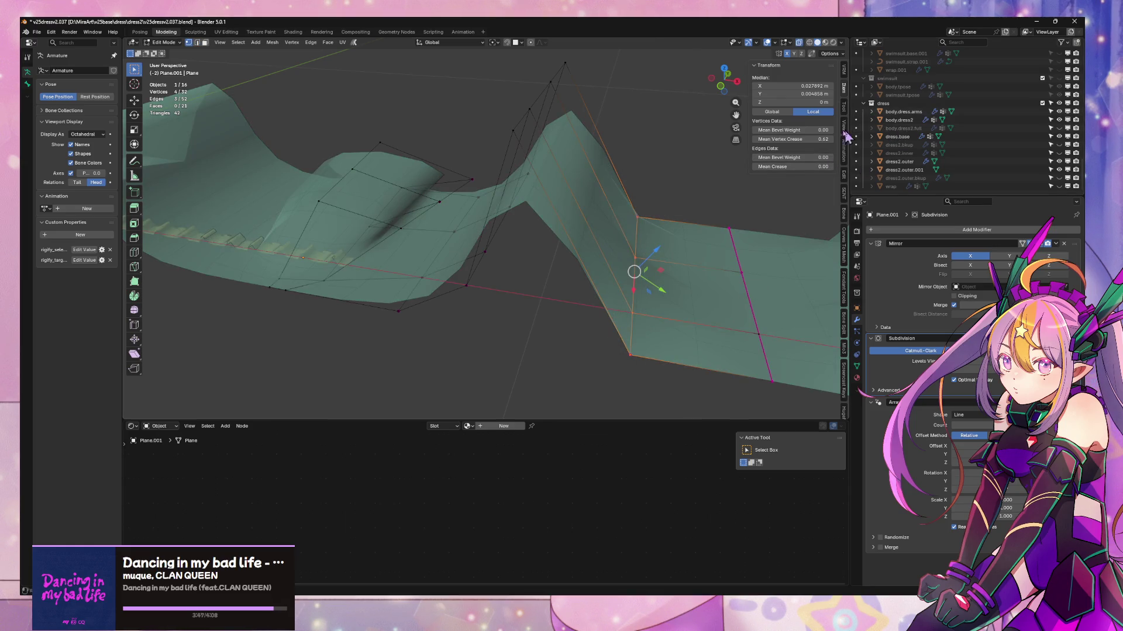
key(shift+v)
mouse_move(610, 181)
middle_down()
mouse_move(632, 180)
mouse_move(649, 243)
mouse_move(642, 167)
mouse_move(593, 271)
middle_up()
drag(592, 271, 331, 107)
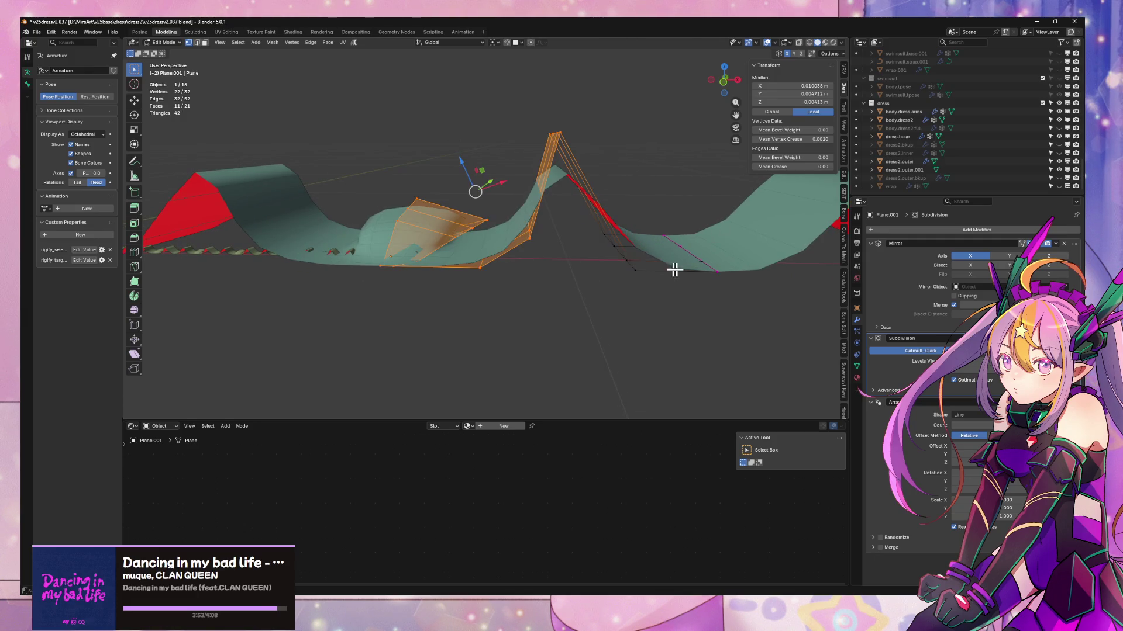
drag(821, 139, 775, 140)
mouse_move(624, 279)
middle_down()
mouse_move(714, 293)
mouse_move(668, 262)
mouse_move(515, 226)
mouse_move(597, 248)
middle_up()
- Move the fold's edge chain along X, then lower it about 0.022 m
key(2)
alt+click(529, 223)
key(g)
key(x)
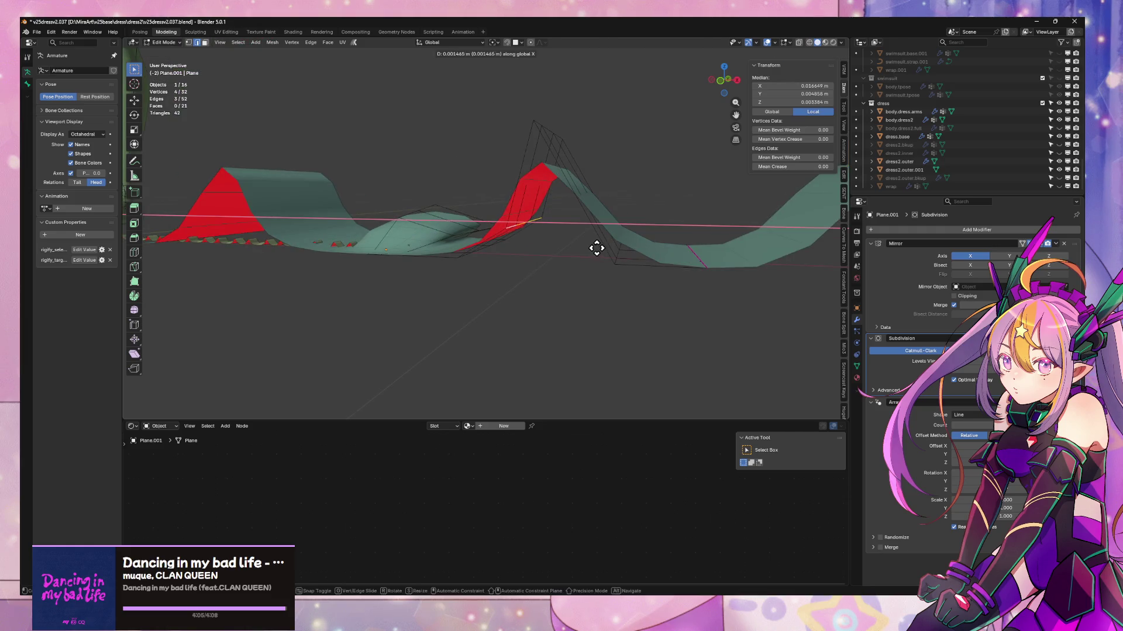
click(608, 250)
key(g)
key(z)
click(620, 263)
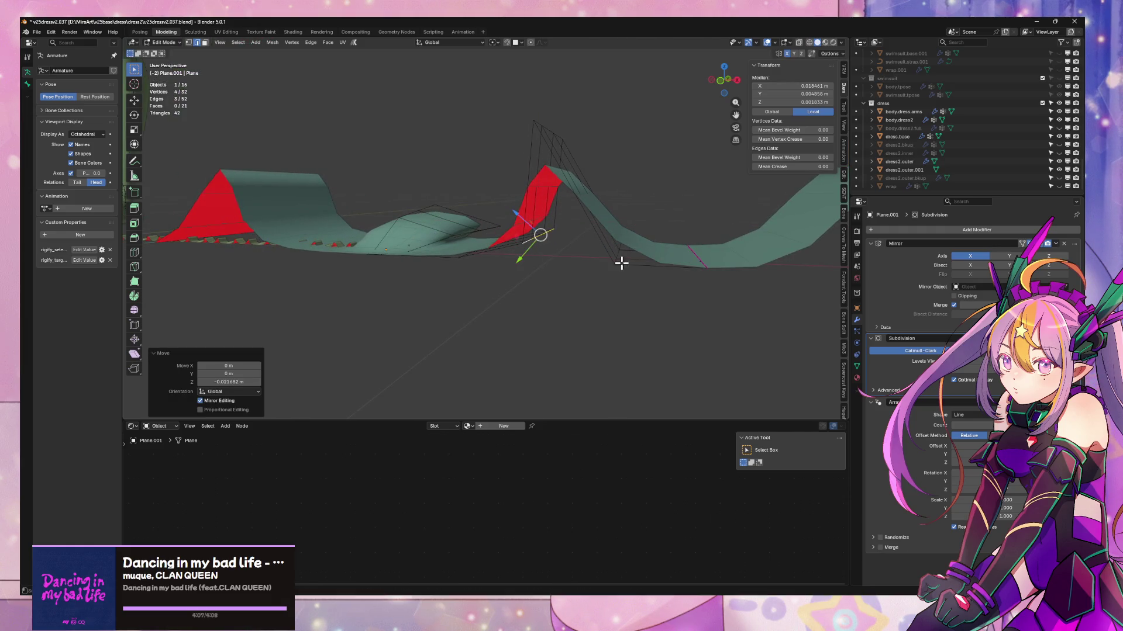
middle_drag(619, 263, 628, 280)
mouse_move(565, 140)
middle_down()
mouse_move(602, 128)
mouse_move(577, 120)
mouse_move(540, 141)
mouse_move(532, 128)
middle_up()
- Shift the edge chain about 0.10 m along X and raise it on Z
key(g)
key(z)
key(x)
click(536, 132)
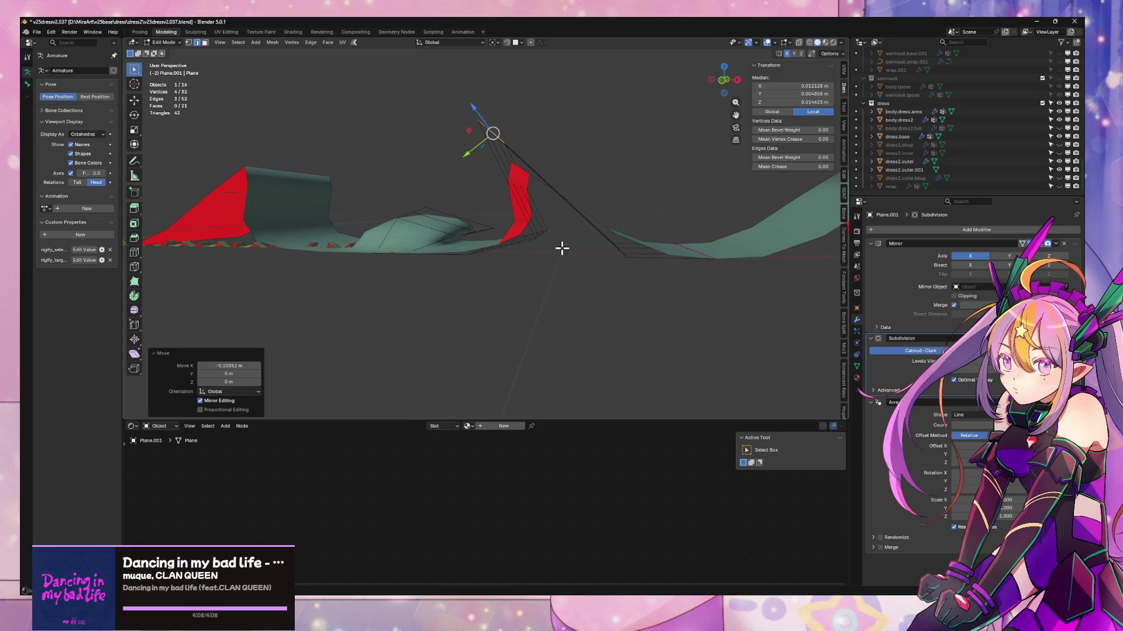
mouse_move(561, 248)
middle_down()
mouse_move(531, 238)
mouse_move(608, 266)
mouse_move(609, 283)
mouse_move(507, 175)
mouse_move(546, 183)
mouse_move(534, 153)
mouse_move(528, 163)
middle_up()
key(g)
key(z)
click(570, 217)
key(g)
key(z)
key(Escape)
mouse_move(550, 222)
middle_down()
mouse_move(534, 199)
mouse_move(599, 261)
mouse_move(669, 265)
mouse_move(675, 255)
middle_up()
- Add a new edge loop with Ctrl+R and raise it 0.18 m on Z
key(ctrl+r)
click(673, 252)
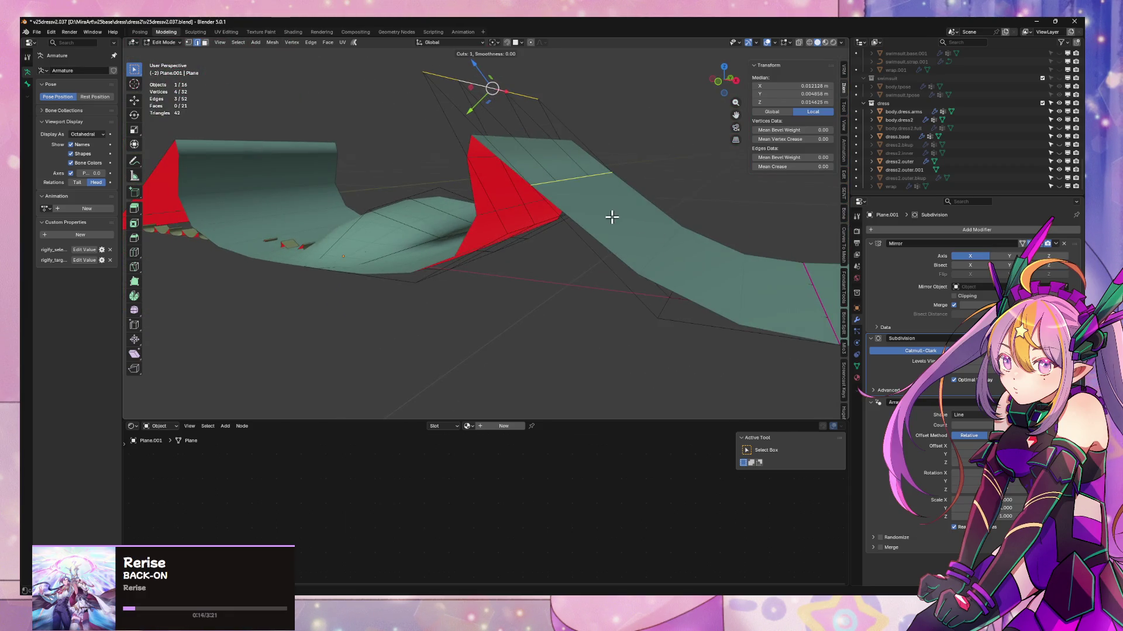
click(643, 230)
key(g)
key(z)
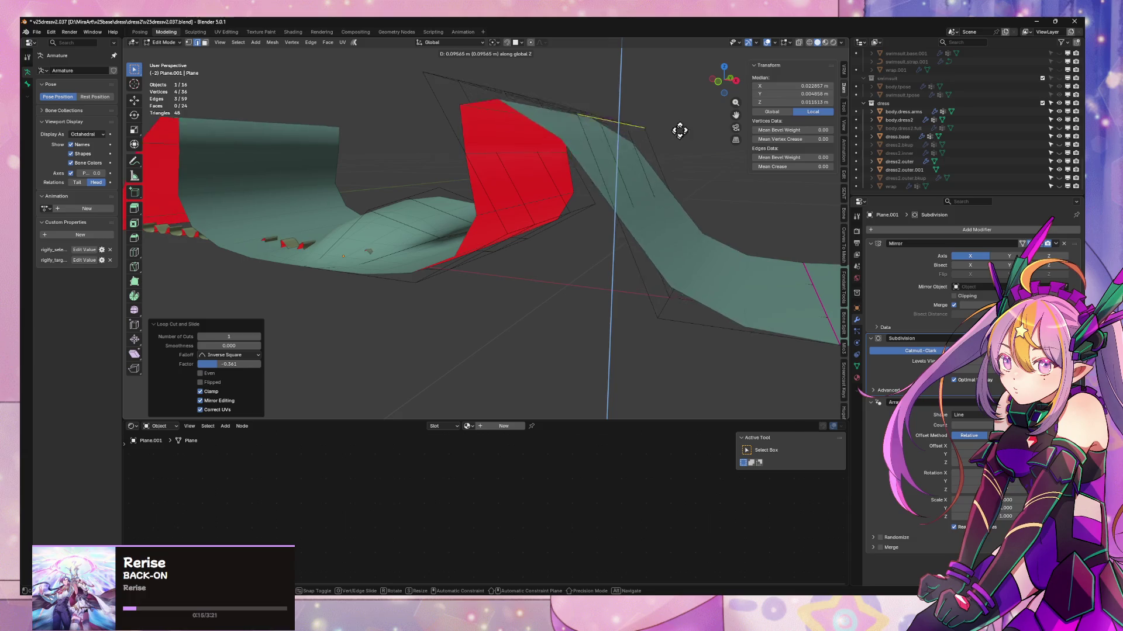
click(655, 59)
mouse_move(645, 126)
middle_down()
mouse_move(678, 251)
mouse_move(602, 331)
mouse_move(611, 191)
mouse_move(692, 164)
mouse_move(677, 188)
mouse_move(585, 234)
mouse_move(566, 256)
middle_up()
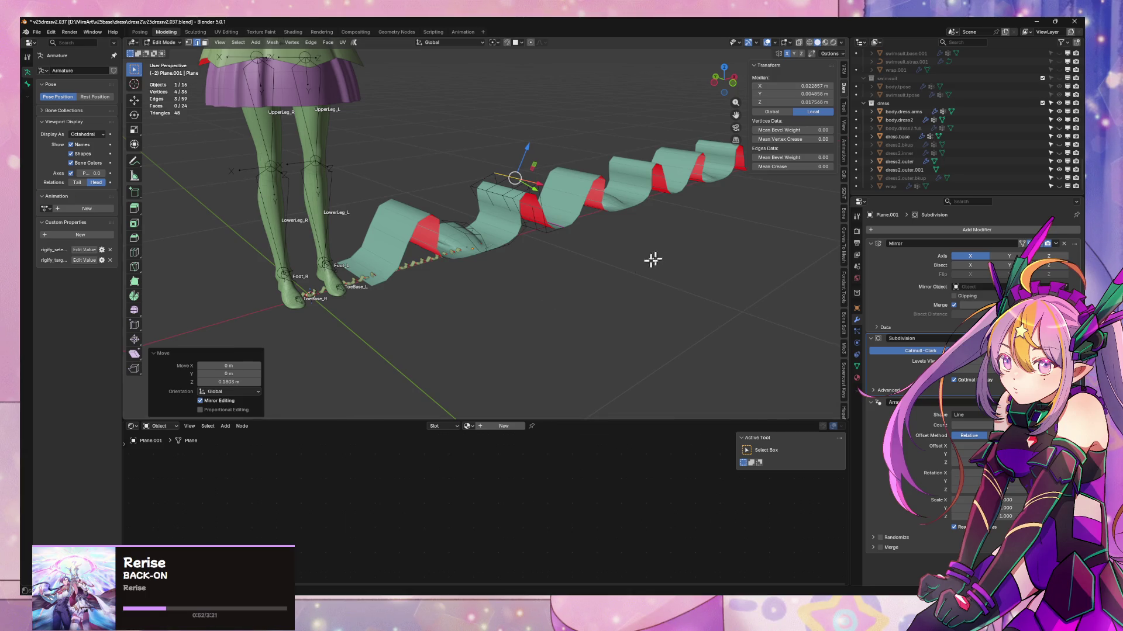
- Select another edge loop on the fold and give it a full 1.00 crease
mouse_move(651, 258)
middle_down()
mouse_move(538, 266)
mouse_move(492, 246)
mouse_move(451, 281)
mouse_move(504, 186)
mouse_move(499, 196)
mouse_move(486, 186)
mouse_move(493, 247)
middle_up()
scroll(531, 255, up, 5)
scroll(550, 280, down, 2)
alt+click(495, 250)
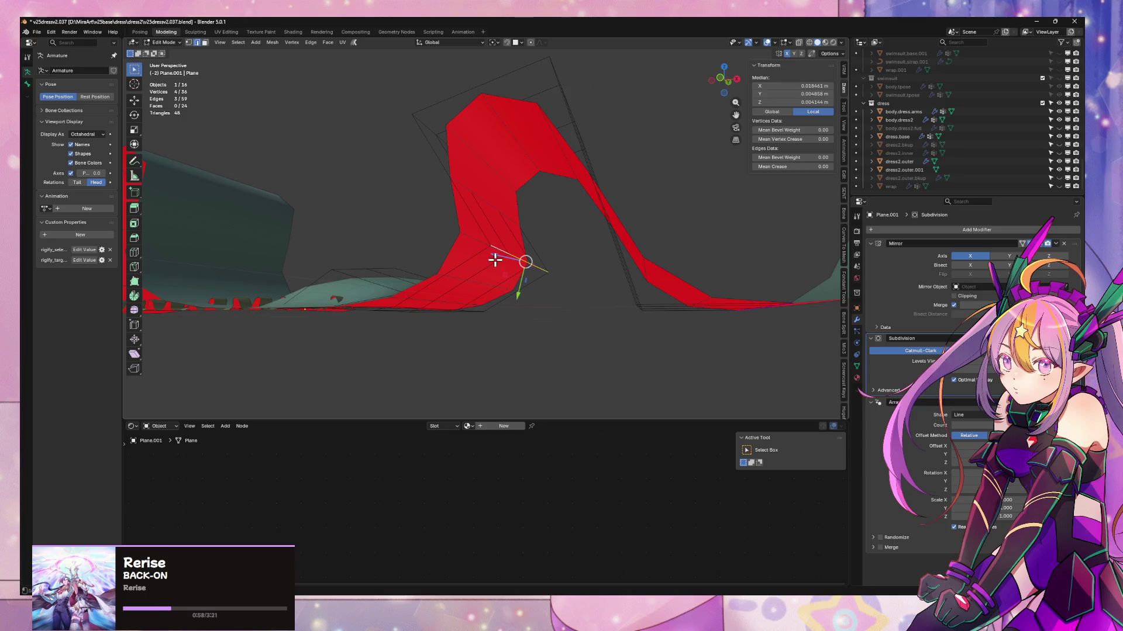
mouse_move(818, 167)
mouse_down()
mouse_move(848, 168)
mouse_move(801, 166)
mouse_up()
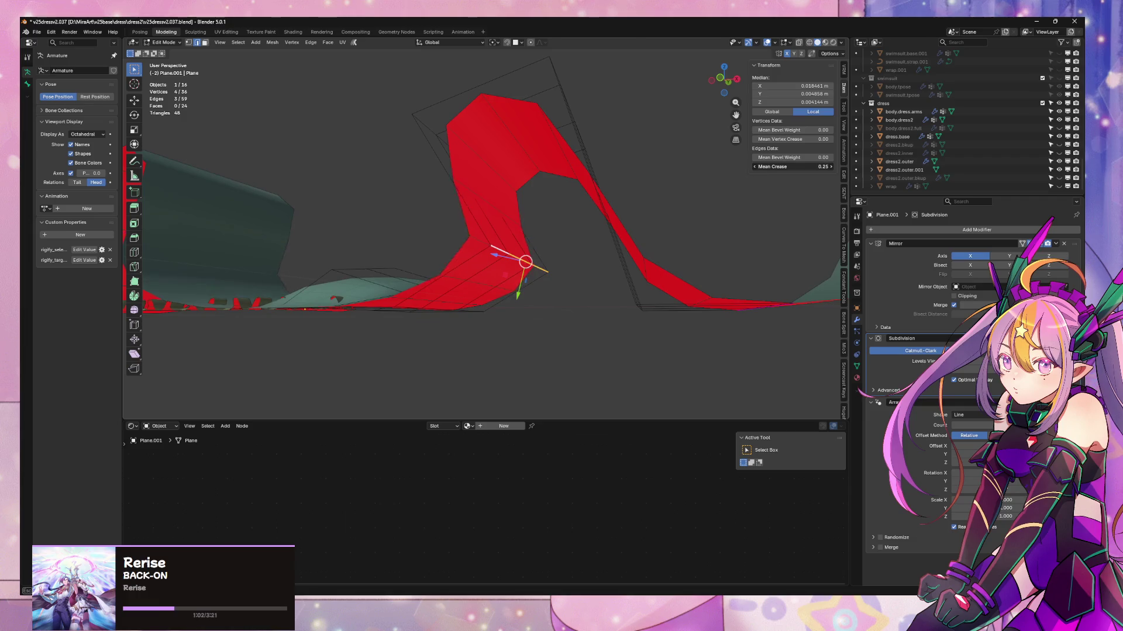
- Move the creased loop vertically and lower the fold's top edge about 0.056 m
middle_drag(515, 304, 524, 324)
key(g)
key(z)
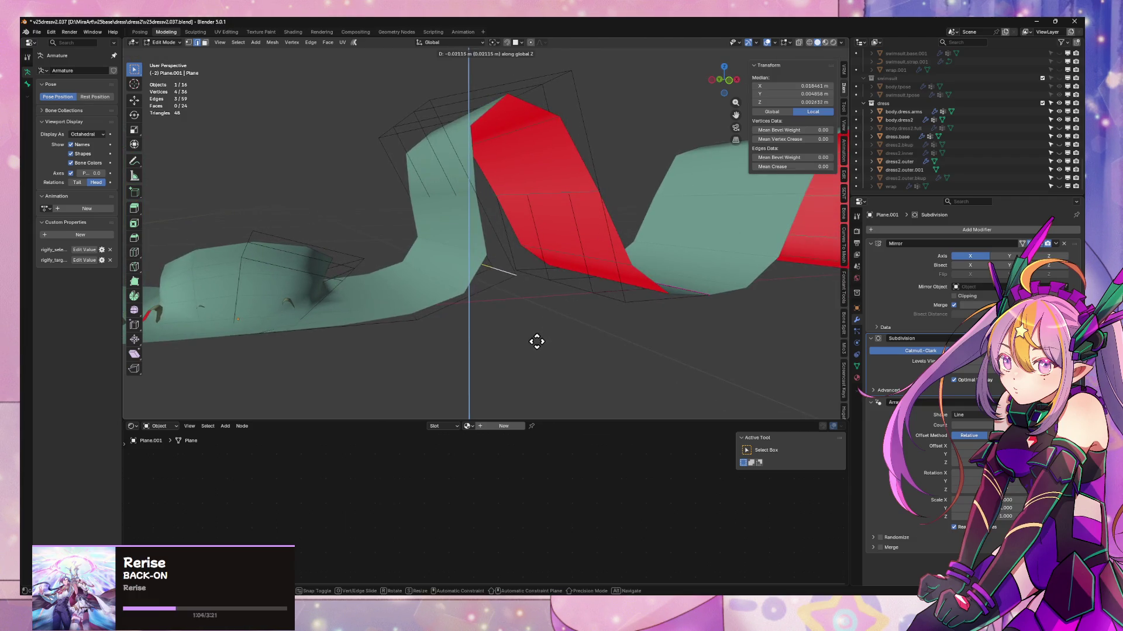
click(537, 341)
middle_drag(470, 260, 454, 240)
click(425, 117)
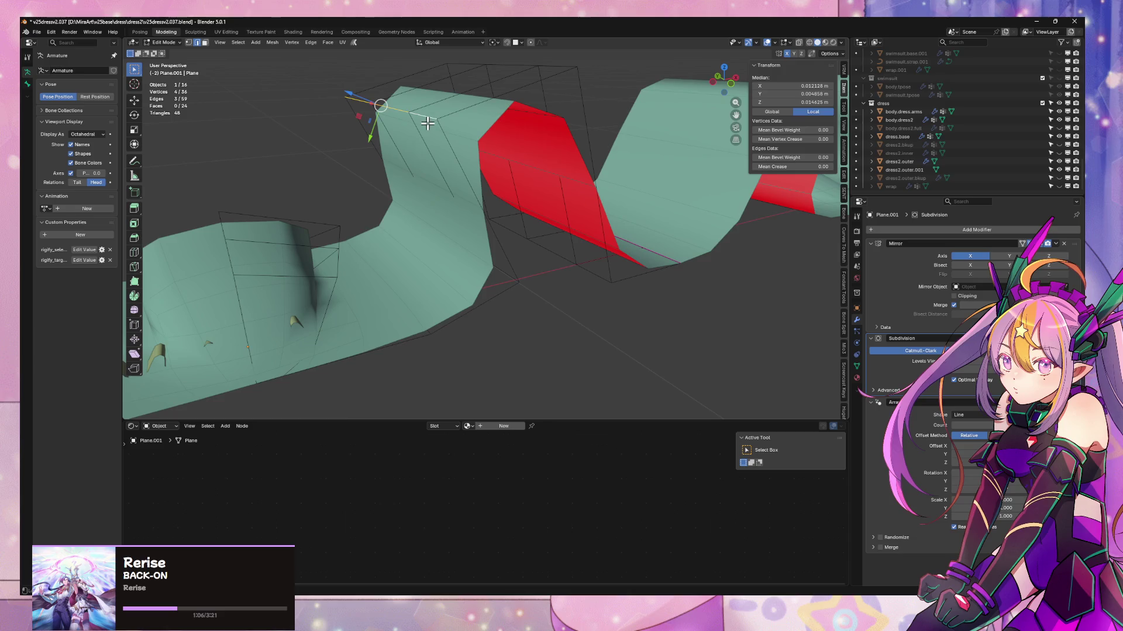
click(429, 189)
- Shift the top edge along X to about -0.076 m
key(g)
key(y)
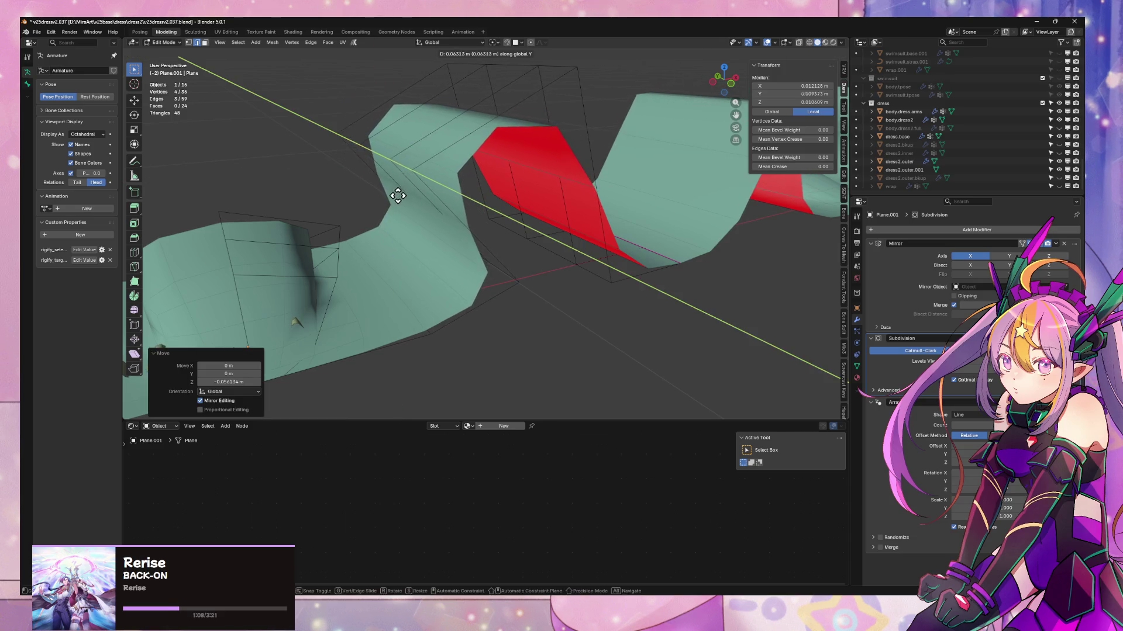
key(x)
click(388, 213)
mouse_move(388, 212)
middle_down()
mouse_move(471, 246)
mouse_move(536, 246)
mouse_move(403, 223)
middle_up()
middle_drag(629, 258, 561, 271)
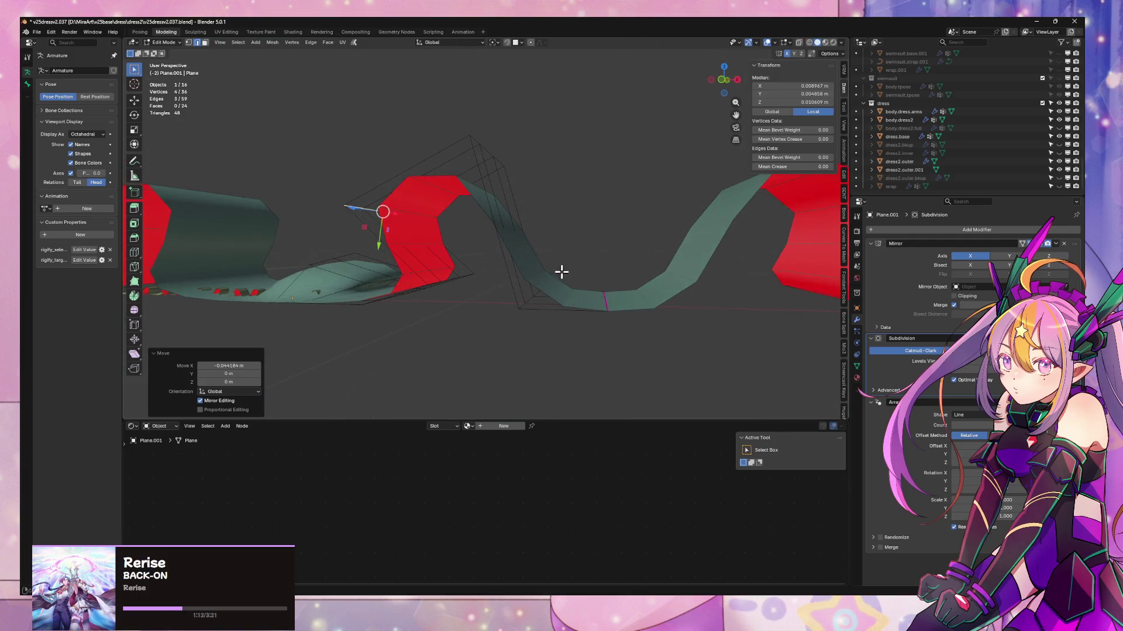
key(g)
key(x)
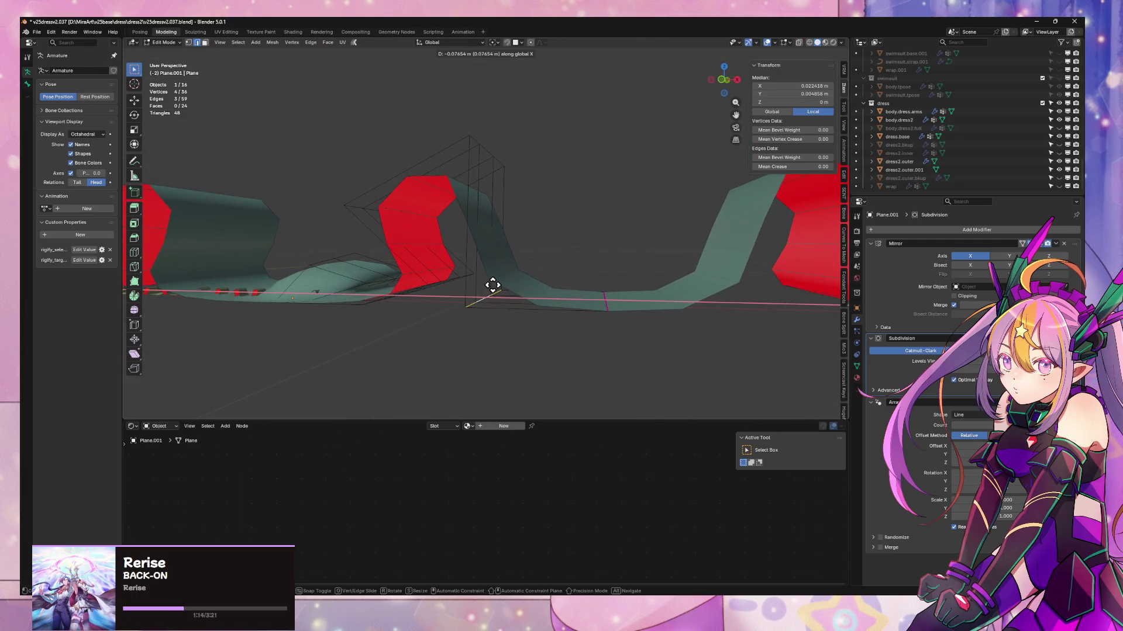
click(493, 285)
- Lower the top edge about 0.048 m on Z
mouse_move(530, 199)
middle_down()
mouse_move(484, 140)
mouse_move(546, 116)
mouse_move(508, 175)
mouse_move(400, 251)
middle_up()
key(g)
key(z)
click(534, 139)
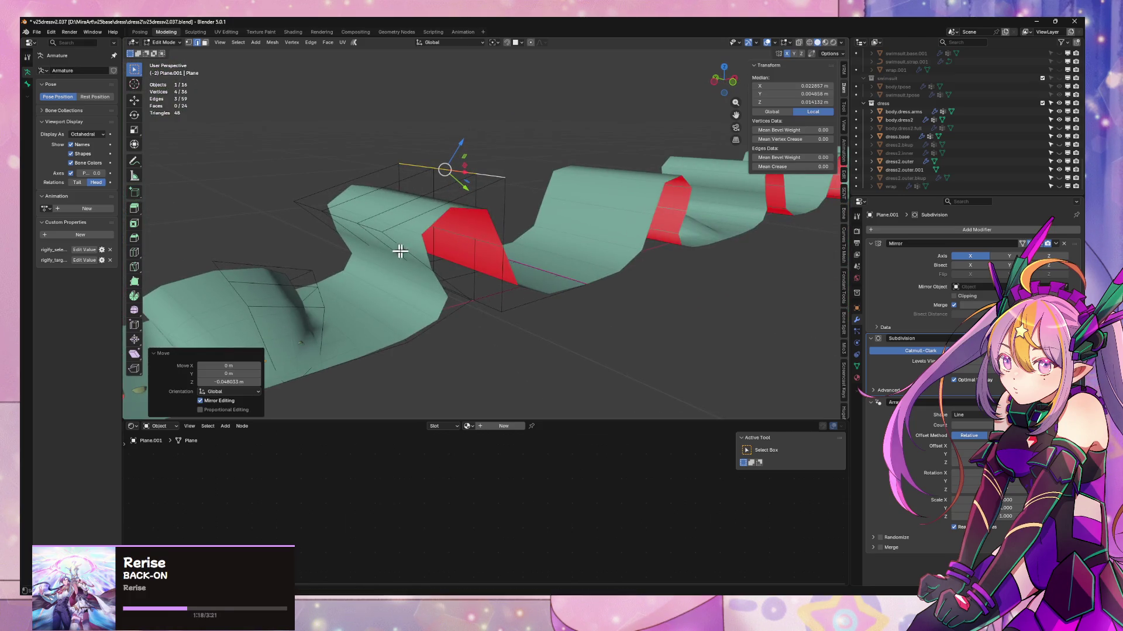
- Bevel the next fold edge
click(380, 231)
right_click(400, 242)
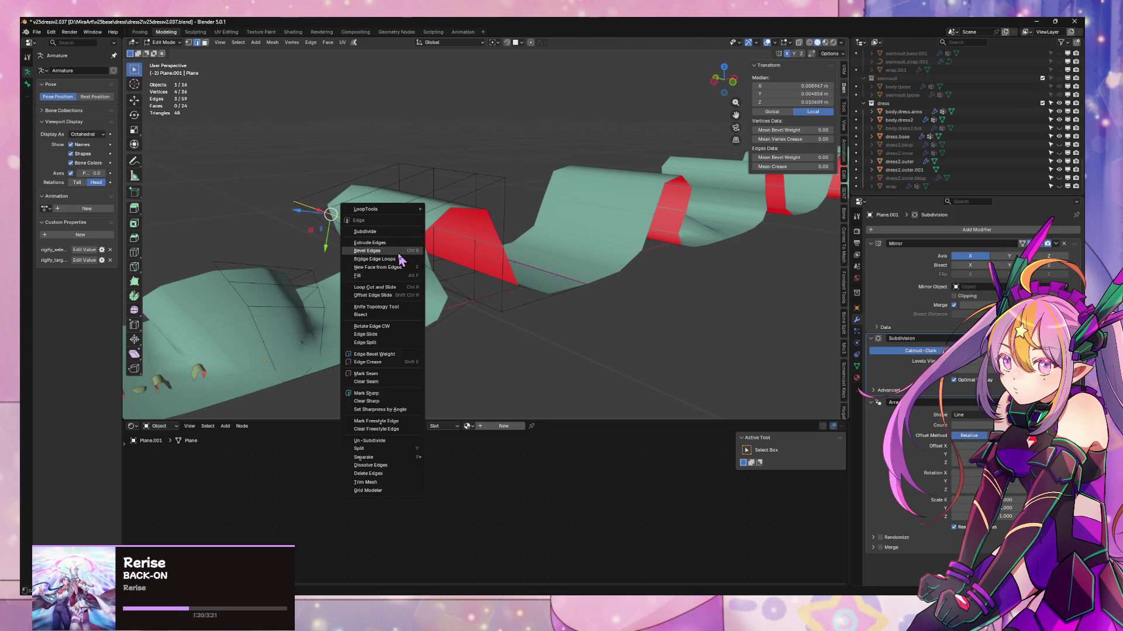
click(399, 253)
click(524, 238)
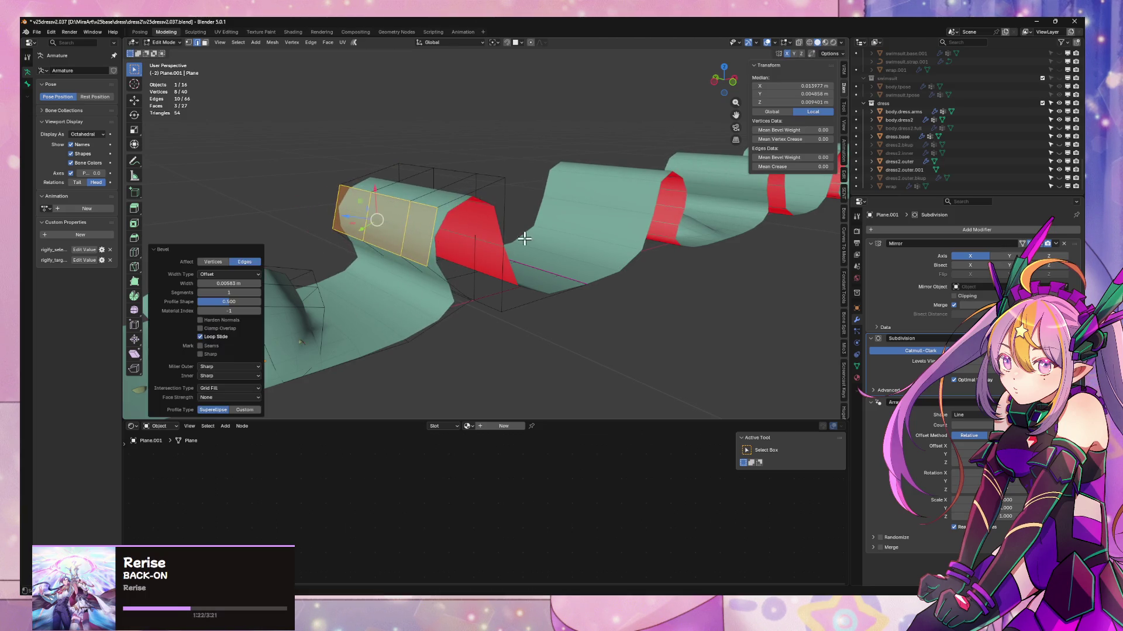
- Move one fold loop vertically and slide a neighbouring loop along X
mouse_move(525, 238)
middle_down()
mouse_move(471, 235)
mouse_move(476, 178)
middle_up()
alt+click(476, 175)
key(g)
key(z)
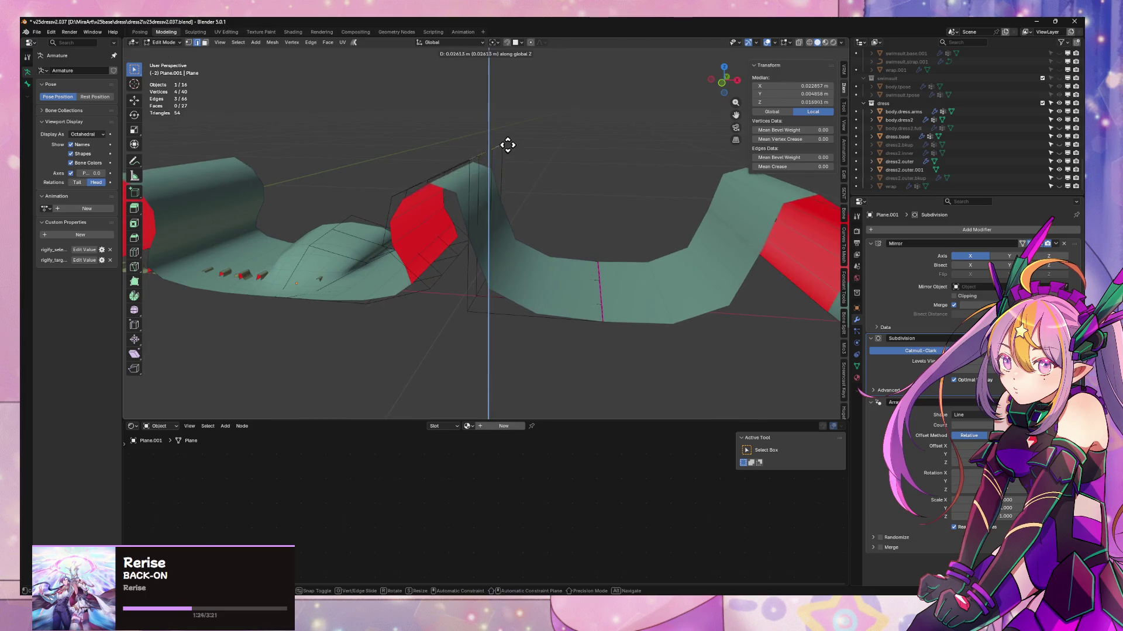
click(507, 145)
click(476, 298)
alt+click(475, 302)
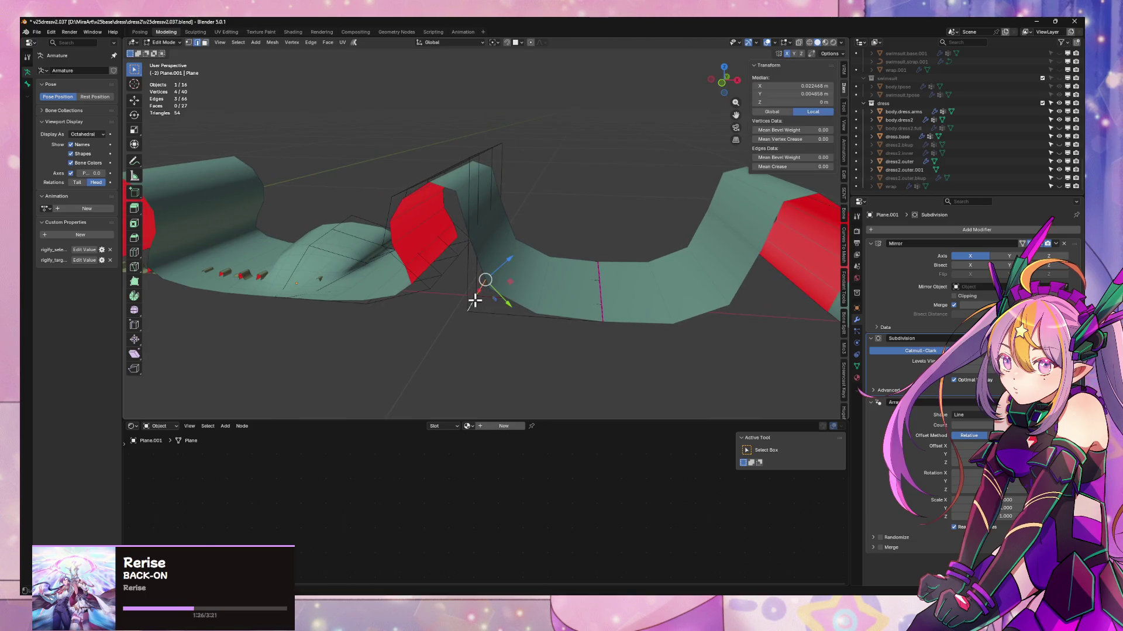
click(495, 283)
- From top view, shift the selected loop sideways on X and raise the neighbouring loop
middle_drag(513, 220, 503, 189)
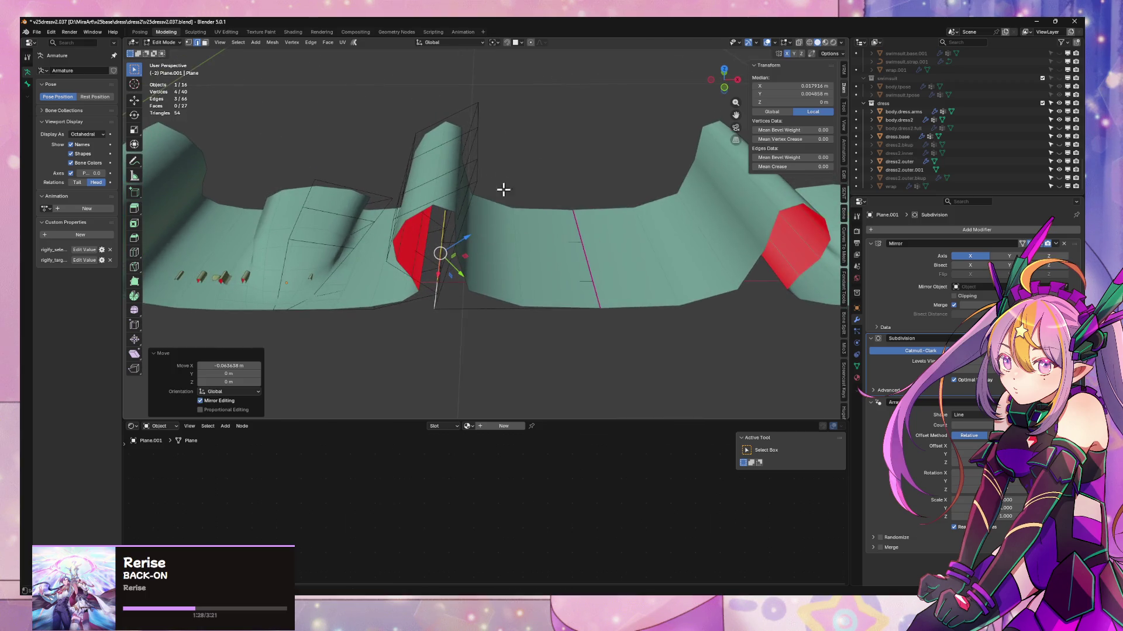
key(g)
key(KP_7)
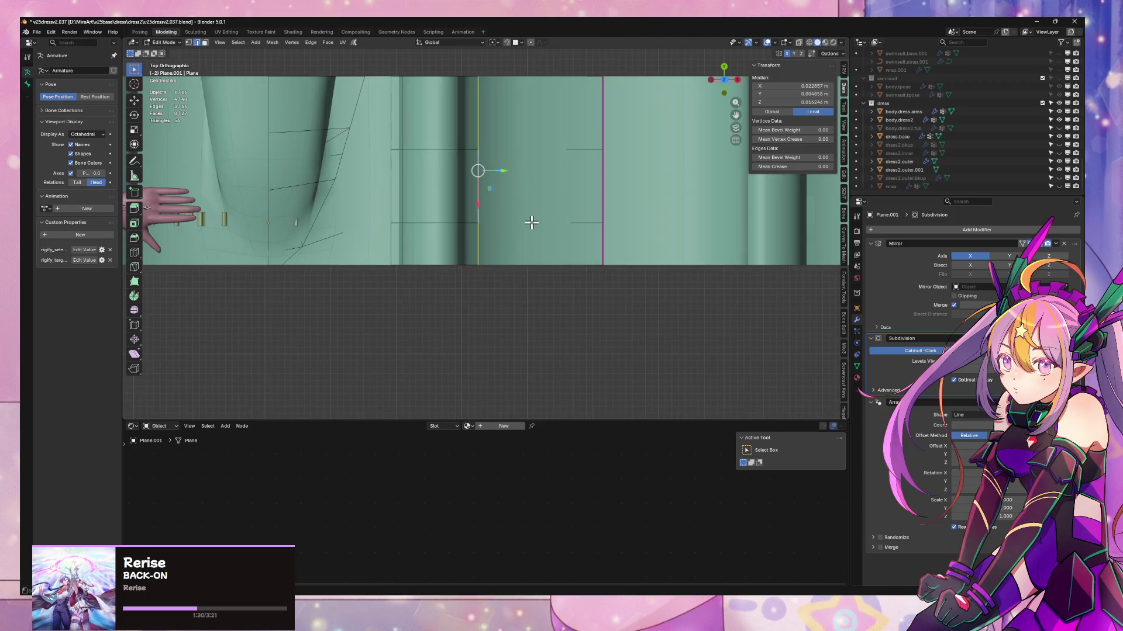
scroll(532, 222, down, 4)
key(g)
key(x)
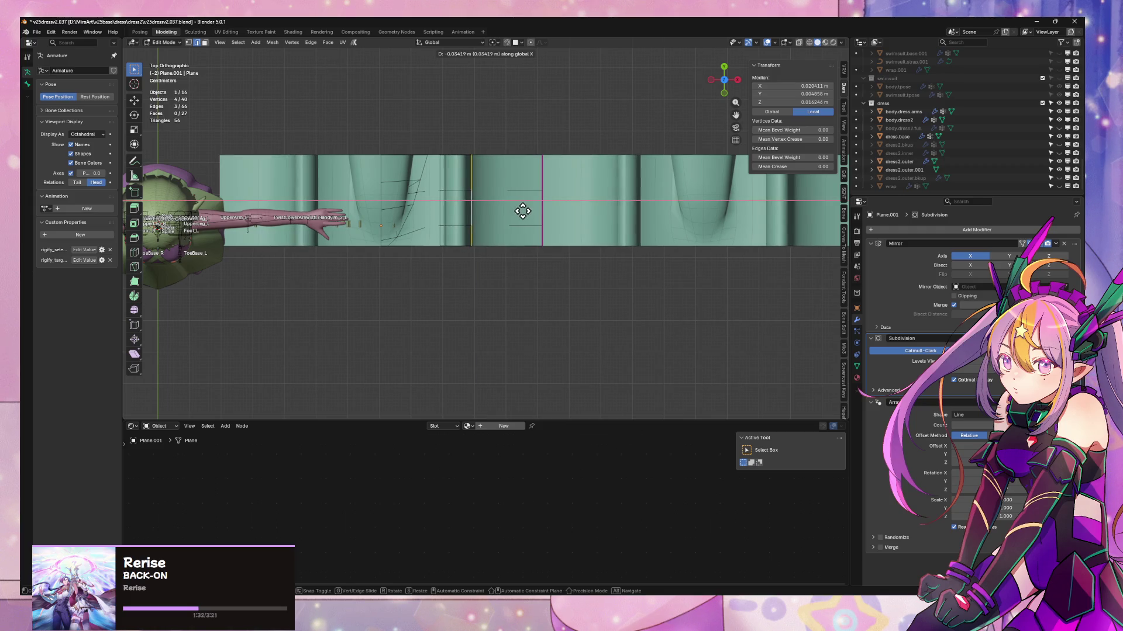
click(522, 211)
mouse_move(522, 211)
middle_down()
mouse_move(516, 117)
mouse_move(541, 200)
mouse_move(524, 183)
mouse_move(511, 218)
mouse_move(556, 218)
mouse_move(483, 258)
mouse_move(416, 248)
mouse_move(794, 334)
mouse_move(573, 308)
mouse_move(639, 343)
mouse_move(523, 358)
mouse_move(559, 314)
mouse_move(415, 221)
middle_up()
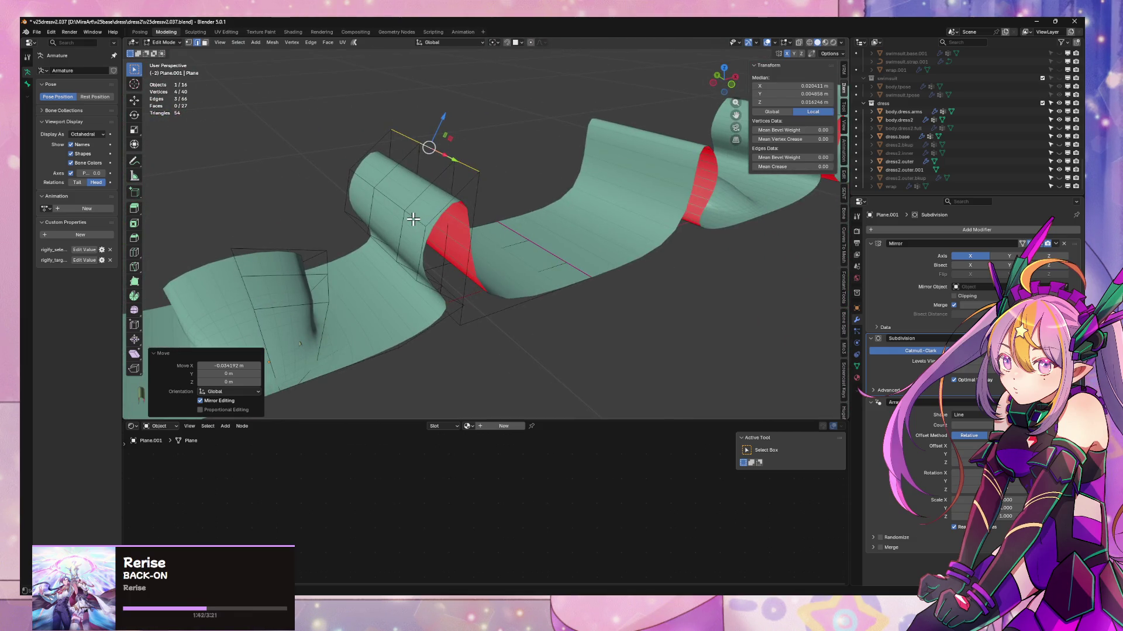
alt+click(412, 219)
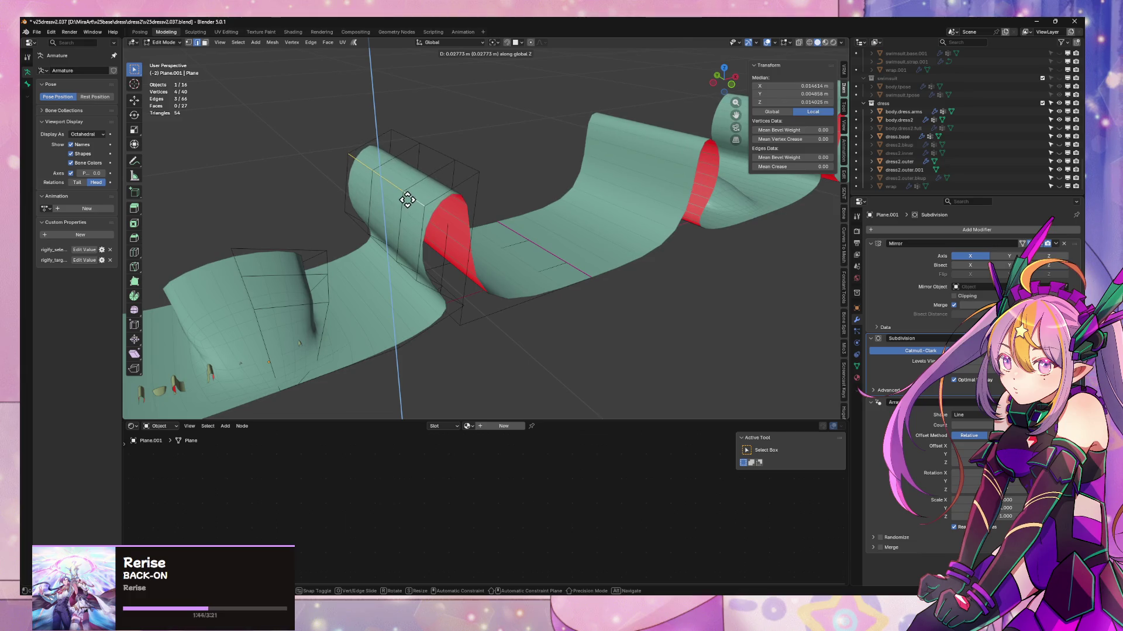
click(491, 218)
mouse_move(491, 218)
middle_down()
mouse_move(483, 205)
mouse_move(494, 201)
mouse_move(474, 205)
mouse_move(503, 201)
mouse_move(427, 252)
mouse_move(501, 234)
mouse_move(532, 256)
mouse_move(436, 193)
mouse_move(506, 168)
mouse_move(431, 160)
mouse_move(440, 150)
mouse_move(571, 223)
mouse_move(554, 345)
mouse_move(544, 289)
mouse_move(573, 210)
mouse_move(457, 171)
mouse_move(416, 196)
mouse_move(484, 303)
mouse_move(530, 239)
mouse_move(497, 246)
middle_up()
- Dissolve the ridge vertices, move the top face -0.075 m on X and 0.057 m inward, then exit Edit Mode
key(ctrl+x)
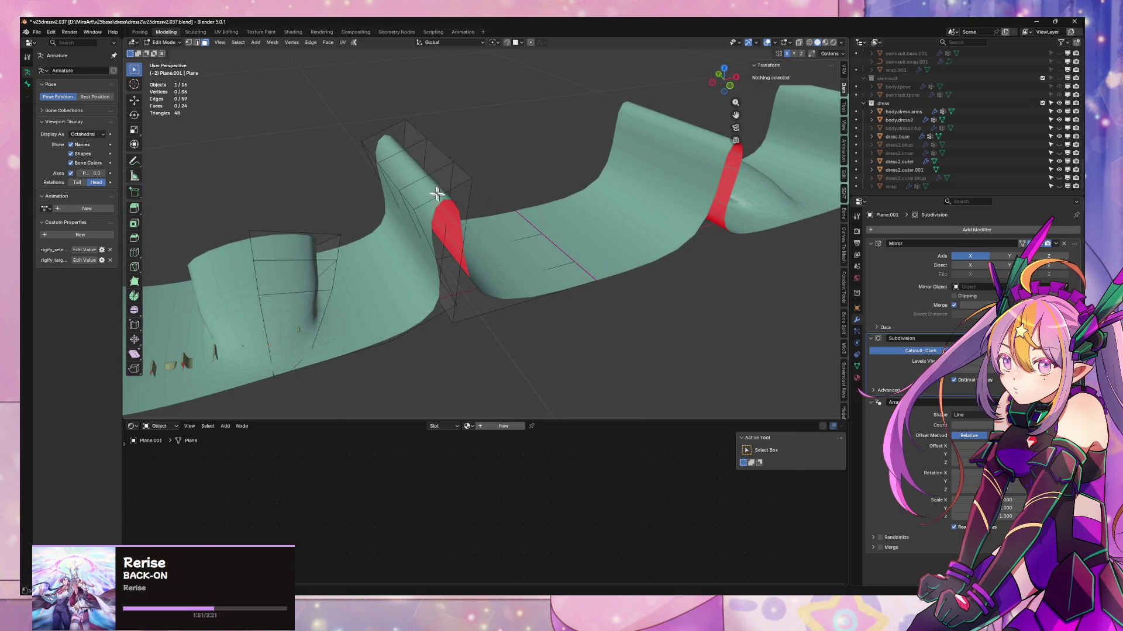
click(427, 184)
key(g)
key(x)
click(459, 170)
key(g)
key(z)
key(z)
click(440, 182)
key(Tab)
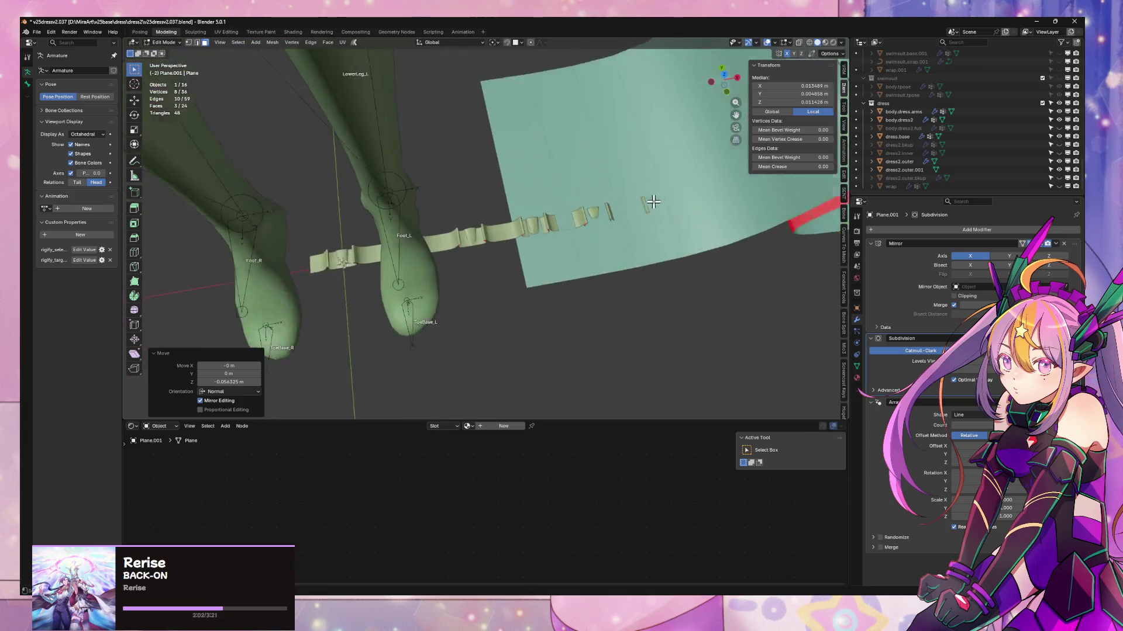
- Select the ruffle ribbon object Plane.001 and enter Edit Mode
scroll(497, 245, up, 3)
click(489, 248)
scroll(695, 246, down, 3)
mouse_move(696, 245)
middle_down()
mouse_move(638, 194)
mouse_move(681, 279)
mouse_move(681, 250)
mouse_move(567, 213)
mouse_move(591, 225)
mouse_move(573, 176)
mouse_move(581, 253)
mouse_move(464, 234)
mouse_move(531, 271)
mouse_move(516, 254)
mouse_move(549, 313)
mouse_move(594, 291)
middle_up()
click(594, 290)
key(Tab)
- Add a loop cut across the ribbon, then dissolve it
mouse_move(515, 240)
middle_down()
mouse_move(539, 234)
mouse_move(542, 244)
middle_up()
scroll(542, 241, up, 3)
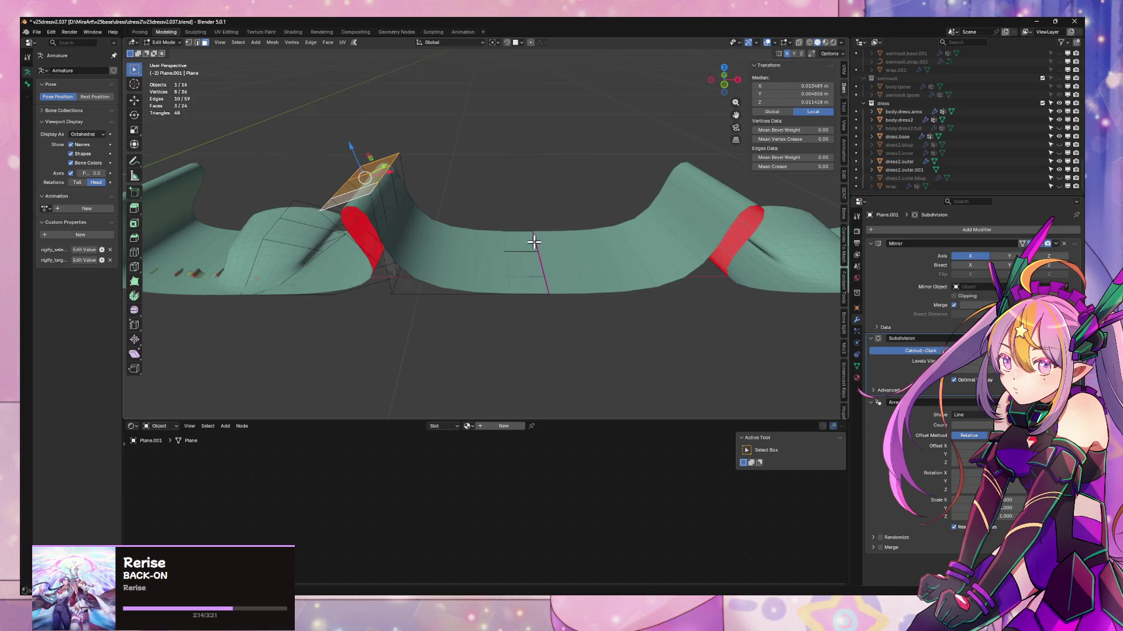
click(483, 234)
click(474, 242)
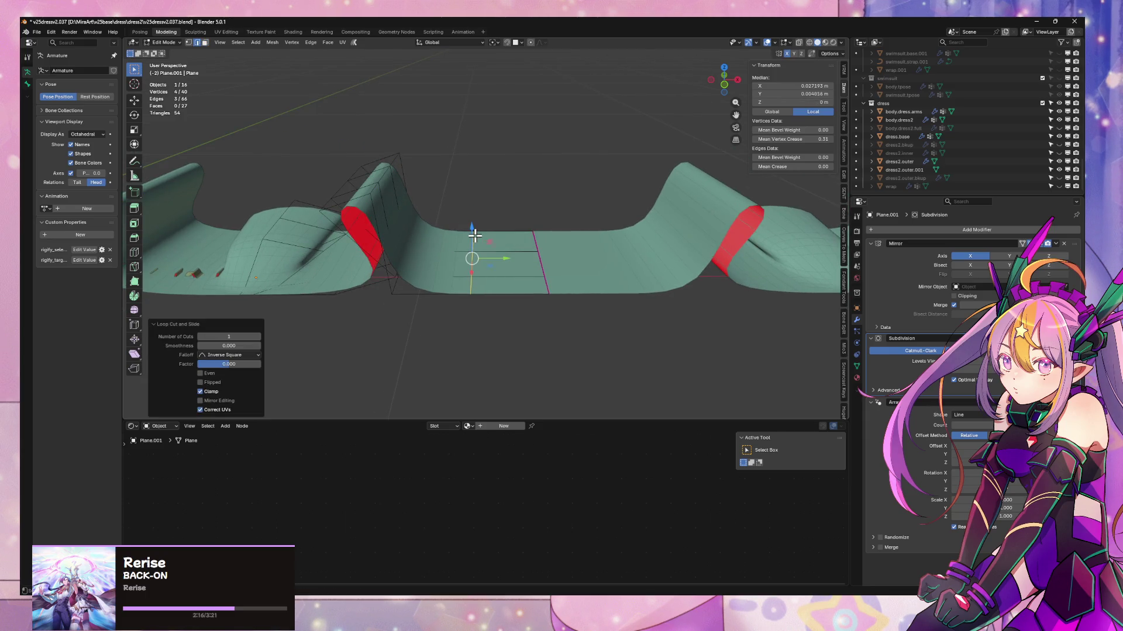
click(533, 236)
alt+click(533, 241)
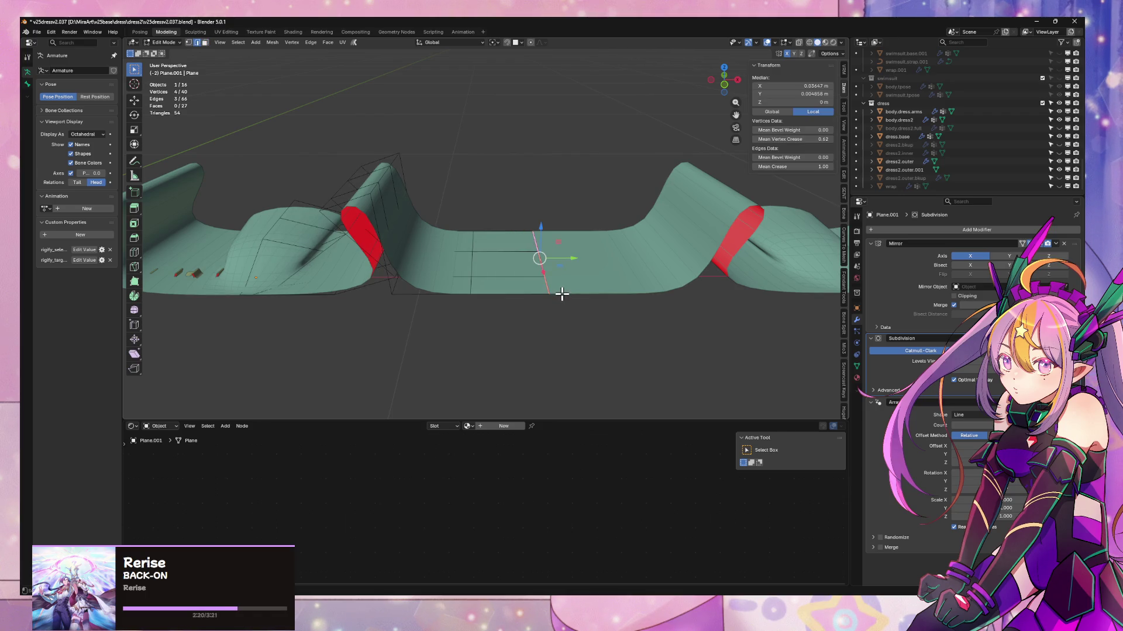
key(x)
click(551, 275)
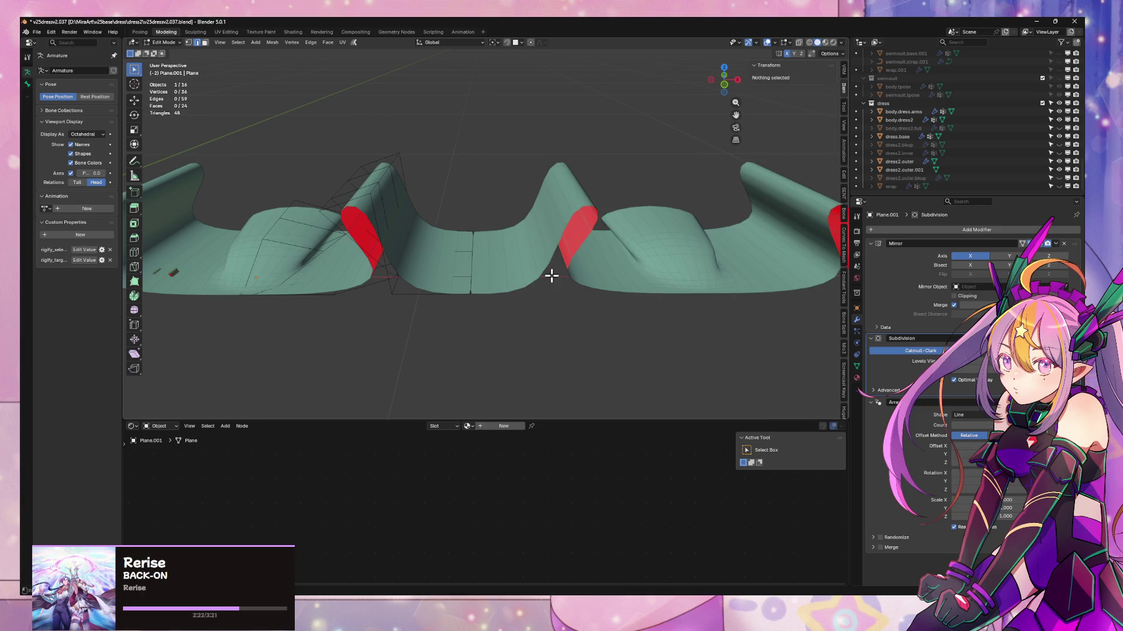
- Select the vertical edge loop beside the fold and bring up the Edge menu
middle_drag(450, 229, 432, 293)
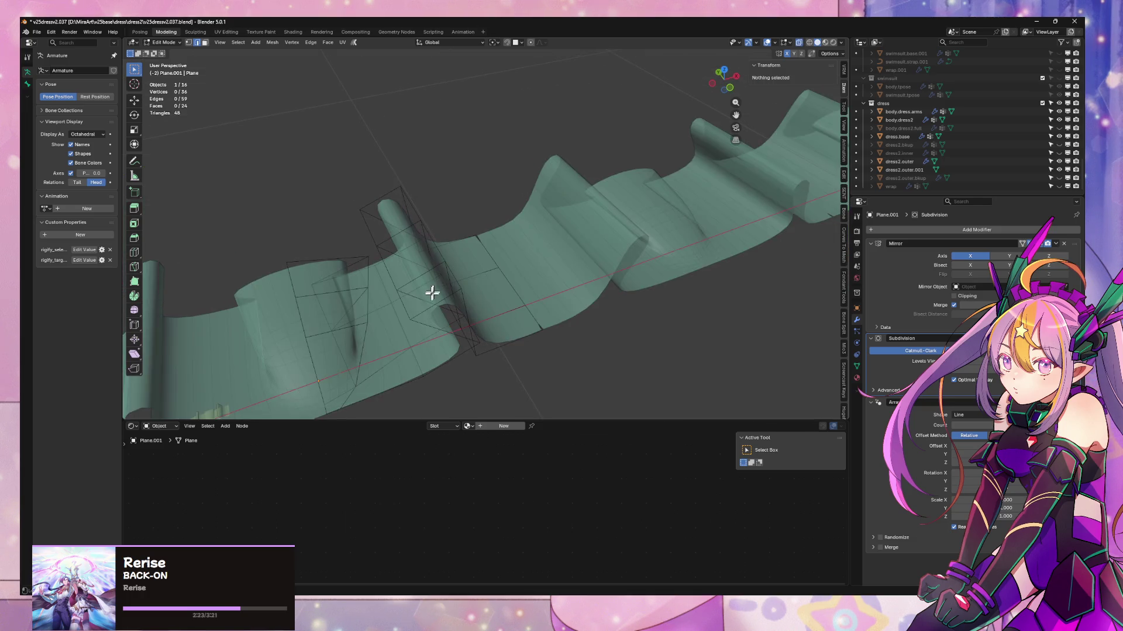
alt+click(400, 315)
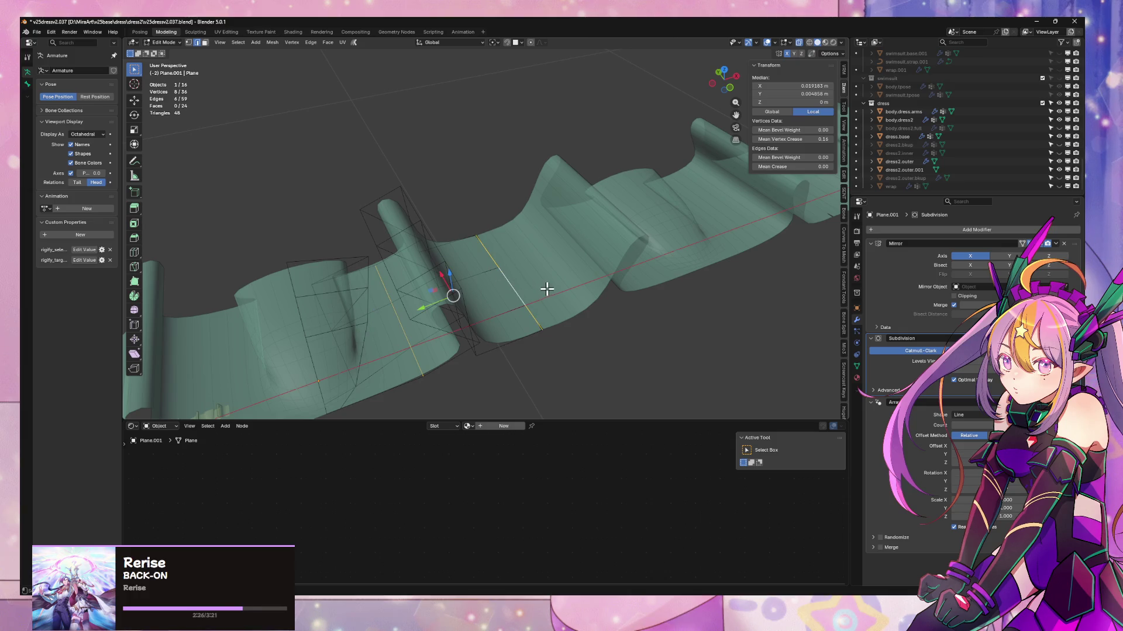
mouse_move(547, 289)
middle_down()
mouse_move(506, 241)
mouse_move(516, 241)
middle_up()
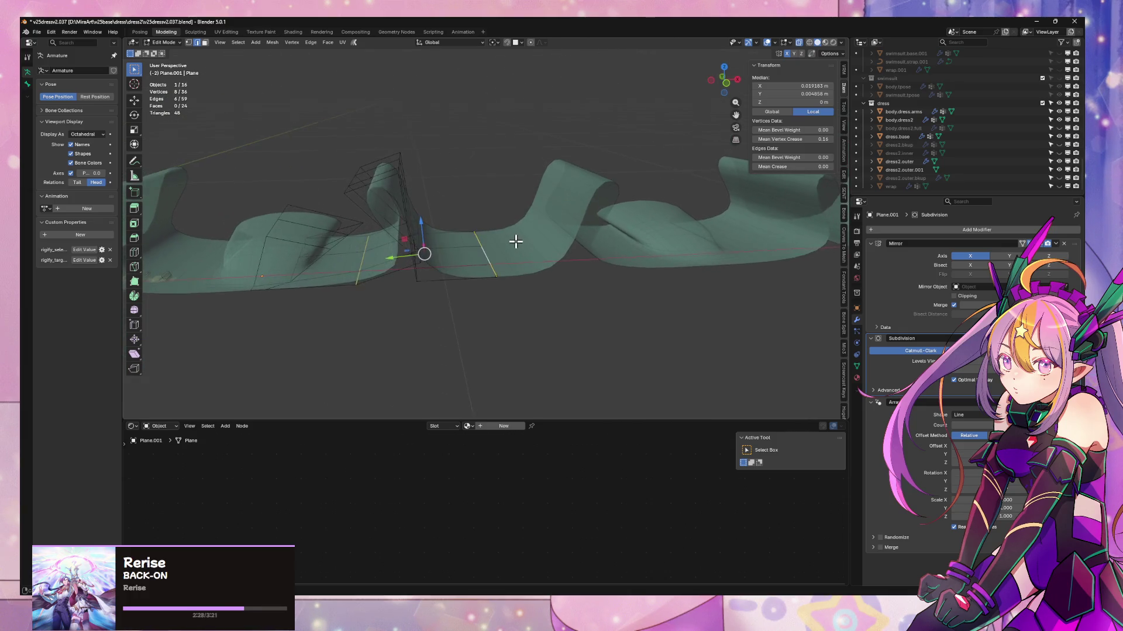
key(ctrl+e)
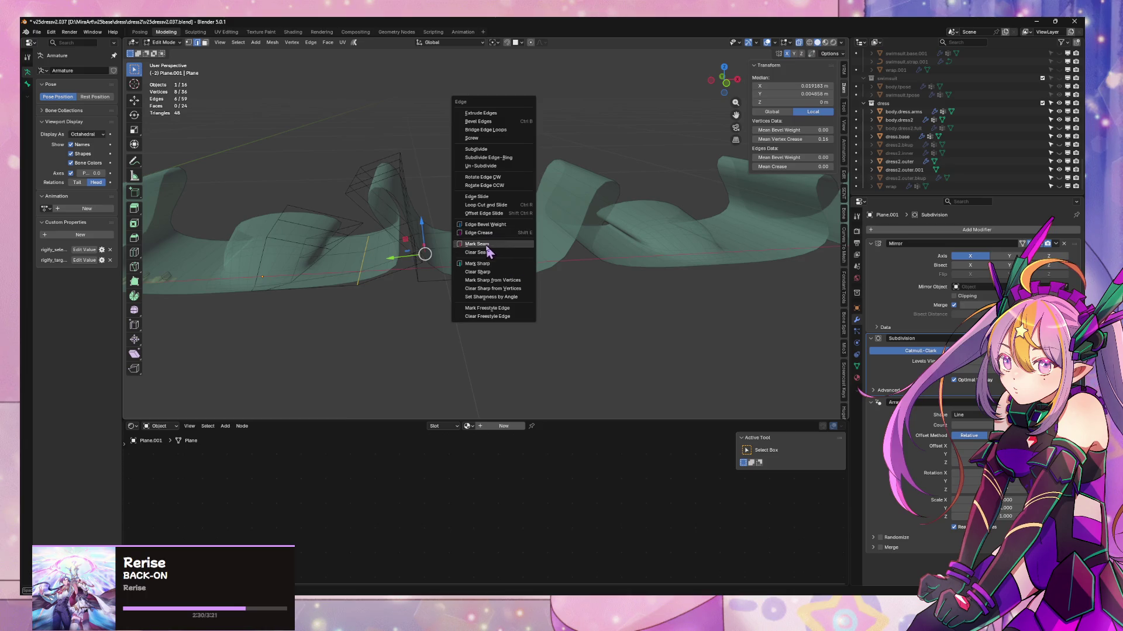
- Mark the loop as a seam and select the linked section delimited by seams
click(486, 245)
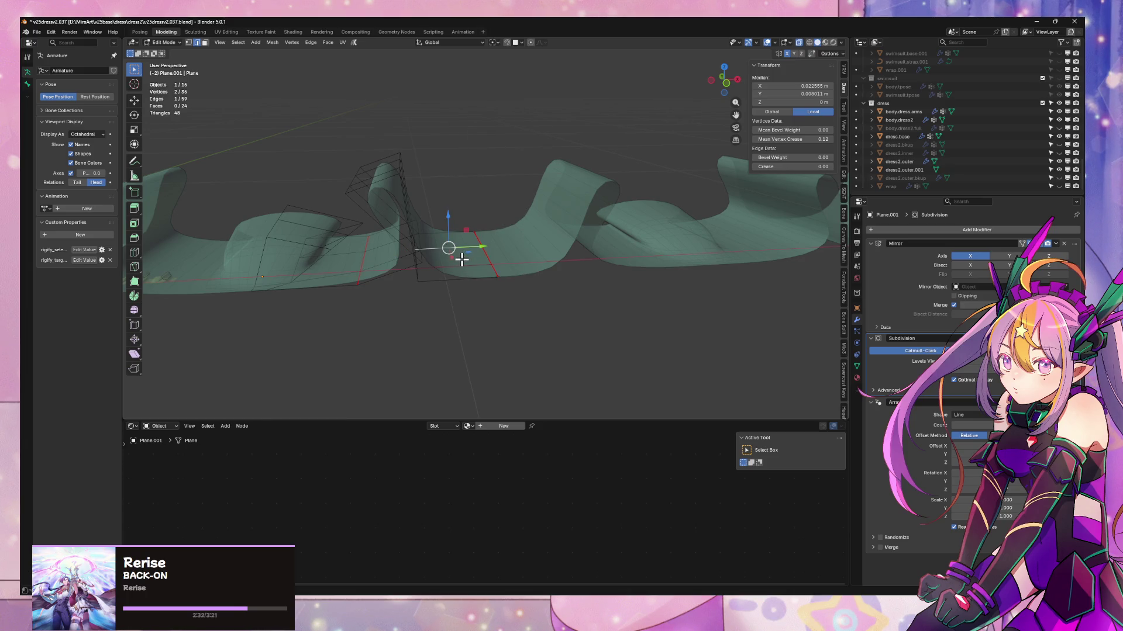
key(ctrl+l)
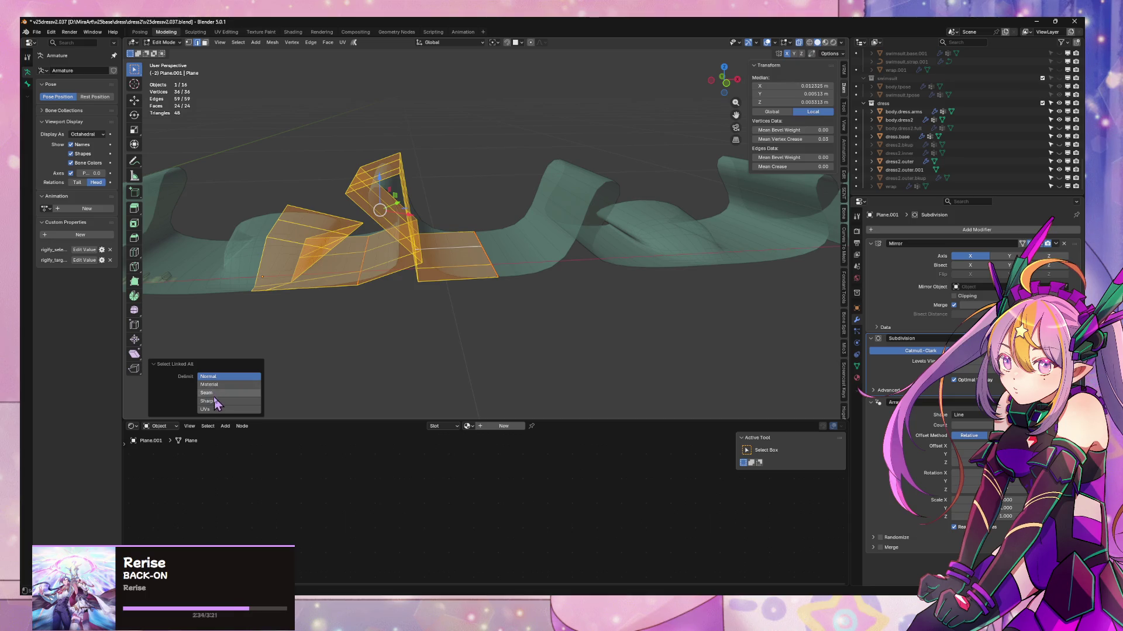
click(214, 393)
- Duplicate the section, place the copy 0.2288 m along X, and select one of its edges
key(shift+d)
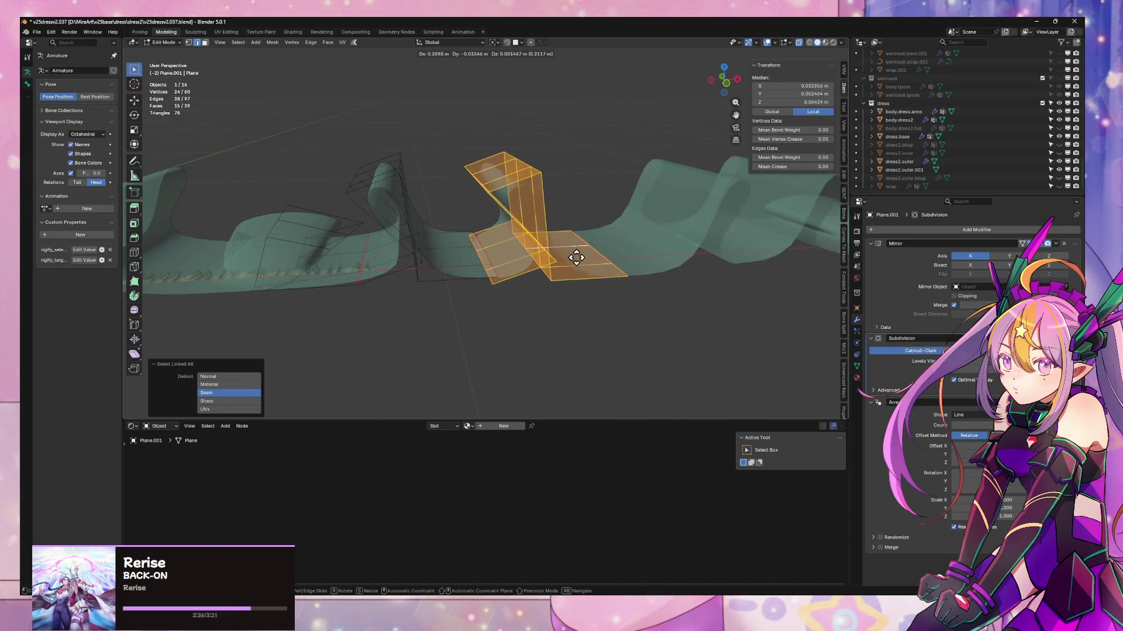
key(g)
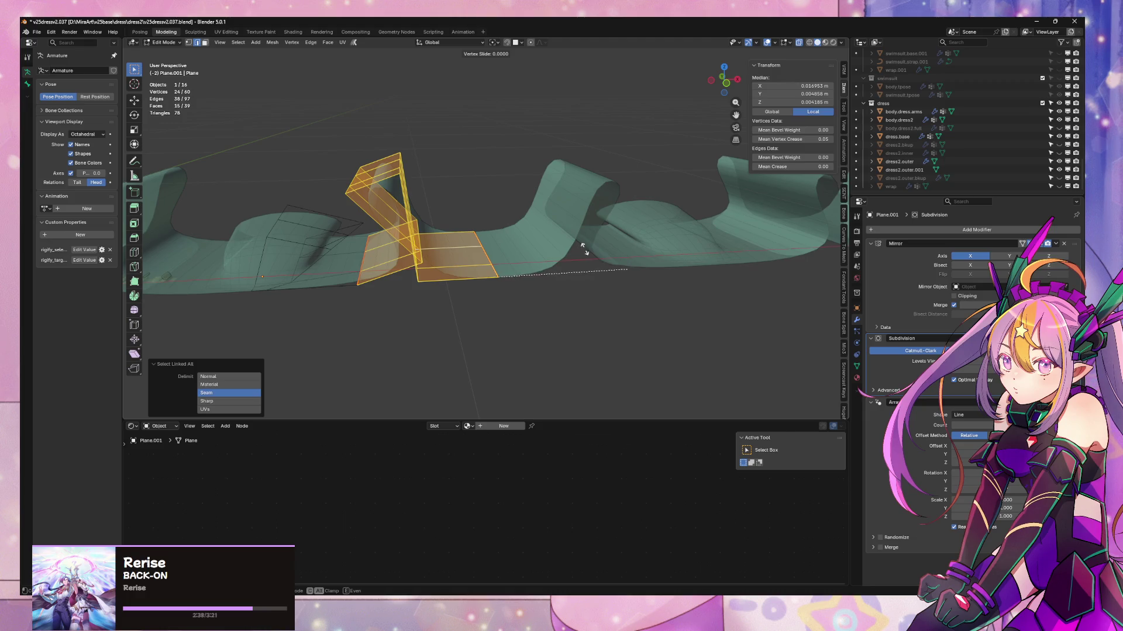
right_click(550, 244)
key(g)
key(x)
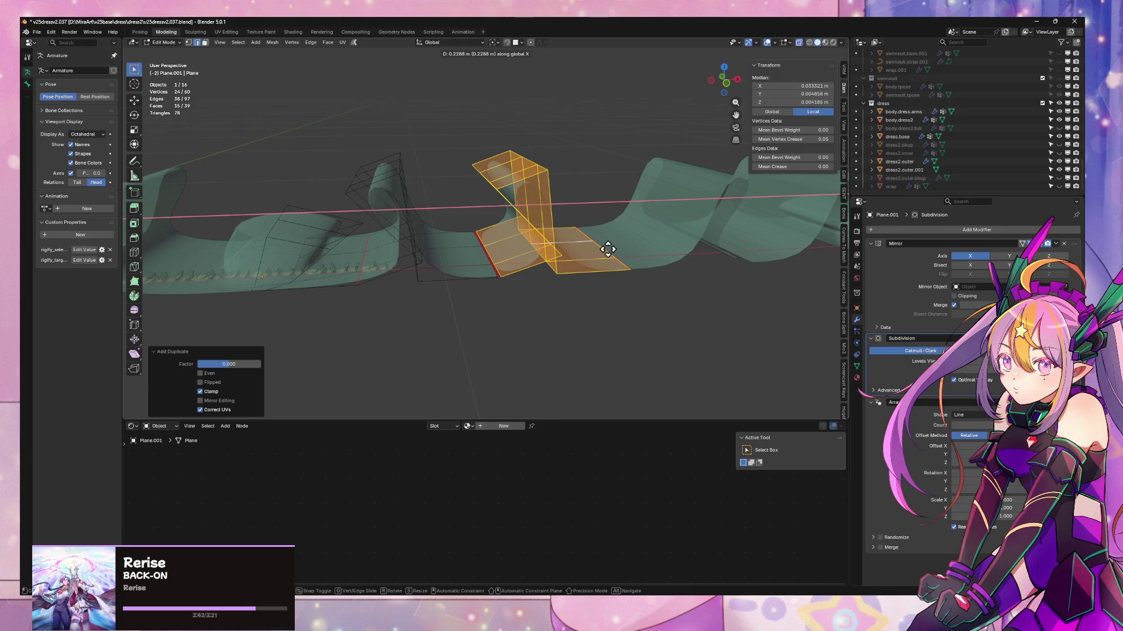
click(608, 249)
scroll(540, 267, up, 5)
click(474, 251)
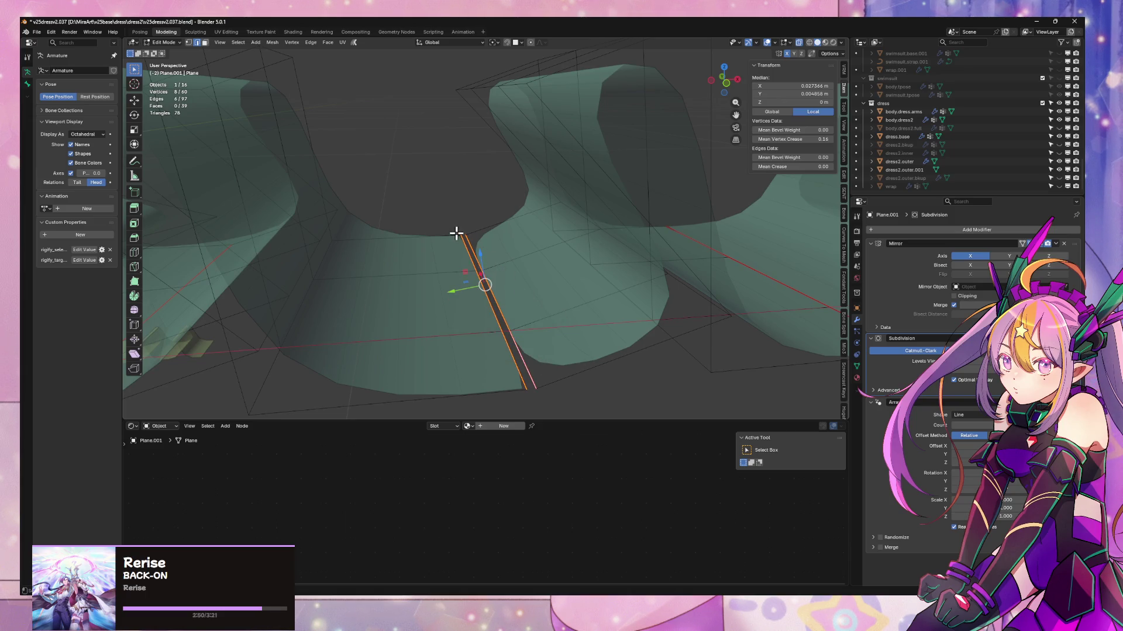
- Dissolve the selected vertices of the pleat cage
key(ctrl+e)
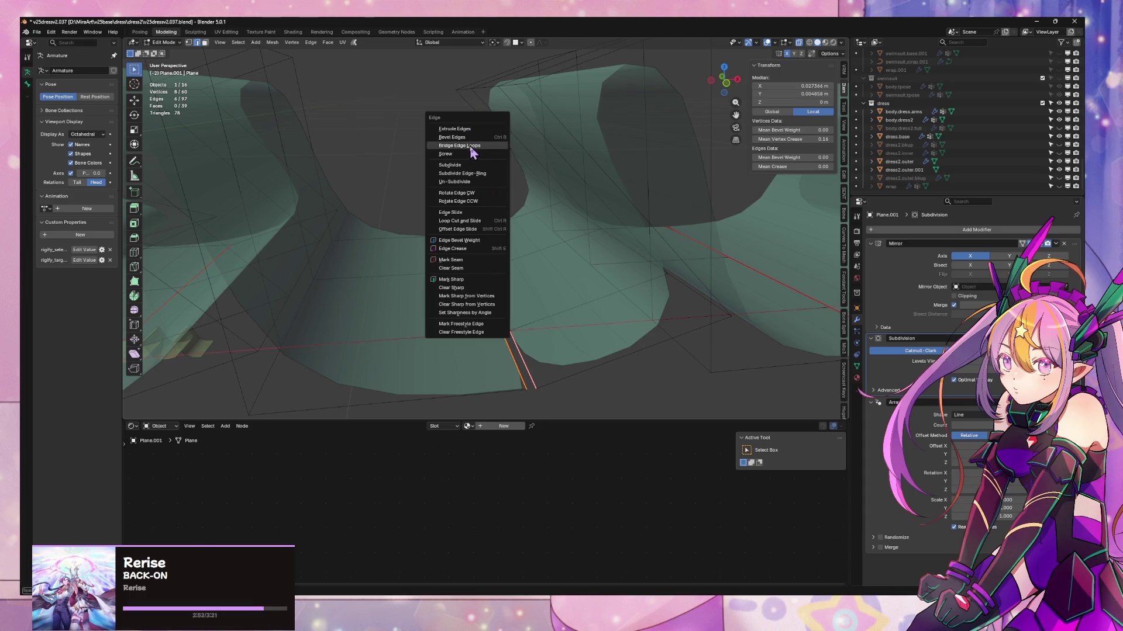
click(471, 146)
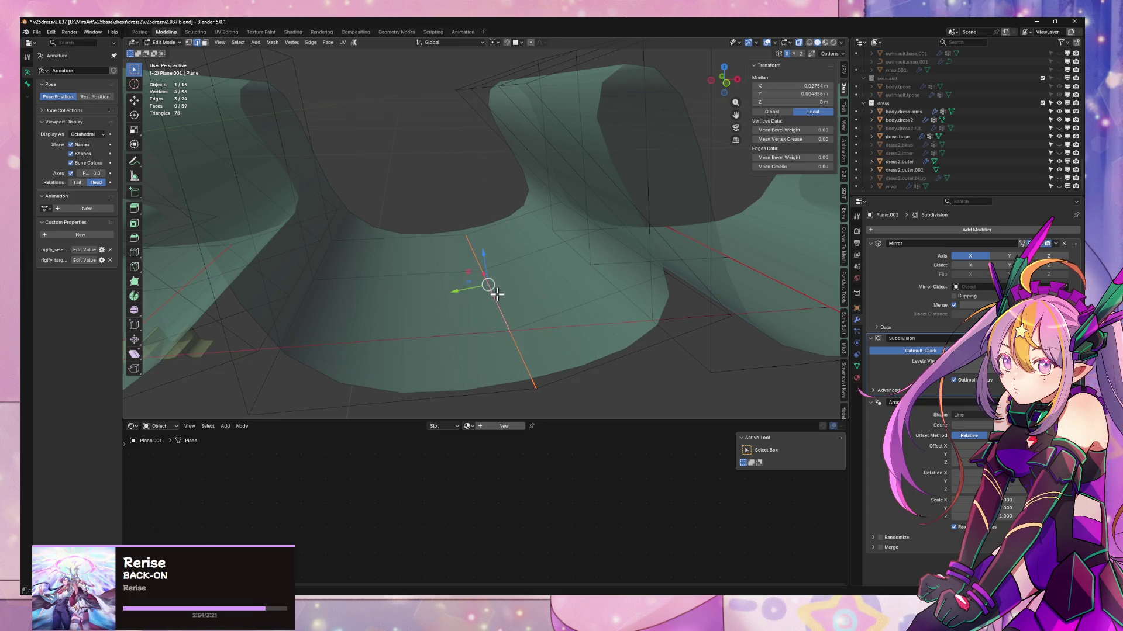
key(ctrl+x)
scroll(524, 290, down, 5)
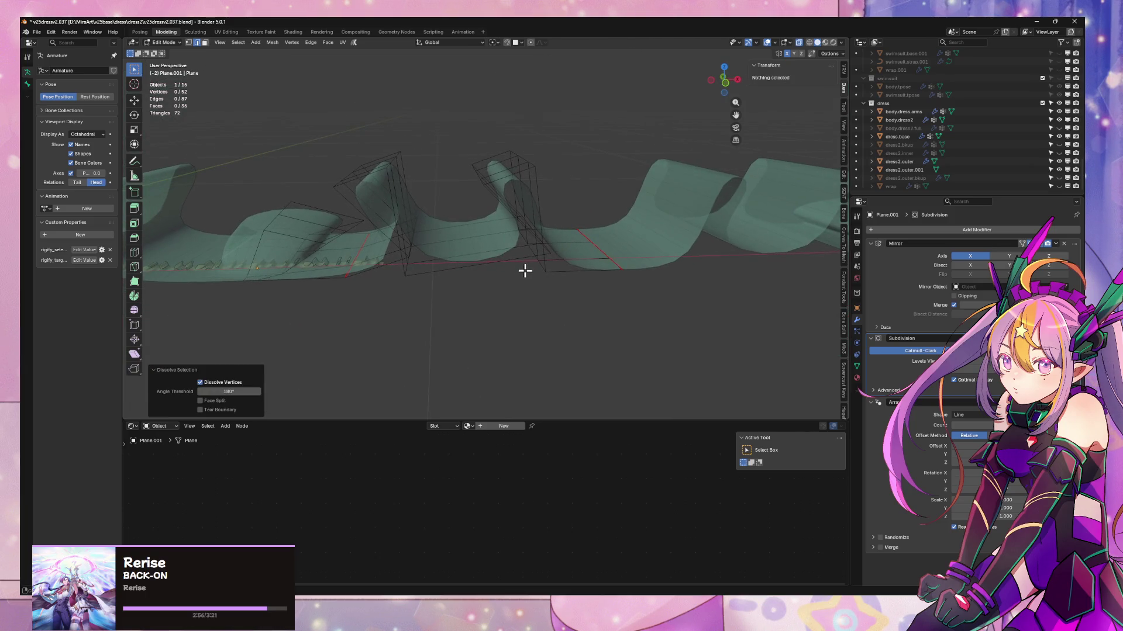
- Box-select the pleat's vertices in X-ray view and slide them along X
mouse_move(524, 270)
middle_down()
mouse_move(516, 266)
mouse_move(532, 273)
mouse_move(521, 261)
mouse_move(532, 258)
middle_up()
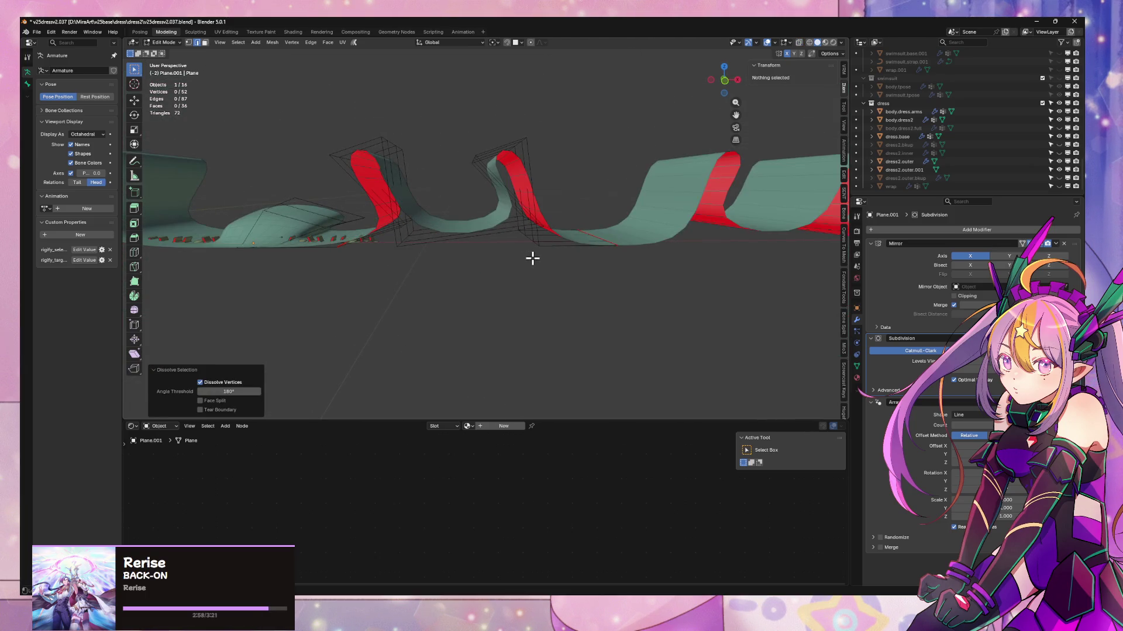
key(1)
mouse_move(451, 100)
mouse_down()
mouse_move(556, 270)
mouse_move(557, 247)
mouse_up()
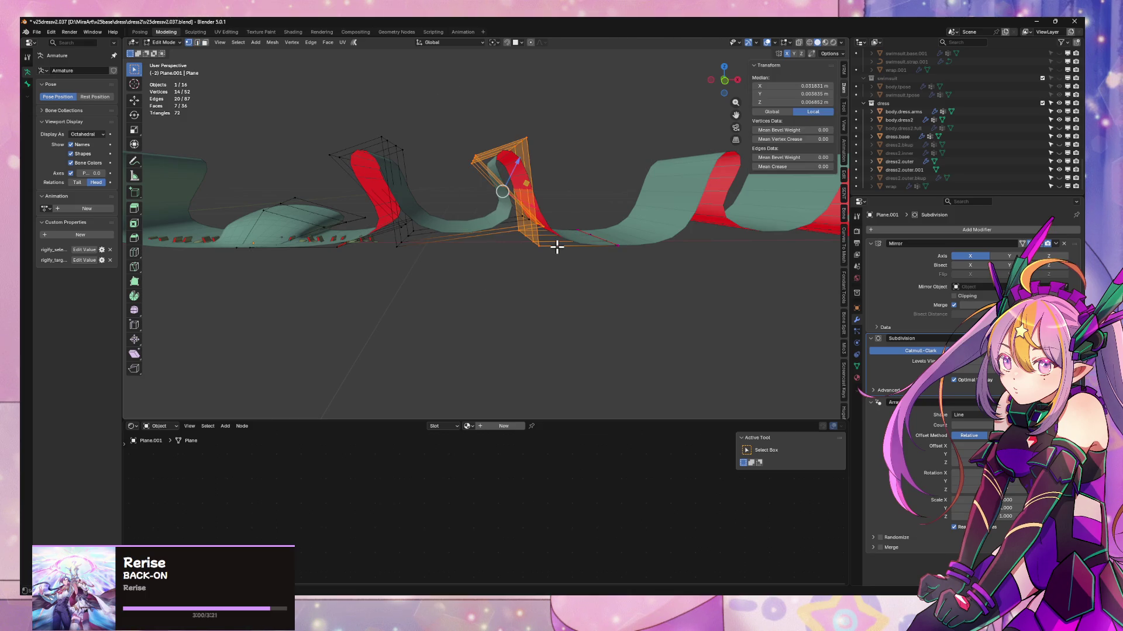
middle_drag(561, 247, 562, 243)
mouse_move(447, 130)
mouse_down()
mouse_move(552, 286)
mouse_move(542, 269)
mouse_up()
key(alt+z)
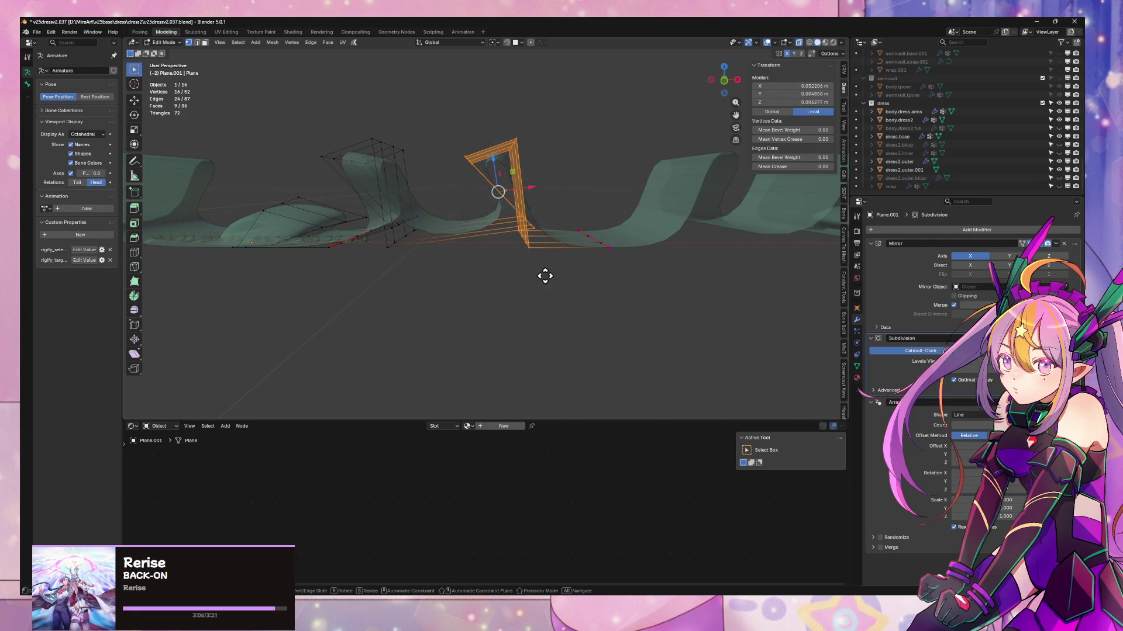
key(y)
key(x)
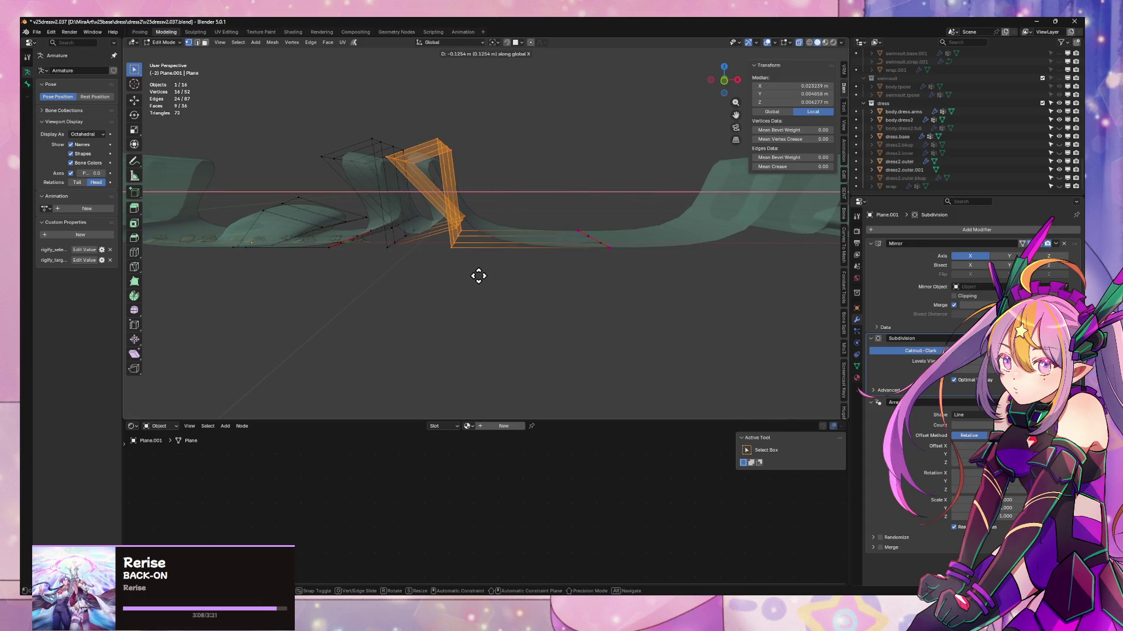
click(489, 280)
- Select the three faces atop the cage and move them vertically
middle_drag(492, 281, 541, 301)
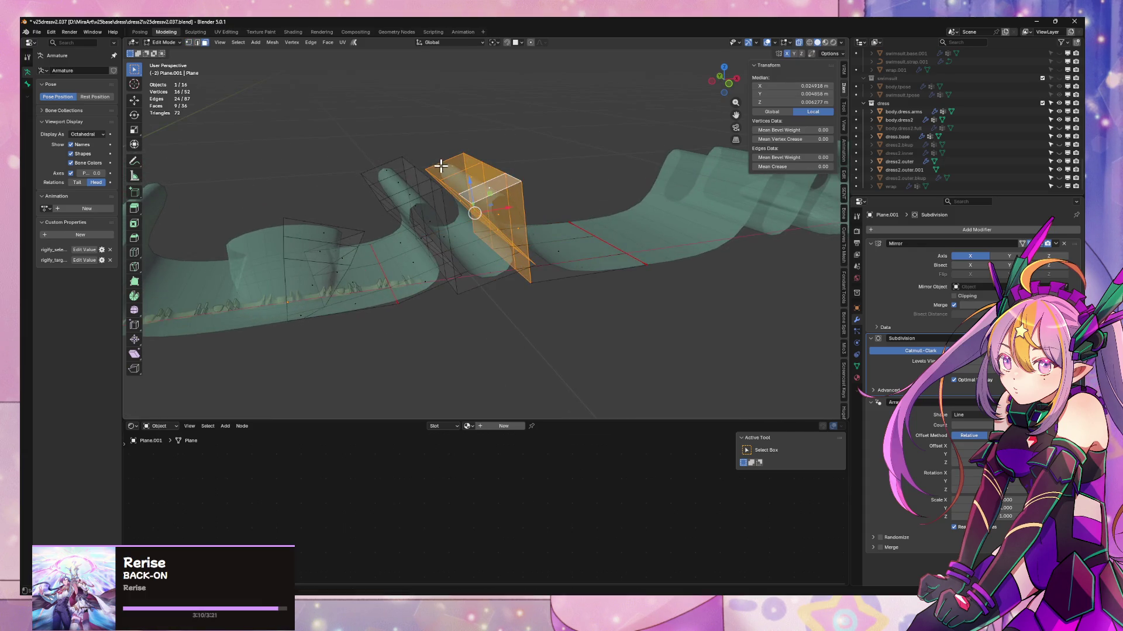
key(alt+a)
drag(456, 172, 504, 188)
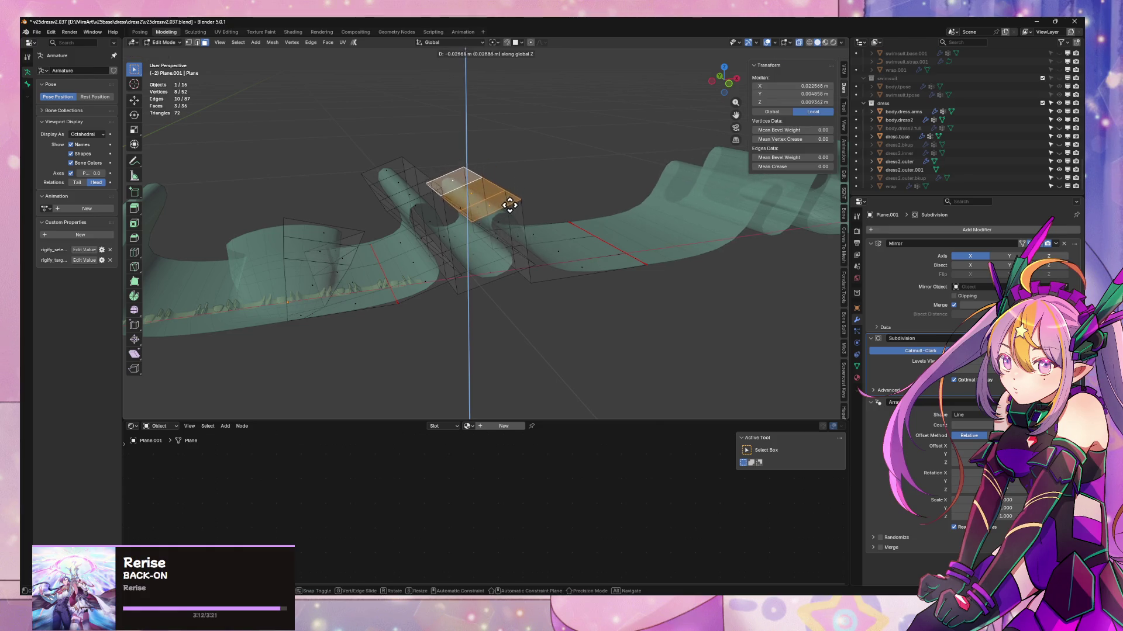
click(513, 208)
mouse_move(548, 208)
middle_down()
mouse_move(502, 254)
mouse_move(516, 298)
mouse_move(546, 197)
mouse_move(542, 258)
mouse_move(542, 240)
mouse_move(566, 272)
mouse_move(553, 302)
middle_up()
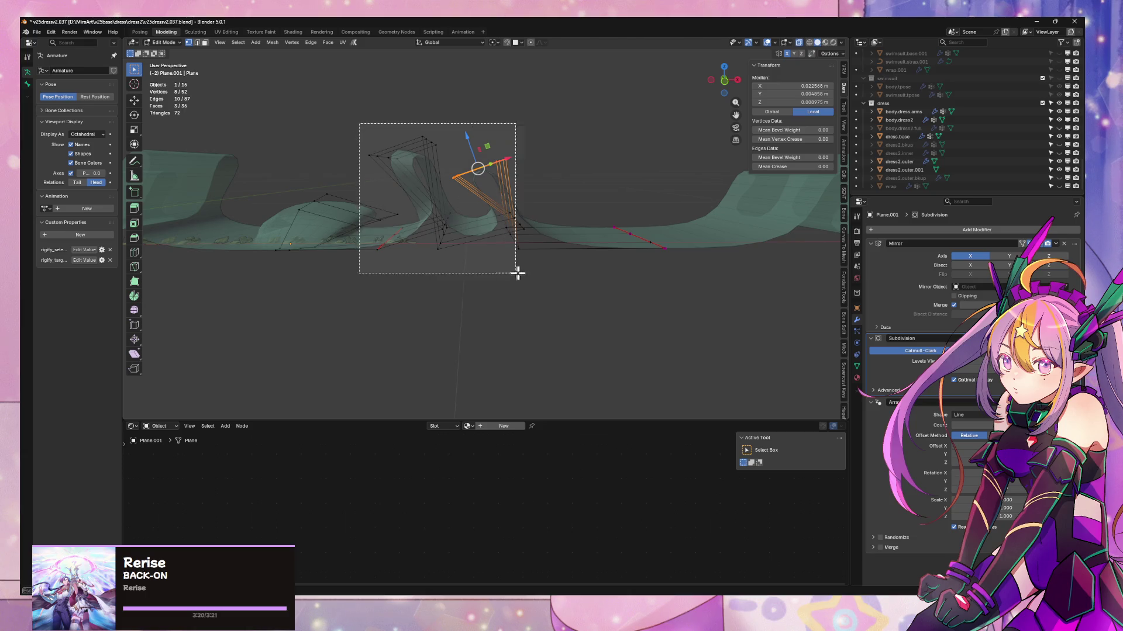
- Shift the cage about 0.044 m left, squash it to 0.794 height, and lower it
mouse_move(519, 151)
middle_down()
mouse_move(531, 146)
mouse_move(373, 120)
middle_up()
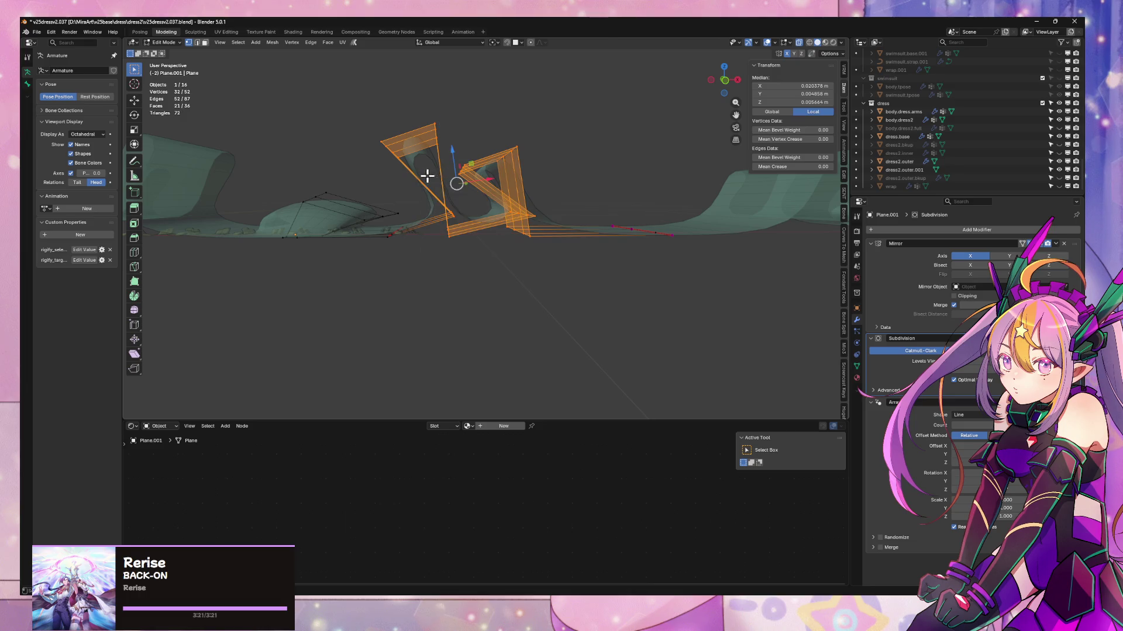
click(448, 201)
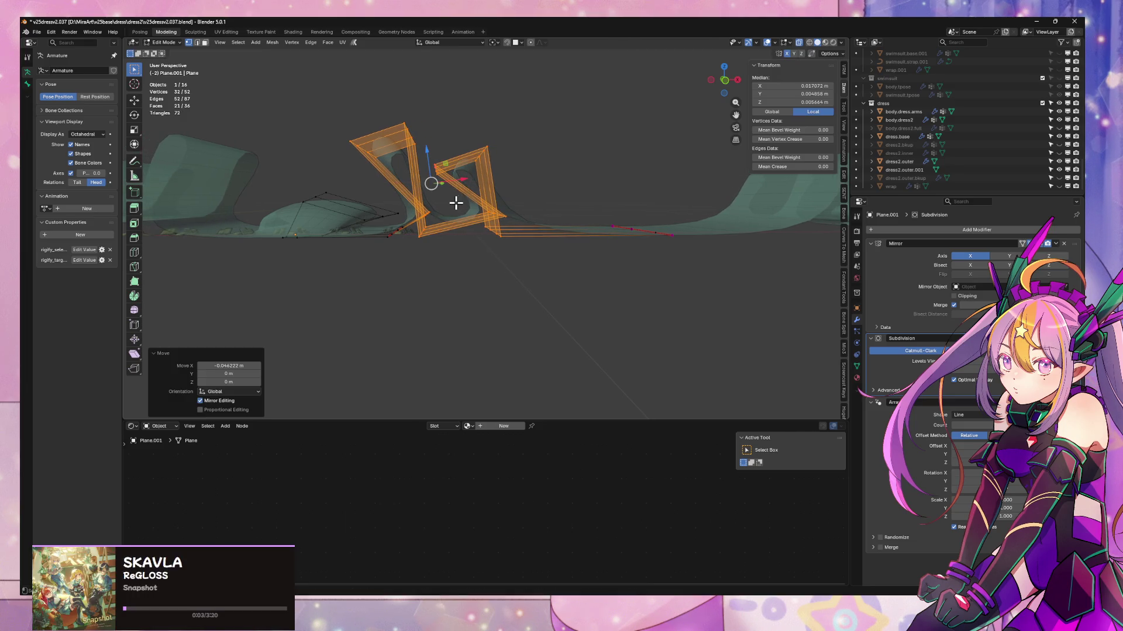
click(475, 145)
key(g)
key(z)
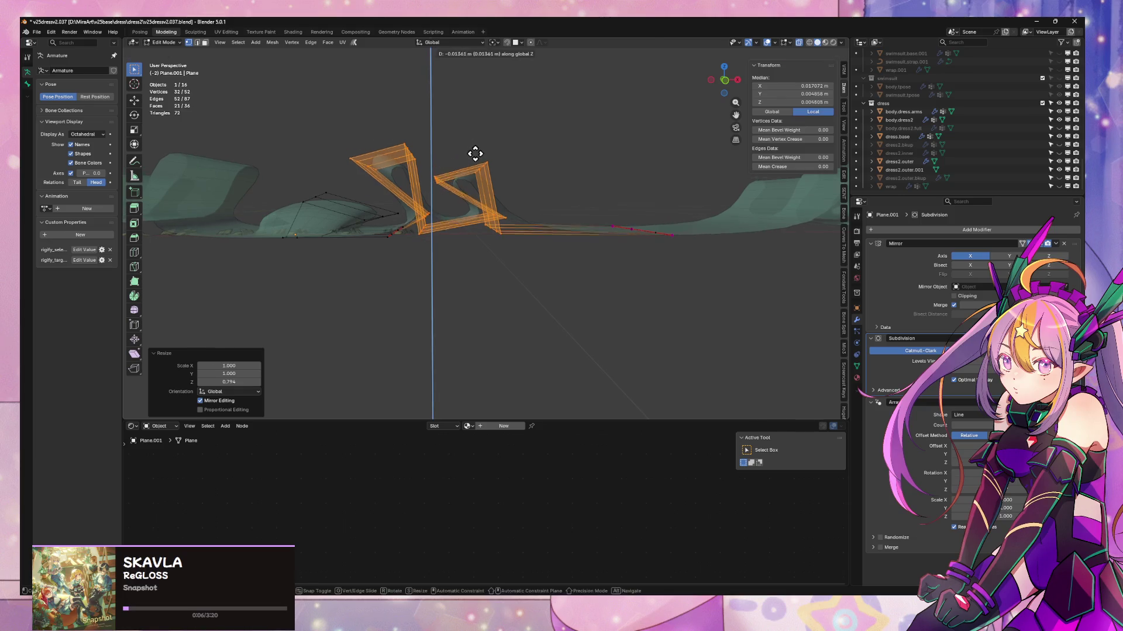
- Select the vertical edge loop on the ribbon beside the cage in edge mode
mouse_move(477, 160)
middle_down()
mouse_move(531, 253)
mouse_move(501, 251)
mouse_move(626, 283)
mouse_move(714, 229)
mouse_move(634, 296)
mouse_move(581, 308)
mouse_move(669, 287)
middle_up()
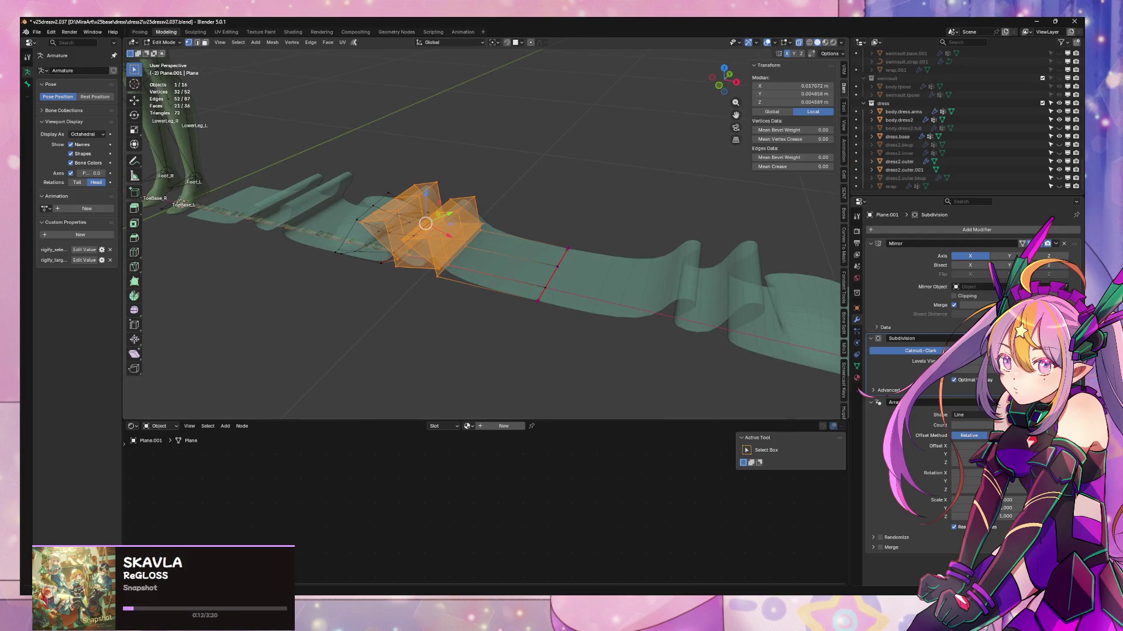
mouse_move(299, 287)
middle_down()
mouse_move(534, 293)
mouse_move(644, 318)
mouse_move(603, 279)
middle_up()
key(2)
alt+click(614, 283)
- Slide the vertical edge loop 0.213 m left along X
key(g)
key(x)
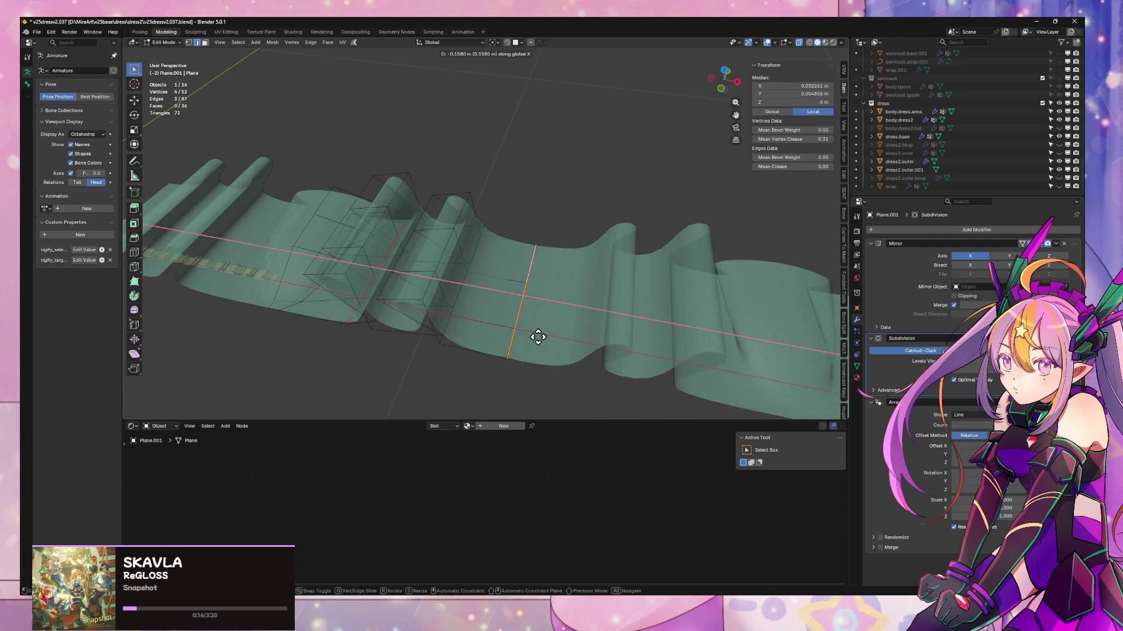
click(510, 331)
- Inspect the pleats and central fold in Object Mode, then return to Edit Mode
key(Tab)
mouse_move(510, 331)
middle_down()
mouse_move(554, 393)
mouse_move(594, 216)
mouse_move(581, 253)
mouse_move(584, 186)
mouse_move(534, 208)
mouse_move(493, 272)
middle_up()
mouse_move(403, 280)
middle_down()
mouse_move(556, 220)
mouse_move(636, 281)
mouse_move(378, 243)
mouse_move(385, 254)
mouse_move(454, 252)
mouse_move(454, 240)
mouse_move(497, 238)
middle_up()
key(Tab)
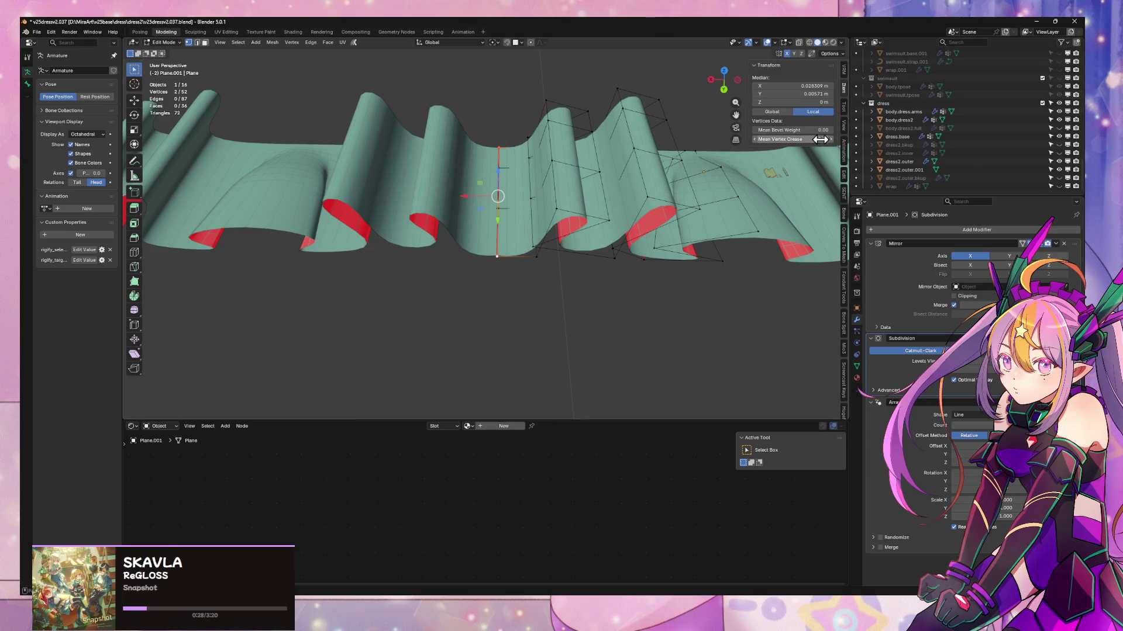
key(Tab)
mouse_move(448, 295)
middle_down()
mouse_move(501, 321)
mouse_move(333, 303)
mouse_move(464, 209)
mouse_move(416, 241)
mouse_move(509, 201)
mouse_move(564, 229)
mouse_move(559, 190)
mouse_move(569, 211)
mouse_move(396, 220)
mouse_move(383, 201)
mouse_move(516, 146)
mouse_move(534, 183)
mouse_move(610, 224)
mouse_move(672, 177)
mouse_move(574, 251)
mouse_move(509, 218)
mouse_move(574, 243)
mouse_move(483, 276)
mouse_move(523, 281)
mouse_move(518, 291)
mouse_move(546, 255)
mouse_move(639, 243)
mouse_move(609, 213)
mouse_move(596, 244)
mouse_move(647, 279)
mouse_move(639, 248)
mouse_move(617, 233)
mouse_move(624, 268)
mouse_move(581, 294)
middle_up()
key(Tab)
- Slide a vertex of the central fold along its edge with X-ray on
click(532, 331)
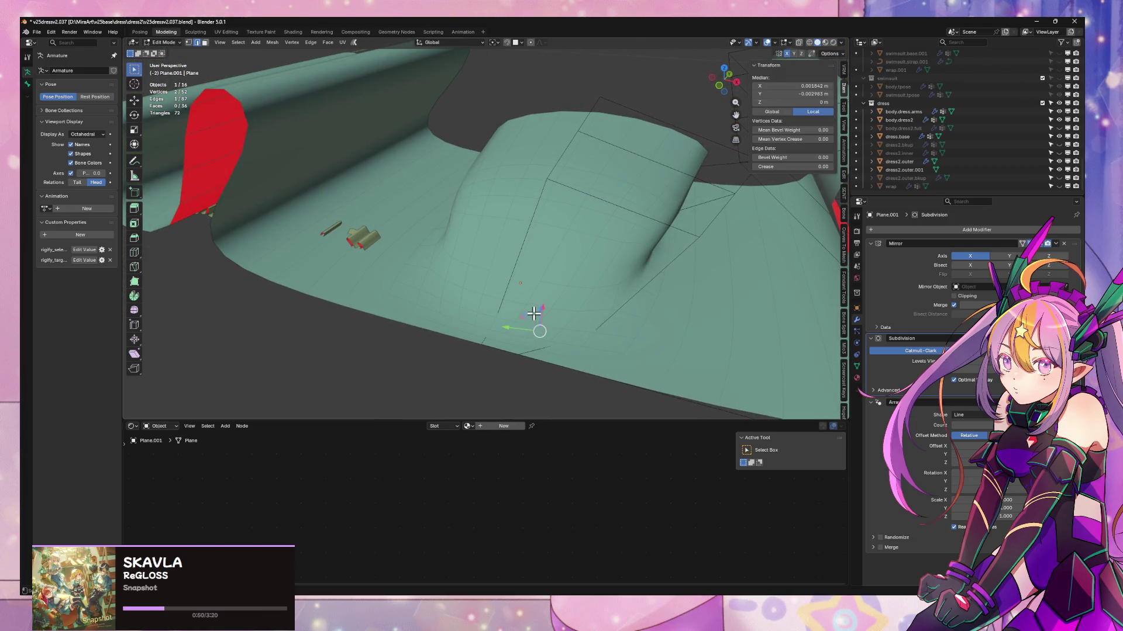
key(g)
key(z)
key(Escape)
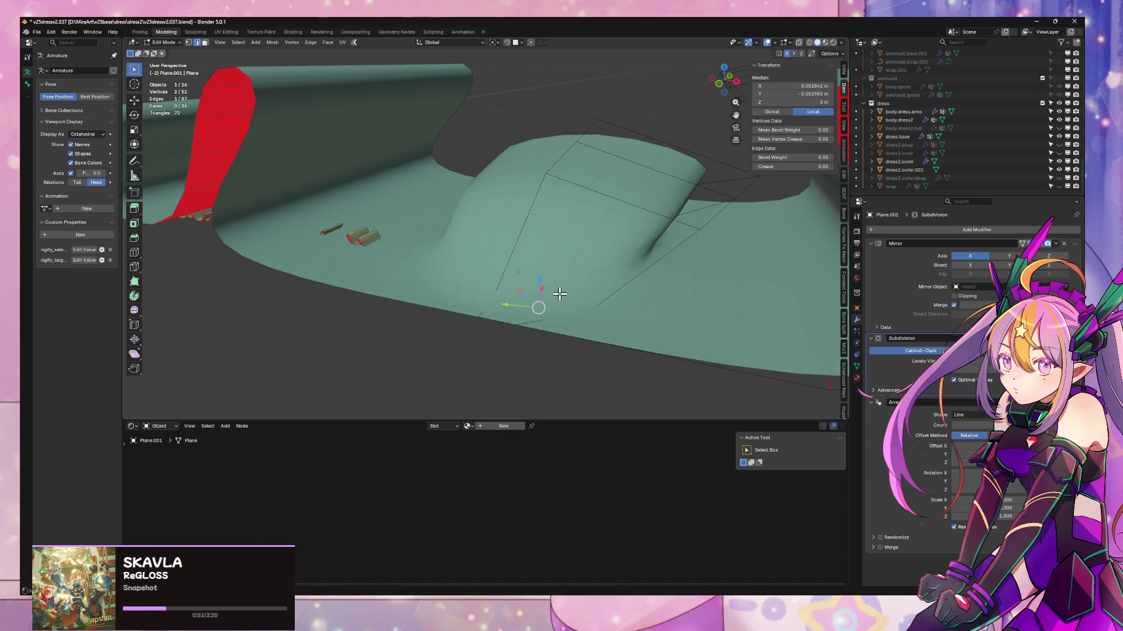
middle_drag(556, 293, 584, 299)
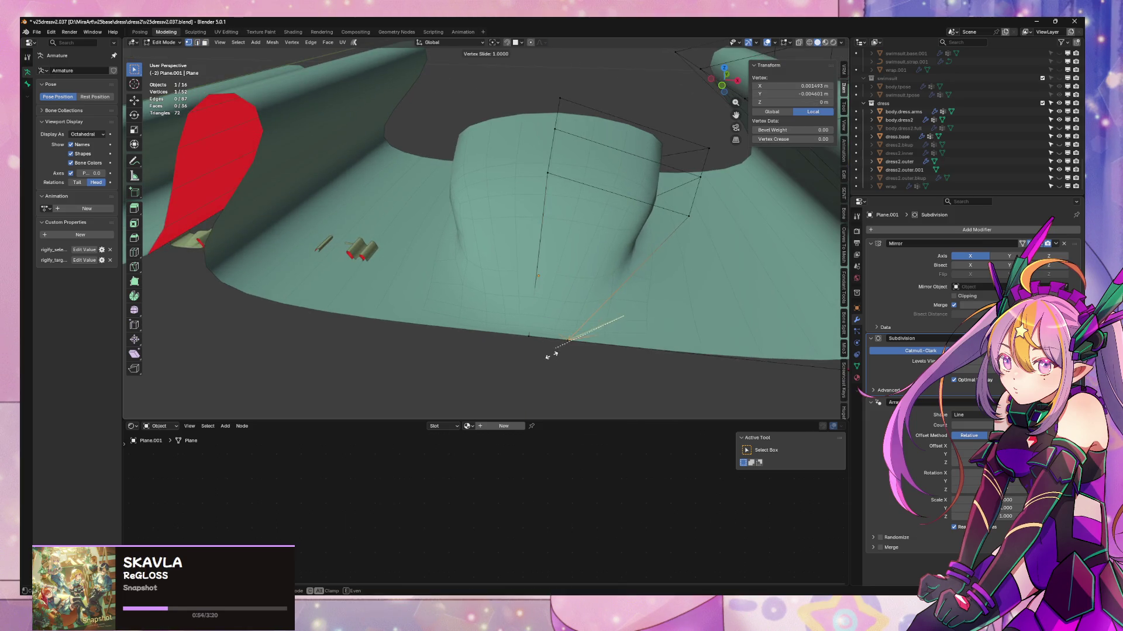
key(Escape)
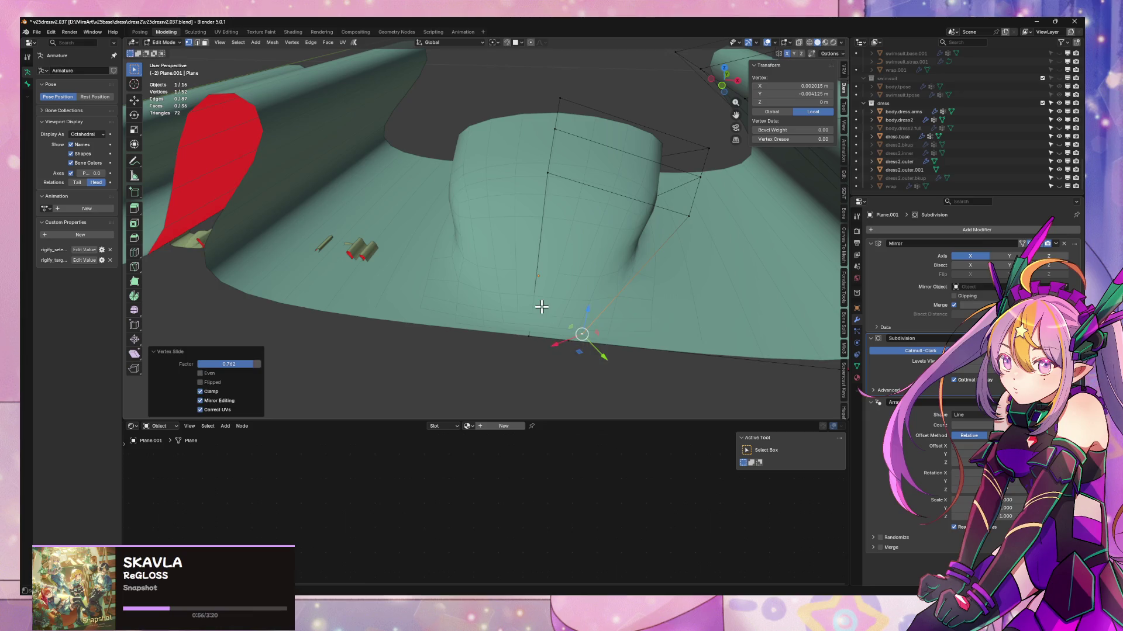
key(alt+z)
click(530, 328)
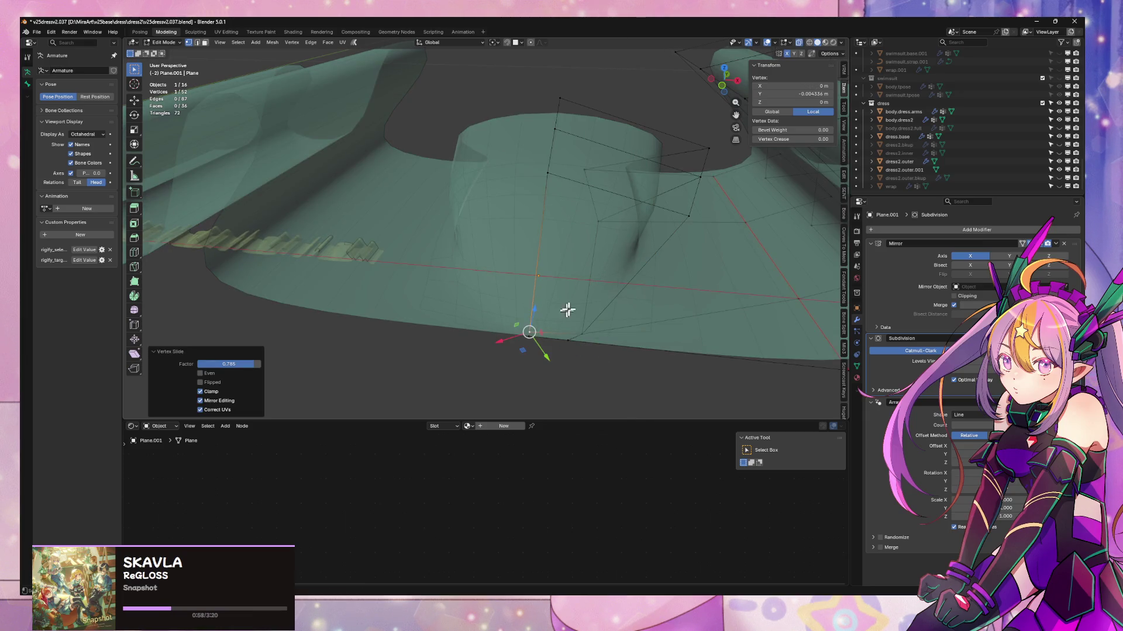
- Raise the fold's top vertex and top edge about 0.06 m on Z
mouse_move(567, 311)
middle_down()
mouse_move(581, 278)
mouse_move(540, 302)
middle_up()
middle_drag(568, 275, 486, 213)
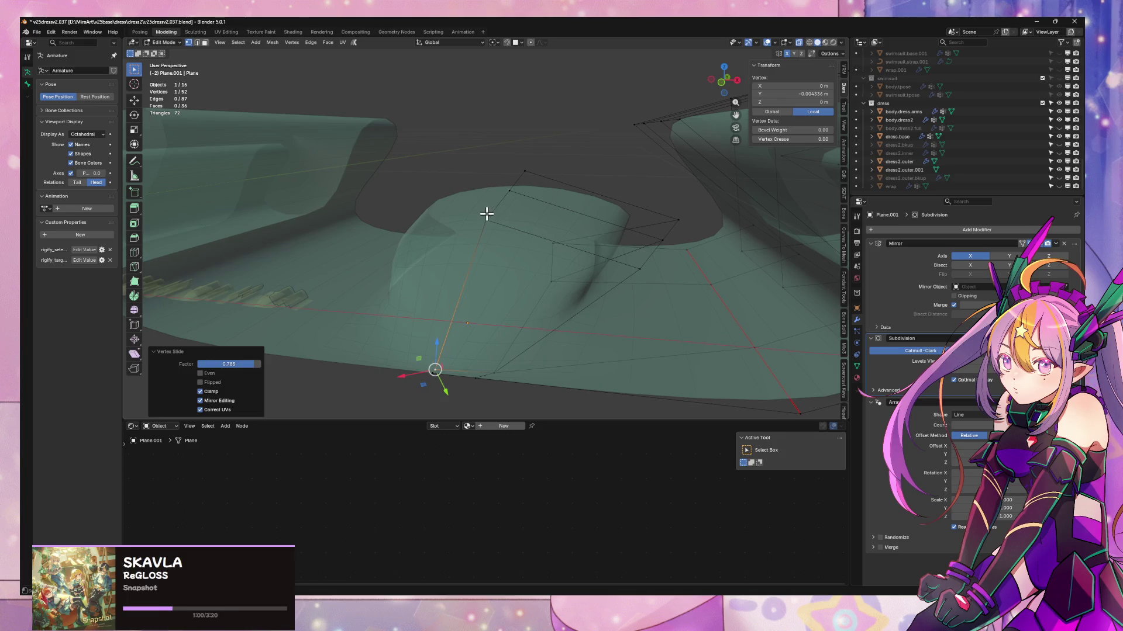
click(486, 213)
key(g)
key(z)
click(487, 192)
key(2)
click(501, 199)
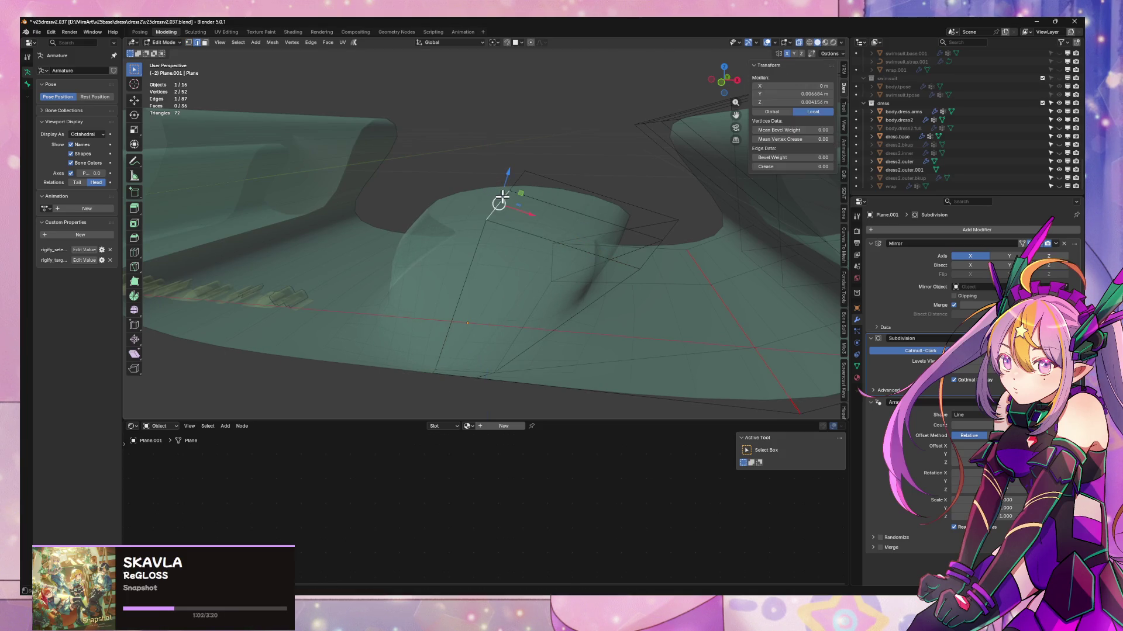
key(g)
key(z)
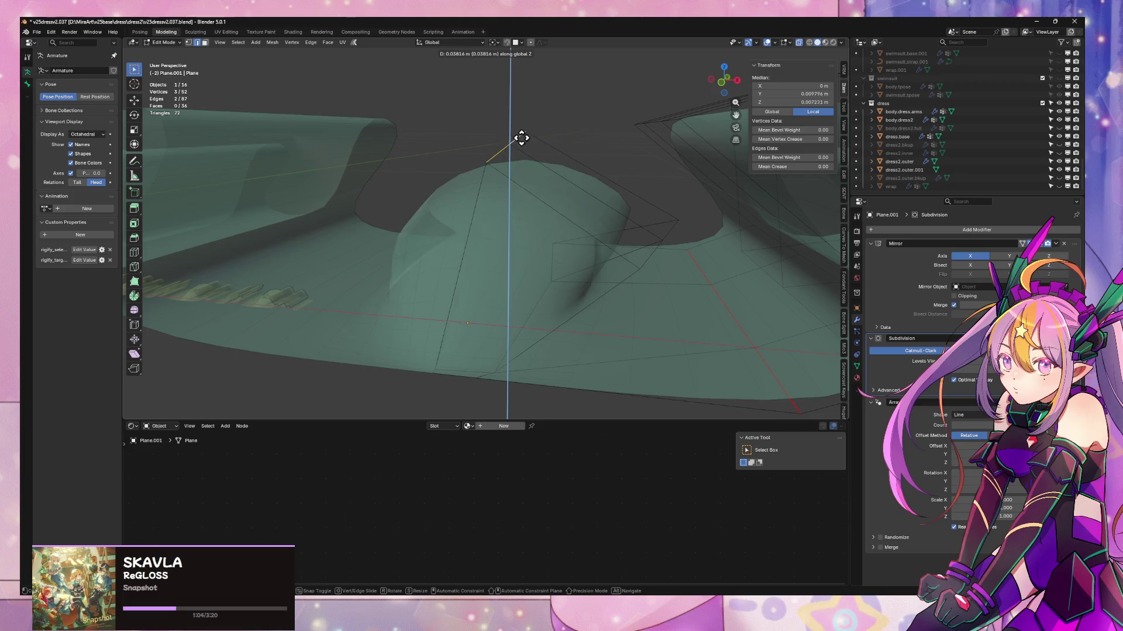
click(521, 115)
- Nudge an inner vertical edge of the fold slightly along X, then clear the selection
mouse_move(631, 249)
middle_down()
mouse_move(481, 238)
mouse_move(491, 296)
mouse_move(526, 255)
mouse_move(501, 269)
middle_up()
click(478, 288)
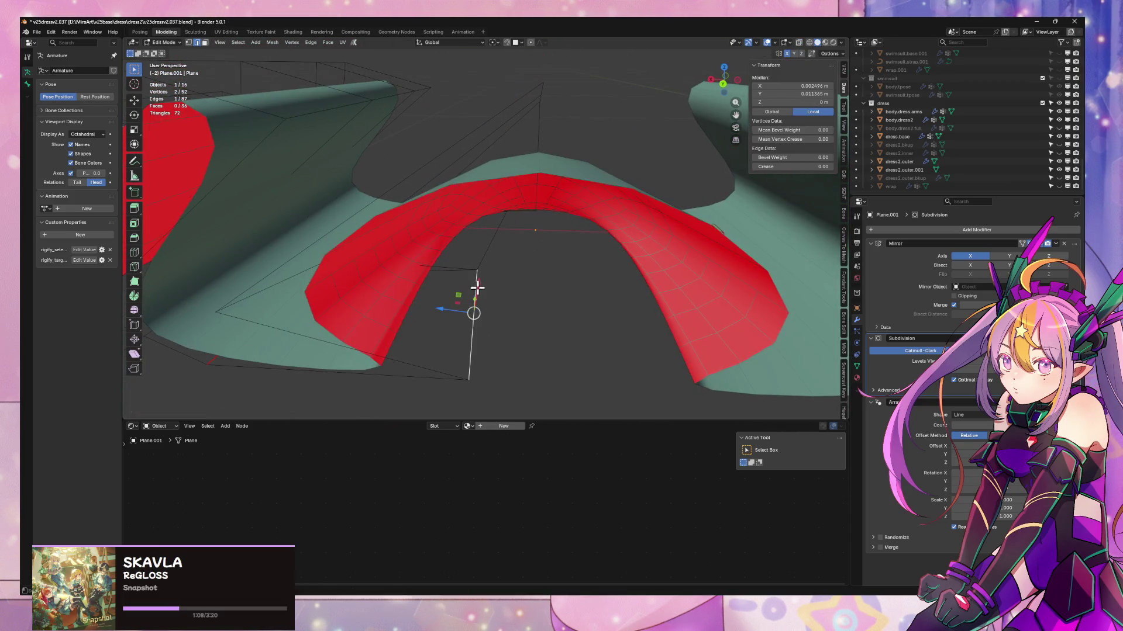
key(g)
key(x)
click(517, 275)
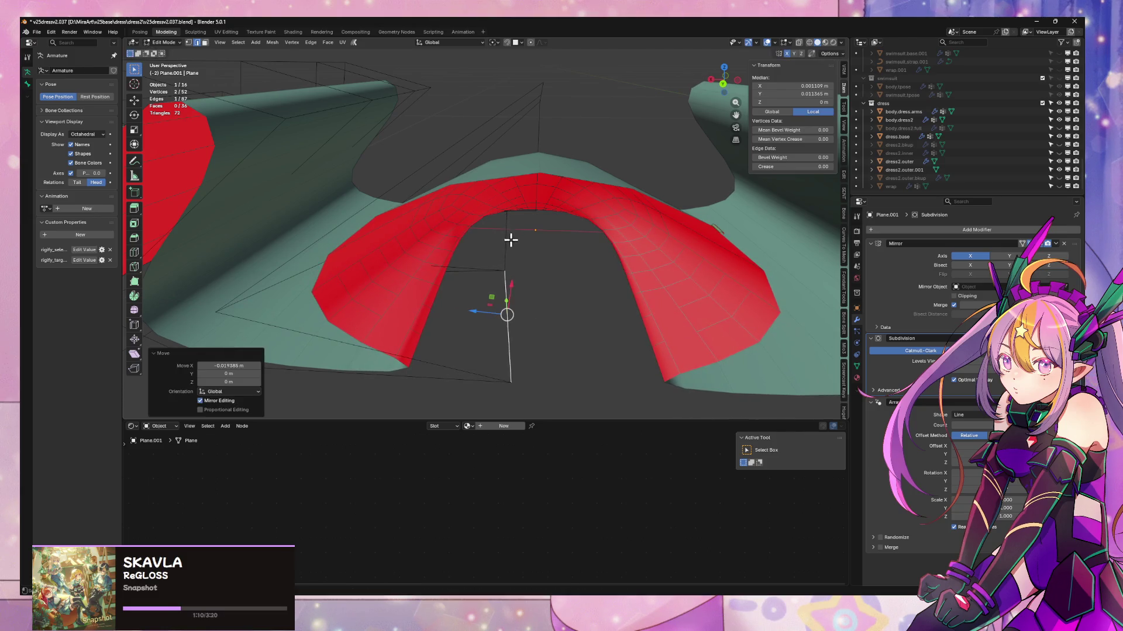
mouse_move(517, 275)
middle_down()
mouse_move(518, 245)
mouse_move(486, 300)
mouse_move(459, 261)
mouse_move(439, 257)
middle_up()
key(alt+a)
key(x)
click(430, 252)
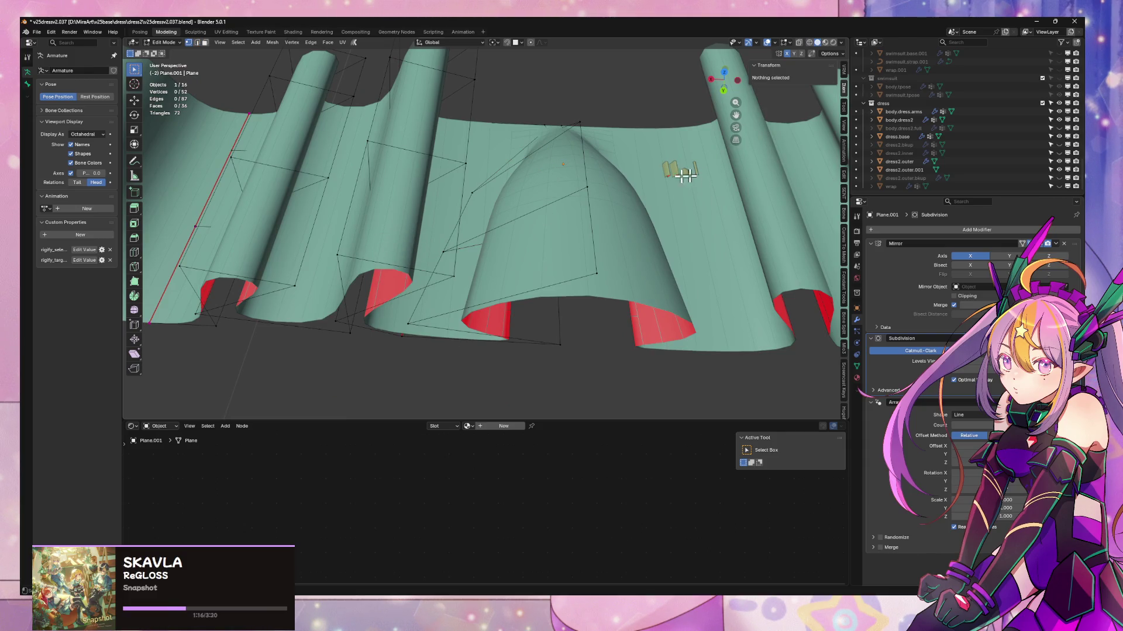
- Shift a pleat vertex sideways along X
click(586, 196)
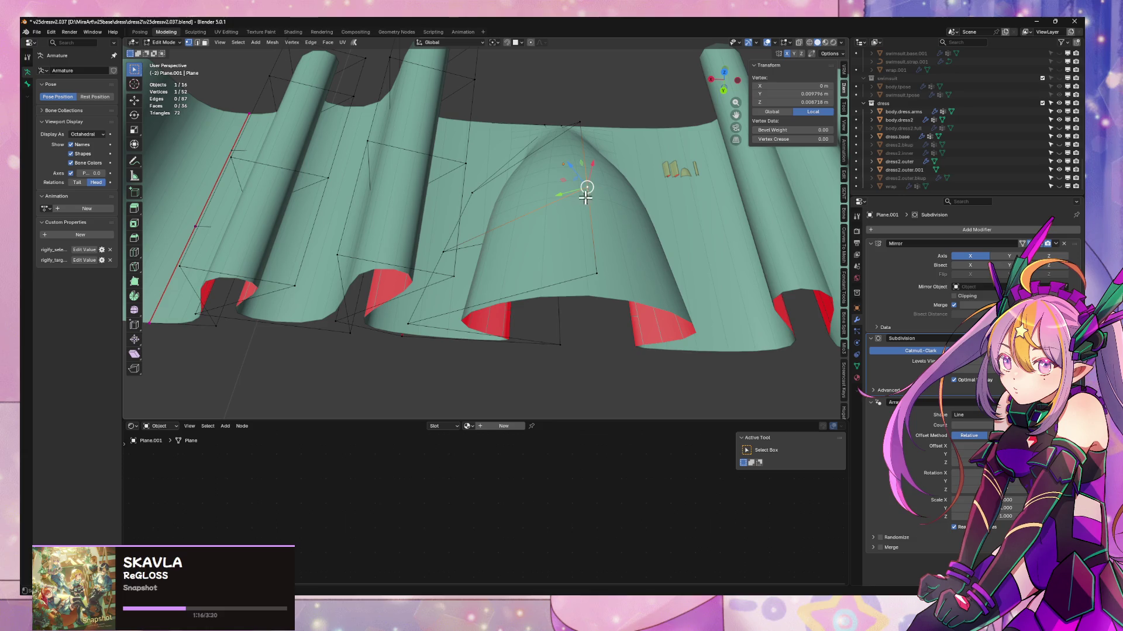
click(443, 249)
mouse_move(444, 250)
middle_down()
mouse_move(514, 218)
mouse_move(531, 175)
mouse_move(504, 118)
mouse_move(567, 283)
mouse_move(584, 276)
mouse_move(583, 393)
middle_up()
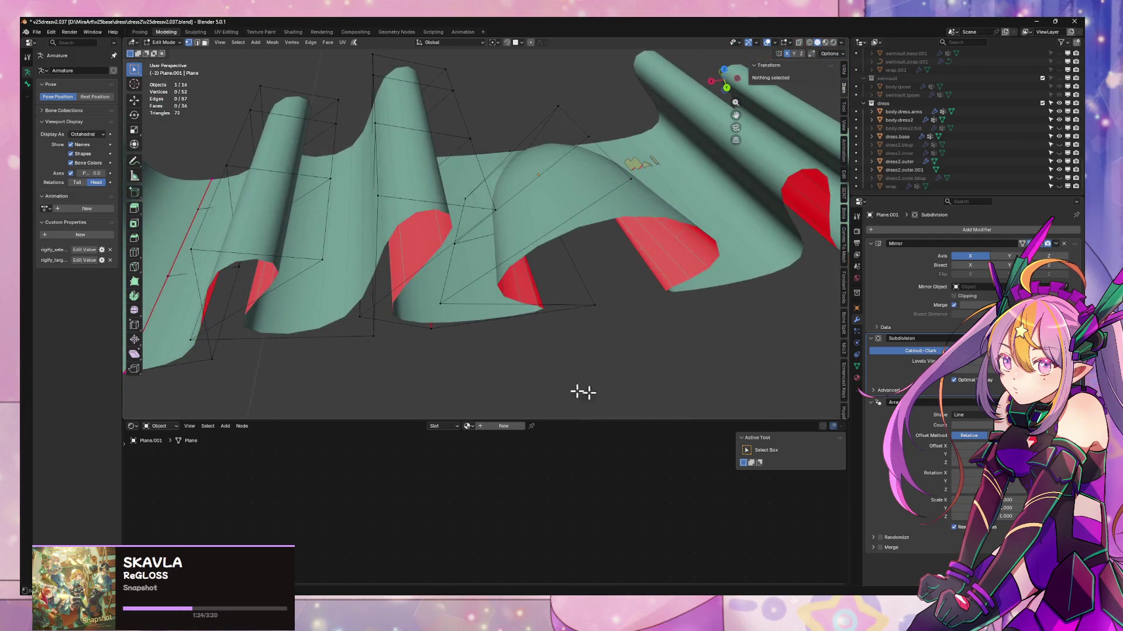
mouse_move(432, 265)
middle_down()
mouse_move(537, 302)
mouse_move(608, 291)
mouse_move(468, 300)
middle_up()
click(468, 300)
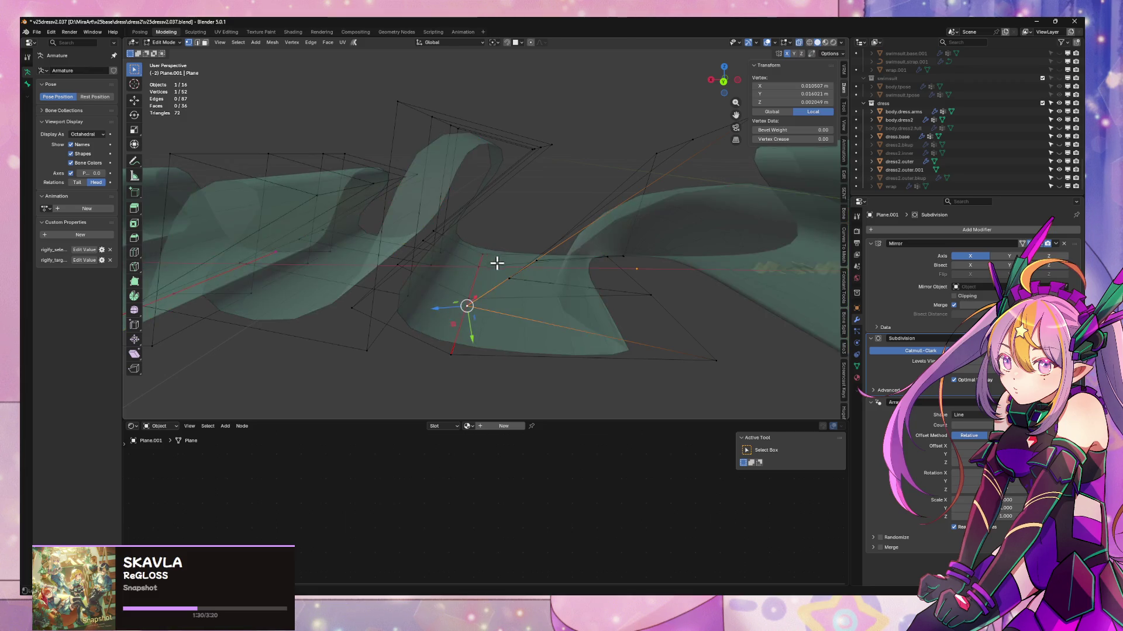
middle_drag(498, 261, 540, 270)
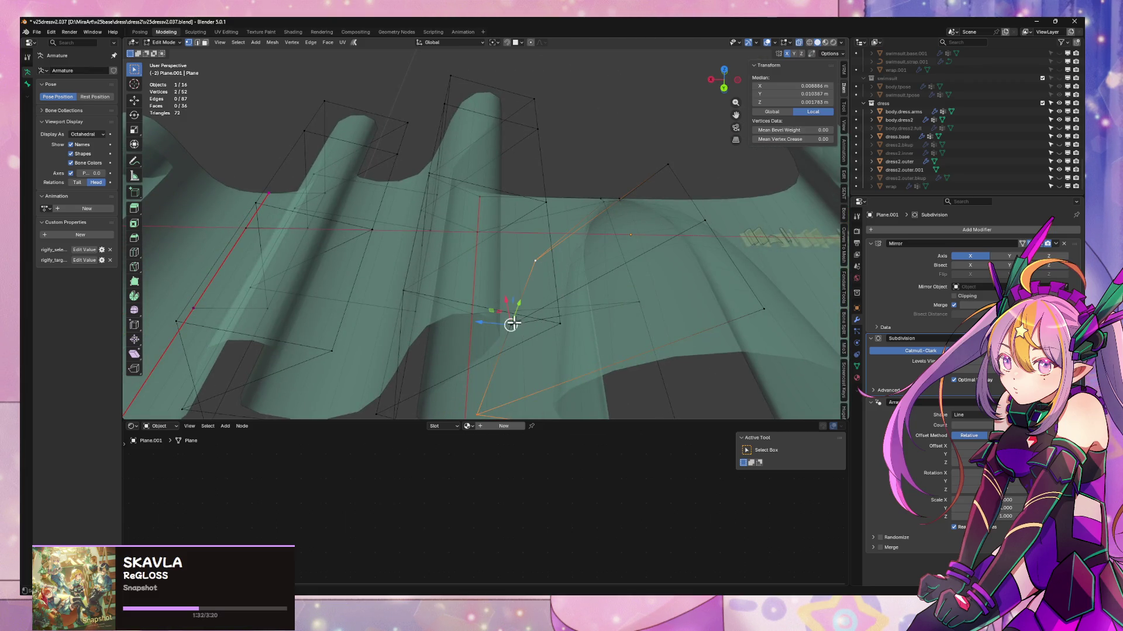
key(g)
key(x)
click(559, 319)
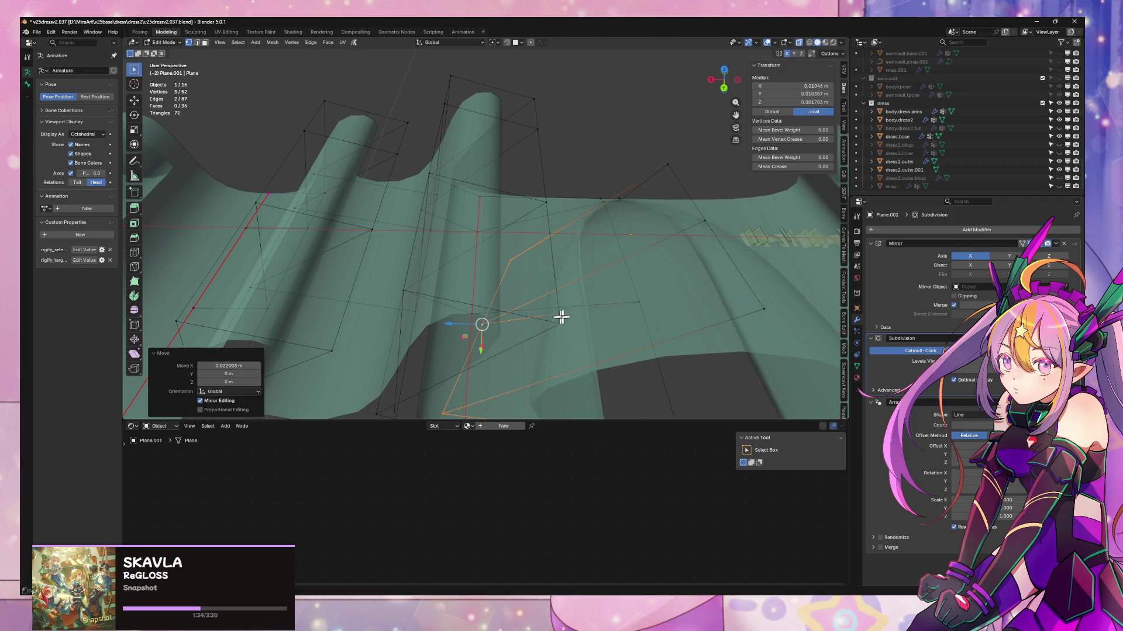
- Slide a single pleat vertex along its edge
mouse_move(559, 316)
middle_down()
mouse_move(552, 291)
mouse_move(609, 230)
mouse_move(584, 258)
mouse_move(690, 188)
mouse_move(675, 259)
mouse_move(514, 230)
middle_up()
click(636, 190)
key(shift+v)
click(665, 234)
key(Tab)
key(Tab)
- Lower a pleat's top face about 0.022 m on Z and shift it slightly along X
click(487, 158)
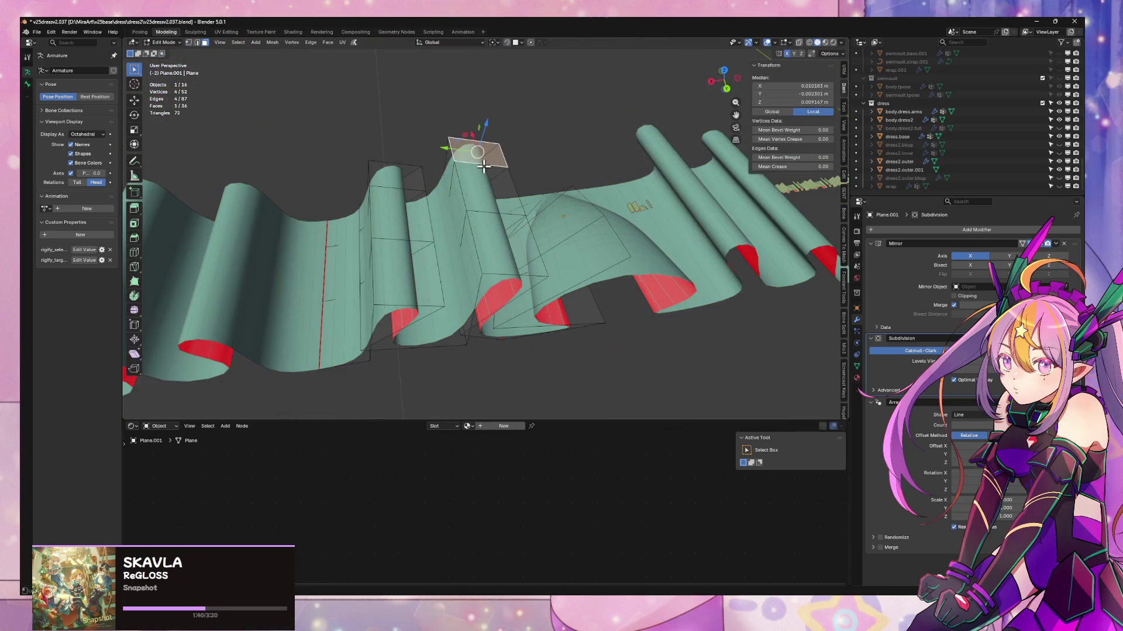
middle_drag(486, 157, 522, 194)
key(g)
key(z)
click(500, 193)
key(g)
key(x)
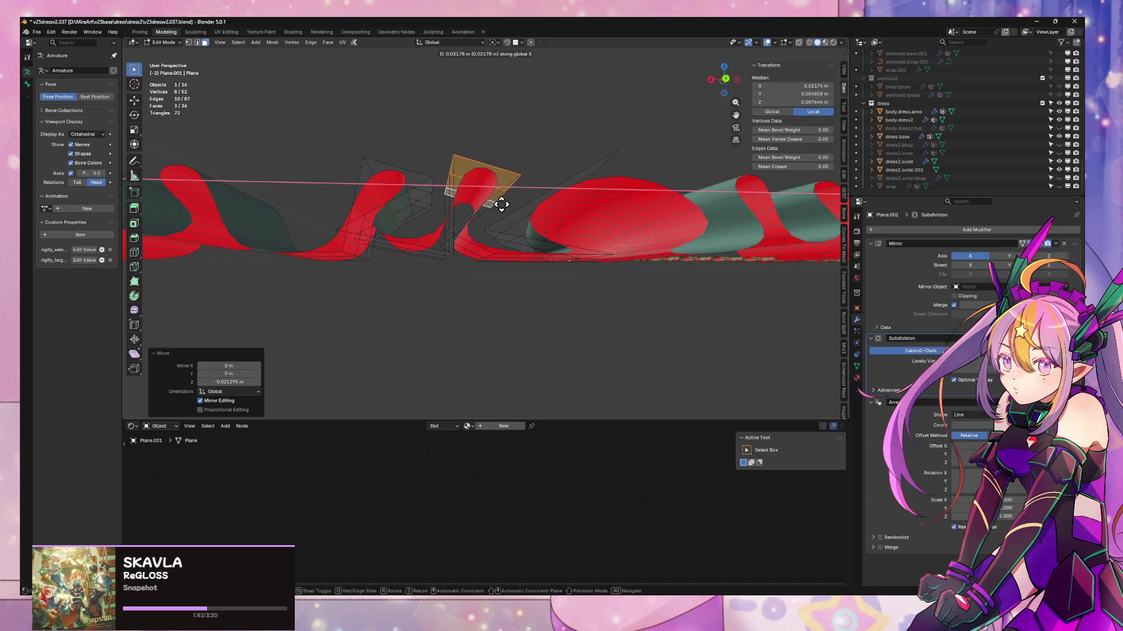
click(542, 237)
mouse_move(542, 237)
middle_down()
mouse_move(581, 356)
mouse_move(474, 329)
mouse_move(468, 293)
mouse_move(501, 296)
mouse_move(555, 248)
mouse_move(543, 259)
middle_up()
- Dissolve three faces on the strip into one, leaving 35 faces
key(Tab)
key(Tab)
click(505, 291)
key(2)
key(ctrl+x)
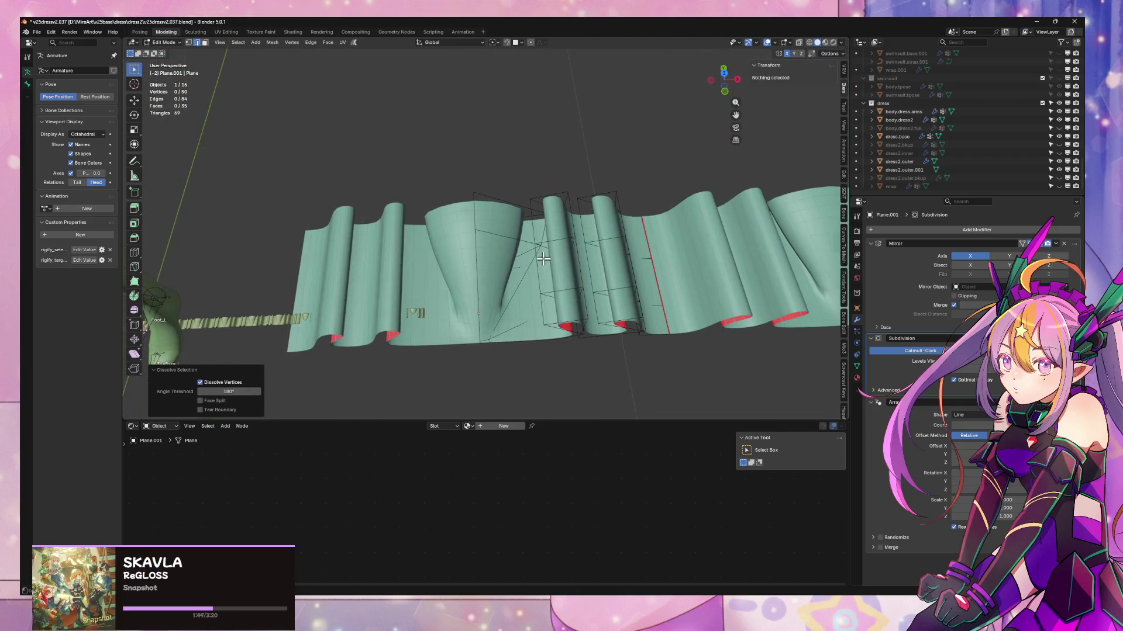
- Slide the edge loop across a pleat along the ribbon
alt+click(543, 258)
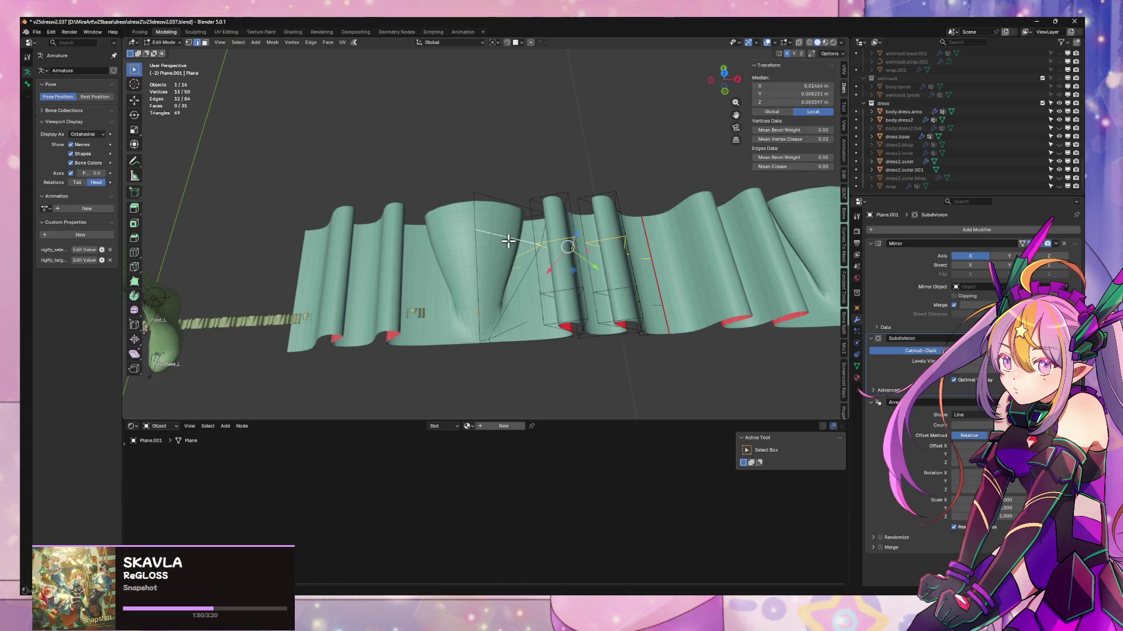
key(shift+v)
click(505, 262)
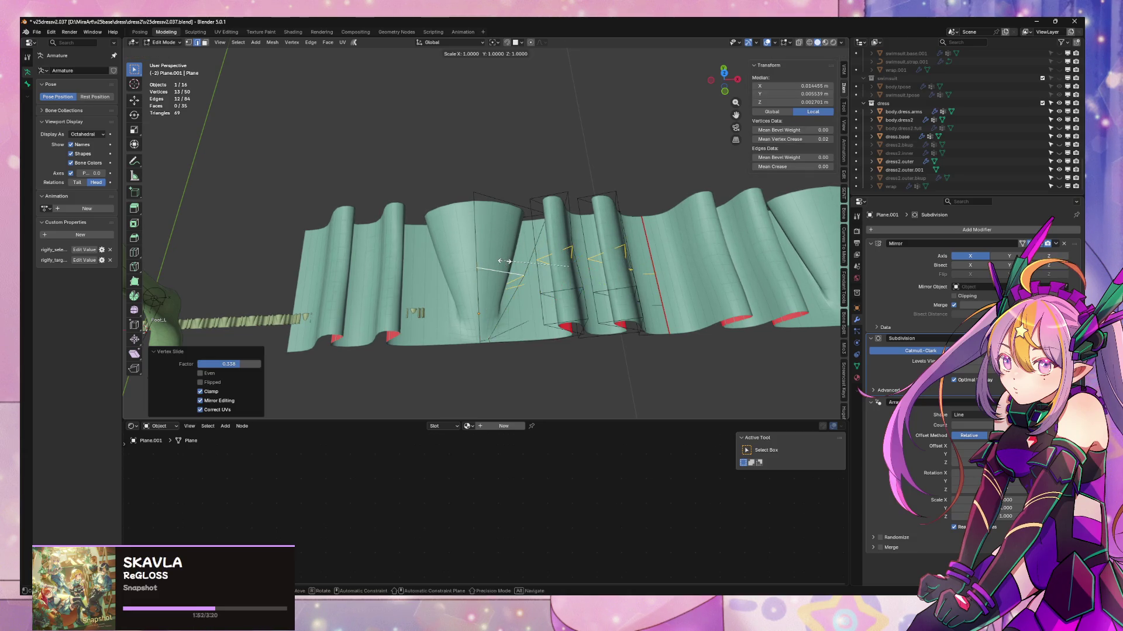
key(s)
key(x)
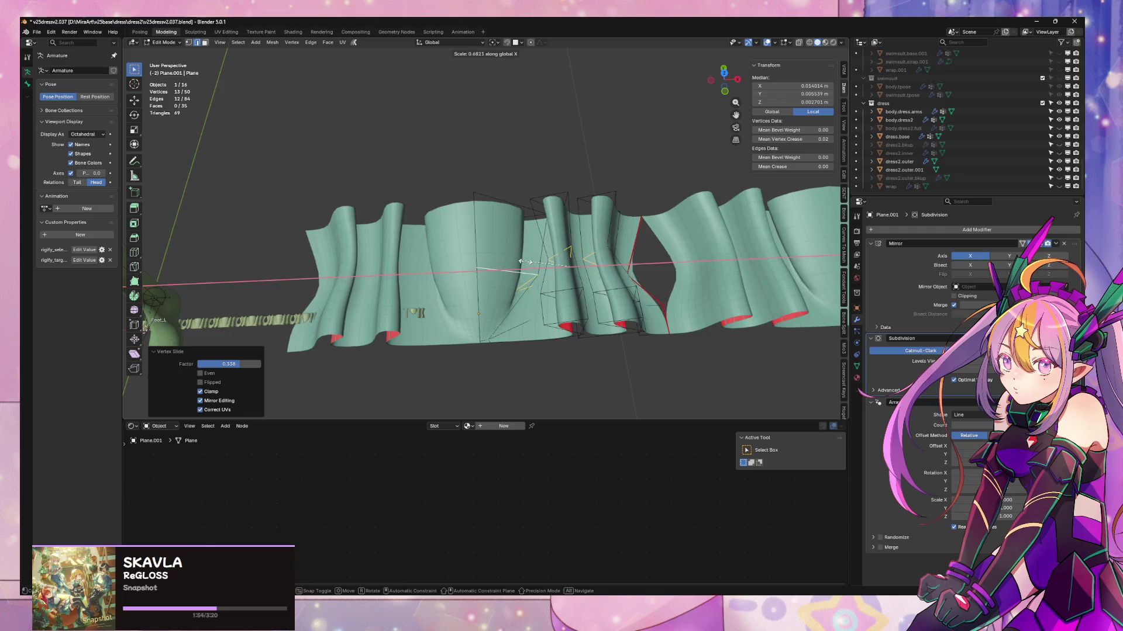
key(Escape)
key(s)
key(x)
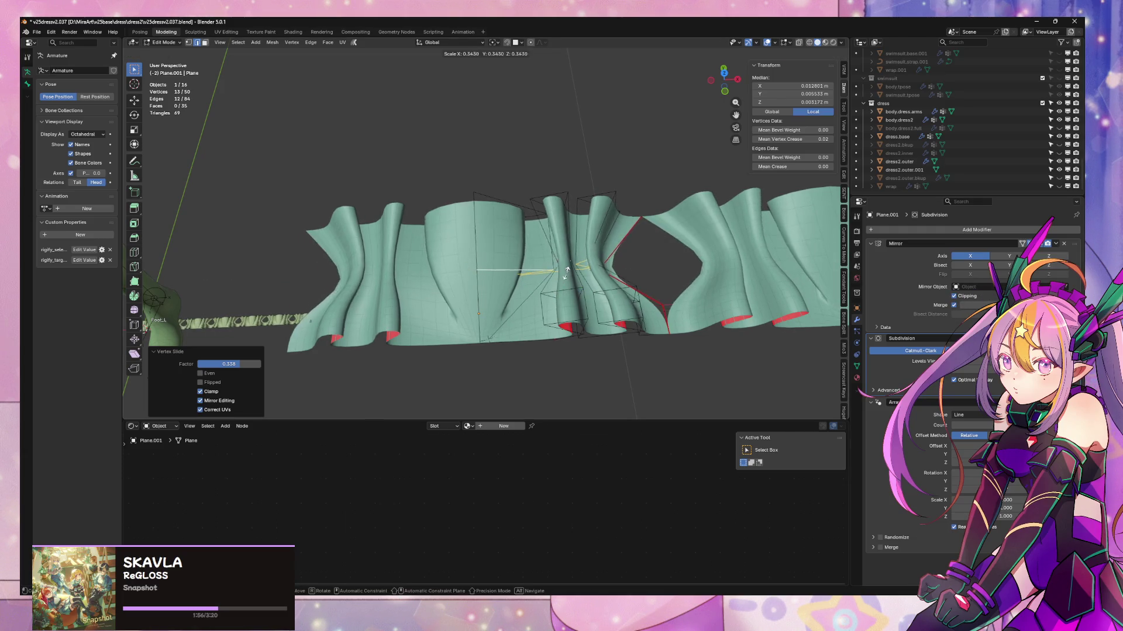
key(Escape)
middle_drag(556, 271, 501, 250)
- Scale the selected fold vertices to 1.086 along X in X-ray view
click(501, 268)
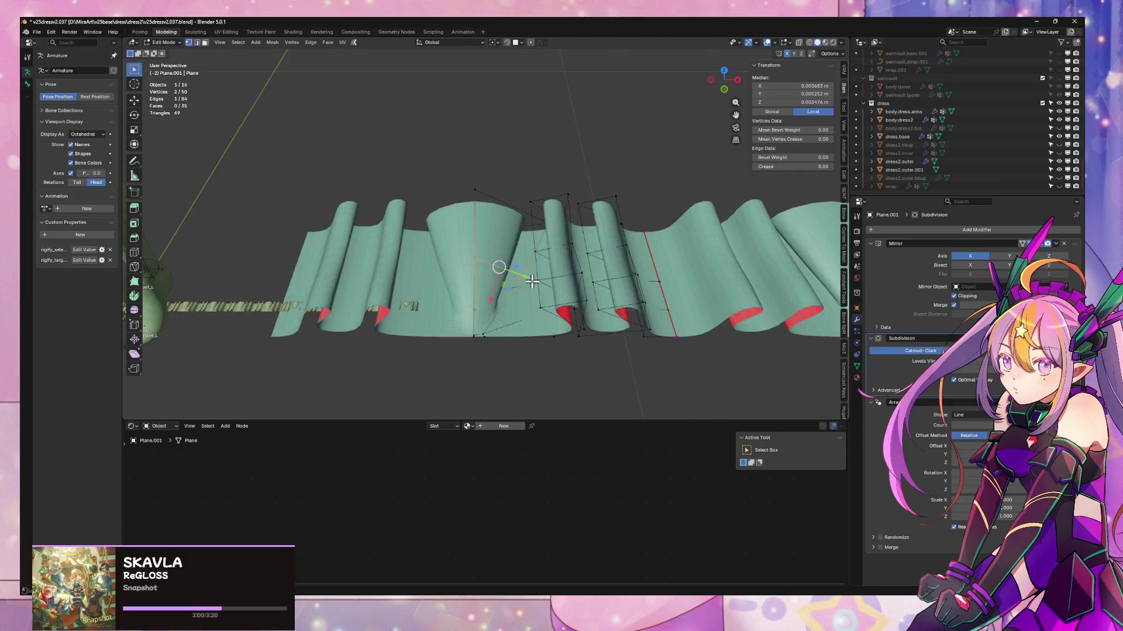
key(alt+z)
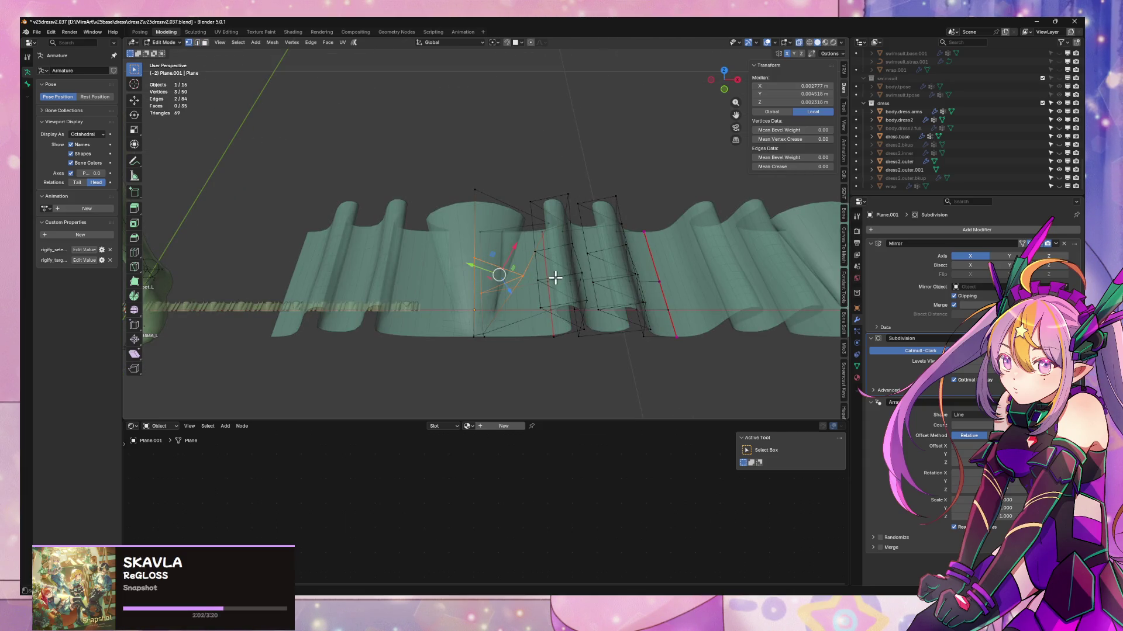
key(s)
key(x)
click(561, 277)
click(472, 252)
- Shift the fold vertices about 0.058 m along X and begin moving them along Y
key(g)
key(x)
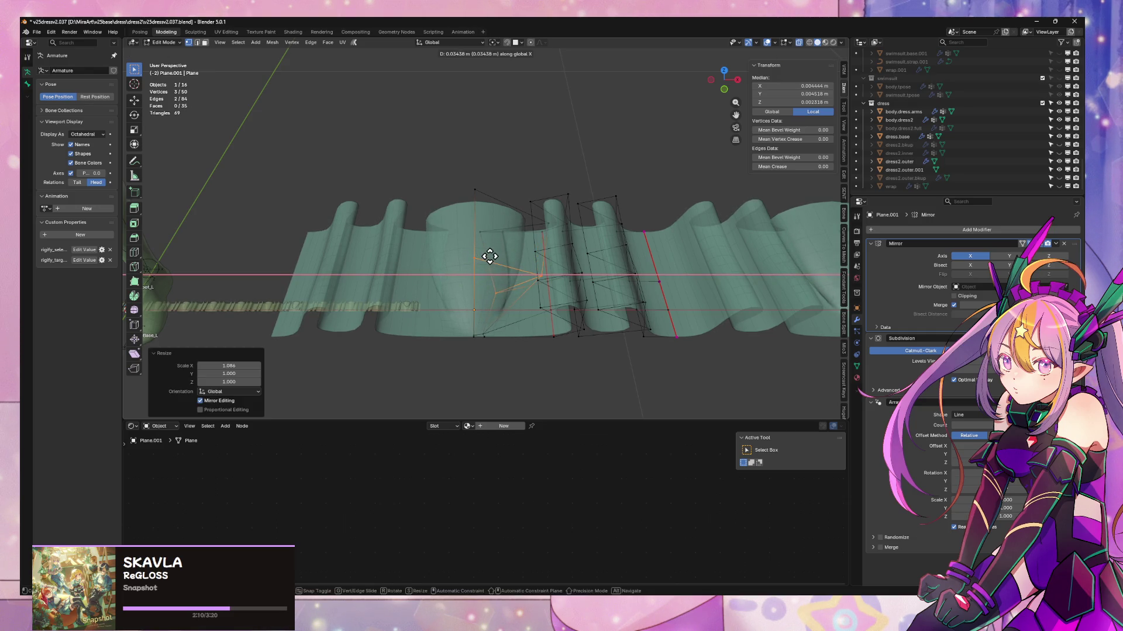
click(501, 259)
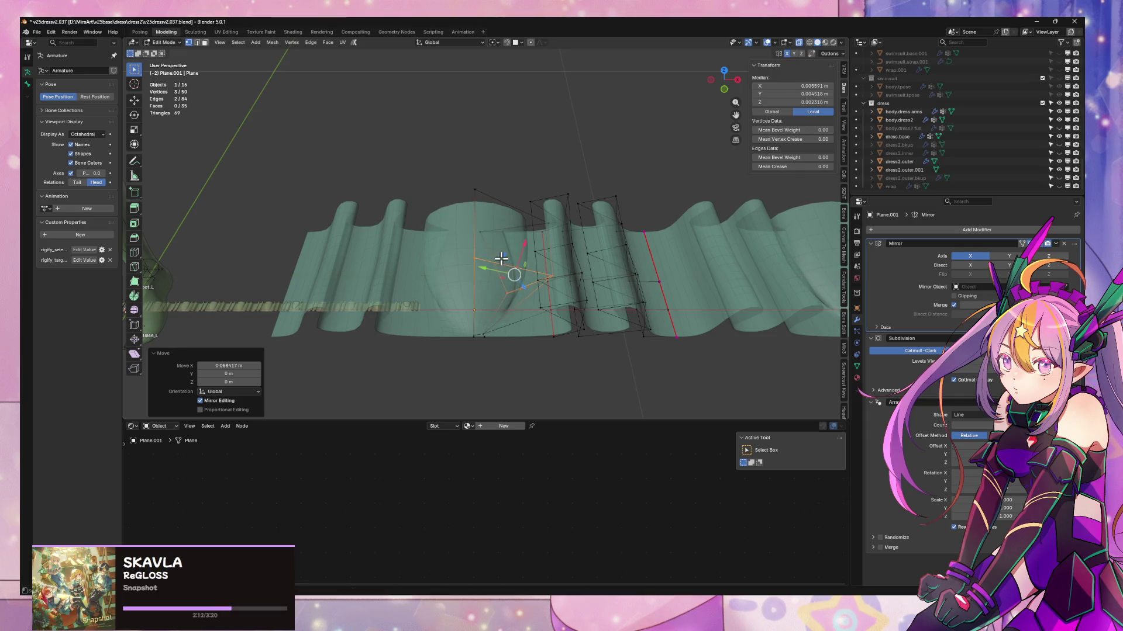
mouse_move(501, 261)
middle_down()
mouse_move(468, 250)
mouse_move(568, 250)
mouse_move(642, 215)
mouse_move(573, 252)
mouse_move(572, 368)
mouse_move(472, 389)
mouse_move(400, 353)
middle_up()
key(y)
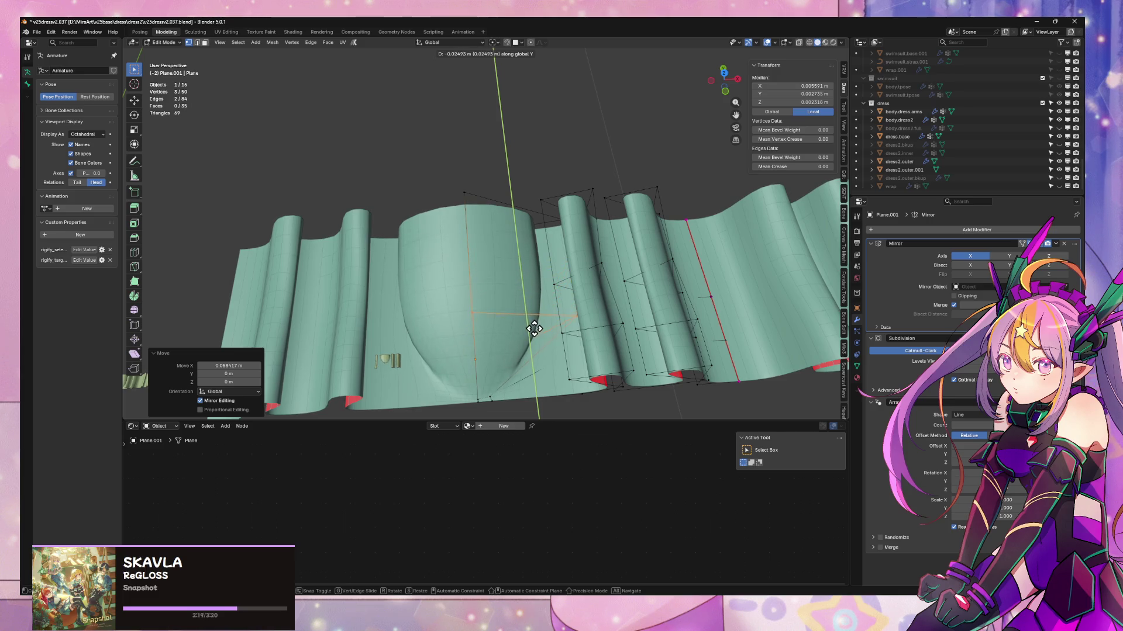
- Finish the Y move, then narrow and reposition a bell-fold vertex along X
click(535, 332)
middle_drag(535, 331, 496, 295)
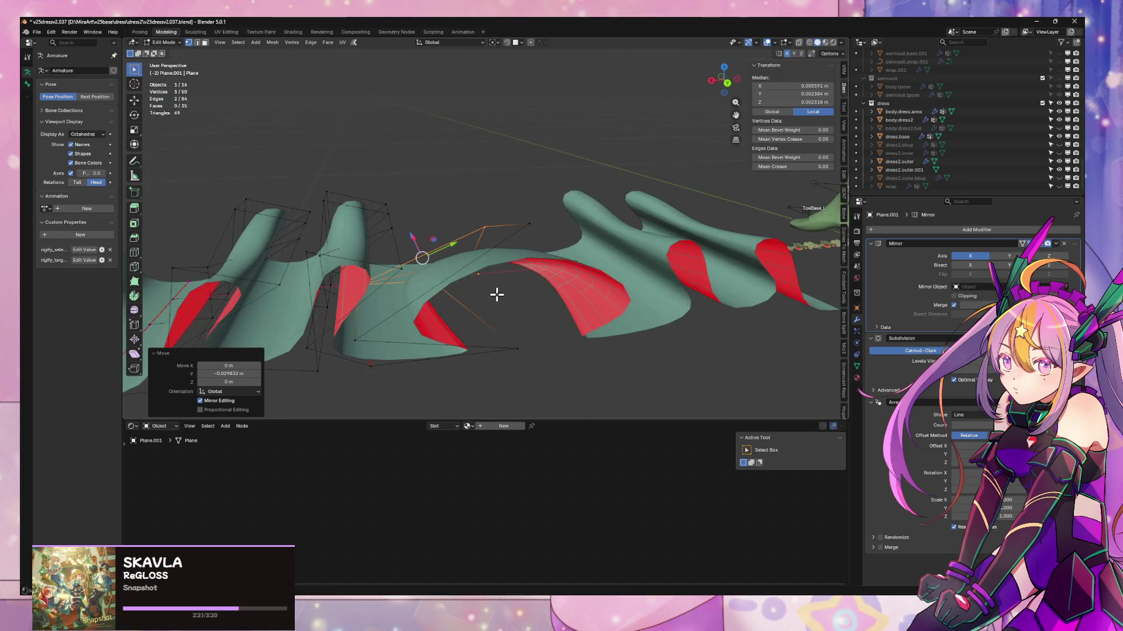
click(361, 343)
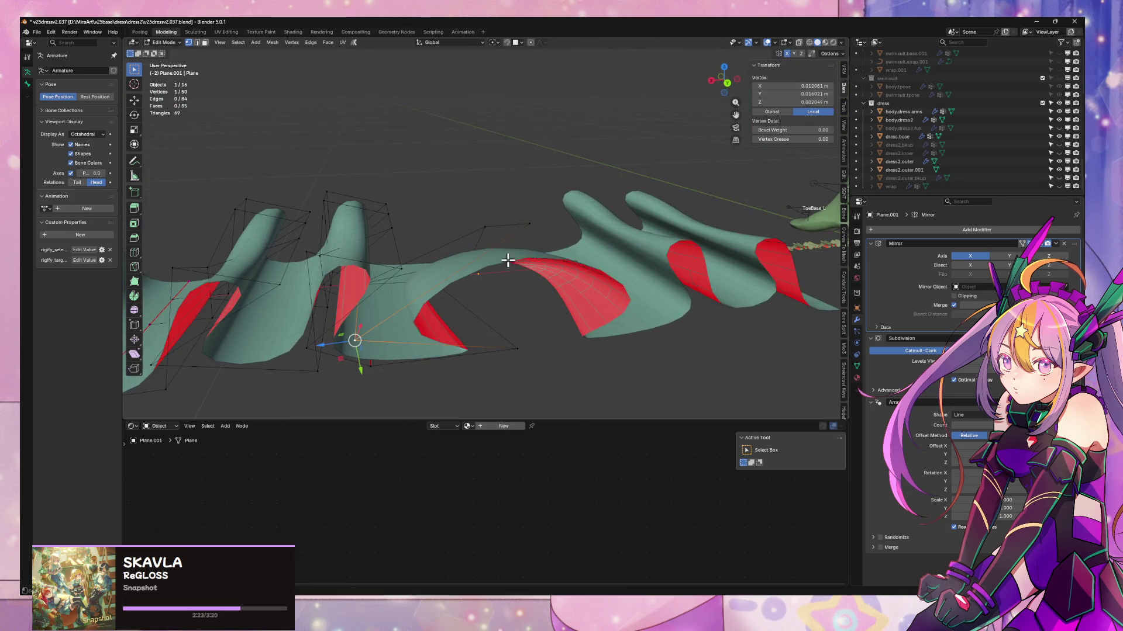
click(532, 338)
key(g)
key(x)
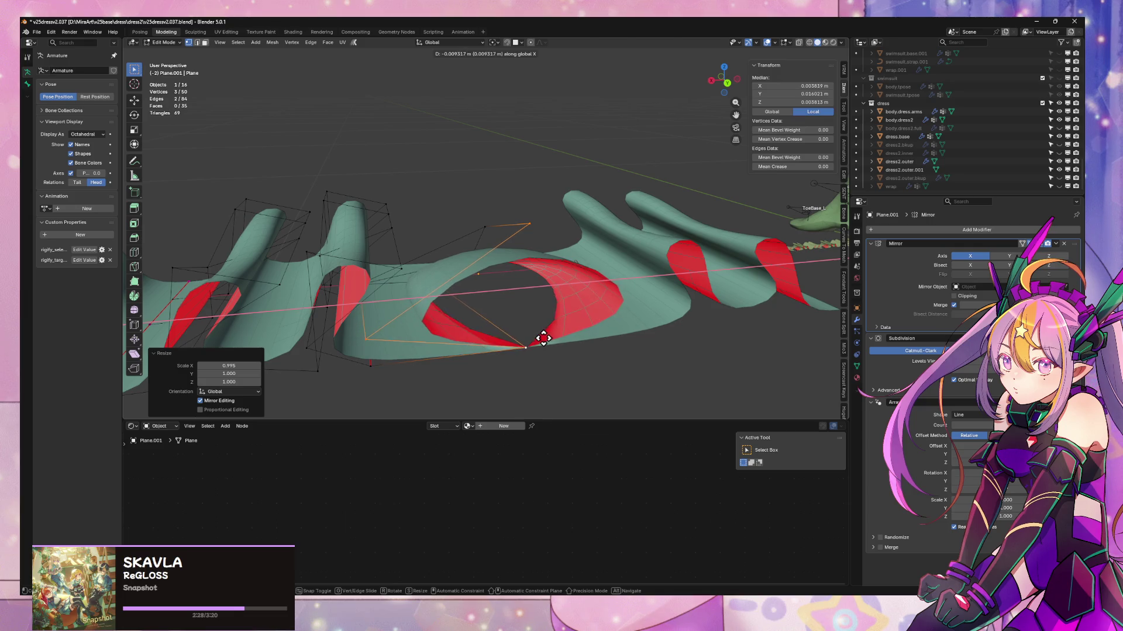
click(538, 339)
mouse_move(537, 338)
middle_down()
mouse_move(430, 393)
mouse_move(383, 388)
mouse_move(474, 361)
mouse_move(496, 270)
mouse_move(450, 304)
mouse_move(367, 273)
mouse_move(357, 227)
middle_up()
key(g)
key(x)
click(513, 343)
- Move a bell-fold vertex vertically and a neighbouring pleat vertex along Y
click(496, 271)
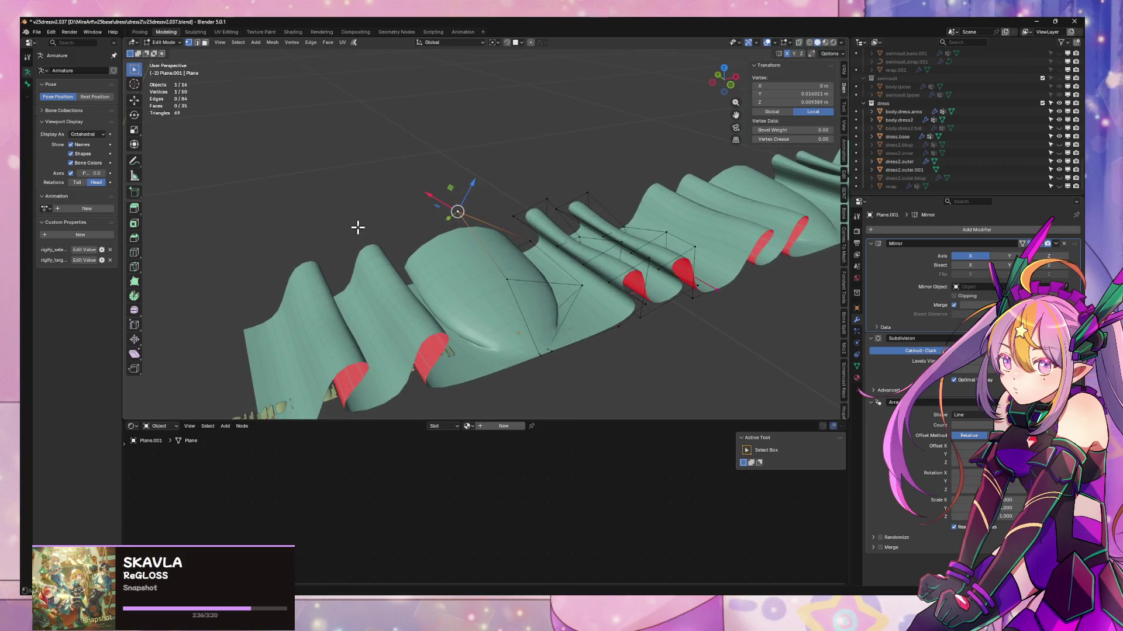
key(g)
key(z)
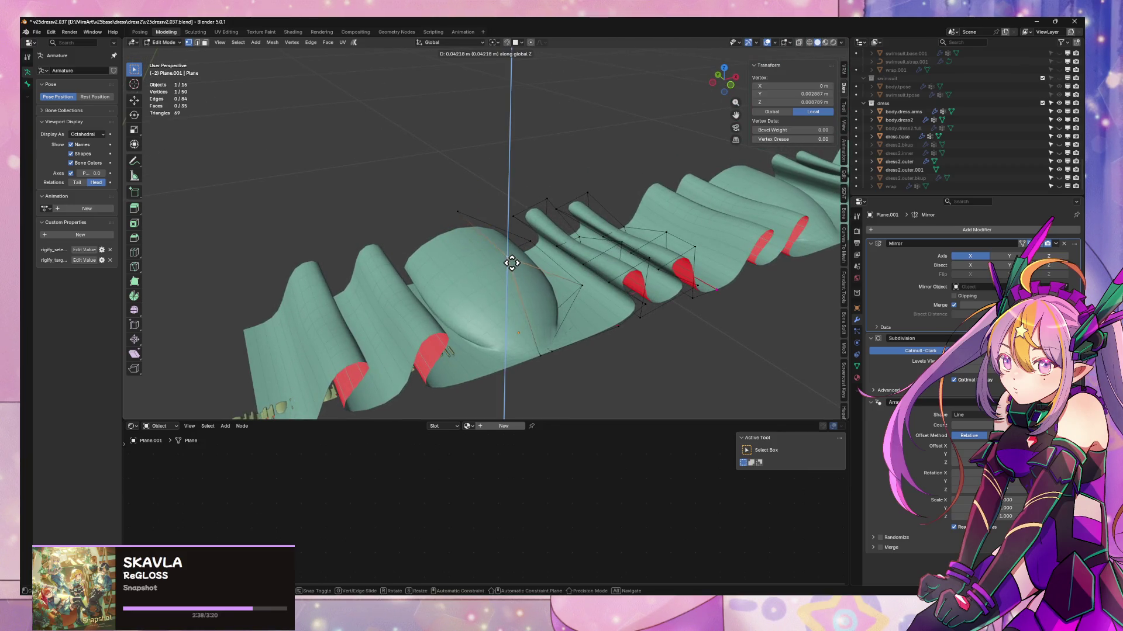
click(507, 266)
click(582, 284)
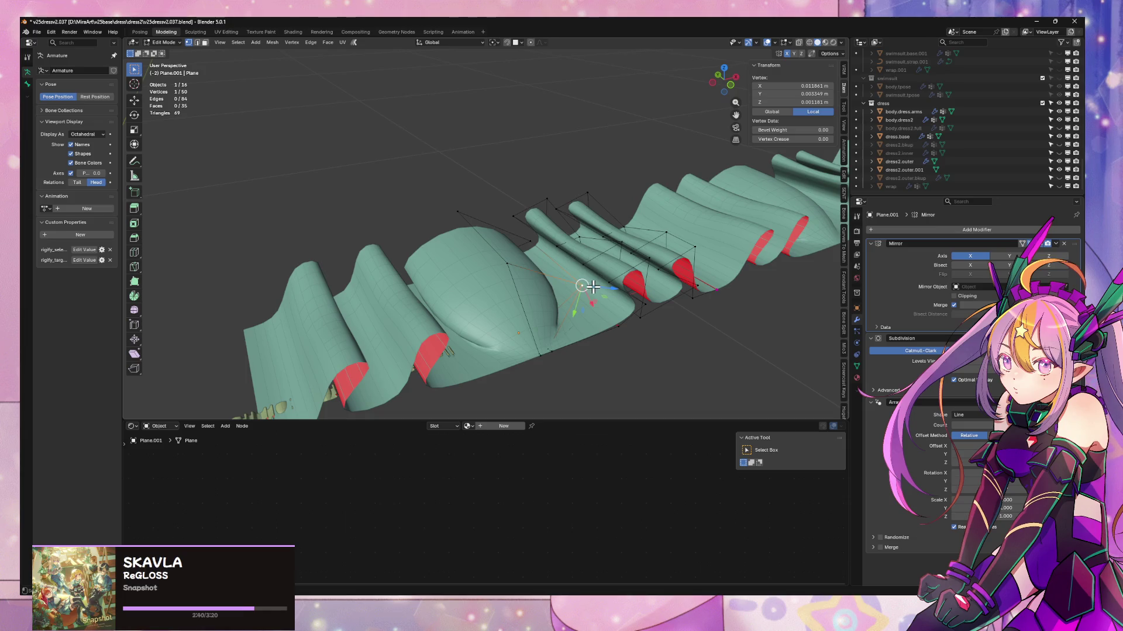
key(y)
click(576, 273)
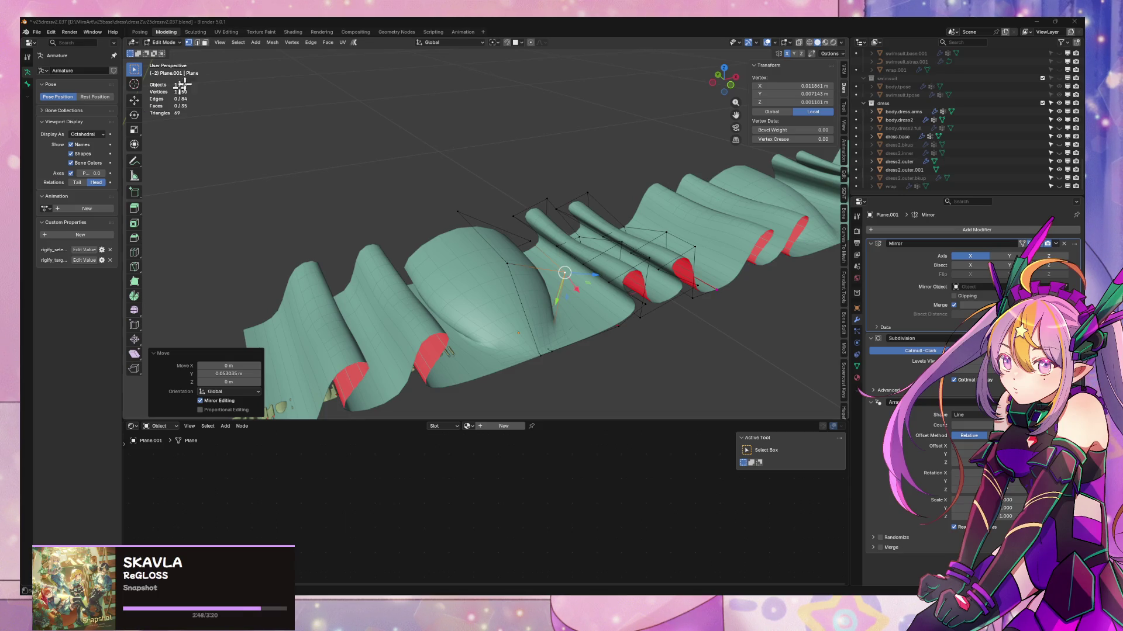
- Raise the pleat vertex about 0.048 m on Z, then box-select the narrow pleats' vertices
mouse_move(371, 229)
middle_down()
mouse_move(556, 230)
mouse_move(556, 263)
mouse_move(531, 291)
mouse_move(497, 233)
mouse_move(529, 163)
mouse_move(591, 181)
mouse_move(546, 238)
mouse_move(561, 183)
mouse_move(381, 268)
mouse_move(318, 253)
mouse_move(383, 264)
middle_up()
key(g)
key(z)
click(480, 209)
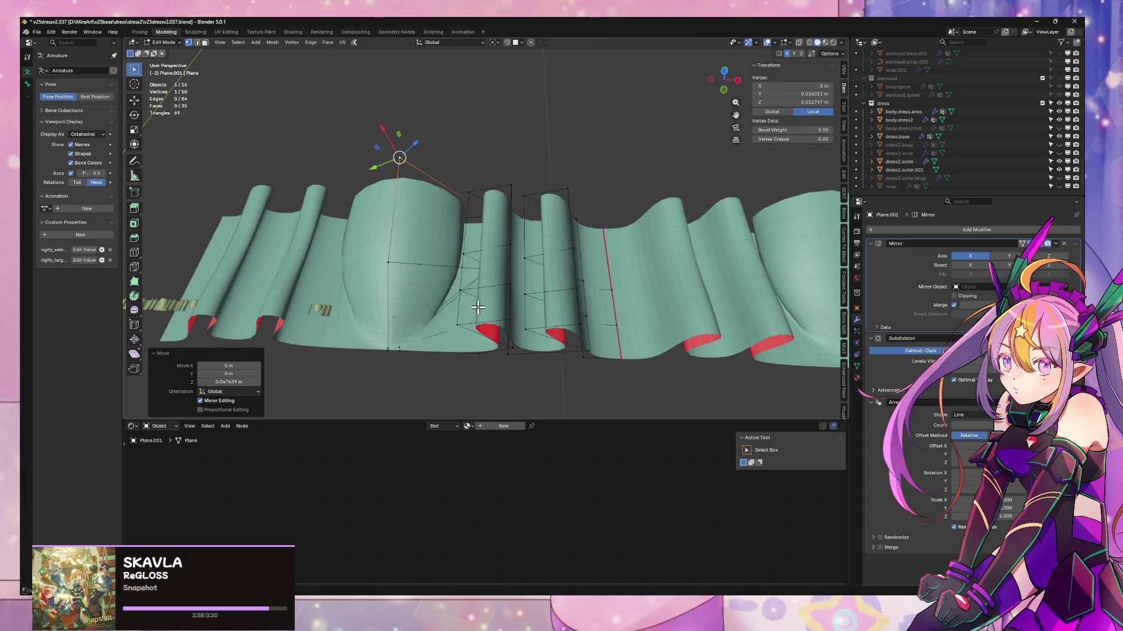
click(472, 337)
drag(459, 309, 518, 345)
middle_drag(518, 346, 578, 291)
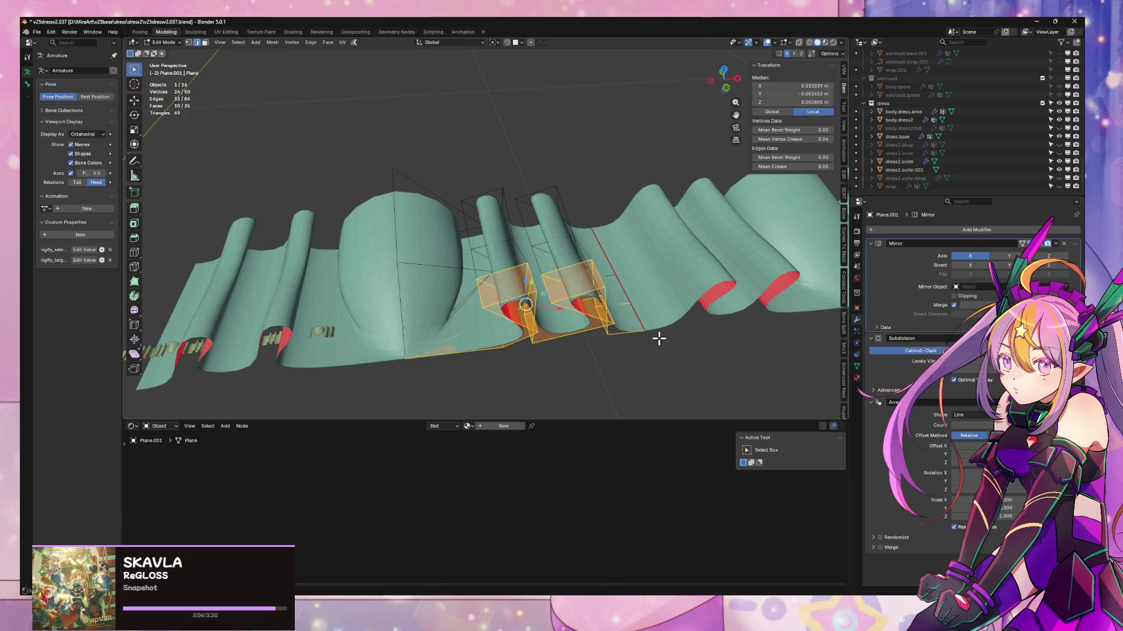
- Slide the narrow pleat vertices about -0.042 m along X, then add the neighbouring pleat strip to the selection
ctrl+drag(663, 345, 663, 345)
key(g)
key(x)
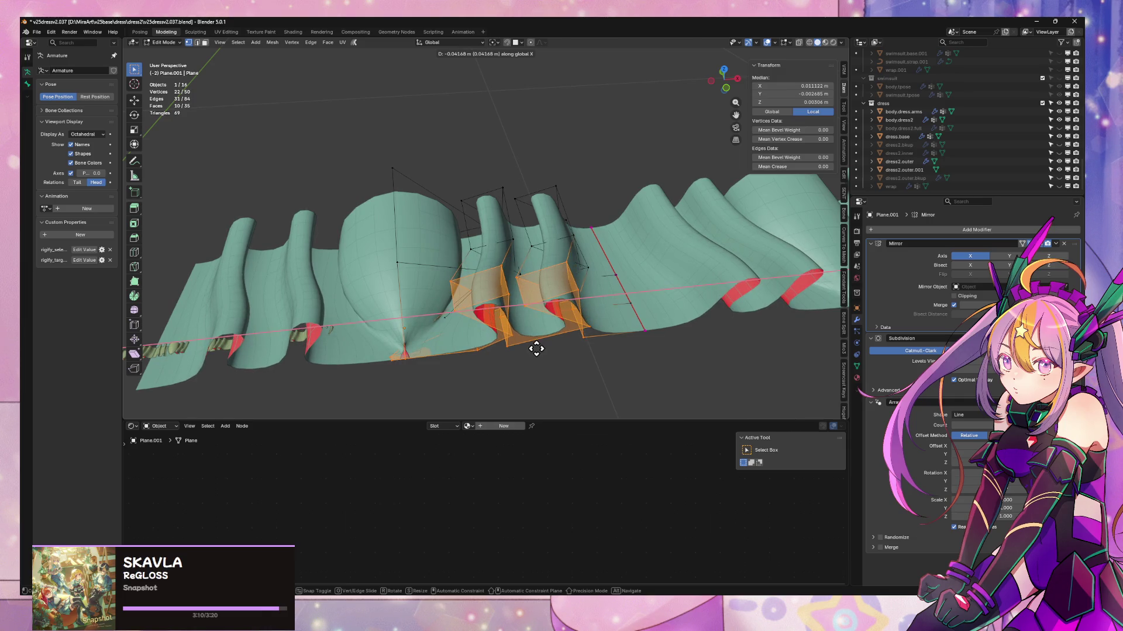
click(536, 349)
mouse_move(534, 346)
middle_down()
mouse_move(614, 402)
mouse_move(584, 373)
mouse_move(417, 335)
mouse_move(421, 252)
mouse_move(588, 333)
mouse_move(558, 300)
middle_up()
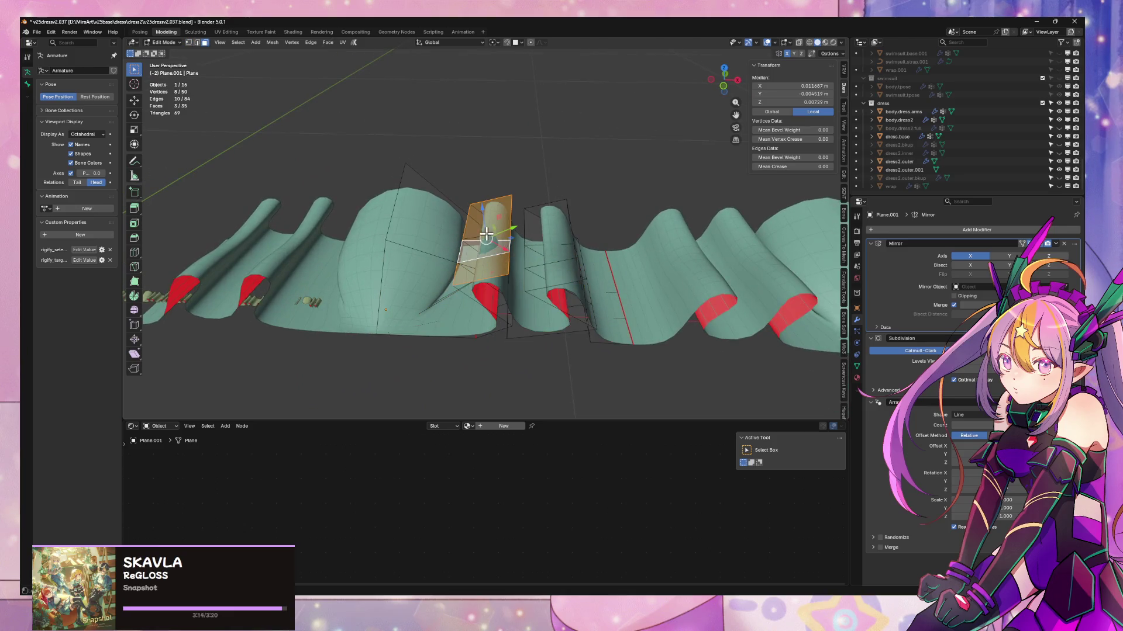
key(l)
mouse_move(561, 254)
middle_down()
mouse_move(591, 313)
mouse_move(584, 283)
mouse_move(588, 310)
mouse_move(606, 243)
mouse_move(637, 238)
mouse_move(652, 258)
mouse_move(592, 252)
mouse_move(558, 282)
mouse_move(574, 268)
middle_up()
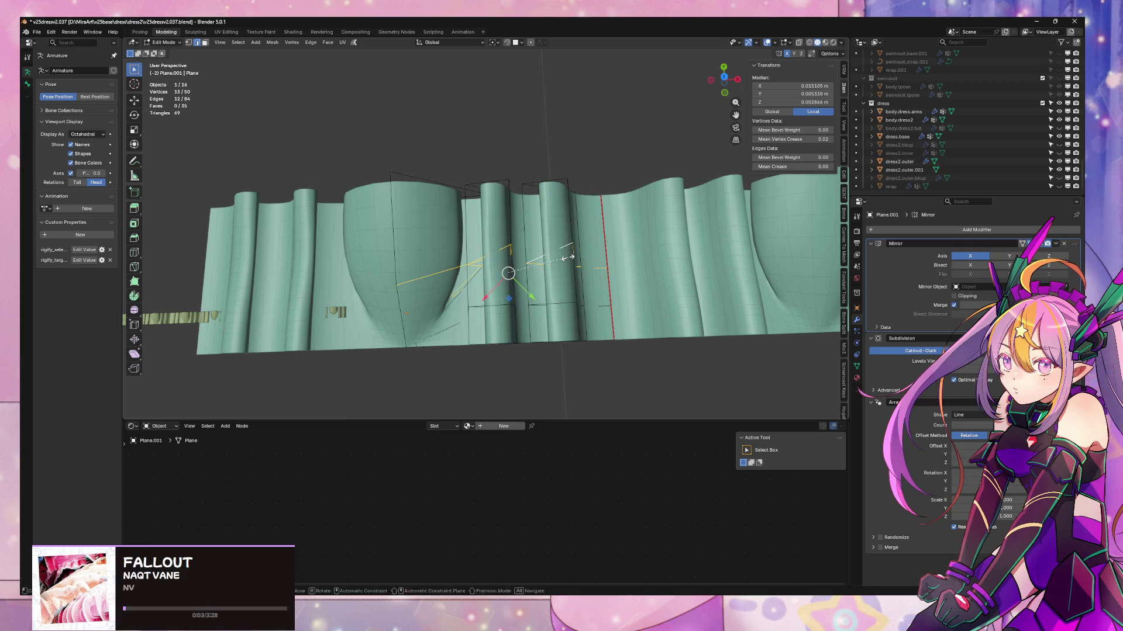
- As a trial, flatten the pleat vertices to zero along Y and dissolve them
key(z)
key(Escape)
key(y)
key(Return)
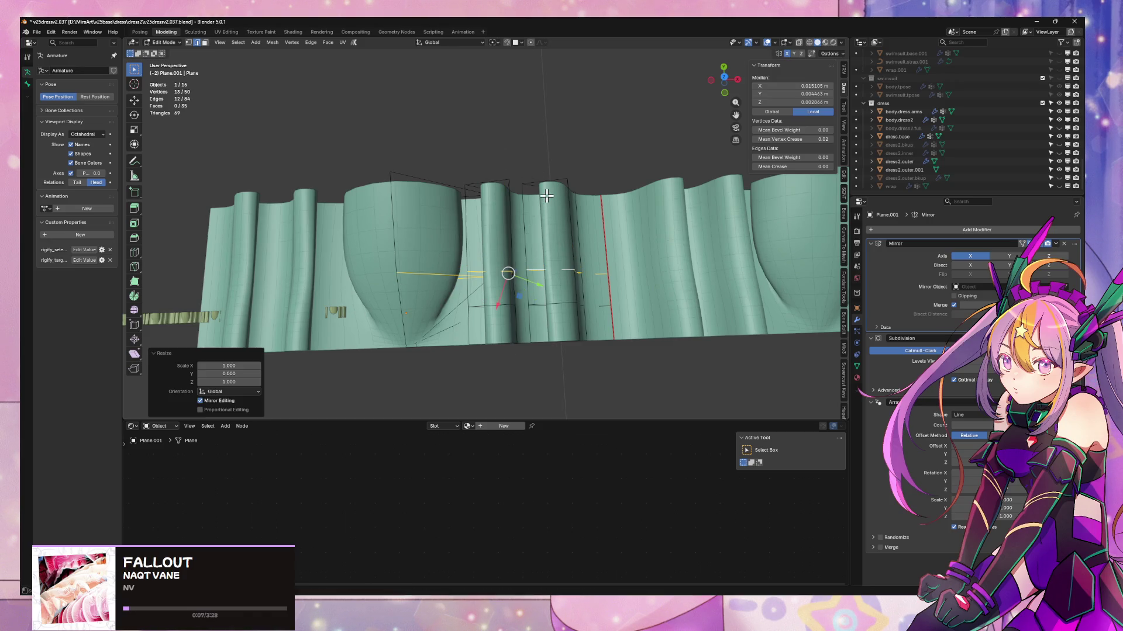
mouse_move(577, 246)
middle_down()
mouse_move(547, 163)
mouse_move(531, 155)
mouse_move(443, 176)
mouse_move(497, 205)
mouse_move(606, 220)
mouse_move(639, 213)
mouse_move(638, 223)
mouse_move(547, 283)
mouse_move(468, 228)
mouse_move(488, 208)
mouse_move(534, 193)
mouse_move(634, 200)
mouse_move(486, 248)
mouse_move(419, 361)
mouse_move(341, 350)
mouse_move(511, 333)
mouse_move(481, 356)
mouse_move(409, 310)
mouse_move(669, 215)
mouse_move(501, 306)
mouse_move(529, 313)
mouse_move(509, 346)
mouse_move(514, 365)
mouse_move(531, 240)
mouse_move(528, 311)
mouse_move(540, 286)
mouse_move(531, 295)
mouse_move(441, 291)
mouse_move(480, 280)
mouse_move(478, 266)
middle_up()
key(ctrl+x)
- Add a loop cut across the strip and widen it along X
alt+click(545, 283)
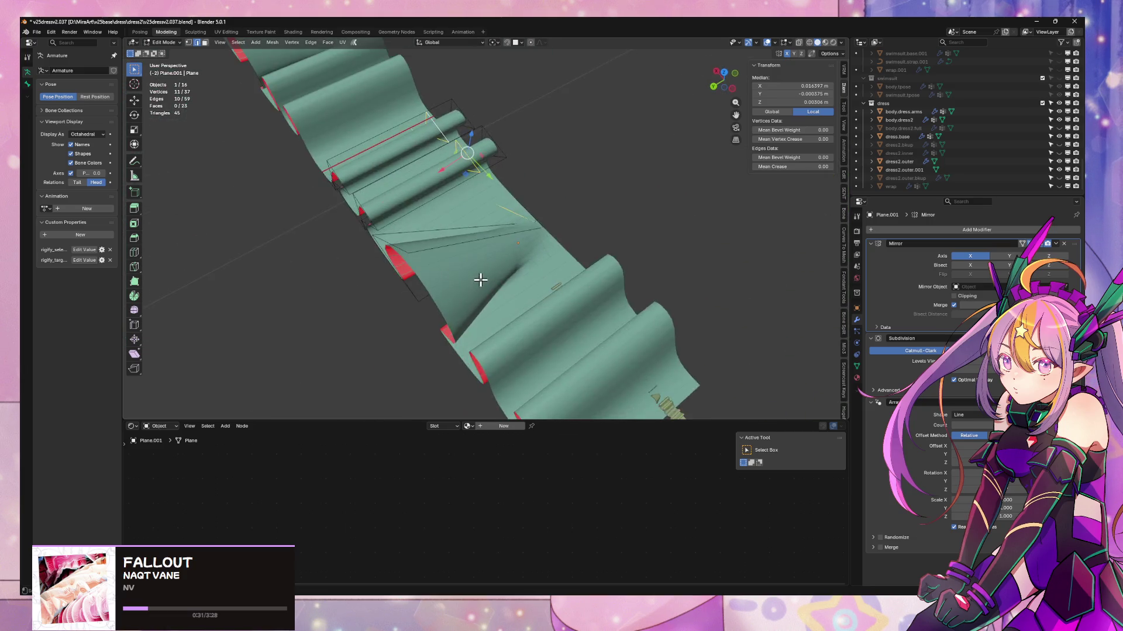
key(Tab)
key(Tab)
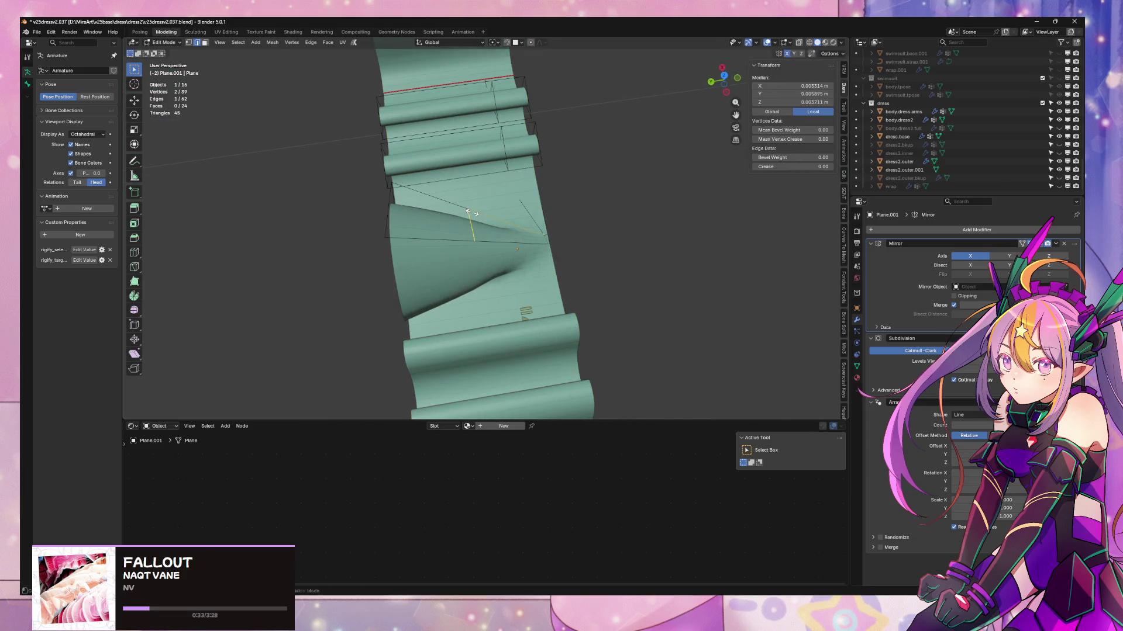
click(493, 219)
middle_drag(490, 225, 495, 238)
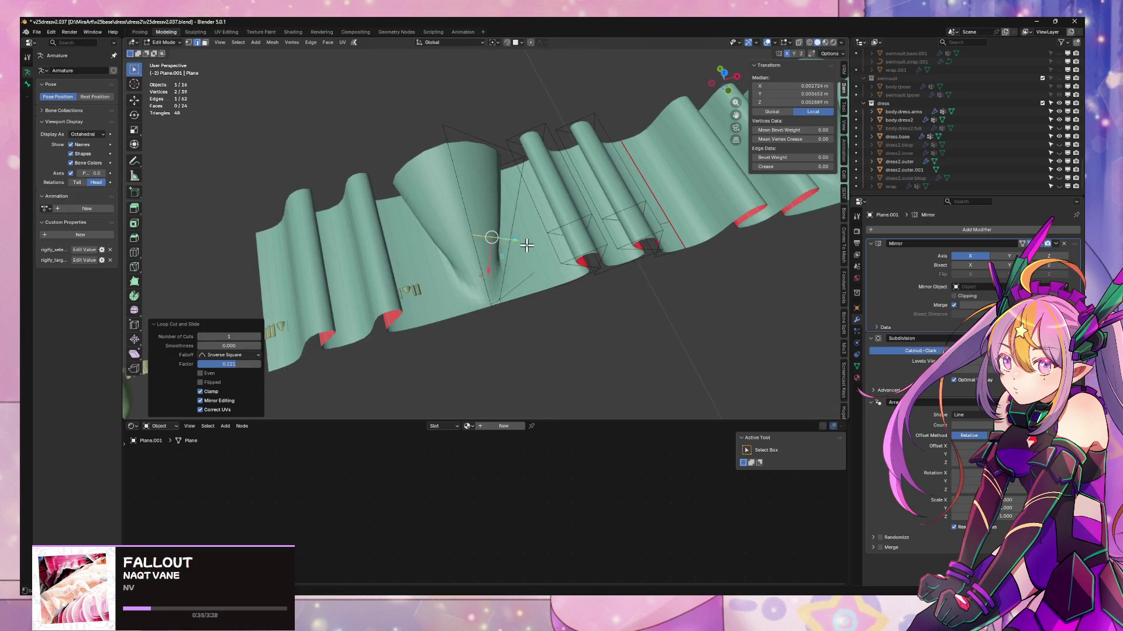
key(s)
key(x)
click(609, 231)
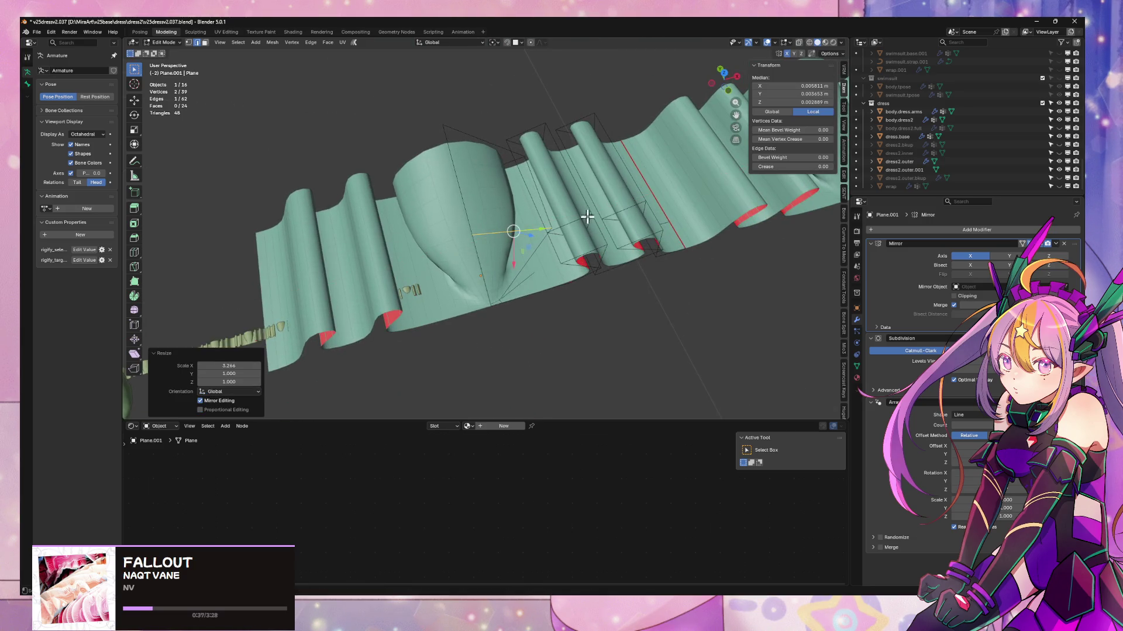
mouse_move(587, 218)
middle_down()
mouse_move(642, 193)
mouse_move(586, 157)
mouse_move(568, 267)
mouse_move(569, 179)
middle_up()
- Undo the trial edits back to the earlier pleat shape and return to Object Mode
key(ctrl+z)
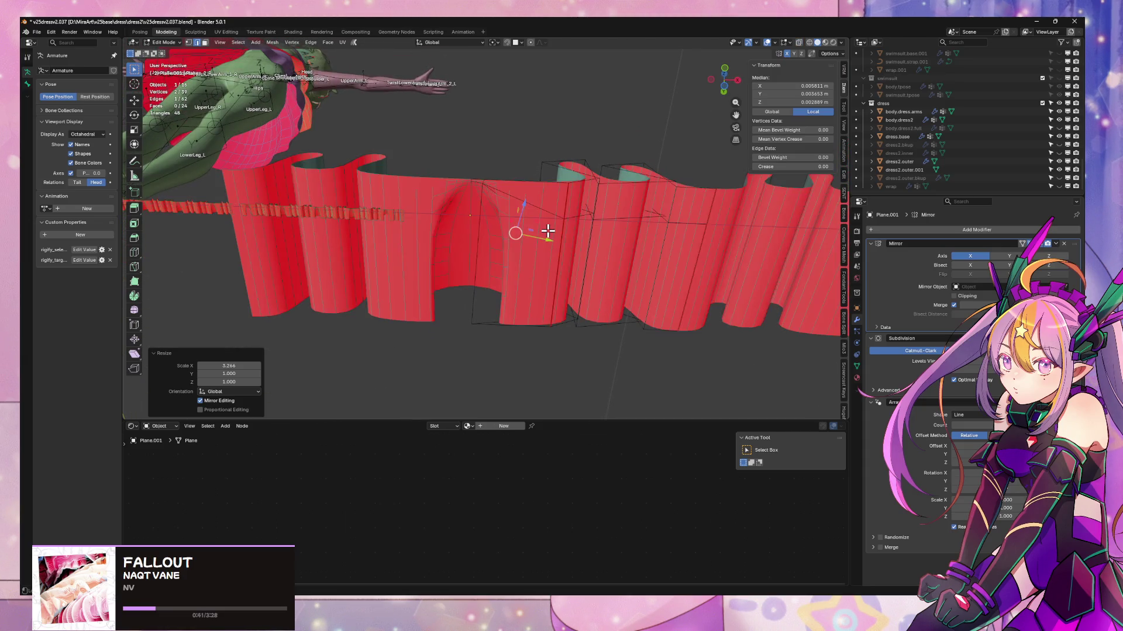
key(ctrl+z)
key(ctrl+z)
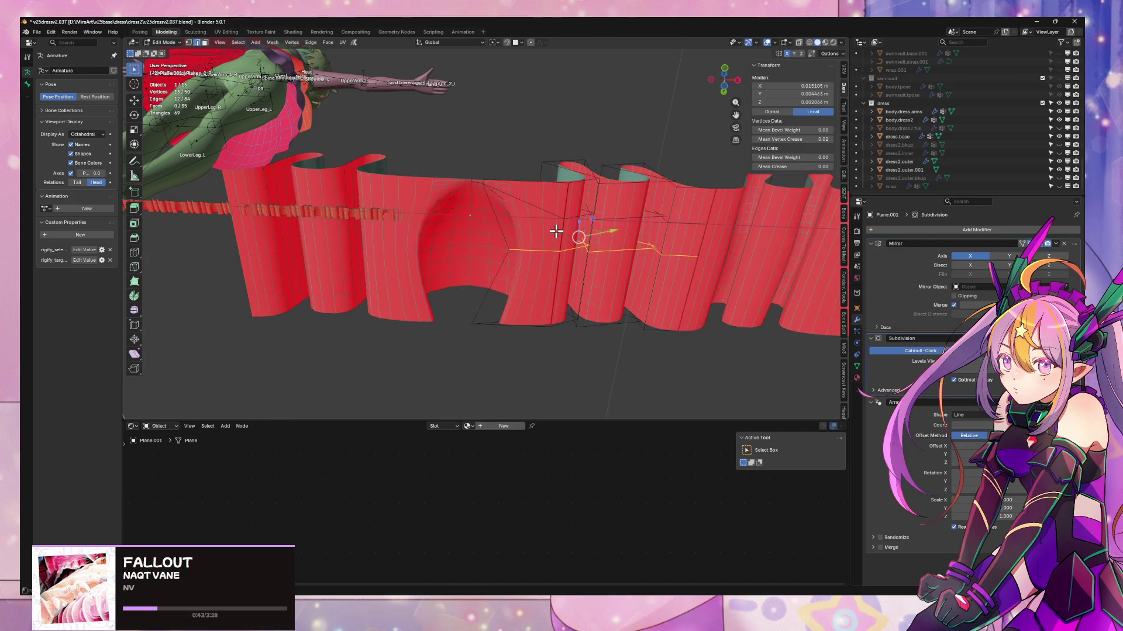
mouse_move(556, 232)
middle_down()
mouse_move(552, 351)
mouse_move(585, 372)
middle_up()
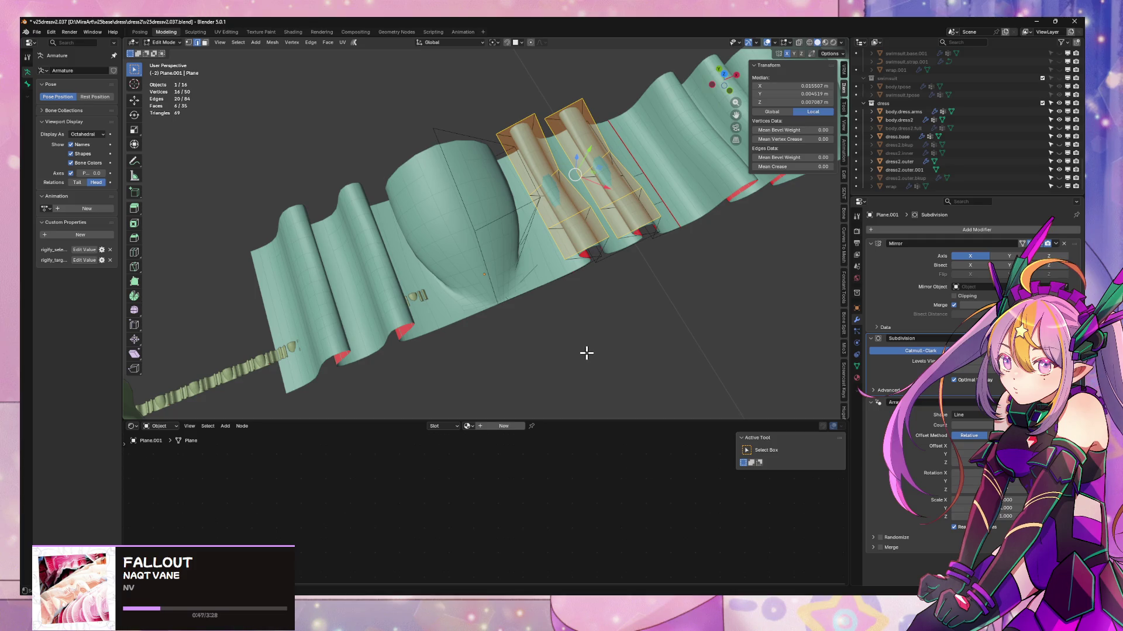
mouse_move(584, 344)
middle_down()
mouse_move(533, 281)
mouse_move(521, 243)
middle_up()
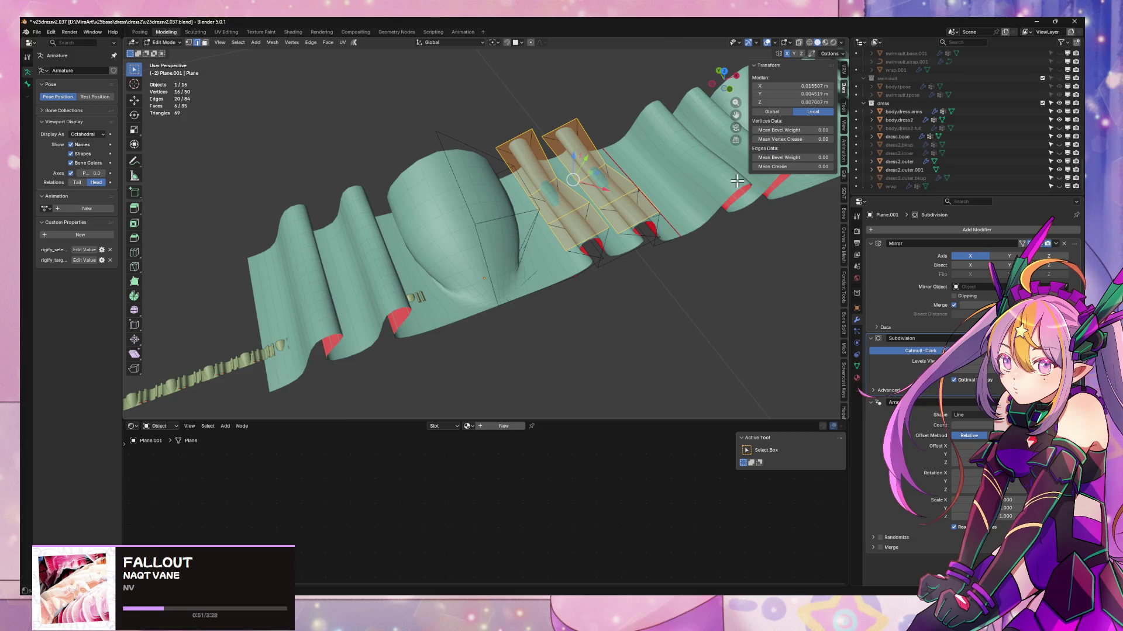
mouse_move(737, 181)
middle_down()
mouse_move(549, 105)
mouse_move(634, 83)
mouse_move(637, 130)
mouse_move(579, 144)
mouse_move(580, 120)
middle_up()
key(Tab)
mouse_move(515, 252)
middle_down()
mouse_move(539, 253)
mouse_move(534, 270)
mouse_move(374, 226)
mouse_move(324, 231)
middle_up()
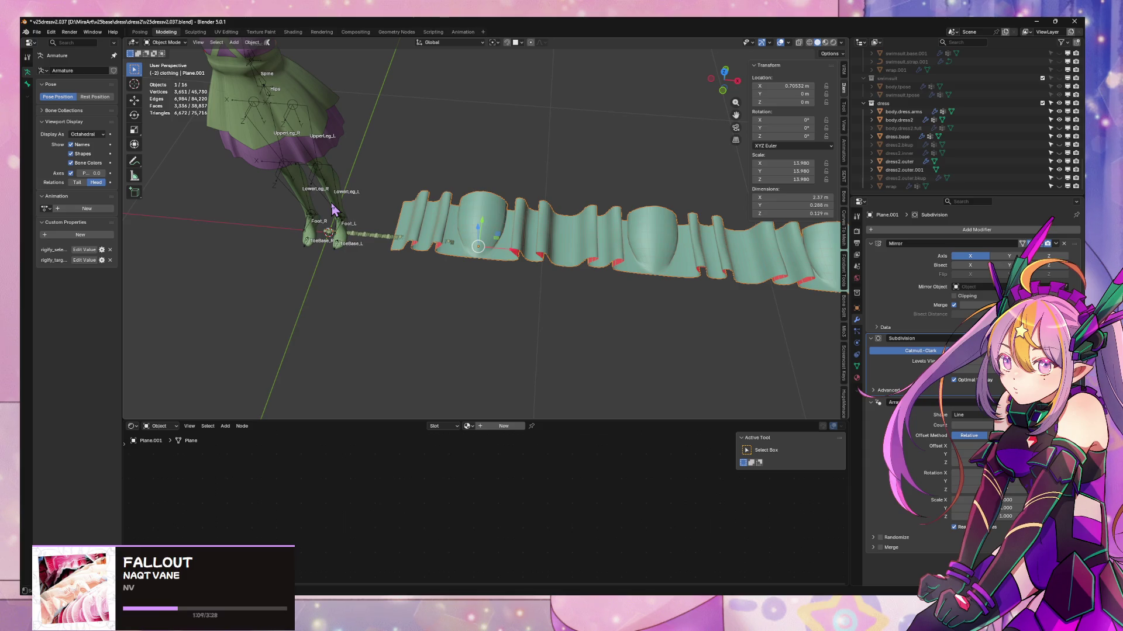
- In Edit Mode on the ruffle strip, delete a vertex on the bottom edge
mouse_move(653, 201)
middle_down()
mouse_move(464, 176)
mouse_move(466, 158)
mouse_move(514, 188)
mouse_move(538, 173)
mouse_move(526, 220)
mouse_move(565, 189)
mouse_move(434, 326)
middle_up()
scroll(524, 240, up, 4)
key(Tab)
click(395, 350)
mouse_move(514, 229)
middle_down()
mouse_move(514, 253)
mouse_move(437, 262)
middle_up()
key(x)
click(431, 249)
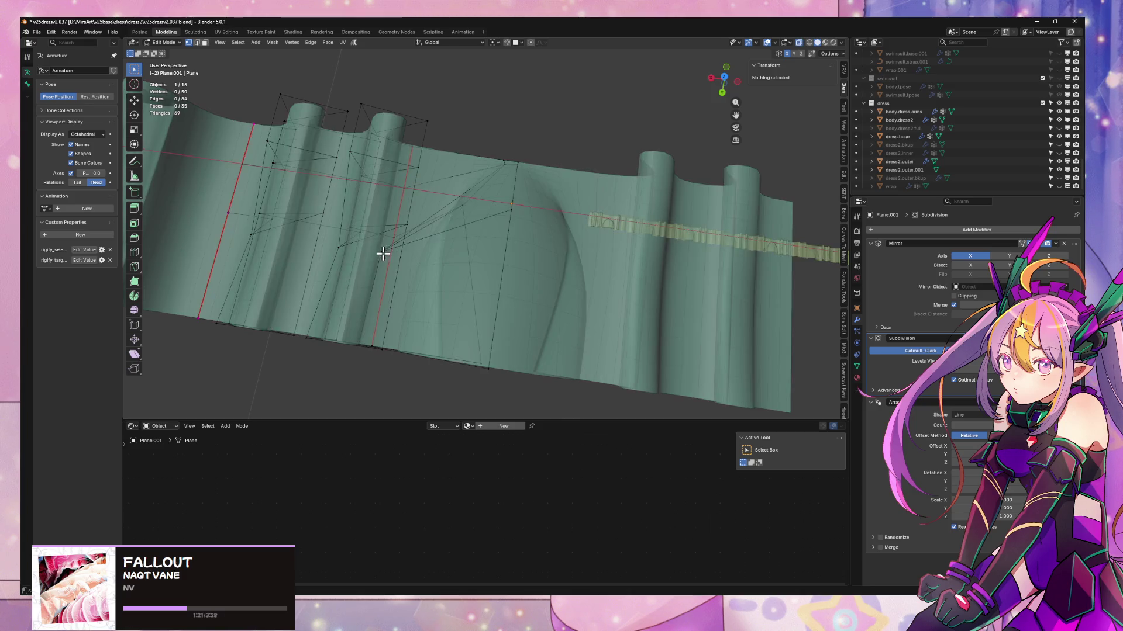
- Shift one strip vertex along X
click(381, 252)
key(g)
key(x)
click(417, 252)
mouse_move(417, 252)
middle_down()
mouse_move(481, 190)
mouse_move(481, 162)
middle_up()
- Lower two top vertices of the bell fold along Z
key(g)
key(z)
key(Escape)
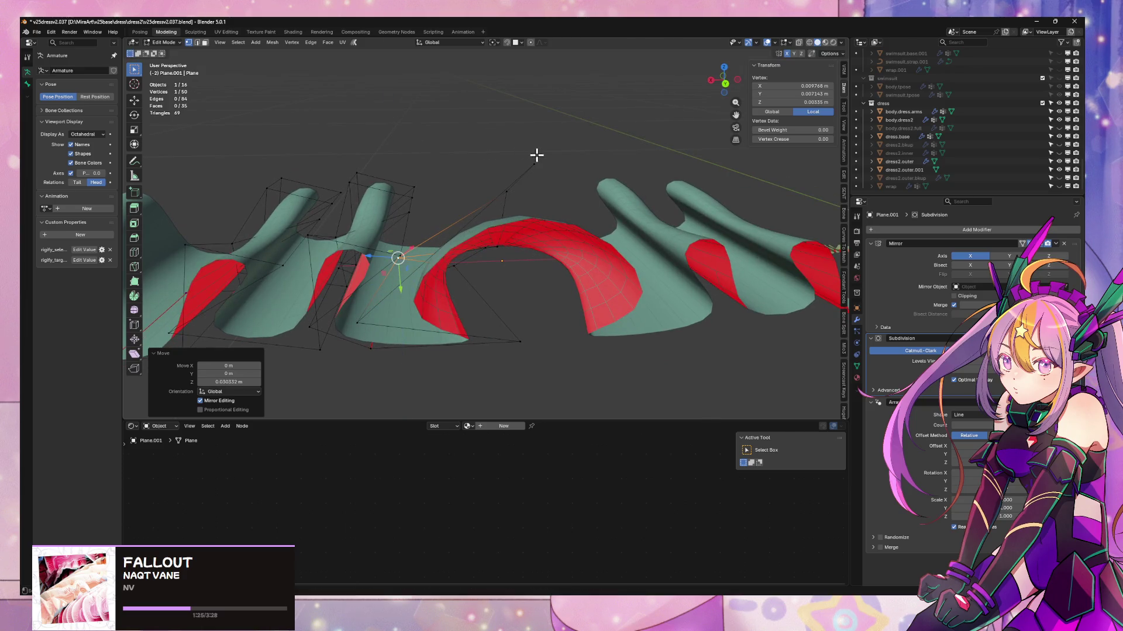
click(534, 164)
key(g)
key(z)
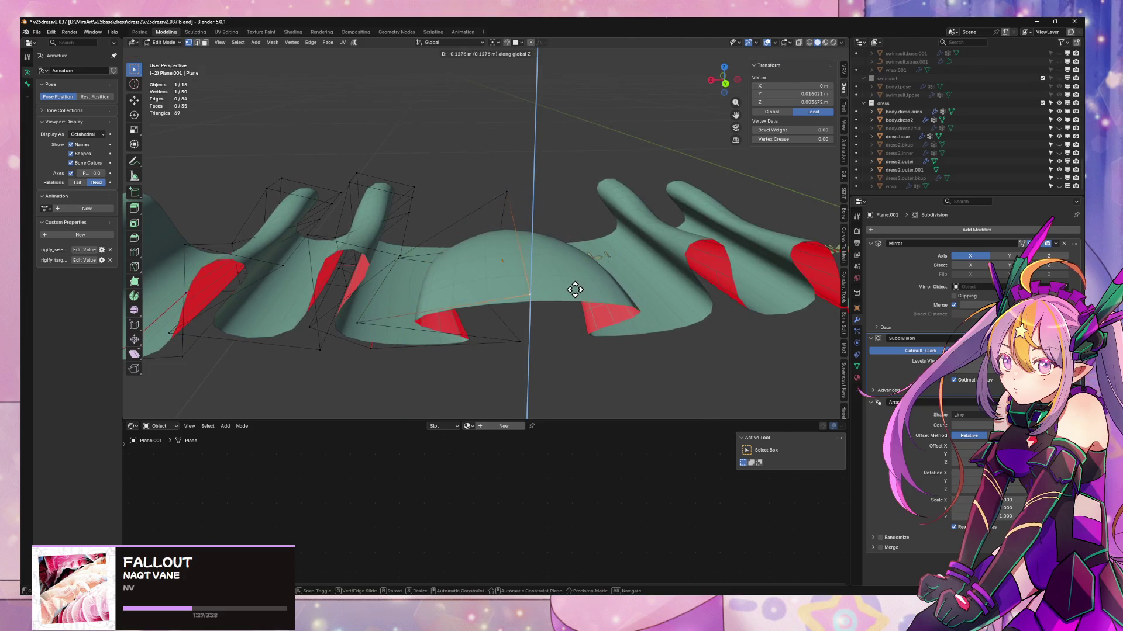
click(575, 289)
click(508, 191)
key(g)
key(z)
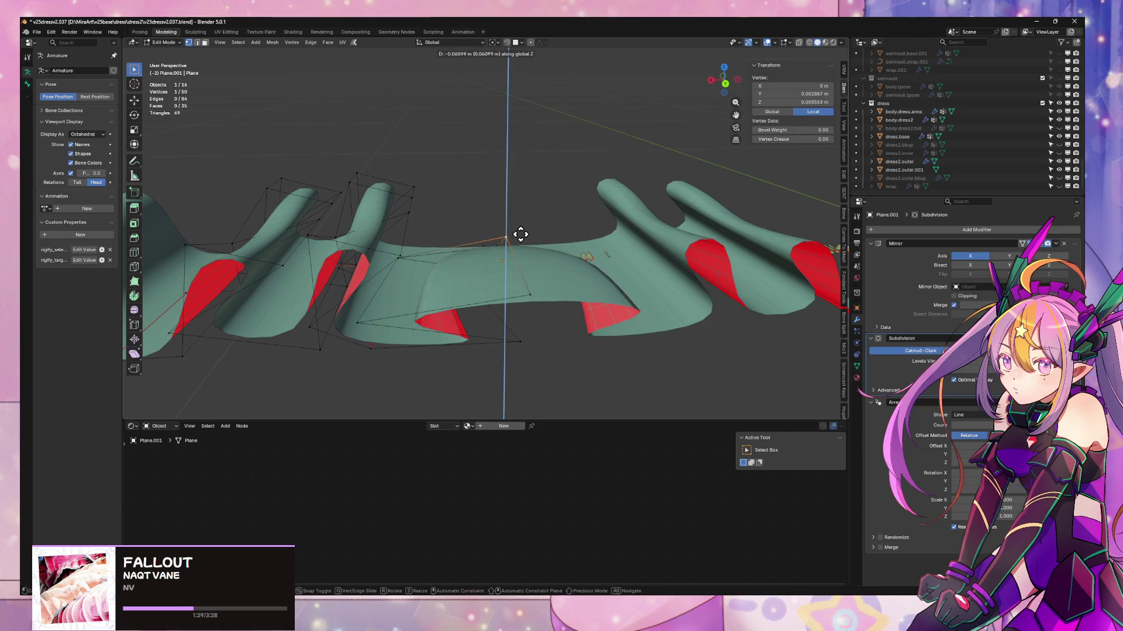
click(521, 231)
- Raise a vertex at the fold's base about 0.015 m along Z and return to Object Mode
mouse_move(526, 220)
middle_down()
mouse_move(613, 281)
mouse_move(696, 254)
mouse_move(433, 334)
middle_up()
click(442, 321)
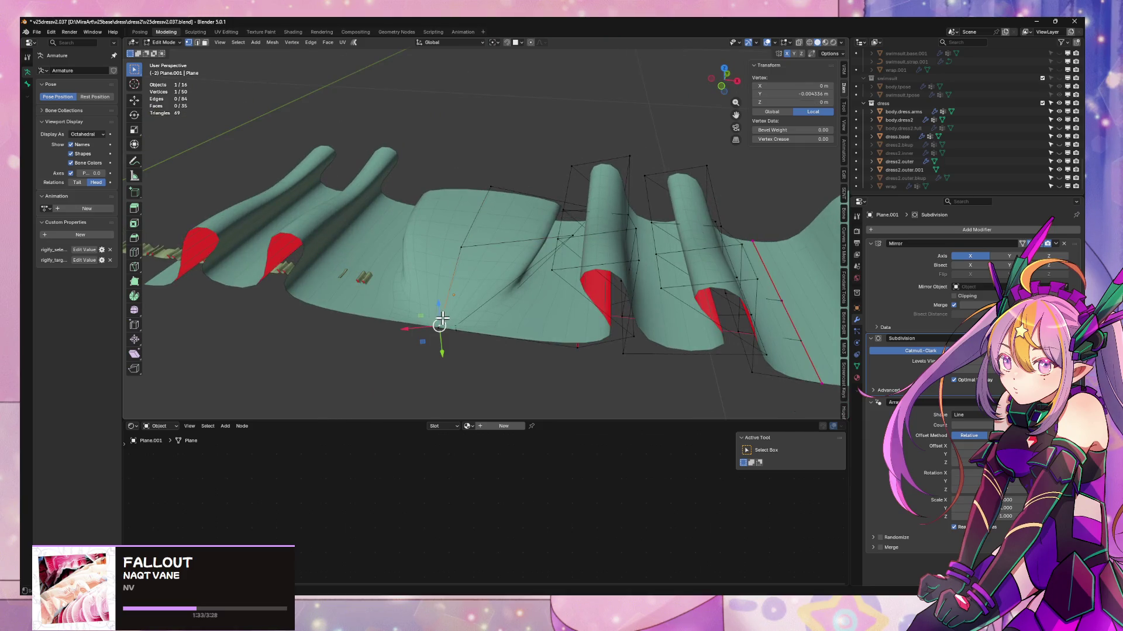
click(440, 302)
key(ctrl+z)
key(g)
key(z)
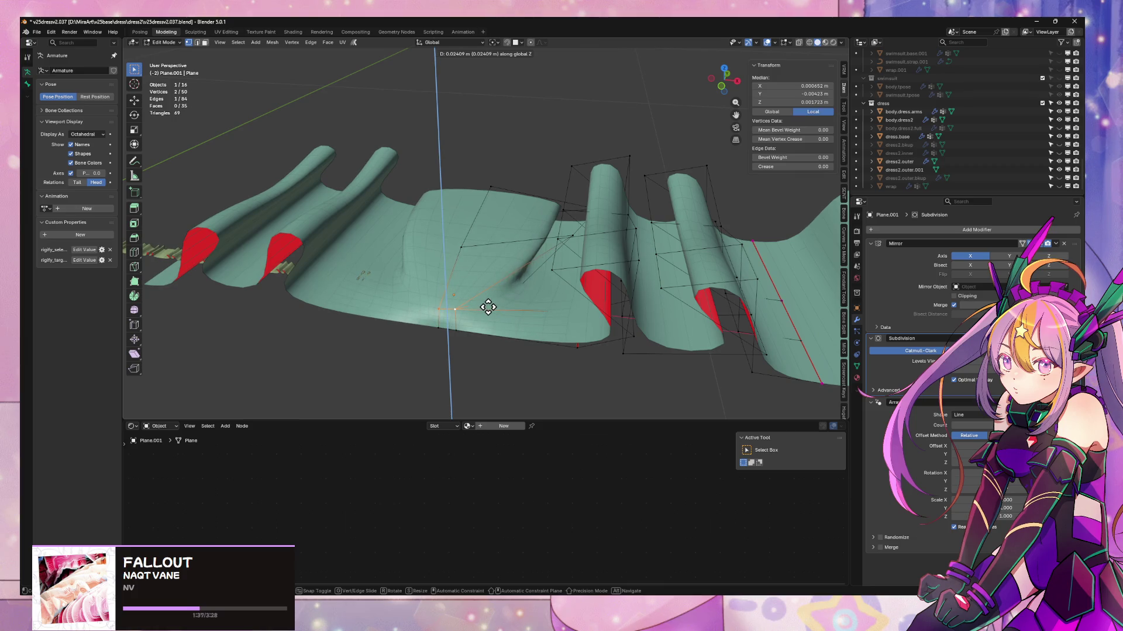
click(487, 314)
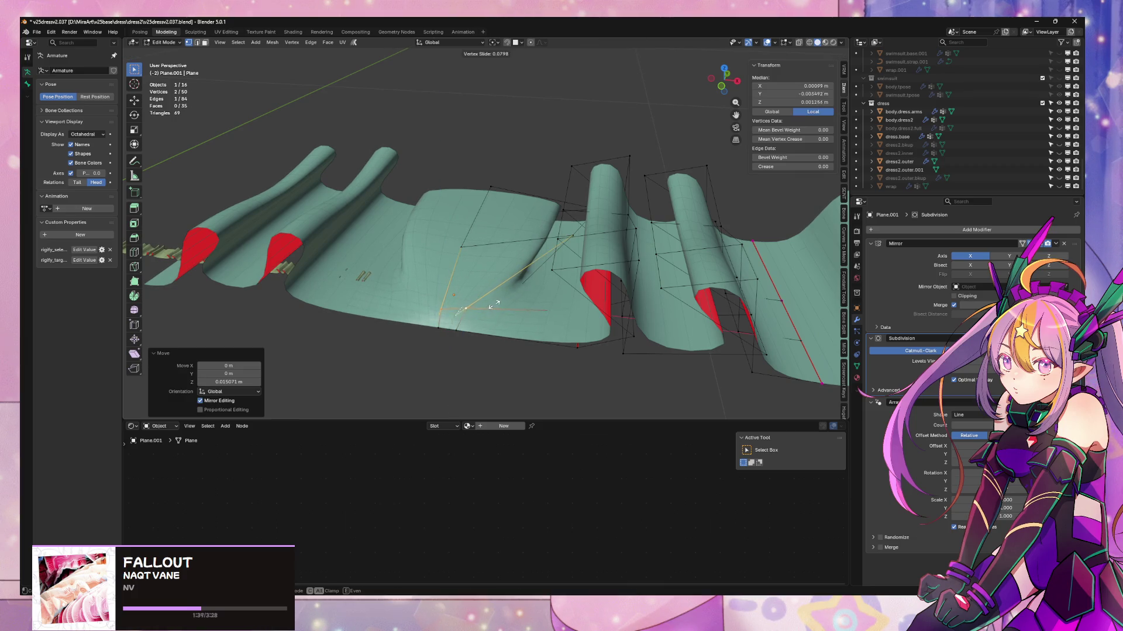
click(506, 292)
mouse_move(549, 263)
middle_down()
mouse_move(421, 302)
mouse_move(381, 241)
mouse_move(341, 339)
mouse_move(362, 228)
mouse_move(356, 183)
mouse_move(367, 230)
mouse_move(355, 272)
middle_up()
key(Tab)
key(Tab)
- Discard the extra loop cut placed by the bell fold
scroll(476, 250, up, 5)
scroll(476, 250, down, 5)
mouse_move(476, 250)
middle_down()
mouse_move(591, 225)
mouse_move(504, 242)
middle_up()
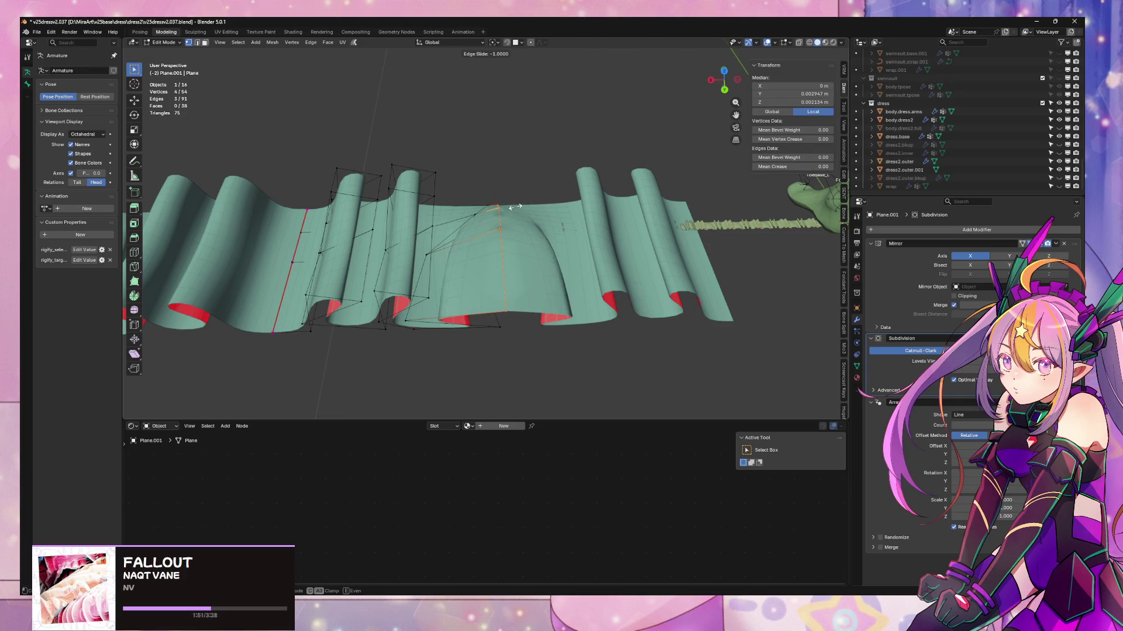
click(494, 208)
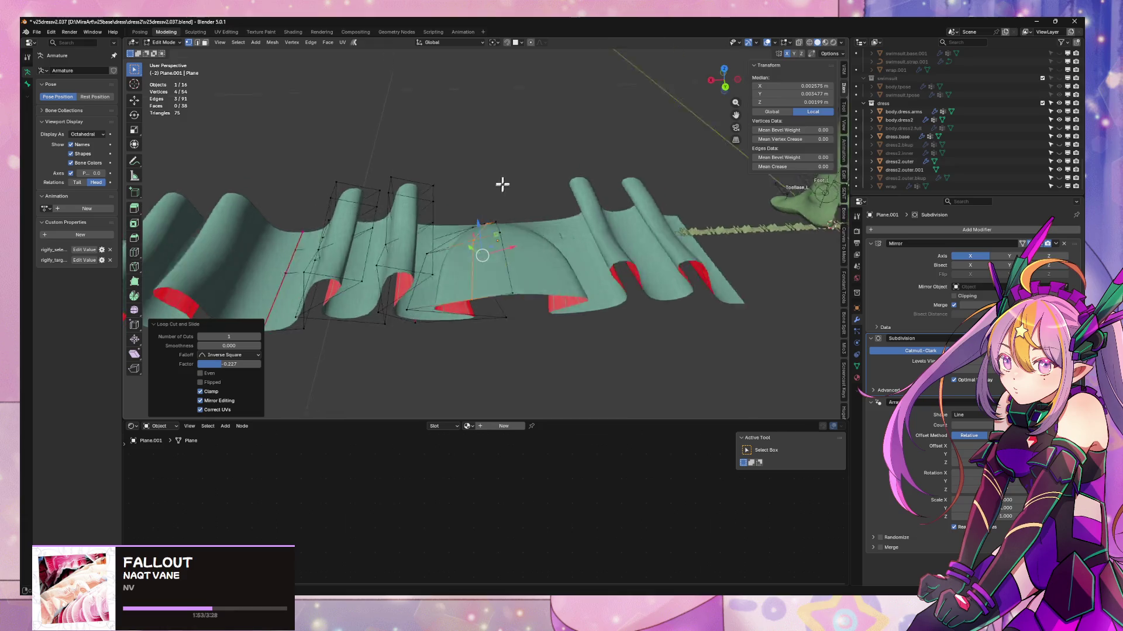
middle_drag(502, 183, 511, 166)
key(ctrl+z)
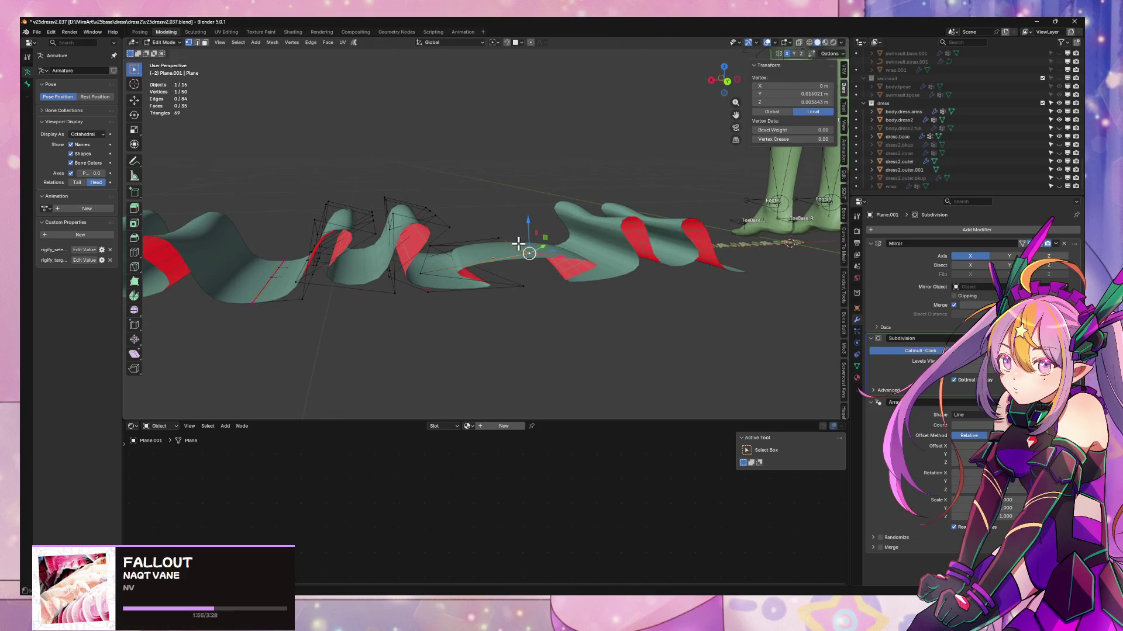
- Lift one cage edge about 0.025 m along Z in edge mode, then return to Object Mode
key(2)
click(514, 241)
key(g)
key(z)
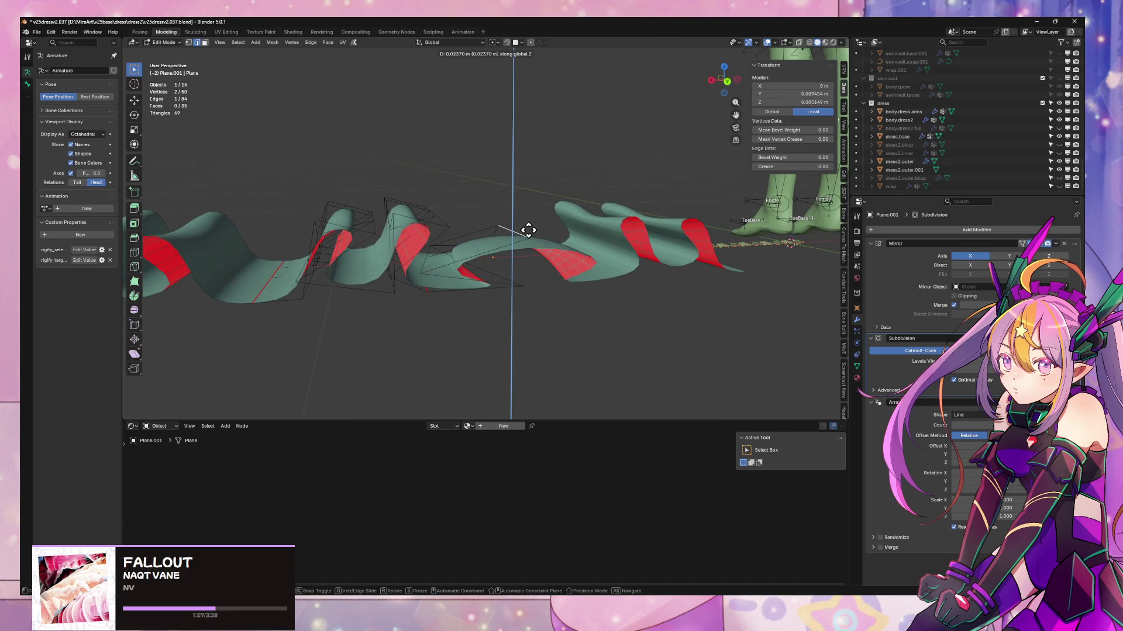
click(528, 230)
mouse_move(609, 279)
middle_down()
mouse_move(592, 255)
mouse_move(509, 369)
mouse_move(469, 269)
mouse_move(316, 277)
mouse_move(553, 192)
middle_up()
key(Tab)
- Frame the ruffle strip and select its row of three cage faces in Edit Mode
key(KP_Decimal)
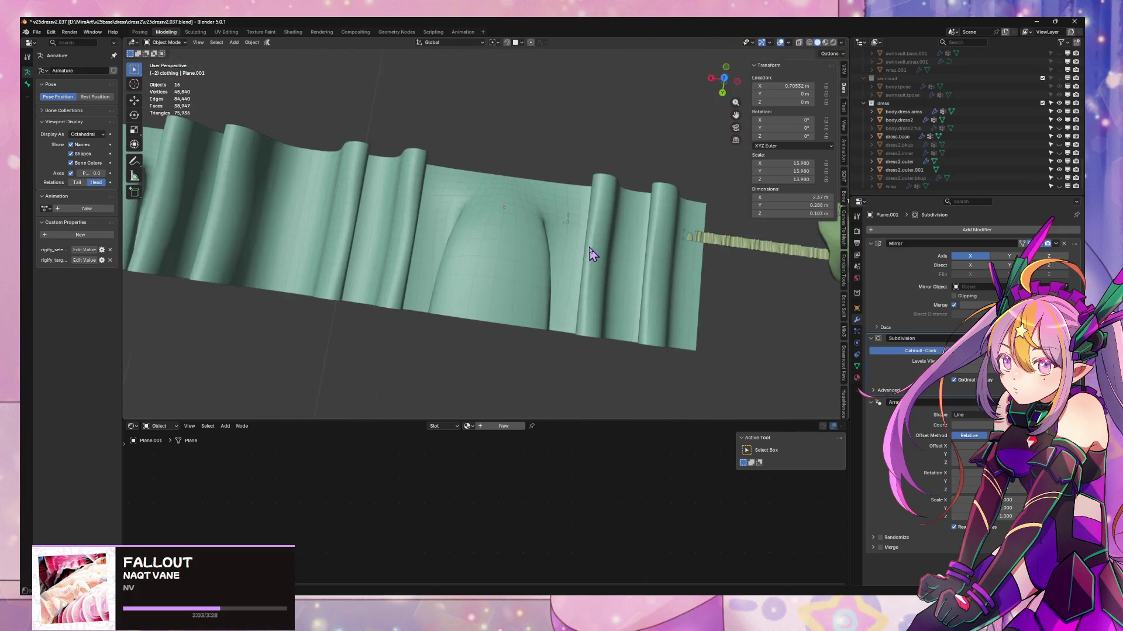
mouse_move(594, 254)
middle_down()
mouse_move(601, 126)
mouse_move(636, 211)
mouse_move(597, 221)
mouse_move(606, 261)
mouse_move(556, 161)
mouse_move(483, 155)
mouse_move(464, 165)
mouse_move(652, 168)
mouse_move(556, 187)
mouse_move(637, 188)
mouse_move(733, 253)
mouse_move(714, 225)
mouse_move(571, 220)
mouse_move(544, 240)
mouse_move(571, 226)
middle_up()
key(Tab)
alt+click(545, 243)
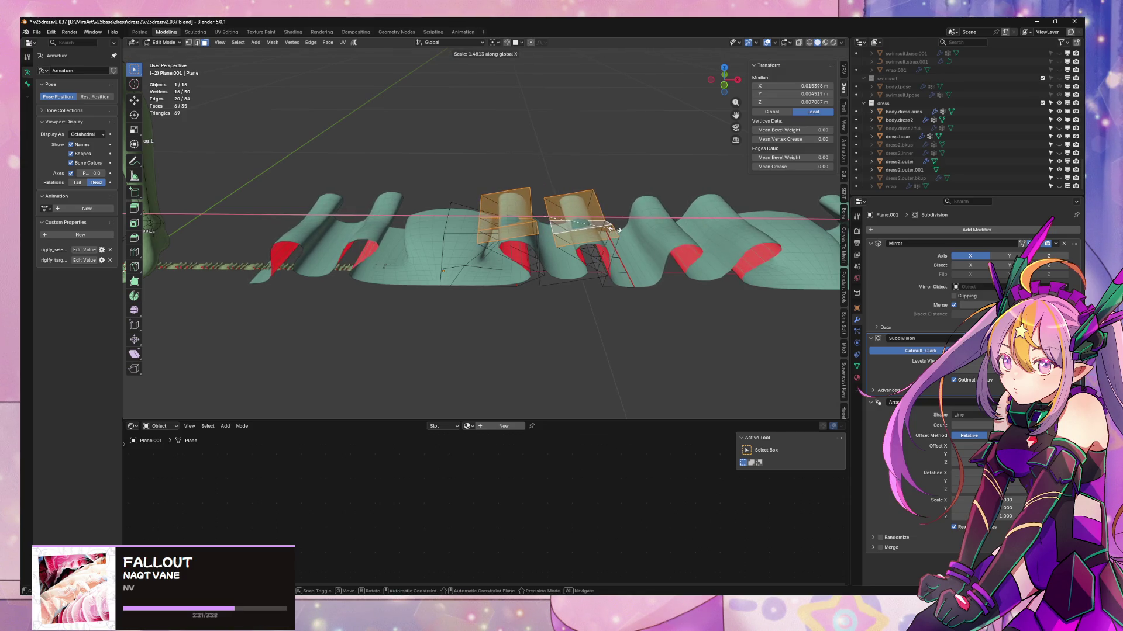
- Set the pivot to Active Element and scale the pleat faces about 1.44 along X
right_click(617, 230)
click(494, 42)
click(508, 100)
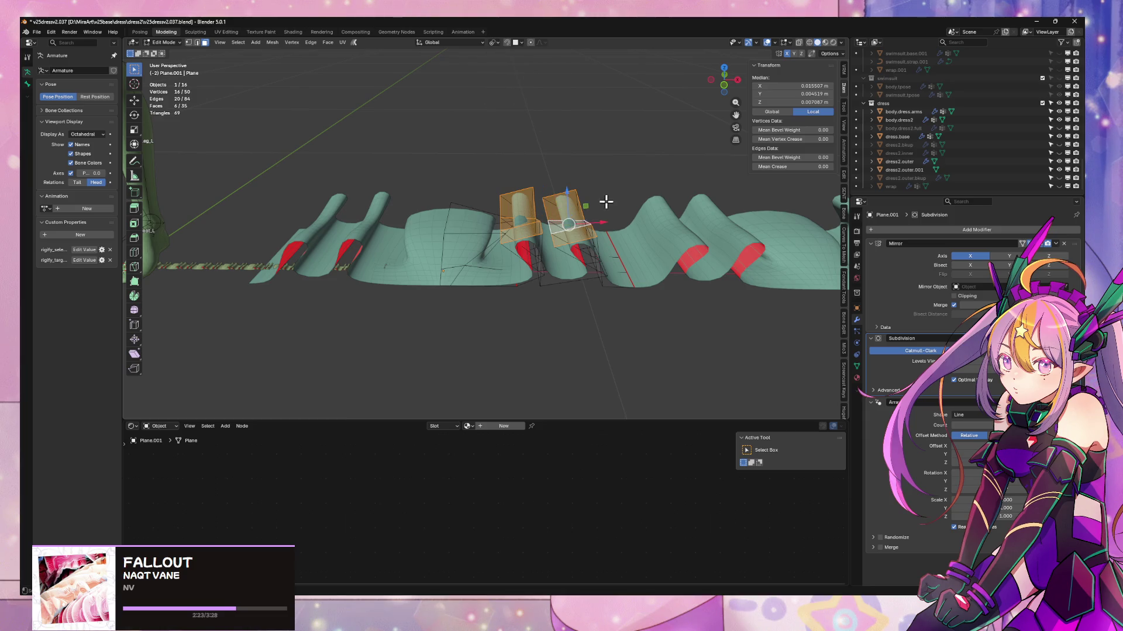
right_click(608, 200)
click(496, 42)
click(521, 99)
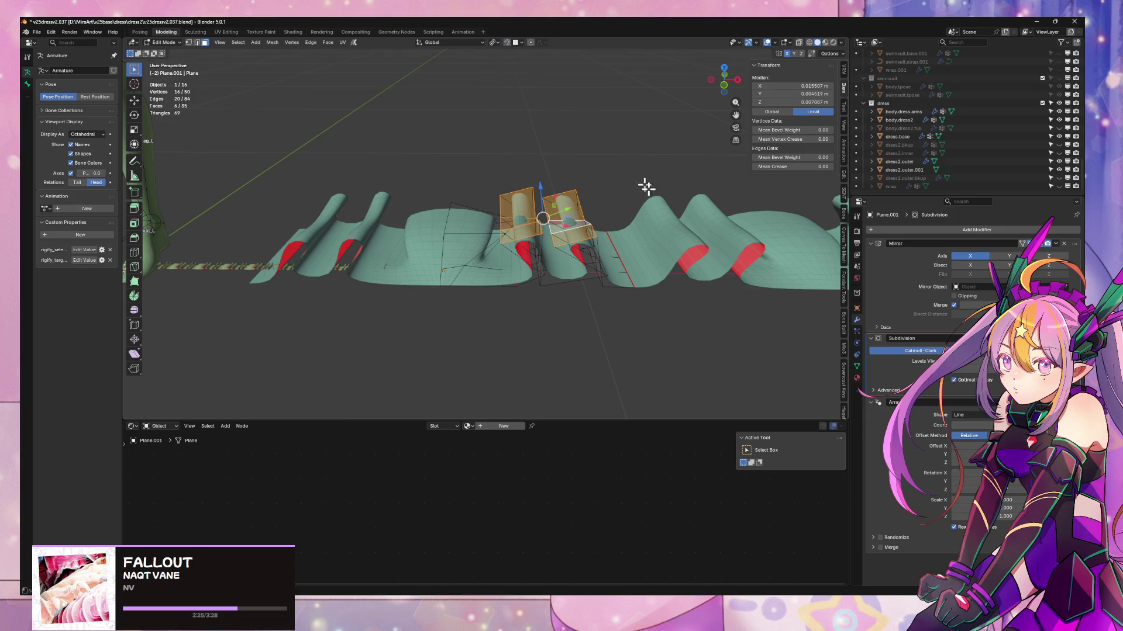
key(s)
key(y)
key(x)
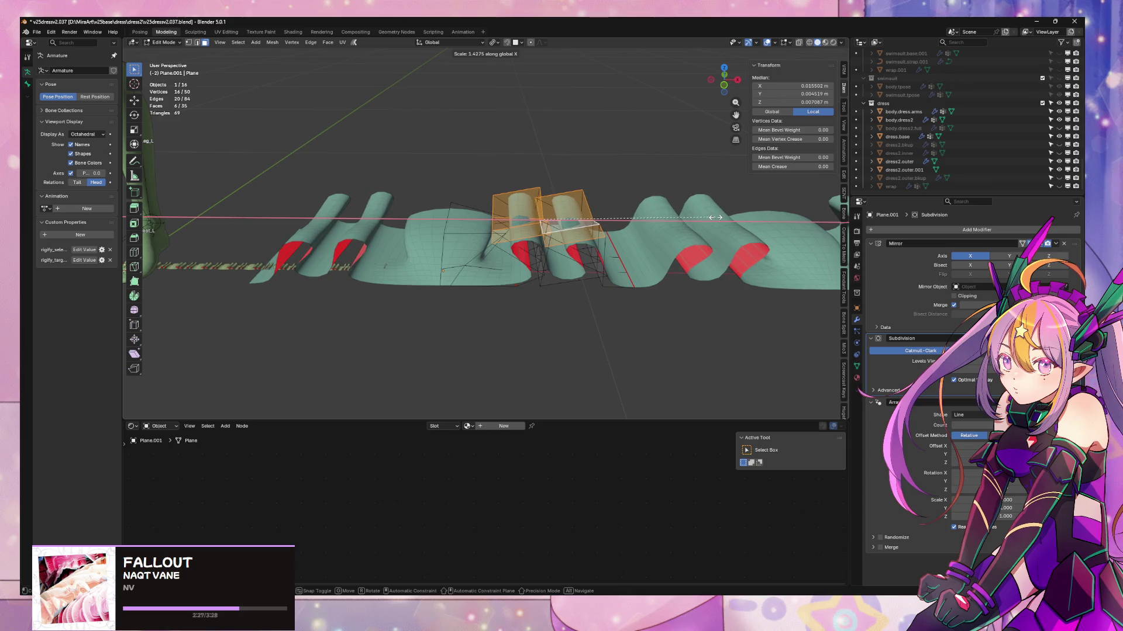
click(691, 225)
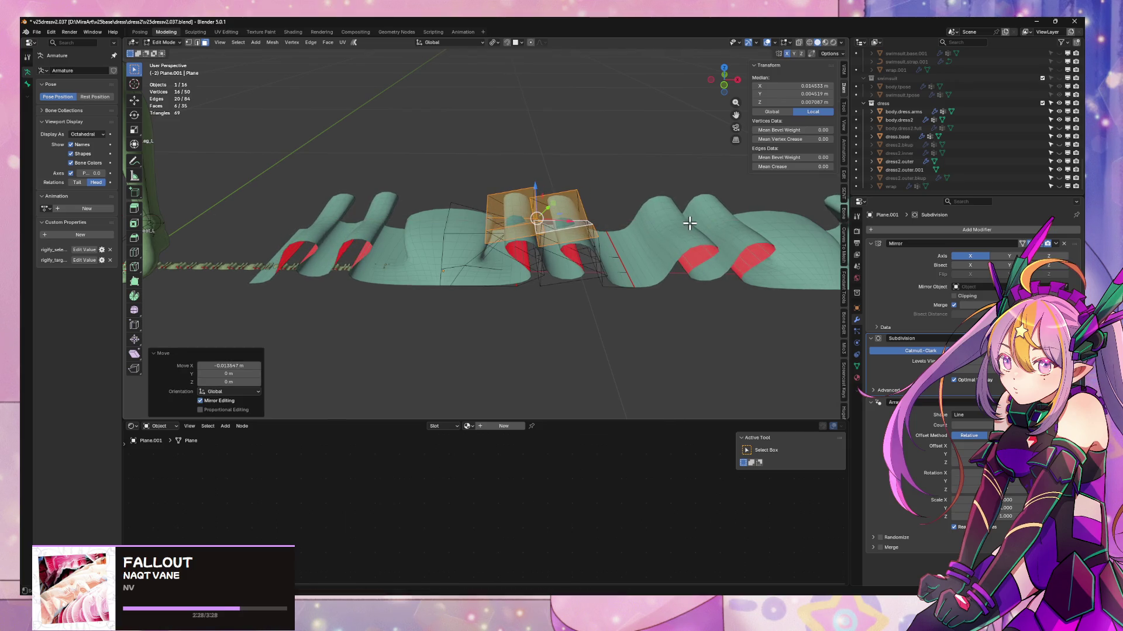
- Move the edge loop between pleats about -0.031 m along X and return to Object Mode
alt+click(613, 247)
key(g)
key(x)
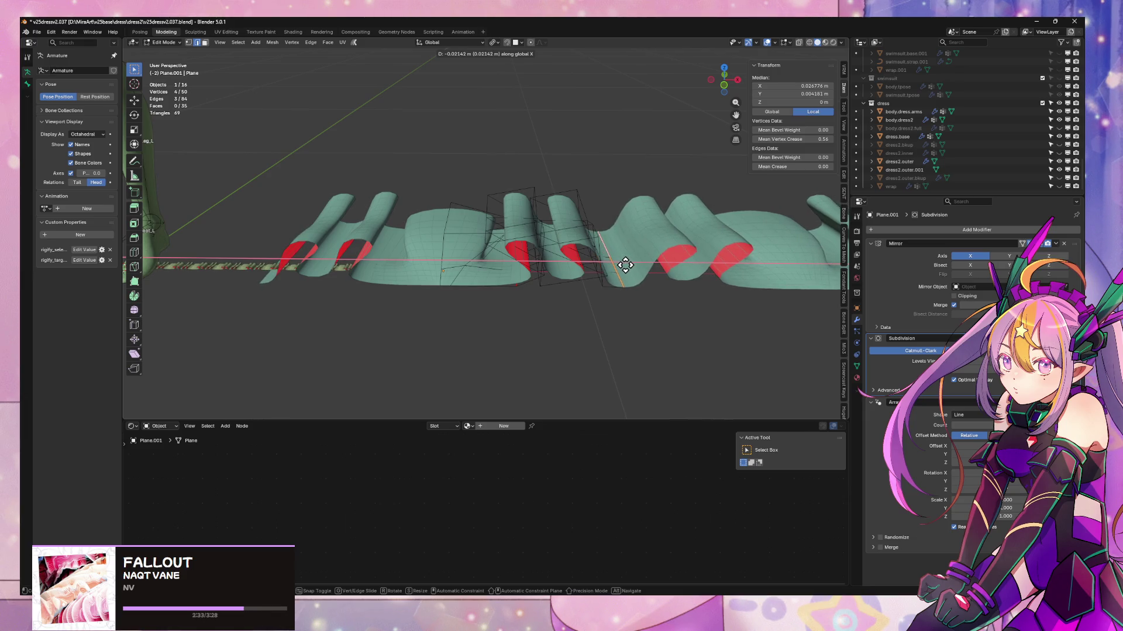
click(625, 265)
key(Tab)
middle_drag(430, 225, 430, 302)
mouse_move(606, 150)
middle_down()
mouse_move(600, 240)
mouse_move(454, 234)
mouse_move(431, 145)
mouse_move(464, 132)
mouse_move(510, 243)
mouse_move(463, 243)
mouse_move(396, 177)
mouse_move(579, 156)
middle_up()
- Select the waistband strip beside the legs and scale it up in Object Mode
scroll(651, 213, up, 5)
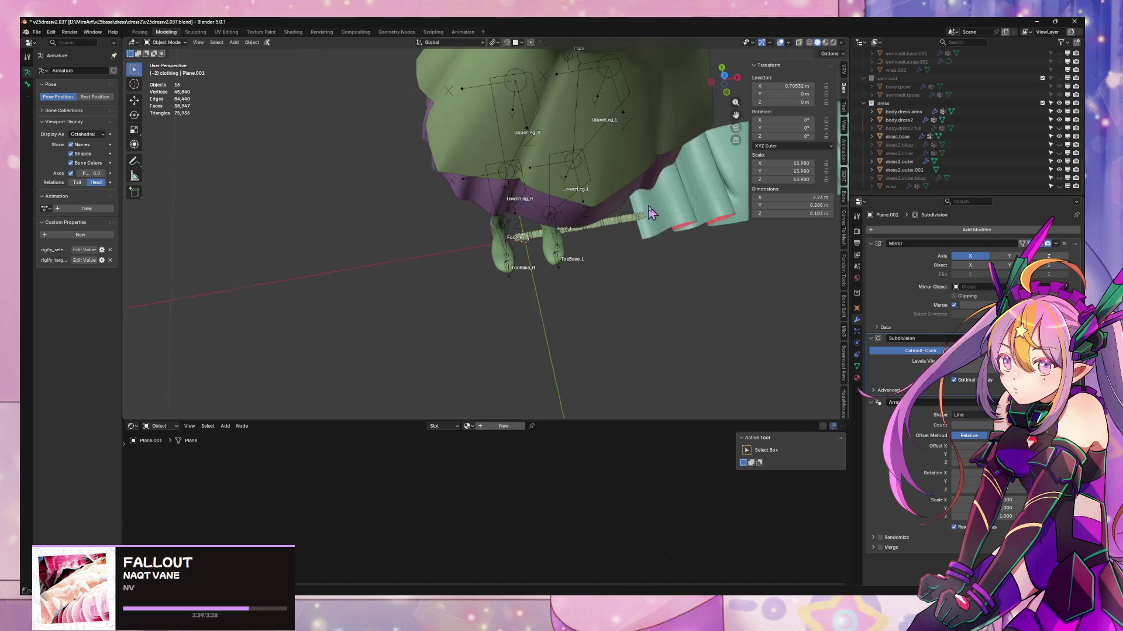
scroll(651, 213, up, 3)
middle_drag(556, 240, 497, 245)
click(496, 246)
key(Tab)
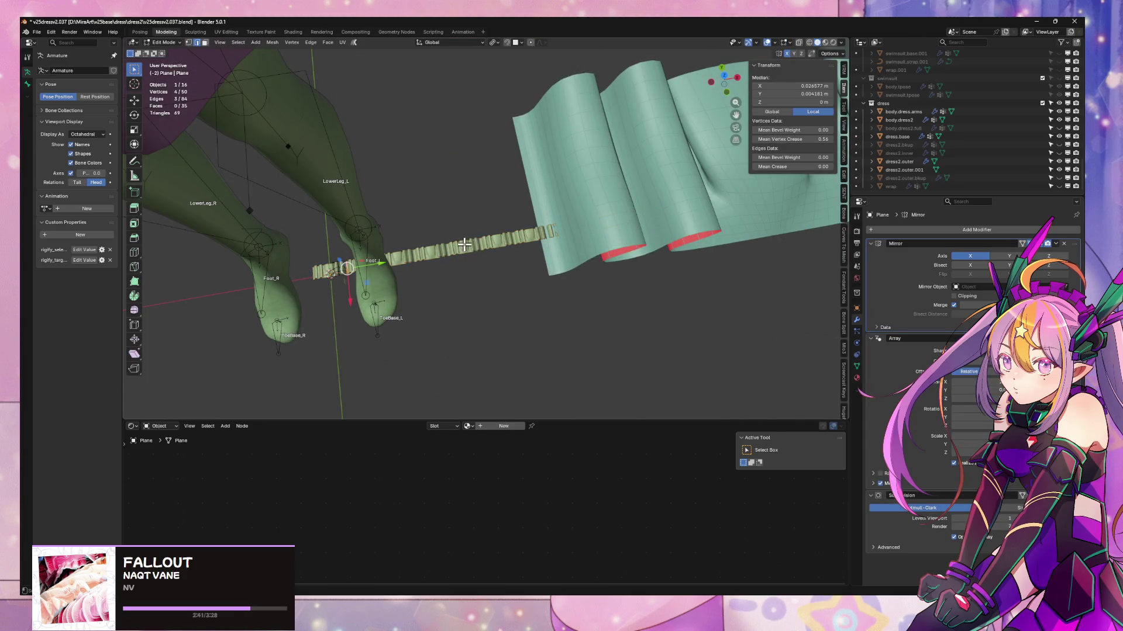
middle_drag(454, 196, 484, 211)
key(Tab)
key(s)
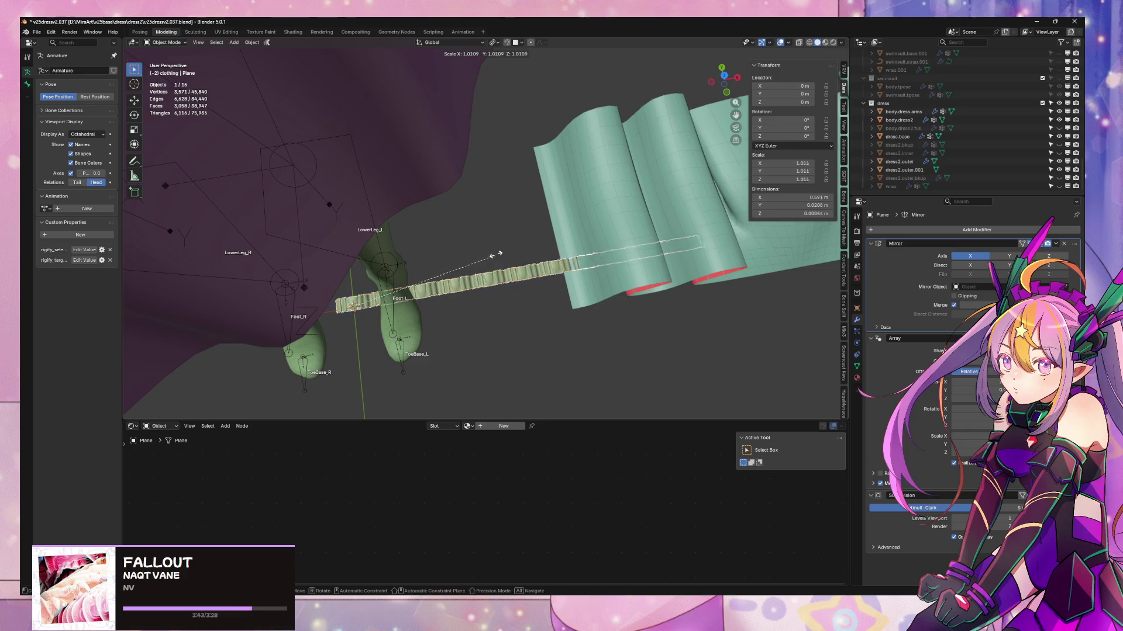
click(506, 248)
- Nudge the waistband about 0.007 m along Y and enlarge it further to about 1.43
mouse_move(509, 248)
middle_down()
mouse_move(597, 118)
mouse_move(525, 240)
mouse_move(518, 222)
middle_up()
key(g)
key(y)
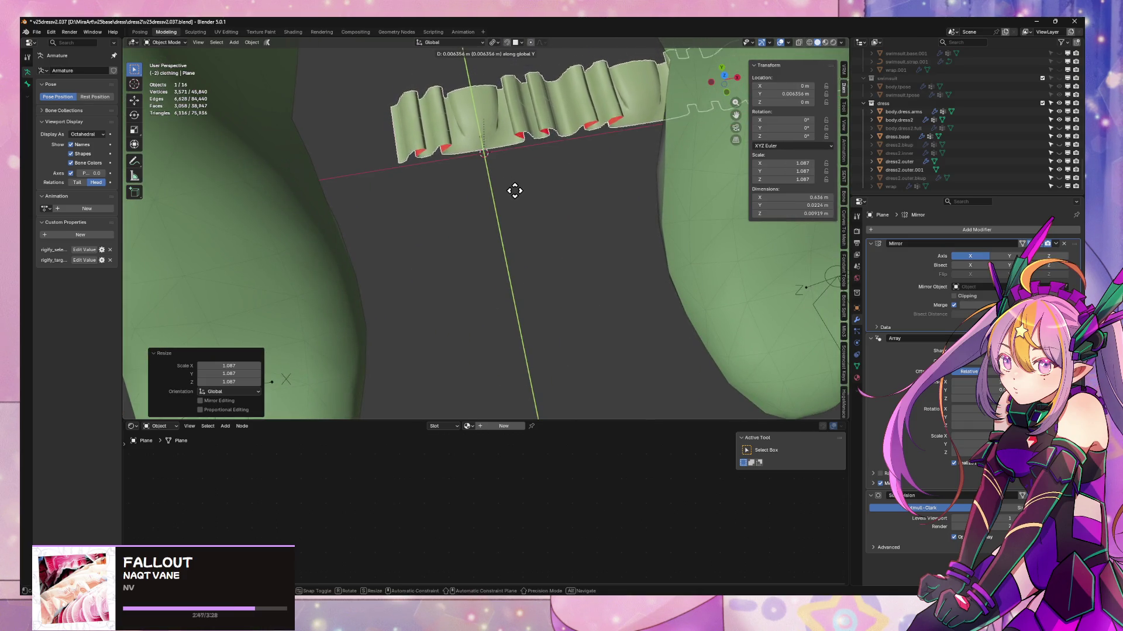
click(516, 192)
key(s)
click(579, 145)
- Switch back to Edit Mode on the ruffle strip Plane.001
mouse_move(579, 146)
middle_down()
mouse_move(471, 193)
mouse_move(613, 176)
mouse_move(421, 138)
mouse_move(532, 142)
middle_up()
key(Tab)
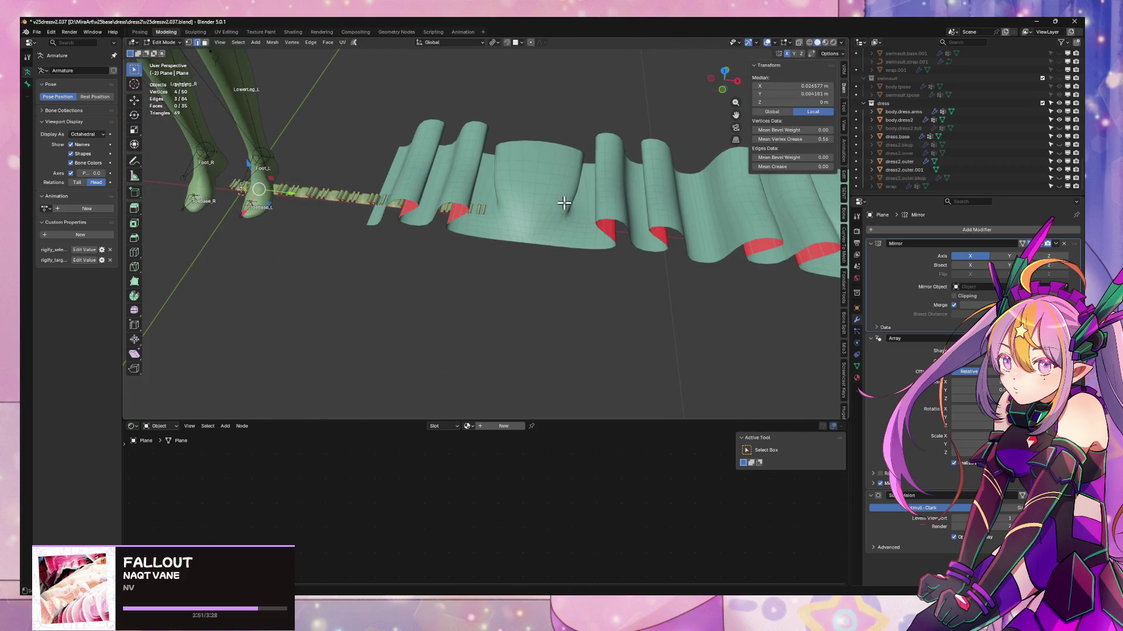
click(573, 196)
mouse_move(572, 193)
middle_down()
mouse_move(588, 228)
mouse_move(594, 181)
middle_up()
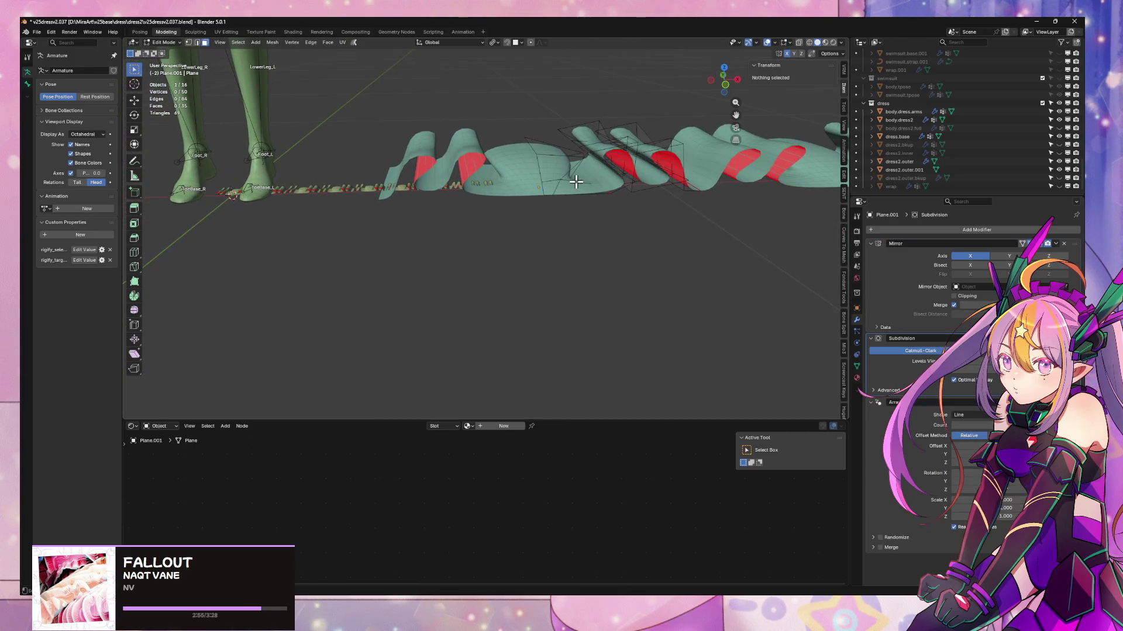
- Try deleting one linked pleat piece and shifting the cage along X, then undo it
click(576, 182)
key(ctrl+l)
key(x)
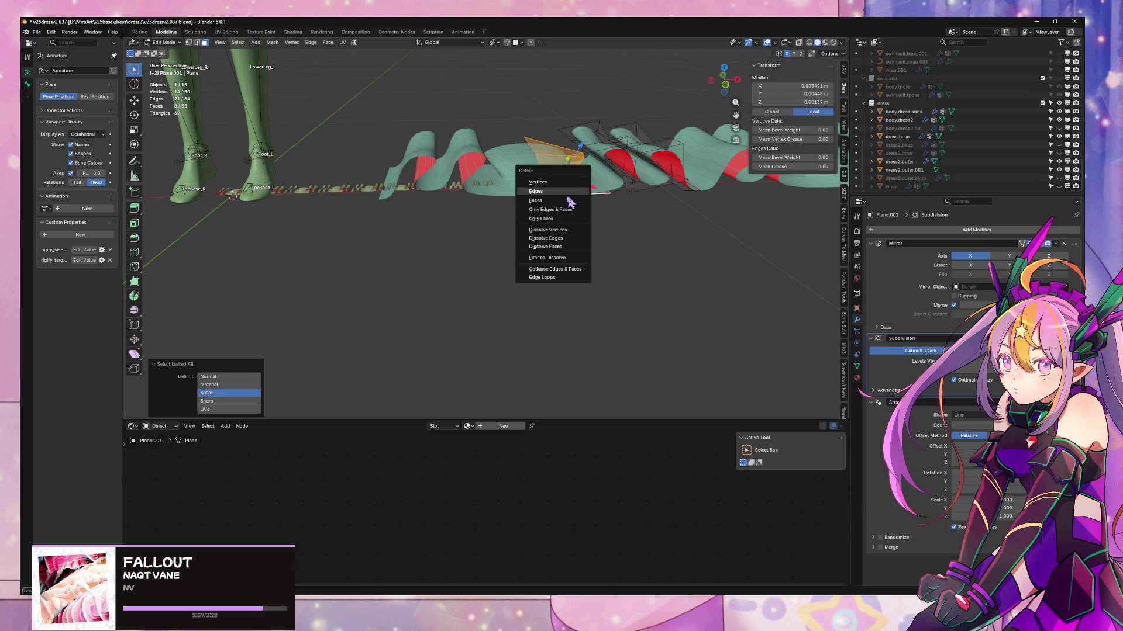
click(573, 198)
middle_drag(573, 198, 630, 185)
key(a)
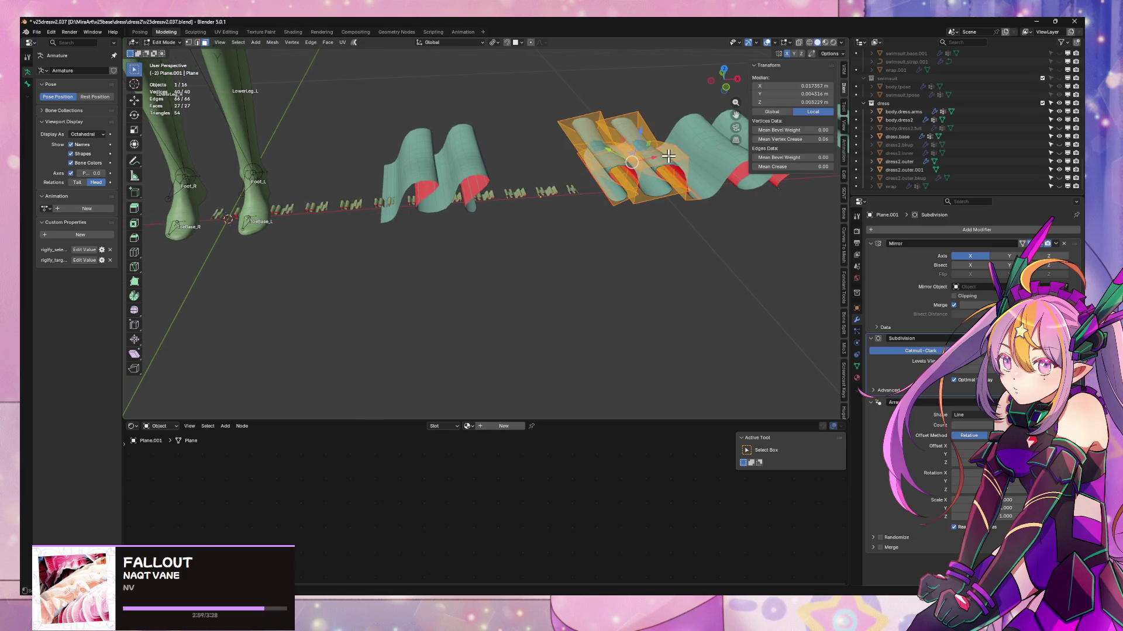
key(g)
key(x)
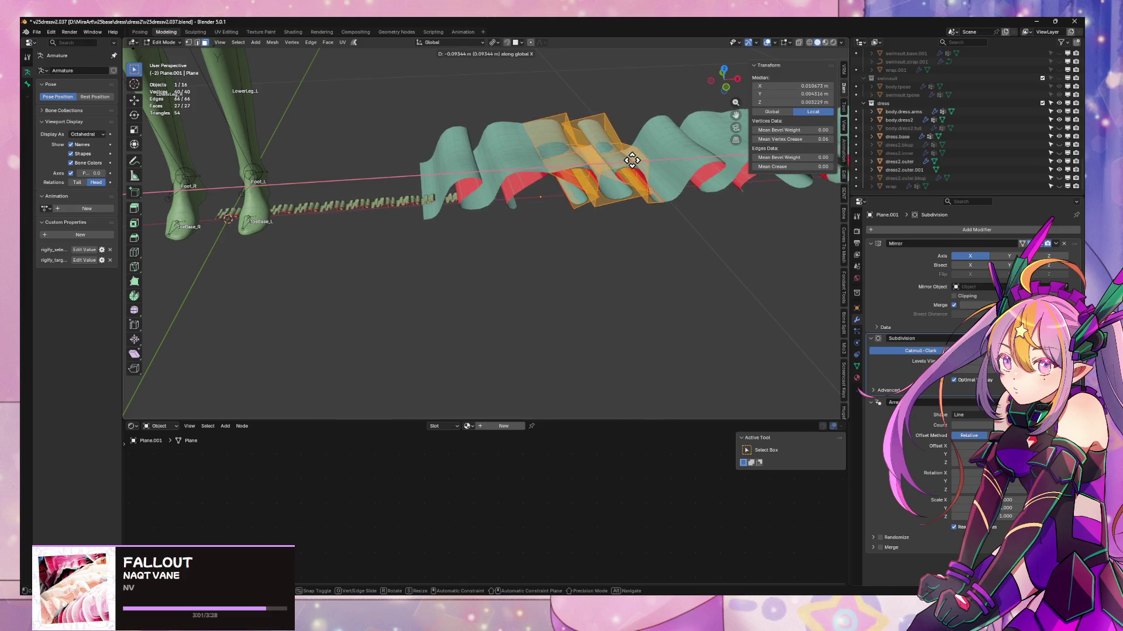
click(643, 163)
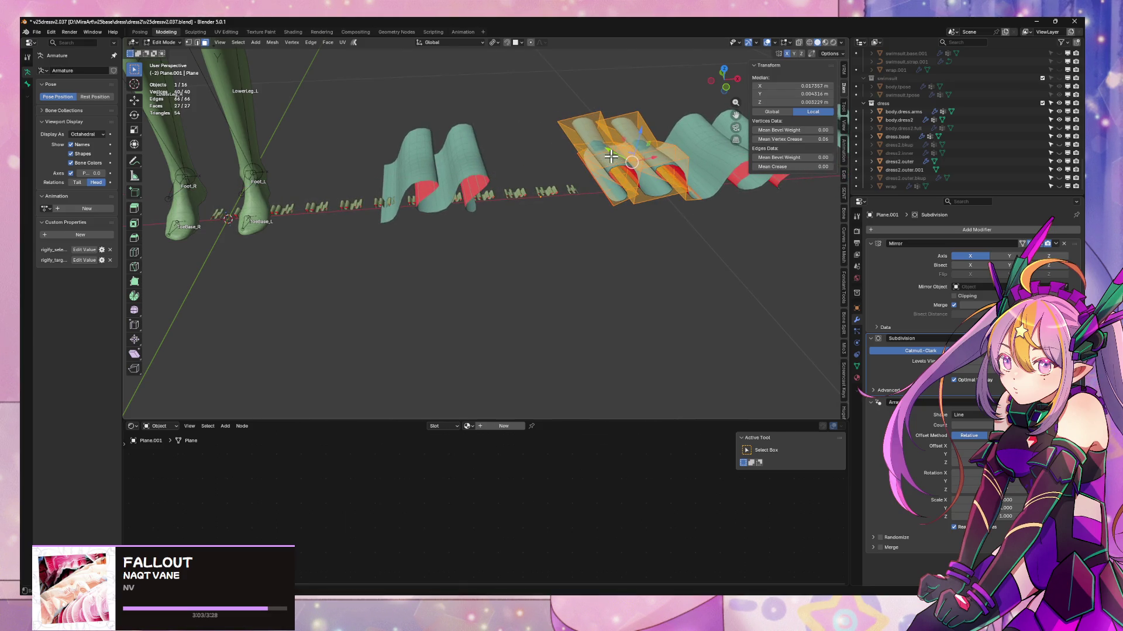
key(ctrl+z)
key(ctrl+z)
key(ctrl+z)
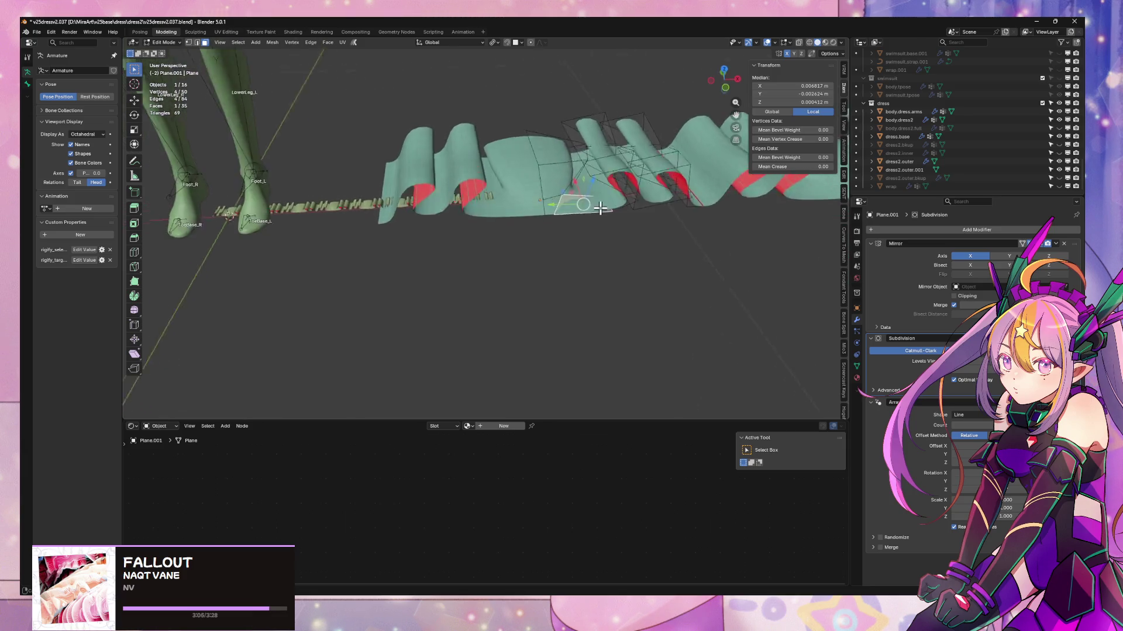
- Narrow the linked pleat beside the bell fold to 0.71 along X around the active vertex
middle_drag(600, 208, 615, 193)
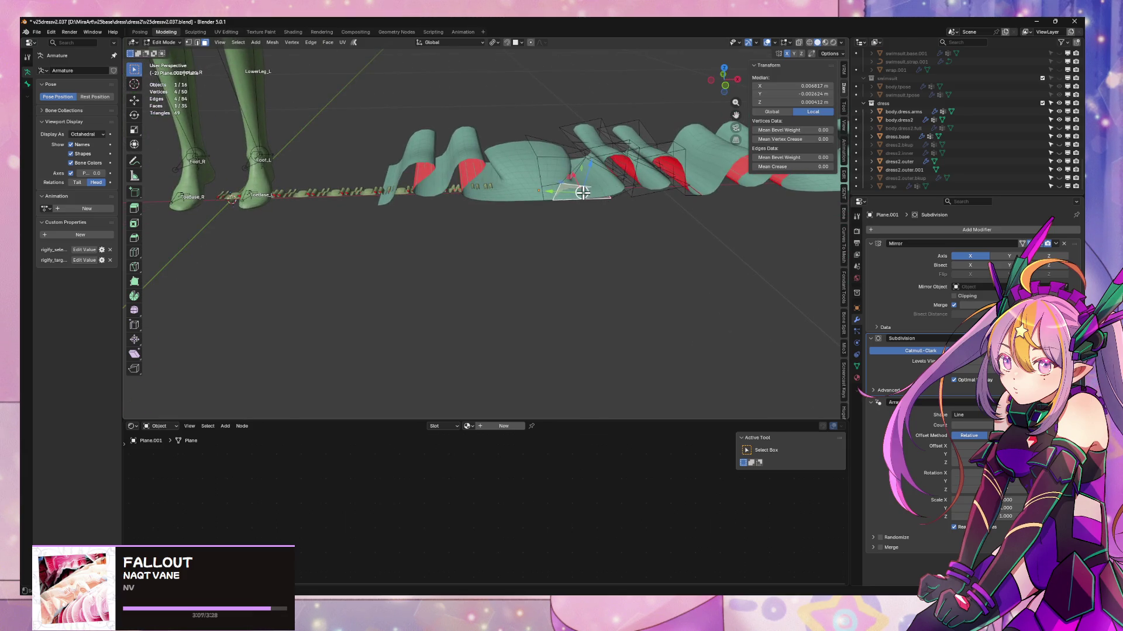
key(ctrl+l)
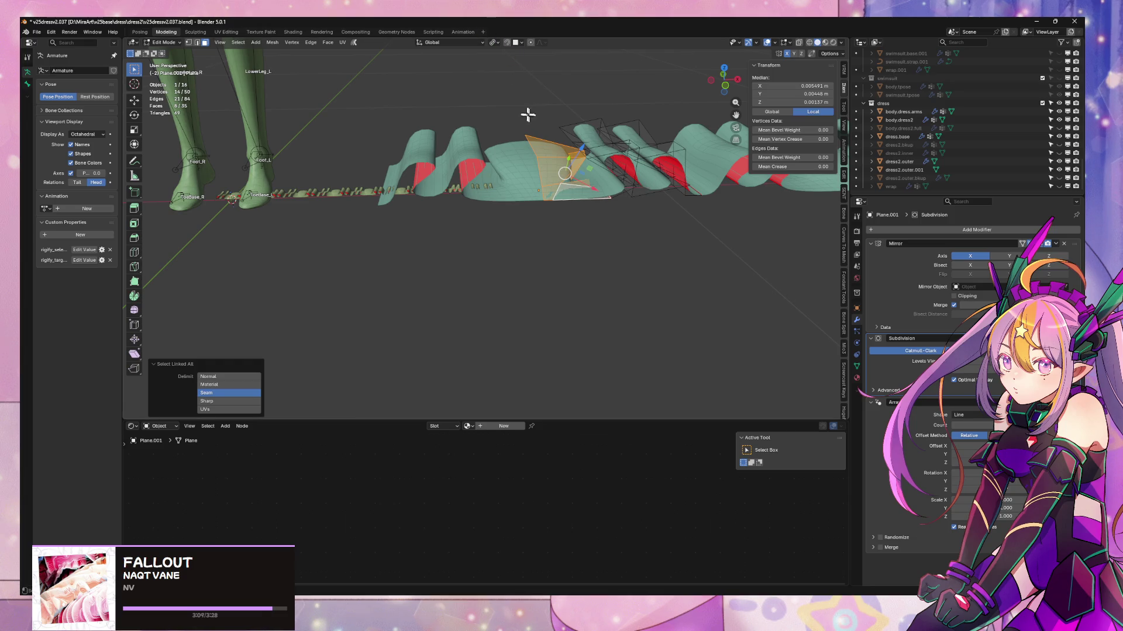
key(1)
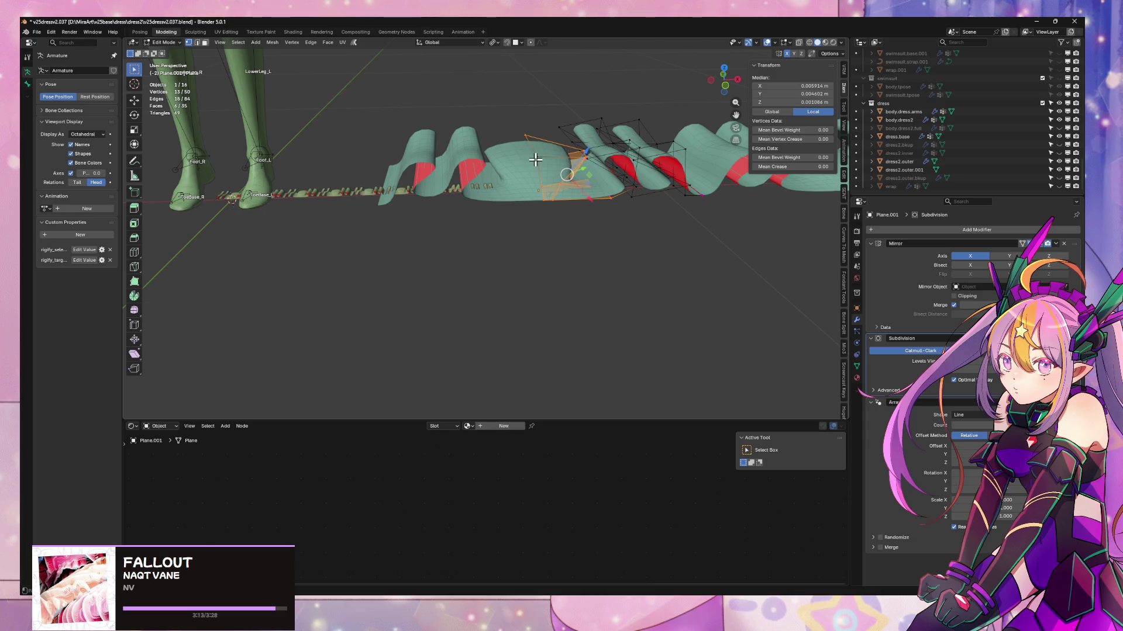
click(493, 44)
click(515, 95)
key(s)
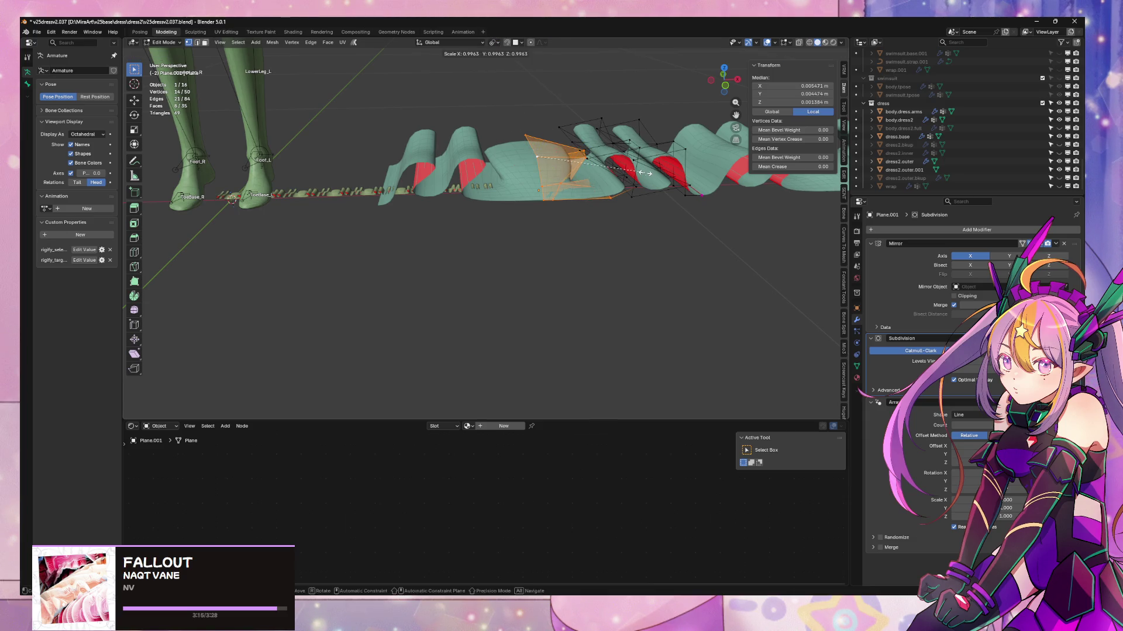
click(611, 179)
- Slide the neighbouring pleat section about -0.065 m along X, then nudge it back 0.011 m
key(ctrl+l)
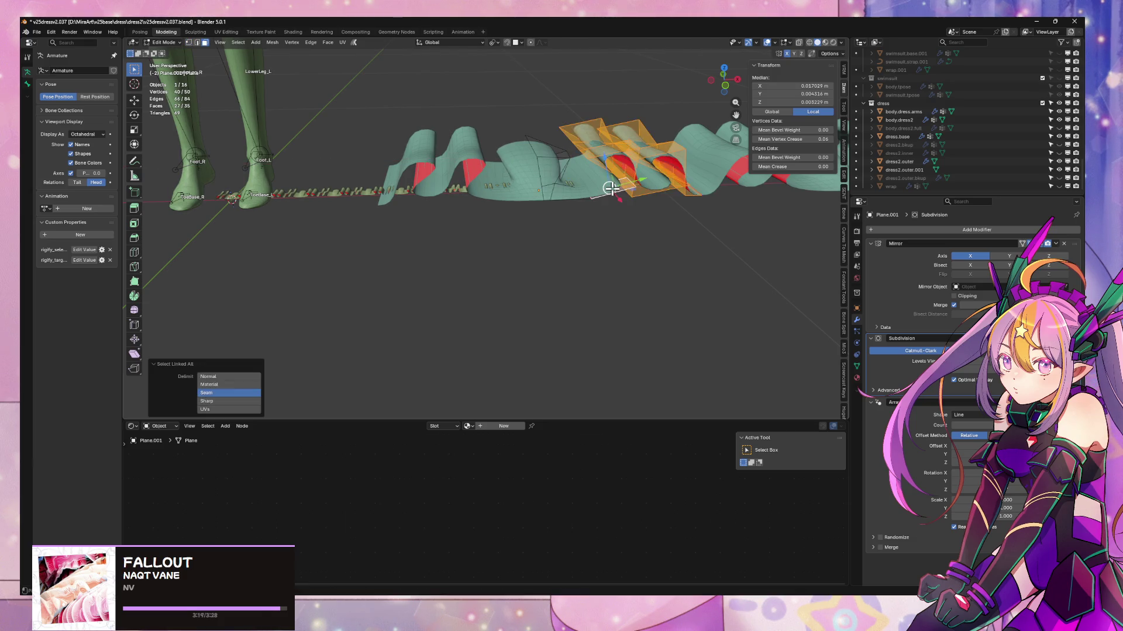
key(g)
key(x)
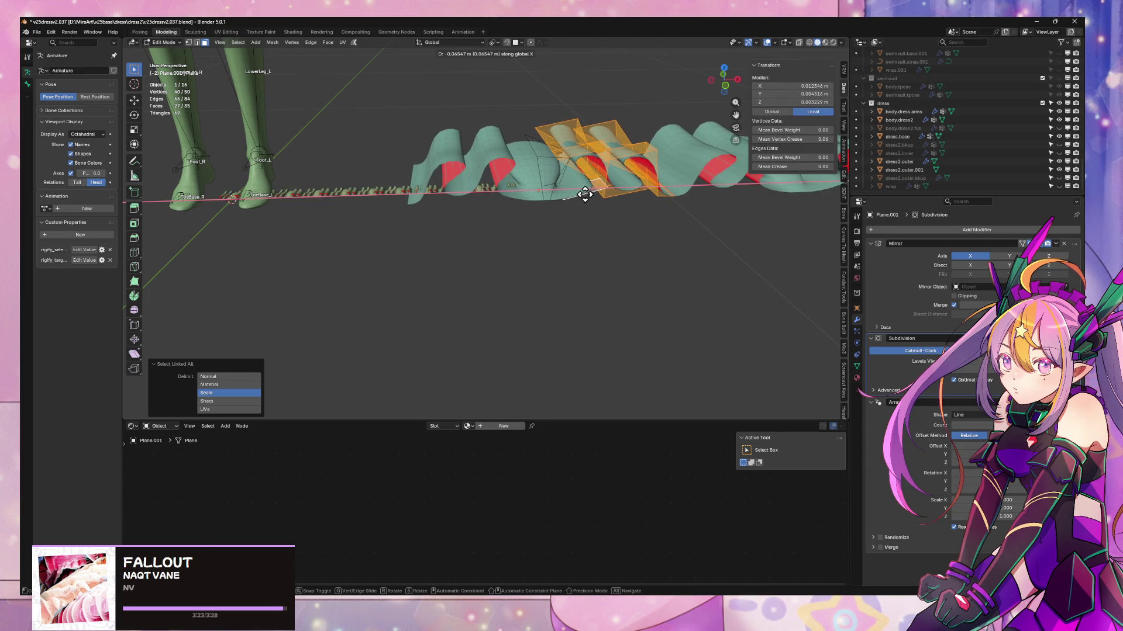
click(584, 194)
mouse_move(585, 195)
middle_down()
mouse_move(581, 300)
mouse_move(430, 264)
mouse_move(421, 213)
mouse_move(409, 208)
middle_up()
key(g)
key(x)
click(405, 209)
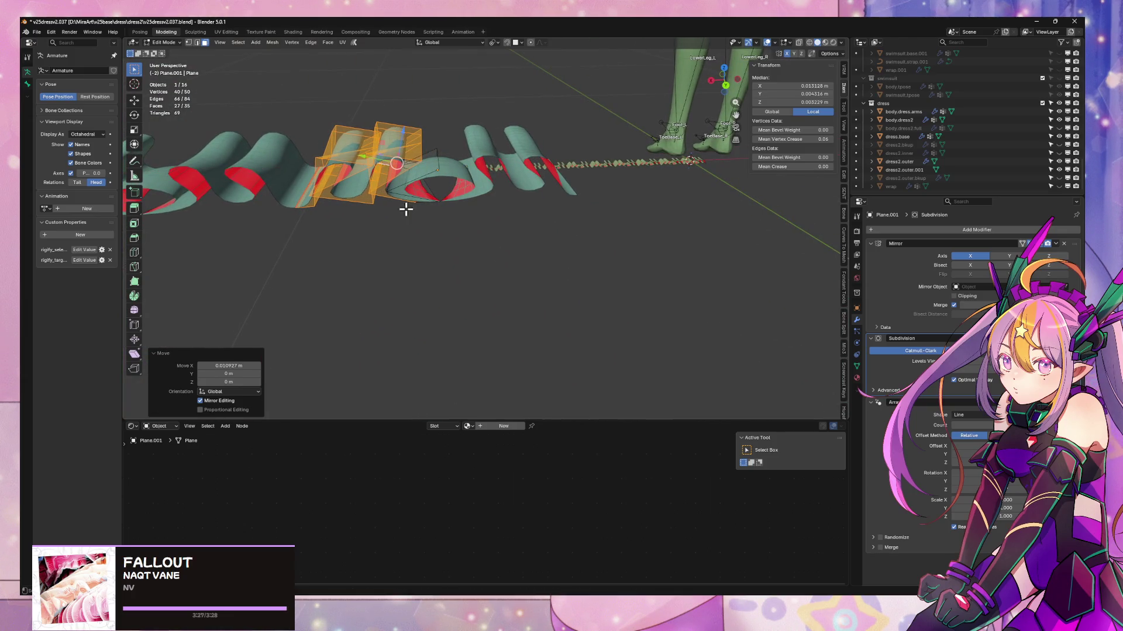
- Adjust one cage vertex along X, then check the strip in Object Mode before resuming editing
click(440, 201)
key(g)
key(x)
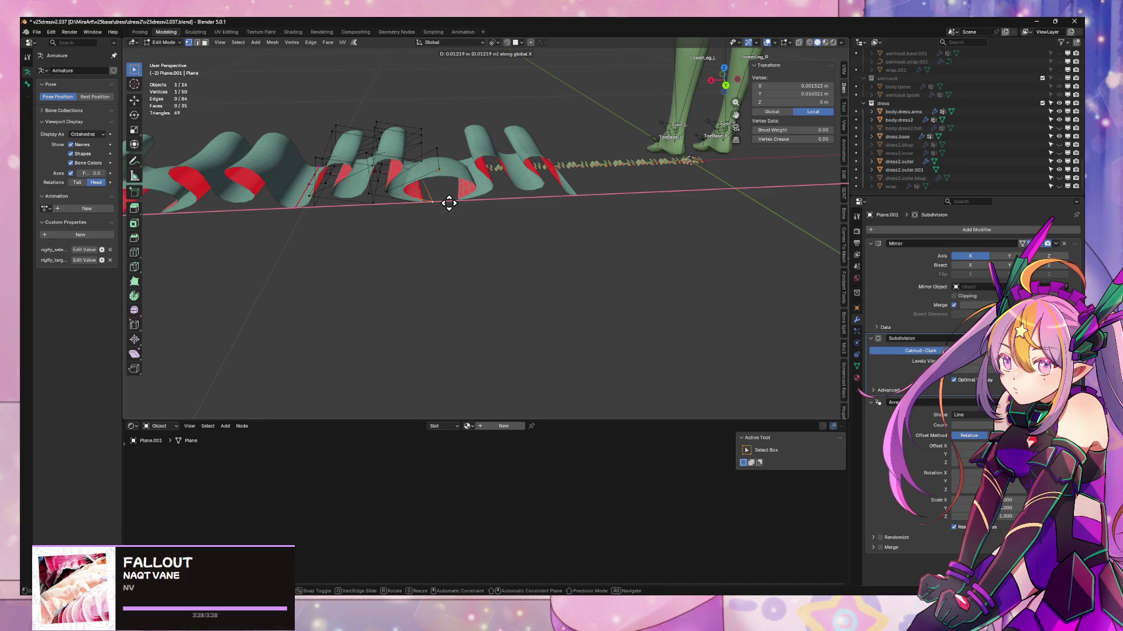
click(448, 203)
key(Tab)
mouse_move(564, 281)
middle_down()
mouse_move(534, 333)
mouse_move(380, 308)
mouse_move(443, 220)
mouse_move(313, 183)
mouse_move(349, 164)
mouse_move(408, 214)
middle_up()
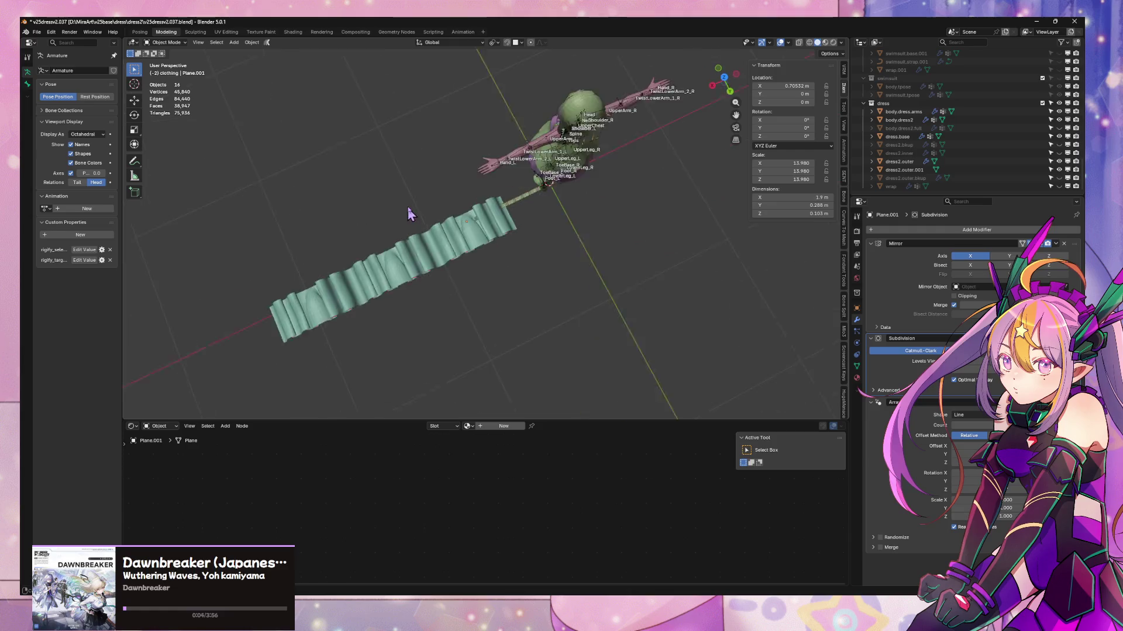
scroll(409, 214, up, 6)
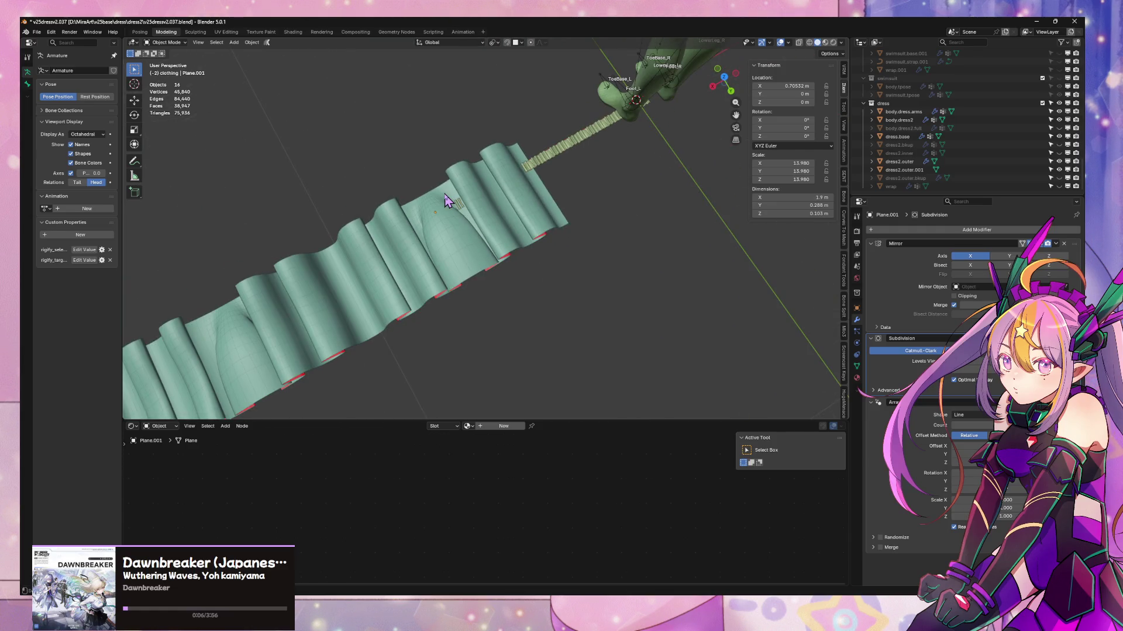
key(Tab)
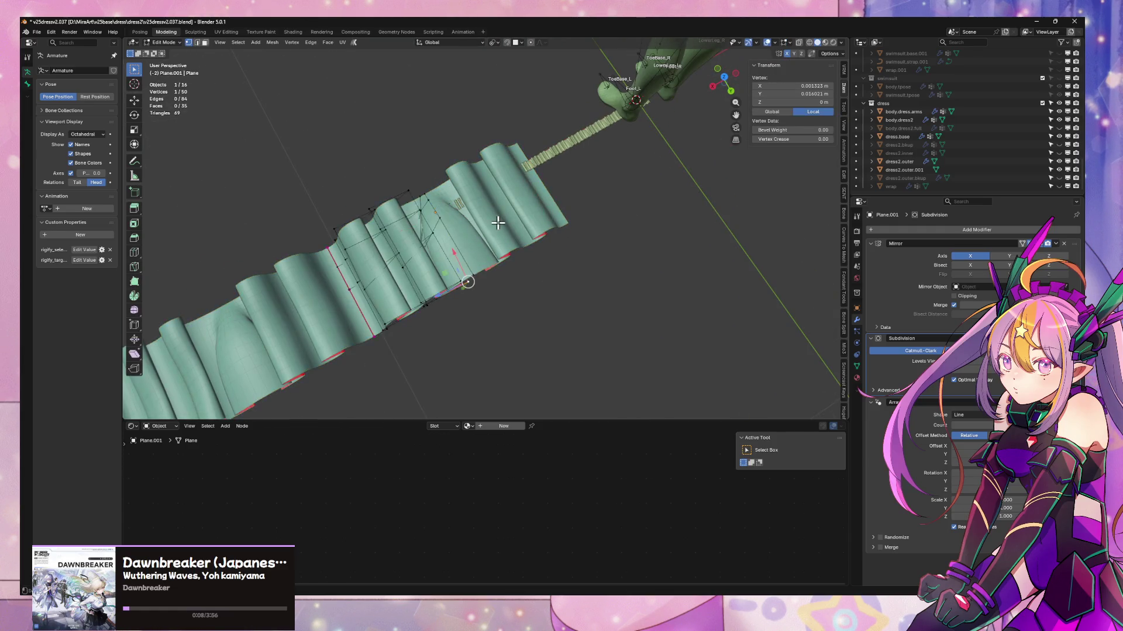